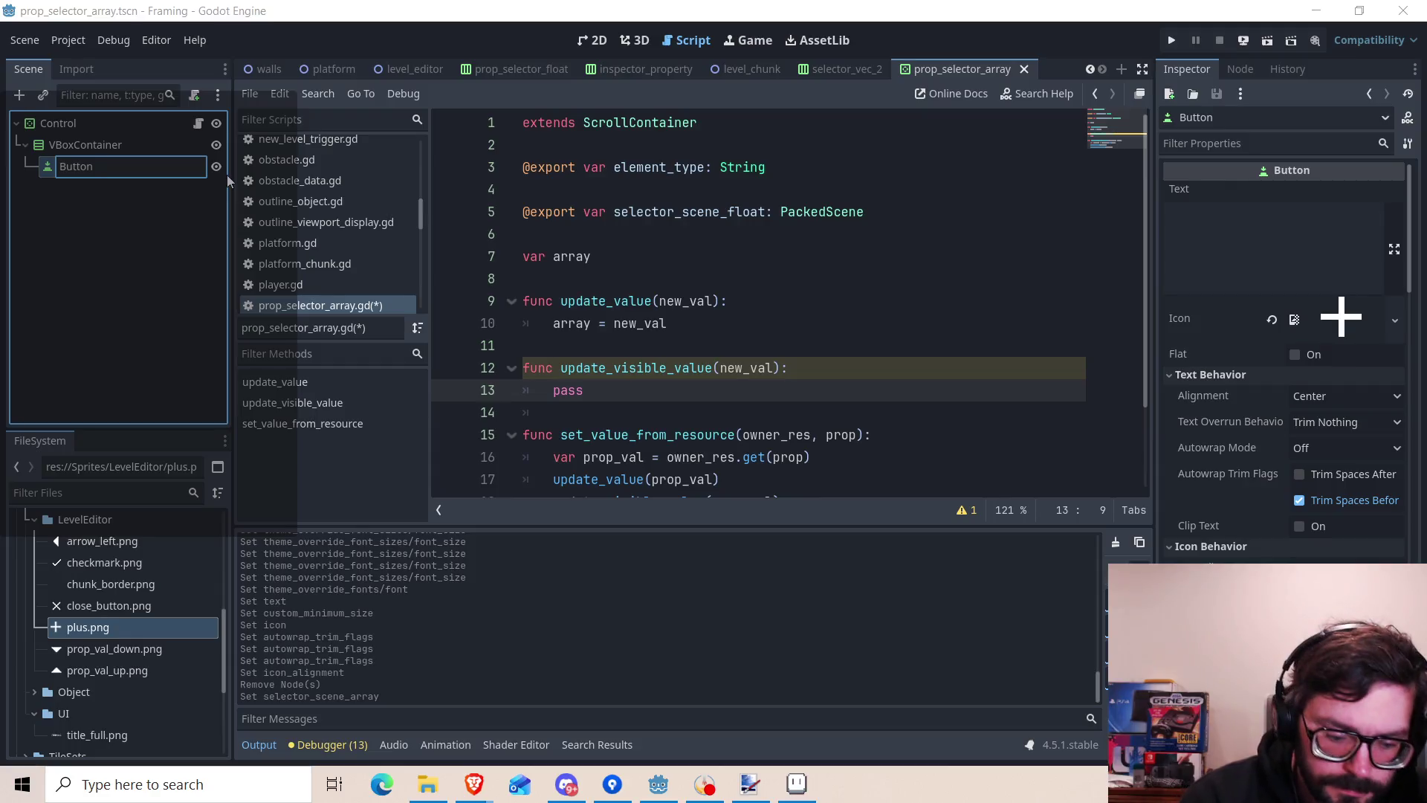
# Confirm the AddButton name and replace pass in update_visible_value with a for(child in ) header
pyautogui.press('Return')
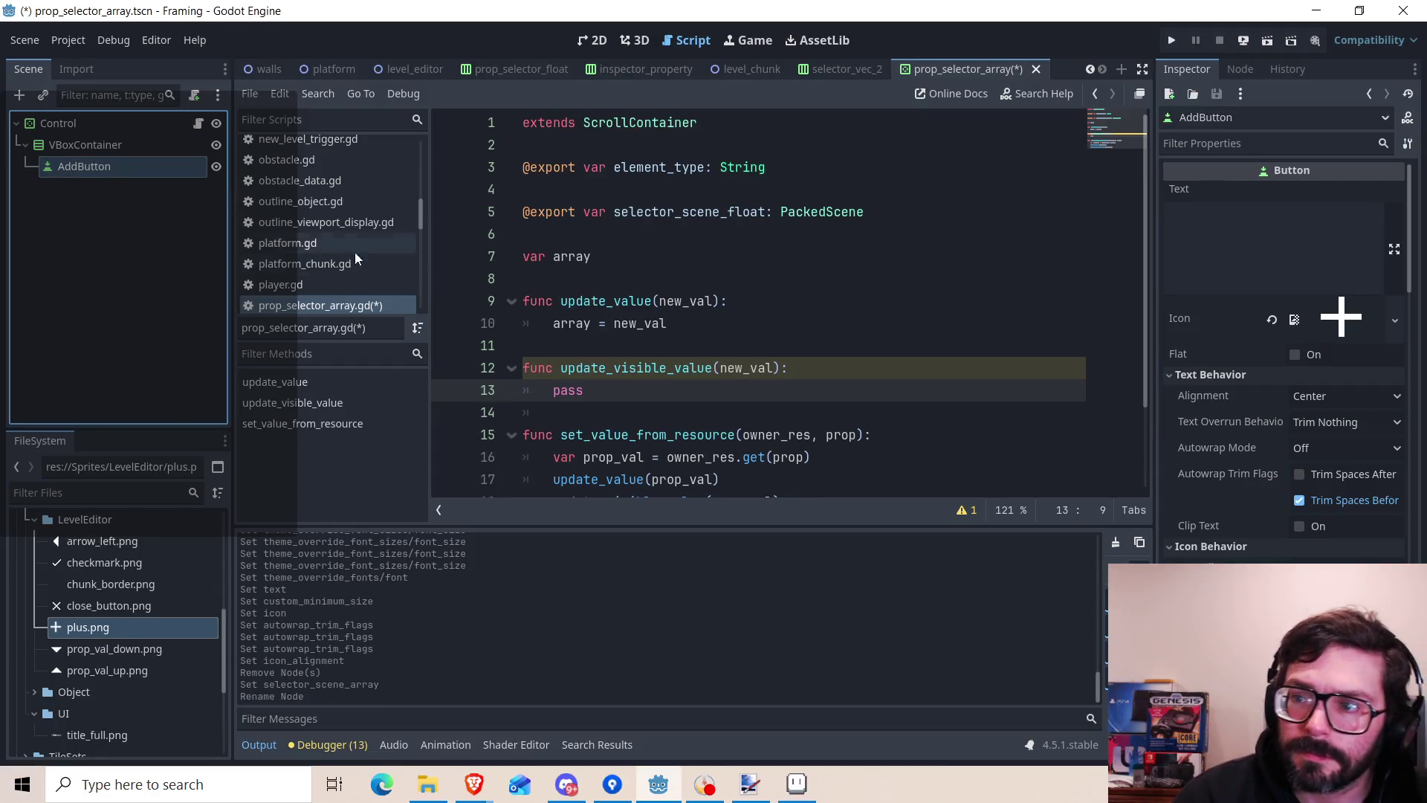
pyautogui.click(608, 370)
pyautogui.moveTo(614, 390); pyautogui.dragTo(549, 391)
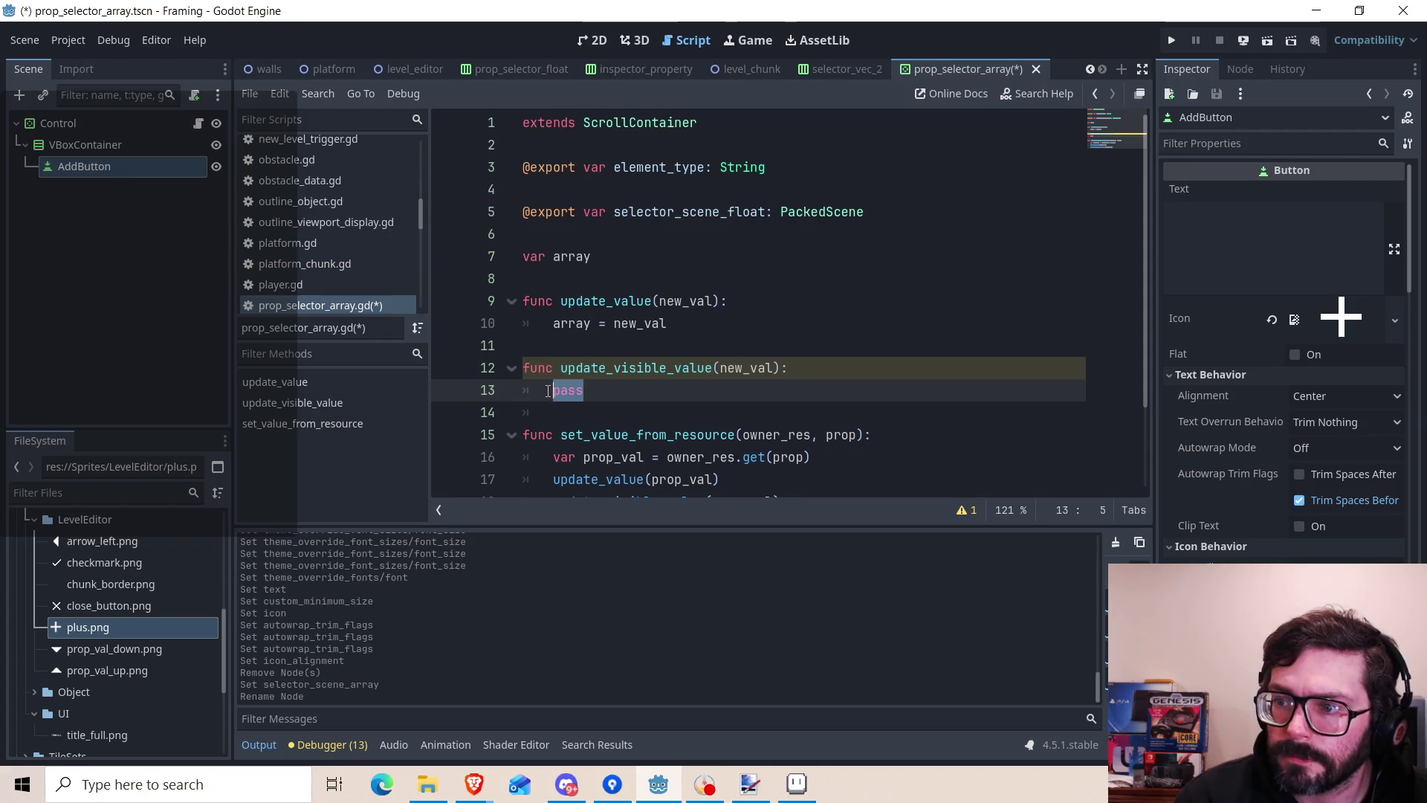
pyautogui.write('for(')
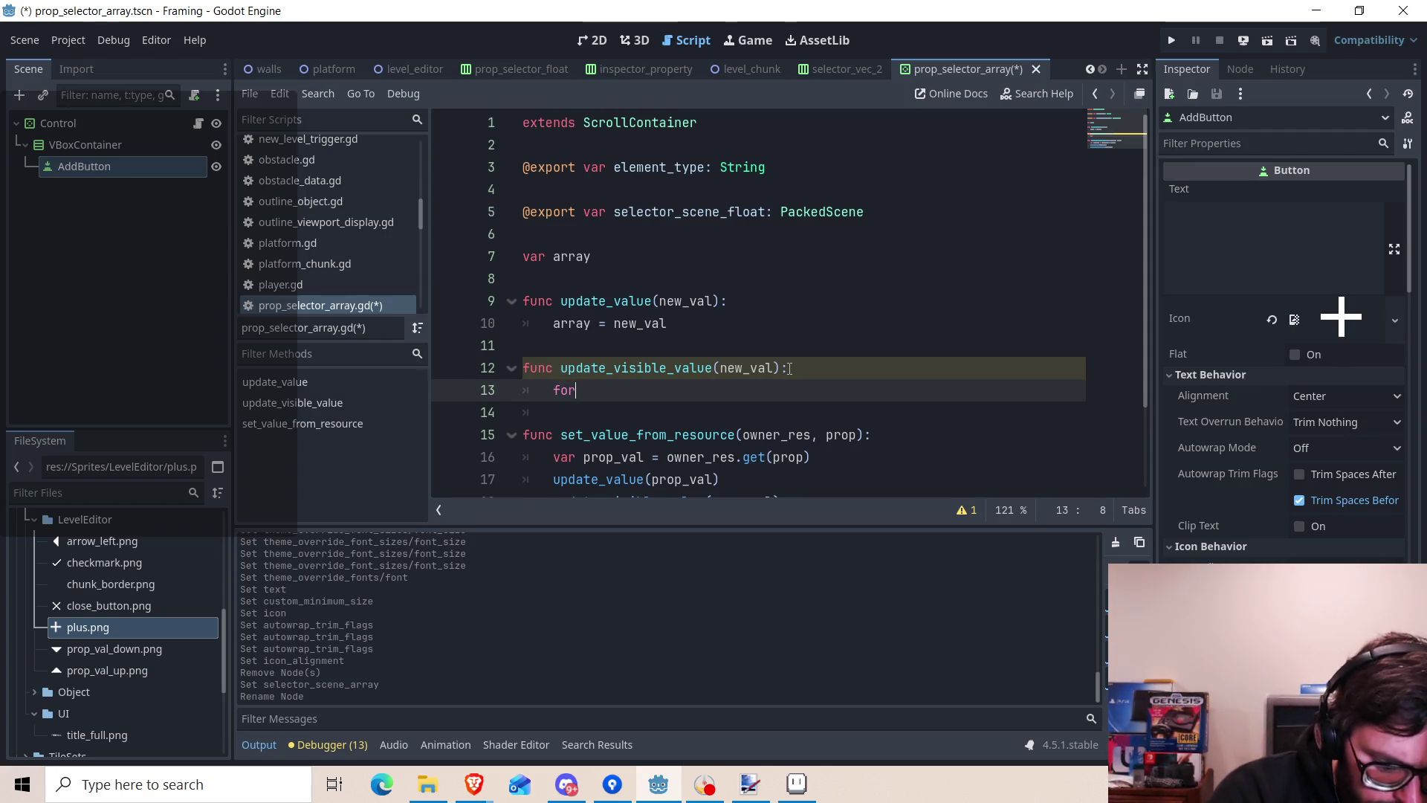
pyautogui.write('child ')
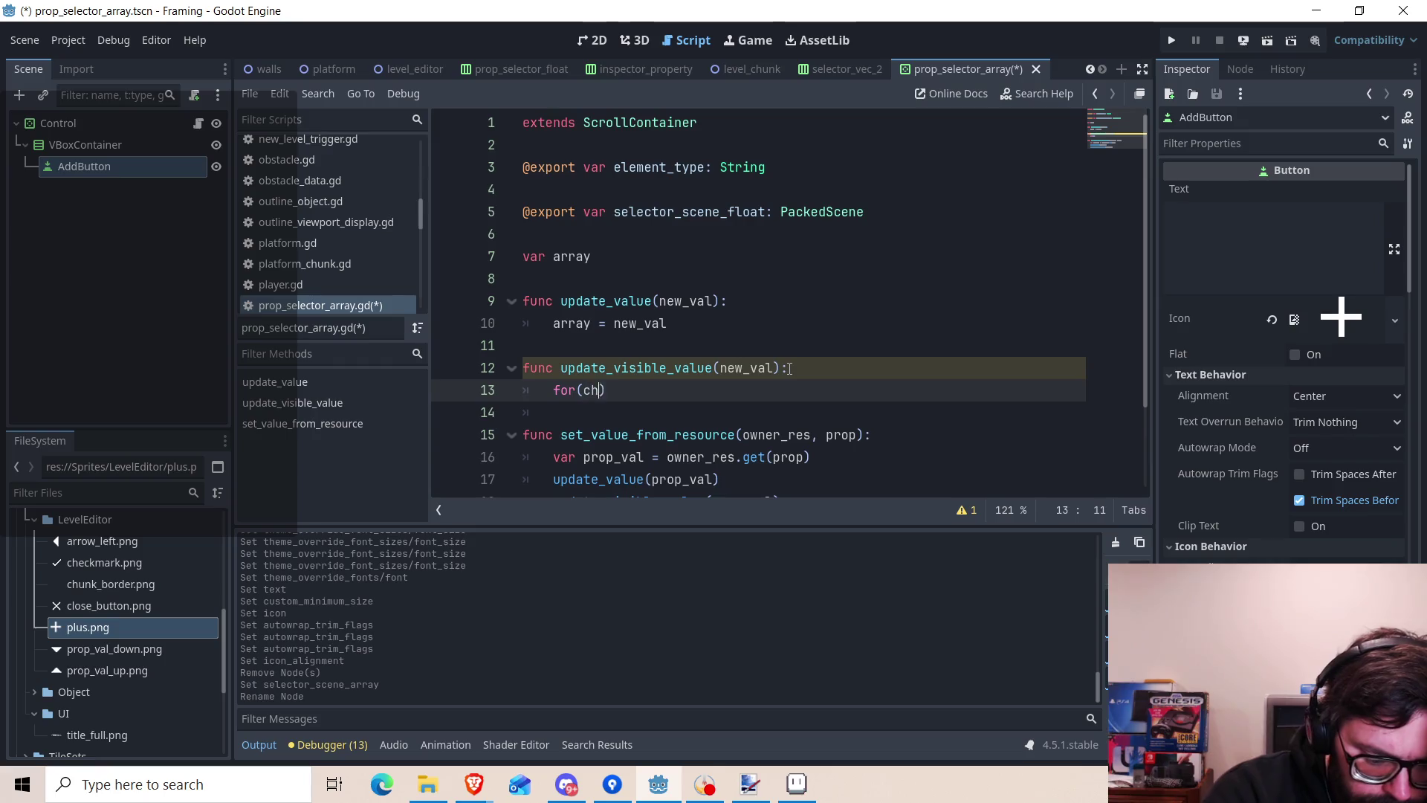
pyautogui.write('in')
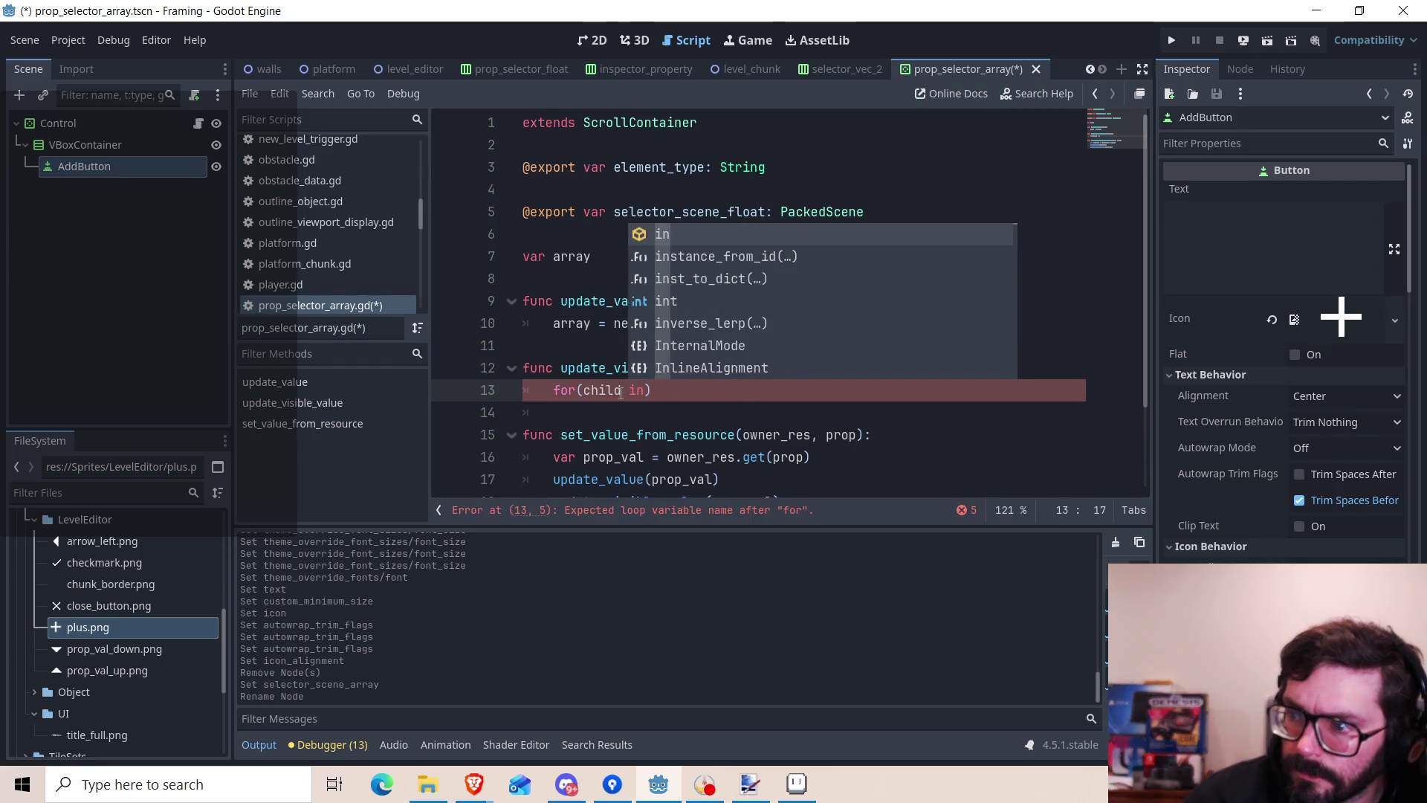
pyautogui.press('Left')
pyautogui.press('Left')
pyautogui.press('Left')
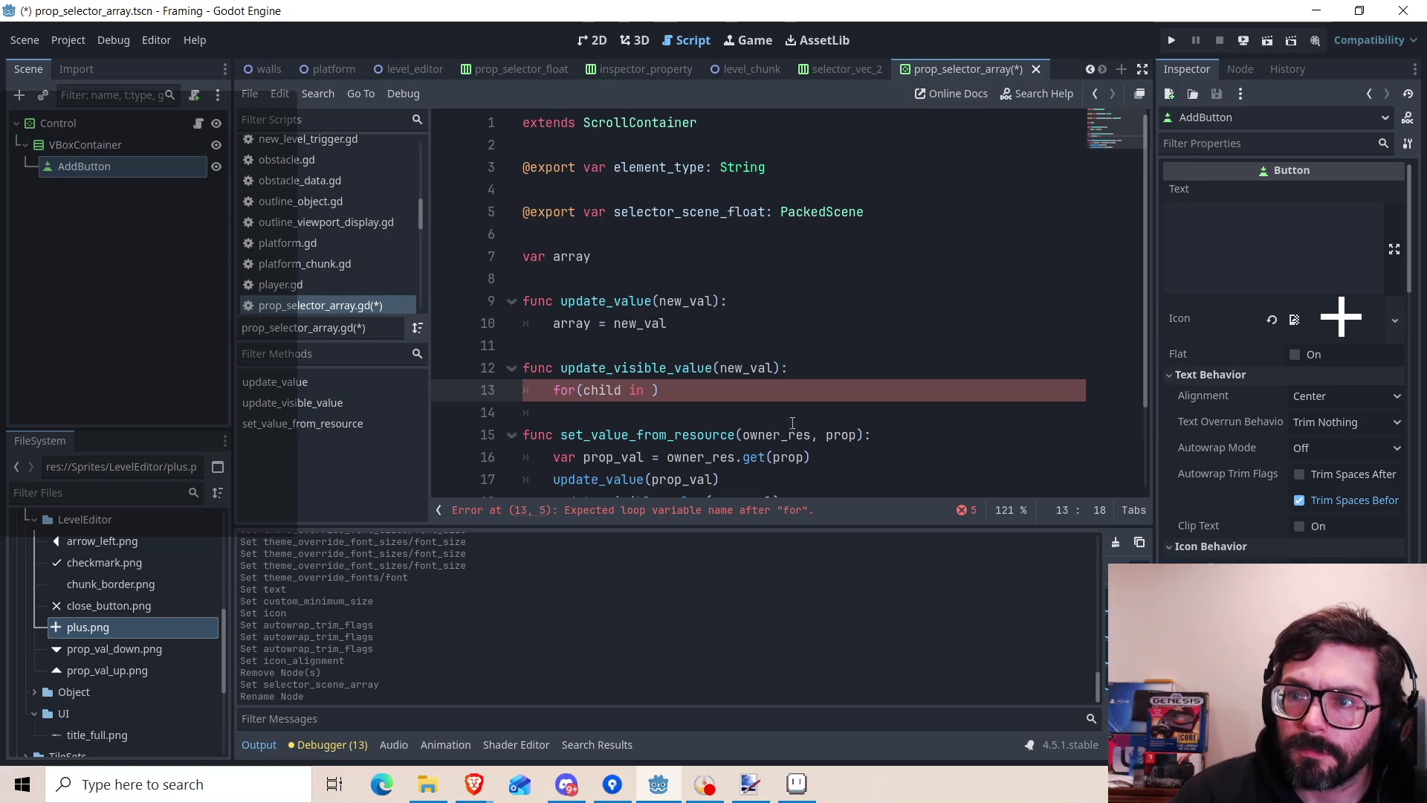
pyautogui.click(580, 241)
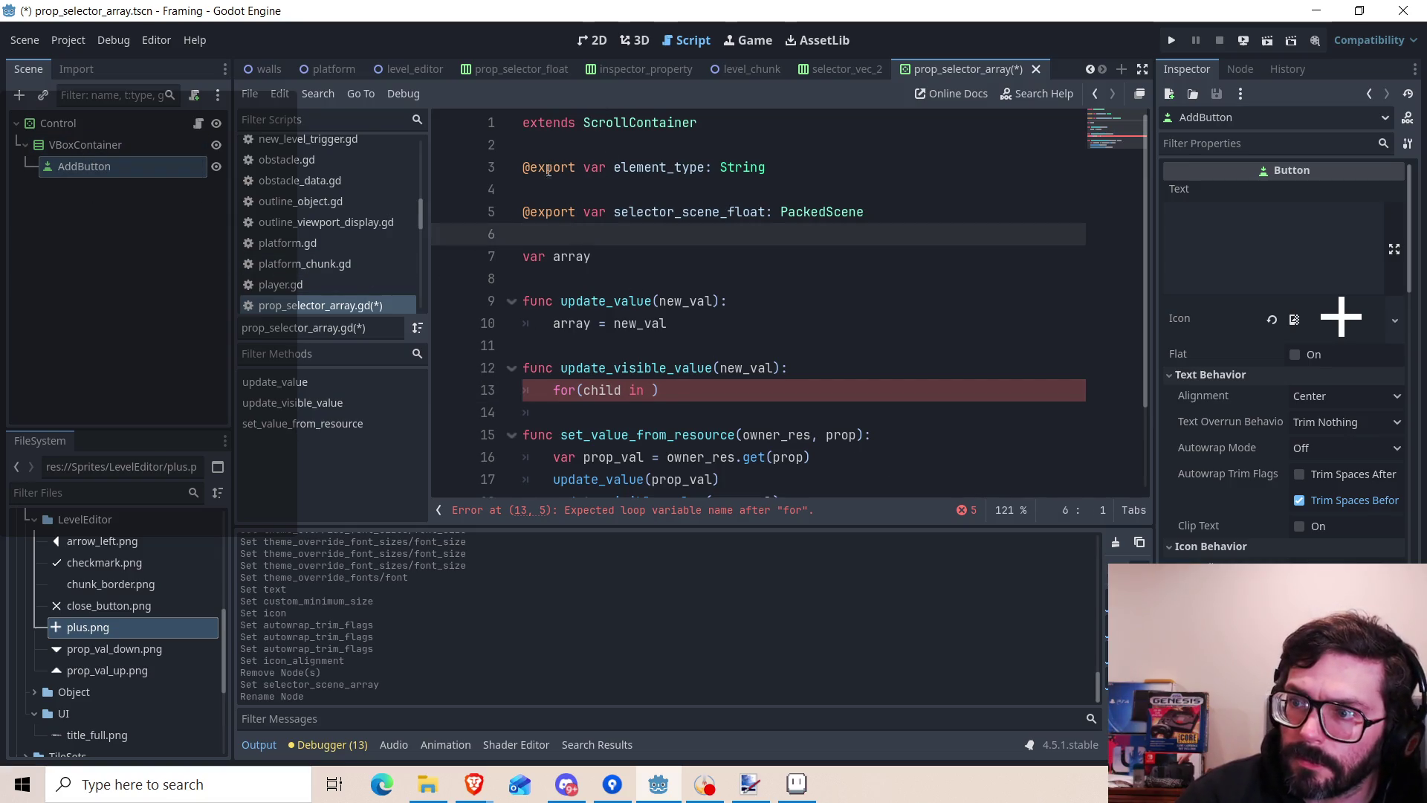
pyautogui.click(547, 191)
pyautogui.press('BackSpace')
pyautogui.click(596, 149)
pyautogui.press('Return')
pyautogui.write('@onr')
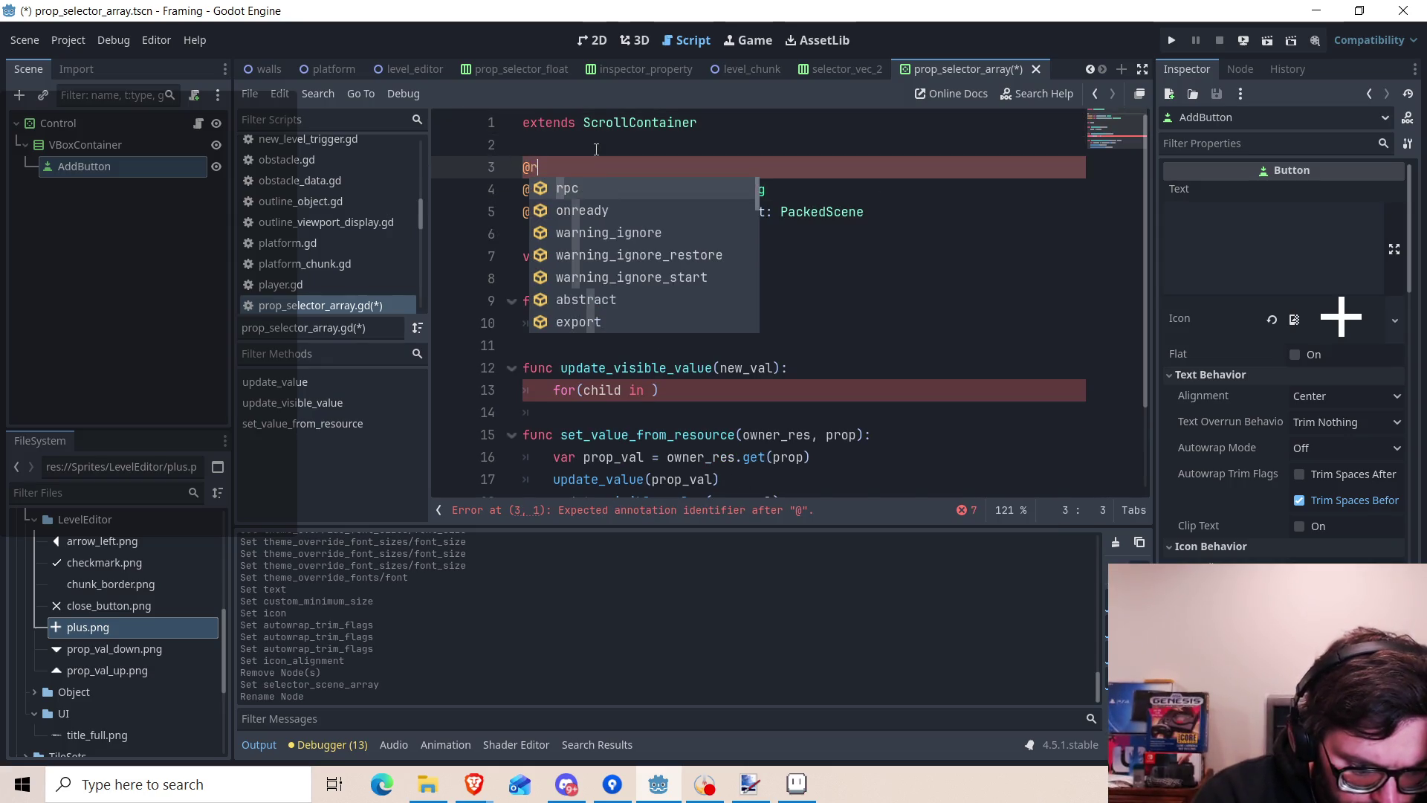
pyautogui.write('eady va')
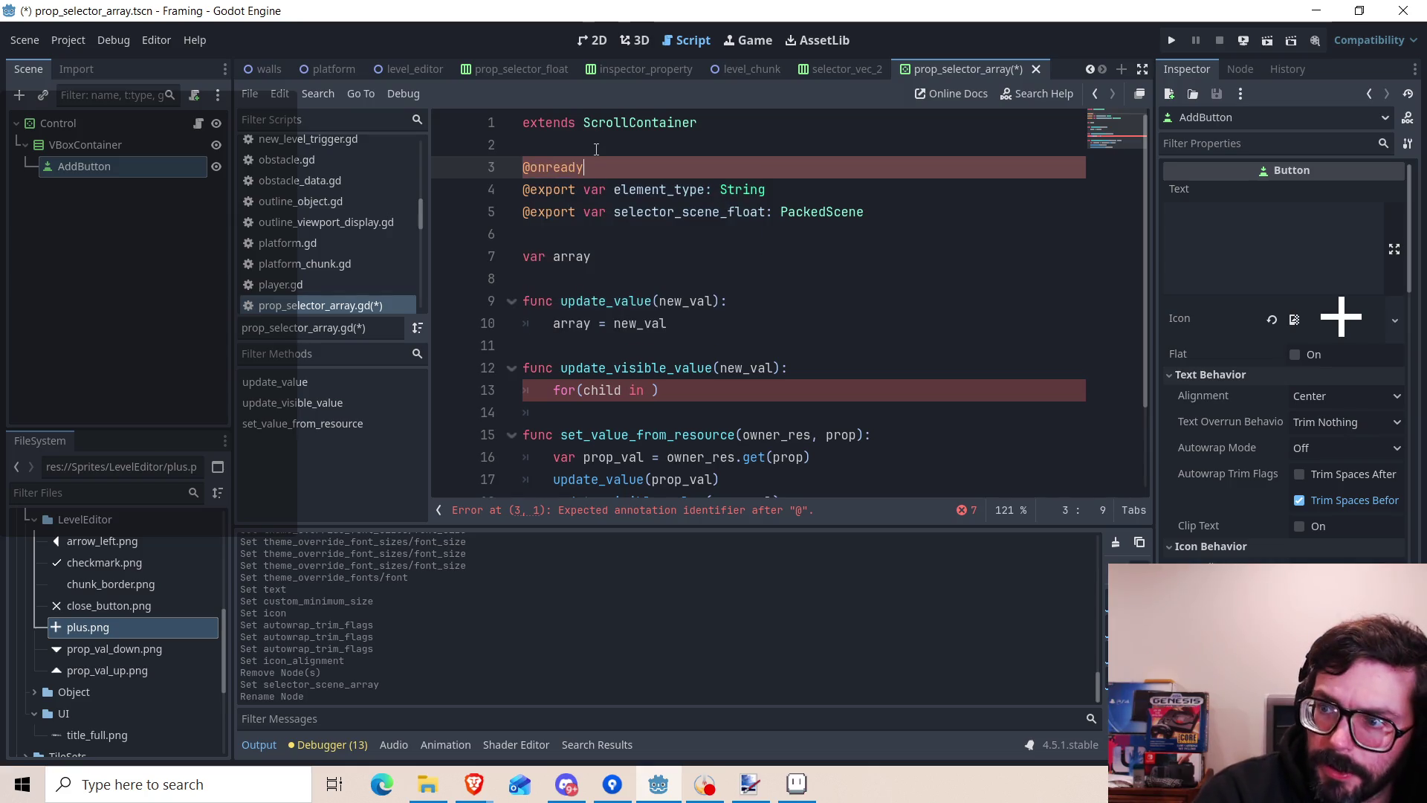
pyautogui.write('r ')
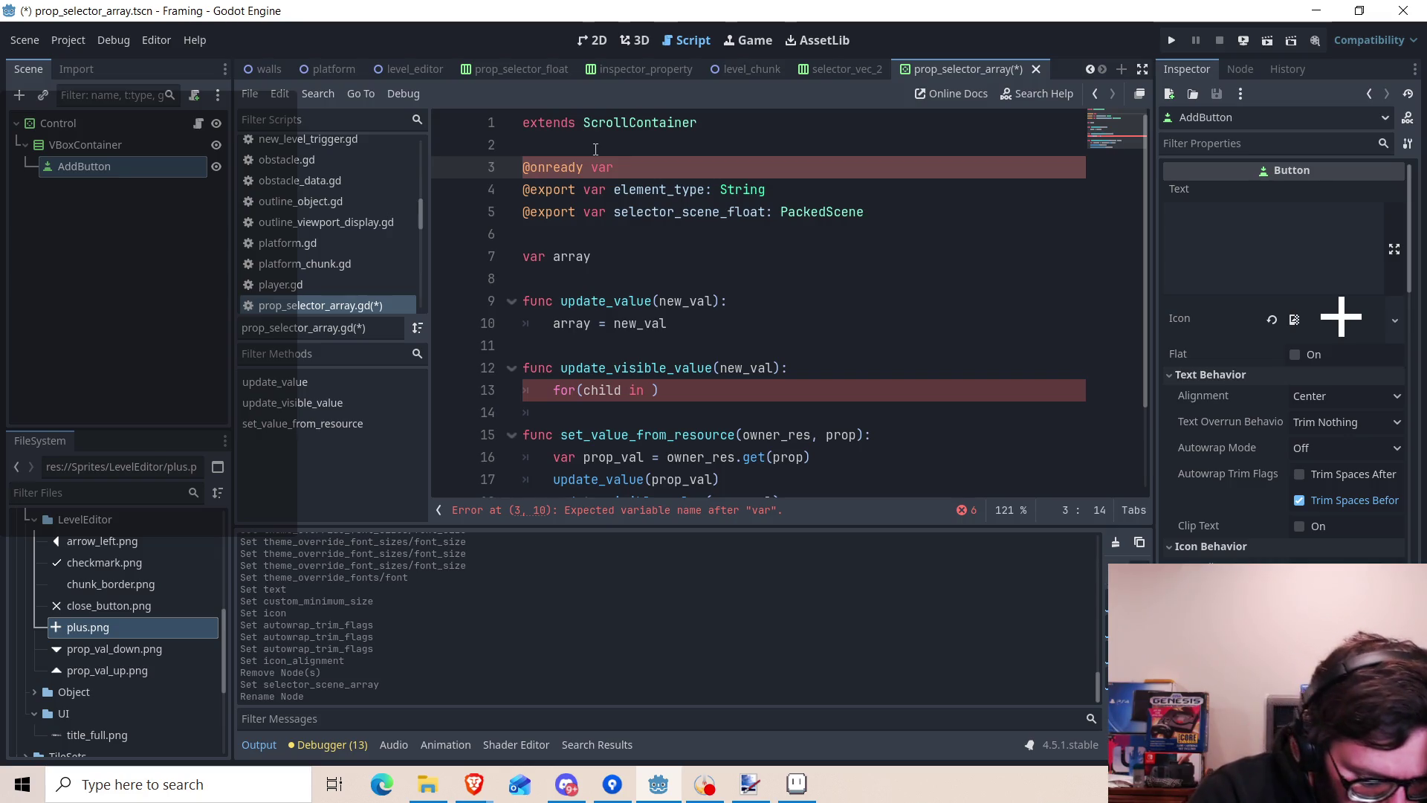
pyautogui.write('vbox')
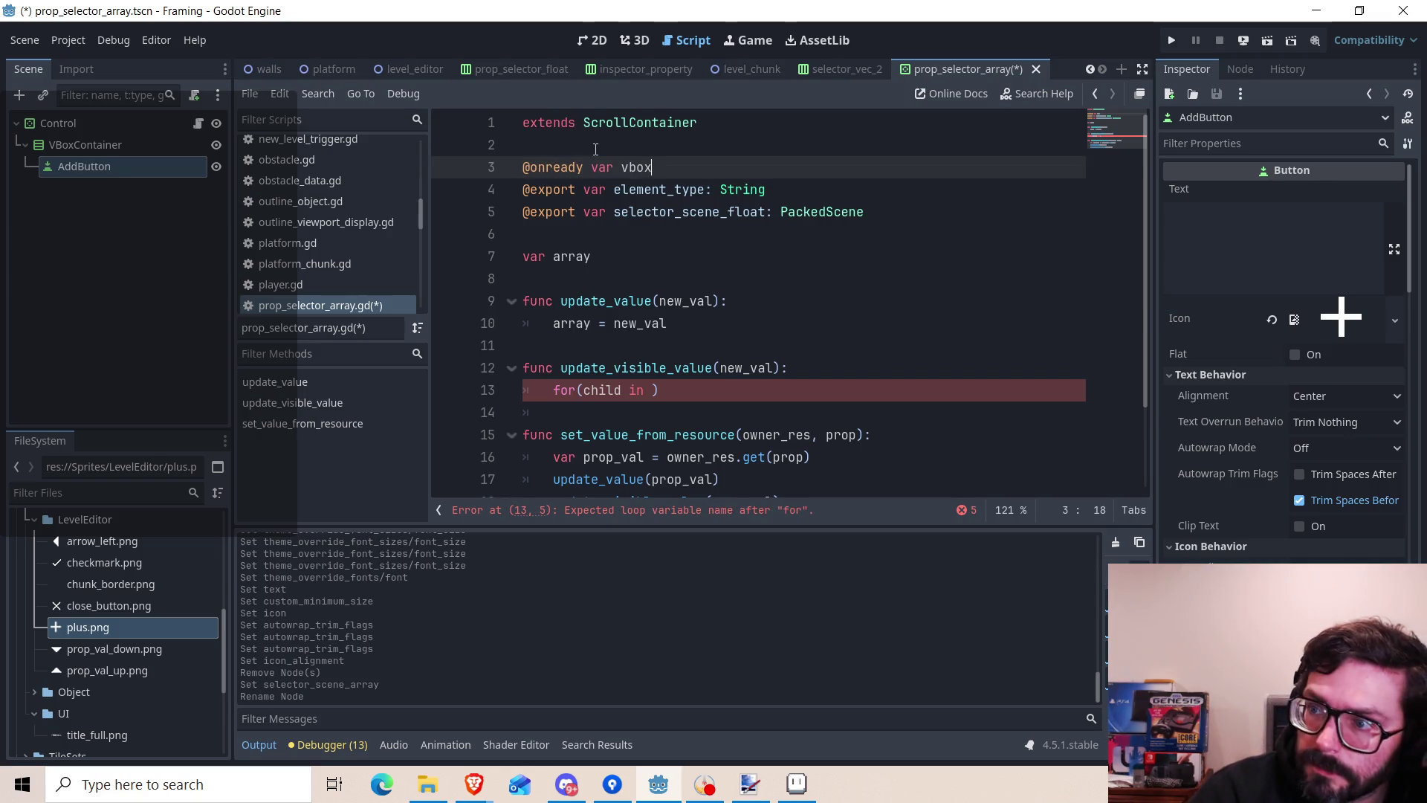
pyautogui.press('Left')
pyautogui.press('Left')
pyautogui.write('elements_vbox')
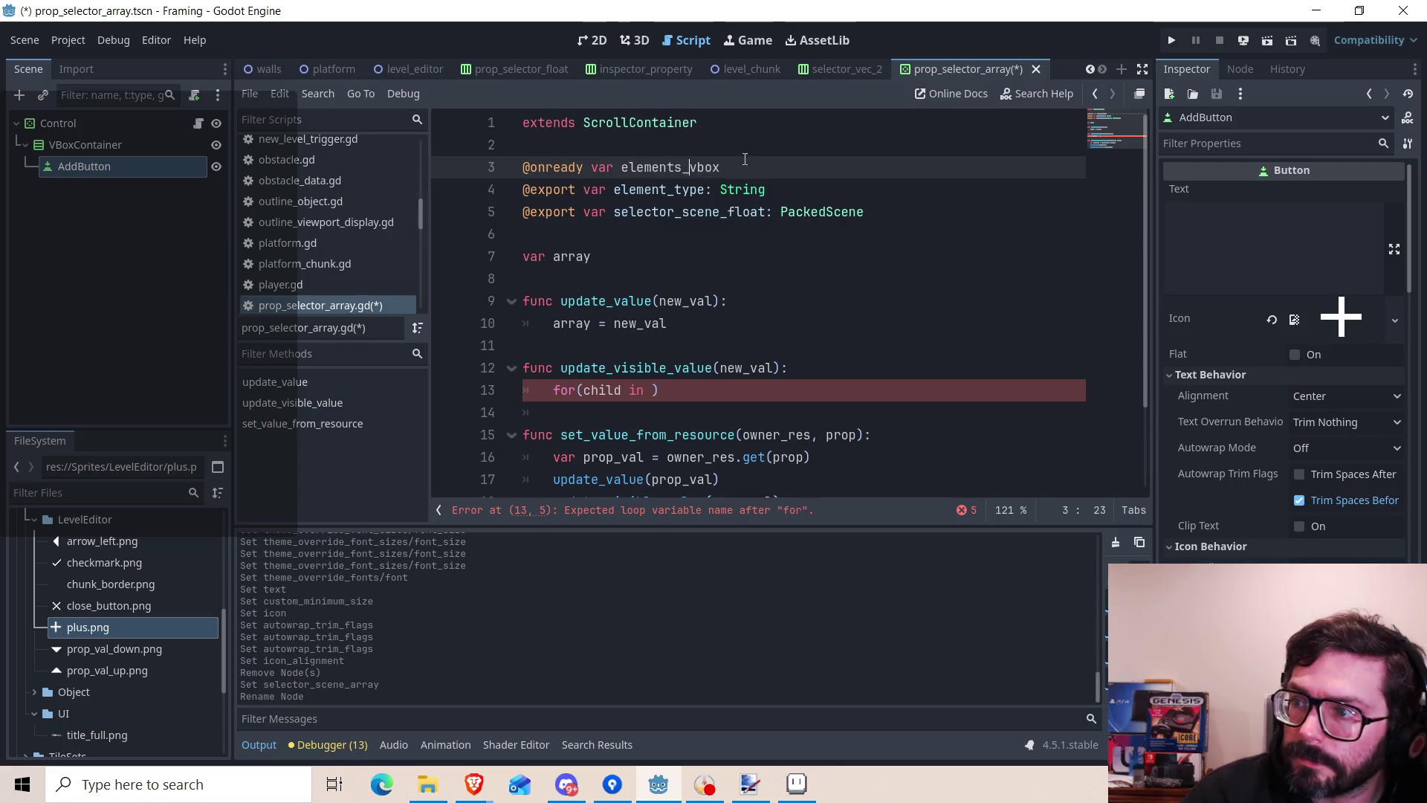
pyautogui.write(' = $')
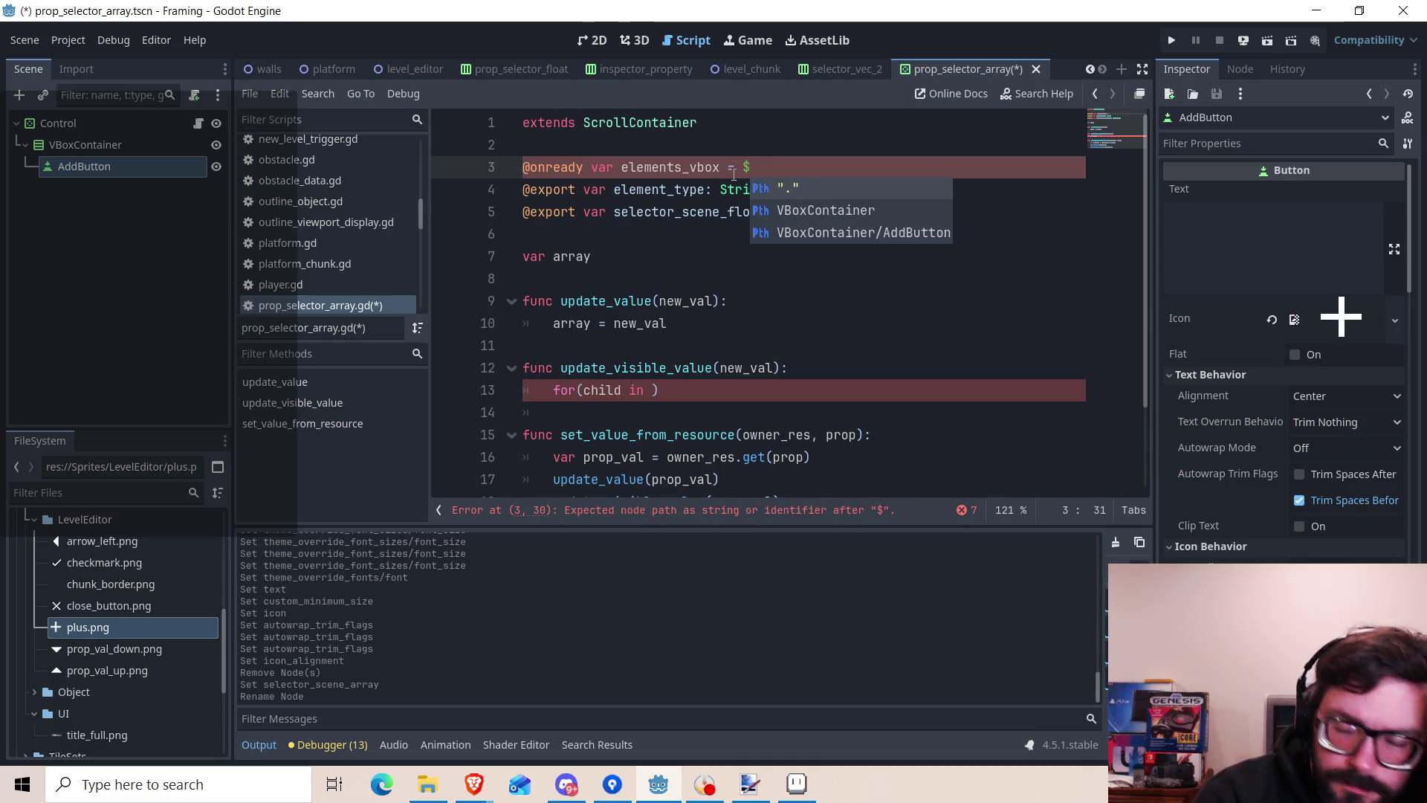
pyautogui.press('Down')
pyautogui.press('Return')
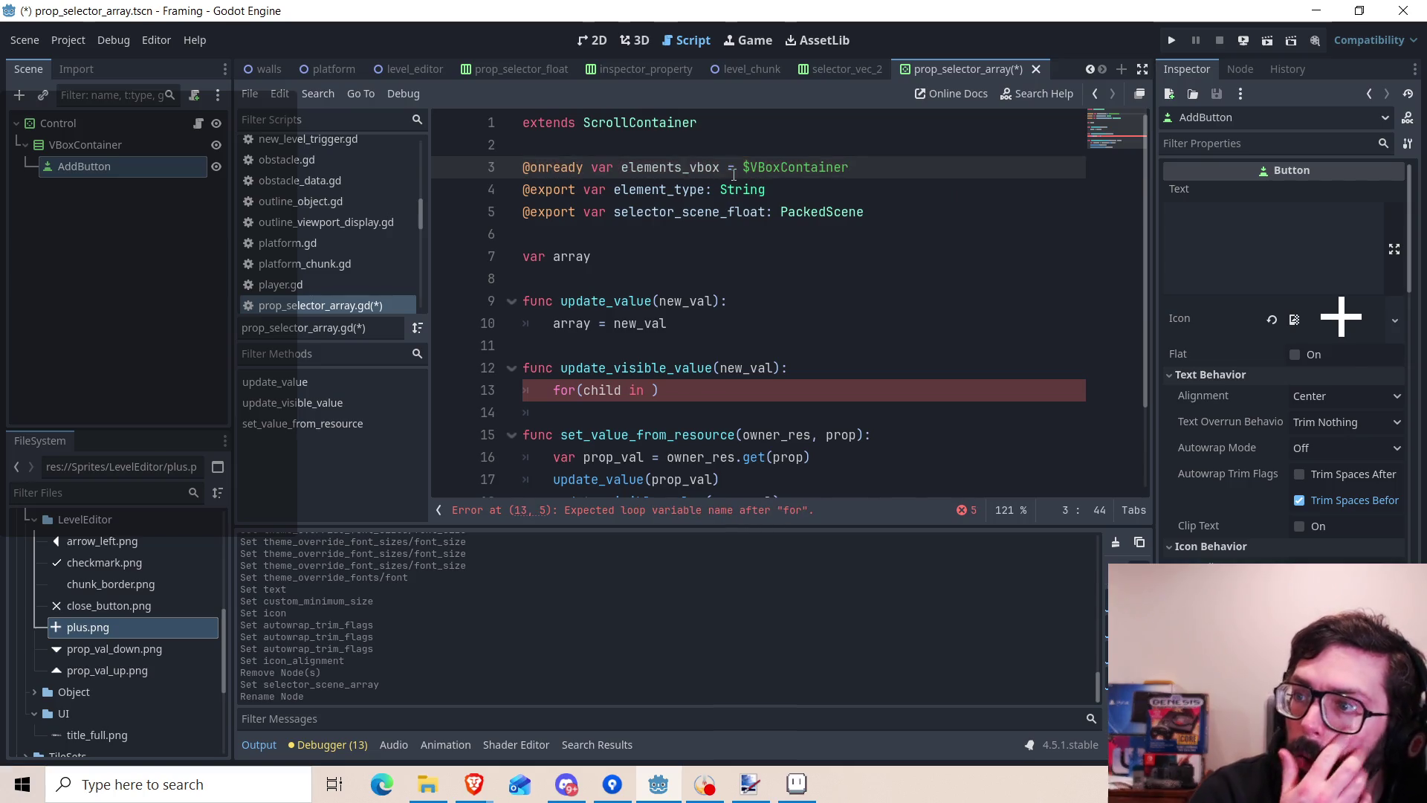
pyautogui.press('Return')
pyautogui.click(706, 389)
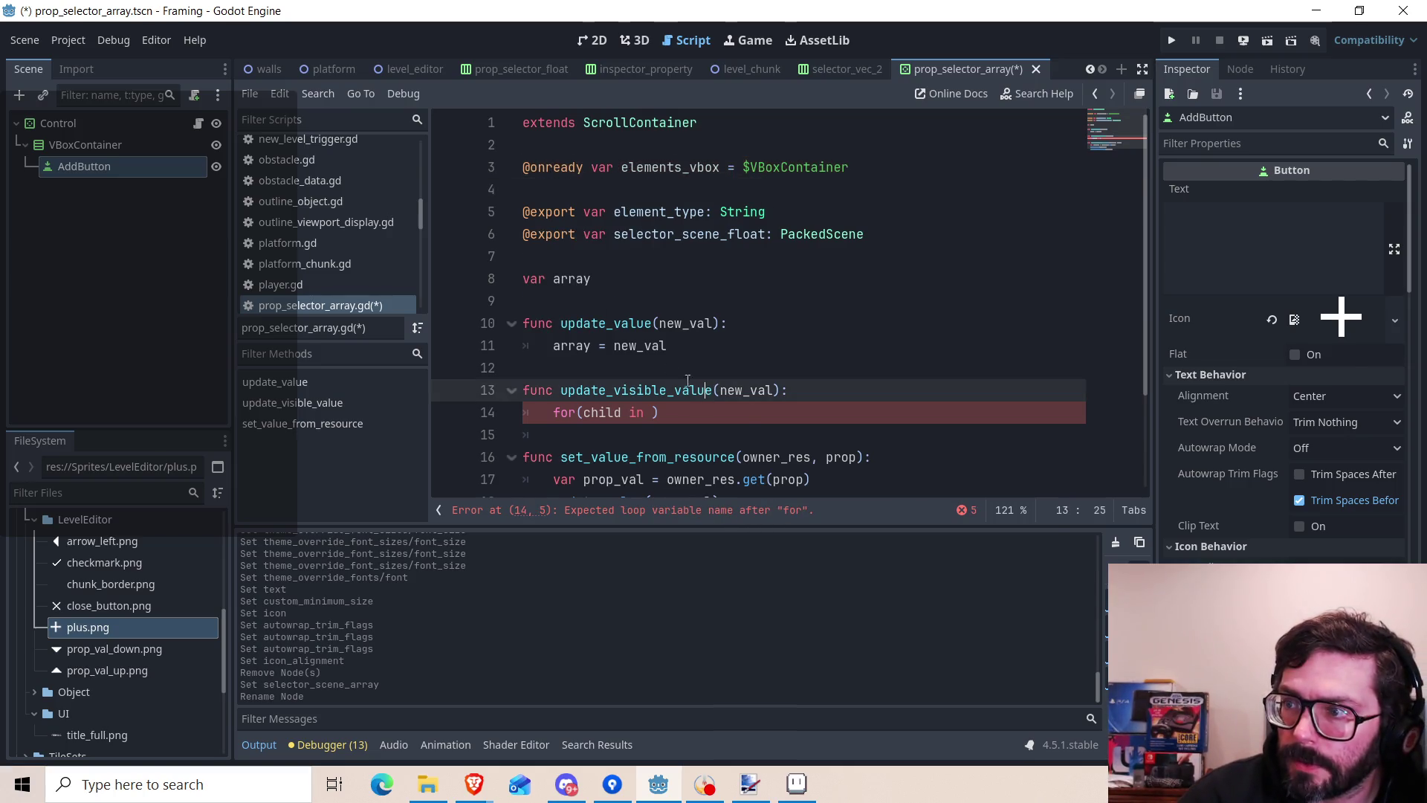
# Complete the loop header so it iterates over elements_vbox.get_children()
pyautogui.click(668, 390)
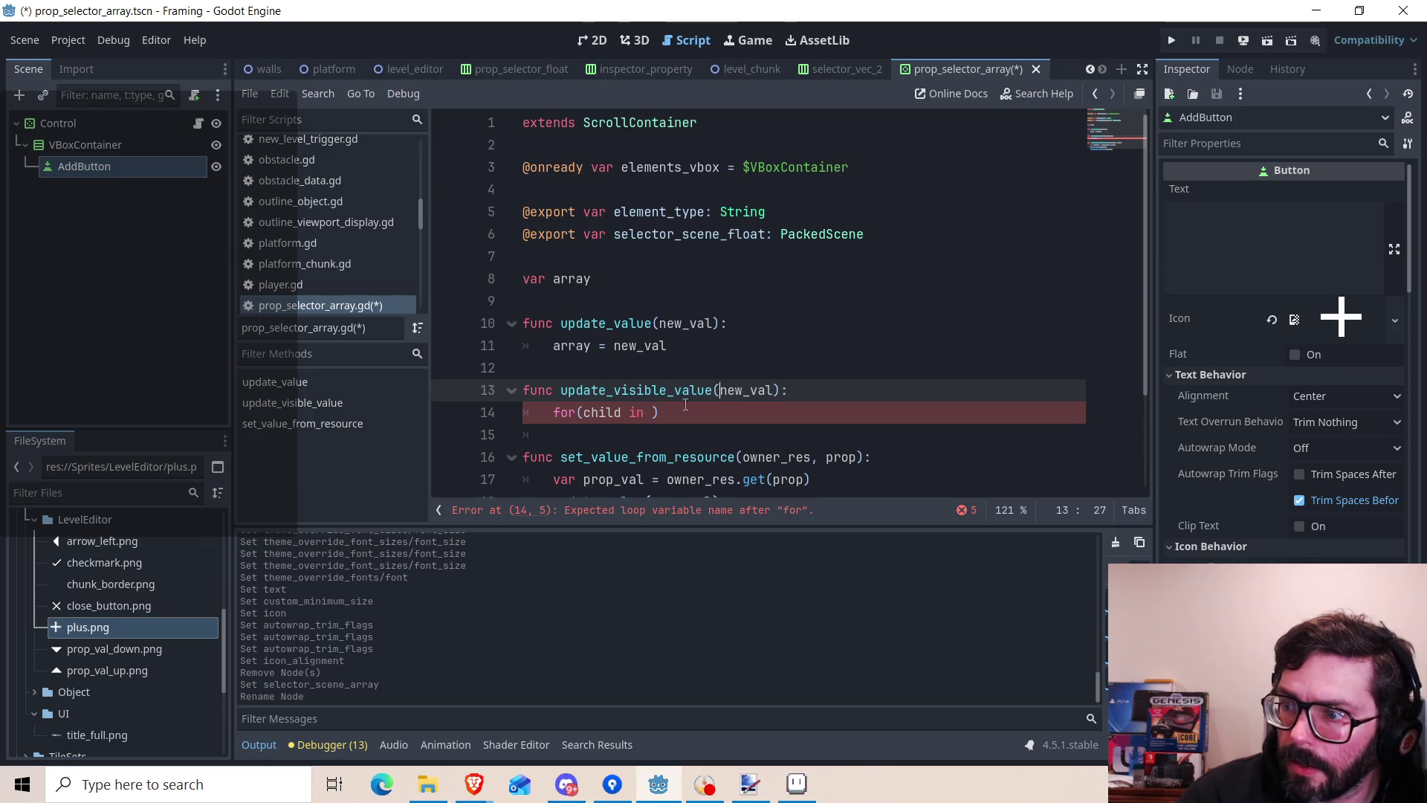
pyautogui.press('Down')
pyautogui.press('Left')
pyautogui.press('Left')
pyautogui.write('elements_vbox')
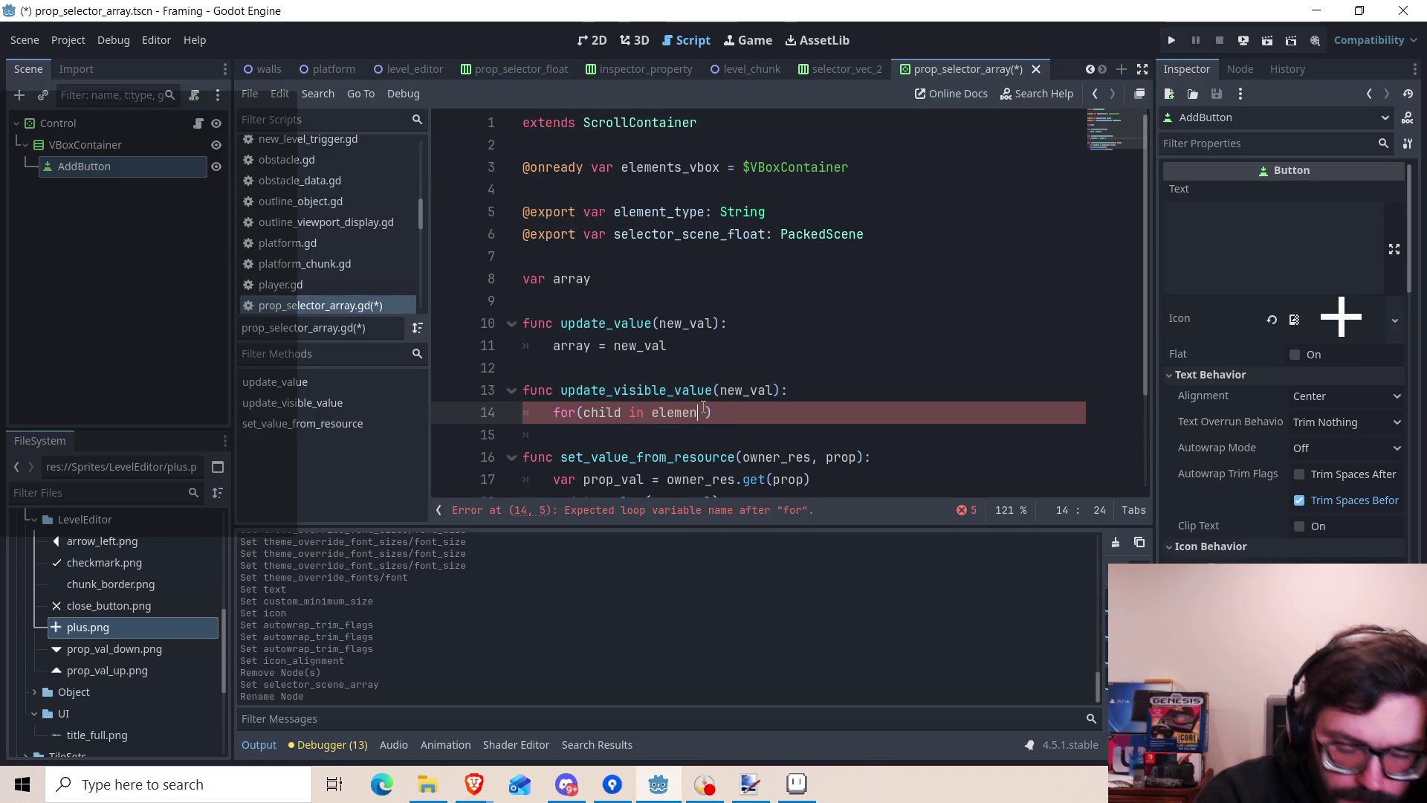
pyautogui.write('.get_')
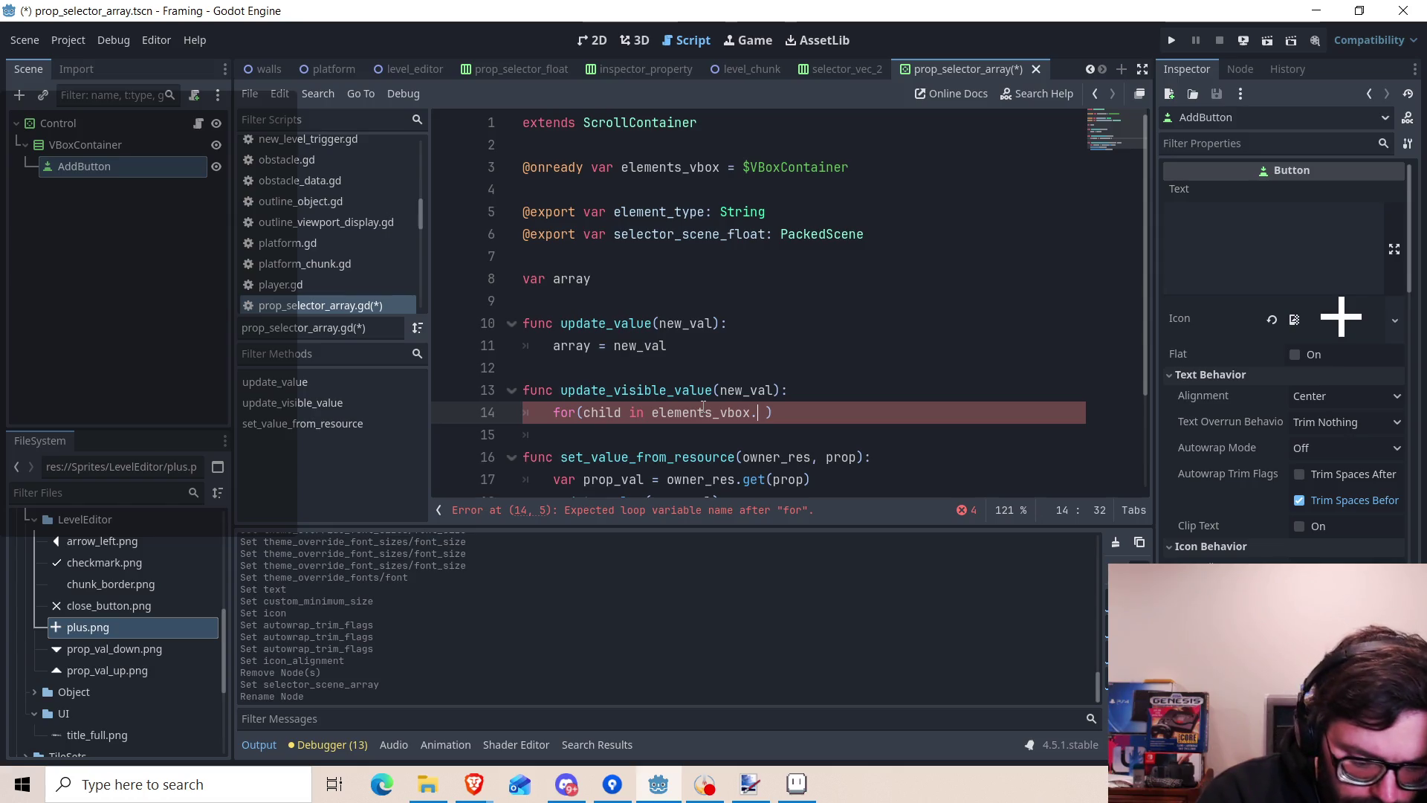
pyautogui.write('children')
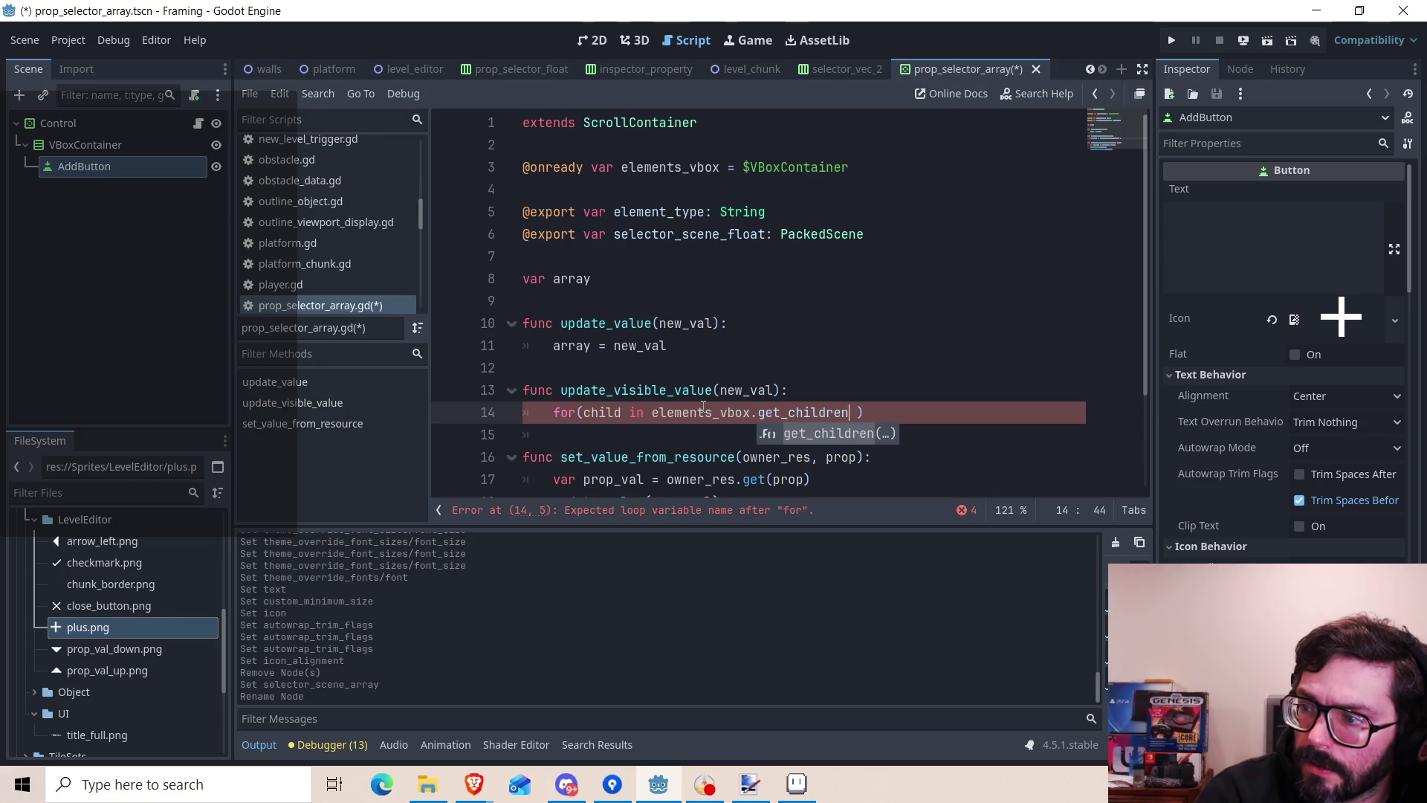
pyautogui.write('()')
pyautogui.press('Right')
pyautogui.press('BackSpace')
pyautogui.press('Right')
pyautogui.write(':')
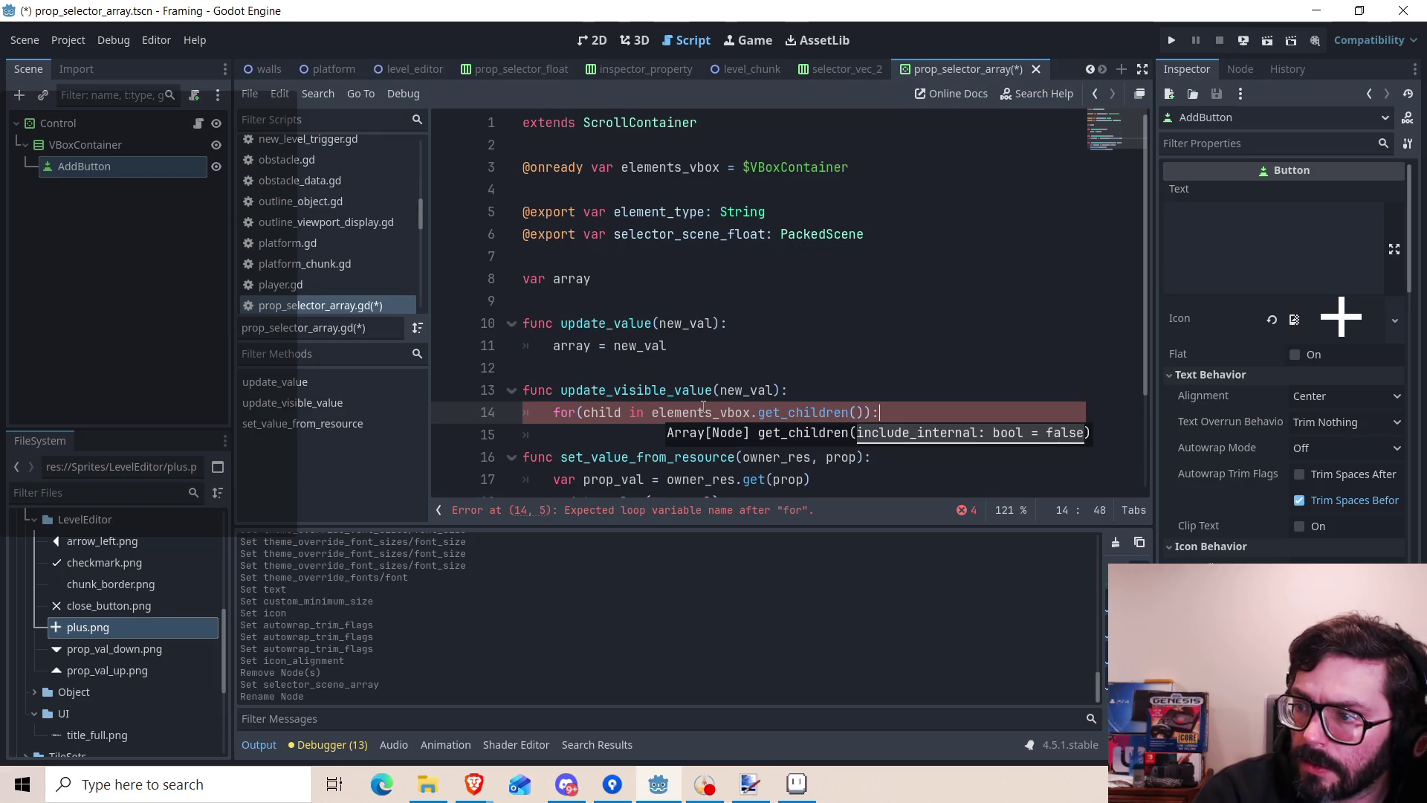
pyautogui.press('Return')
# Inside the loop, add if(child.name != "AddButton"): with child.queue_free() in its body
pyautogui.write('if(child.')
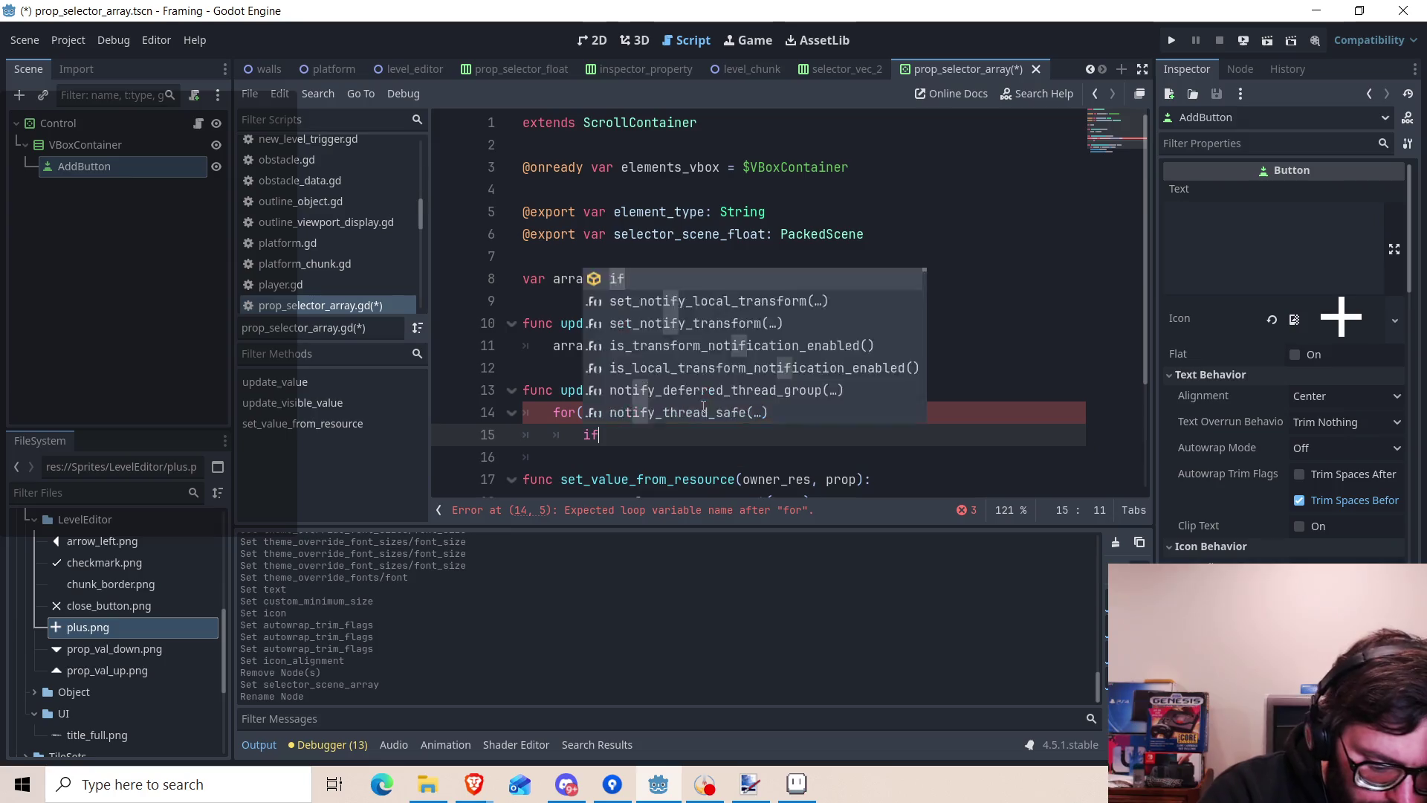
pyautogui.write('name !=')
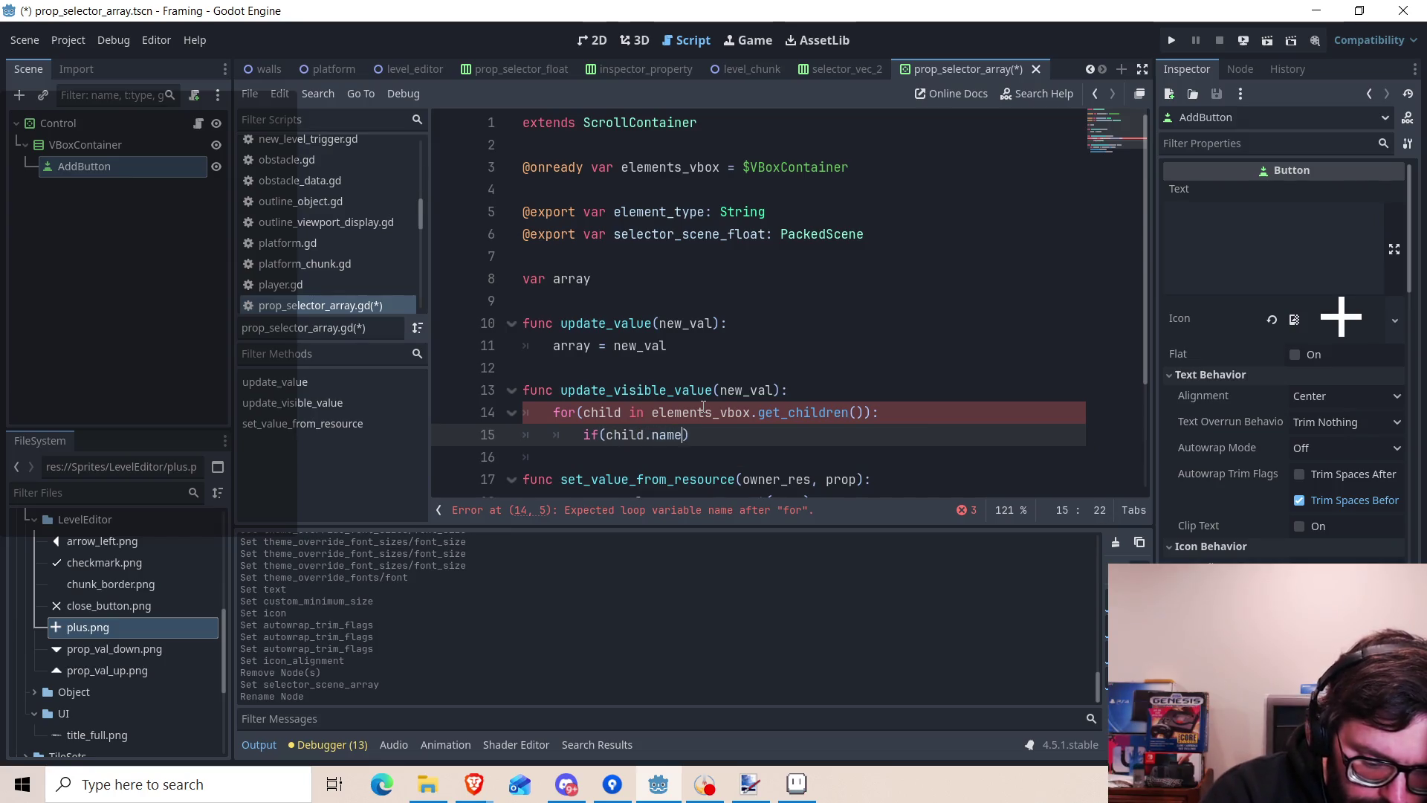
pyautogui.write(' "Add')
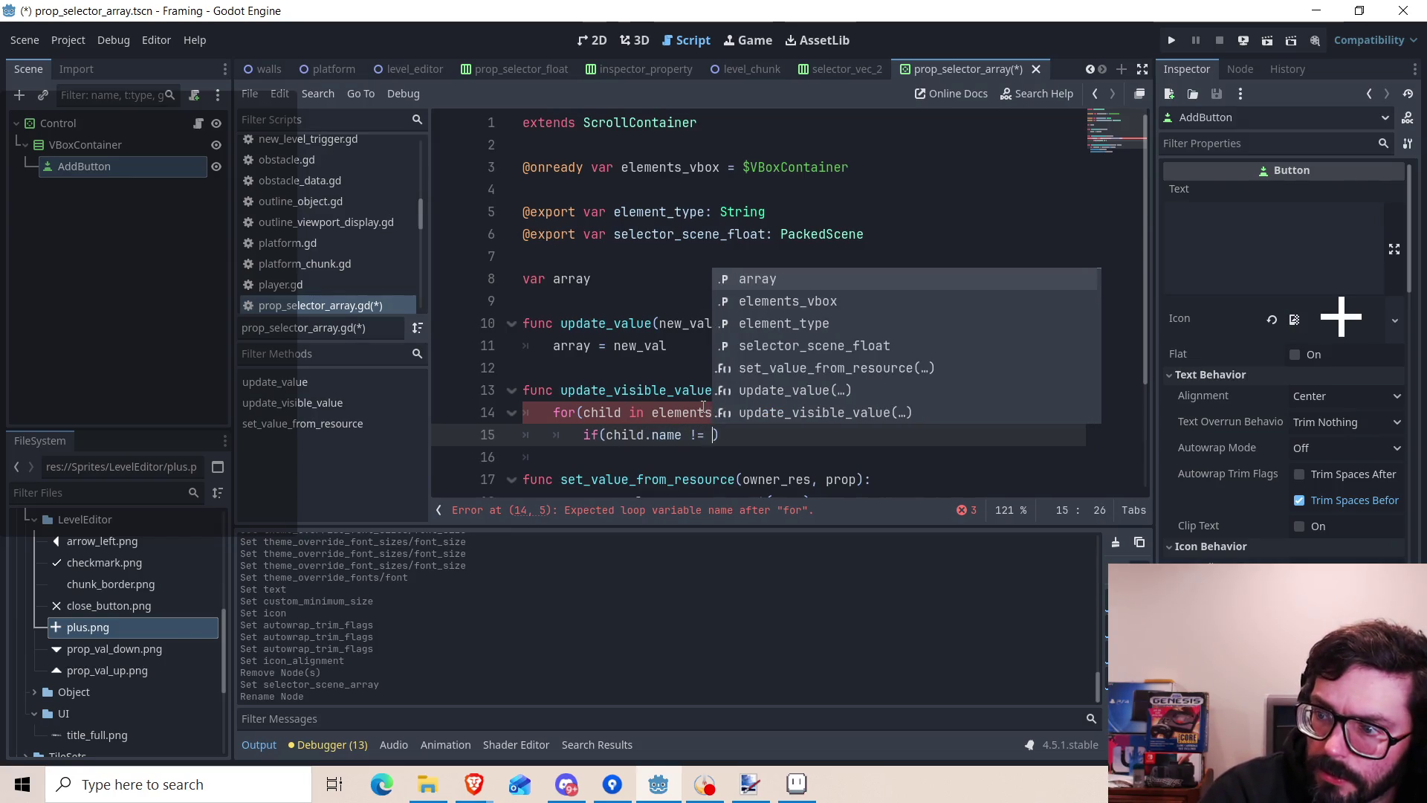
pyautogui.write('But')
pyautogui.press('BackSpace')
pyautogui.press('BackSpace')
pyautogui.press('BackSpace')
pyautogui.write('Bi')
pyautogui.press('BackSpace')
pyautogui.write('utton")')
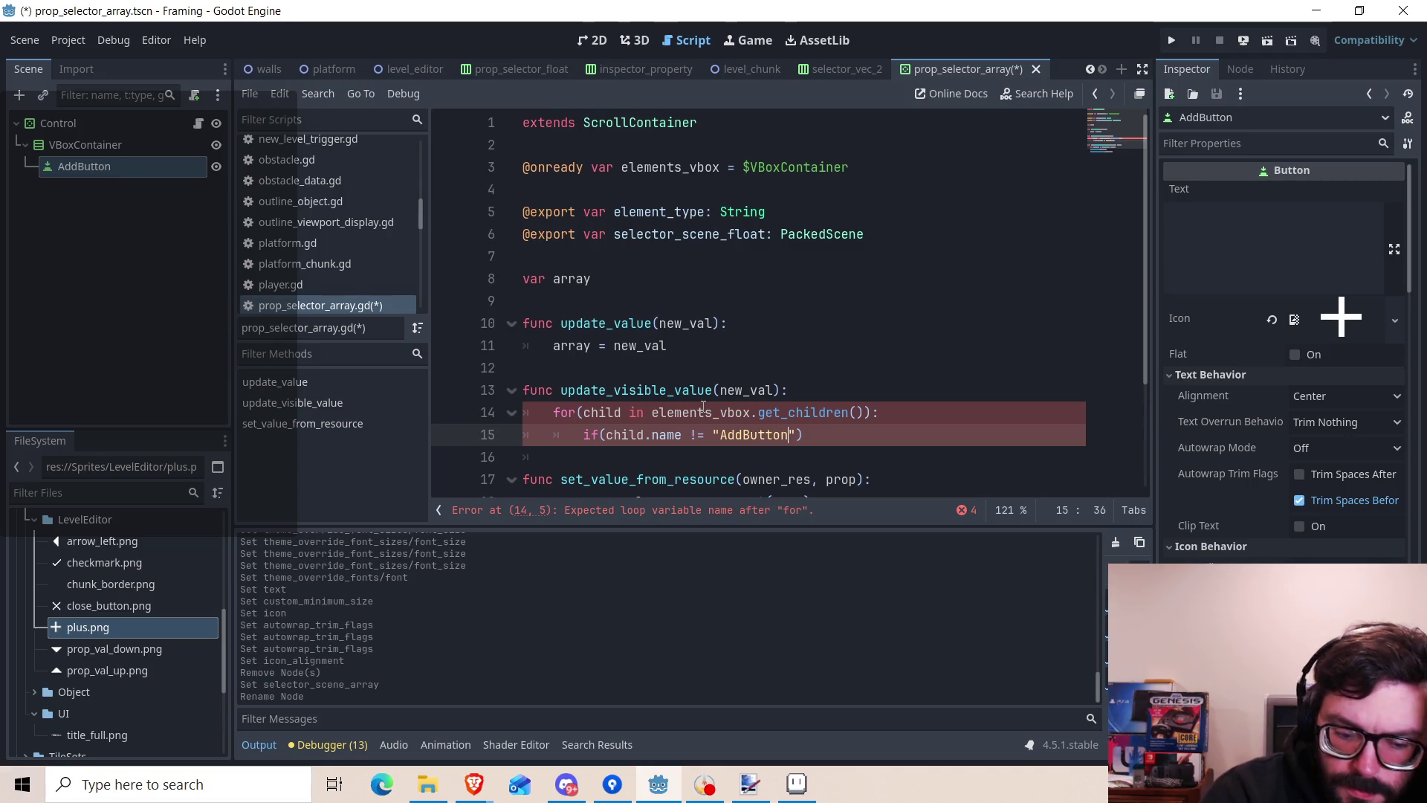
pyautogui.write(':')
pyautogui.press('Return')
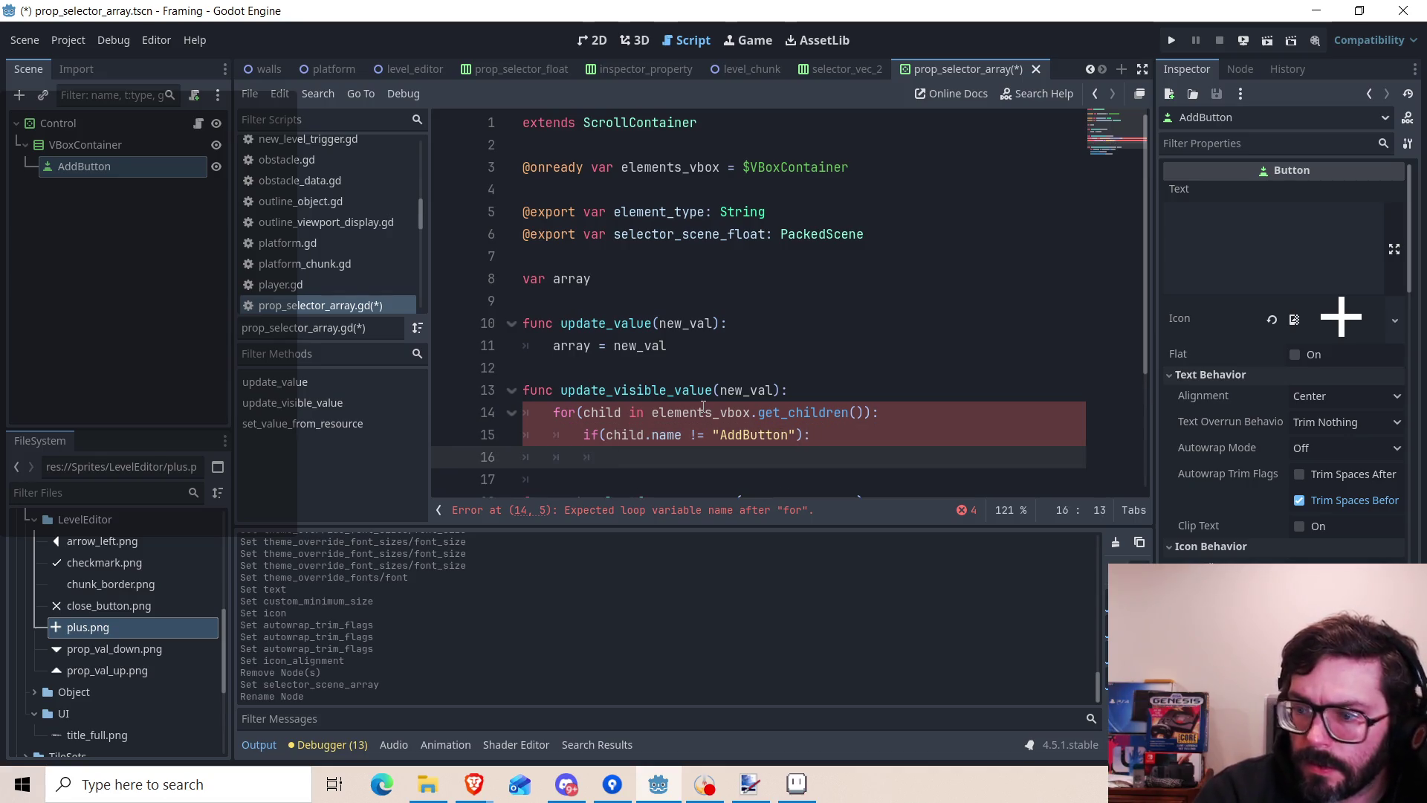
pyautogui.write('child.mqueue_f')
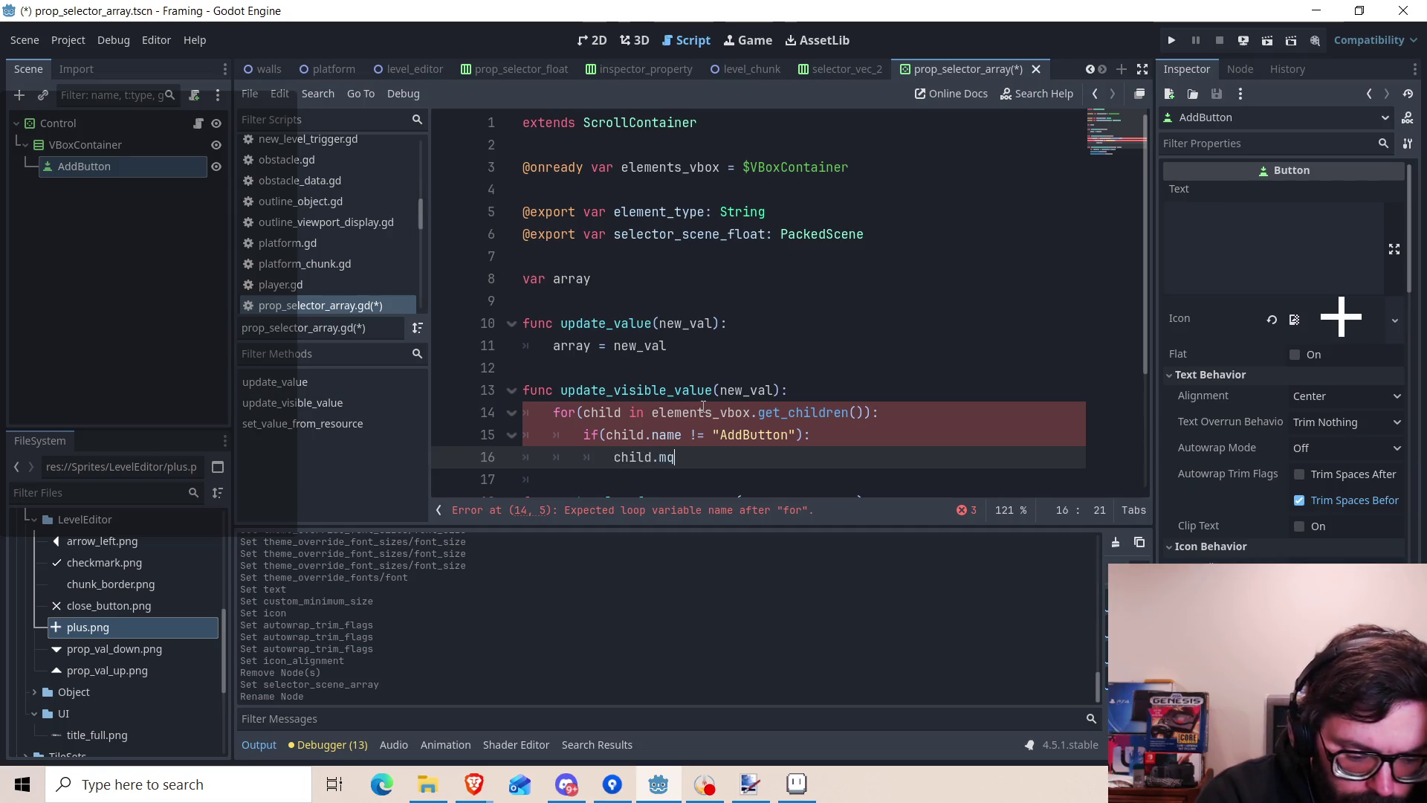
pyautogui.write('ree')
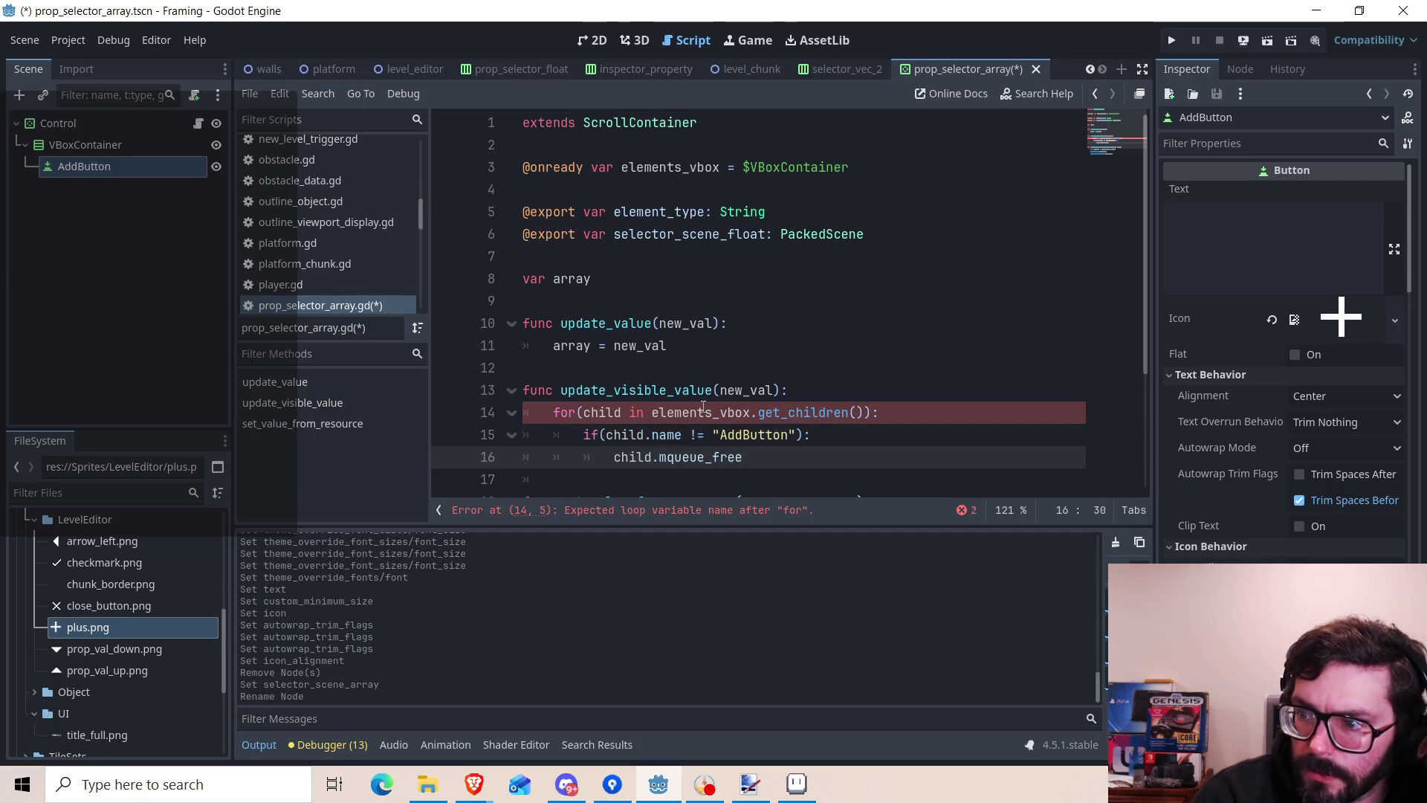
pyautogui.press('Left')
pyautogui.press('BackSpace')
pyautogui.press('End')
pyautogui.write('())')
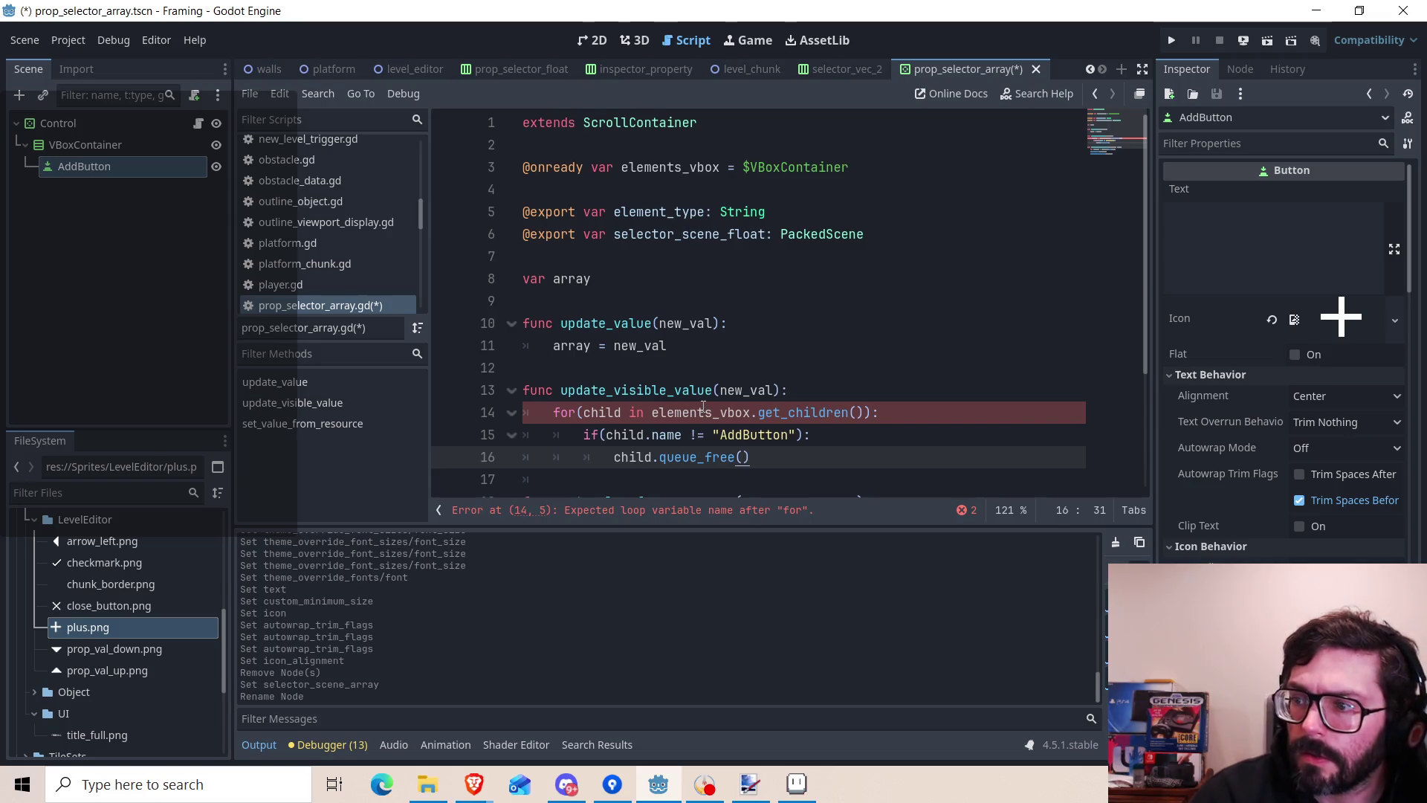
# Start fixing the parentheses around the for-loop condition on line 14
pyautogui.click(751, 413)
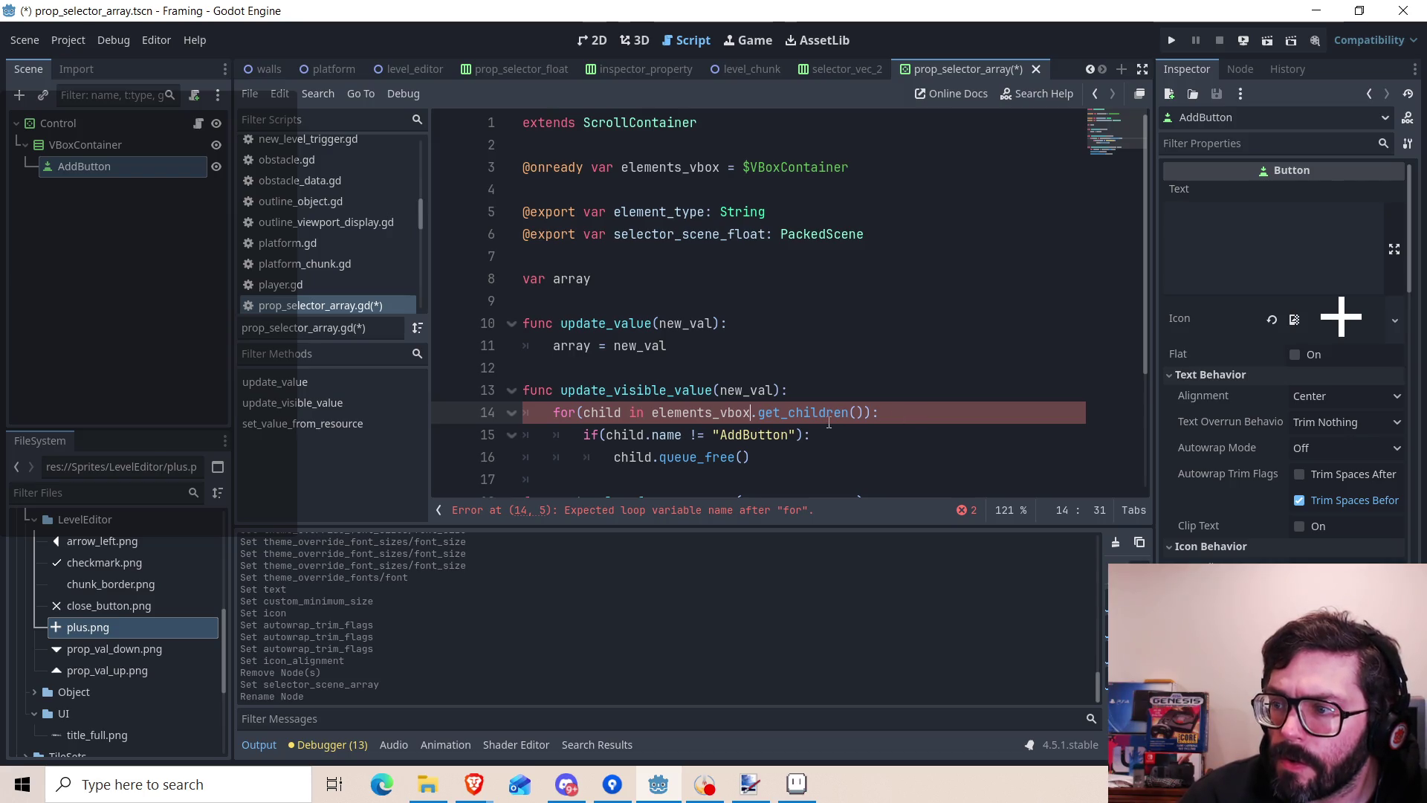
pyautogui.click(683, 414)
pyautogui.click(582, 414)
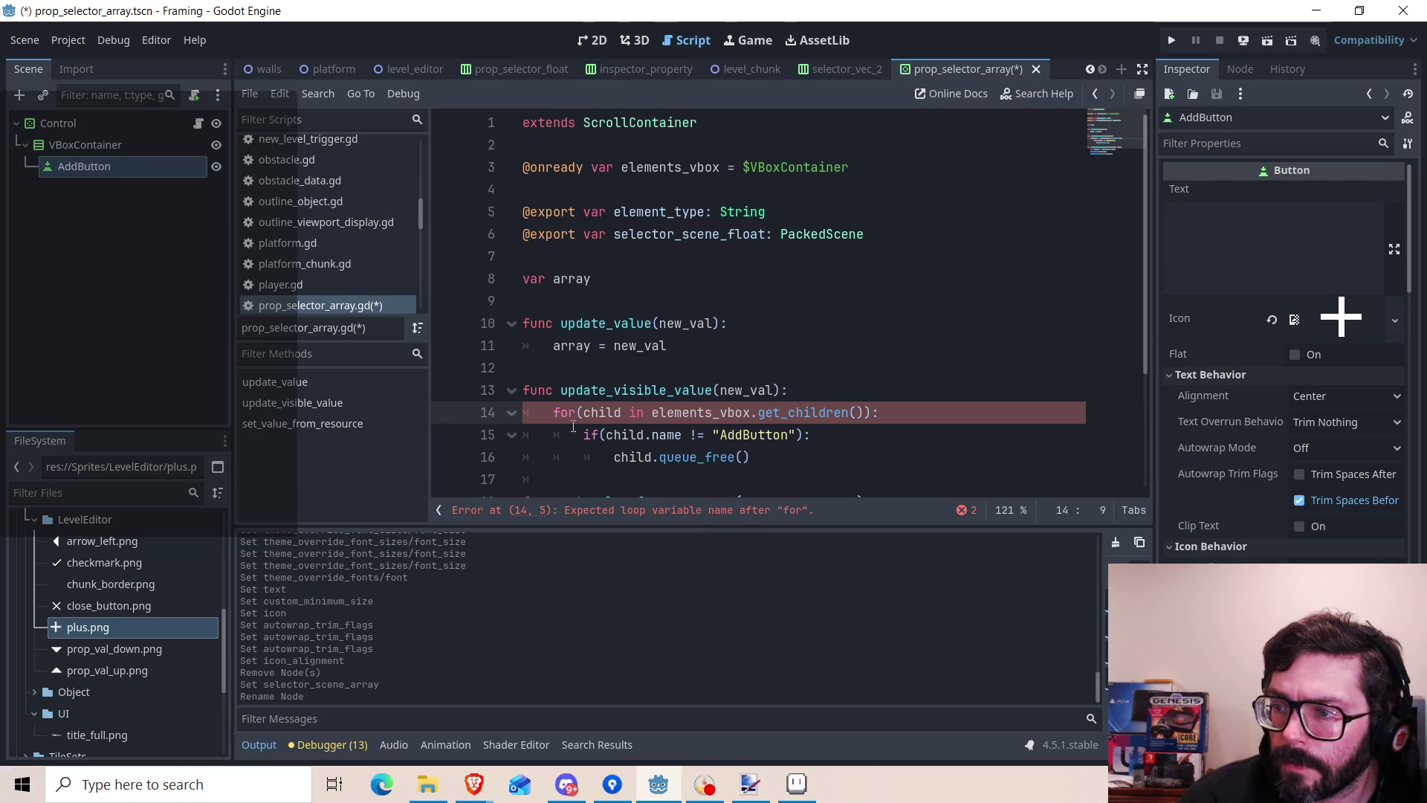
pyautogui.click(874, 414)
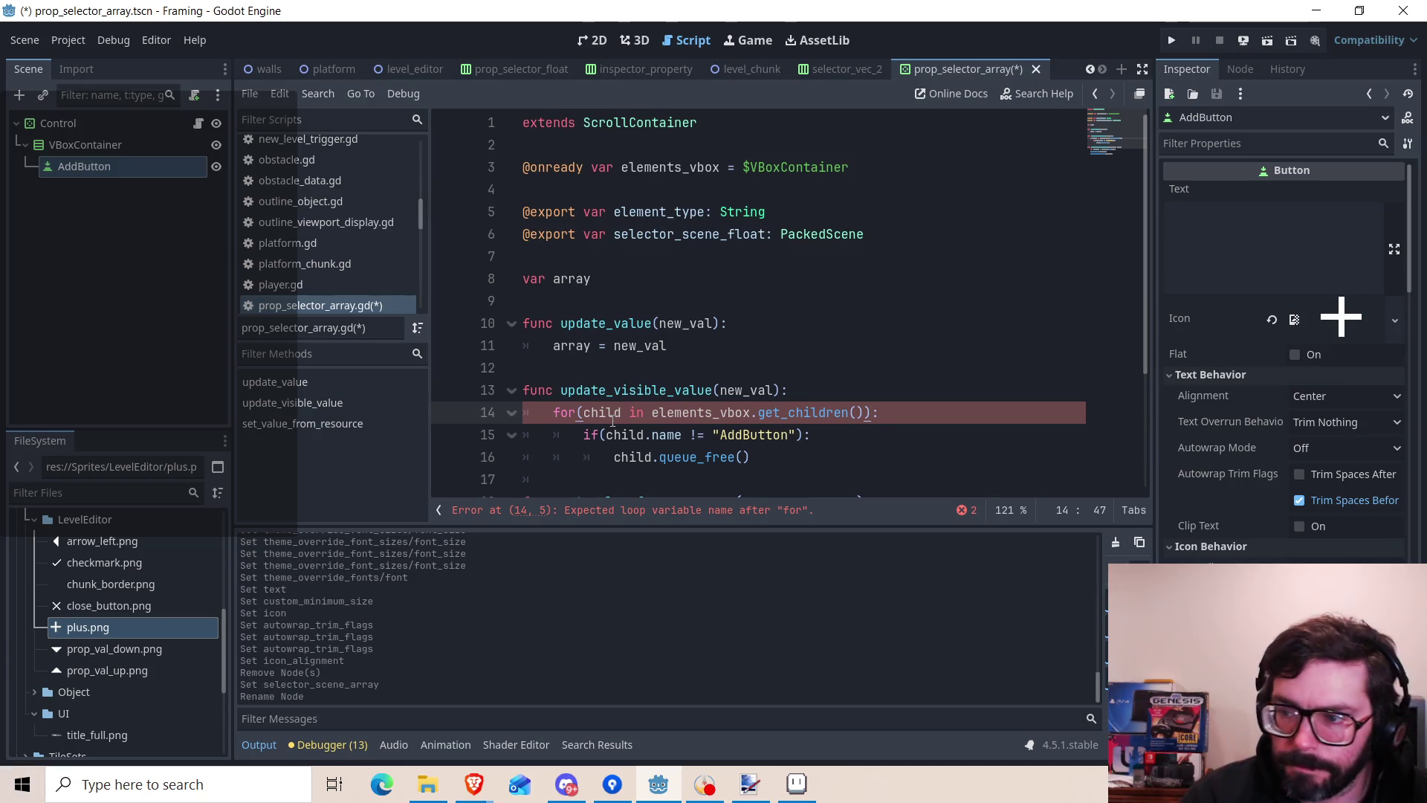
pyautogui.click(582, 413)
pyautogui.press('BackSpace')
# Make line 14 read for child in elements_vbox.get_children(): without parentheses, and save the script
pyautogui.write('(')
pyautogui.click(870, 413)
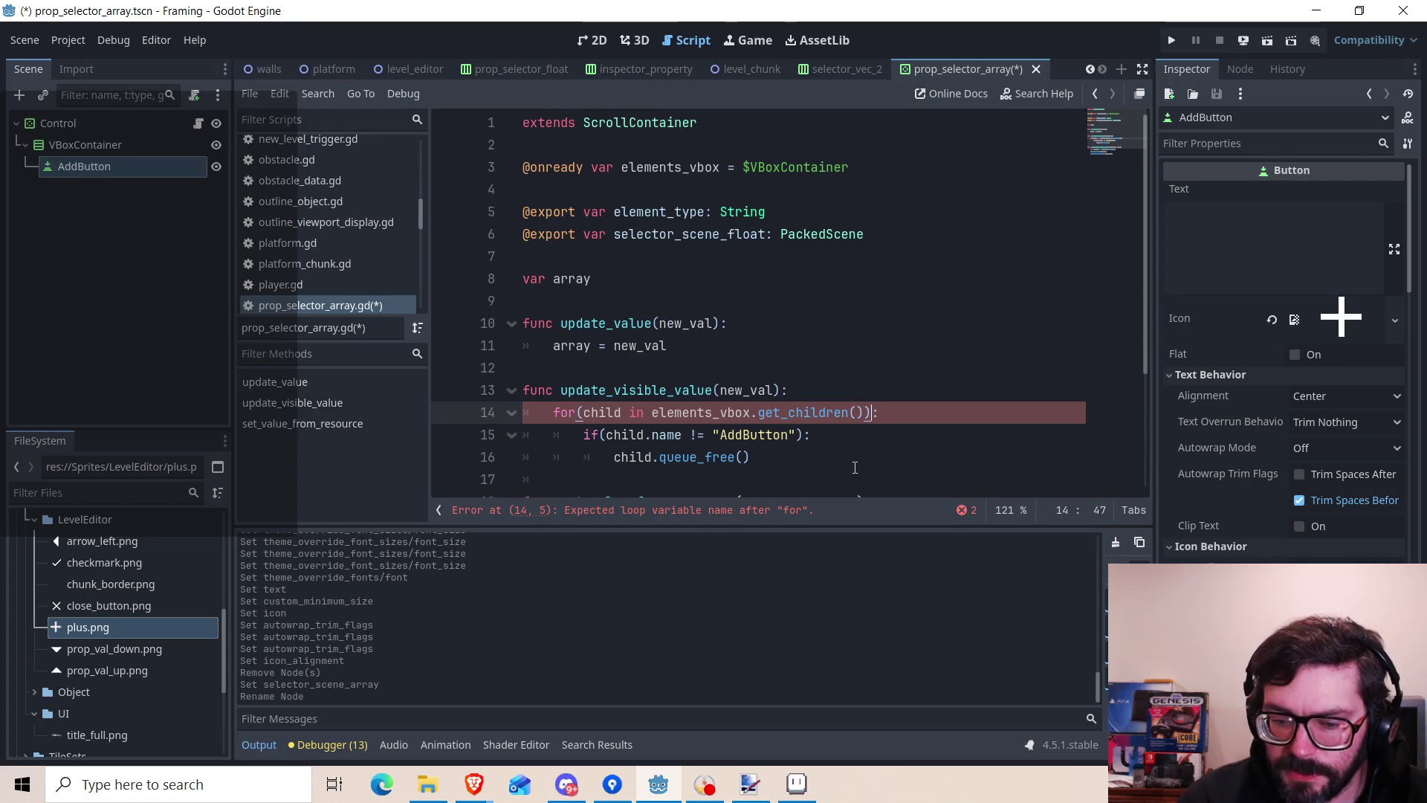
pyautogui.click(582, 413)
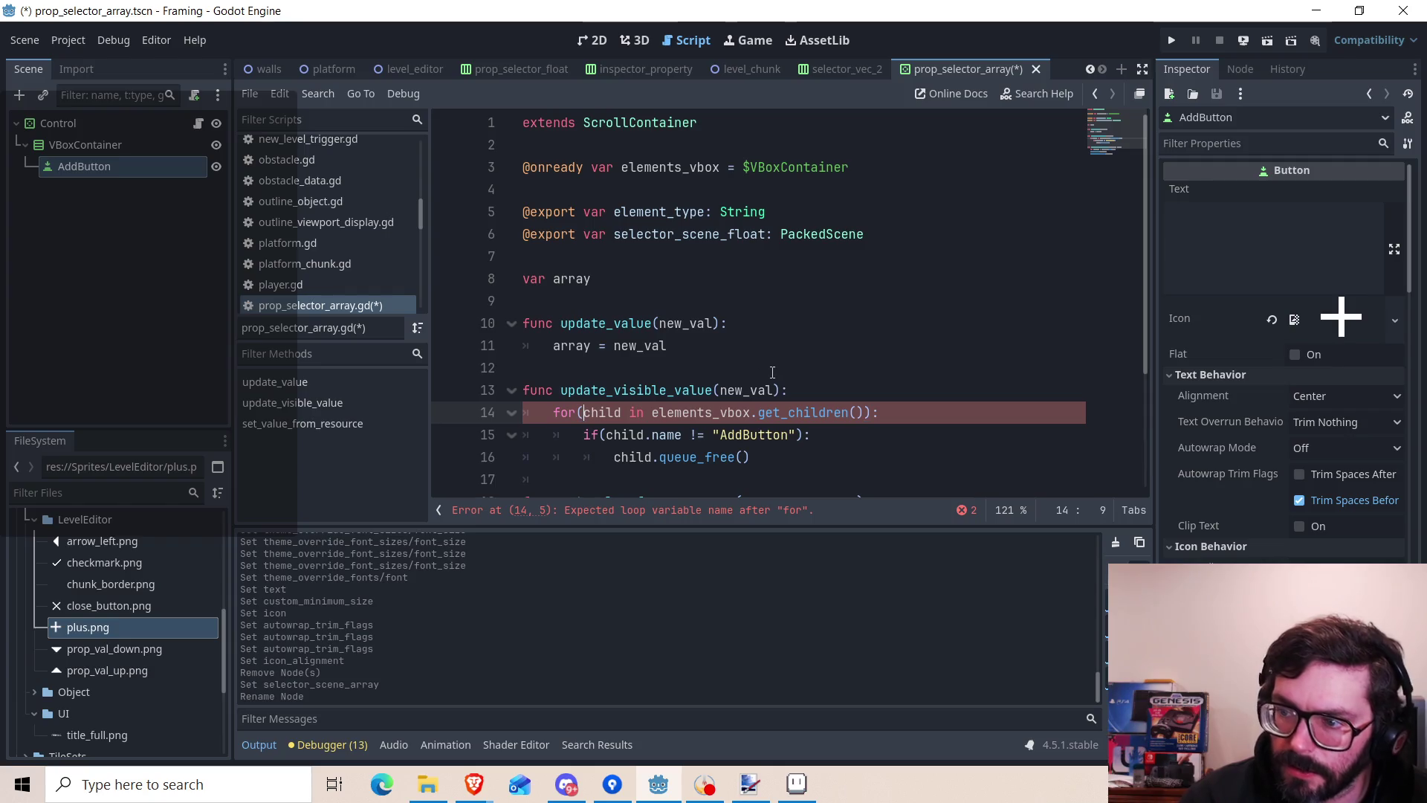
pyautogui.press('BackSpace')
pyautogui.click(866, 413)
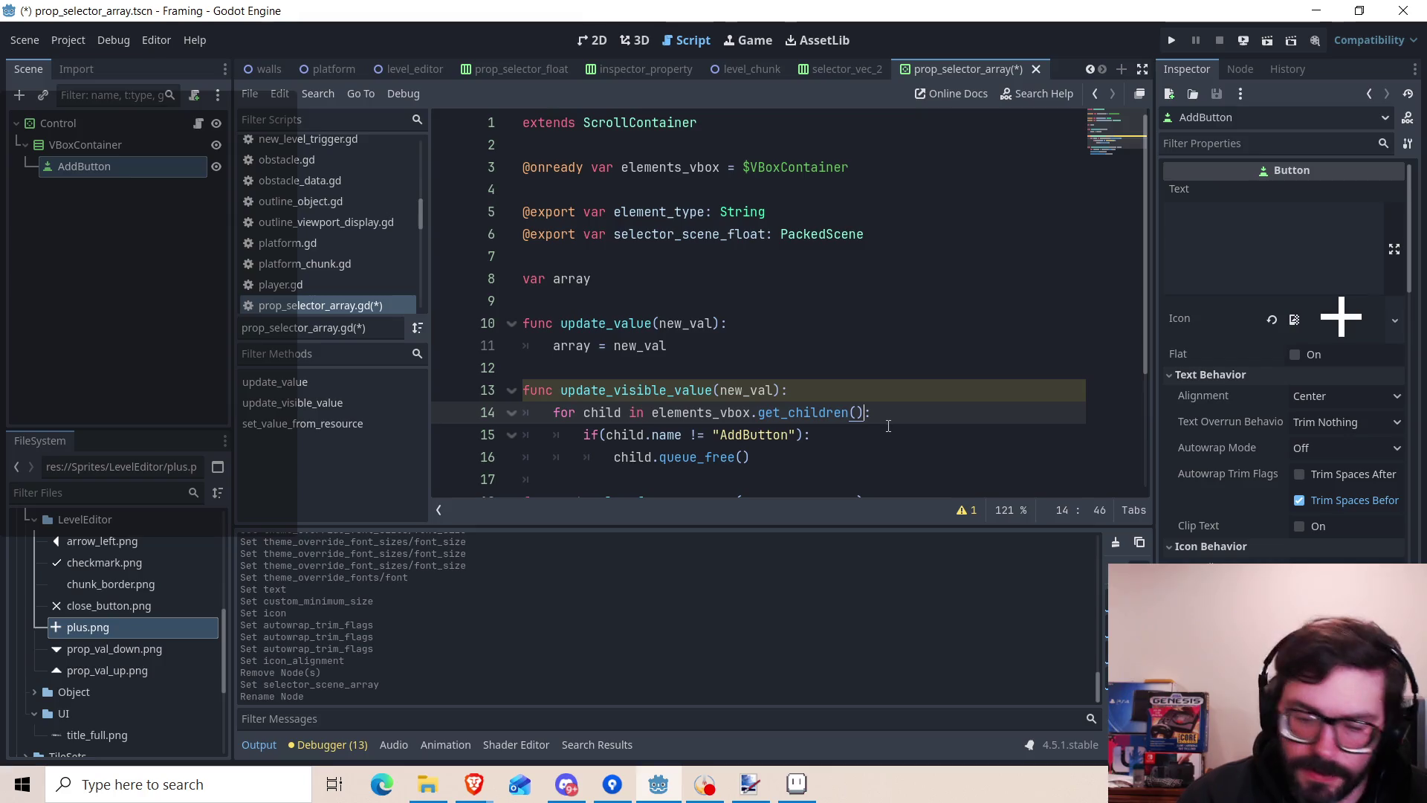
pyautogui.click(812, 454)
pyautogui.hotkey('ctrl', 's')
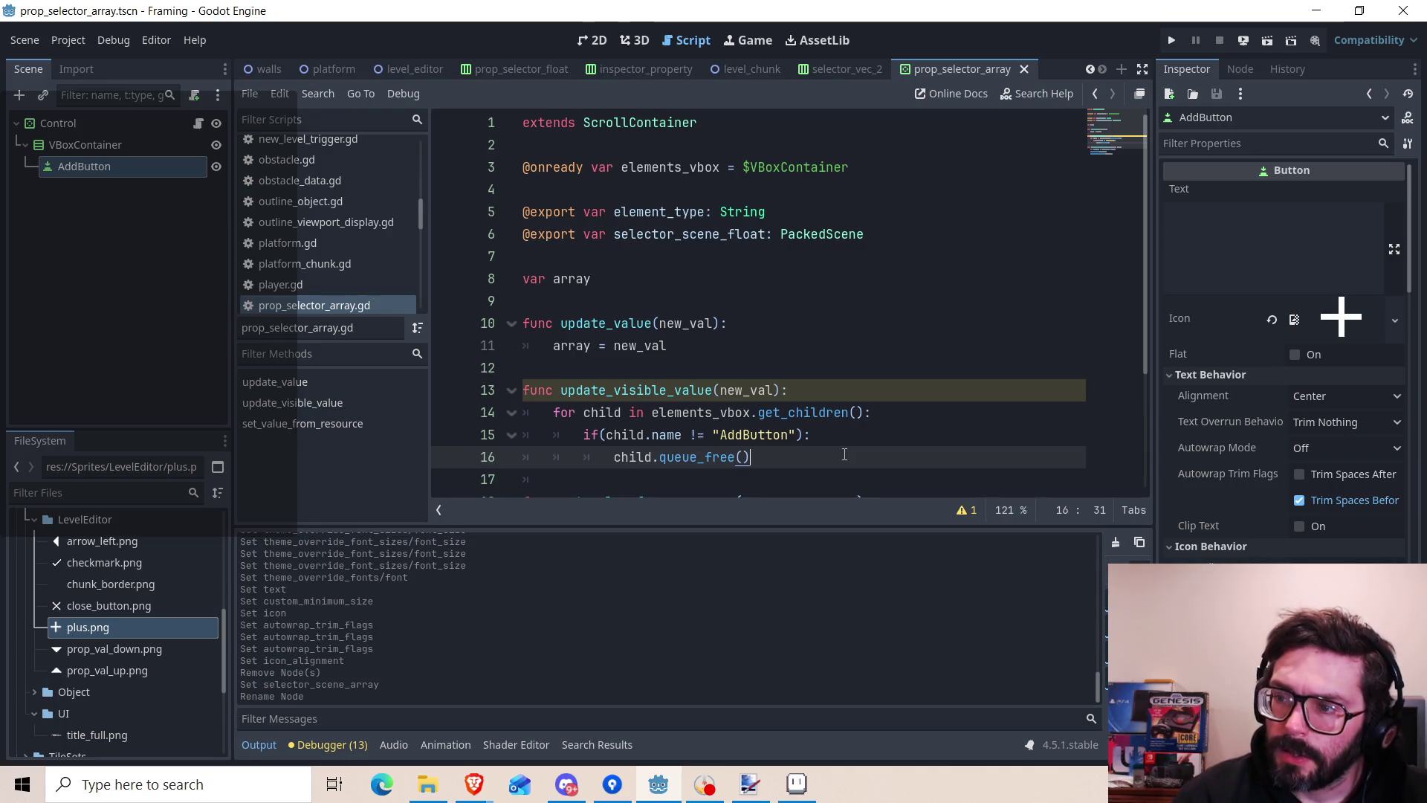
pyautogui.scroll(-3, 661, 253)
# Review update_visible_value and the set_value_from_resource function below it
pyautogui.click(653, 213)
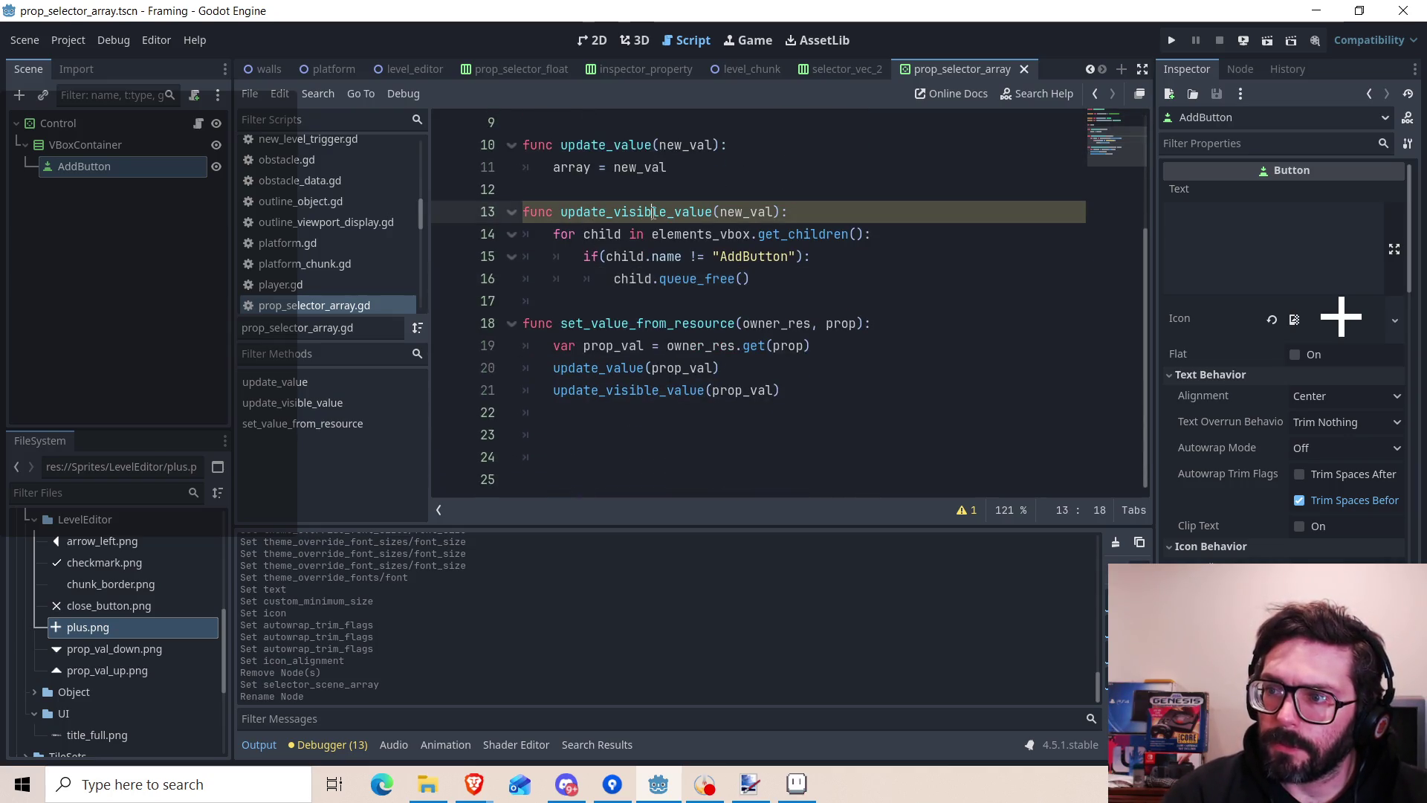
pyautogui.click(674, 213)
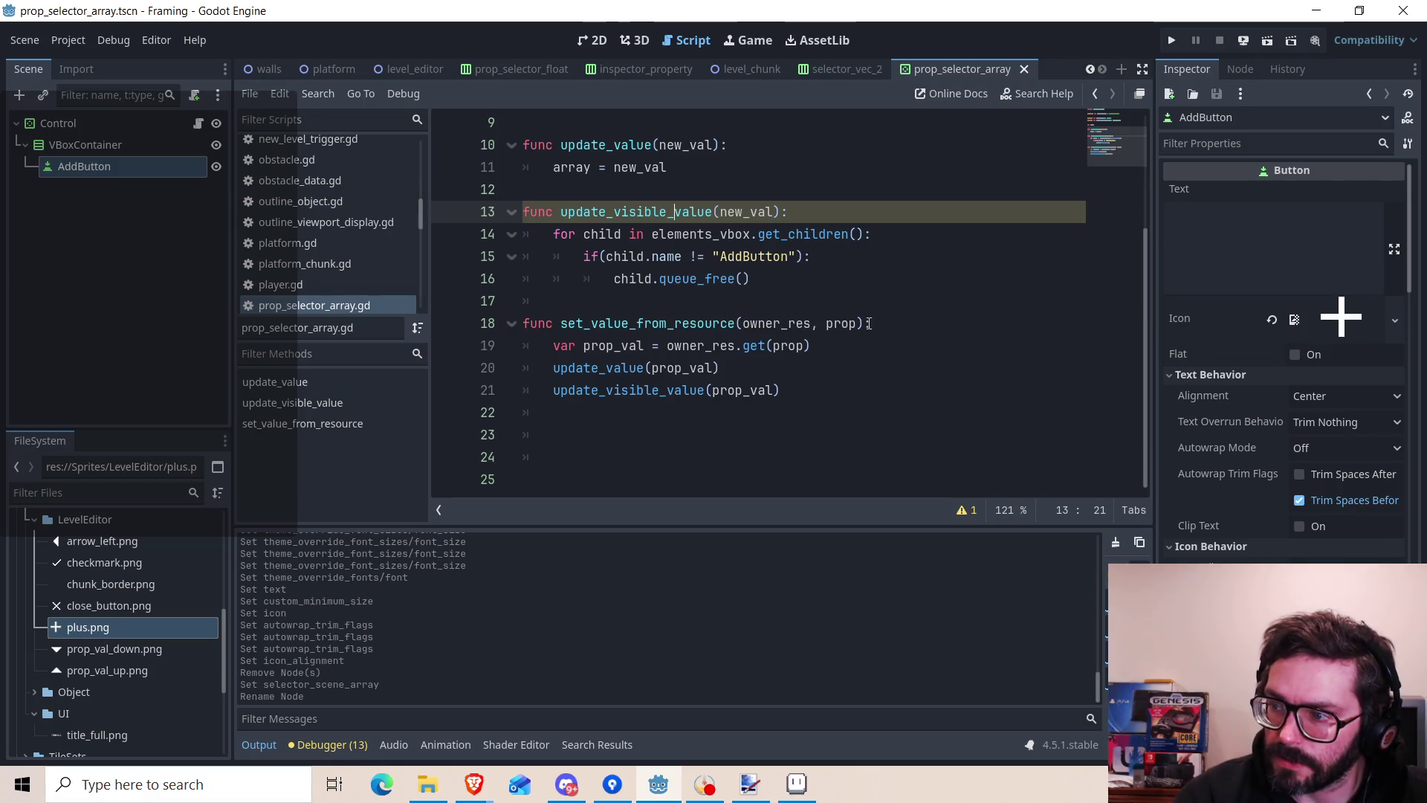
pyautogui.moveTo(857, 324); pyautogui.dragTo(741, 323)
pyautogui.click(741, 323)
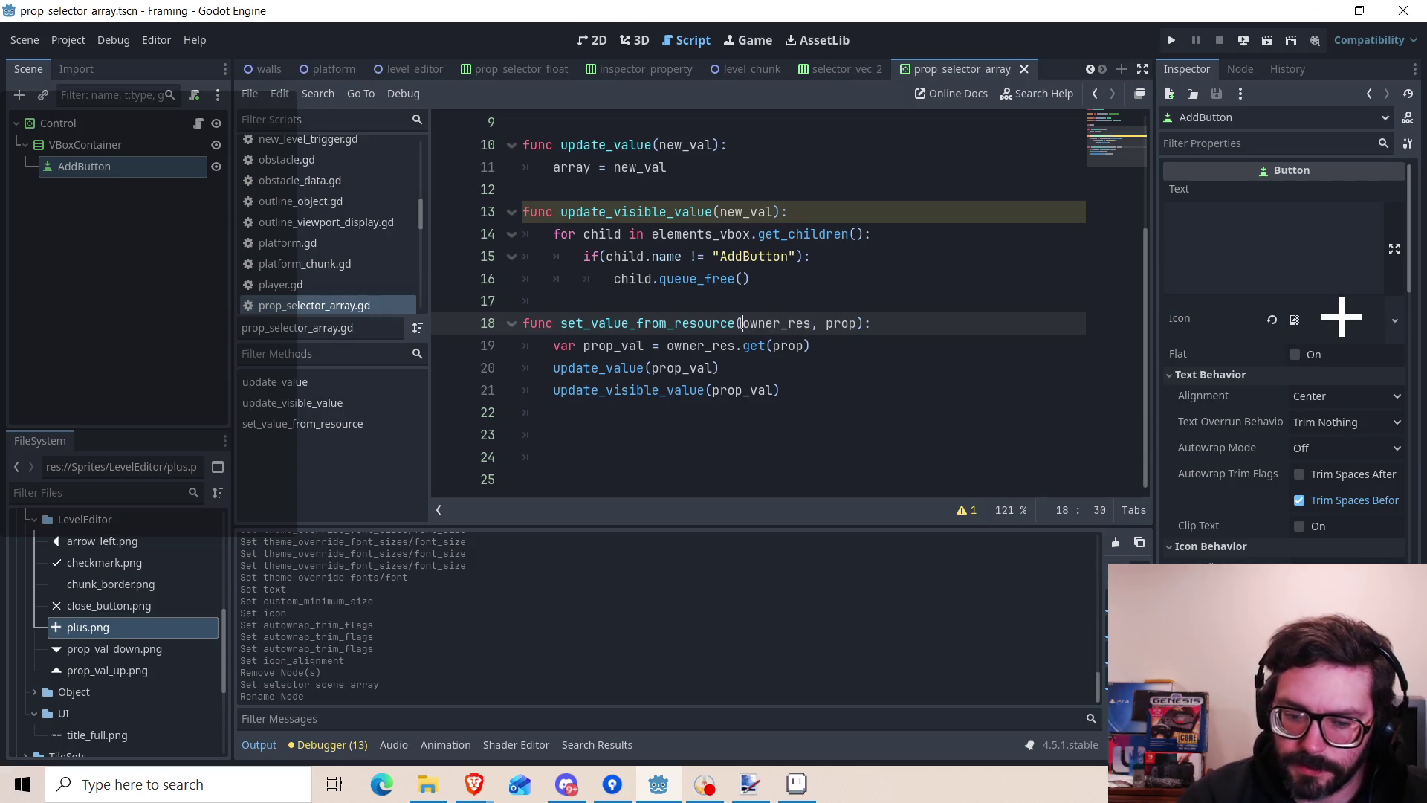
pyautogui.click(826, 345)
pyautogui.click(637, 240)
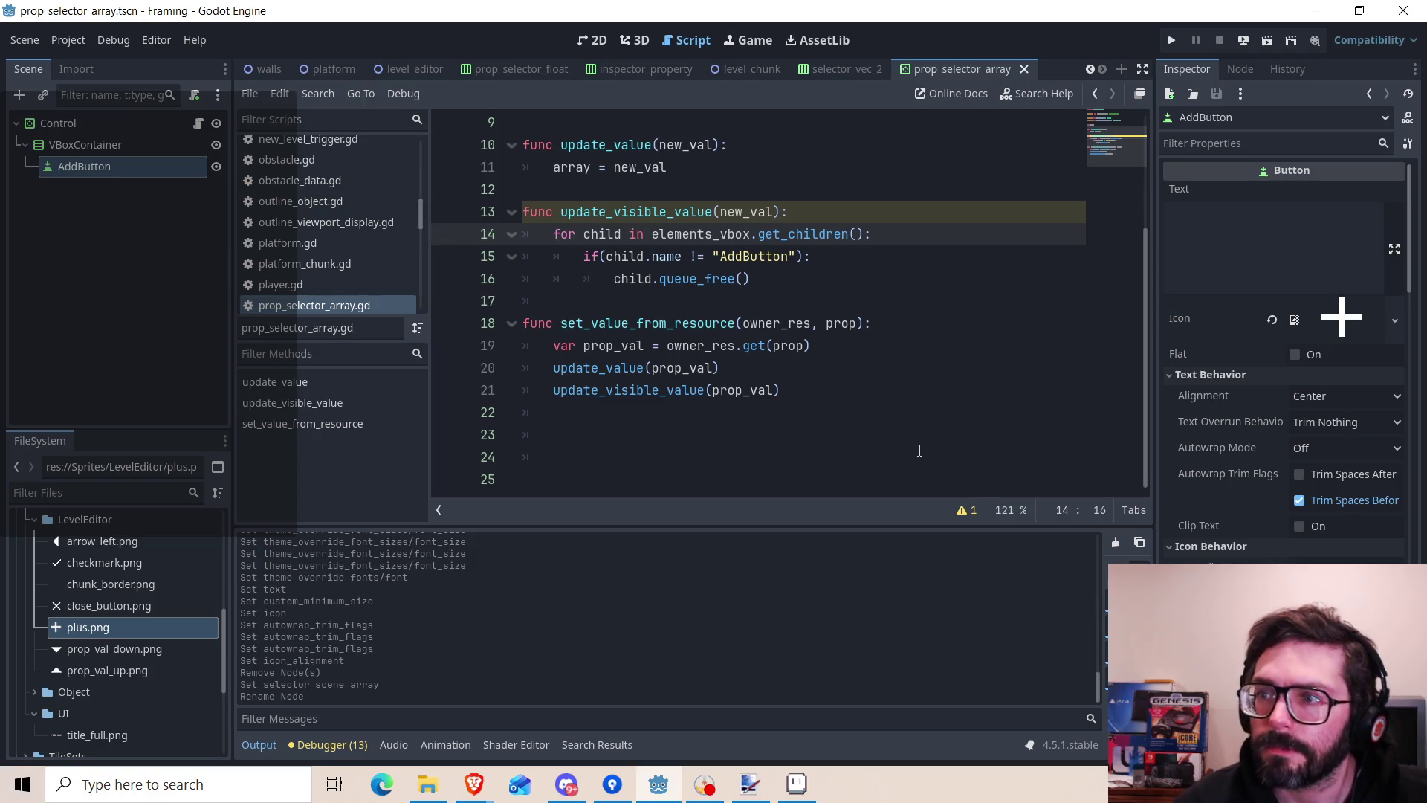
pyautogui.scroll(2, 919, 450)
pyautogui.scroll(-1, 919, 450)
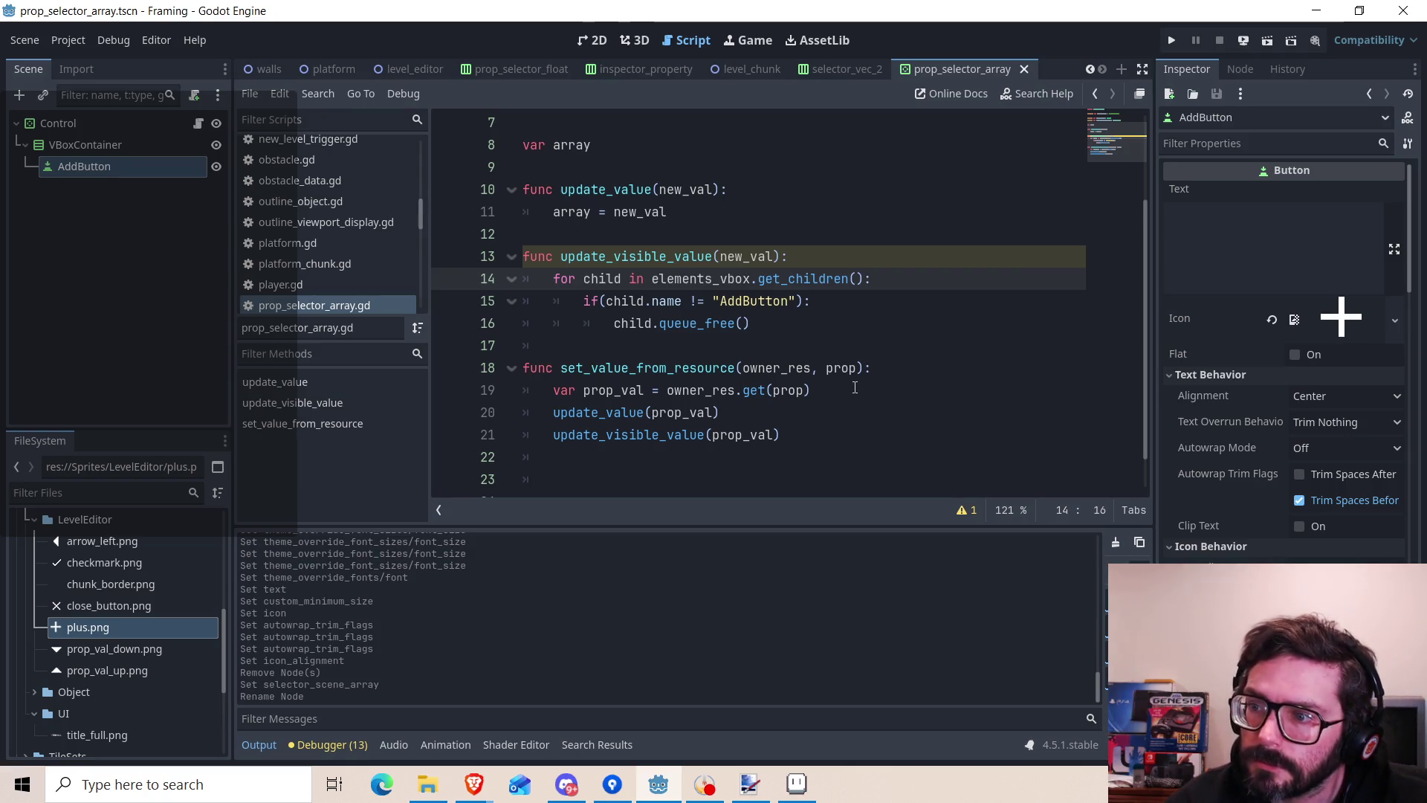
# Add a new line after child.queue_free(), outdented one level to the loop's level
pyautogui.click(765, 322)
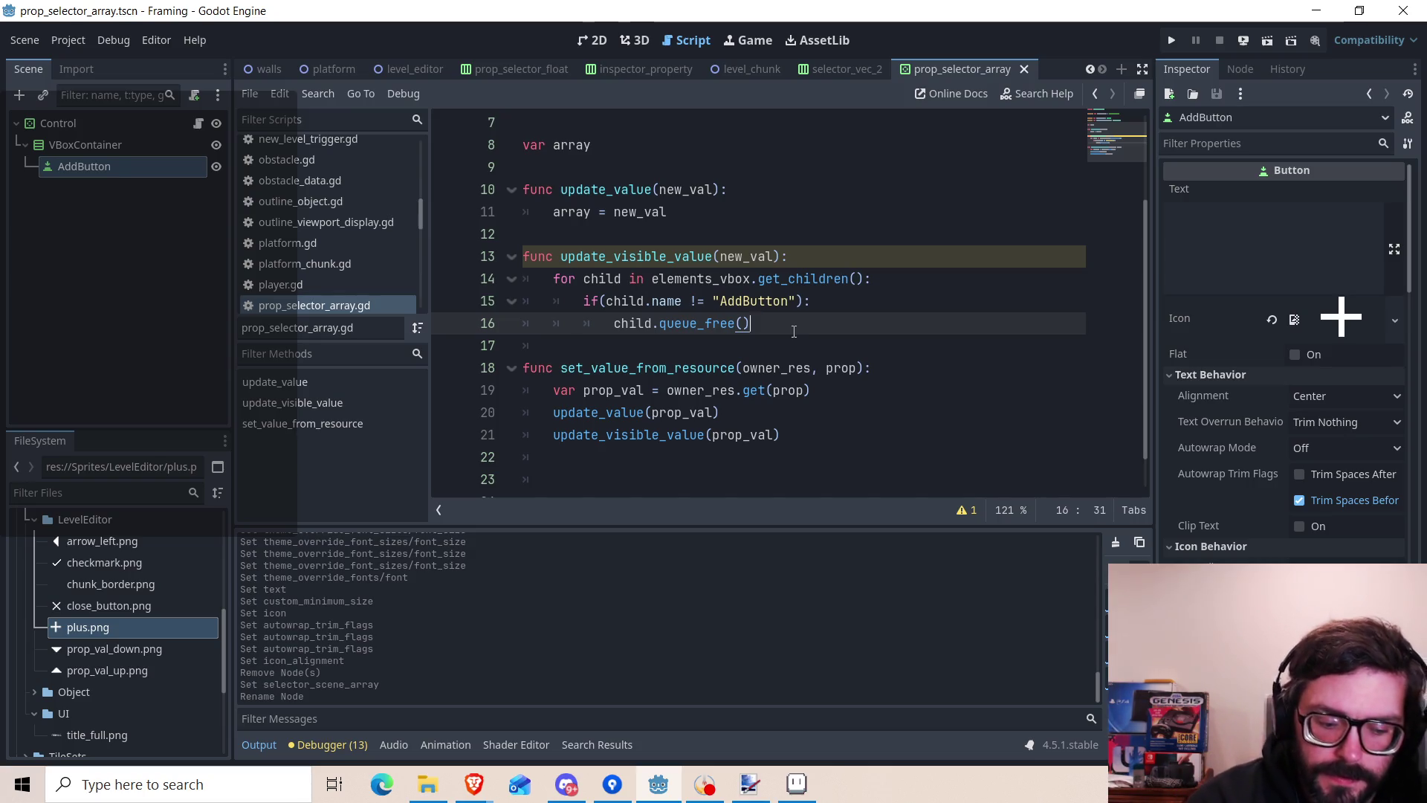
pyautogui.press('Return')
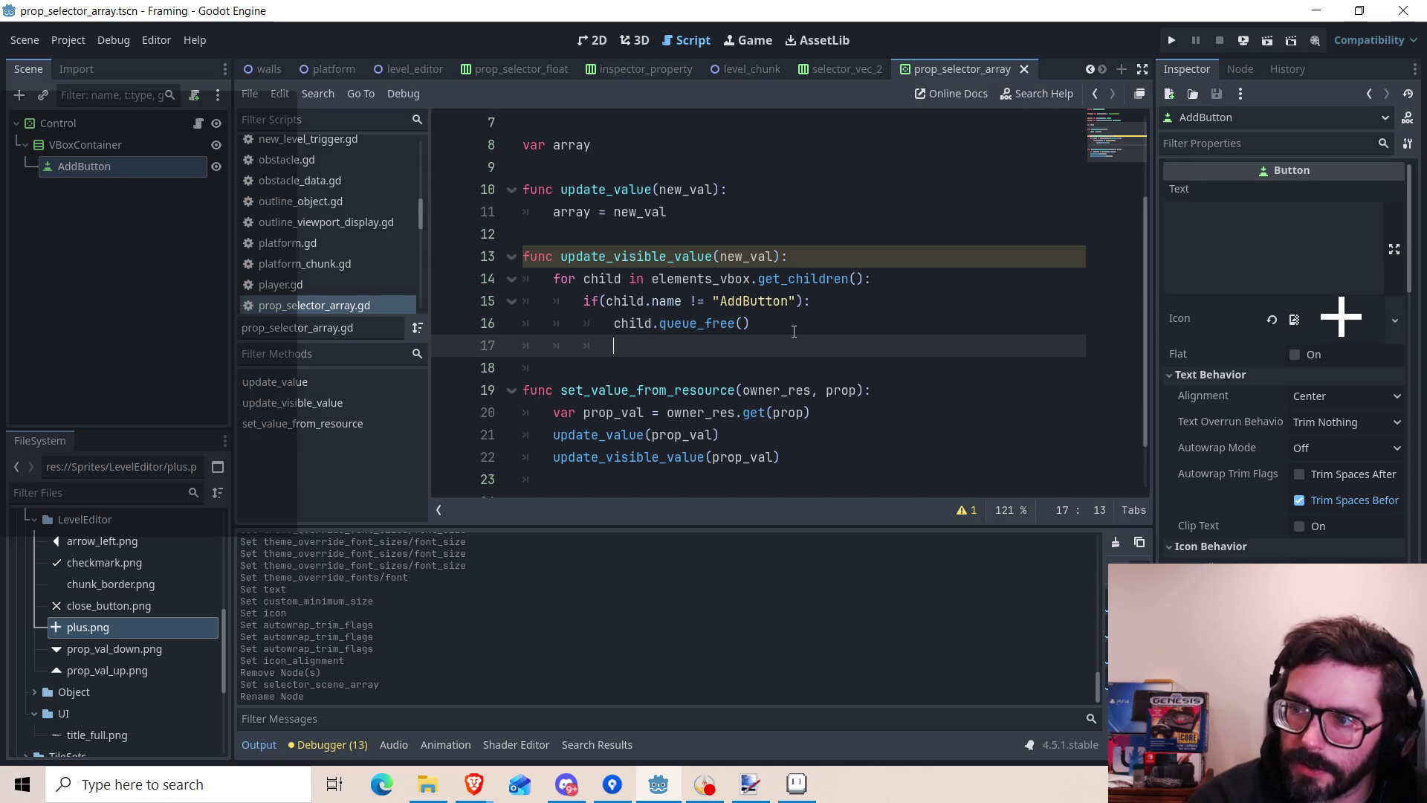
pyautogui.press('BackSpace')
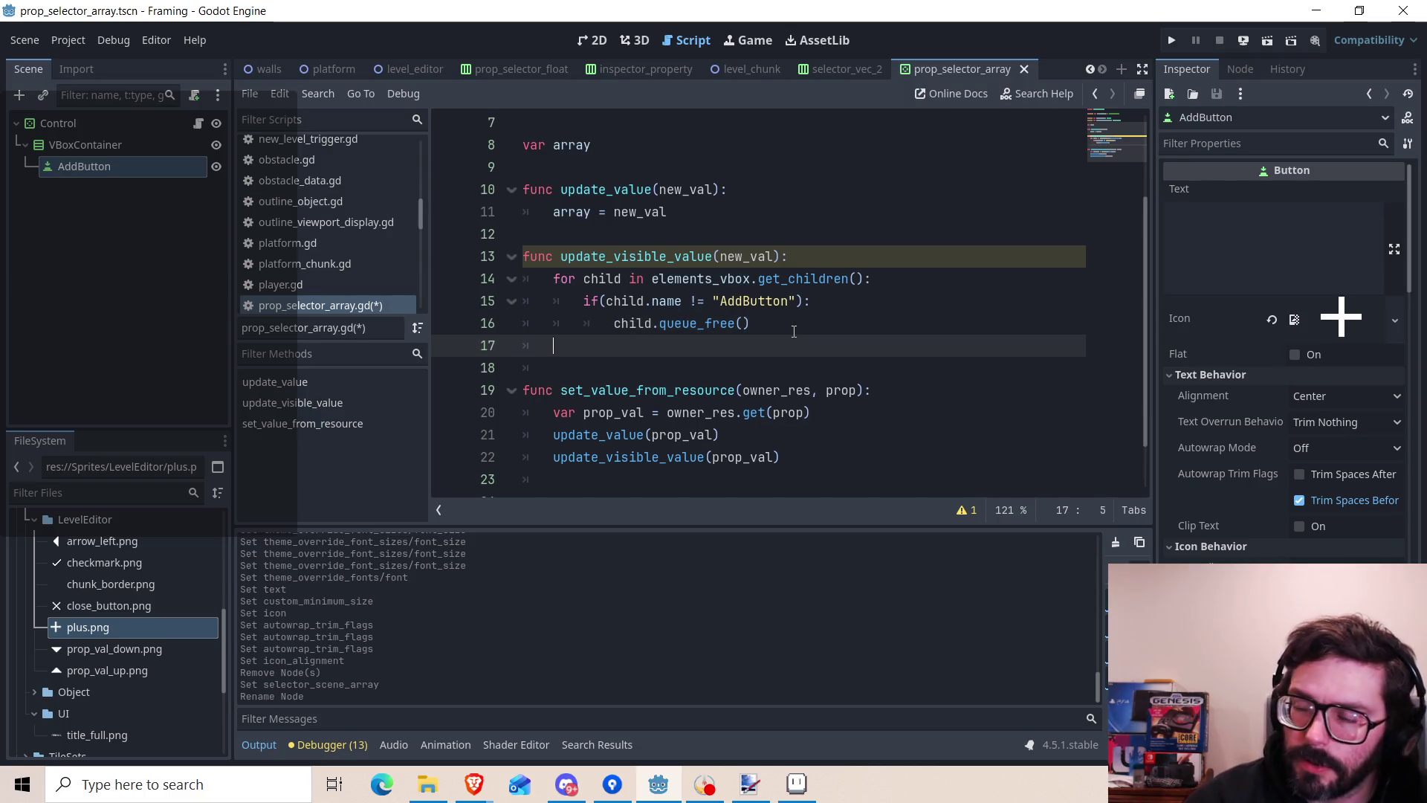
# Add the comments #remove existing elements above the loop and #add from new_val below it
pyautogui.click(816, 258)
pyautogui.press('Return')
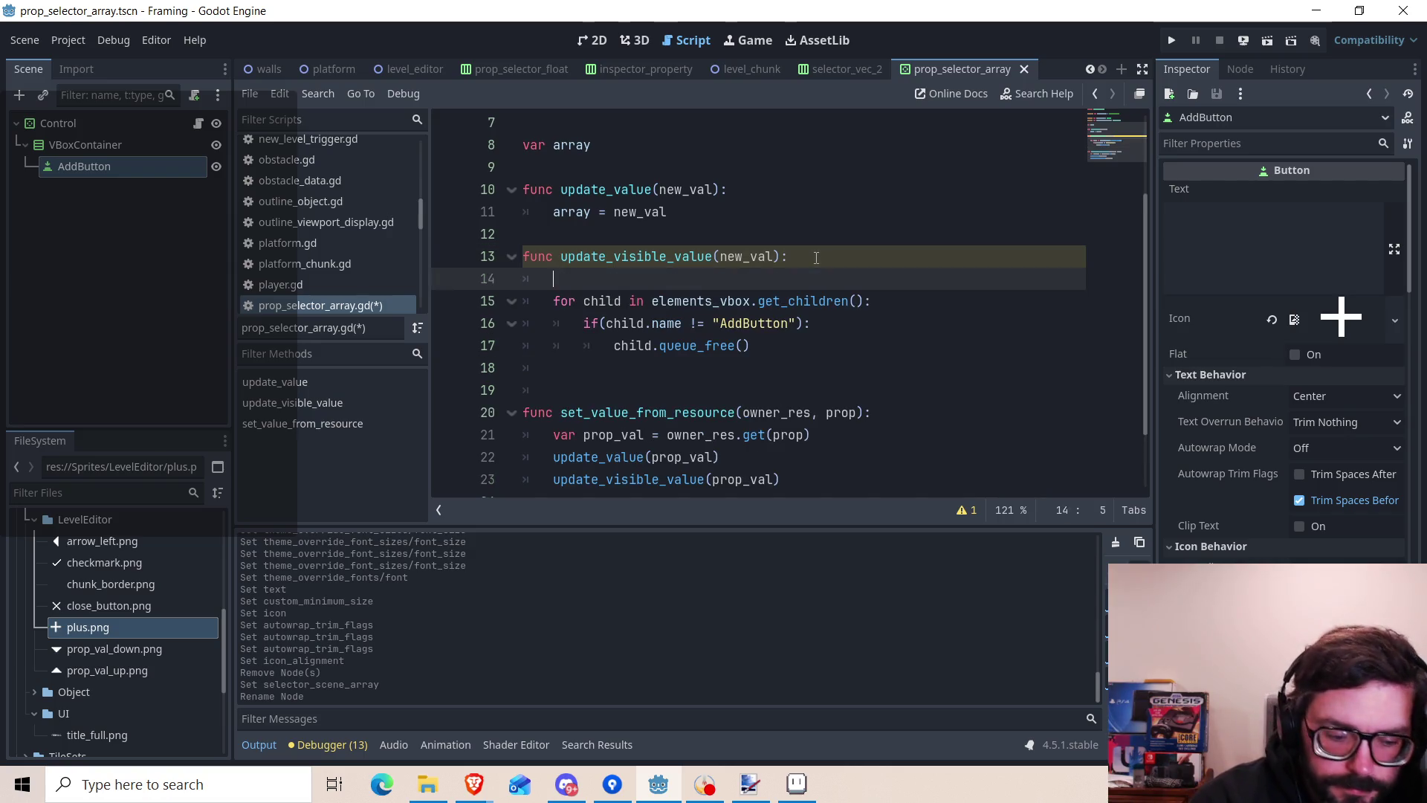
pyautogui.write('#remove existing eleme')
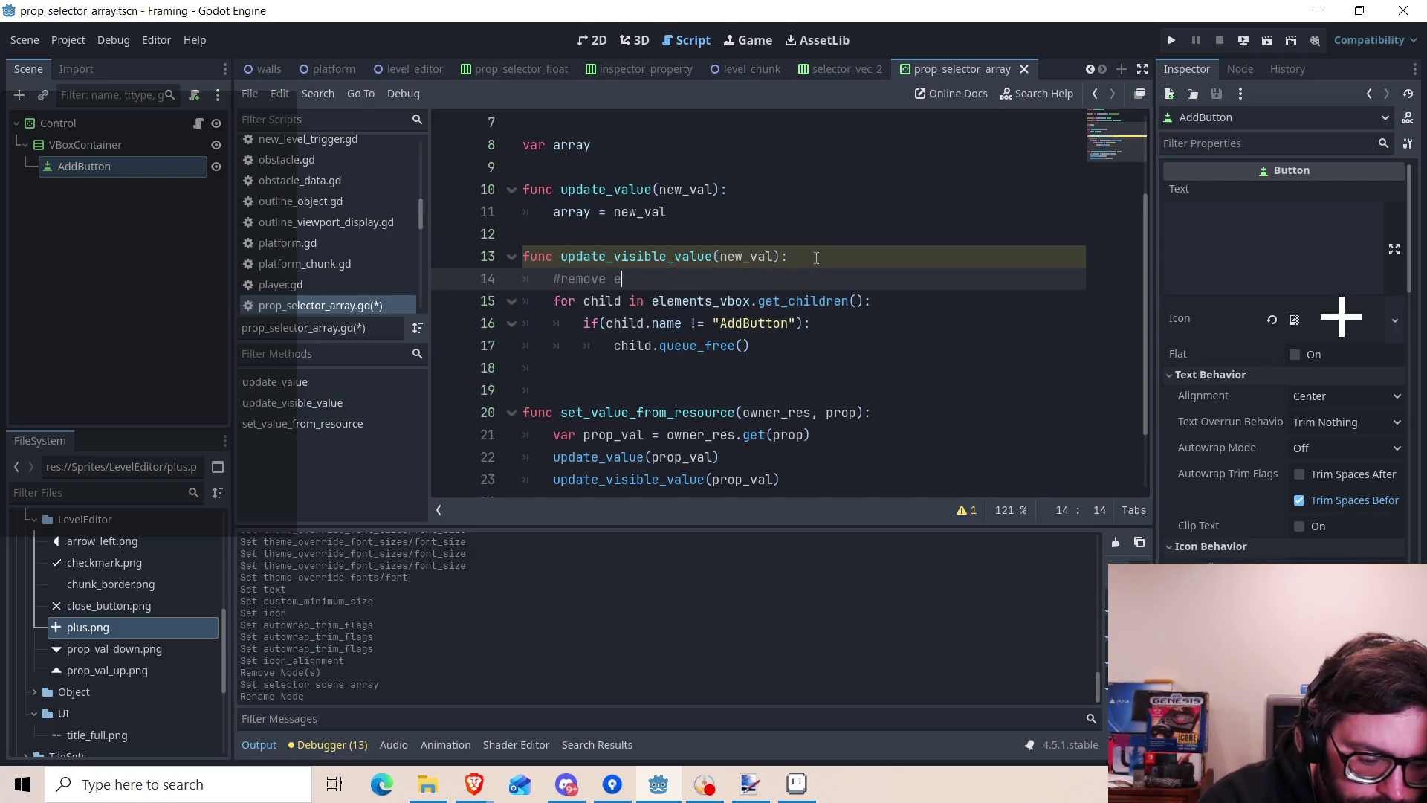
pyautogui.write('nts')
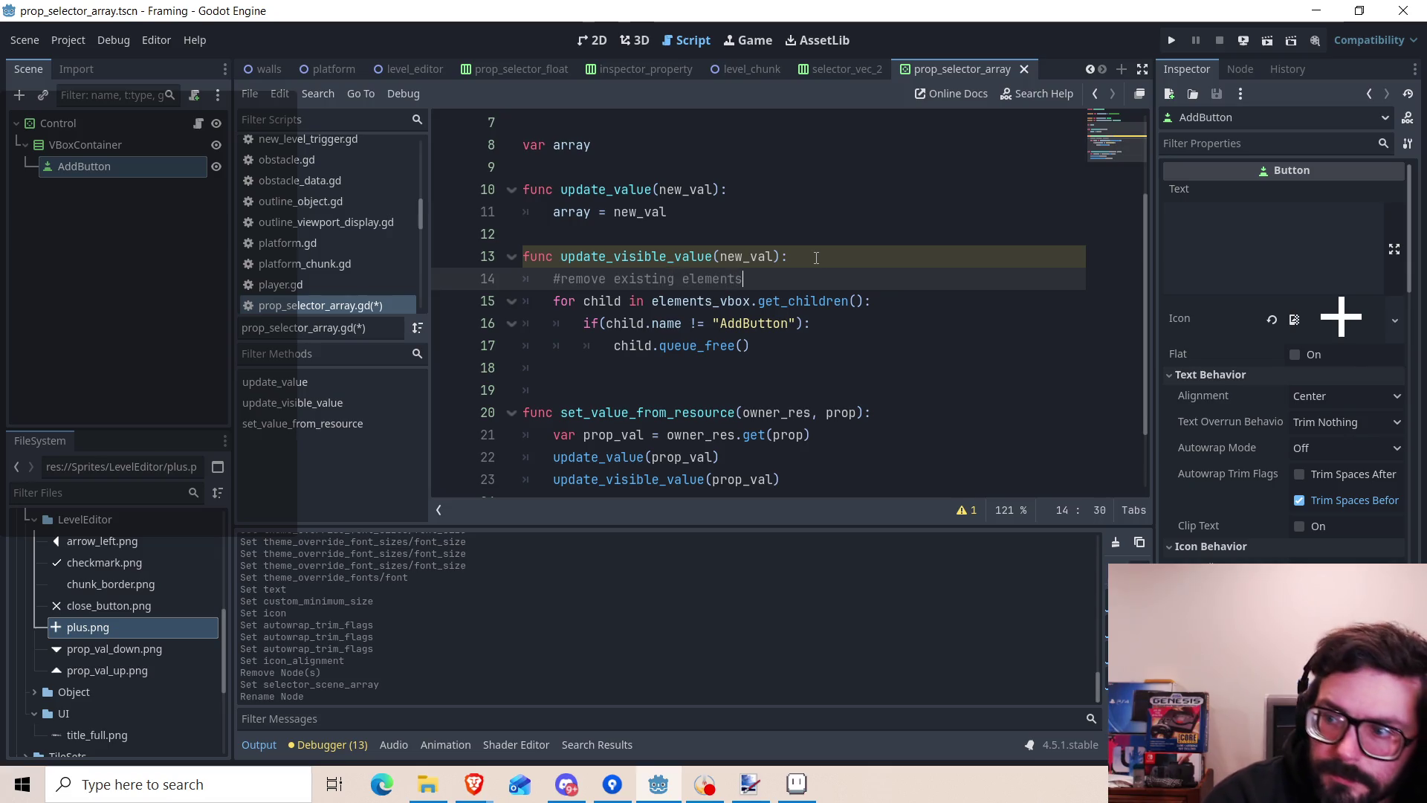
pyautogui.click(614, 373)
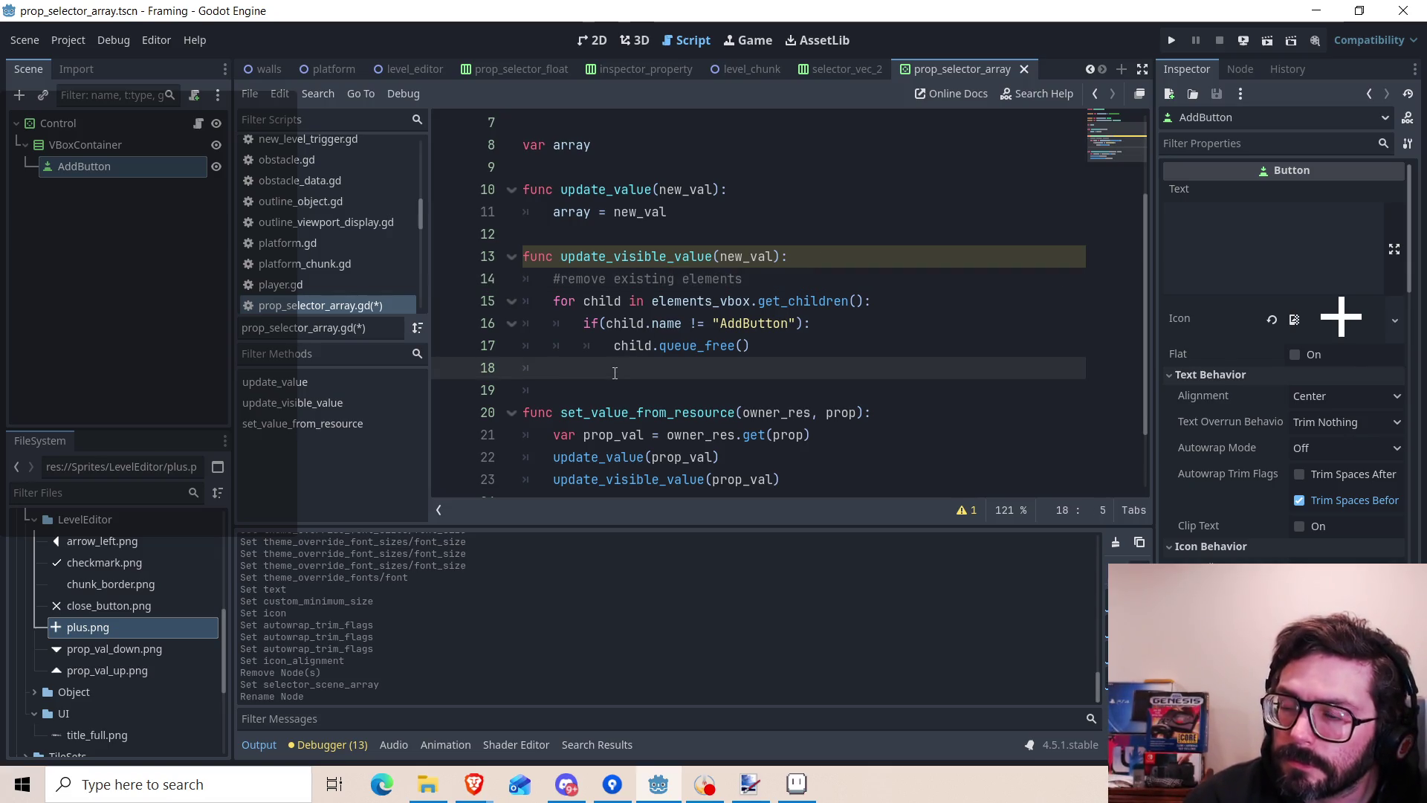
pyautogui.write('add ')
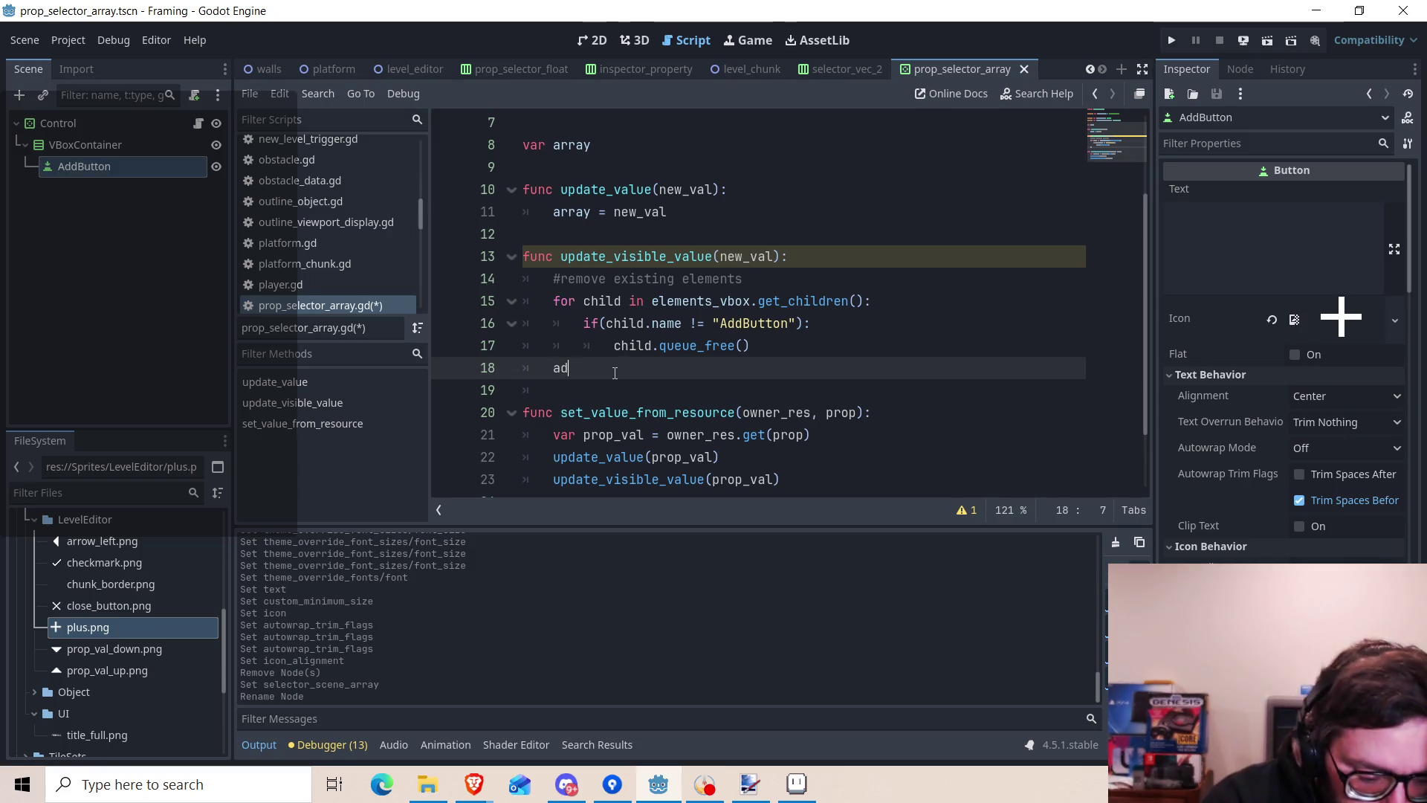
pyautogui.write('from new_va')
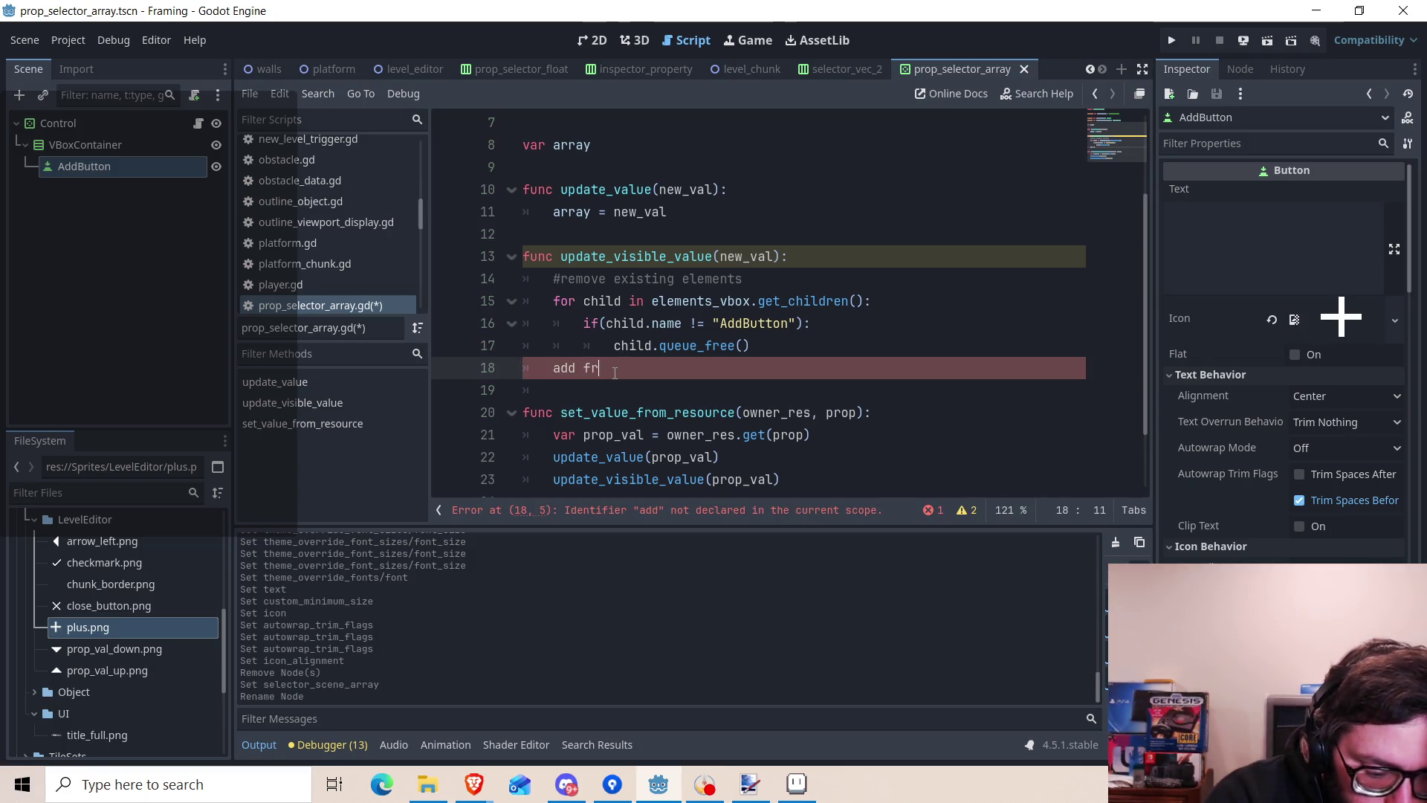
pyautogui.write('l')
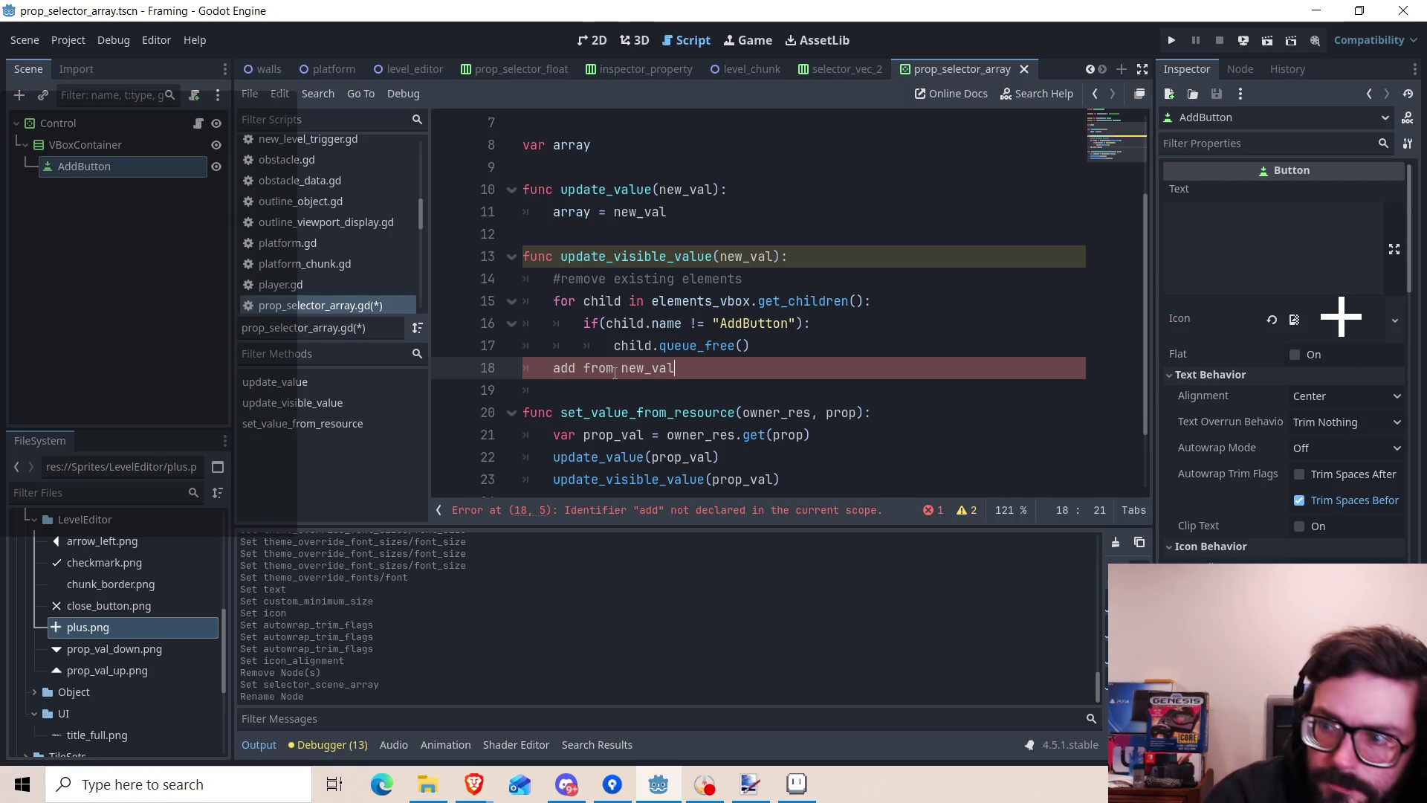
pyautogui.click(554, 368)
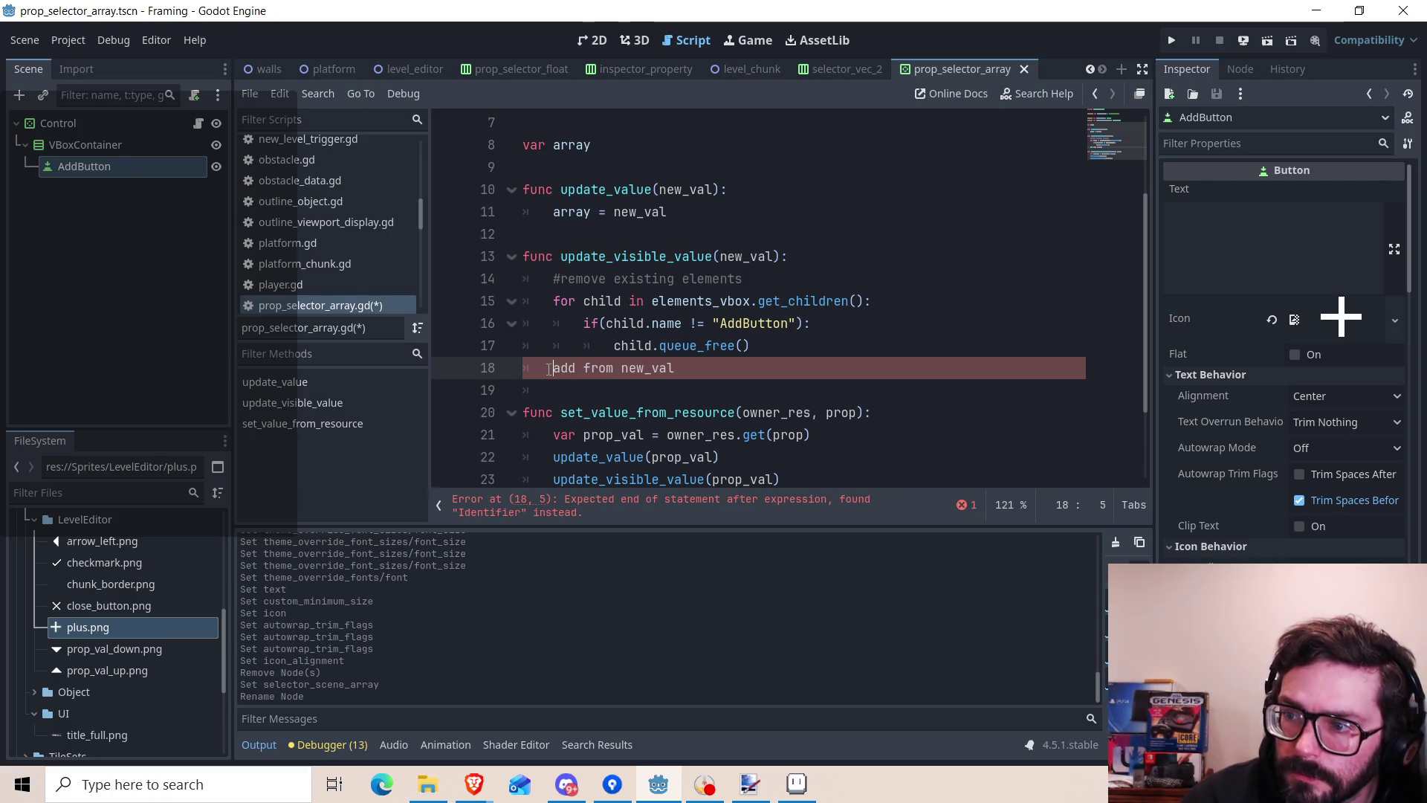
pyautogui.write('#')
pyautogui.click(693, 374)
pyautogui.press('Return')
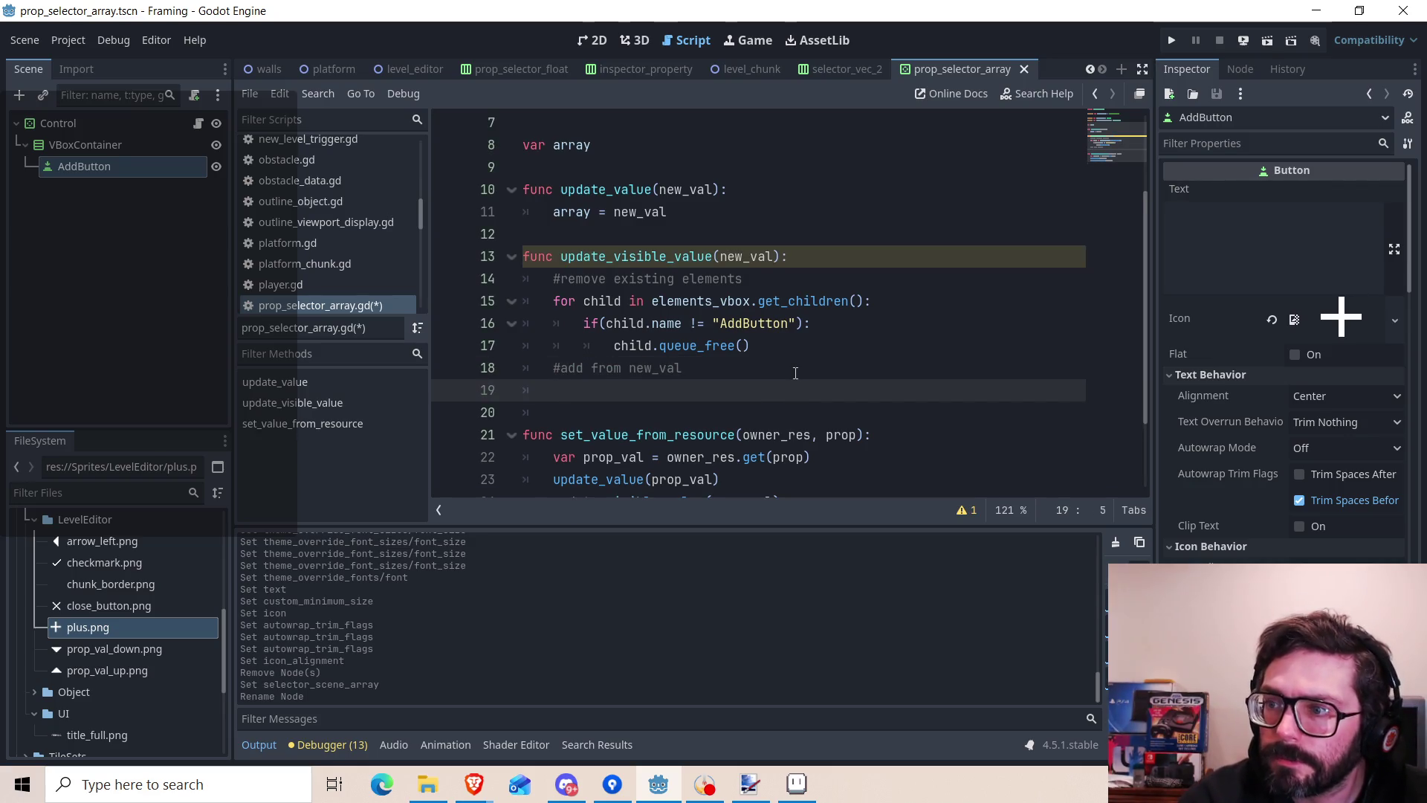
# Add a for element in new_val: loop whose body calls instance_element_selector()
pyautogui.write('for')
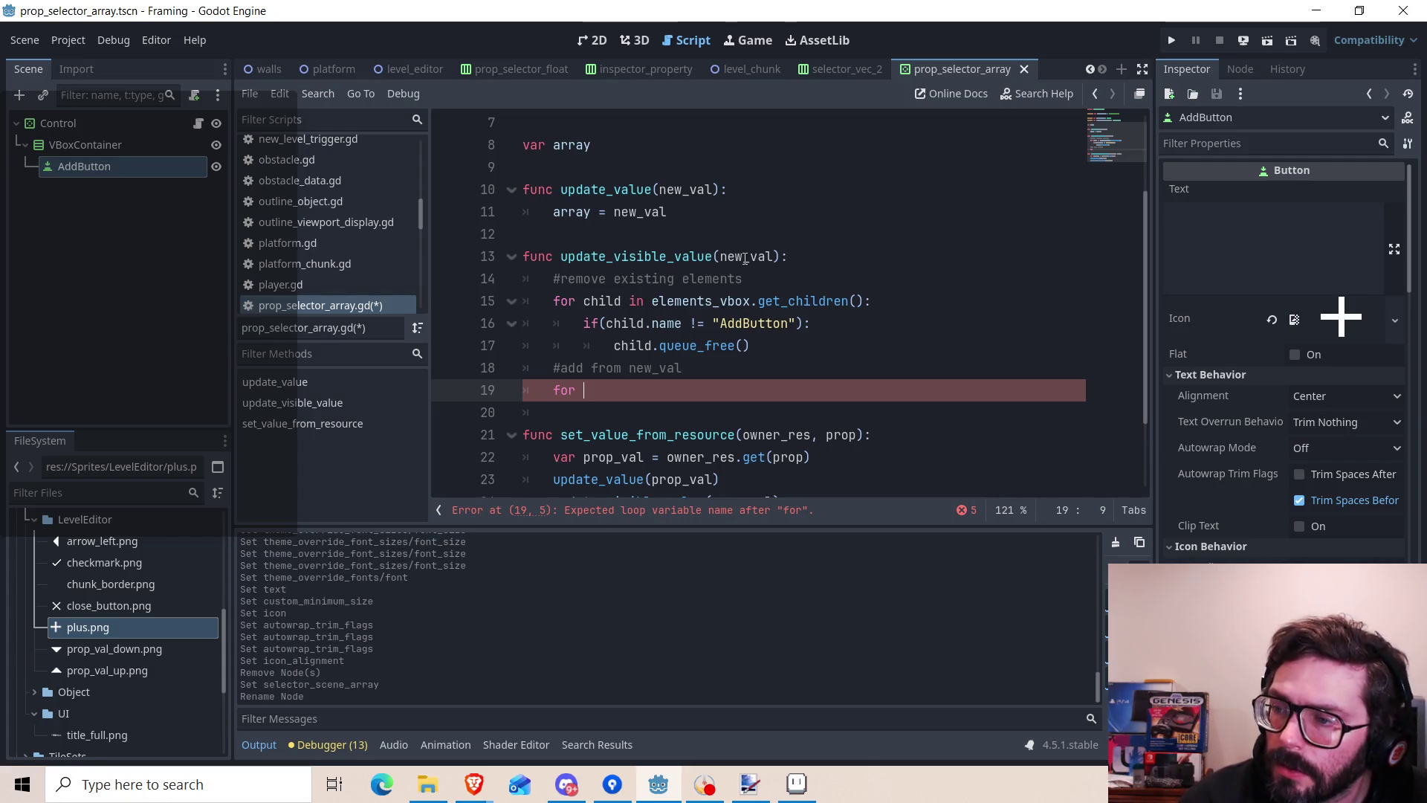
pyautogui.write('element in')
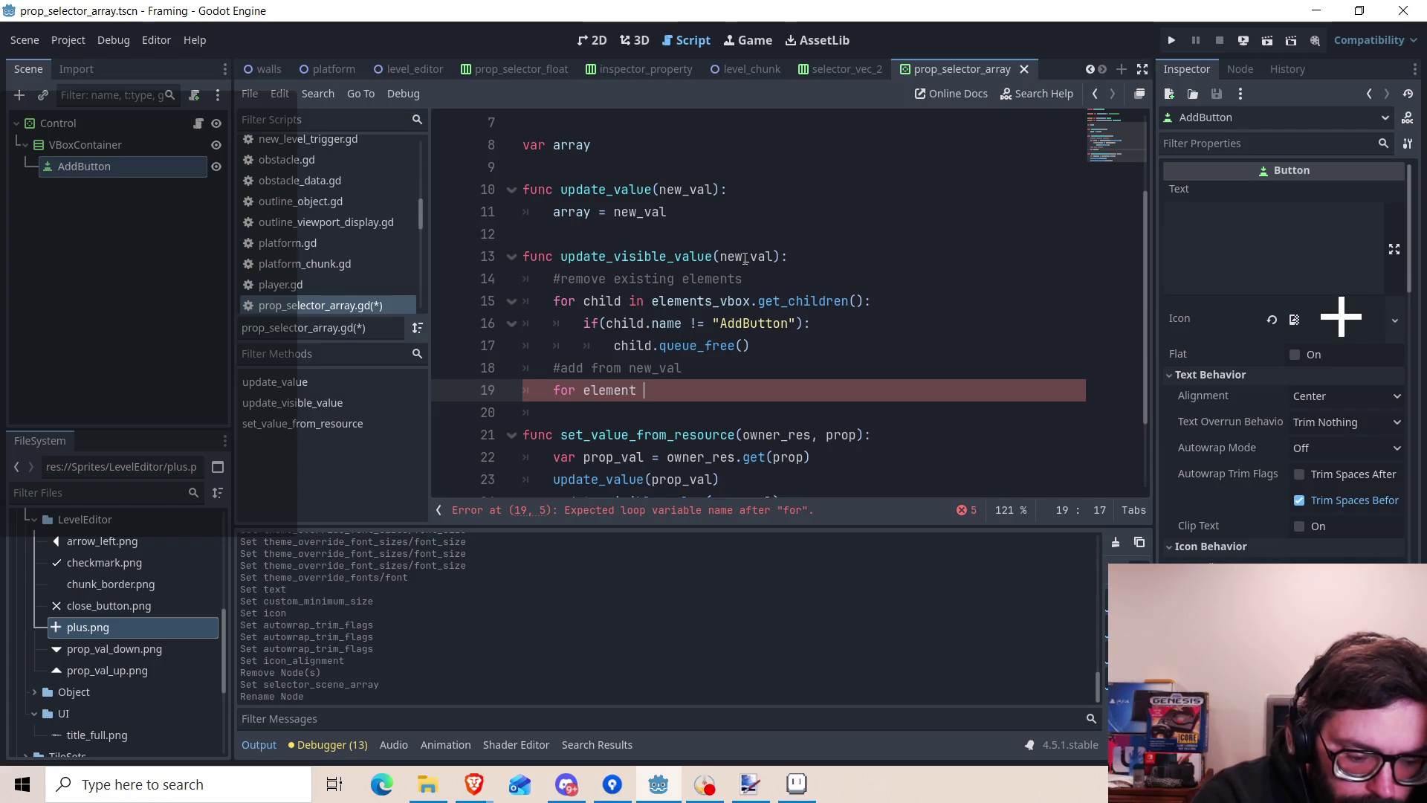
pyautogui.write('  new_')
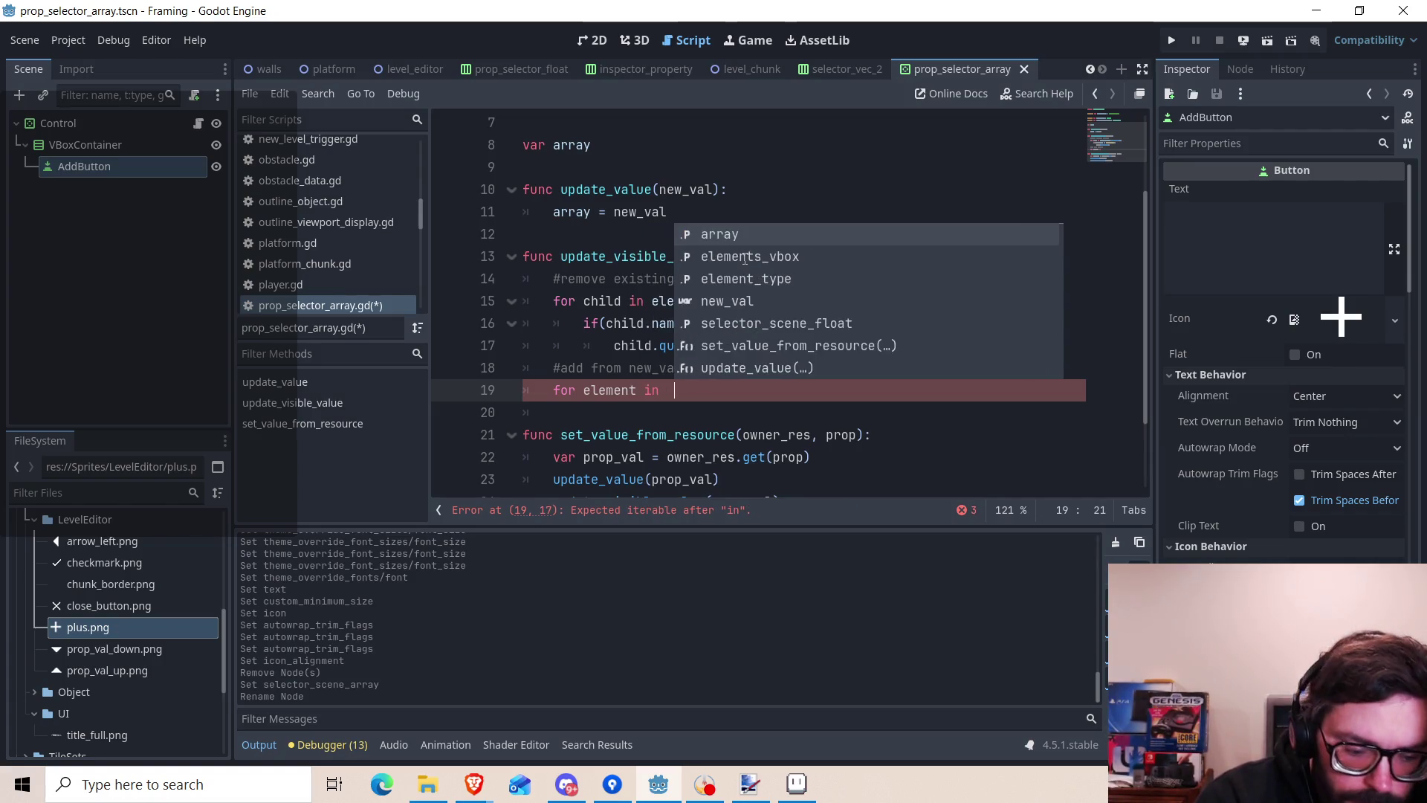
pyautogui.press('Return')
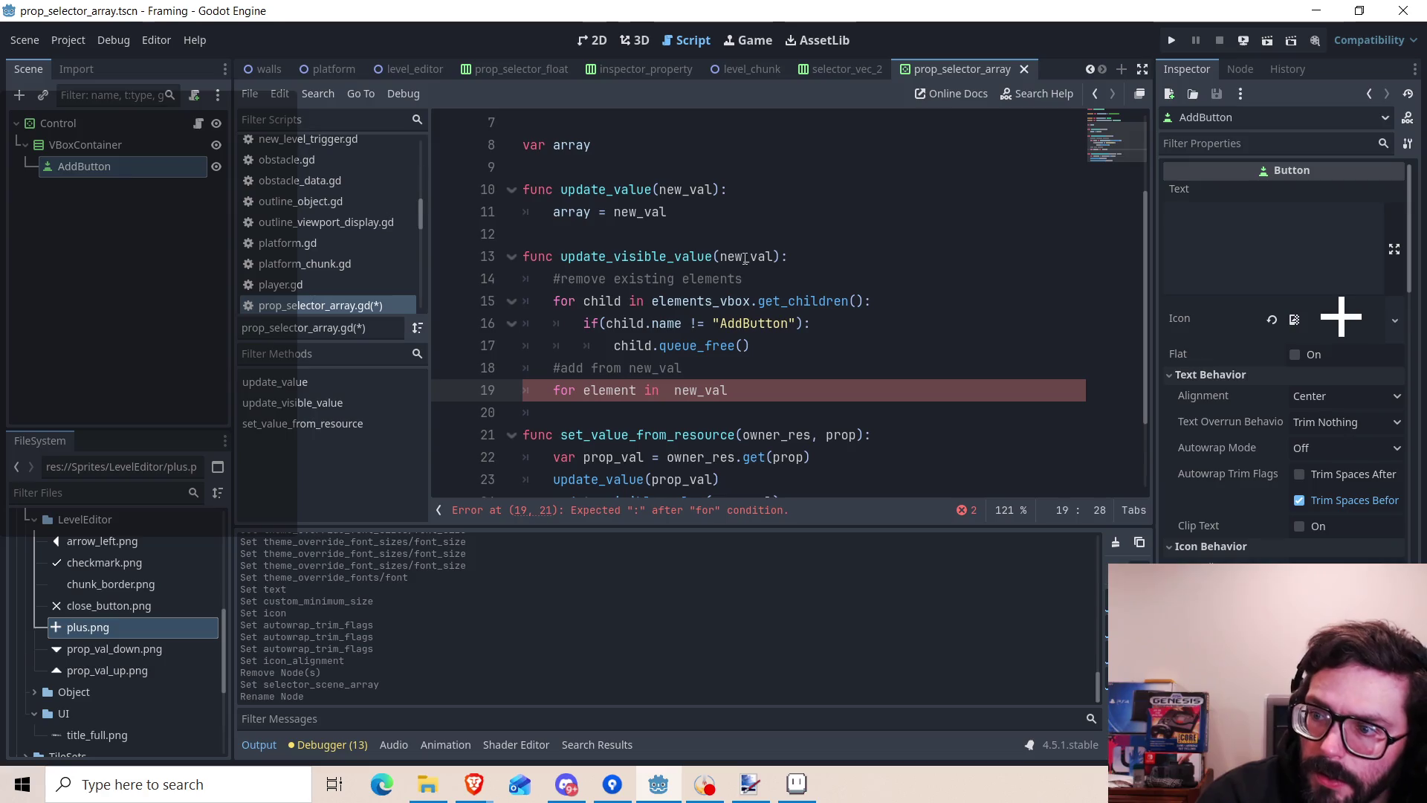
pyautogui.press('BackSpace')
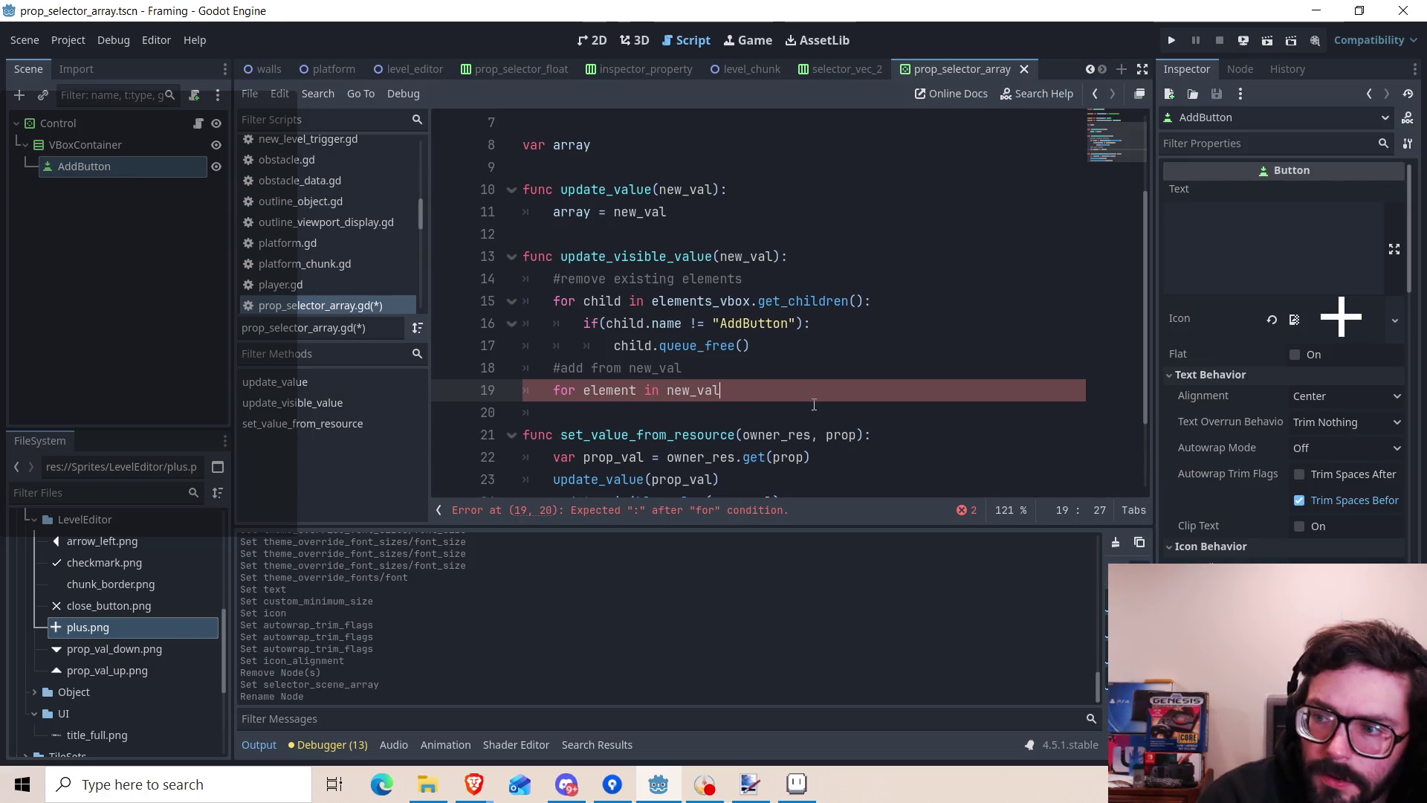
pyautogui.press('Return')
pyautogui.write('instance_')
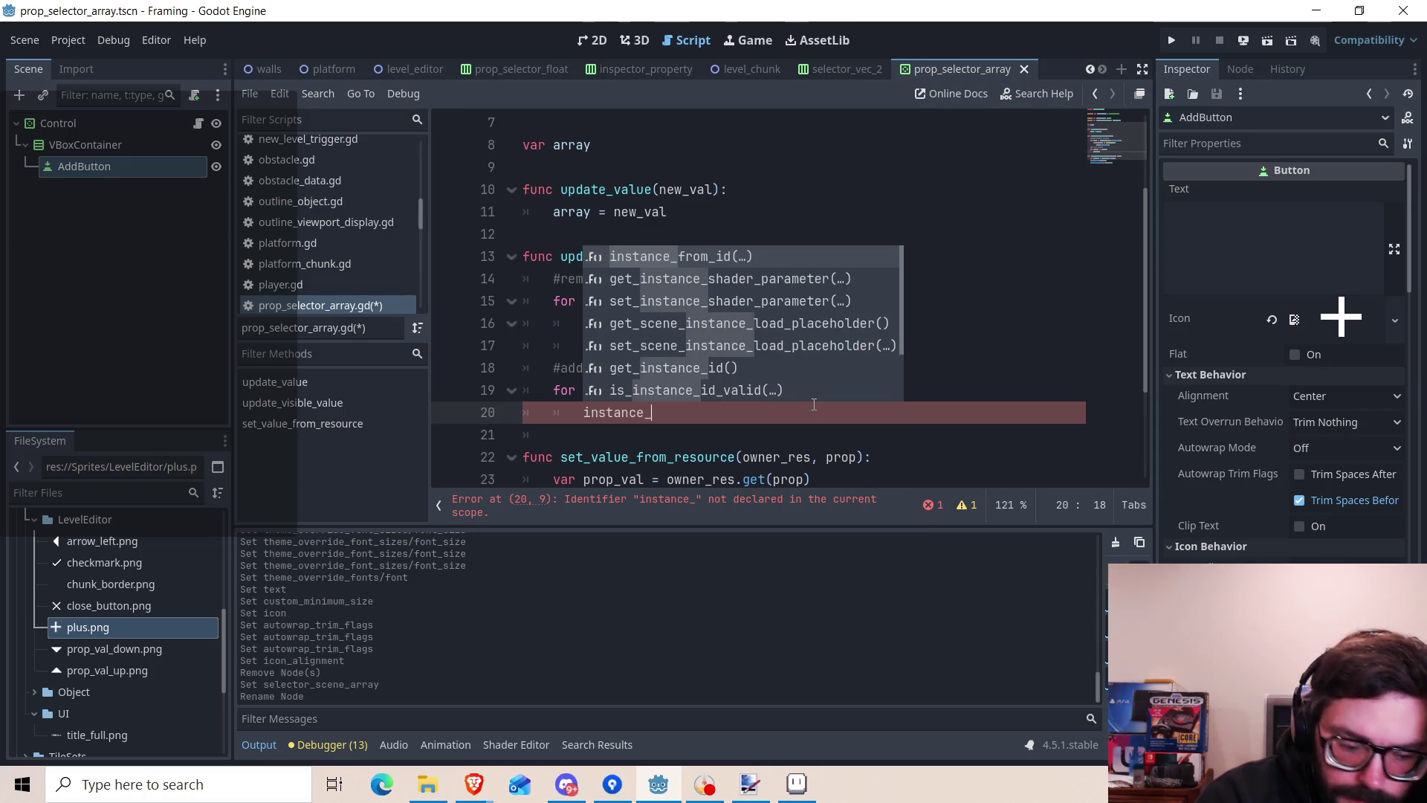
pyautogui.write('element_selector(')
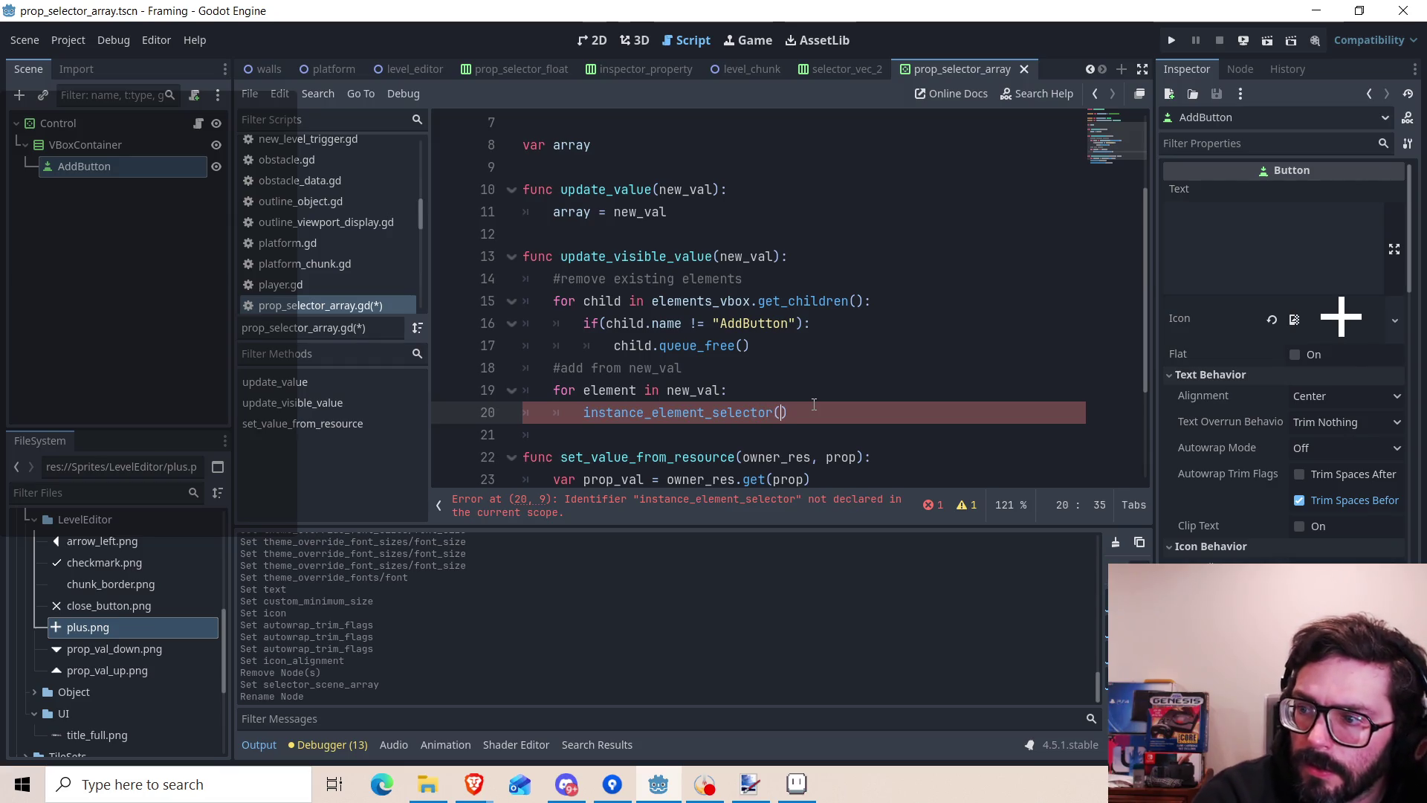
pyautogui.write(')')
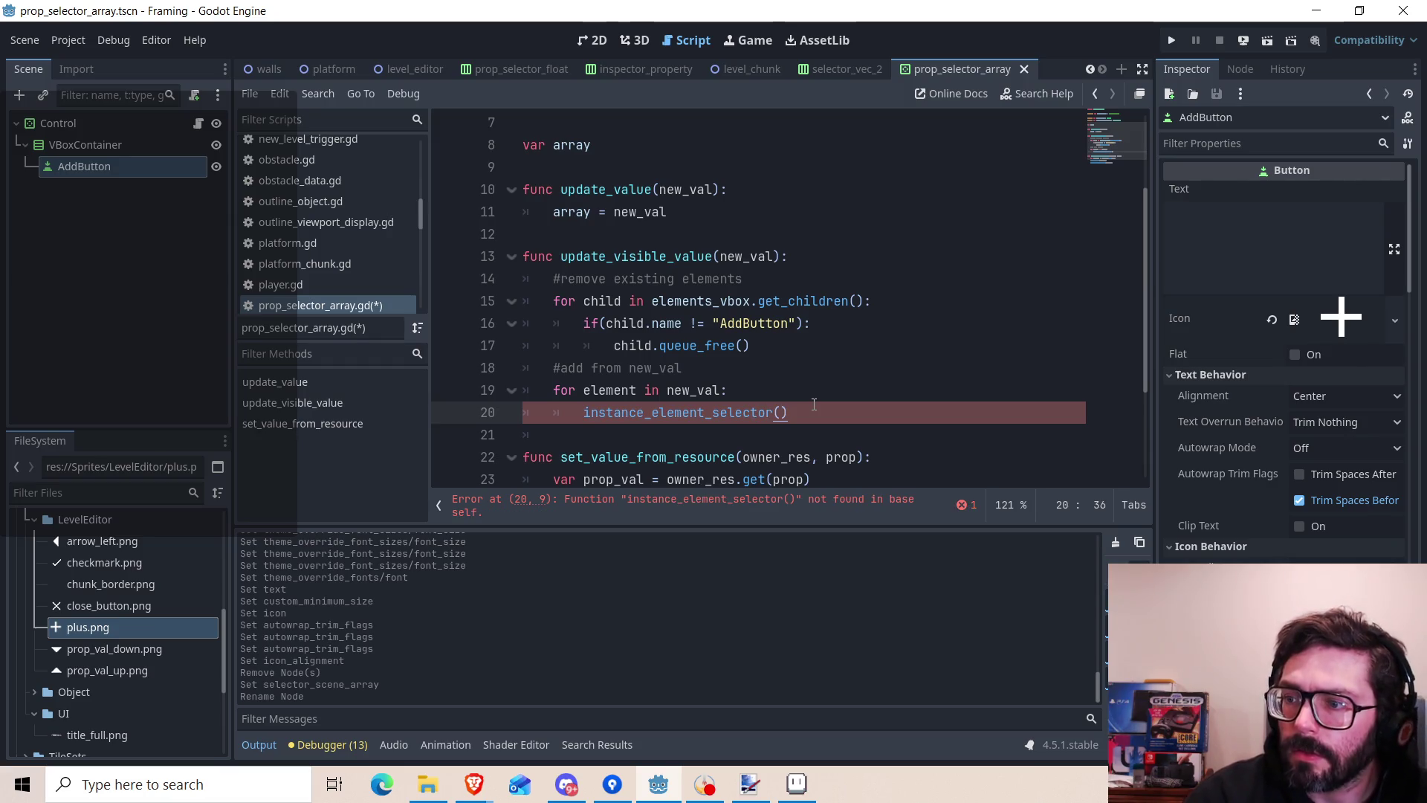
pyautogui.scroll(-2, 667, 387)
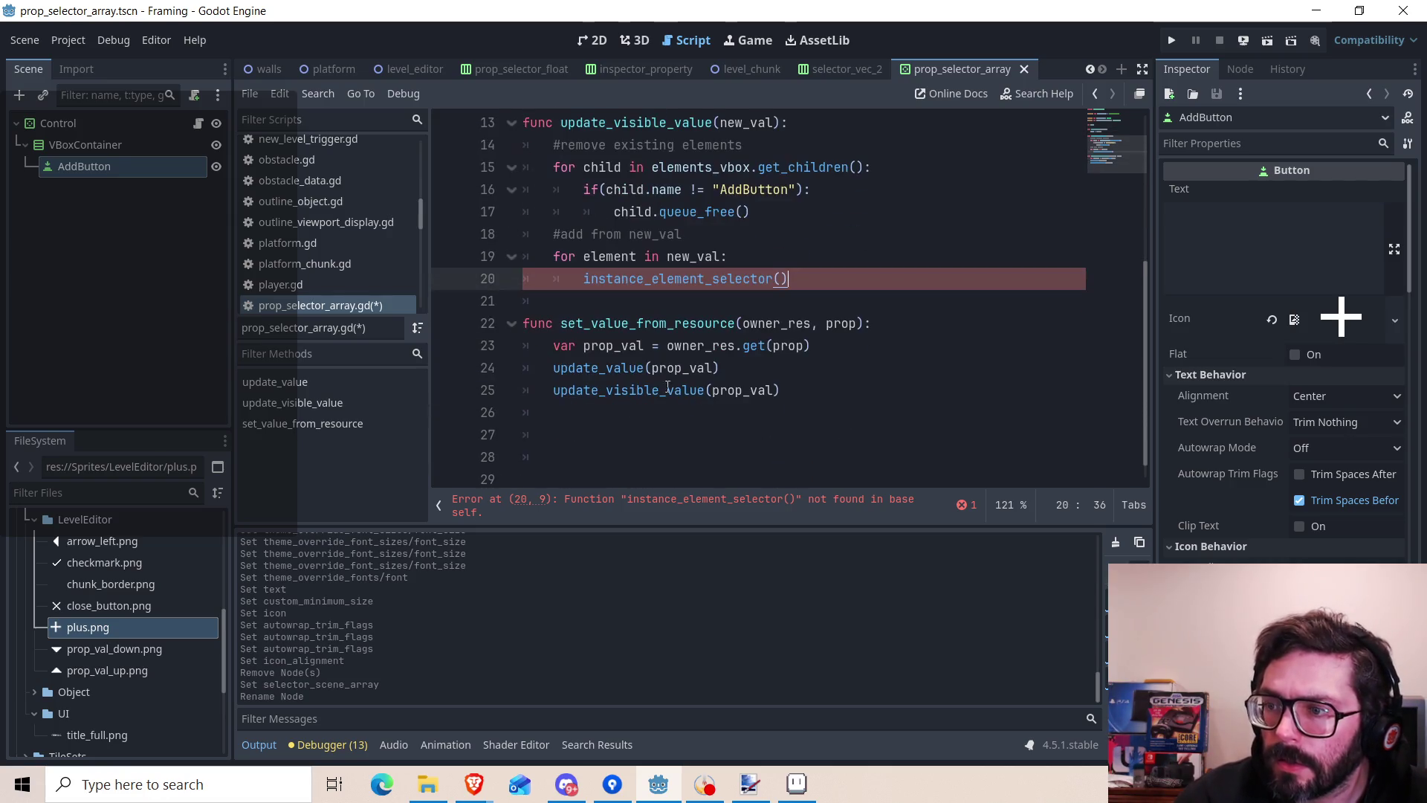
pyautogui.click(861, 410)
pyautogui.press('BackSpace')
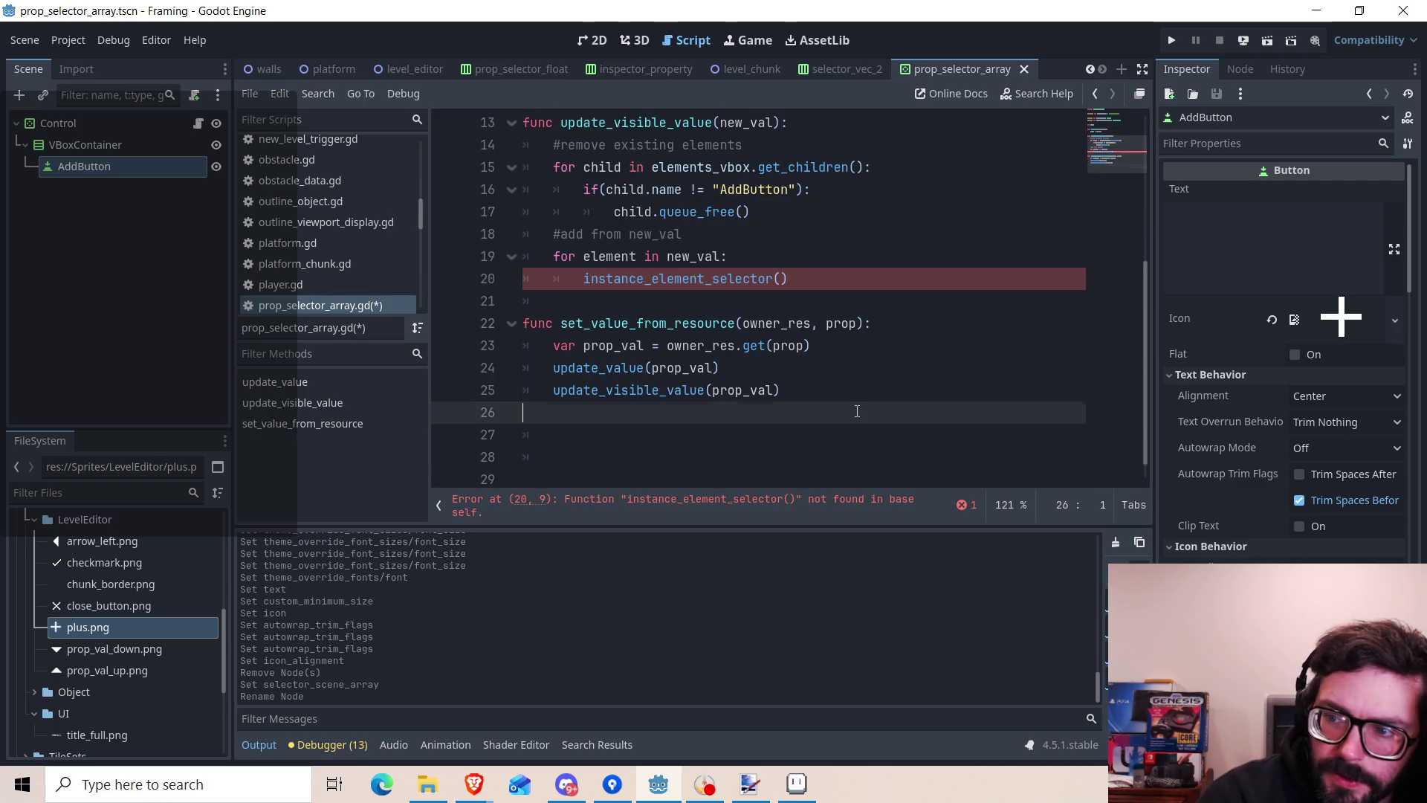
# Define a new function instance_element_selector(): at the end of the script
pyautogui.press('Return')
pyautogui.write('func instance')
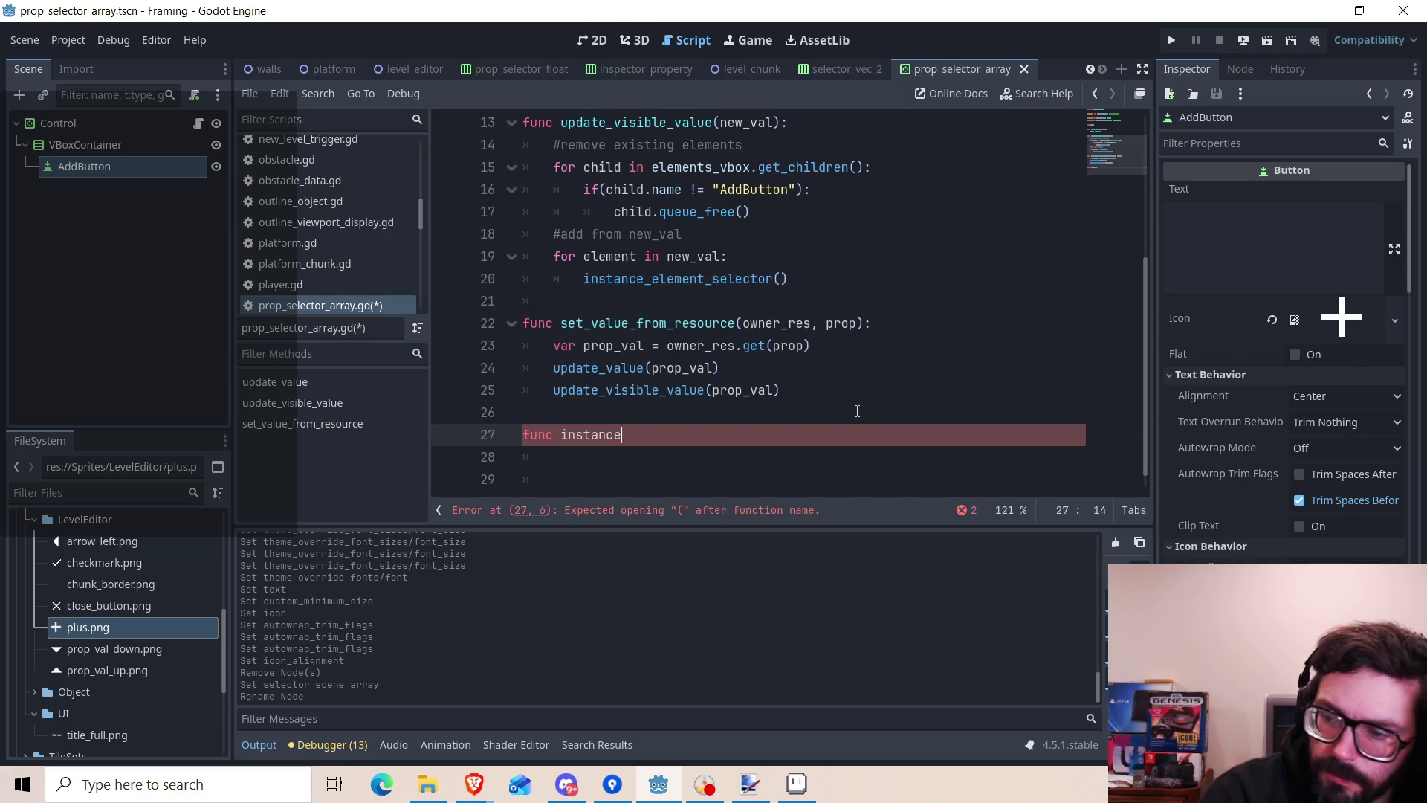
pyautogui.write('element')
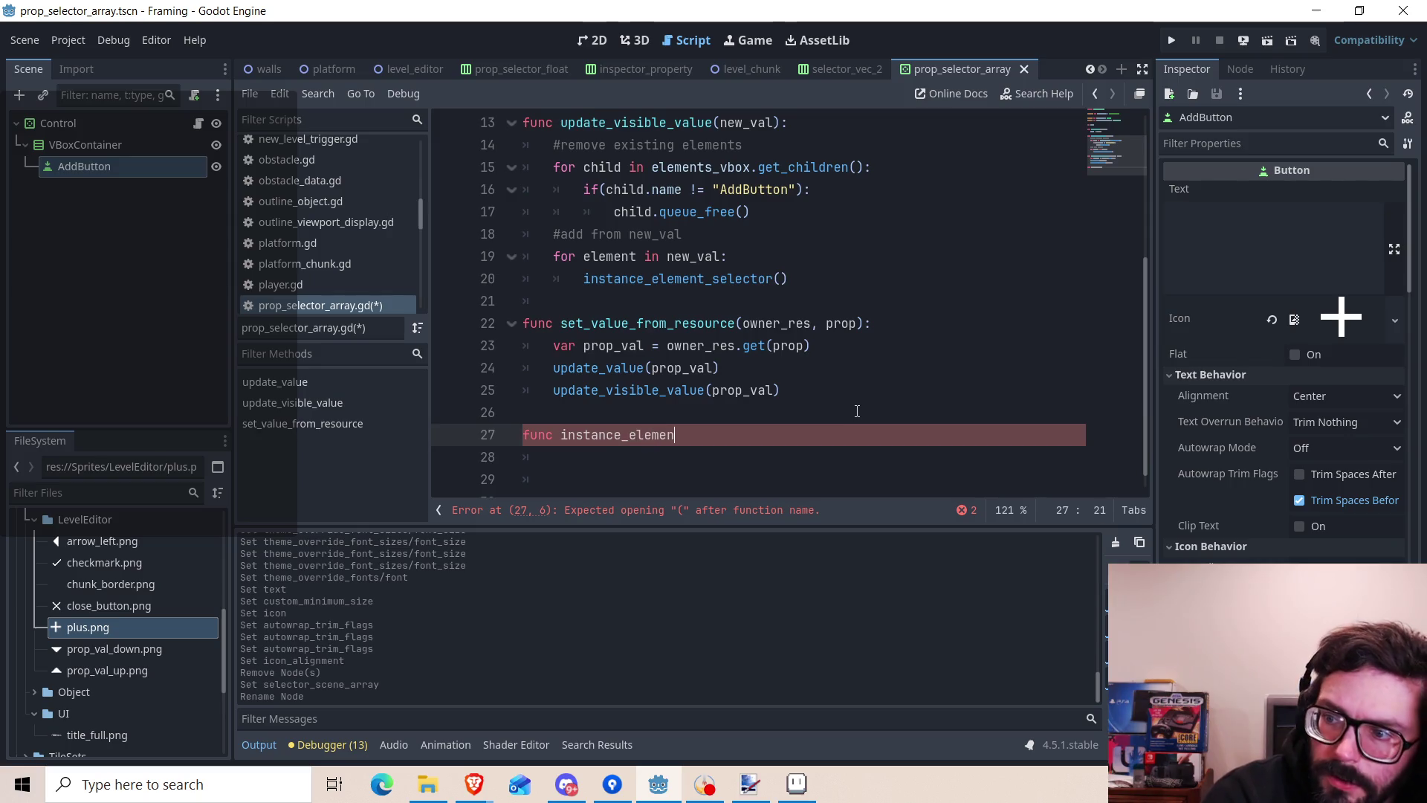
pyautogui.write('_sel')
pyautogui.press('BackSpace')
pyautogui.press('BackSpace')
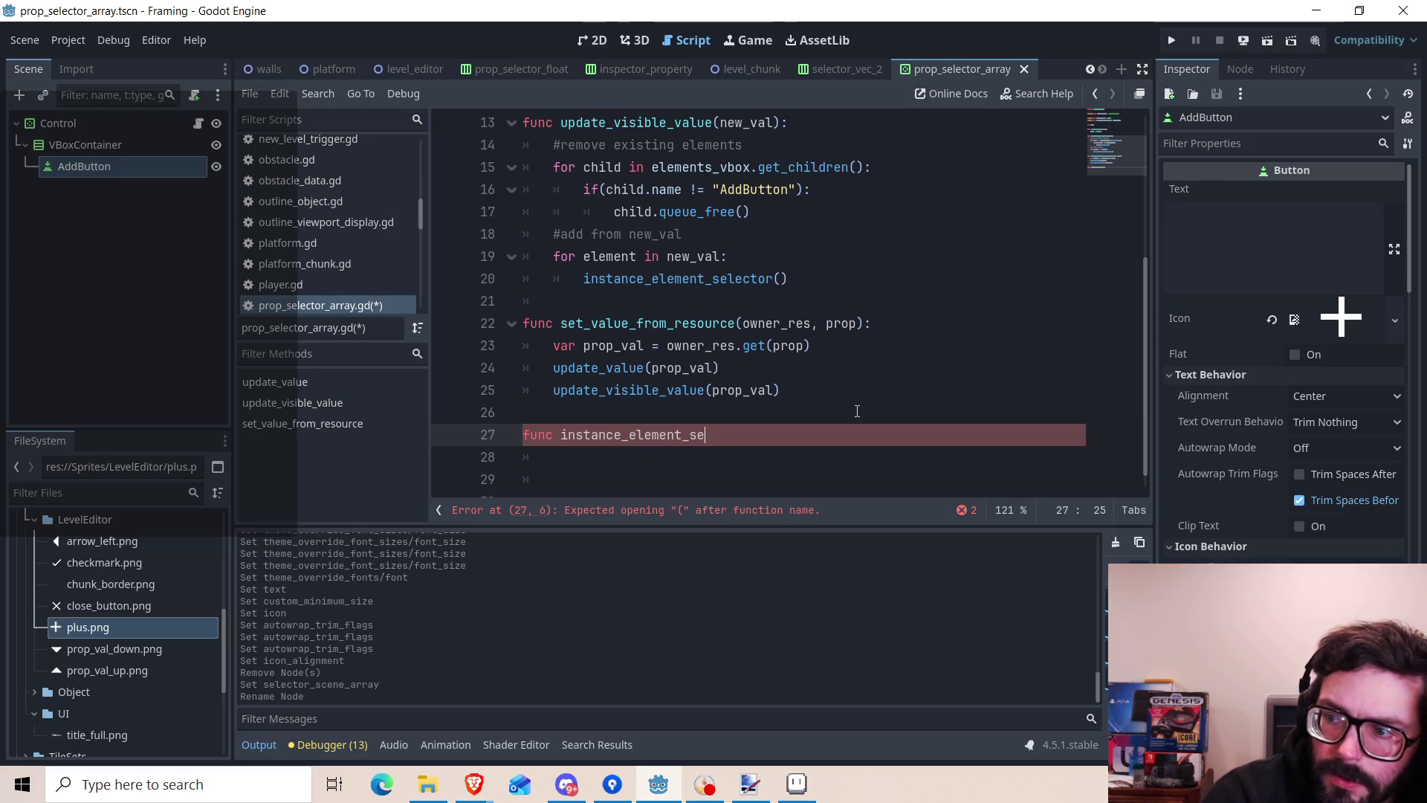
pyautogui.write('electo')
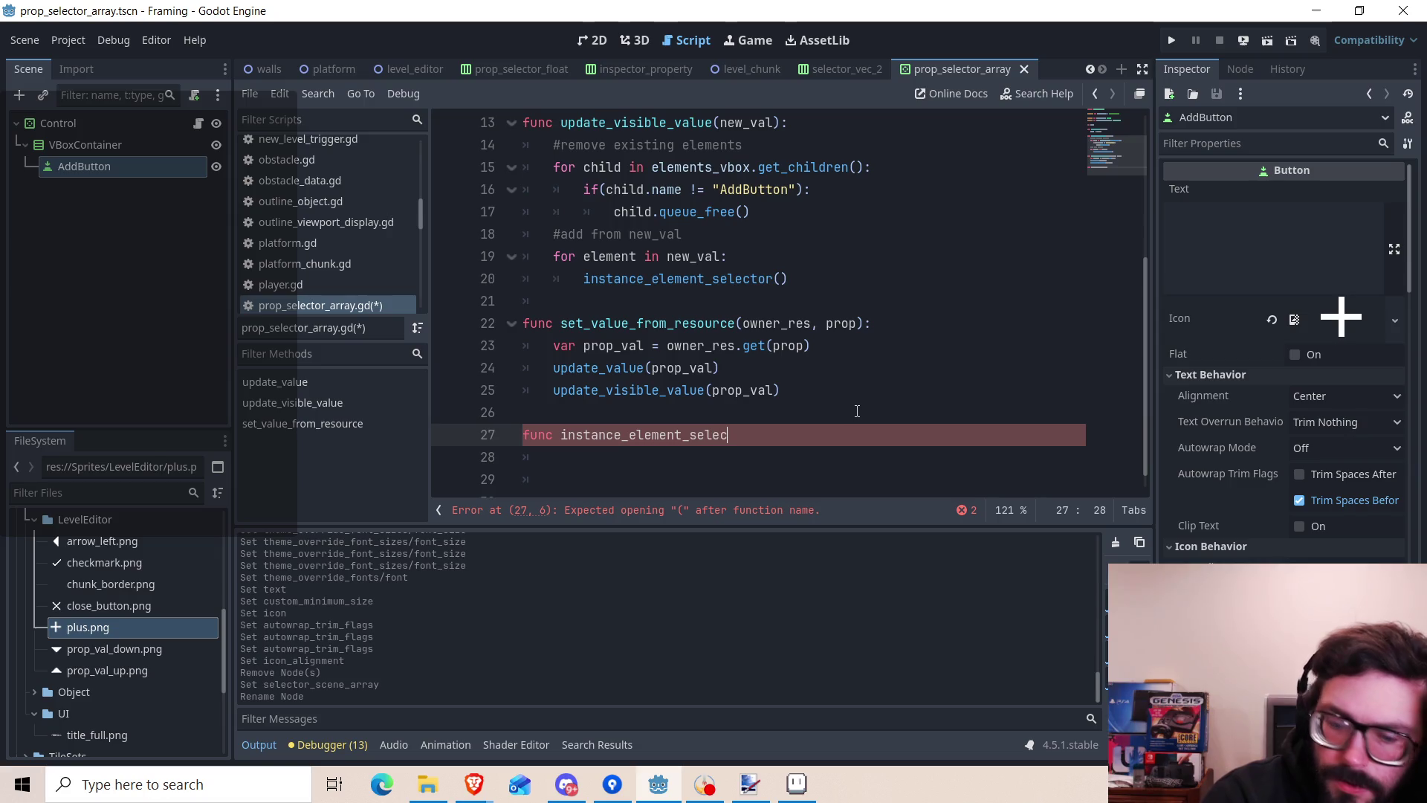
pyautogui.write('r()')
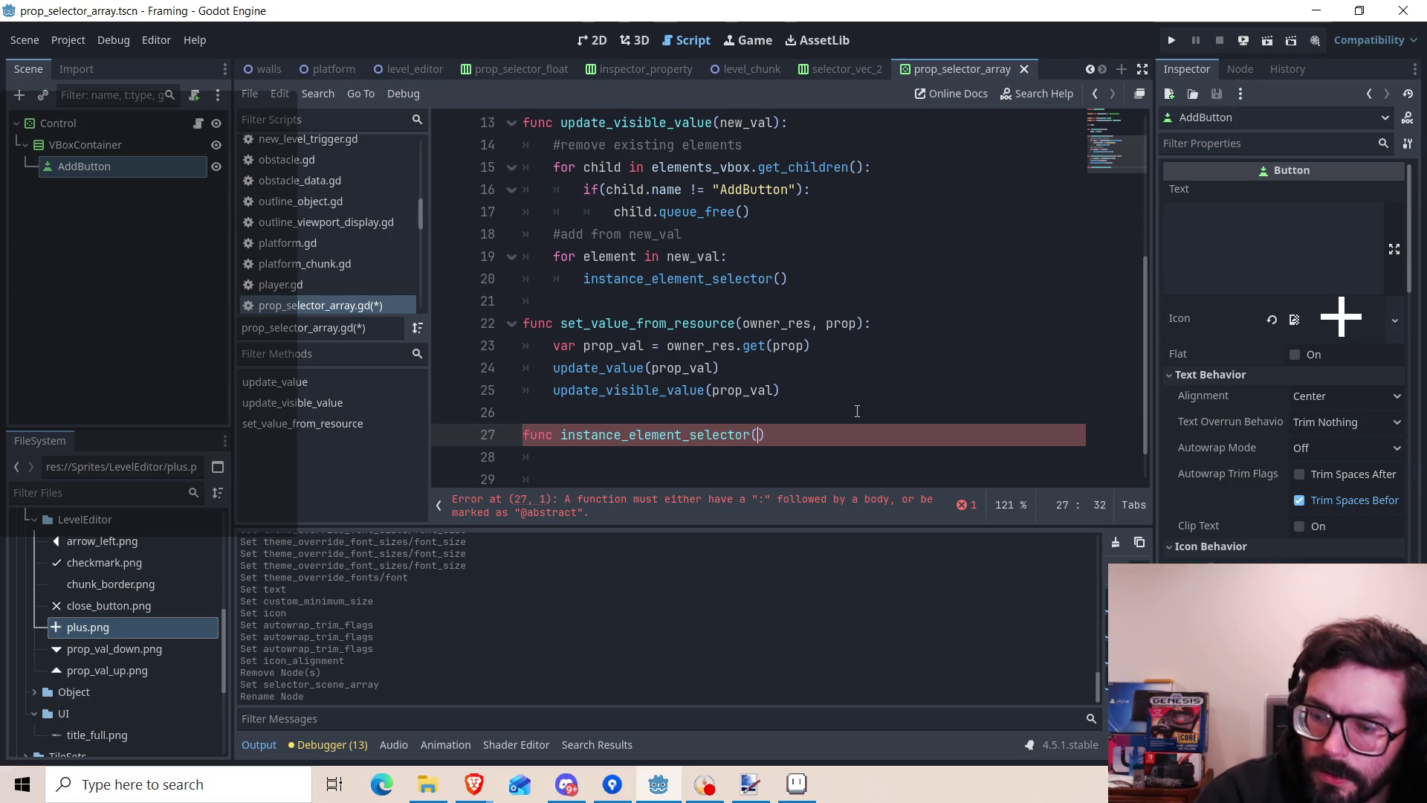
pyautogui.write(':')
pyautogui.press('Return')
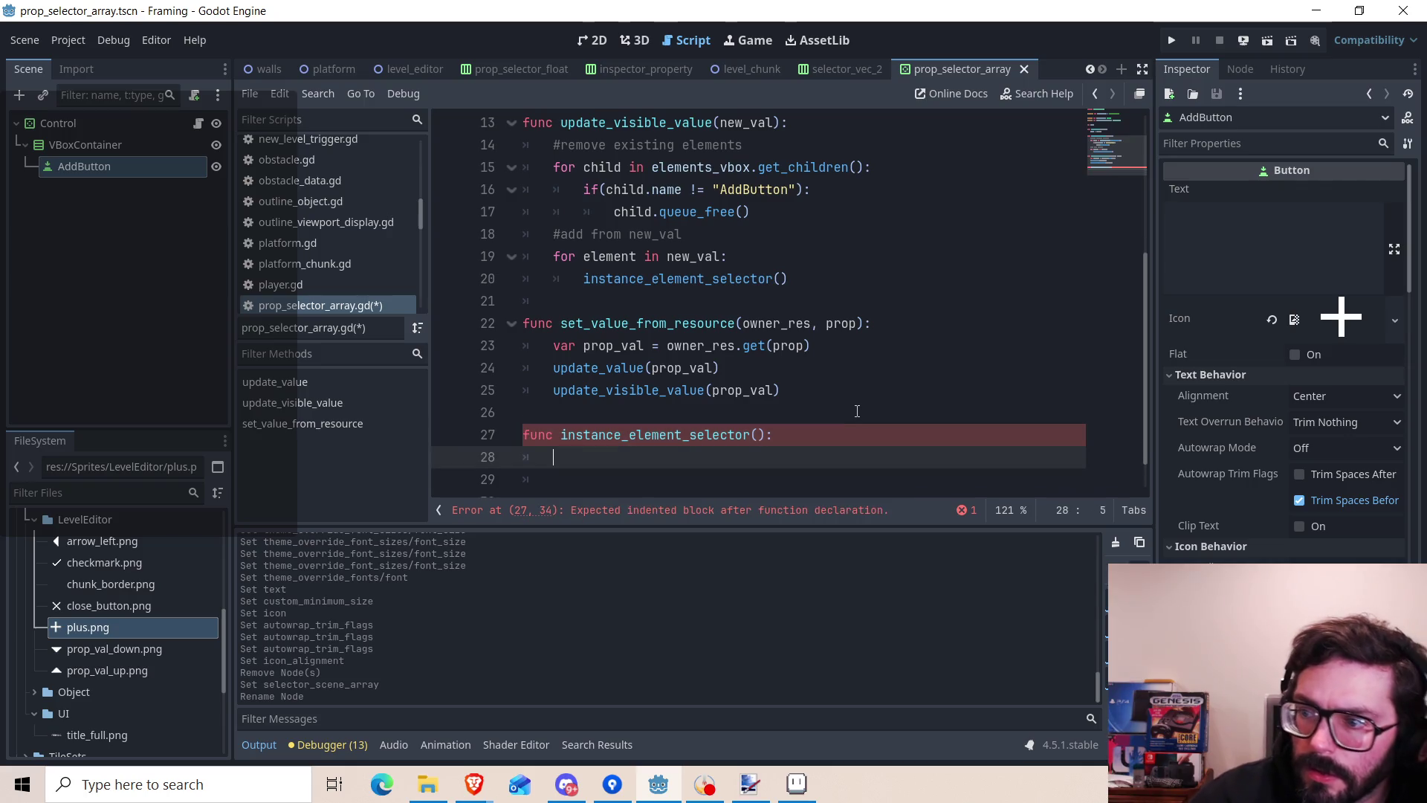
pyautogui.scroll(1, 728, 372)
pyautogui.scroll(-1, 758, 313)
pyautogui.click(780, 278)
pyautogui.scroll(4, 697, 372)
pyautogui.click(616, 261)
pyautogui.press('Up')
pyautogui.press('Up')
pyautogui.press('Up')
pyautogui.scroll(-5, 588, 409)
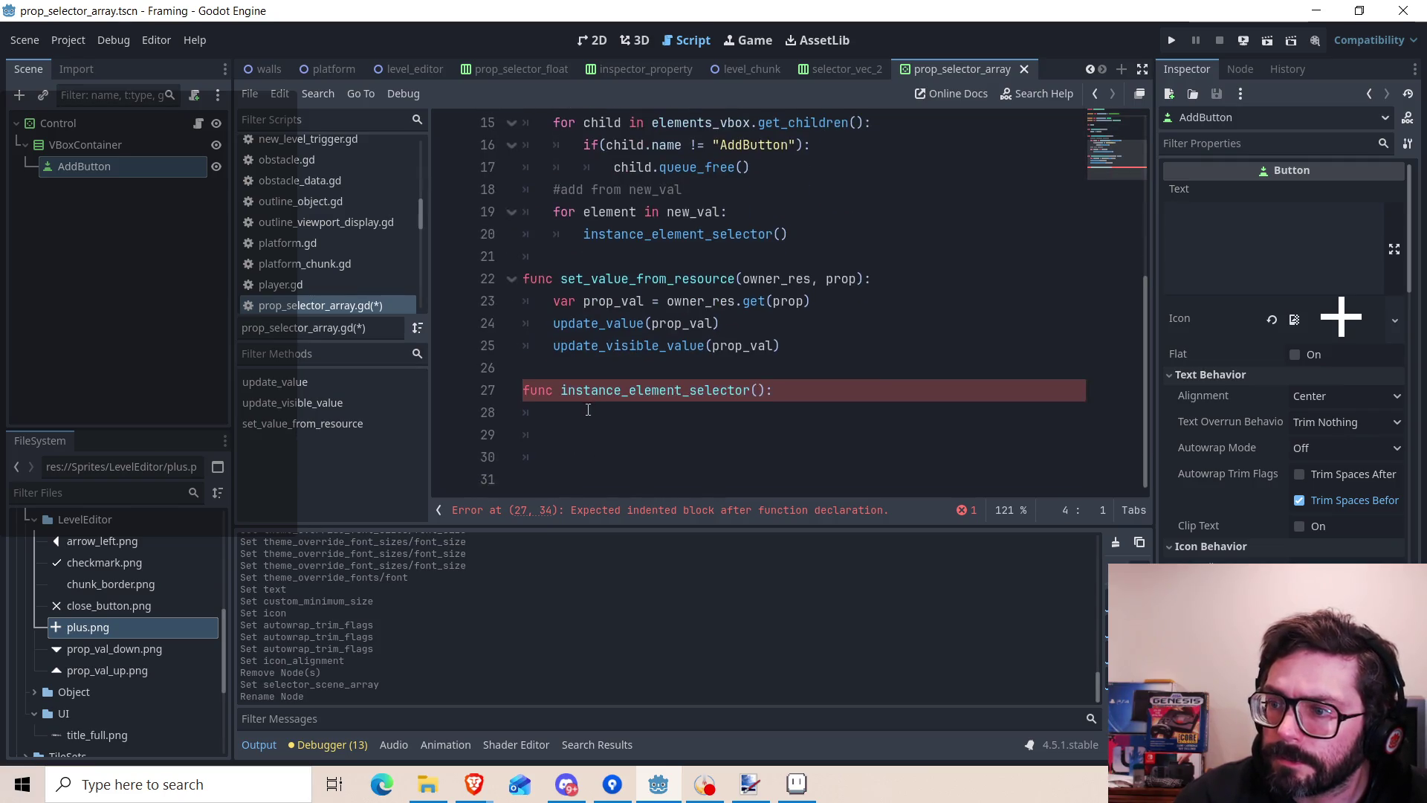
# Begin the function body with match(element_type):
pyautogui.click(588, 411)
pyautogui.write('match')
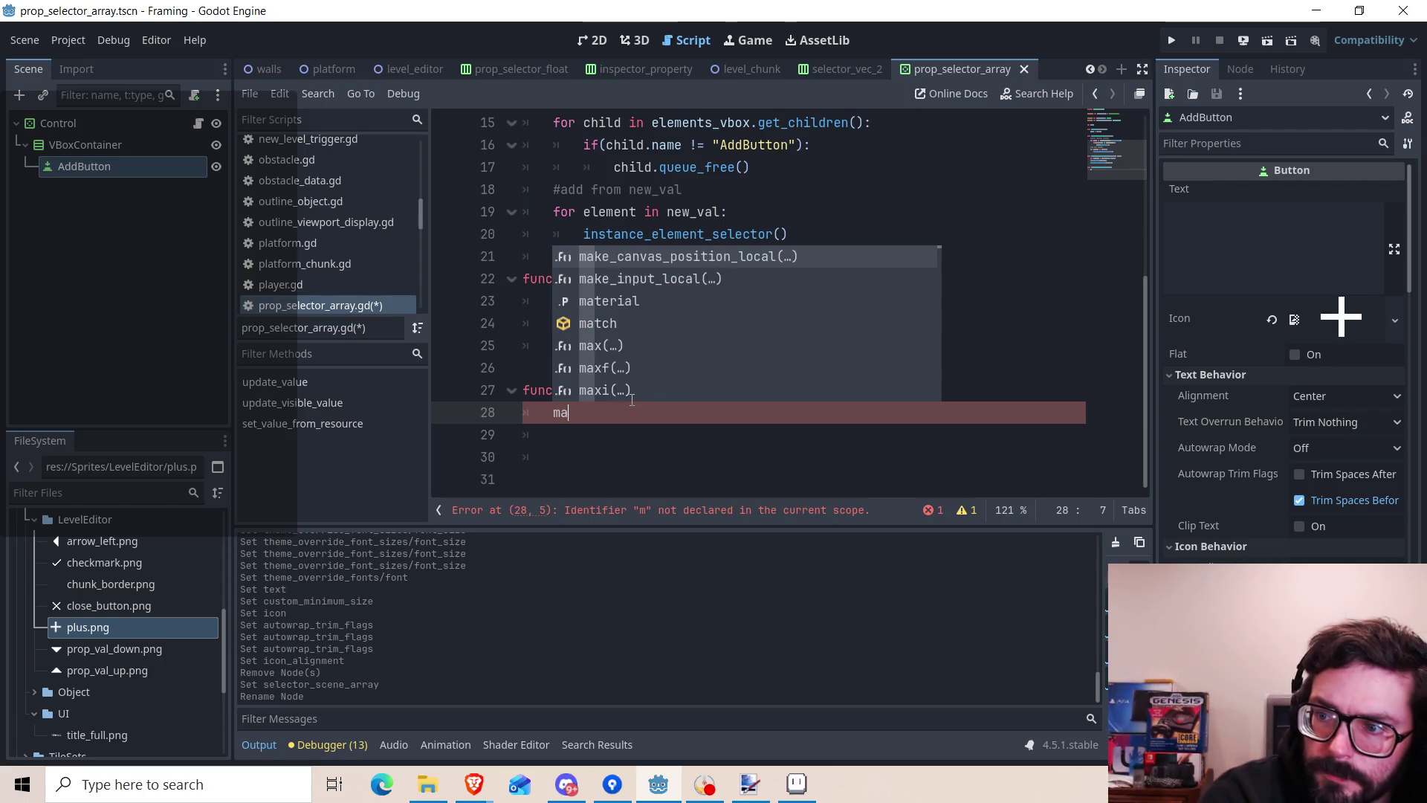
pyautogui.write('(e;')
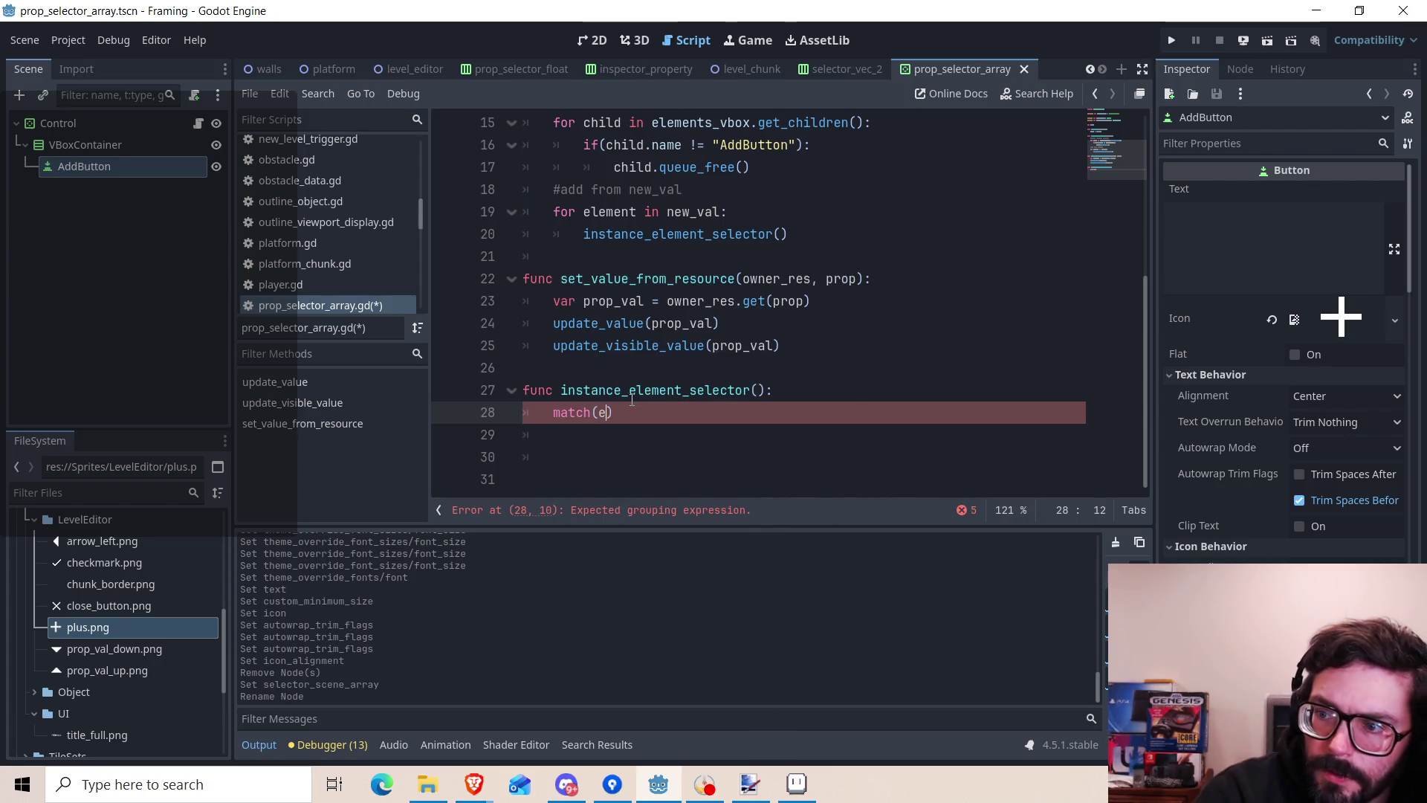
pyautogui.press('BackSpace')
pyautogui.write('lement')
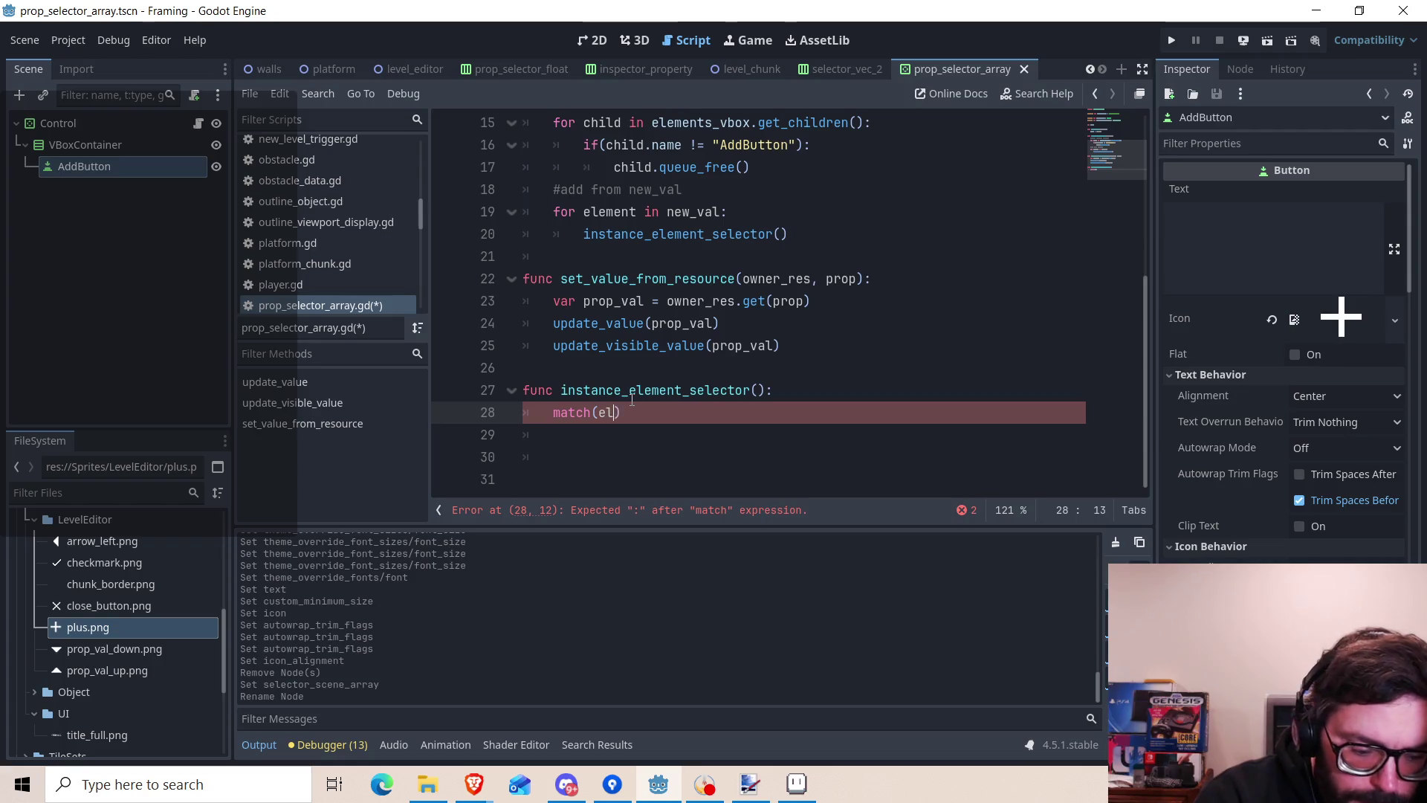
pyautogui.press('Down')
pyautogui.press('Return')
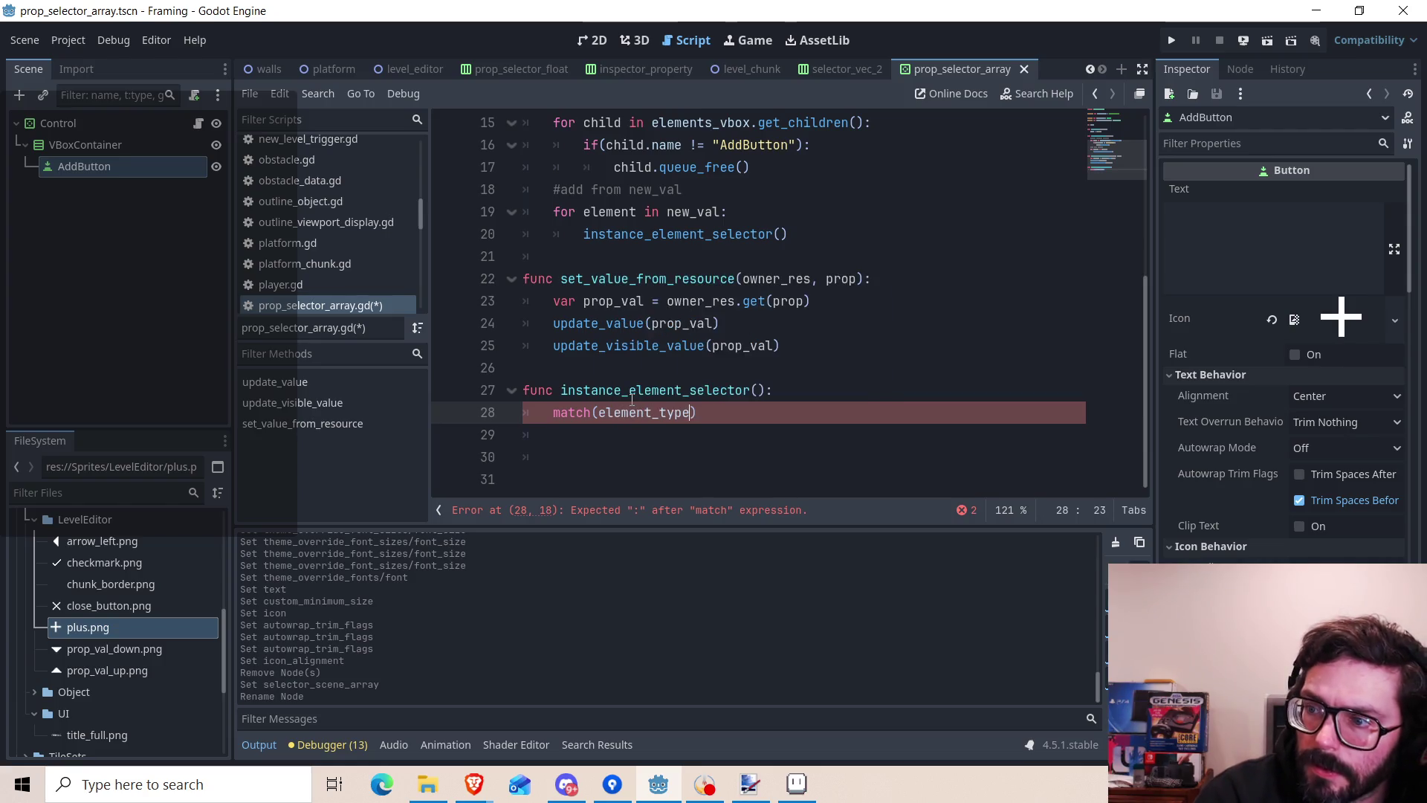
pyautogui.write(':')
pyautogui.press('Return')
# Add a "float": pass case and a default _: pass case to the match
pyautogui.write('"float"')
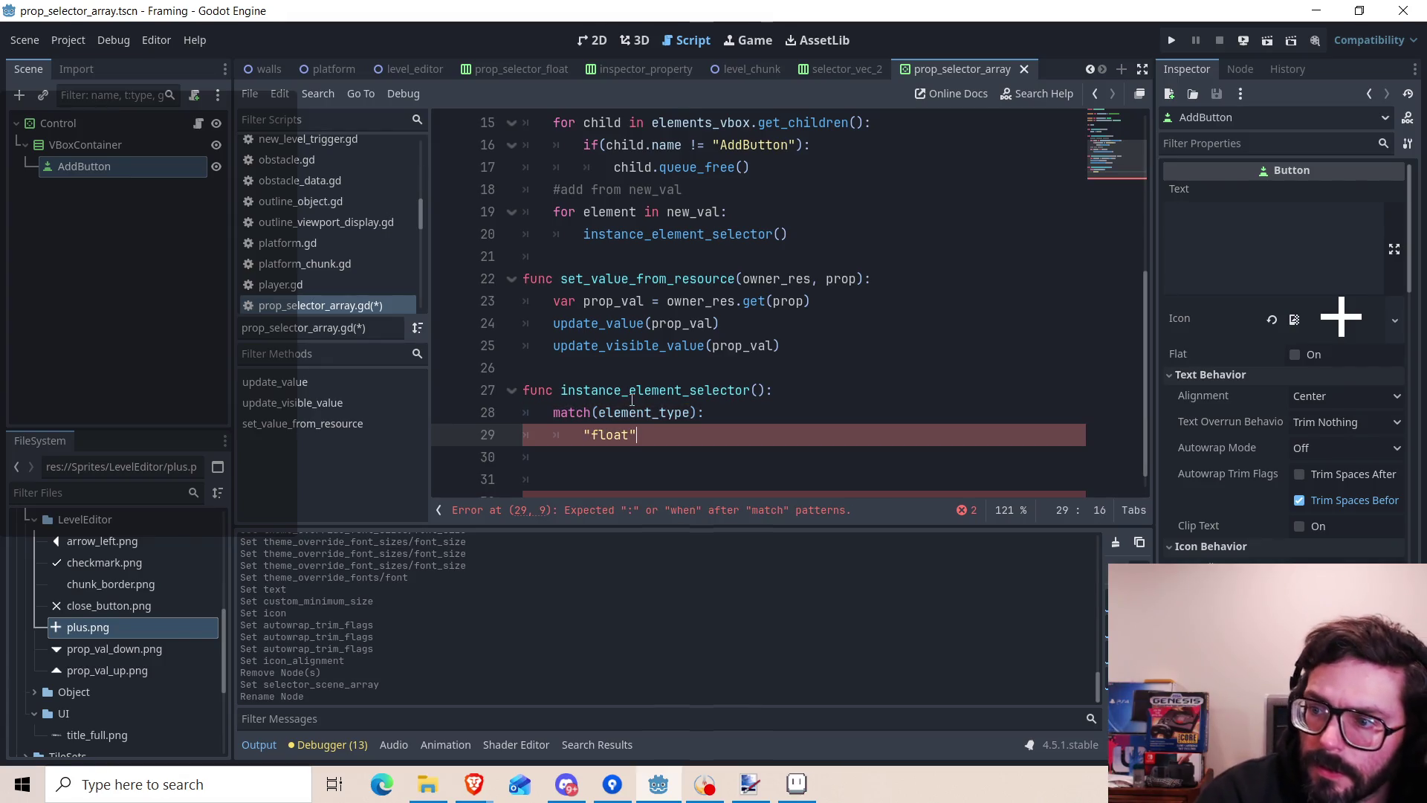
pyautogui.write(':')
pyautogui.press('Return')
pyautogui.write('pass')
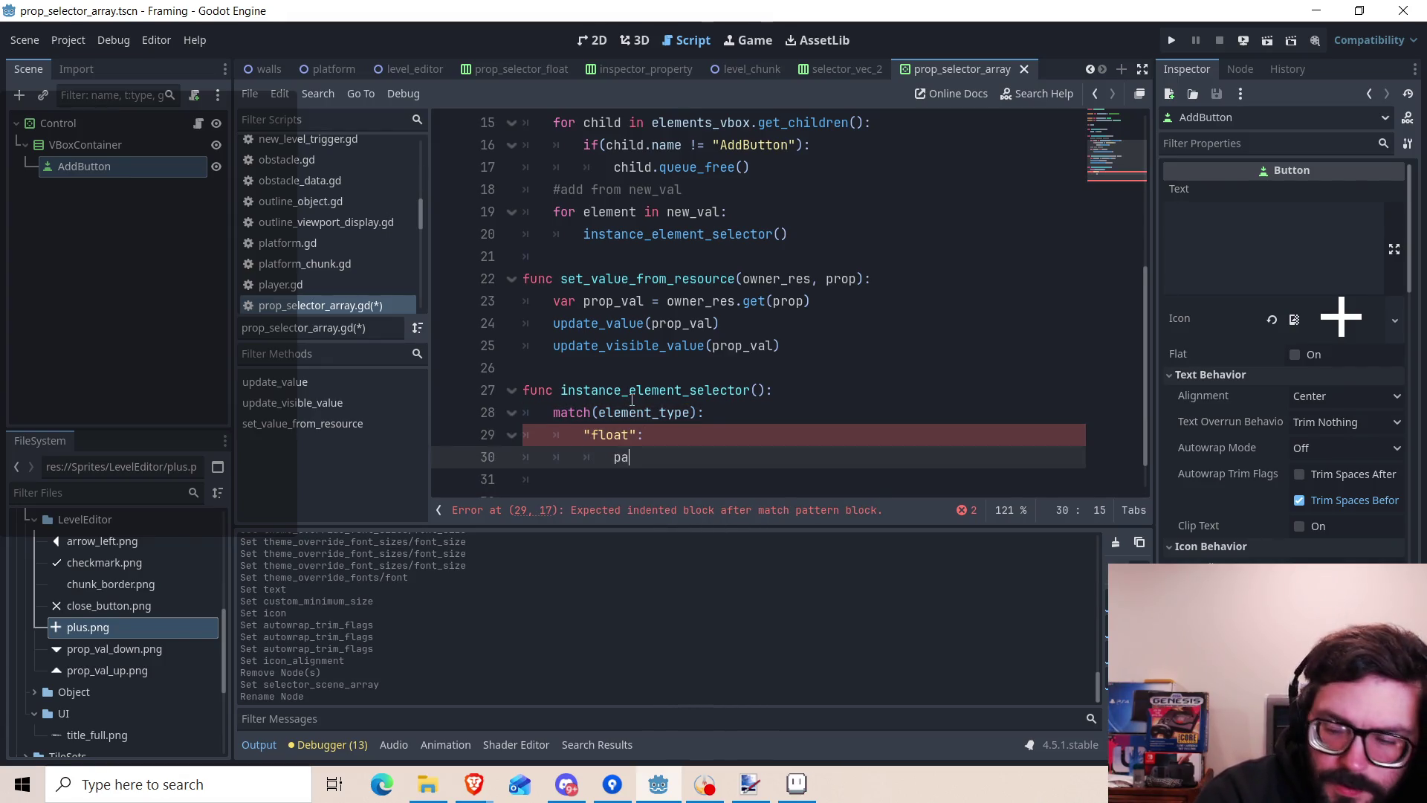
pyautogui.press('Return')
pyautogui.press('BackSpace')
pyautogui.write('_:')
pyautogui.press('Return')
pyautogui.write('pass')
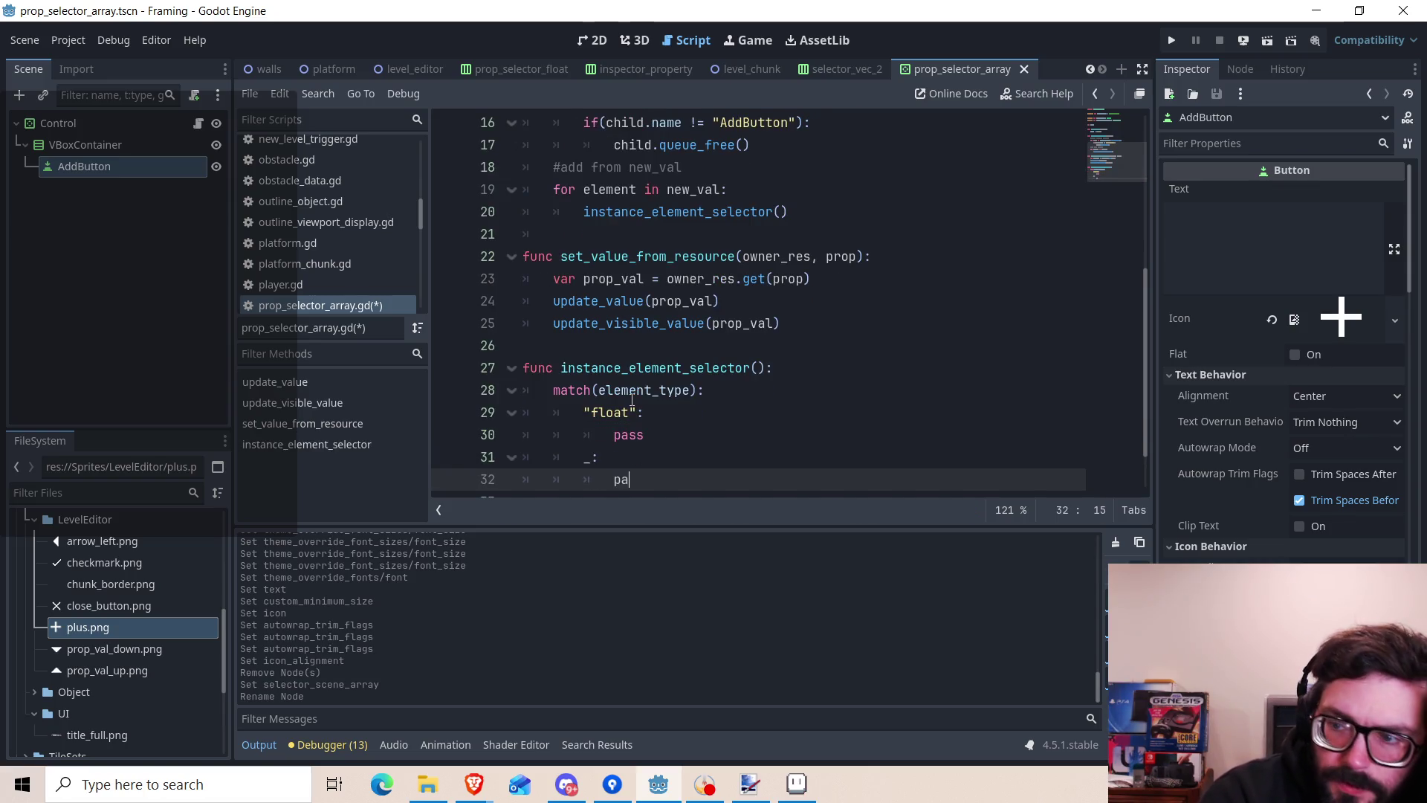
pyautogui.click(736, 391)
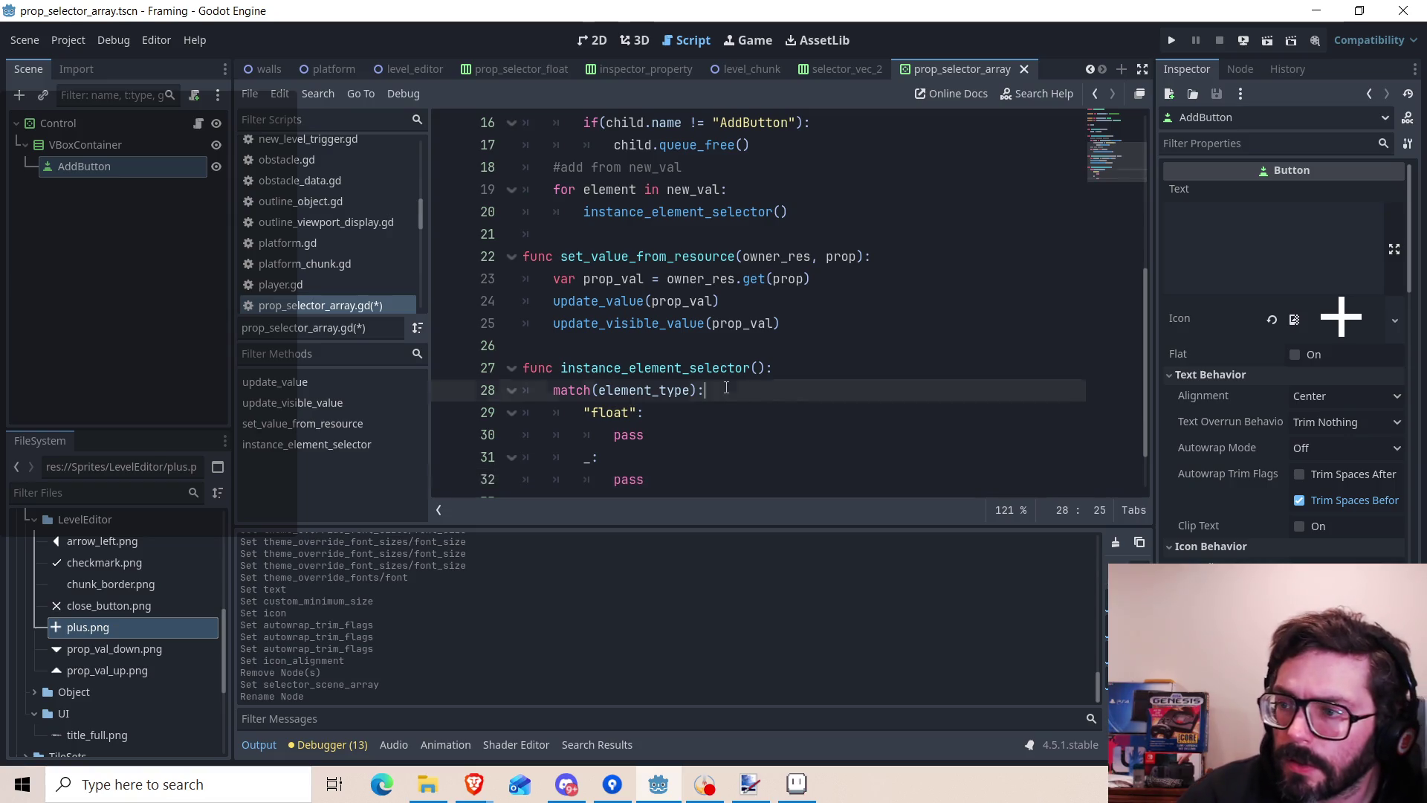
pyautogui.scroll(2, 537, 353)
pyautogui.scroll(-2, 537, 353)
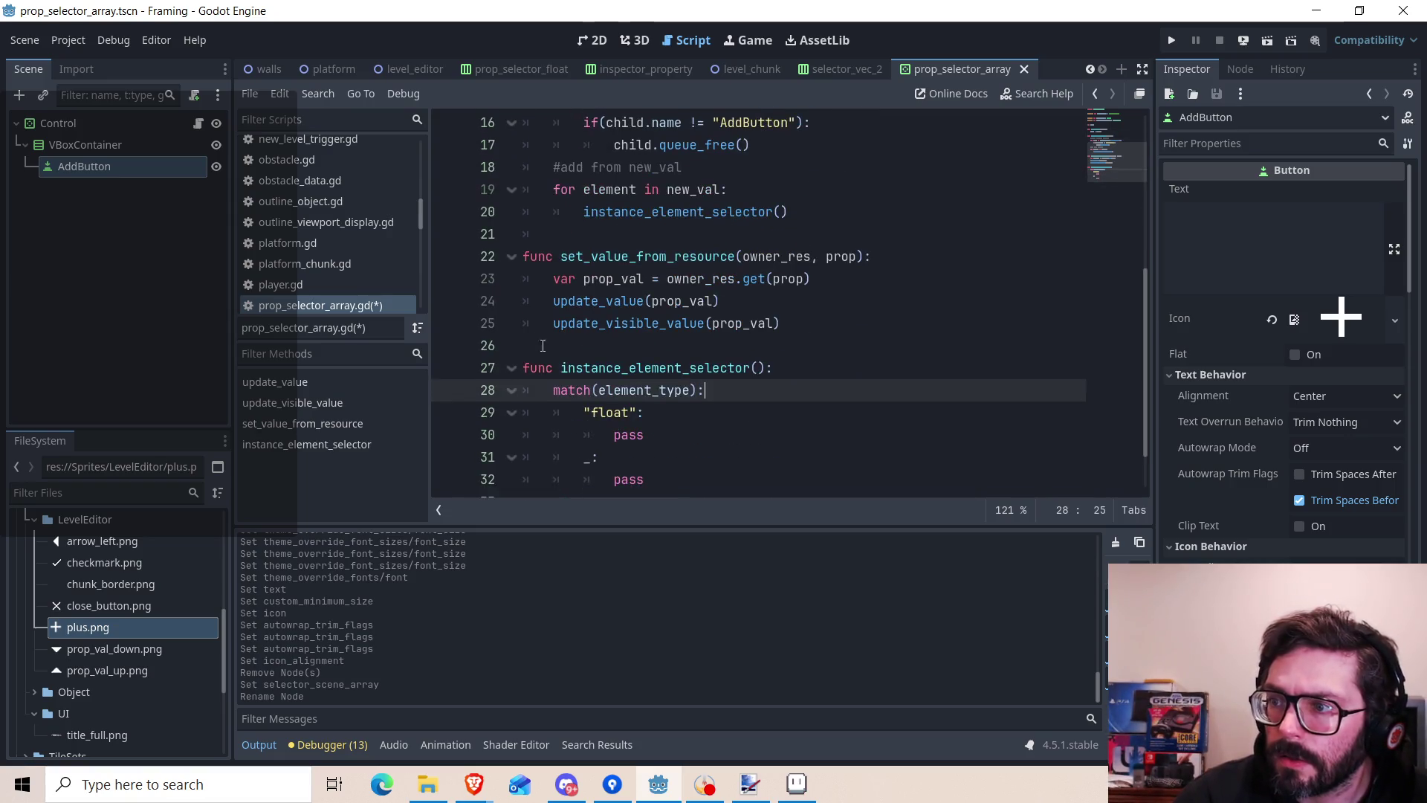
# Replace pass in the "float" case with selector_scene_float.instantiate()
pyautogui.click(658, 414)
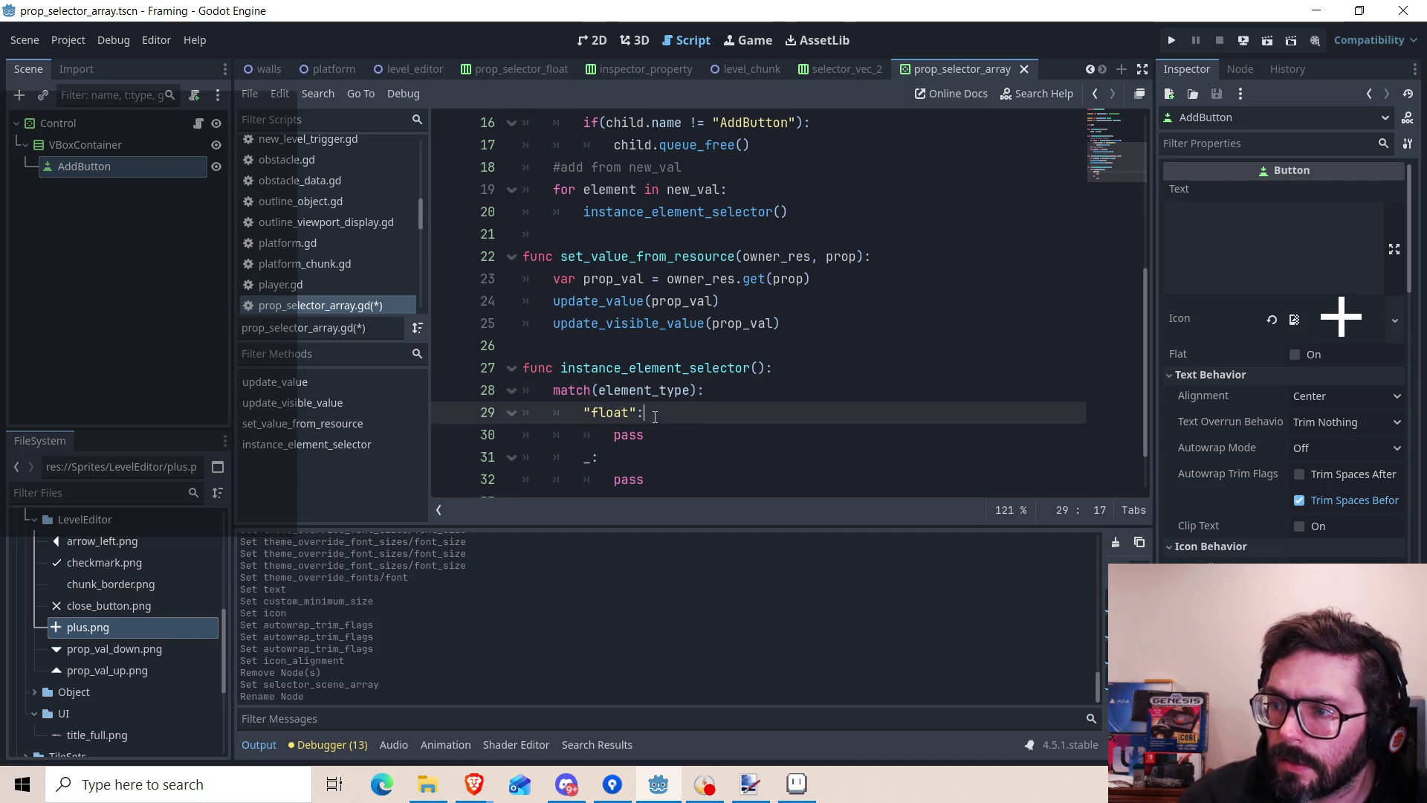
pyautogui.moveTo(645, 435); pyautogui.dragTo(611, 435)
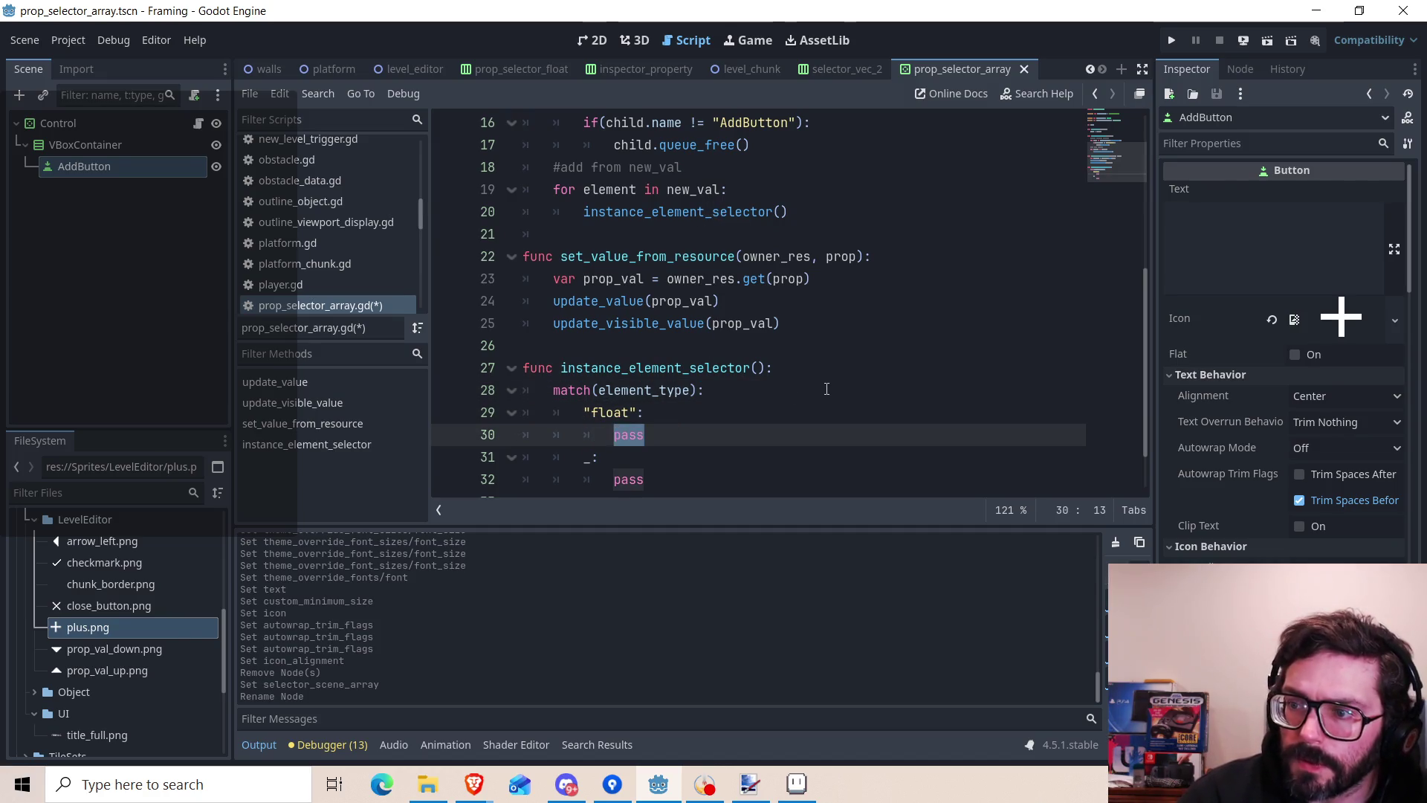
pyautogui.scroll(4, 718, 298)
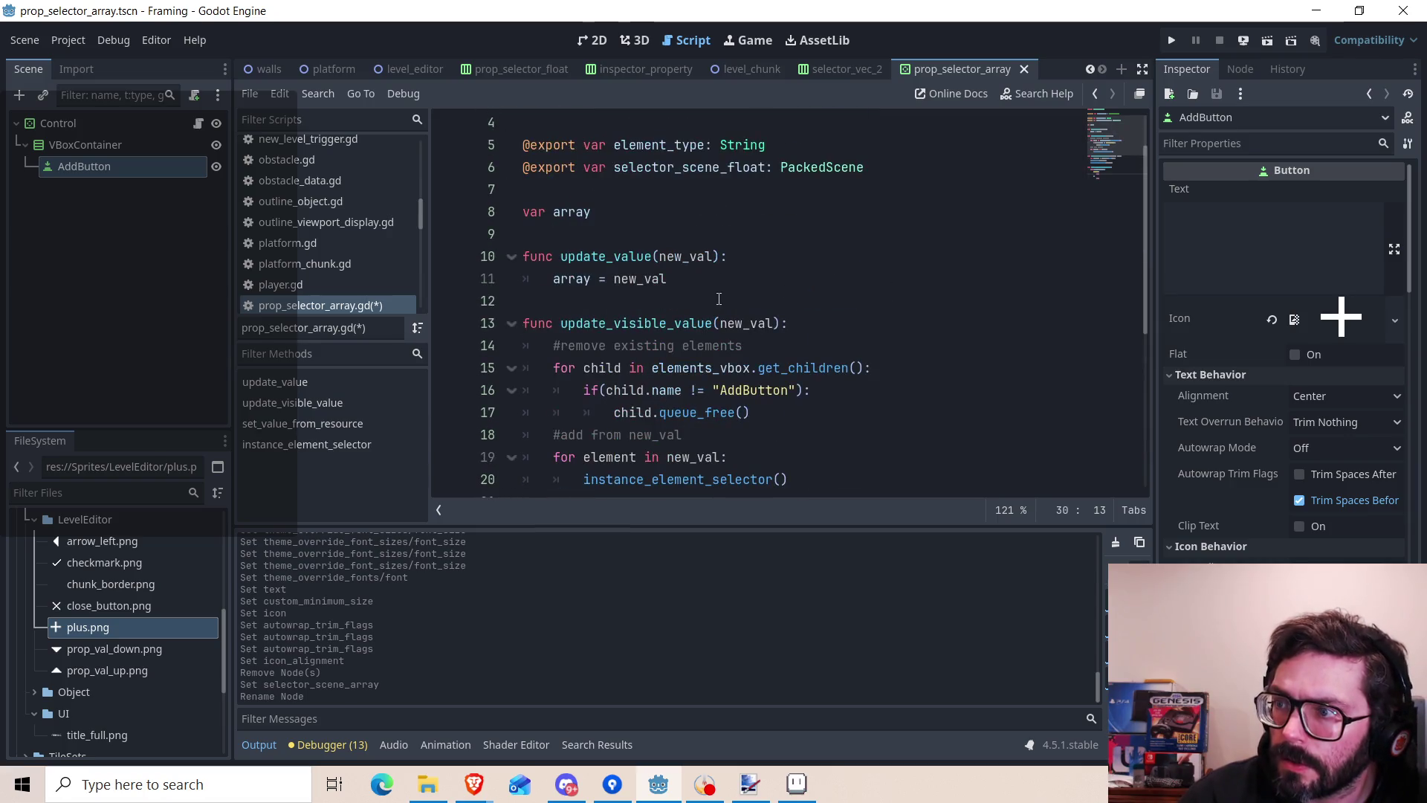
pyautogui.scroll(-5, 719, 305)
pyautogui.write('se')
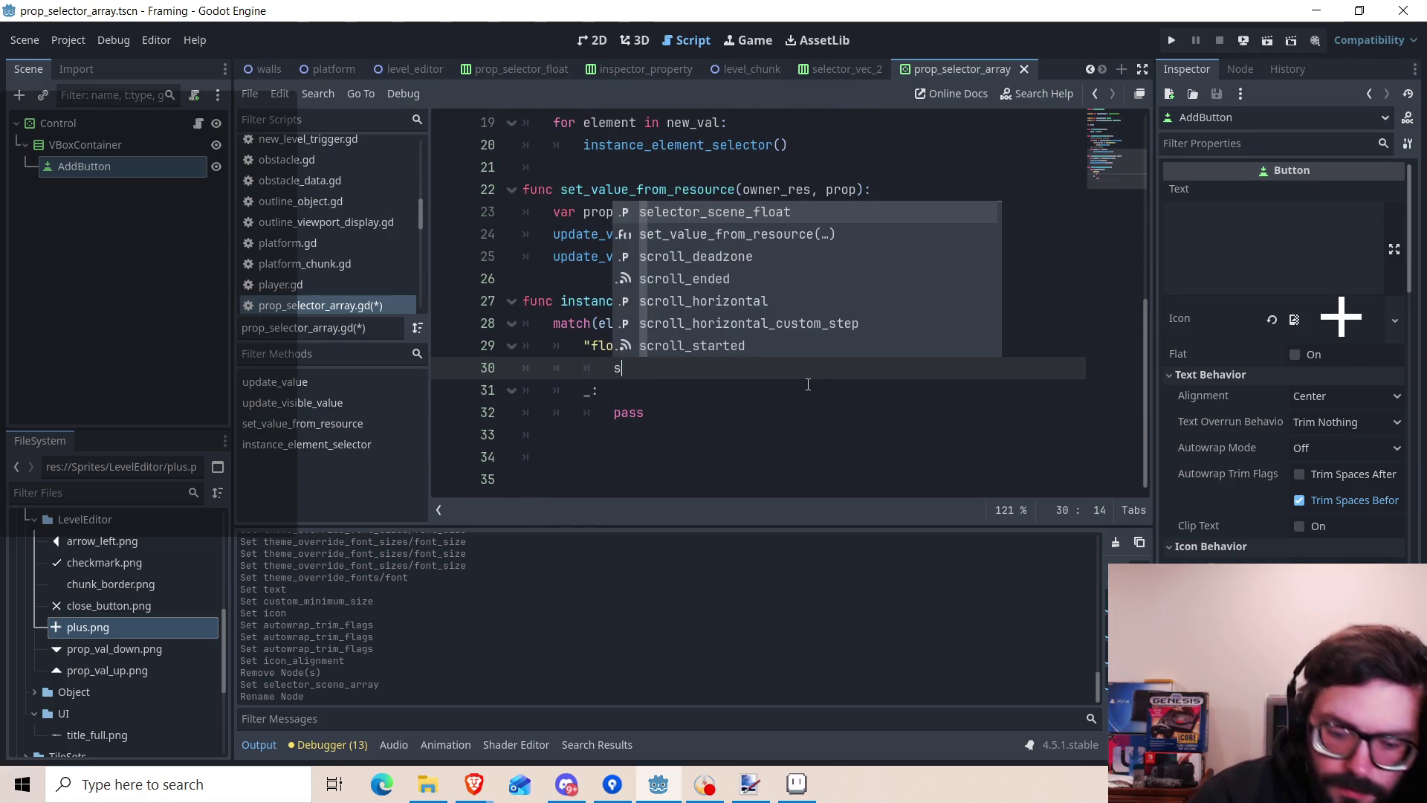
pyautogui.write('lector')
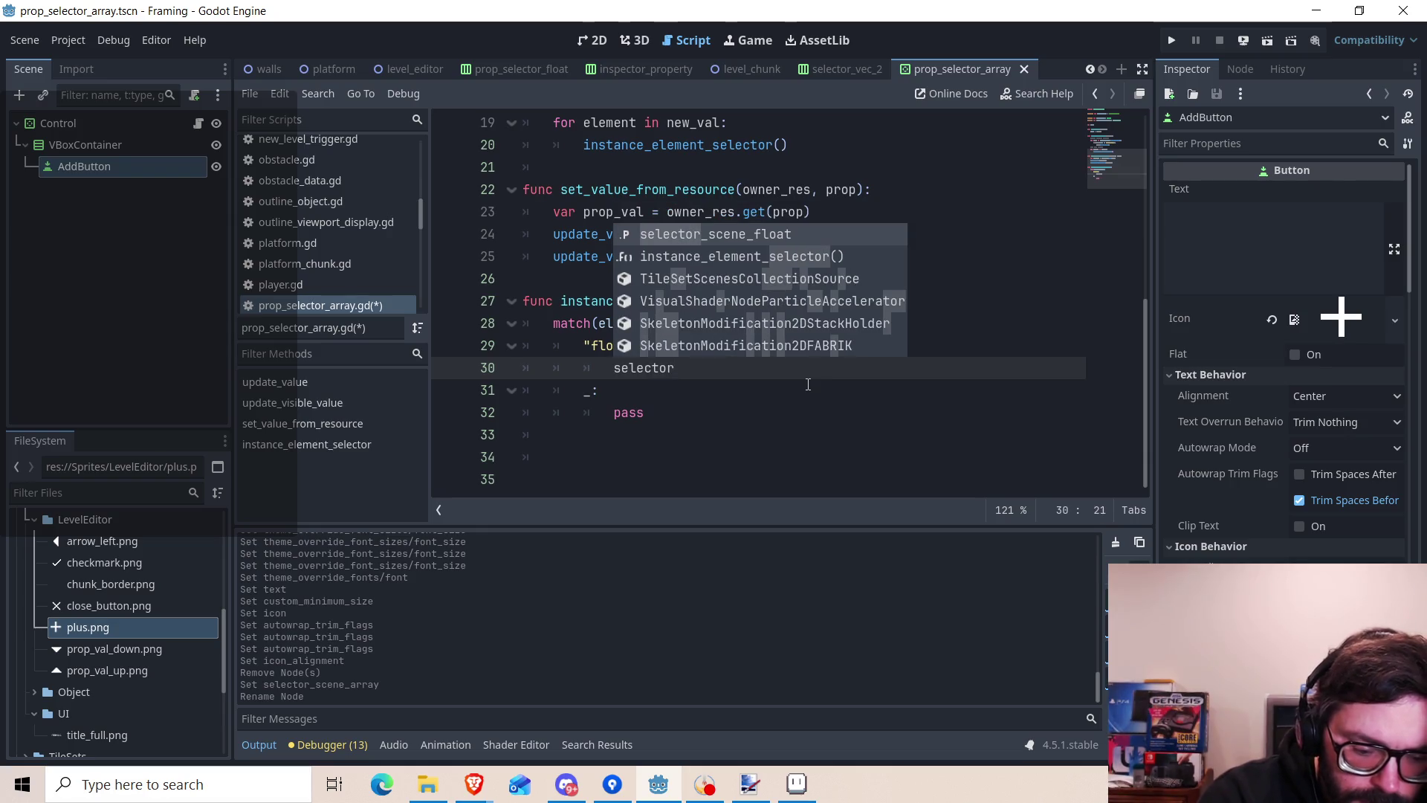
pyautogui.write('_')
pyautogui.press('Return')
pyautogui.write('.instantiate')
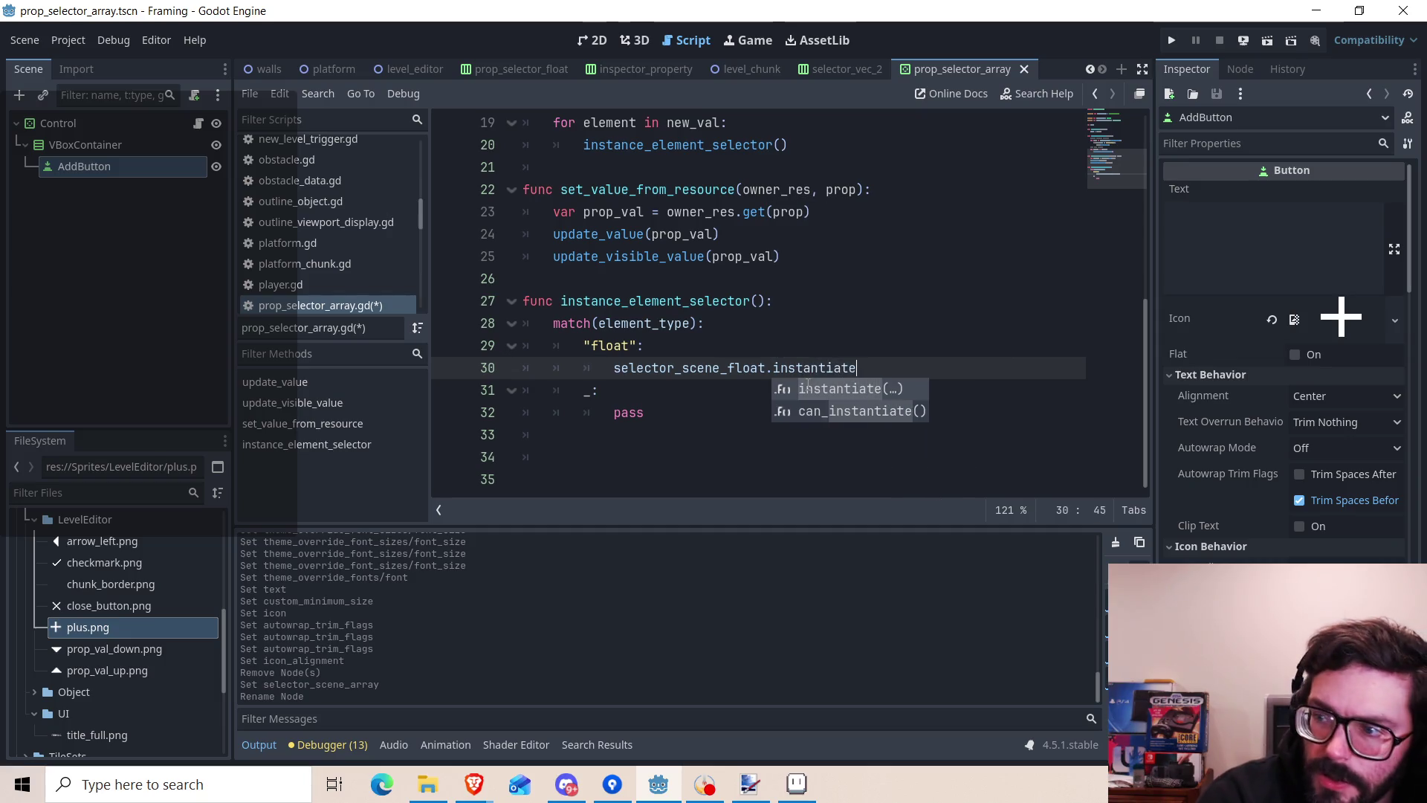
pyautogui.write('(')
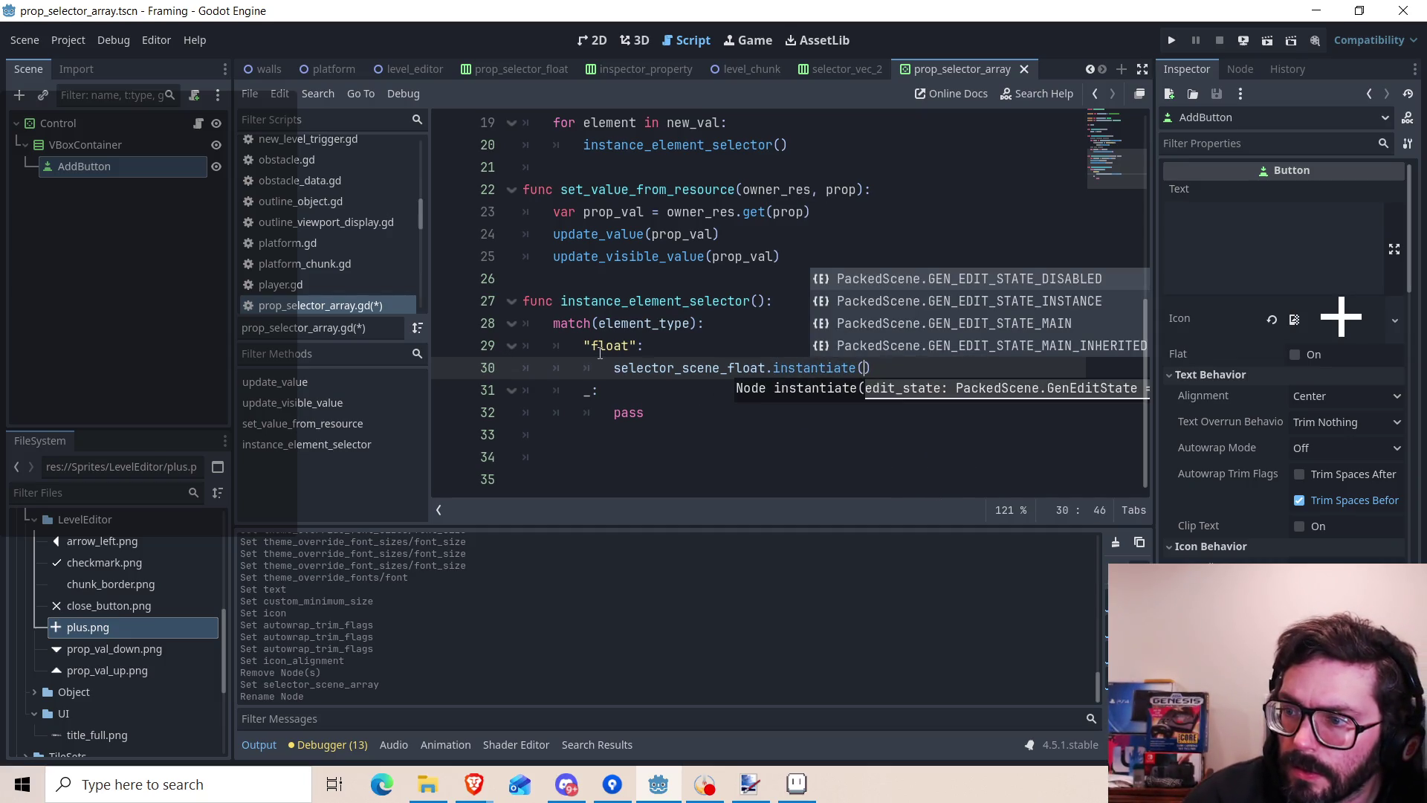
# Open a blank line at the top of instance_element_selector, above the match
pyautogui.click(613, 364)
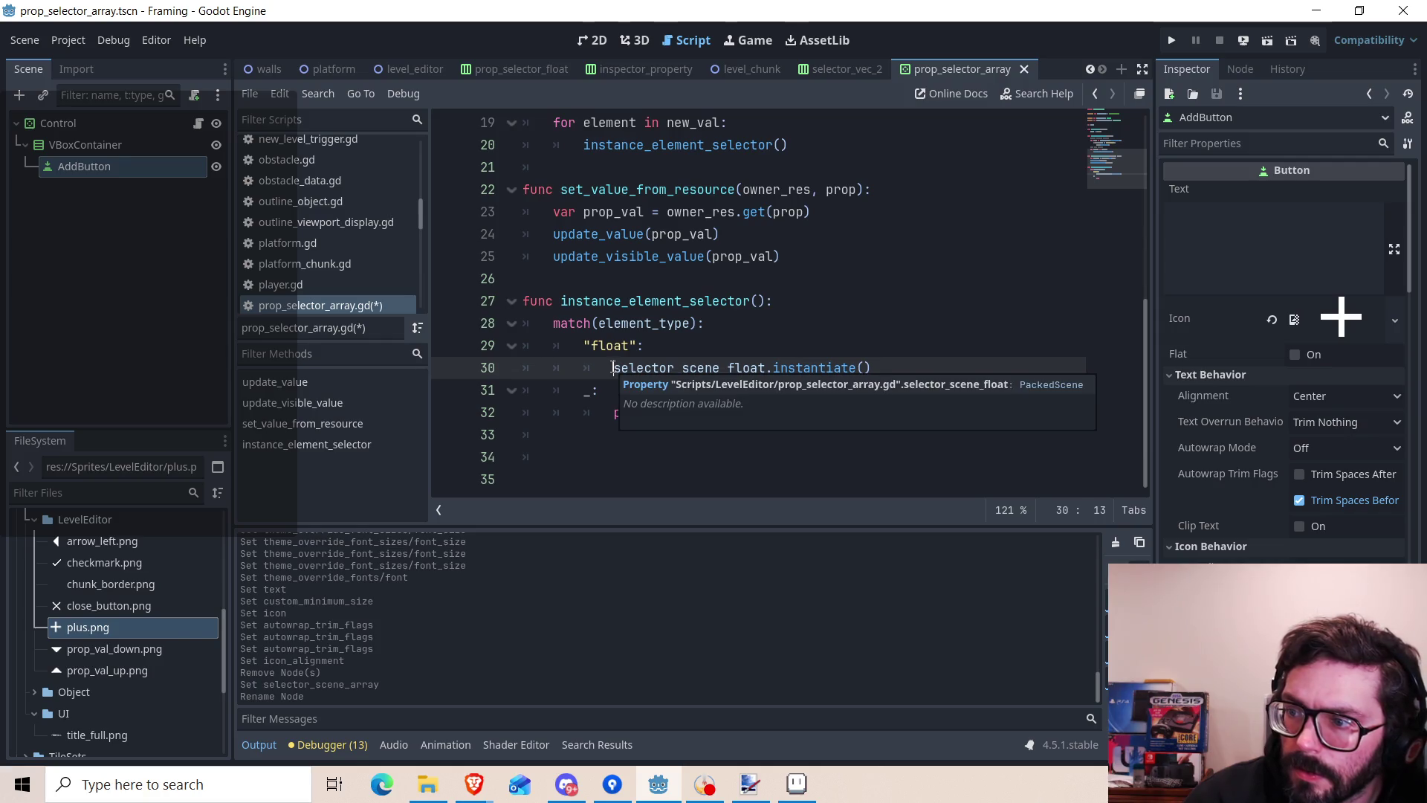
pyautogui.click(738, 325)
pyautogui.click(627, 368)
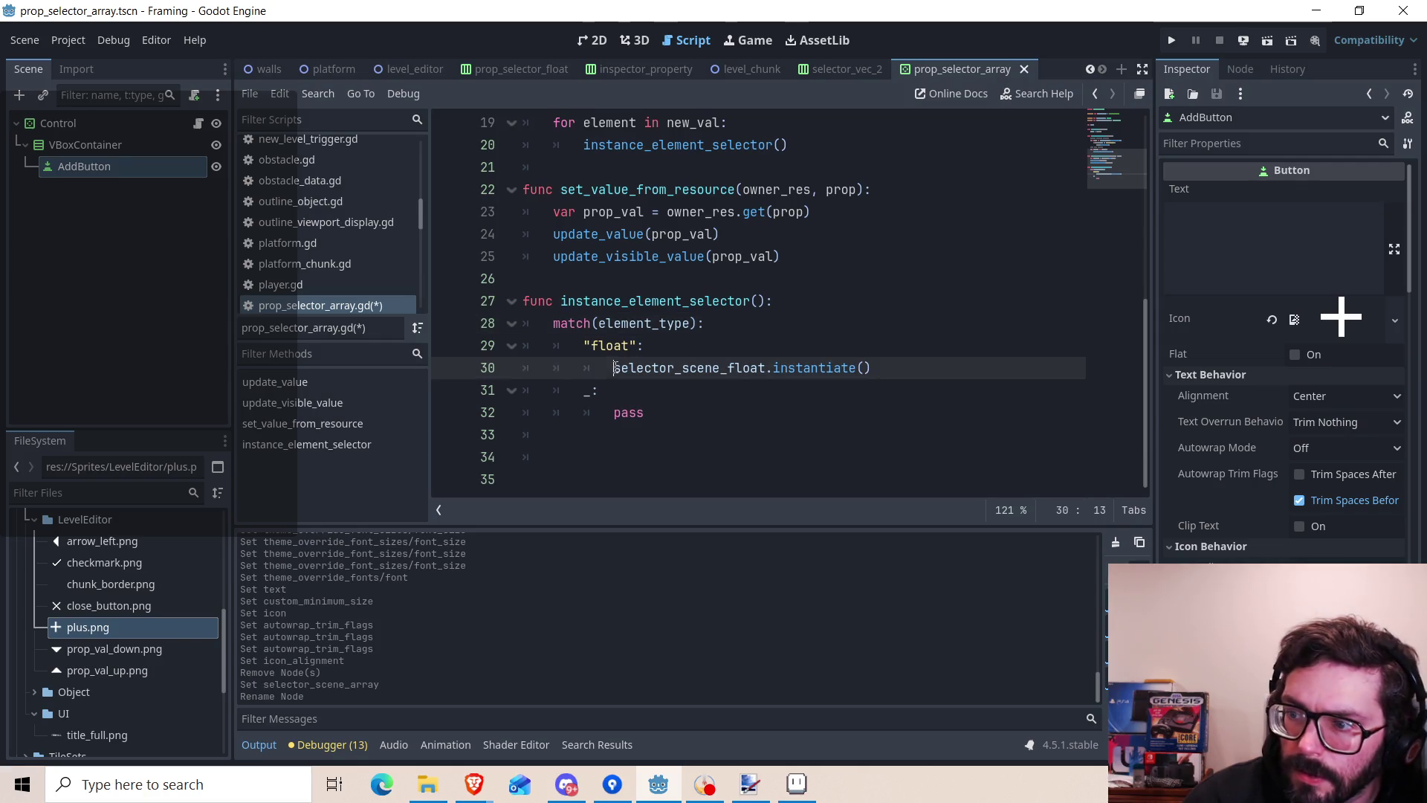
pyautogui.click(751, 323)
pyautogui.click(805, 305)
pyautogui.press('Return')
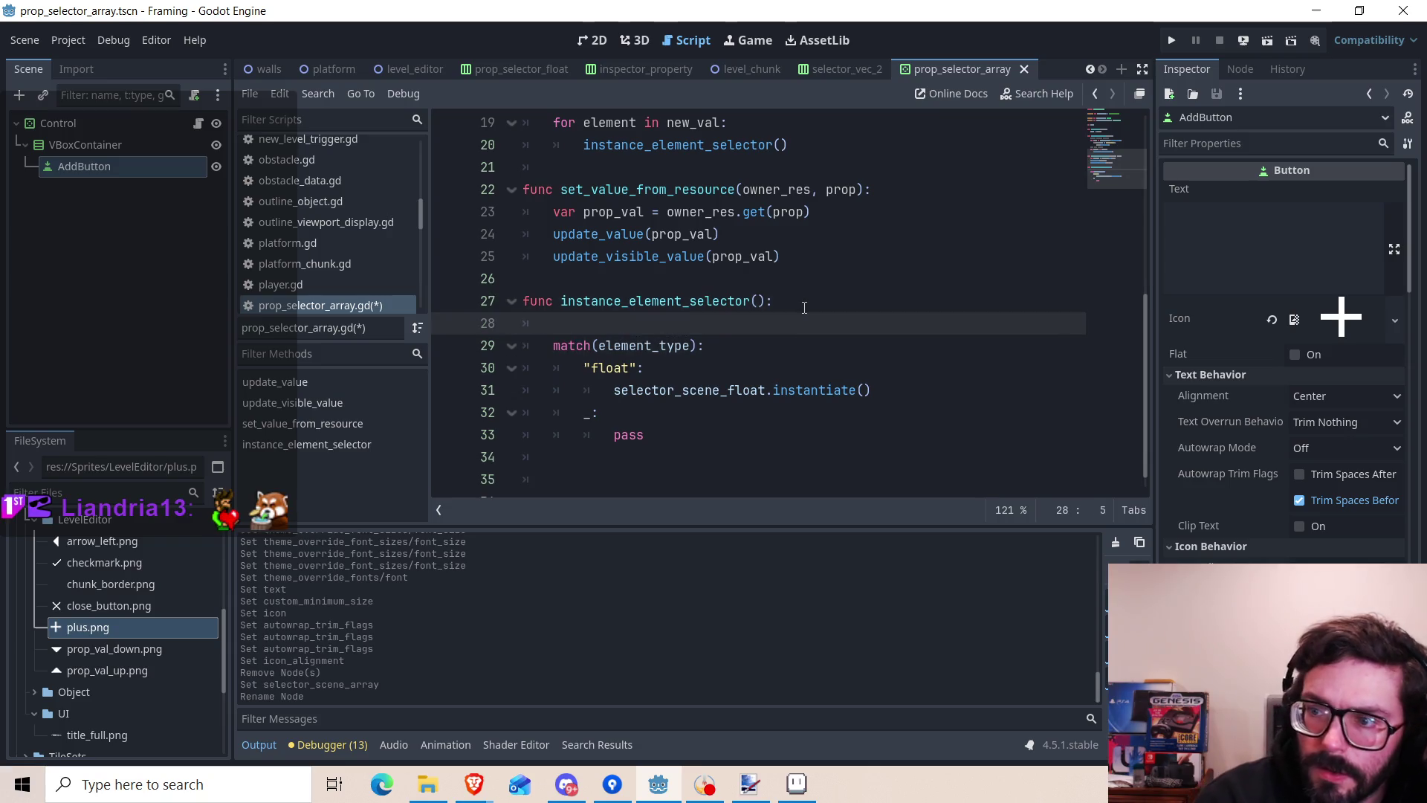
# Declare var selector at the top of instance_element_selector, ahead of the match
pyautogui.write('var selector')
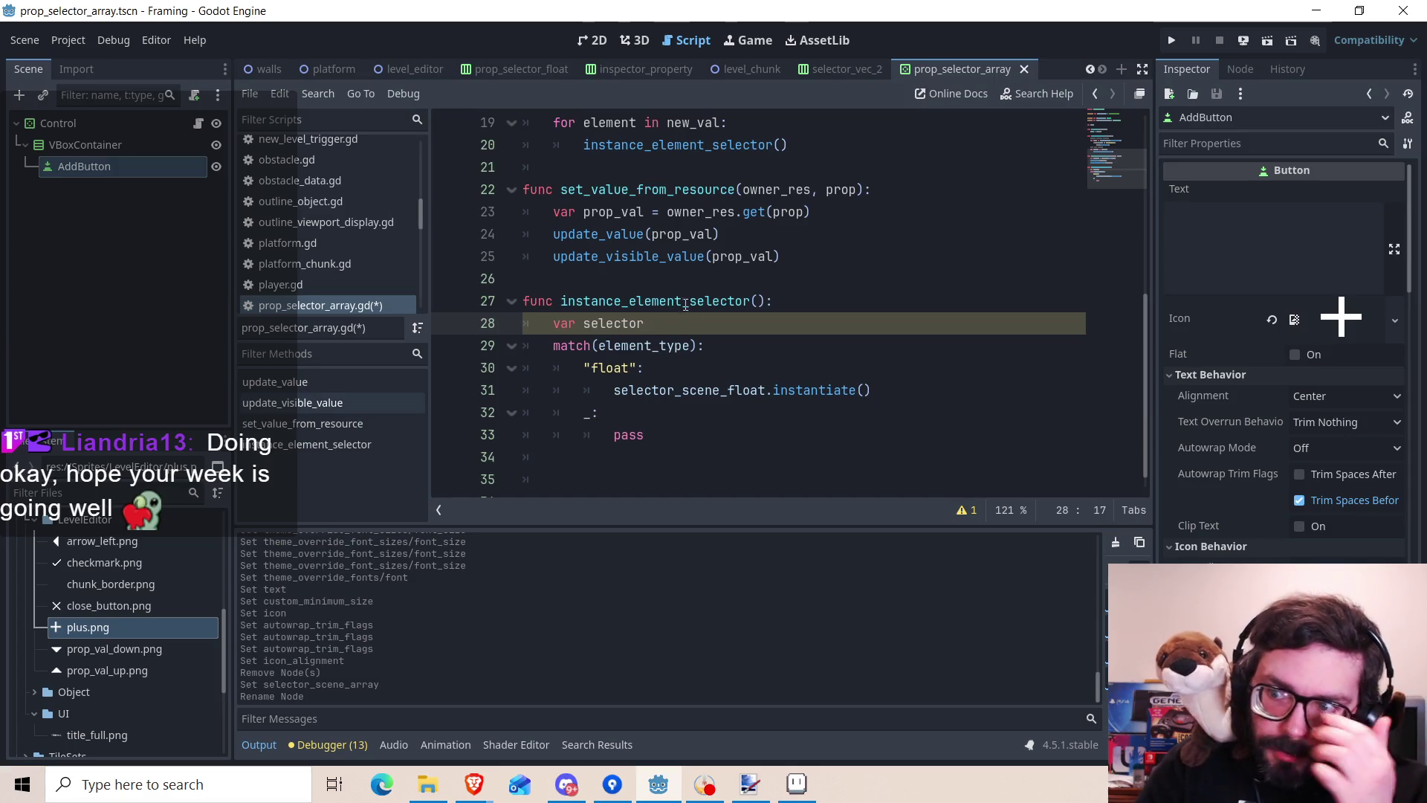
pyautogui.click(786, 306)
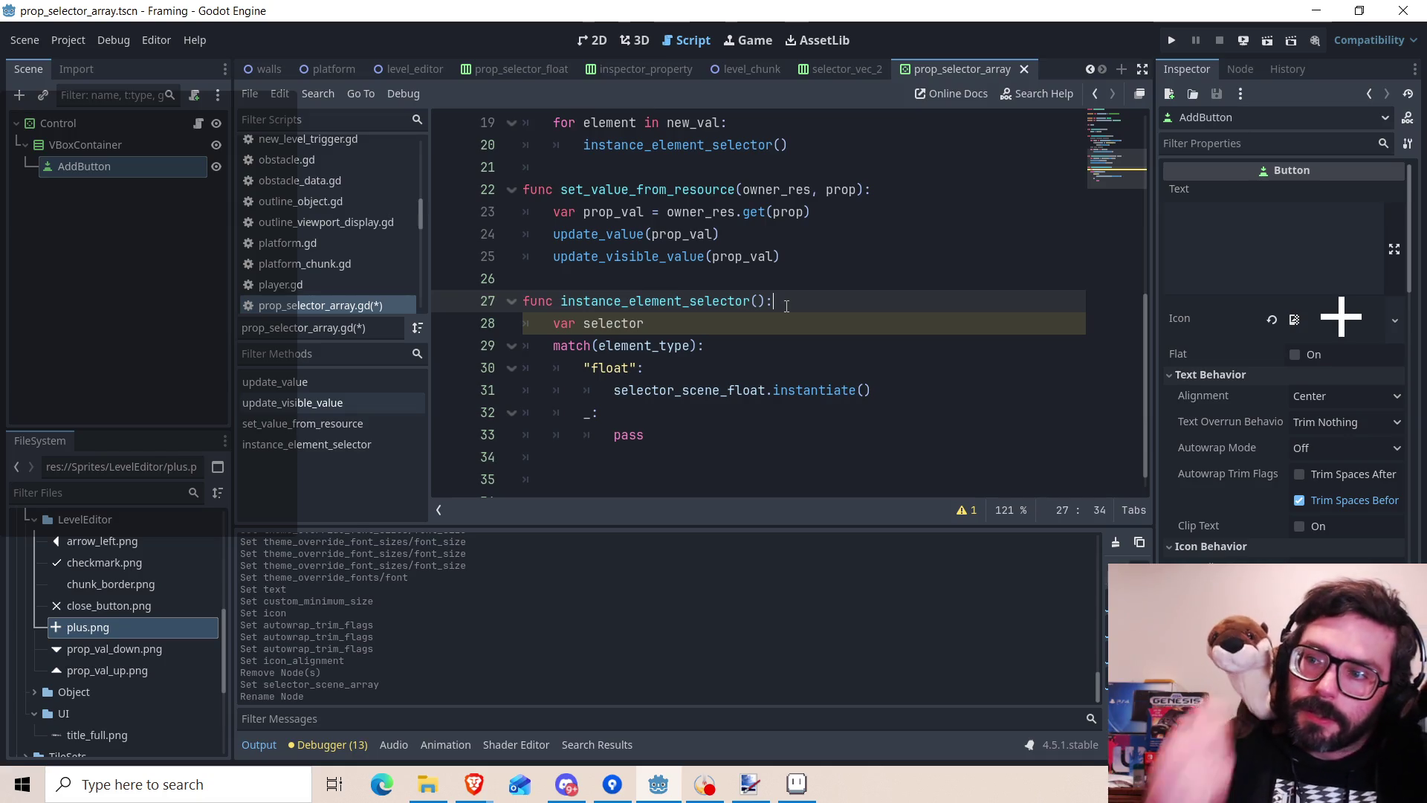
pyautogui.press('Down')
pyautogui.press('Down')
pyautogui.press('Down')
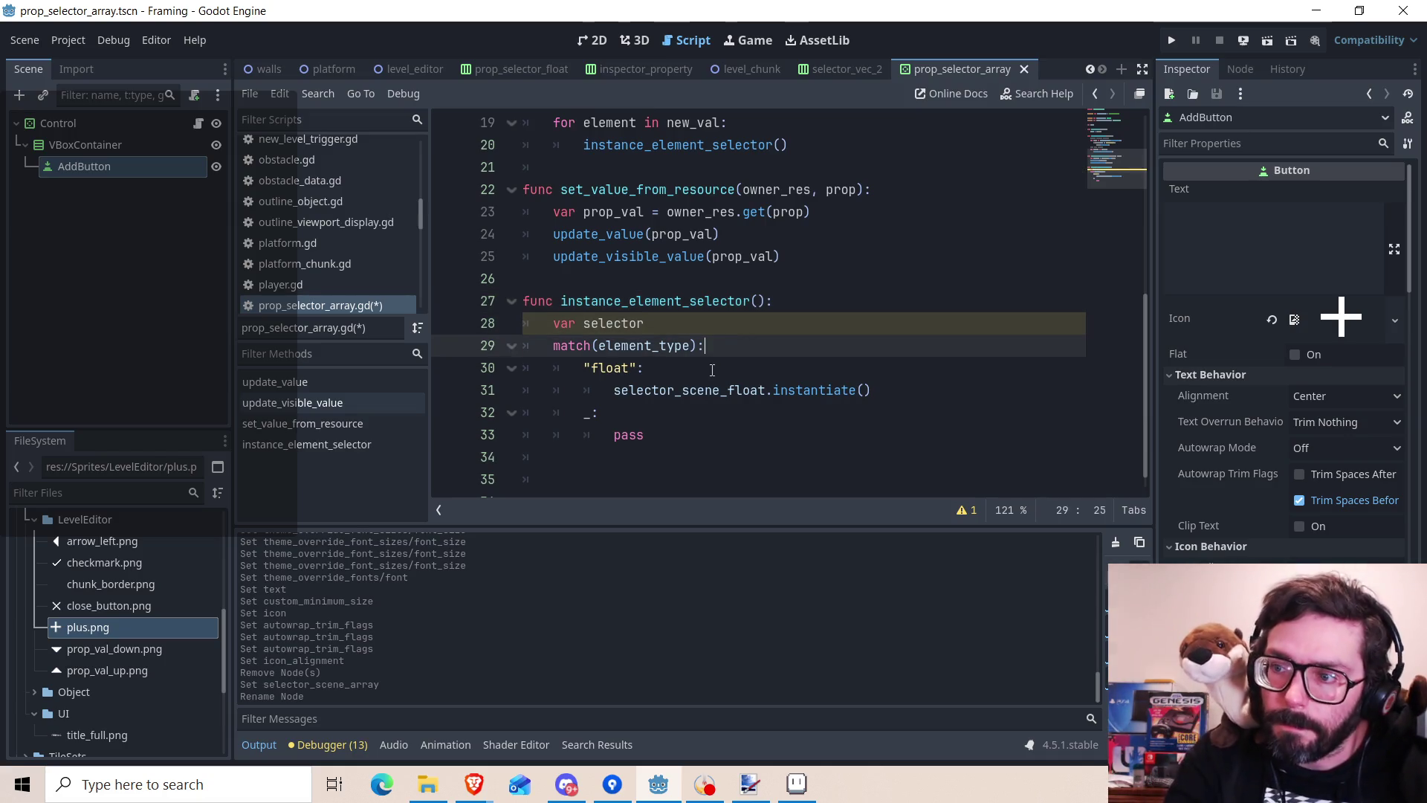
pyautogui.click(741, 389)
pyautogui.click(711, 390)
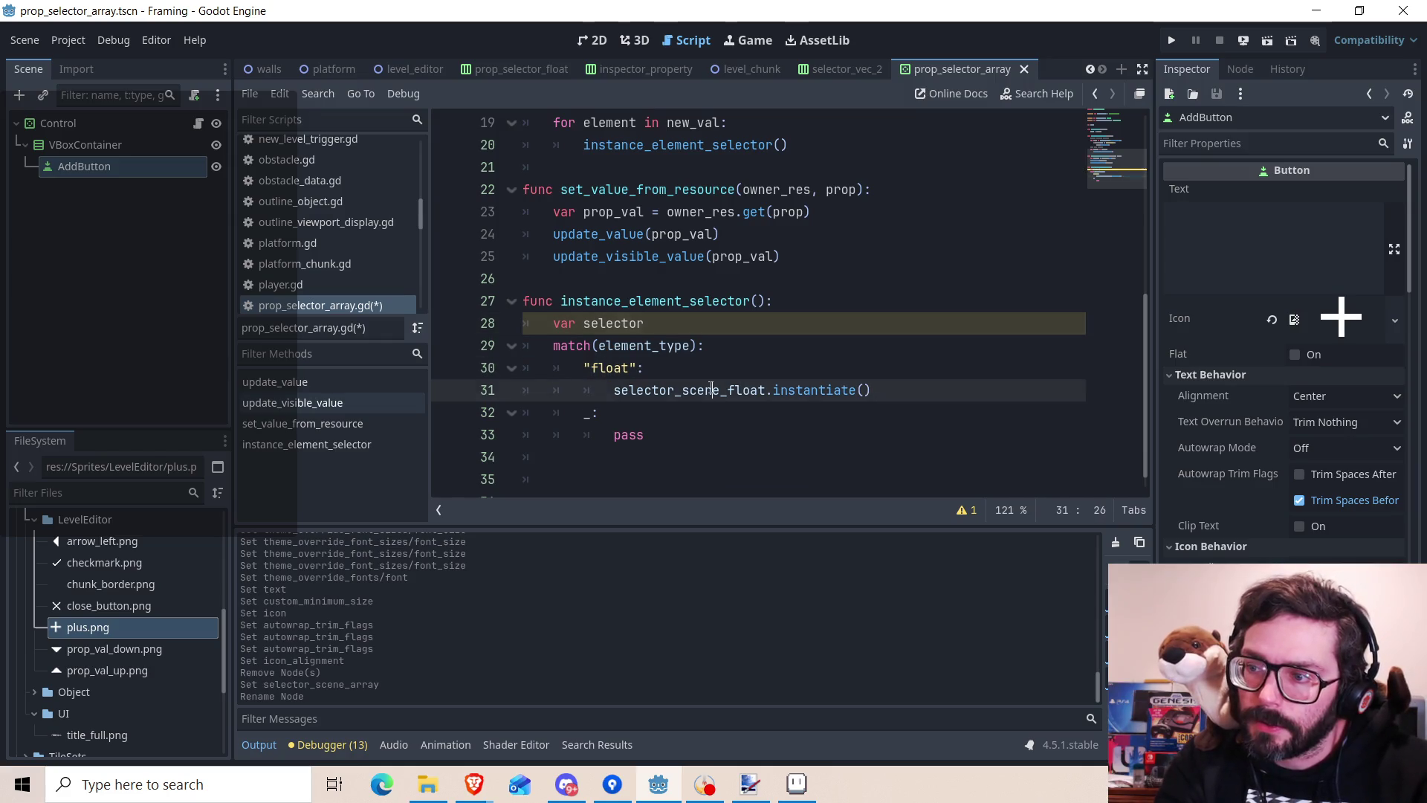
pyautogui.click(615, 389)
# Finish 'selector =' and add a new indented line under the float case's instantiate line
pyautogui.write('selector =')
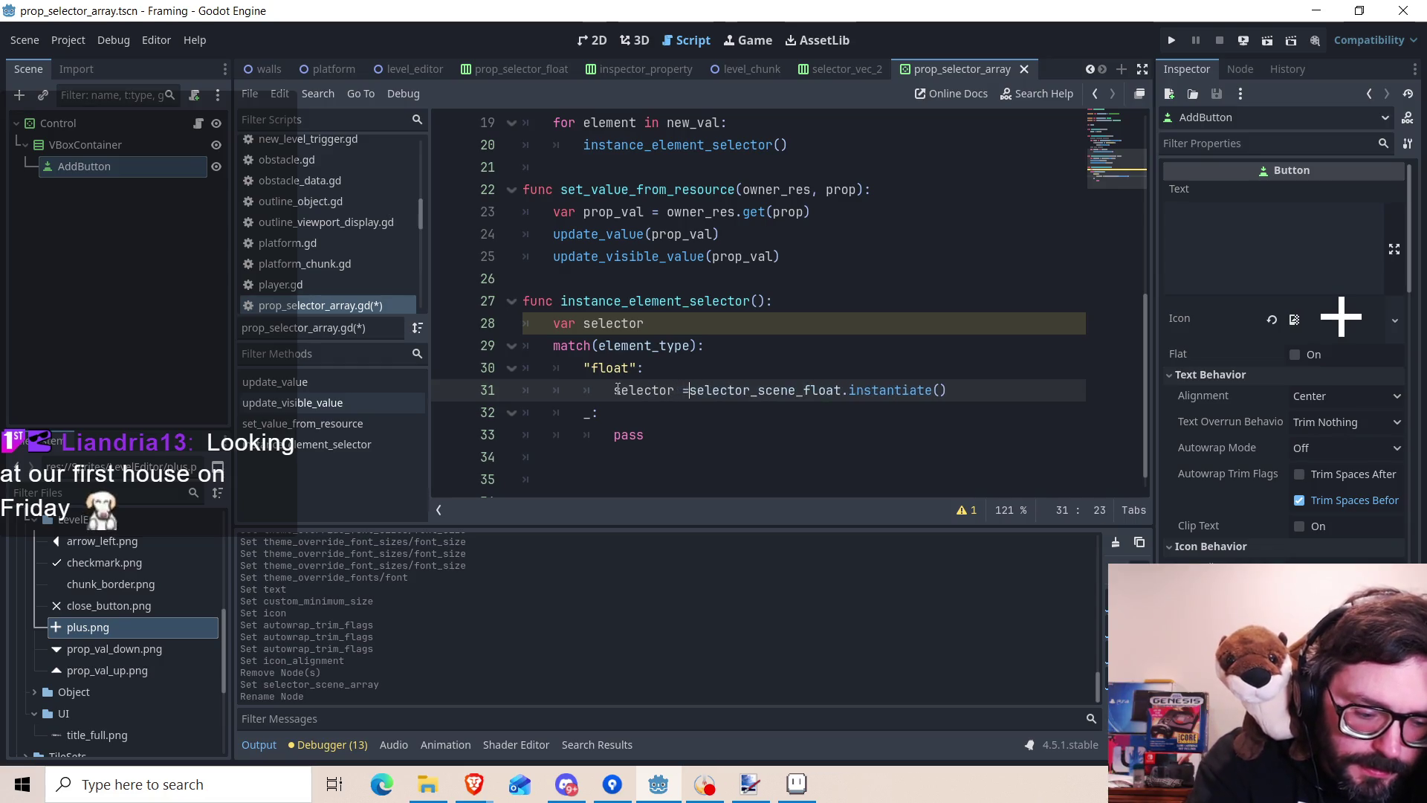
pyautogui.click(654, 419)
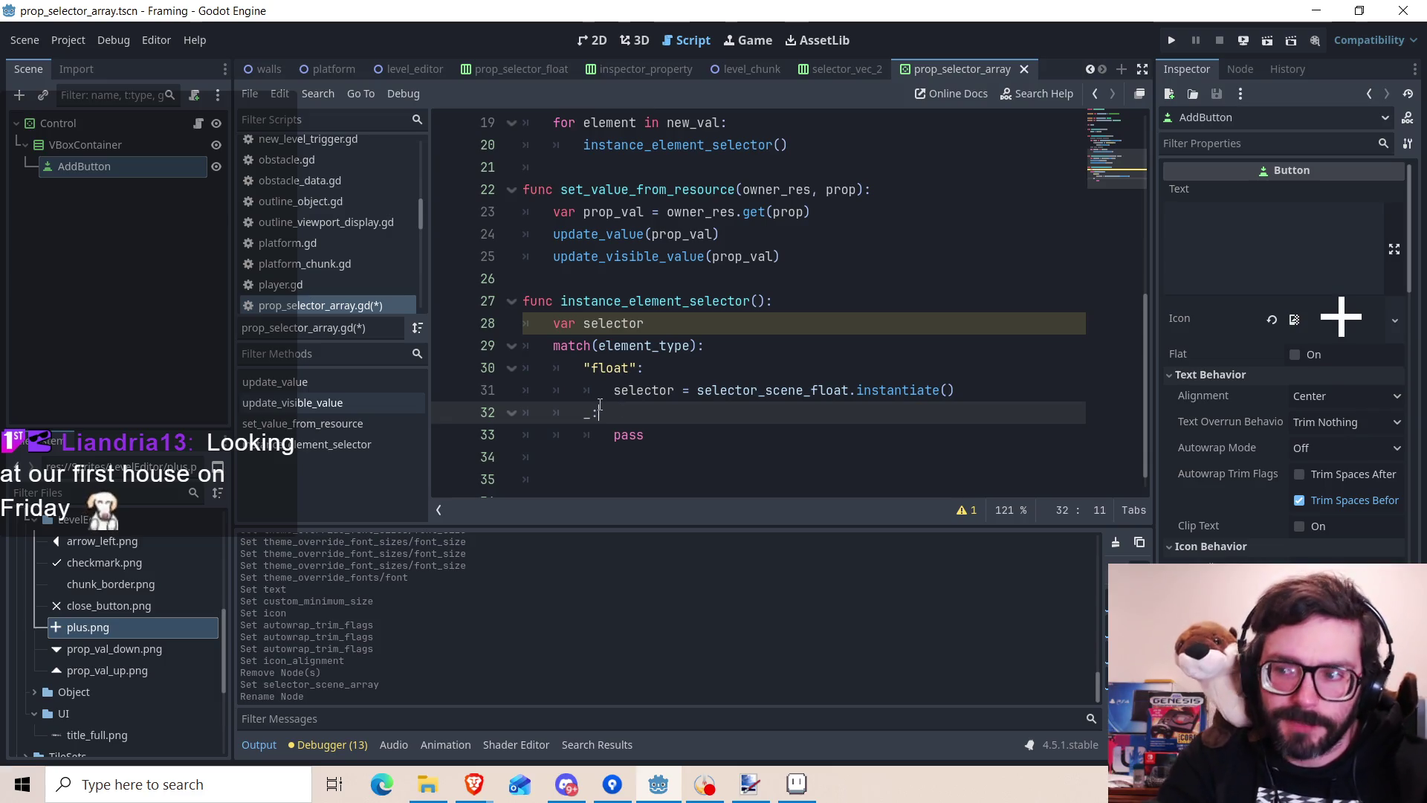
pyautogui.click(835, 389)
pyautogui.click(983, 393)
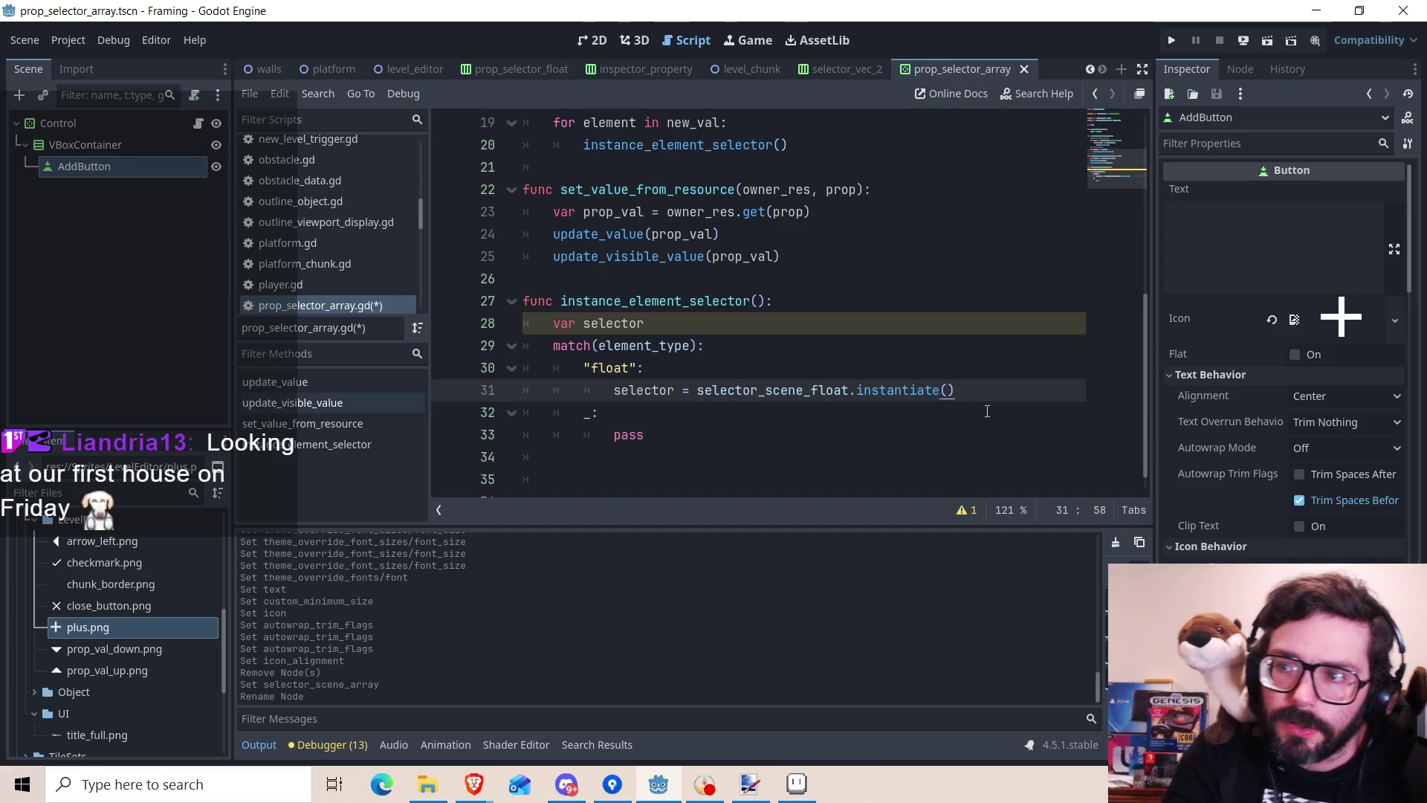
pyautogui.press('Return')
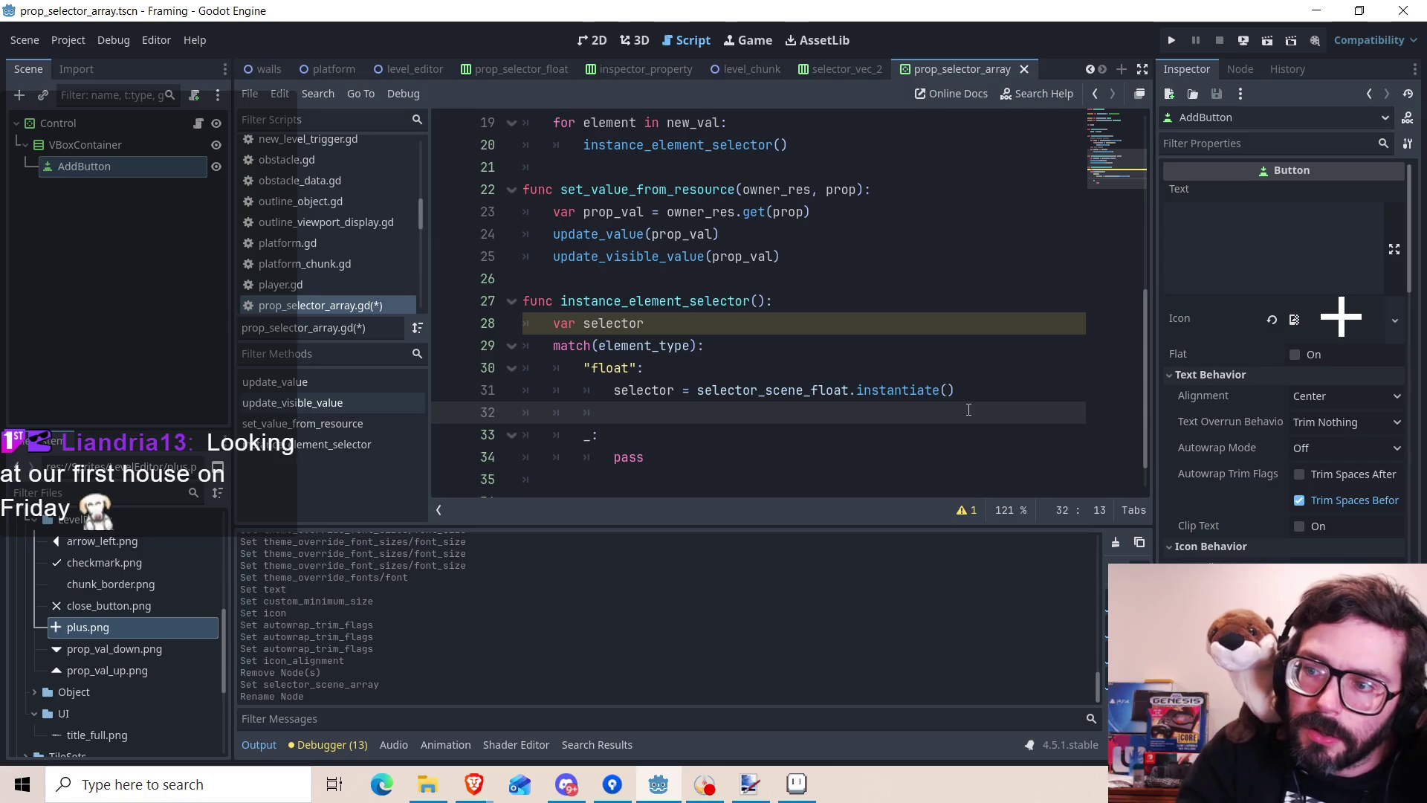
pyautogui.scroll(3, 968, 410)
pyautogui.scroll(-1, 971, 418)
pyautogui.scroll(1, 971, 418)
pyautogui.scroll(-4, 971, 419)
# Erase the mistyped 'e;ements_' text on the new line in the float case
pyautogui.write('e')
pyautogui.press('Escape')
pyautogui.write(';ements_')
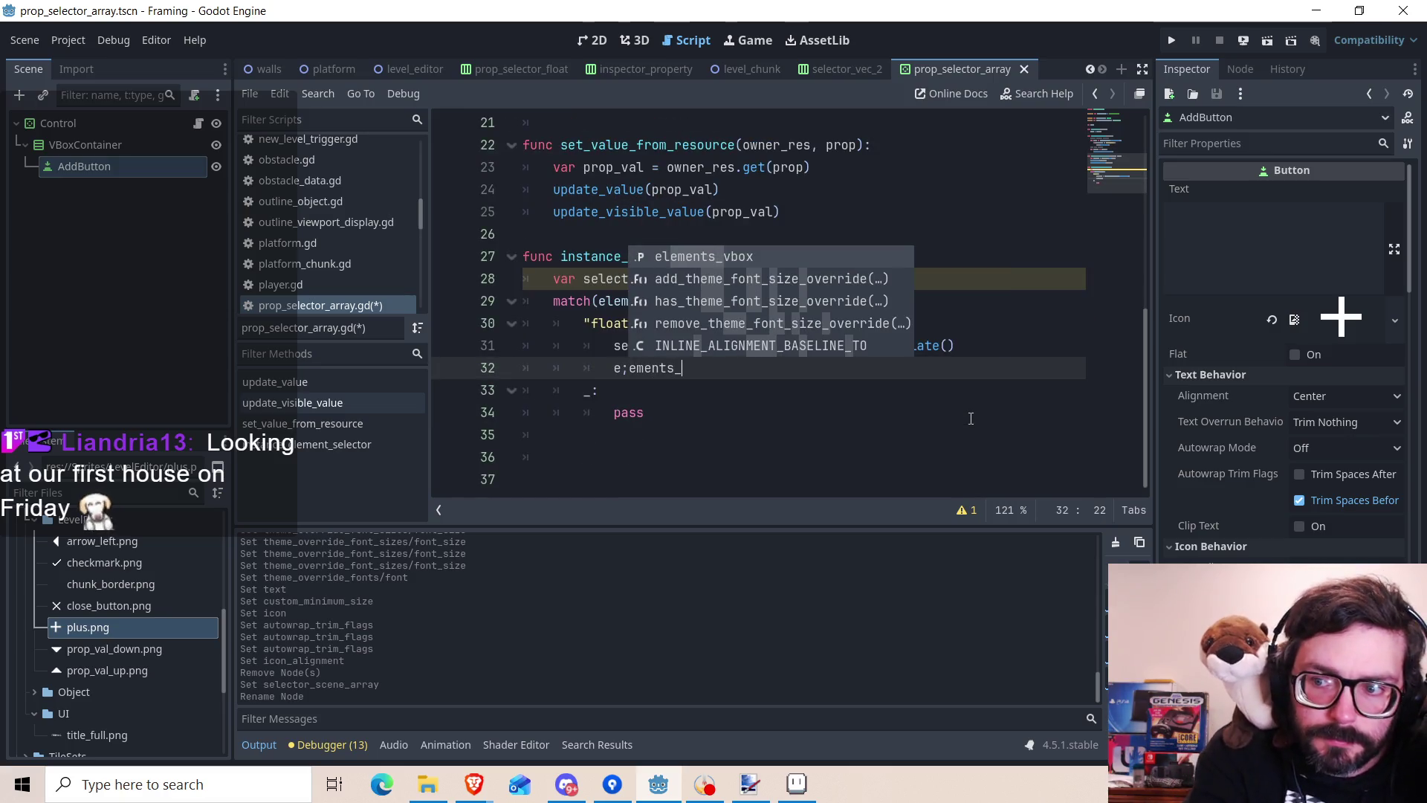
pyautogui.press('BackSpace')
pyautogui.press('BackSpace')
pyautogui.press('BackSpace')
pyautogui.press('BackSpace')
pyautogui.press('BackSpace')
pyautogui.press('BackSpace')
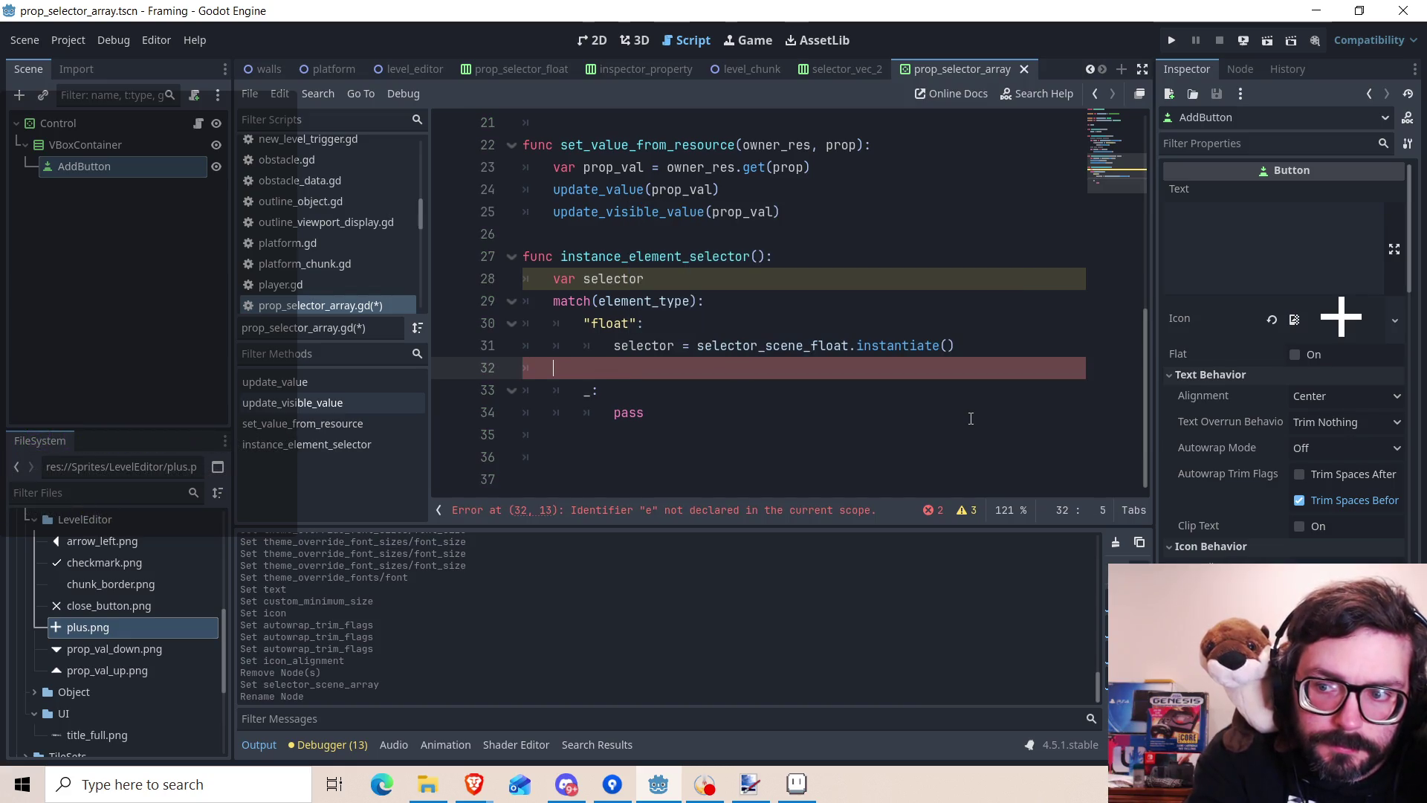
# Write elements_vbox.add_child(selector) on line 34 after the match block
pyautogui.click(582, 404)
pyautogui.write('element')
pyautogui.press('Return')
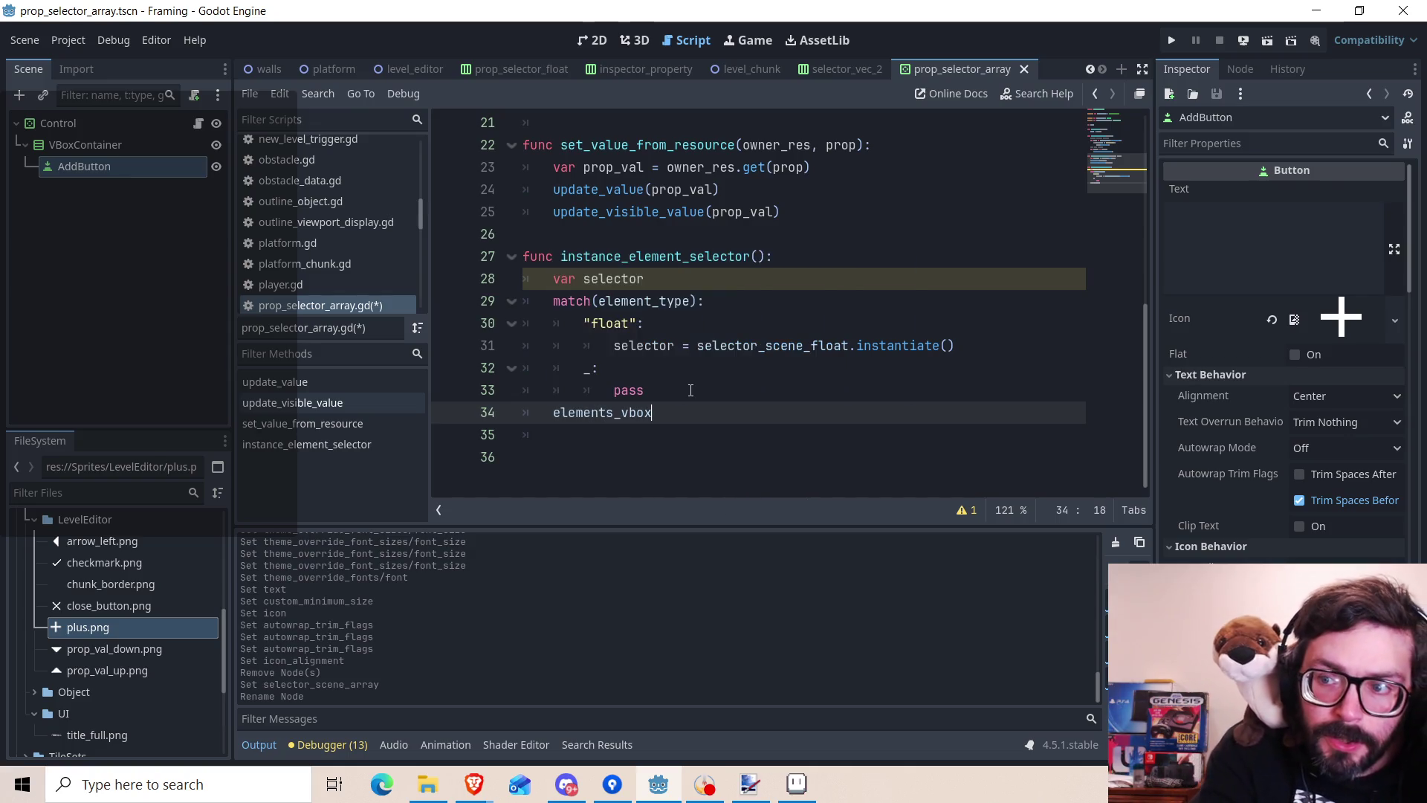
pyautogui.write('.add_vh')
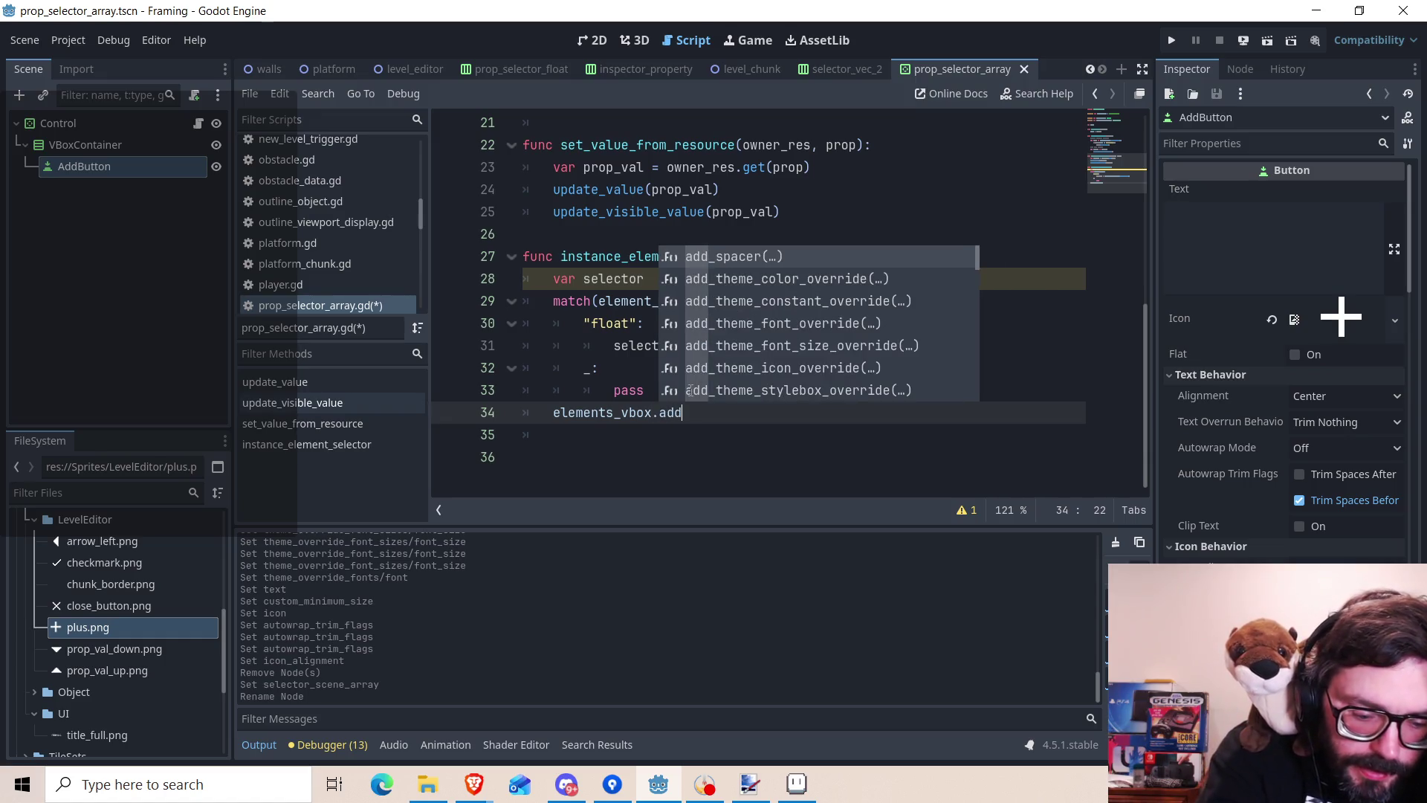
pyautogui.press('BackSpace')
pyautogui.press('BackSpace')
pyautogui.write('chil')
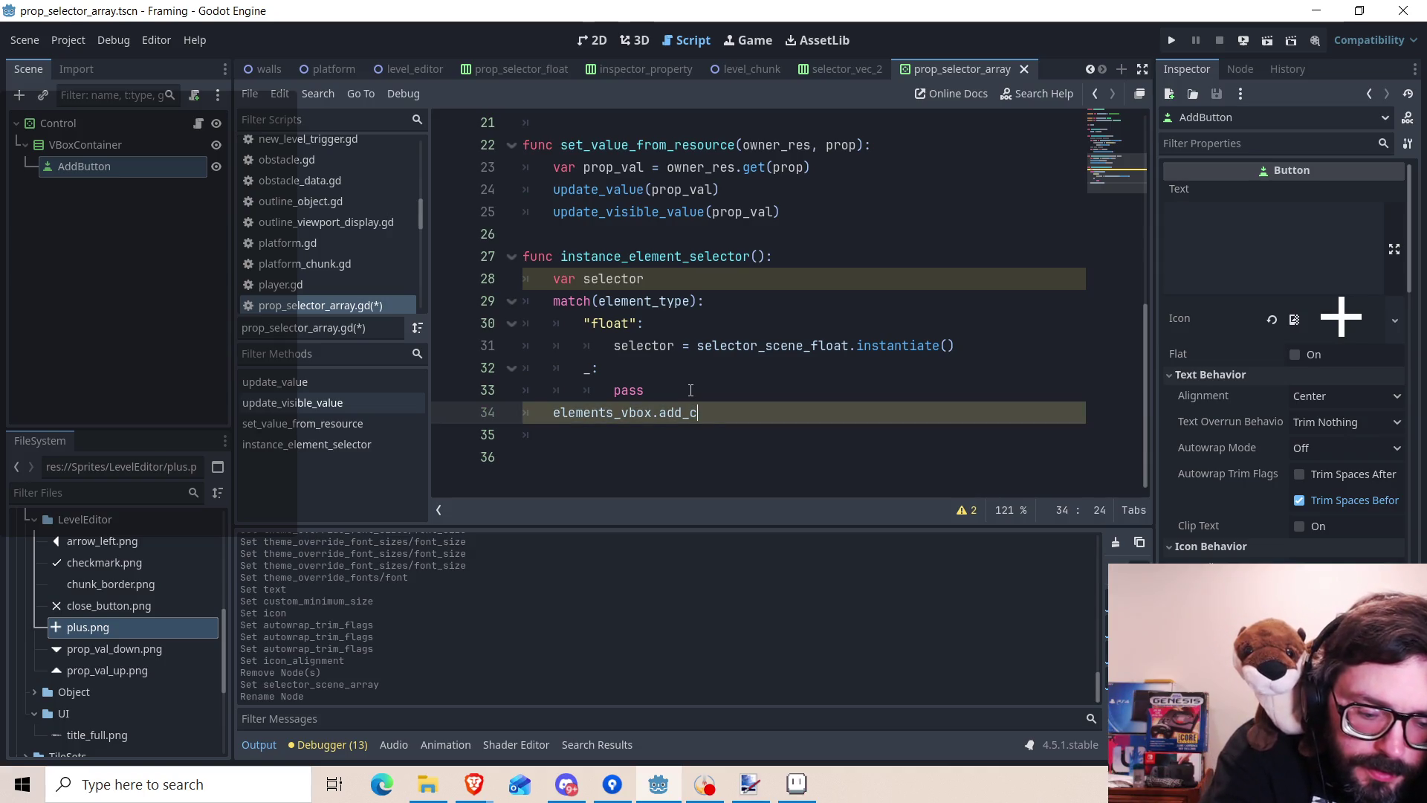
pyautogui.press('Return')
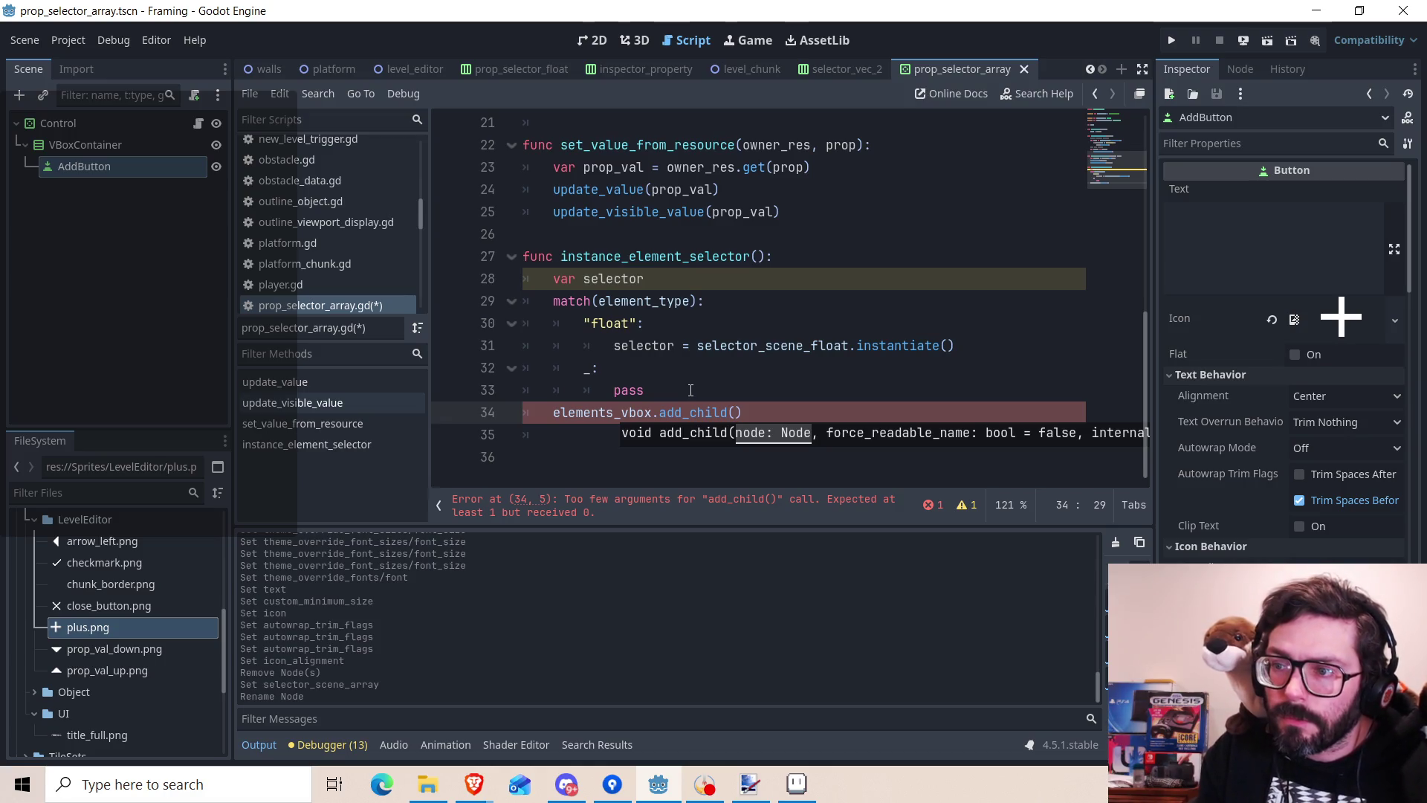
pyautogui.write('selector')
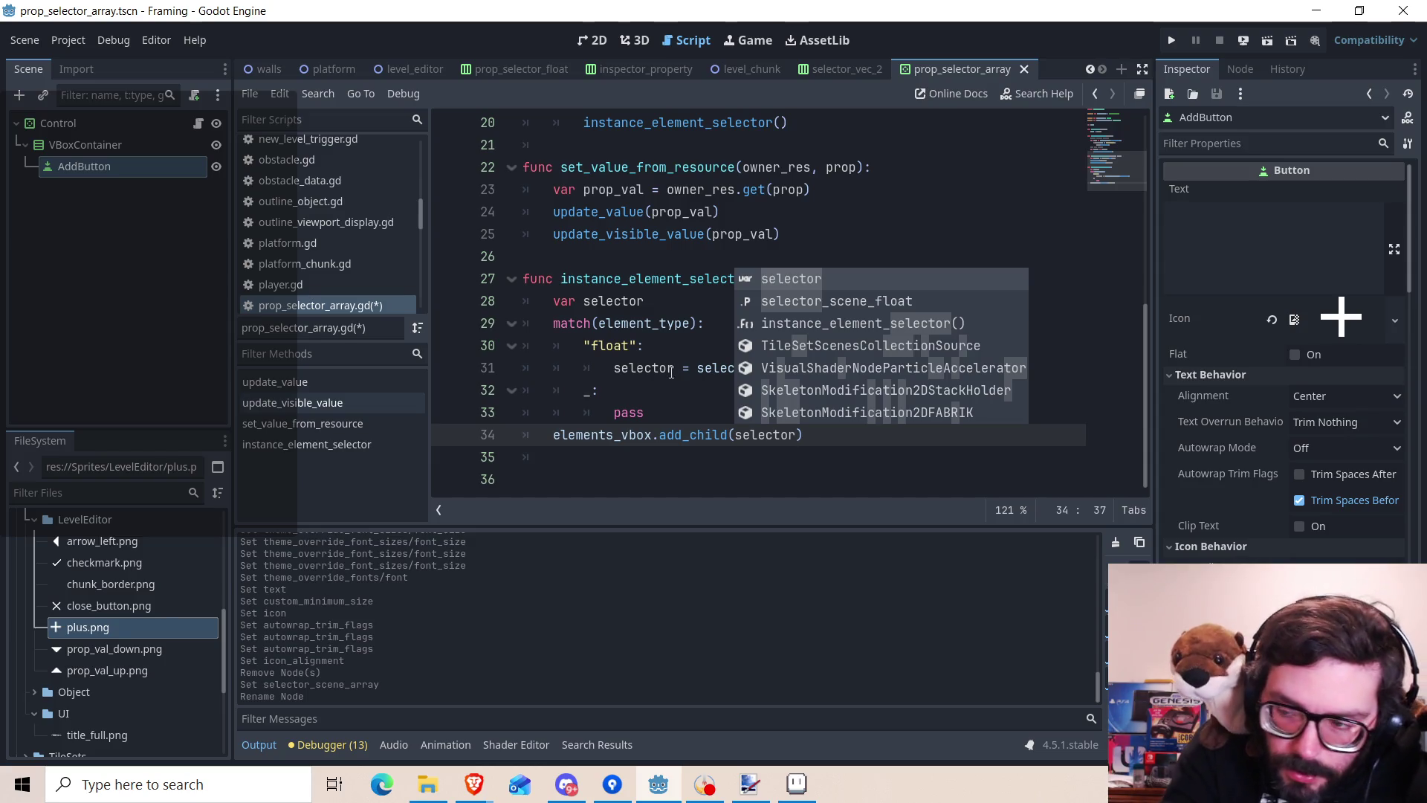
# Review the add_child call on line 34 and read its documentation tooltip
pyautogui.click(670, 417)
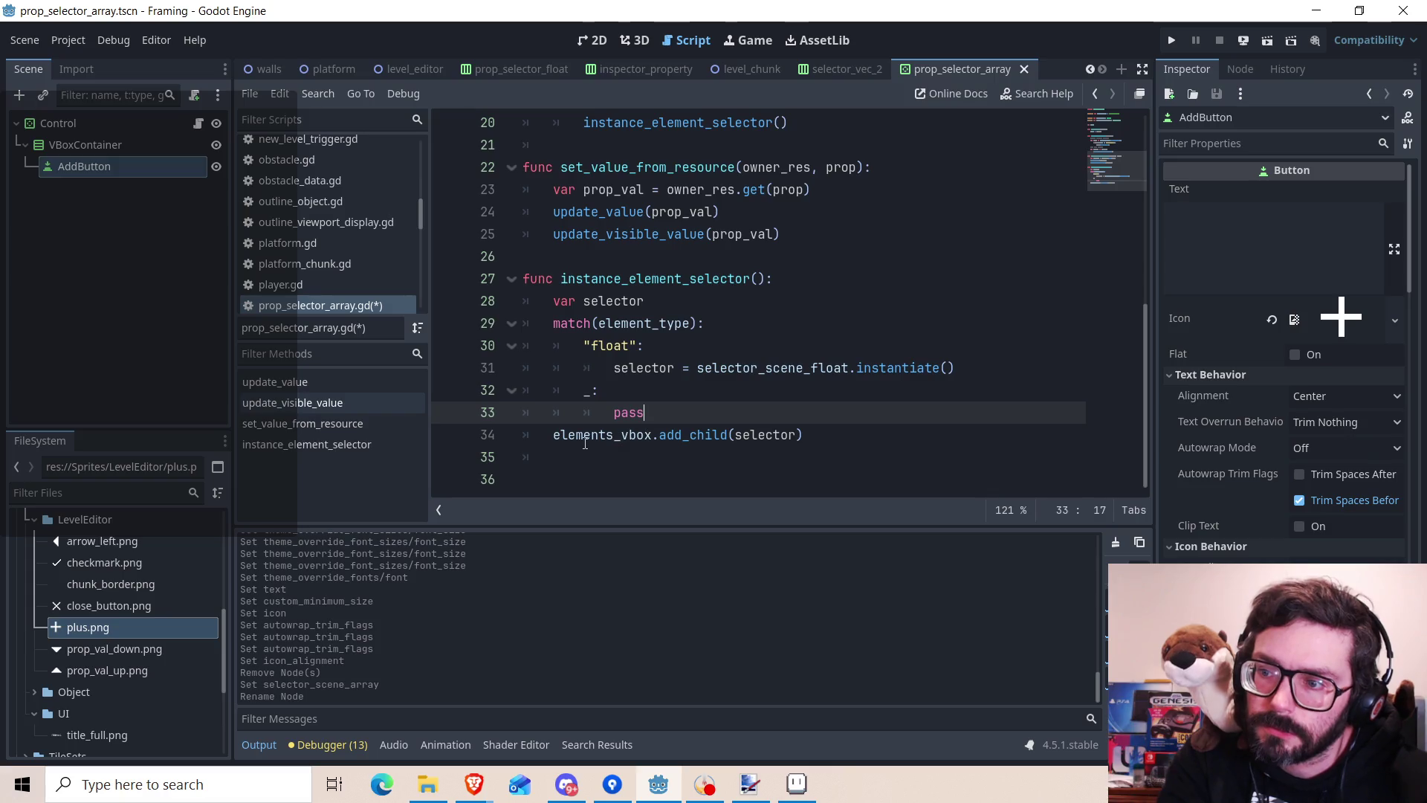
pyautogui.click(711, 434)
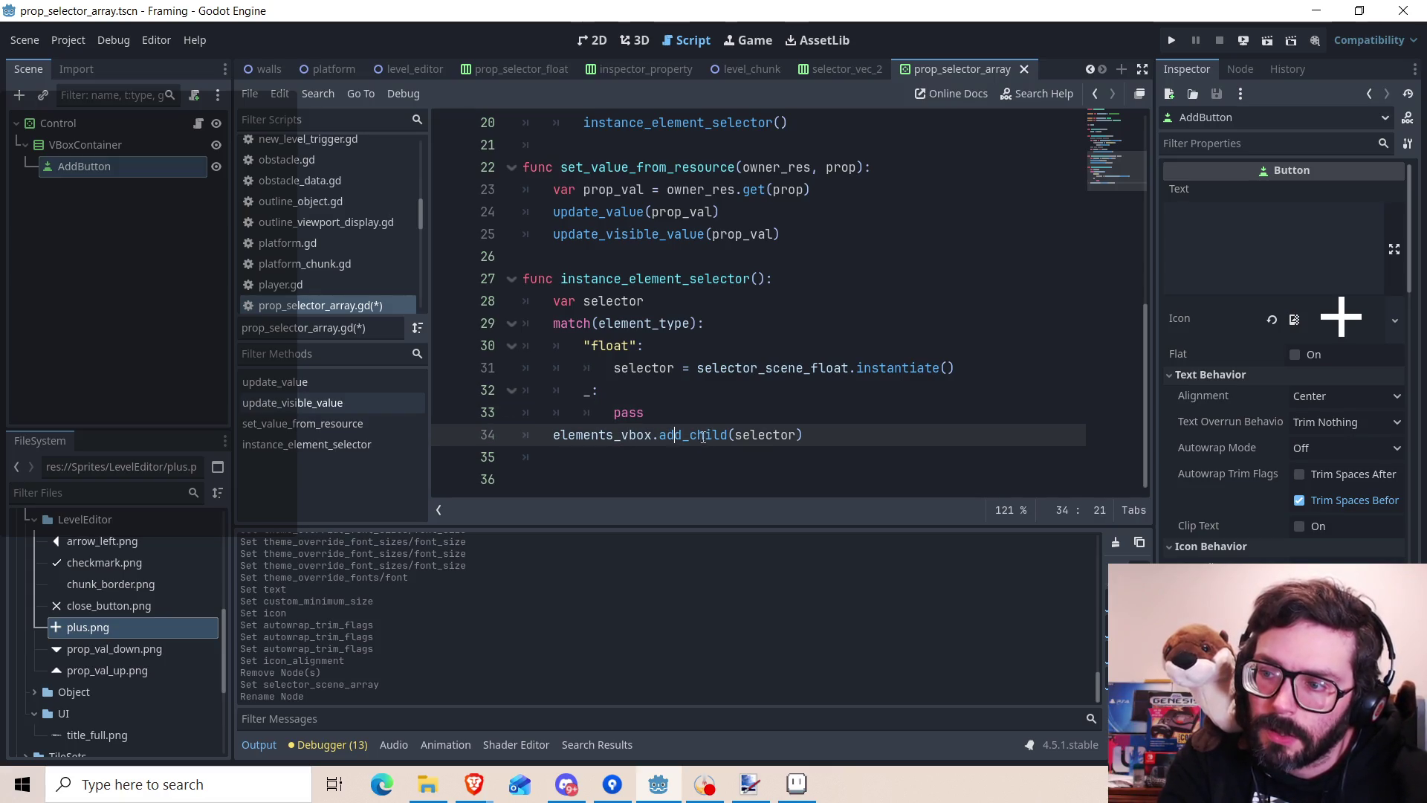
pyautogui.click(614, 437)
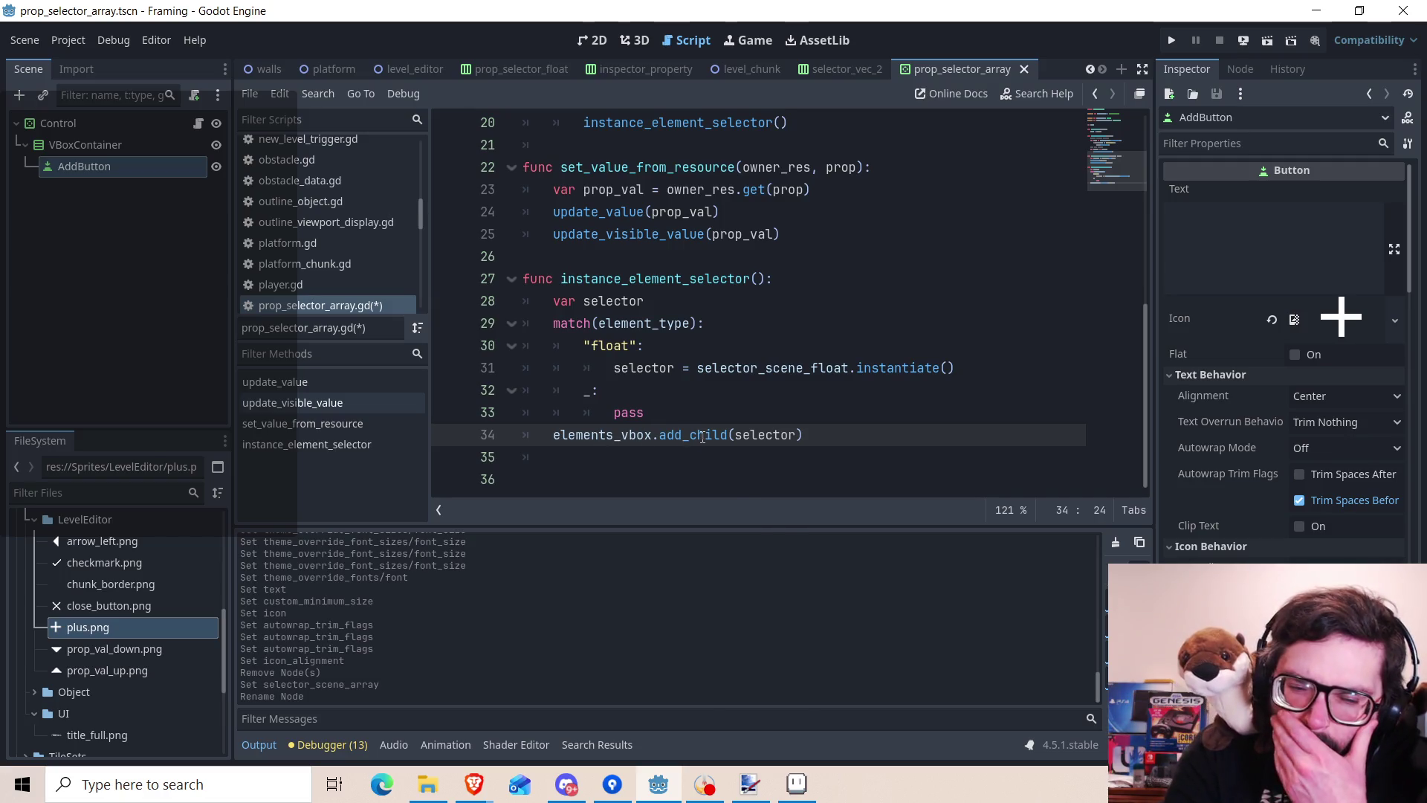
pyautogui.moveTo(701, 437)
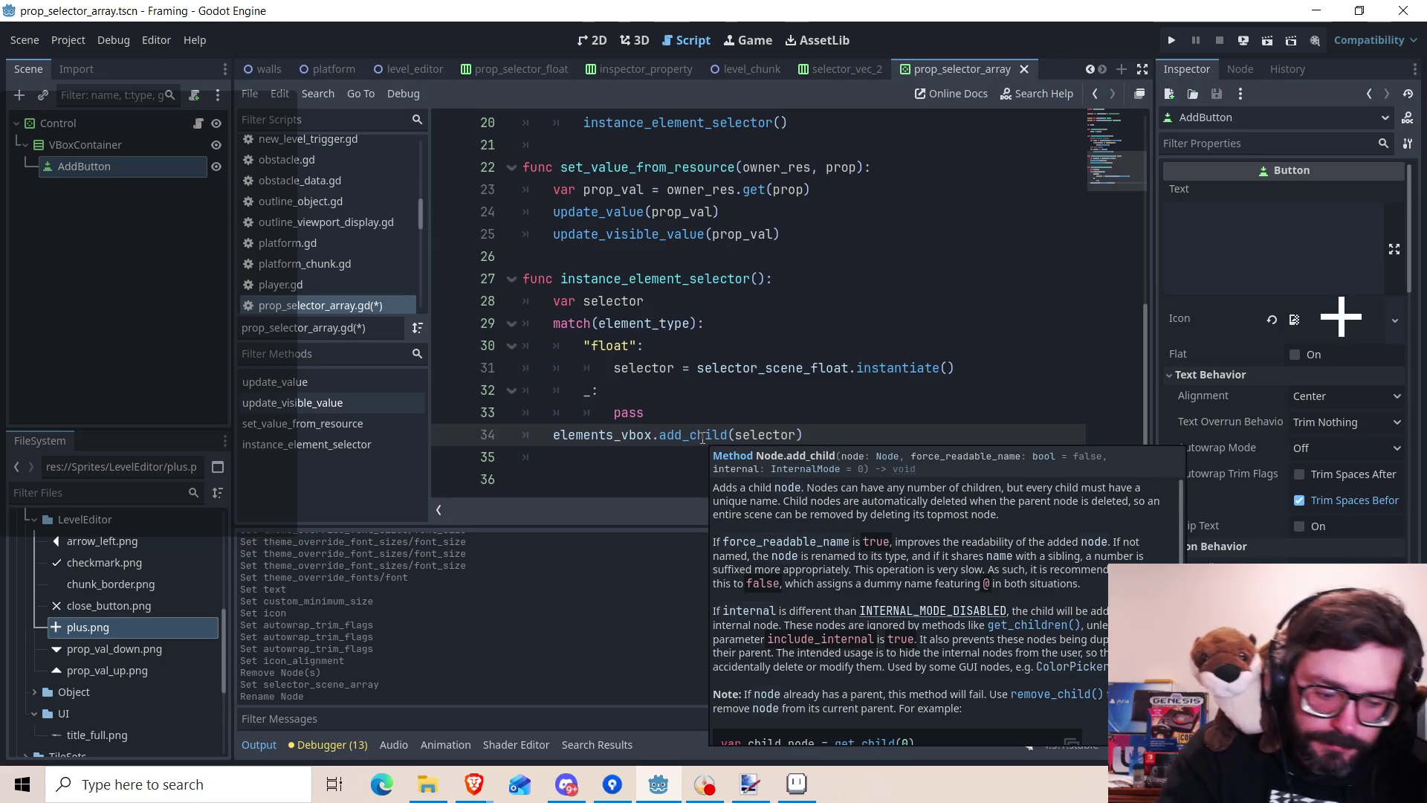
pyautogui.moveTo(615, 423)
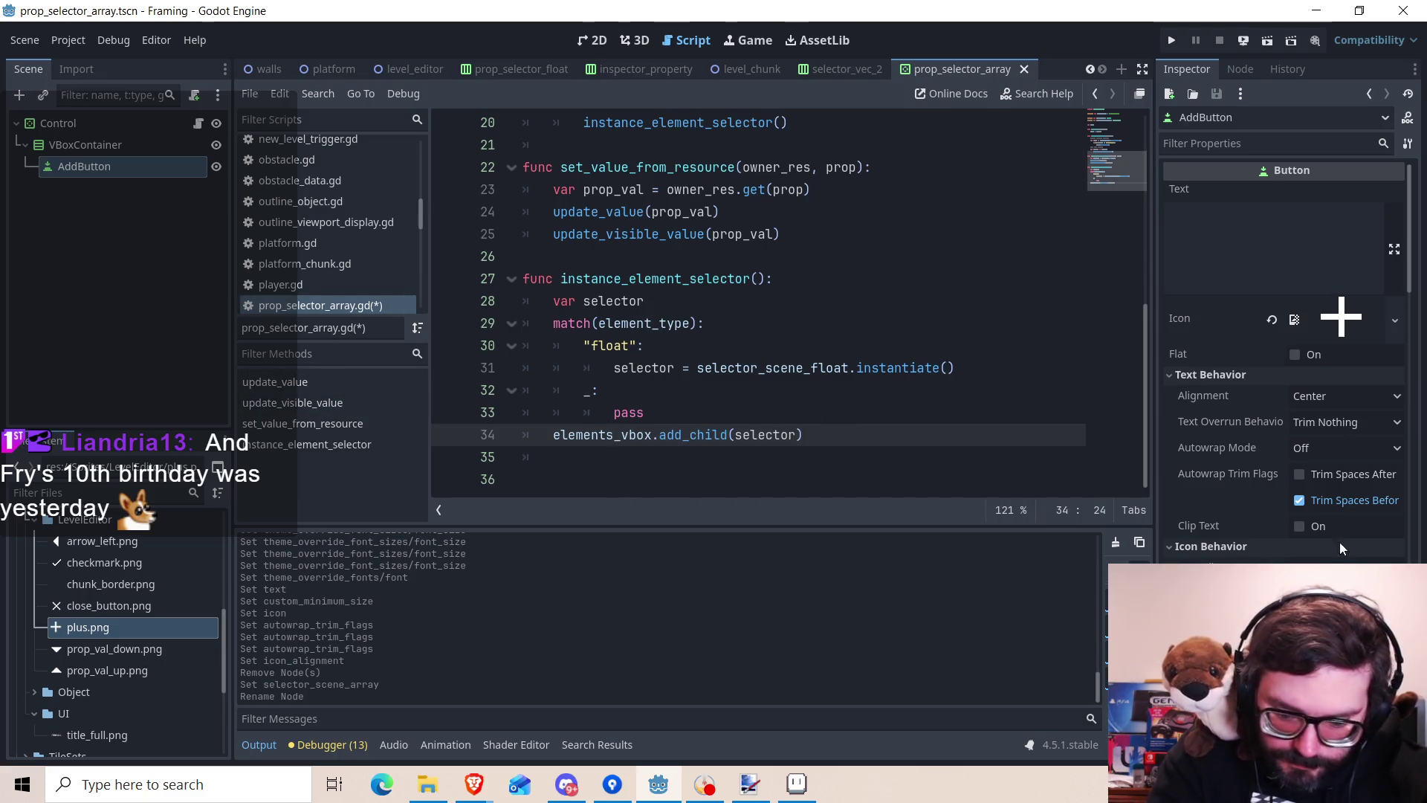
pyautogui.click(1381, 784)
pyautogui.click(1381, 784)
pyautogui.click(814, 435)
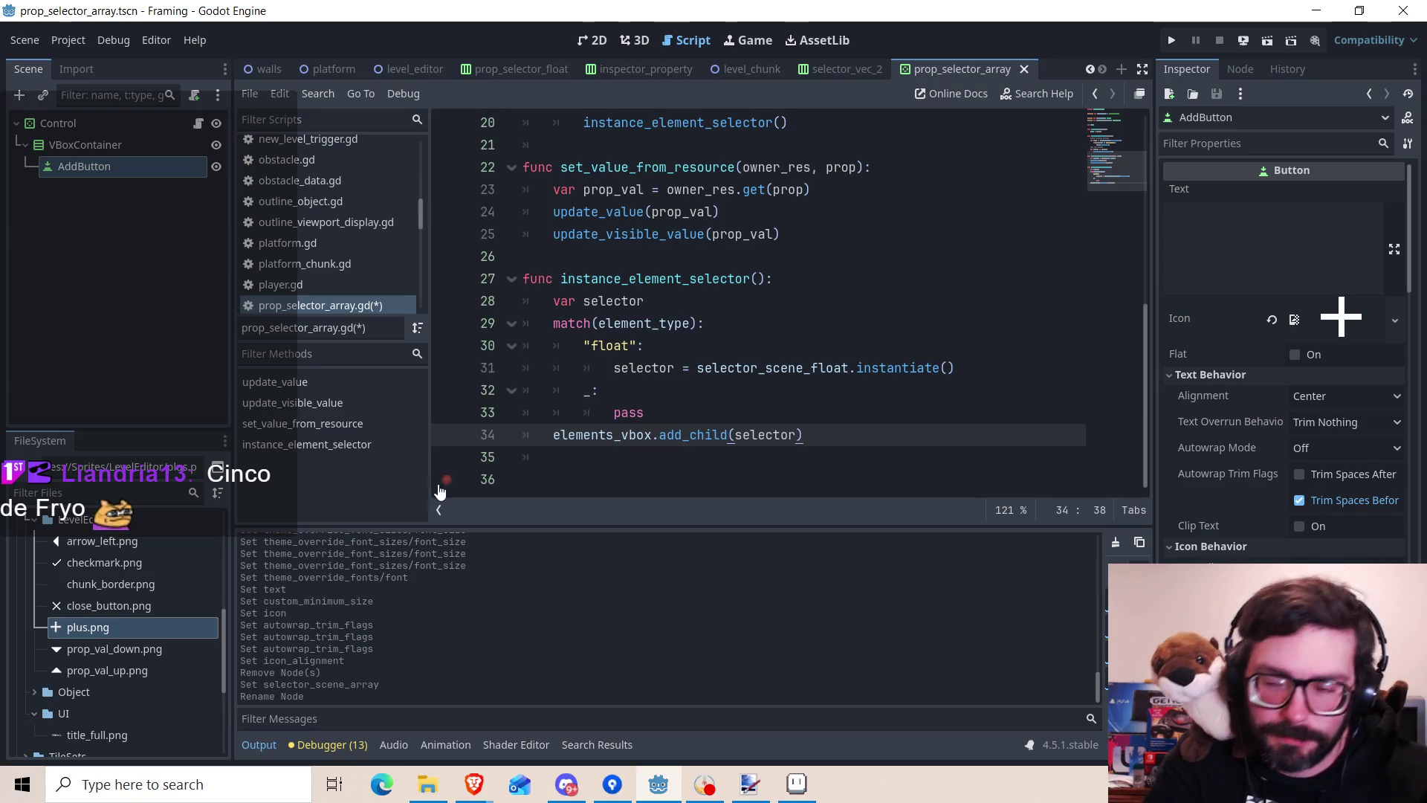
pyautogui.press('Up')
pyautogui.press('Up')
pyautogui.press('Up')
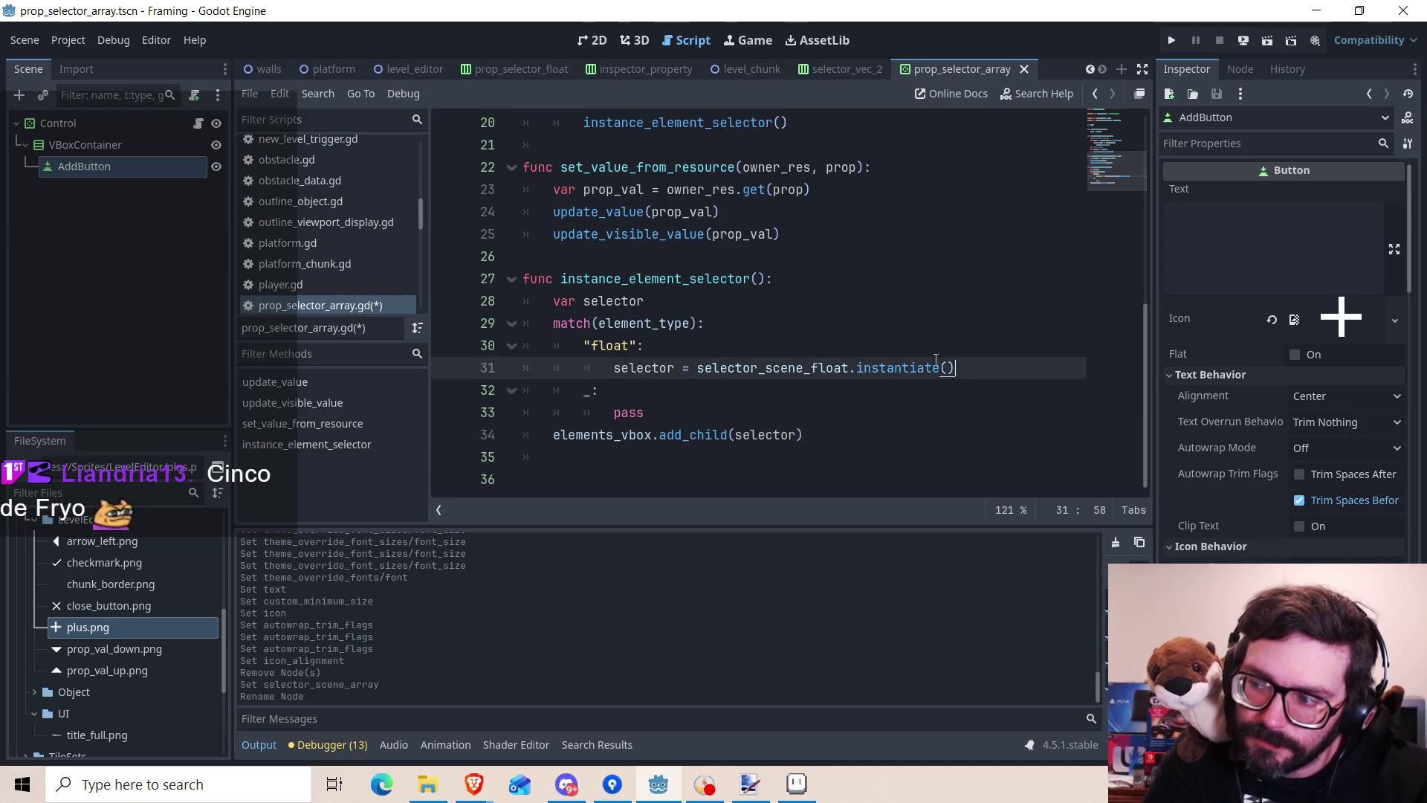
pyautogui.press('Up')
pyautogui.press('Down')
pyautogui.press('Down')
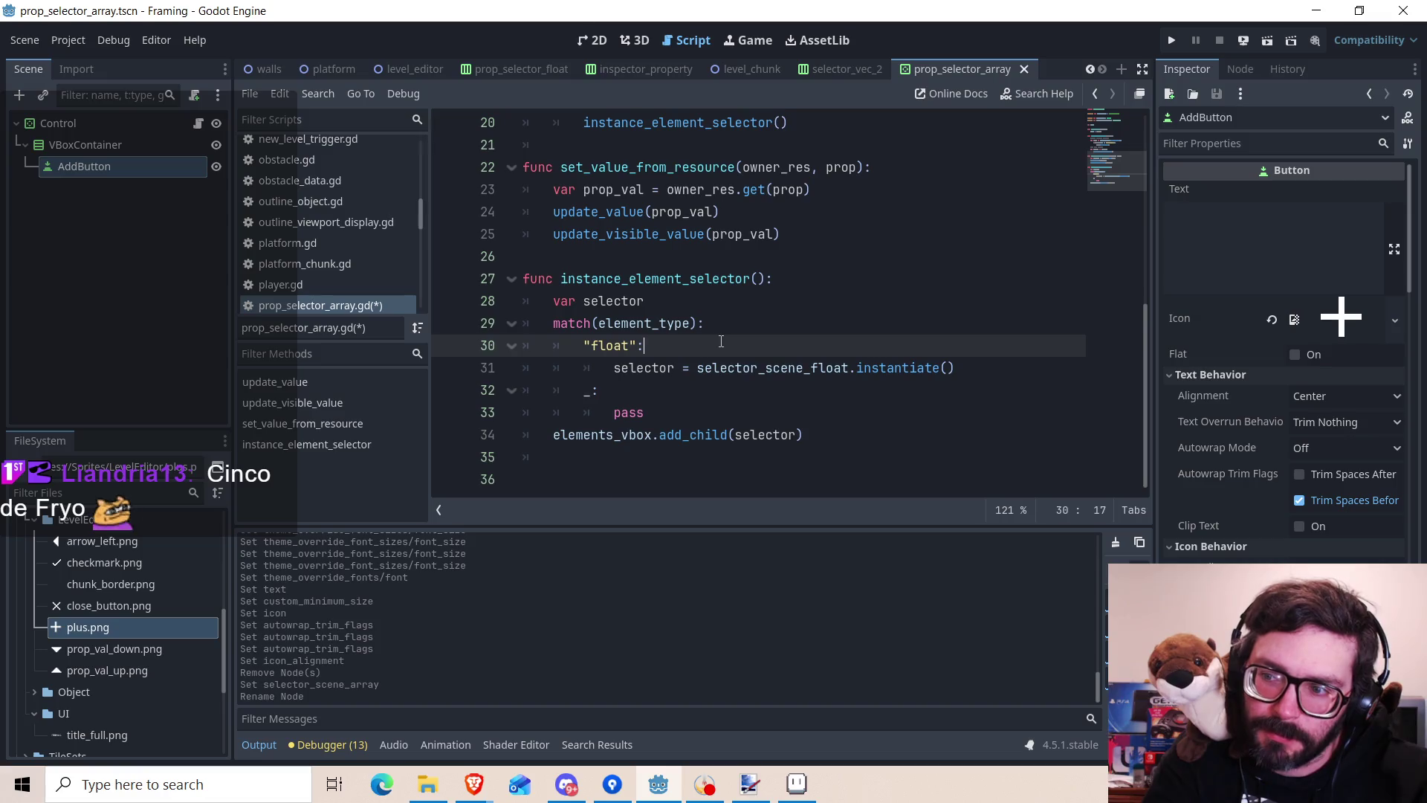
pyautogui.press('Down')
pyautogui.press('Down')
pyautogui.press('Down')
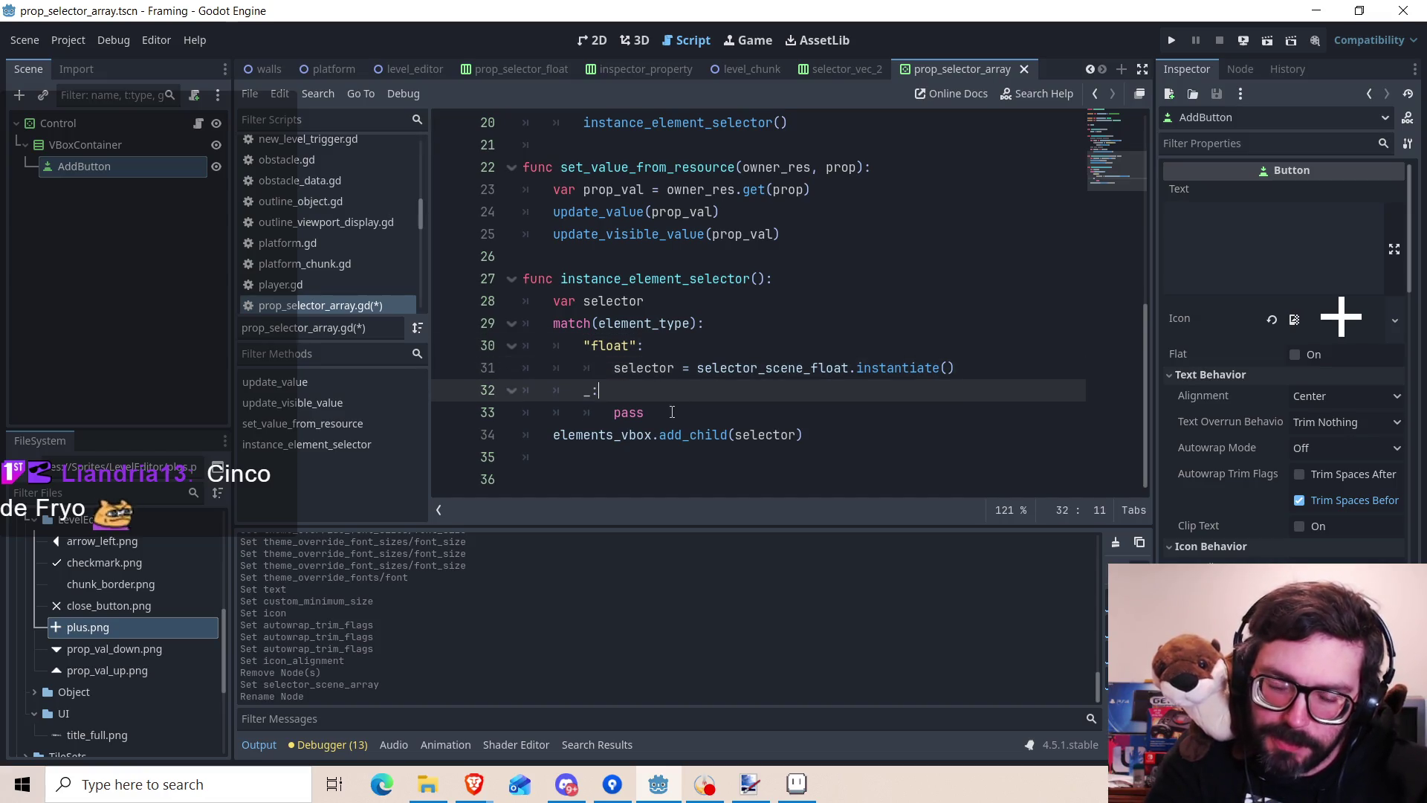
pyautogui.press('Up')
pyautogui.press('Down')
pyautogui.press('Up')
pyautogui.press('Down')
pyautogui.press('Up')
pyautogui.press('Down')
pyautogui.press('Up')
pyautogui.press('Down')
pyautogui.press('Up')
pyautogui.press('Down')
pyautogui.press('Down')
pyautogui.press('Up')
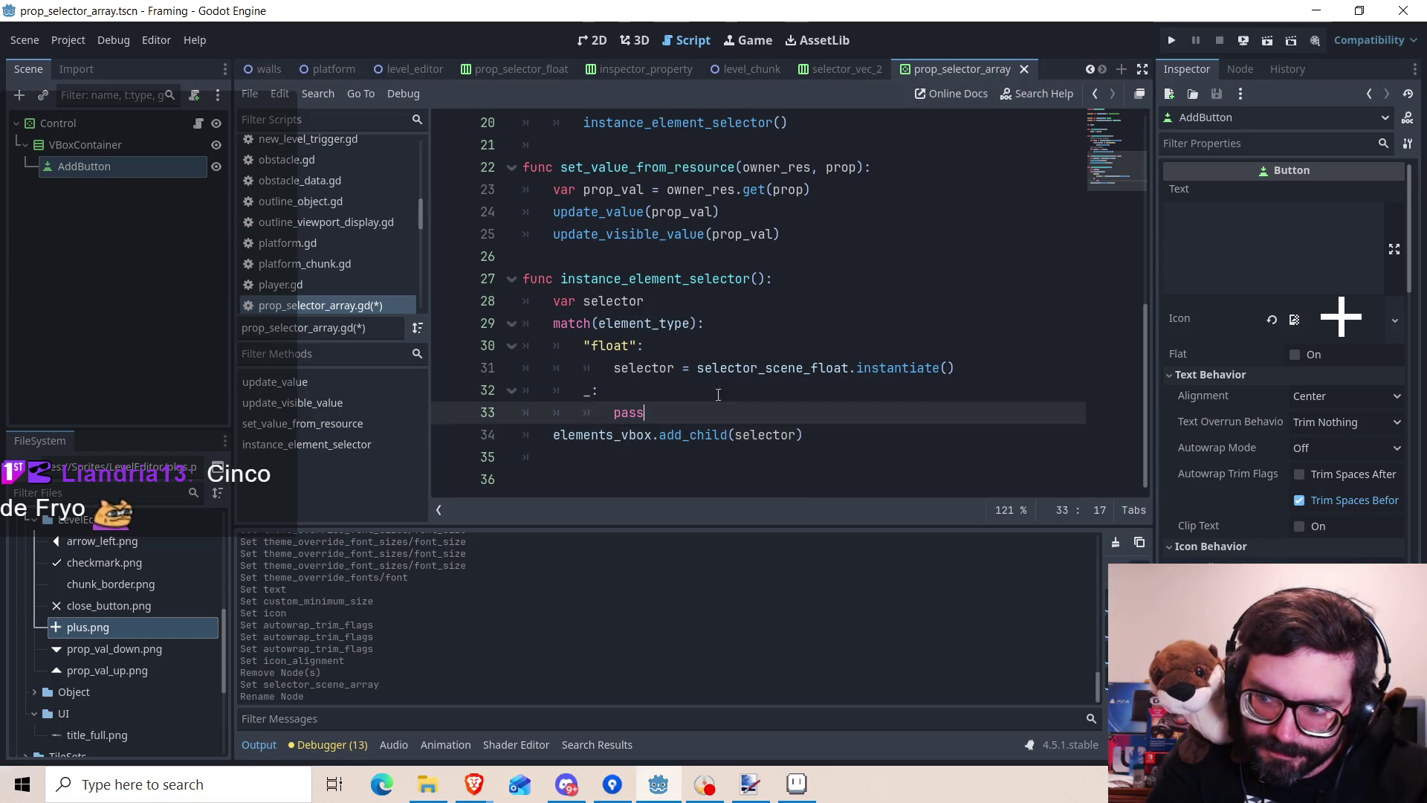
pyautogui.press('Up')
pyautogui.press('Up')
pyautogui.press('Down')
pyautogui.press('Down')
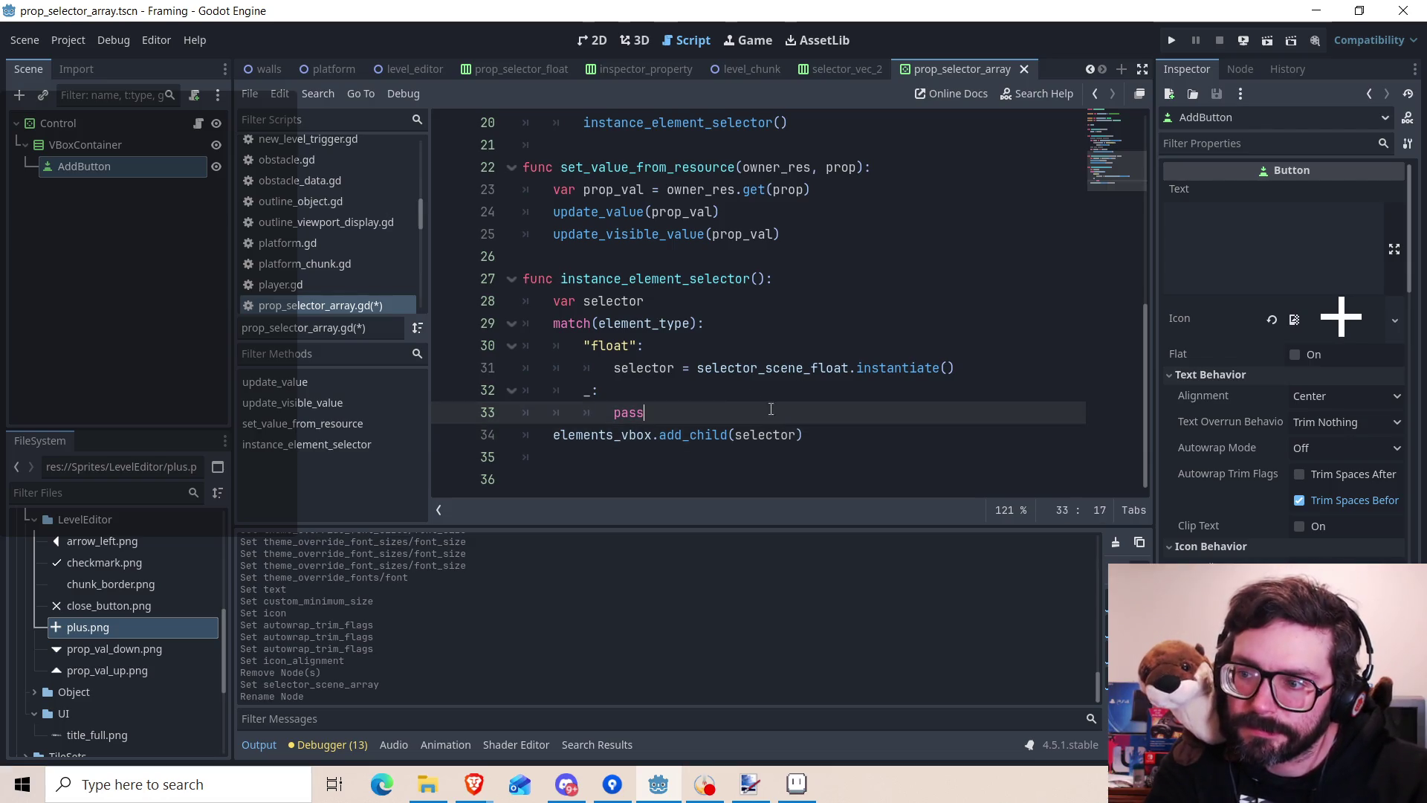
pyautogui.press('Down')
pyautogui.press('Up')
pyautogui.press('Up')
pyautogui.press('Up')
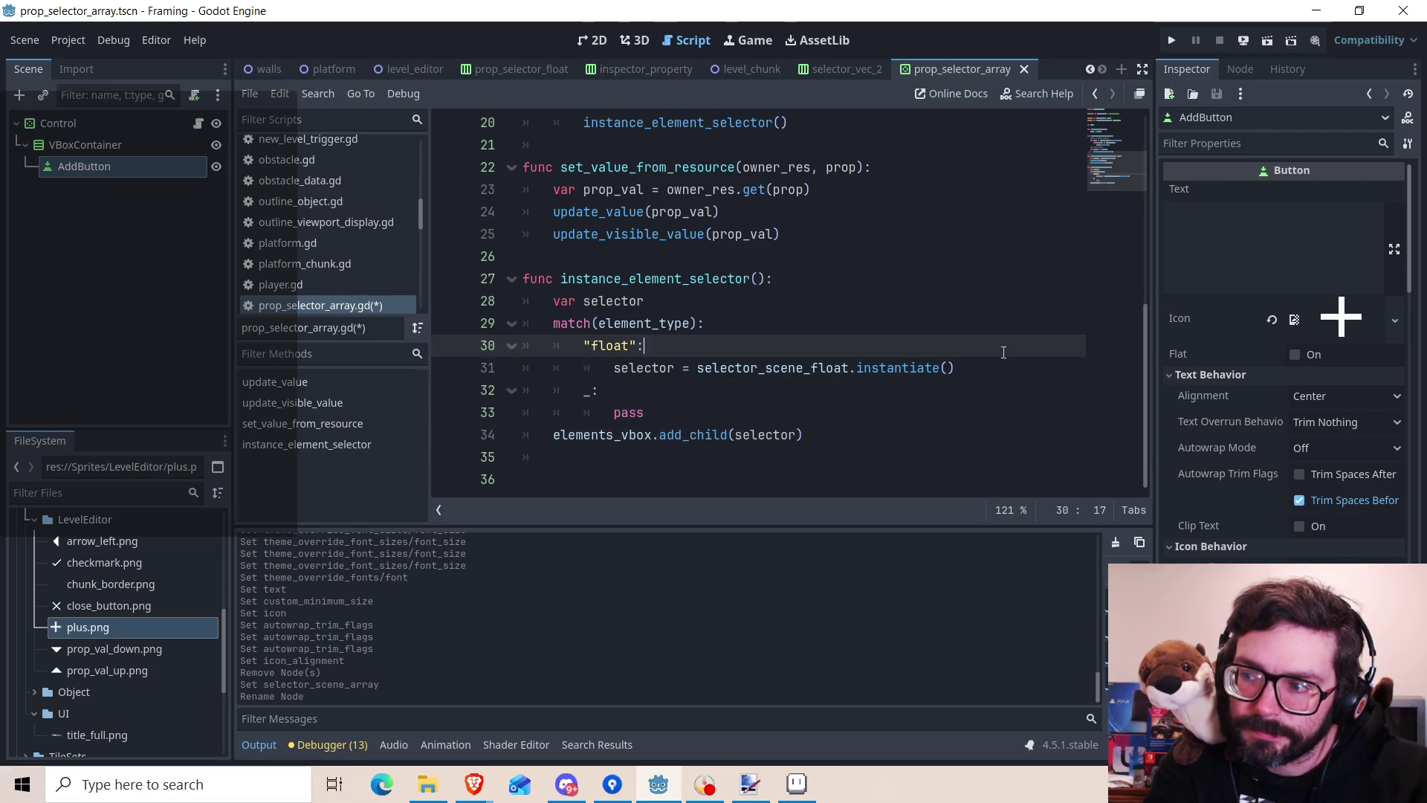
pyautogui.press('Up')
pyautogui.press('Up')
pyautogui.press('Down')
pyautogui.press('Down')
pyautogui.press('Up')
pyautogui.press('Up')
pyautogui.click(806, 282)
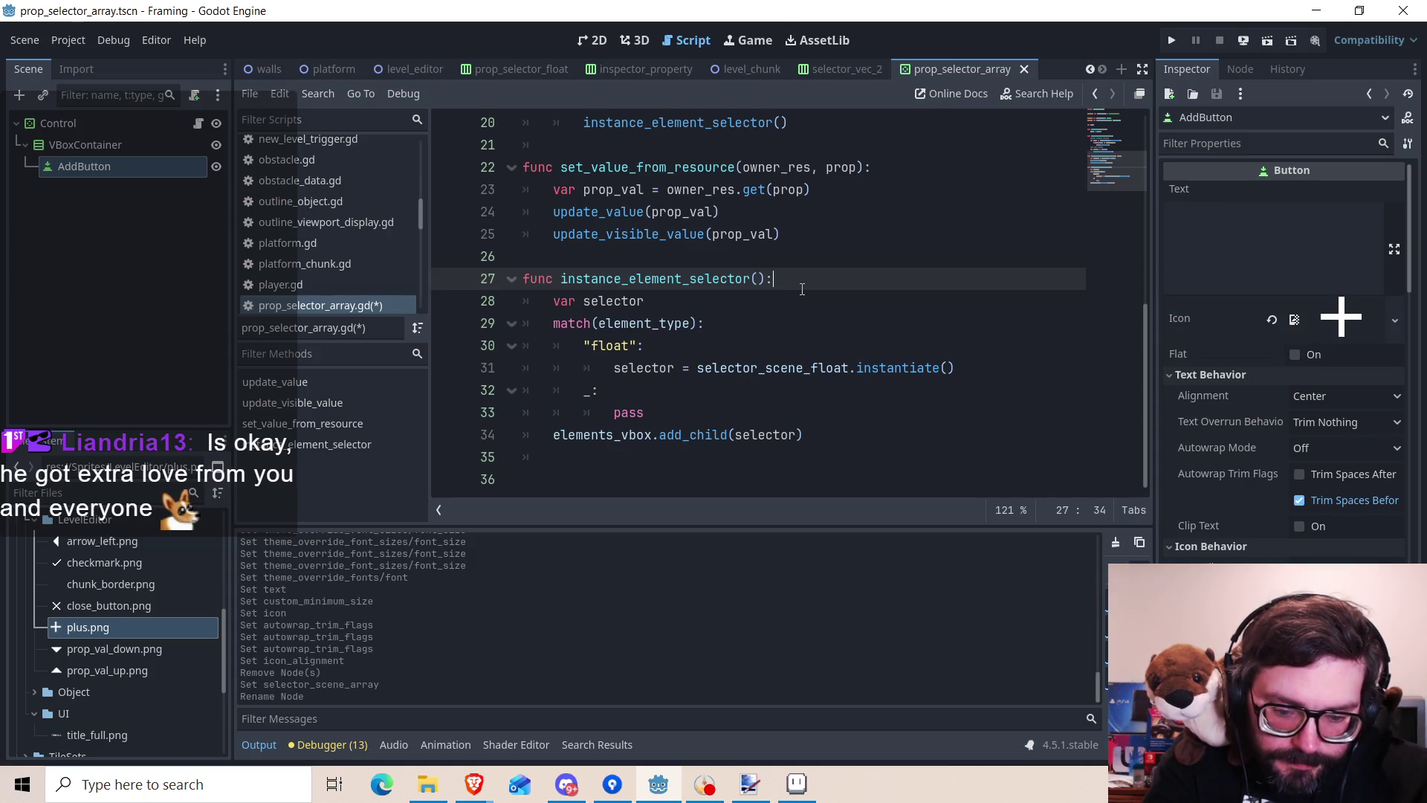
pyautogui.click(674, 414)
pyautogui.click(659, 391)
pyautogui.click(659, 413)
pyautogui.click(659, 391)
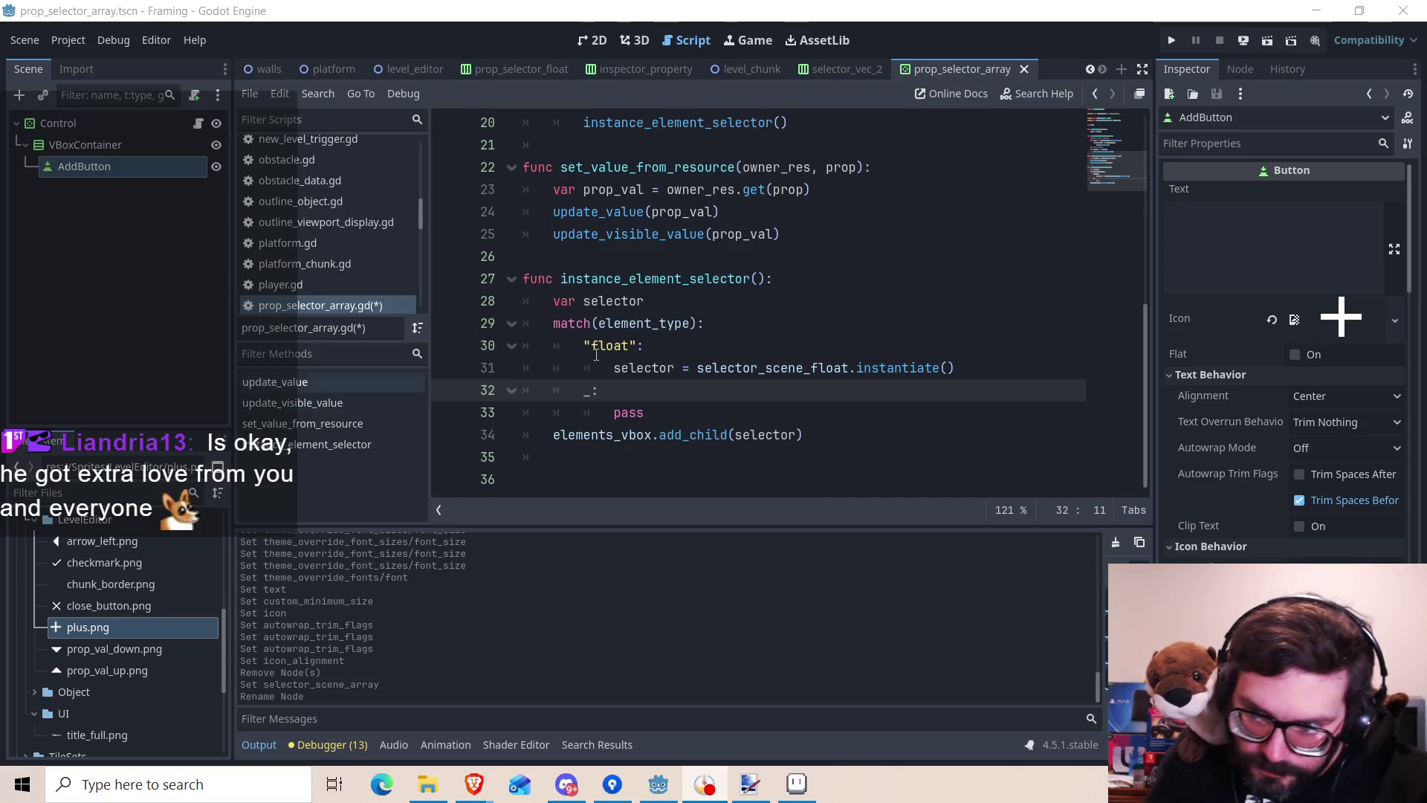
pyautogui.click(684, 410)
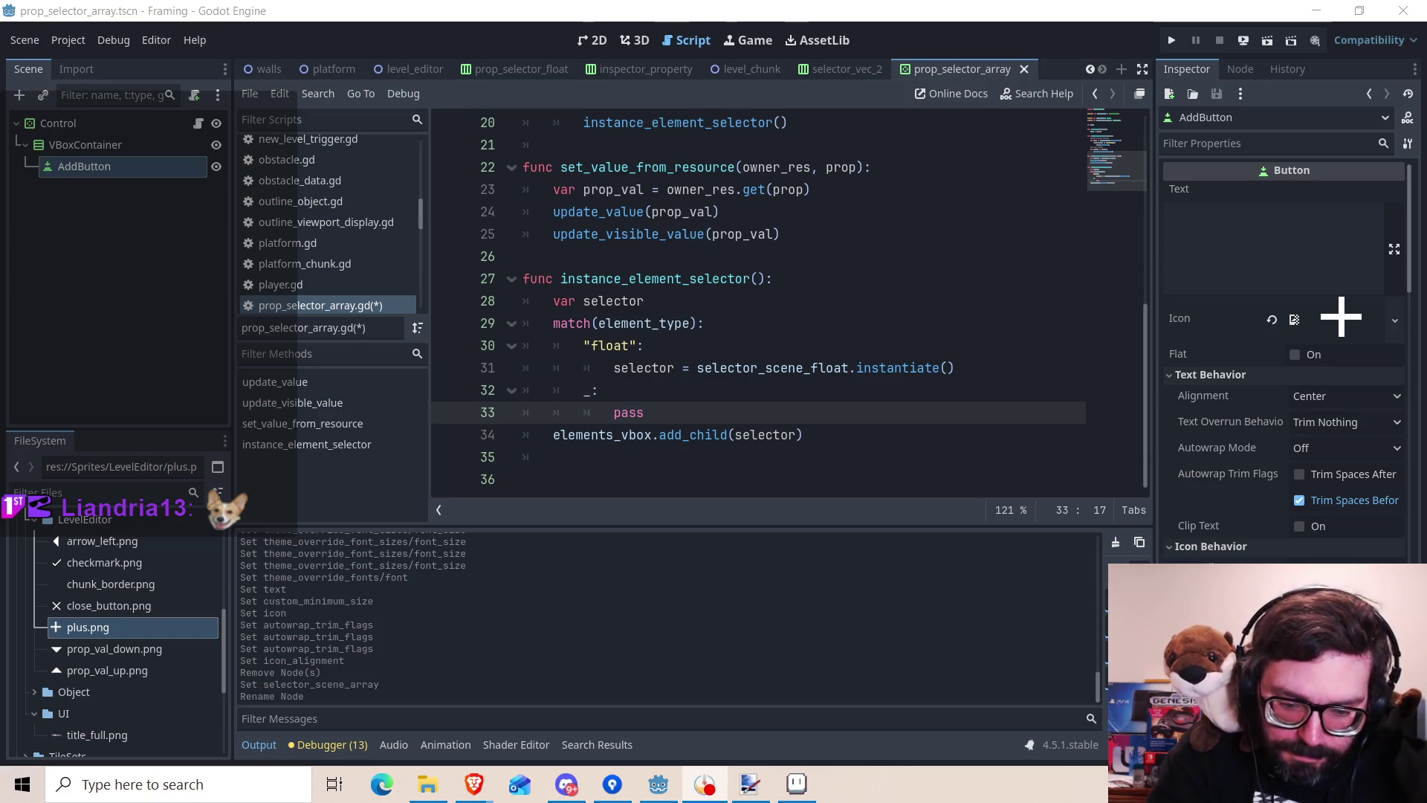
pyautogui.click(632, 390)
pyautogui.press('Up')
pyautogui.press('Up')
pyautogui.press('Down')
pyautogui.press('Down')
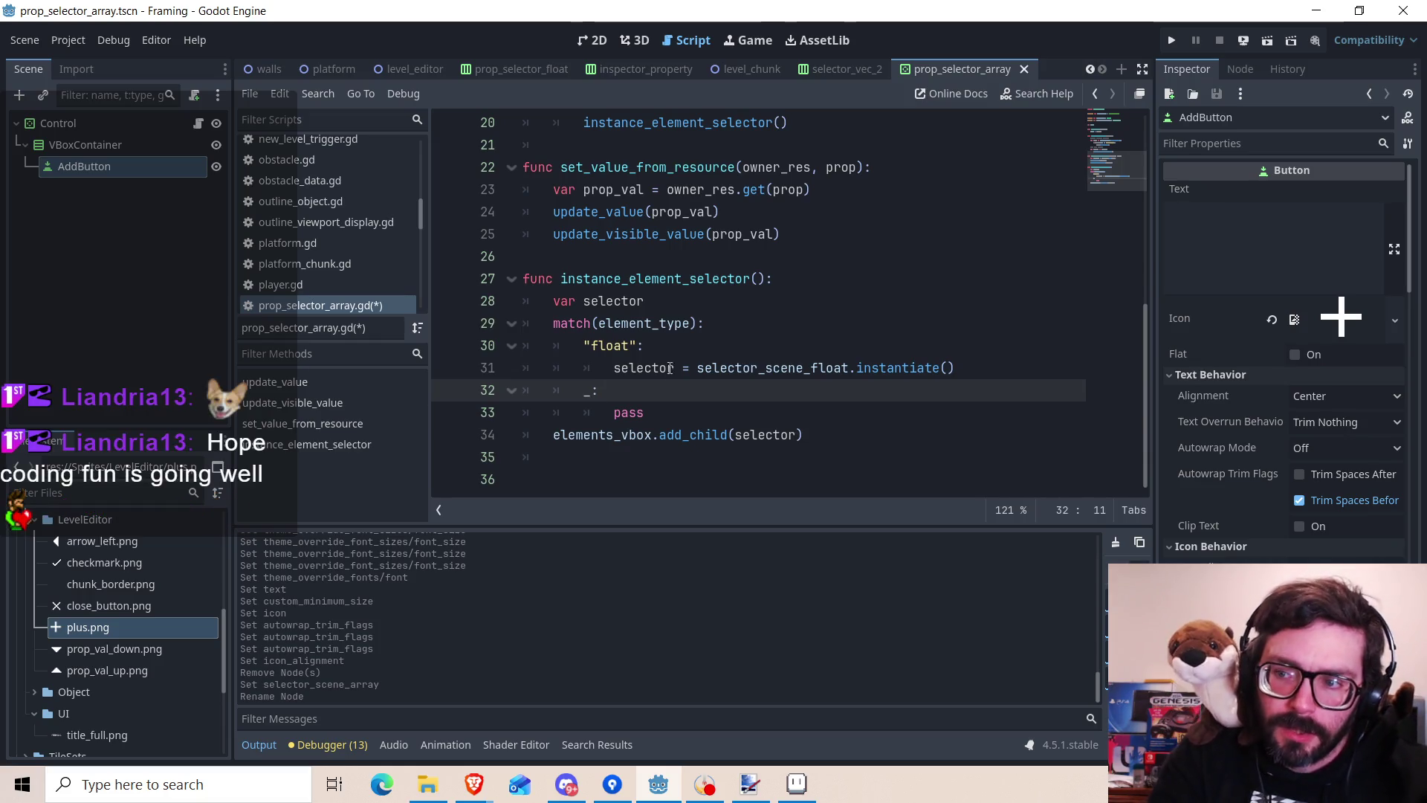
pyautogui.press('Up')
pyautogui.press('Up')
pyautogui.press('Down')
pyautogui.press('Down')
pyautogui.press('Down')
pyautogui.press('End')
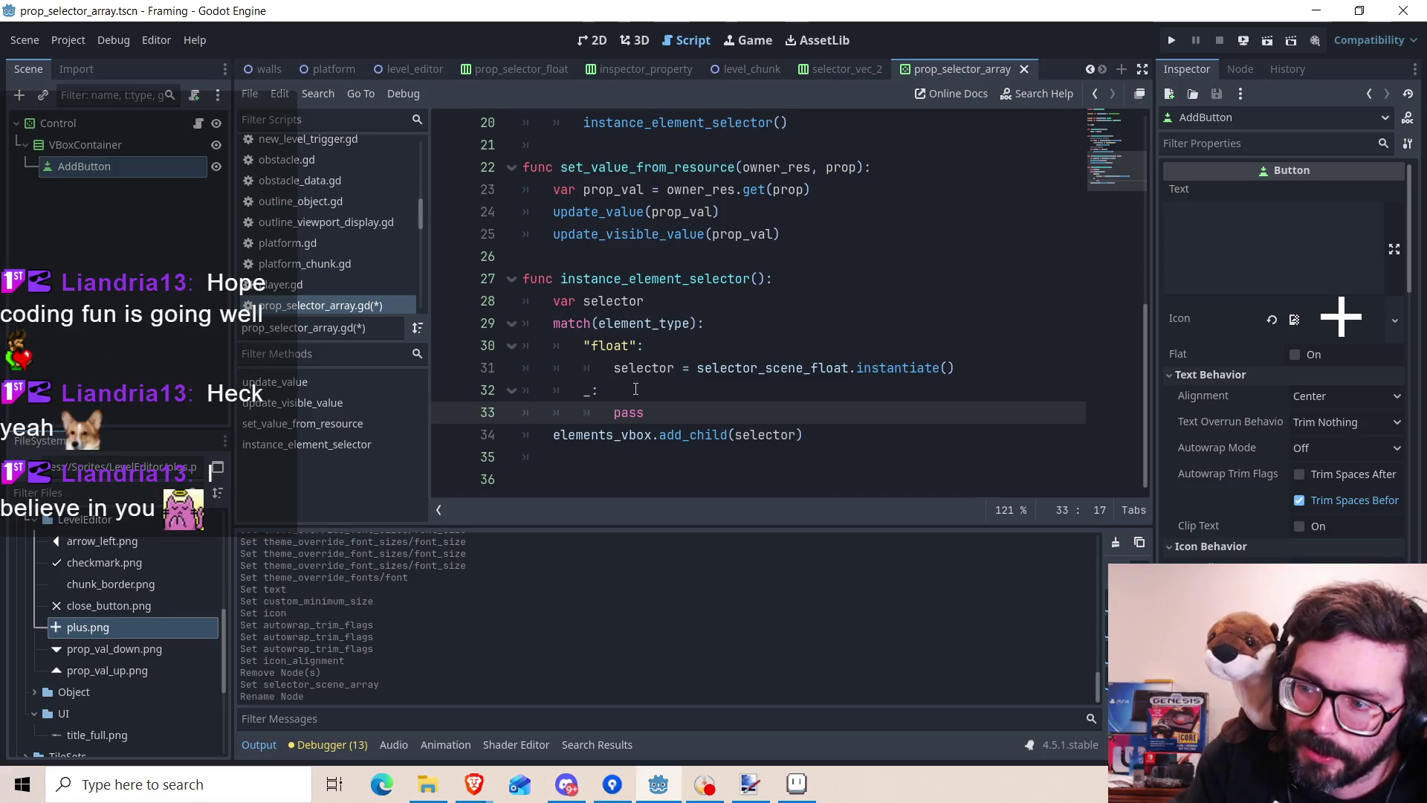
pyautogui.click(625, 387)
pyautogui.click(717, 324)
pyautogui.click(691, 390)
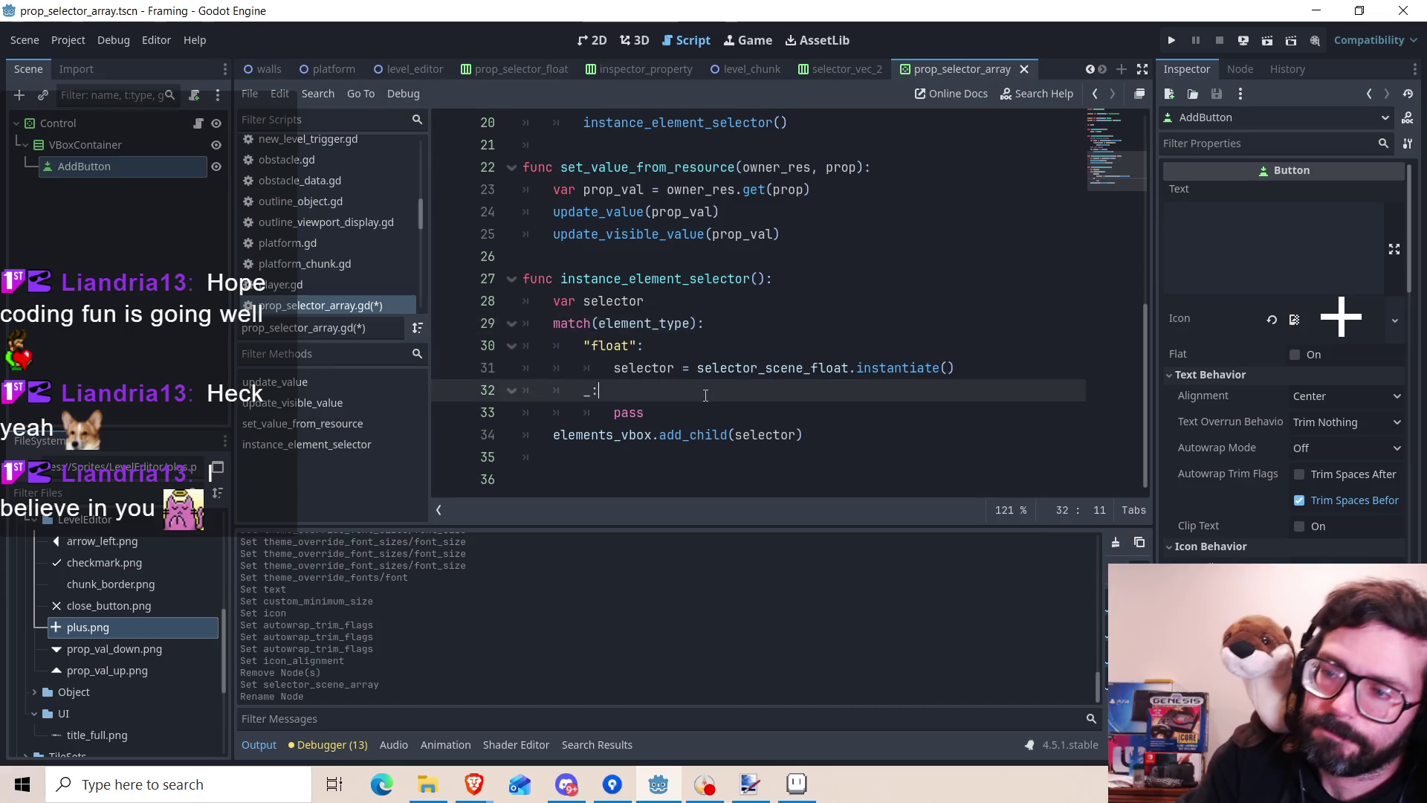
pyautogui.click(670, 409)
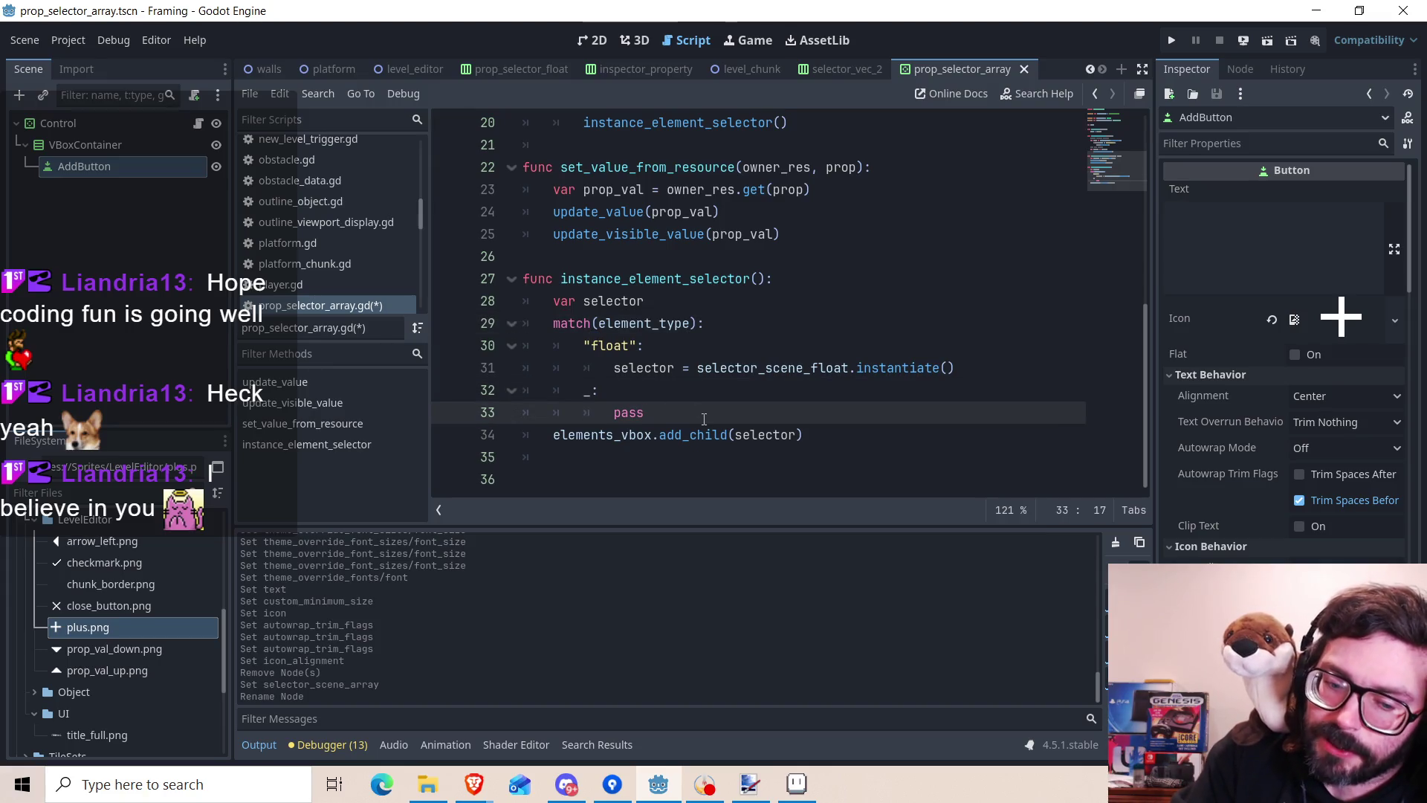
pyautogui.press('Up')
pyautogui.press('Down')
pyautogui.press('Down')
pyautogui.press('Up')
pyautogui.press('Up')
pyautogui.press('Down')
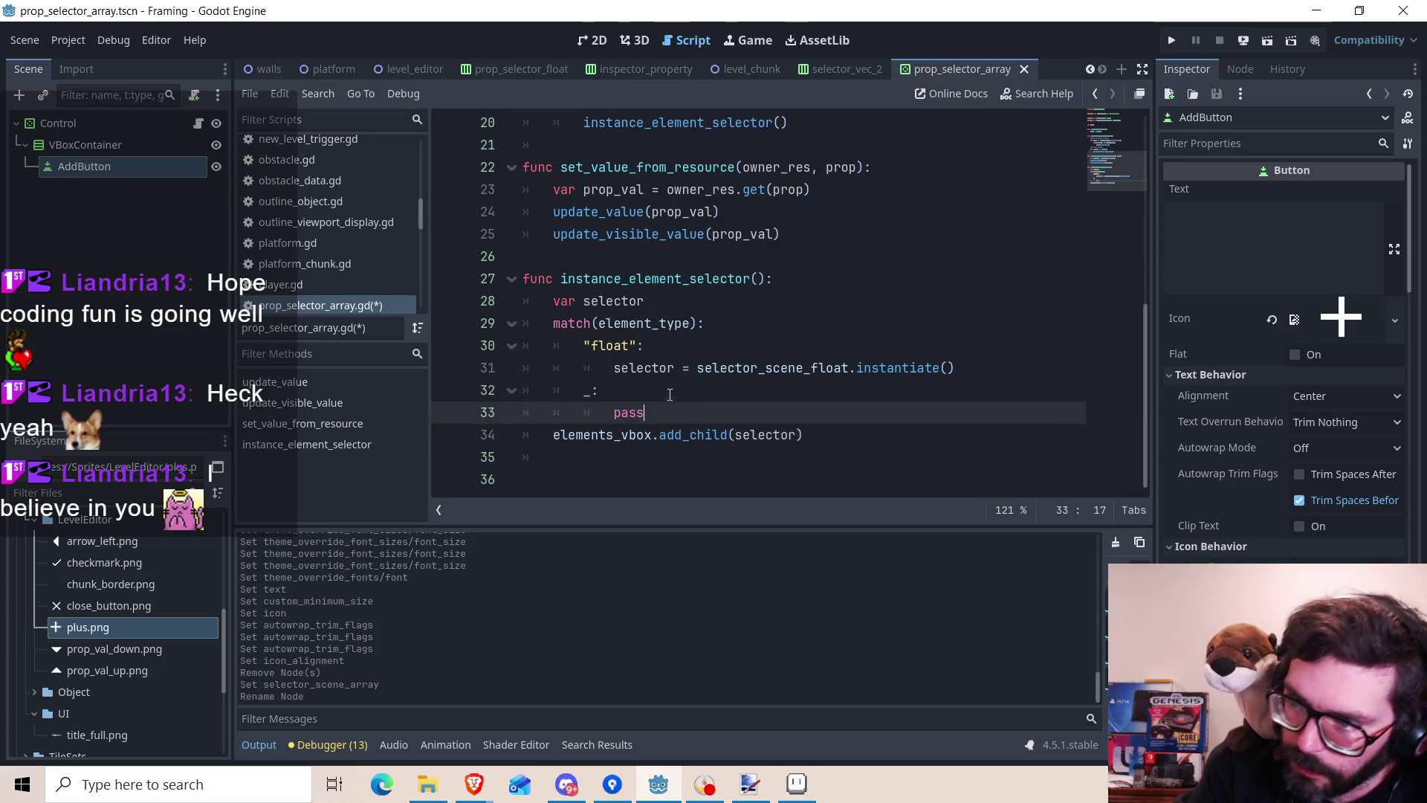
pyautogui.press('Up')
pyautogui.press('Down')
pyautogui.press('Up')
pyautogui.press('Down')
pyautogui.press('Up')
pyautogui.press('Down')
pyautogui.press('Up')
pyautogui.press('Down')
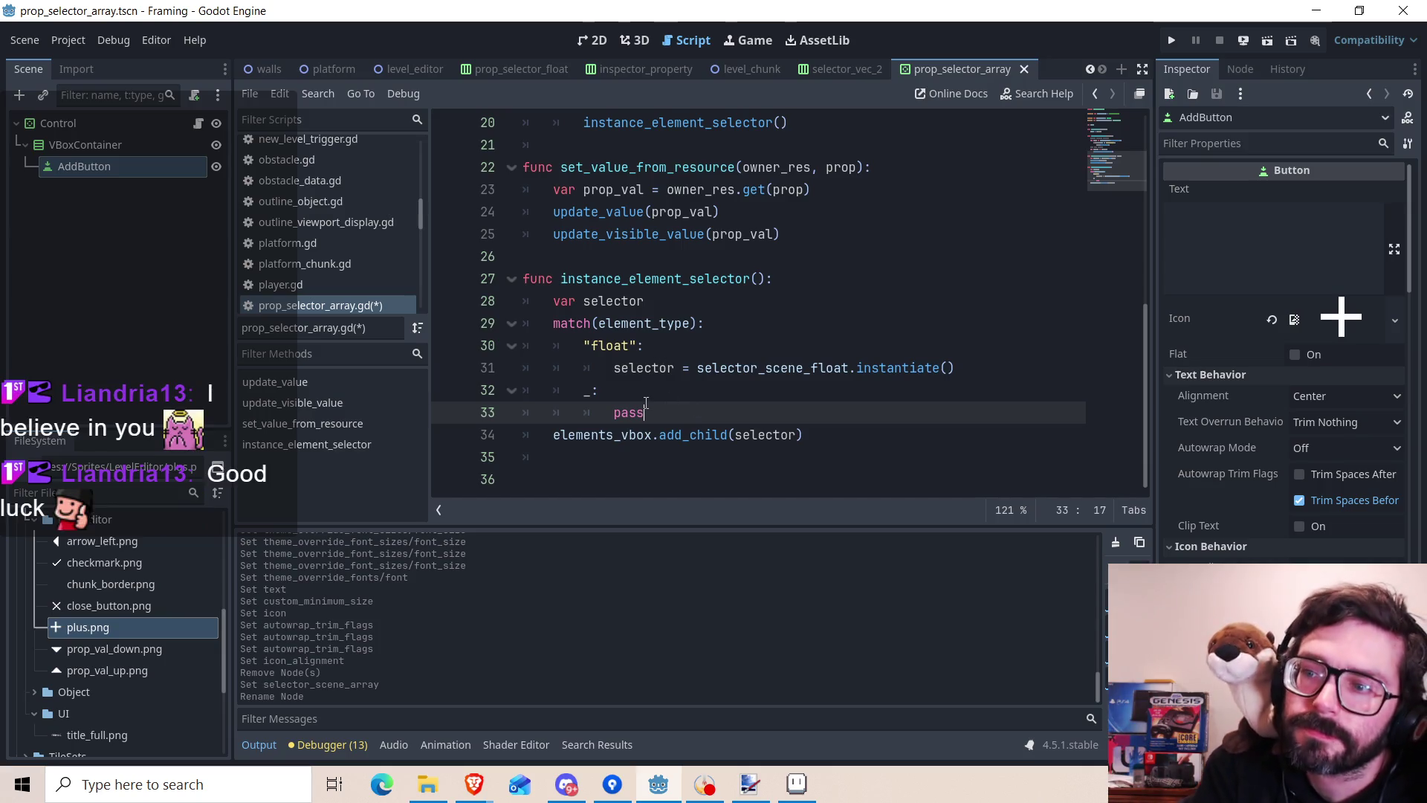
pyautogui.click(641, 391)
pyautogui.click(676, 410)
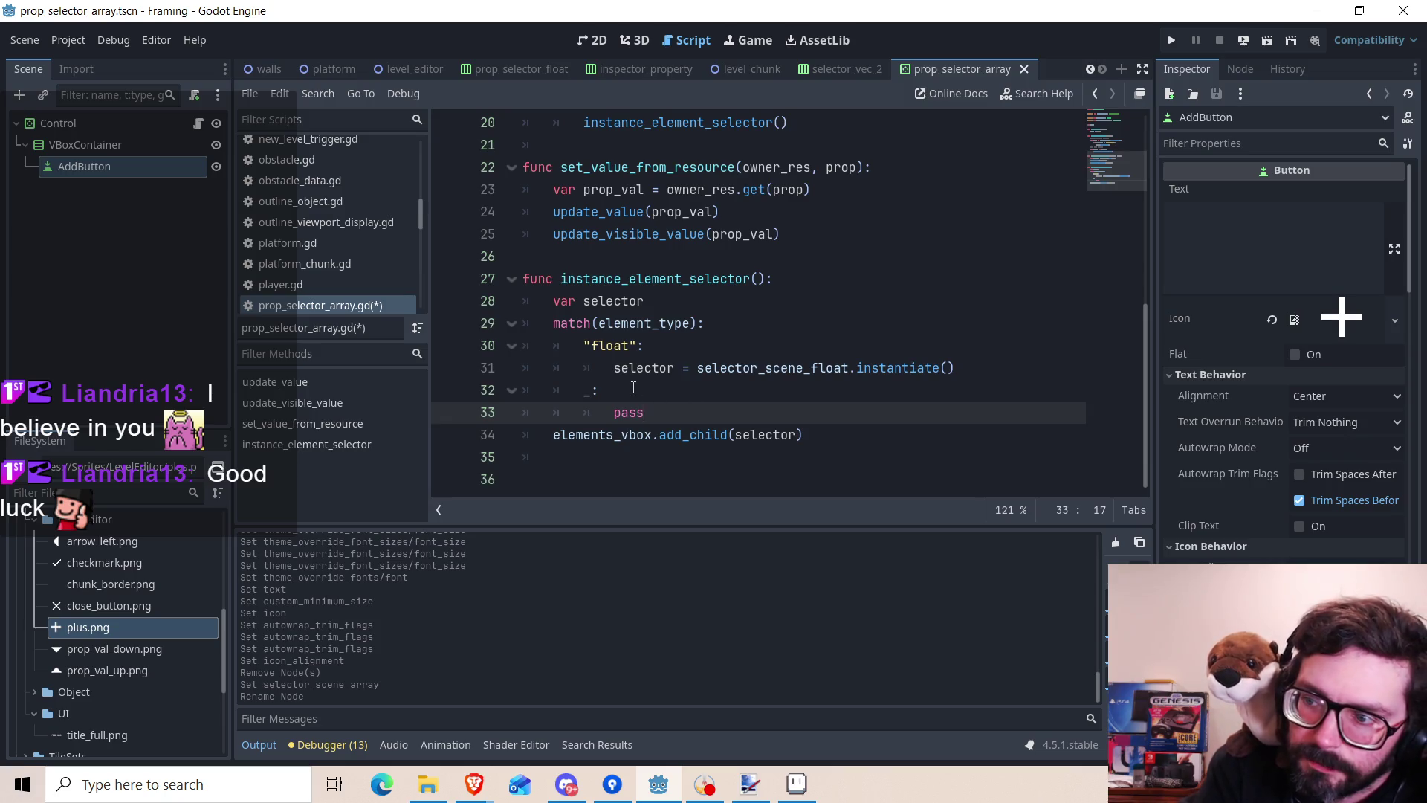
pyautogui.click(654, 388)
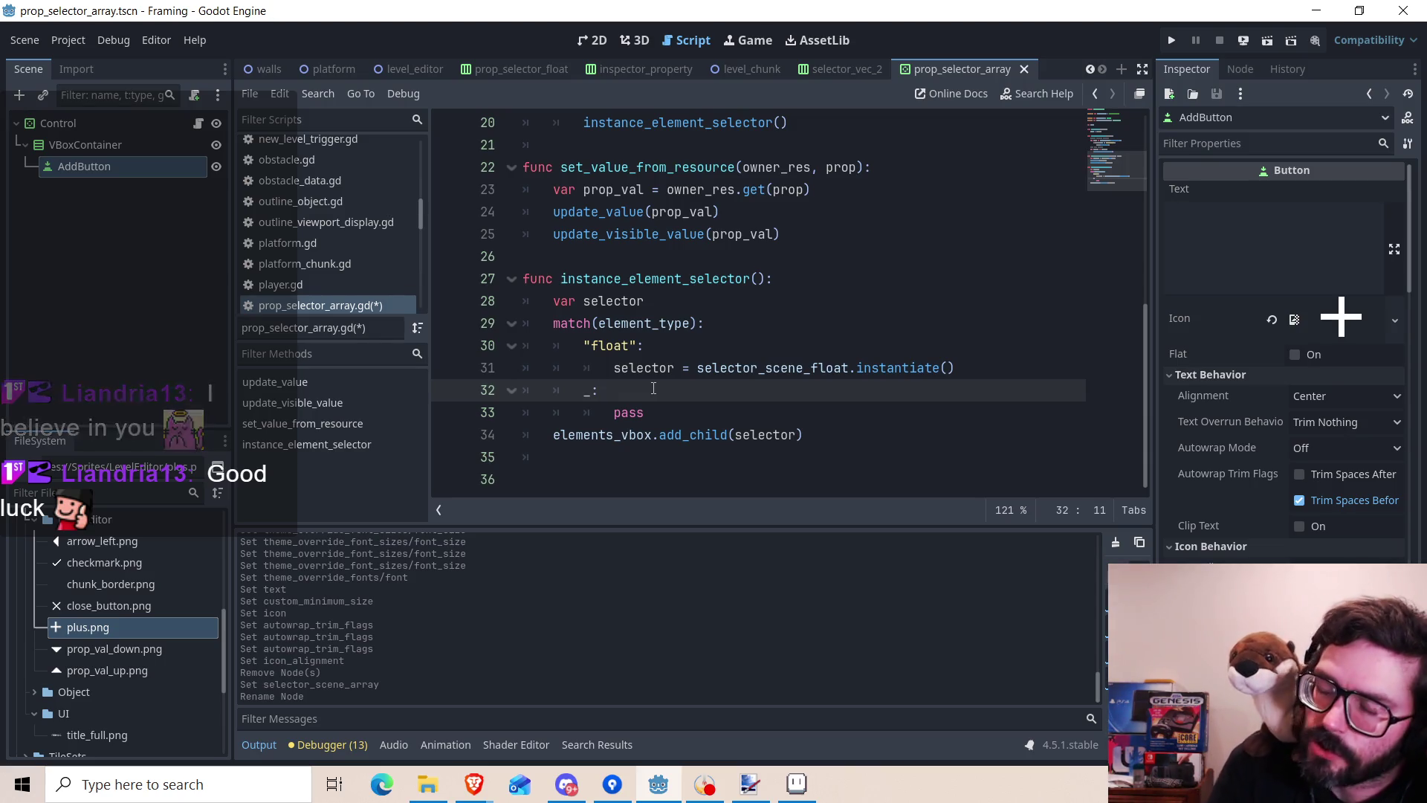
pyautogui.click(833, 437)
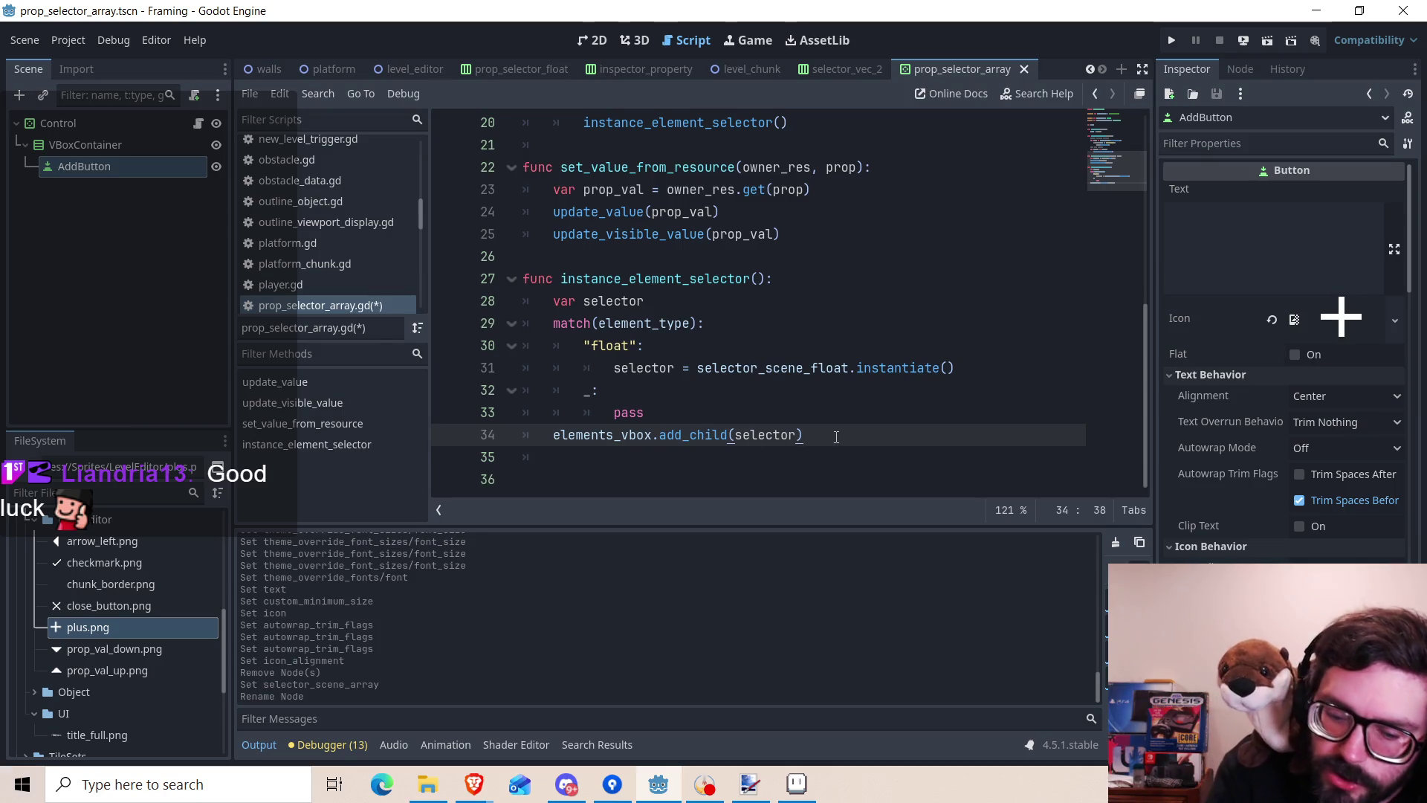
pyautogui.press('Return')
# Cut the unfinished selector.position line back to 'sele' and open the Node reference via add_child
pyautogui.write('ector.set')
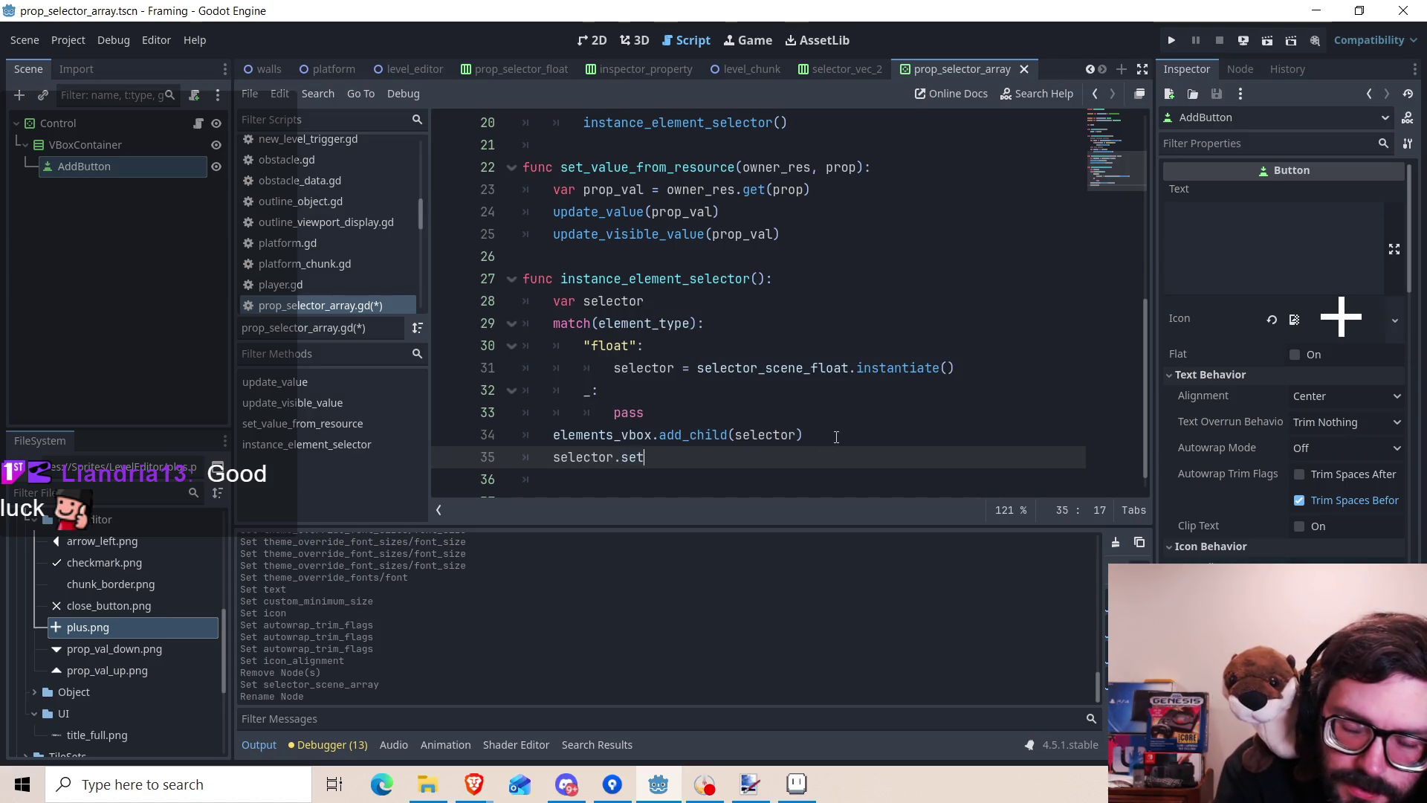
pyautogui.write('.positio')
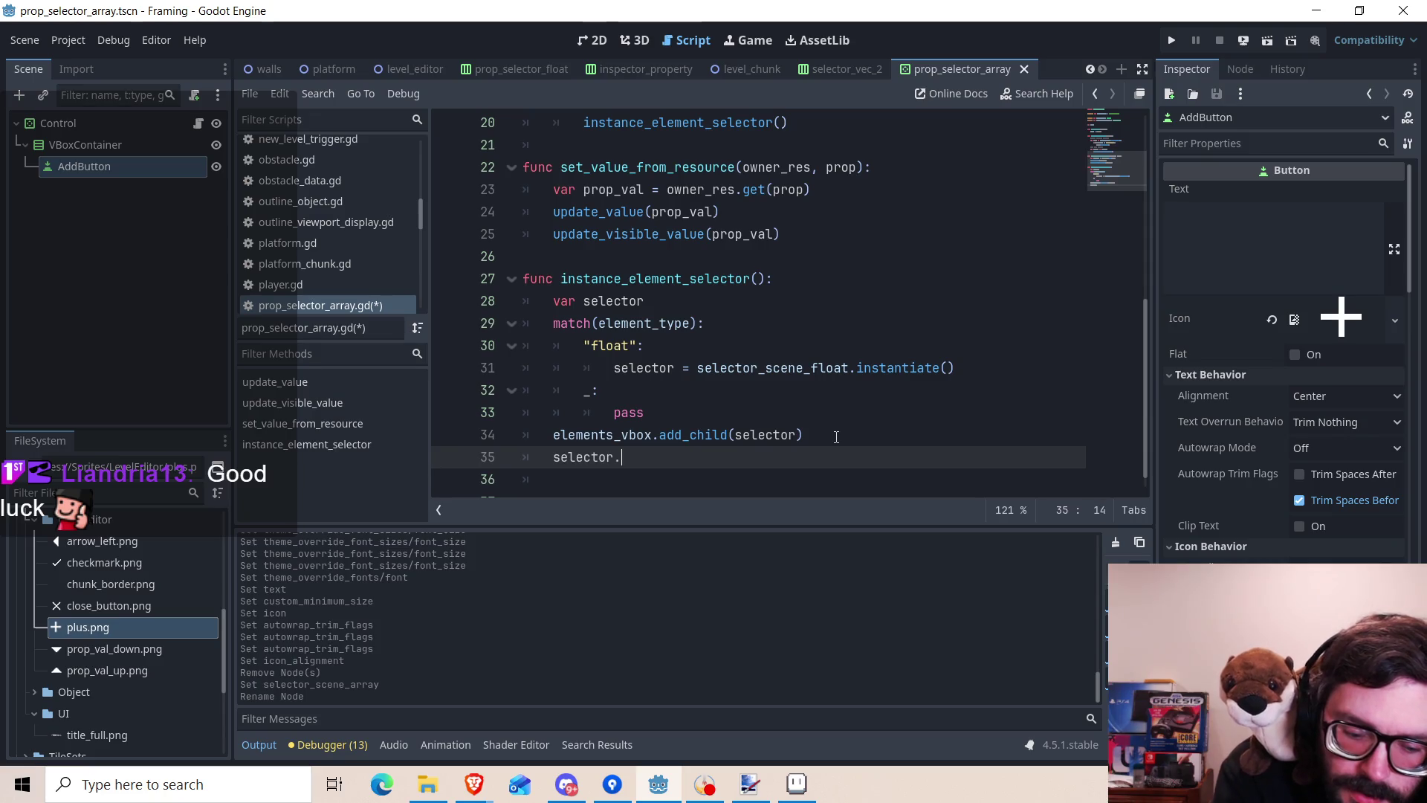
pyautogui.press('BackSpace')
pyautogui.press('BackSpace')
pyautogui.press('BackSpace')
pyautogui.press('BackSpace')
pyautogui.press('BackSpace')
pyautogui.press('BackSpace')
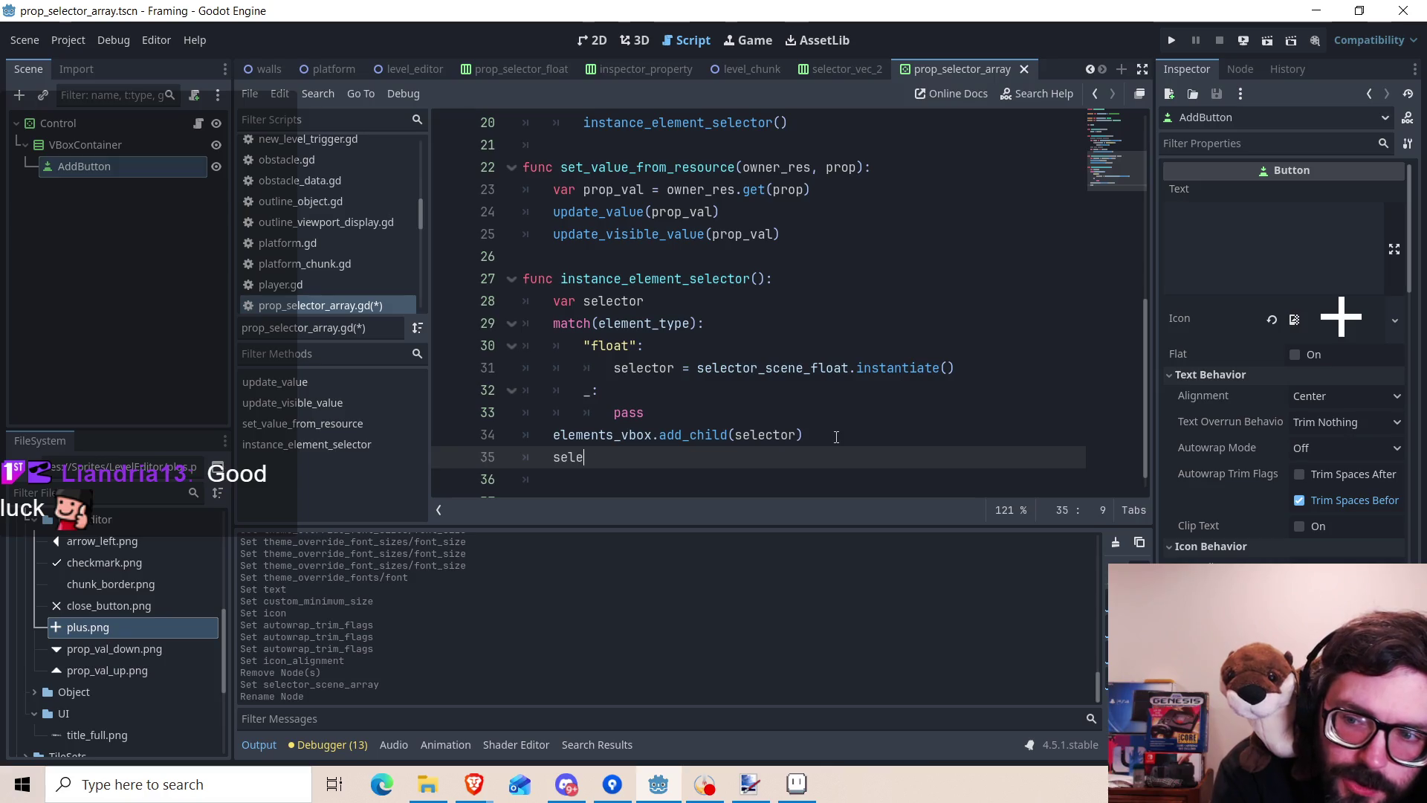
pyautogui.keyDown('ctrl'); pyautogui.click(712, 436); pyautogui.keyUp('ctrl')
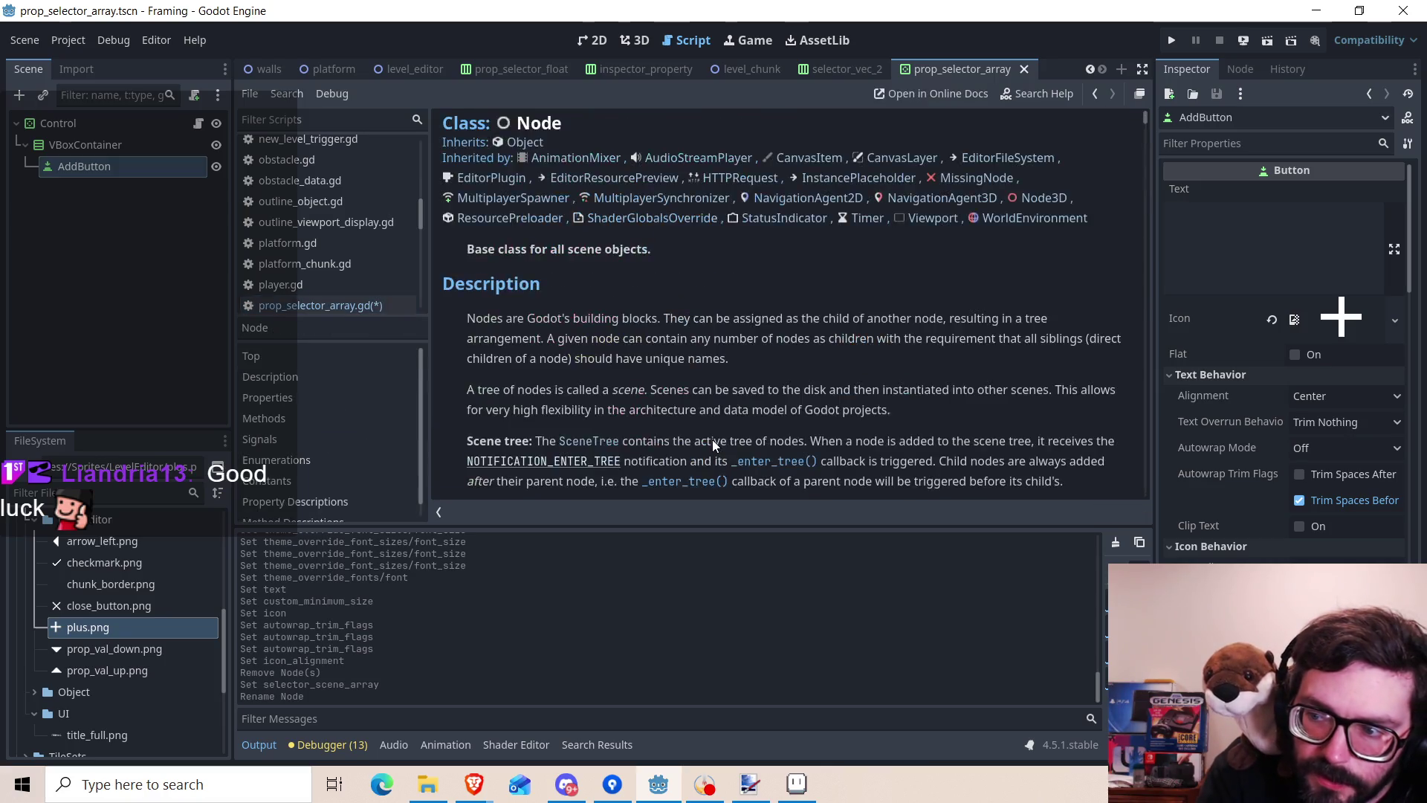
# Browse the Node class methods, read move_child, then return to prop_selector_array.gd
pyautogui.scroll(3, 546, 364)
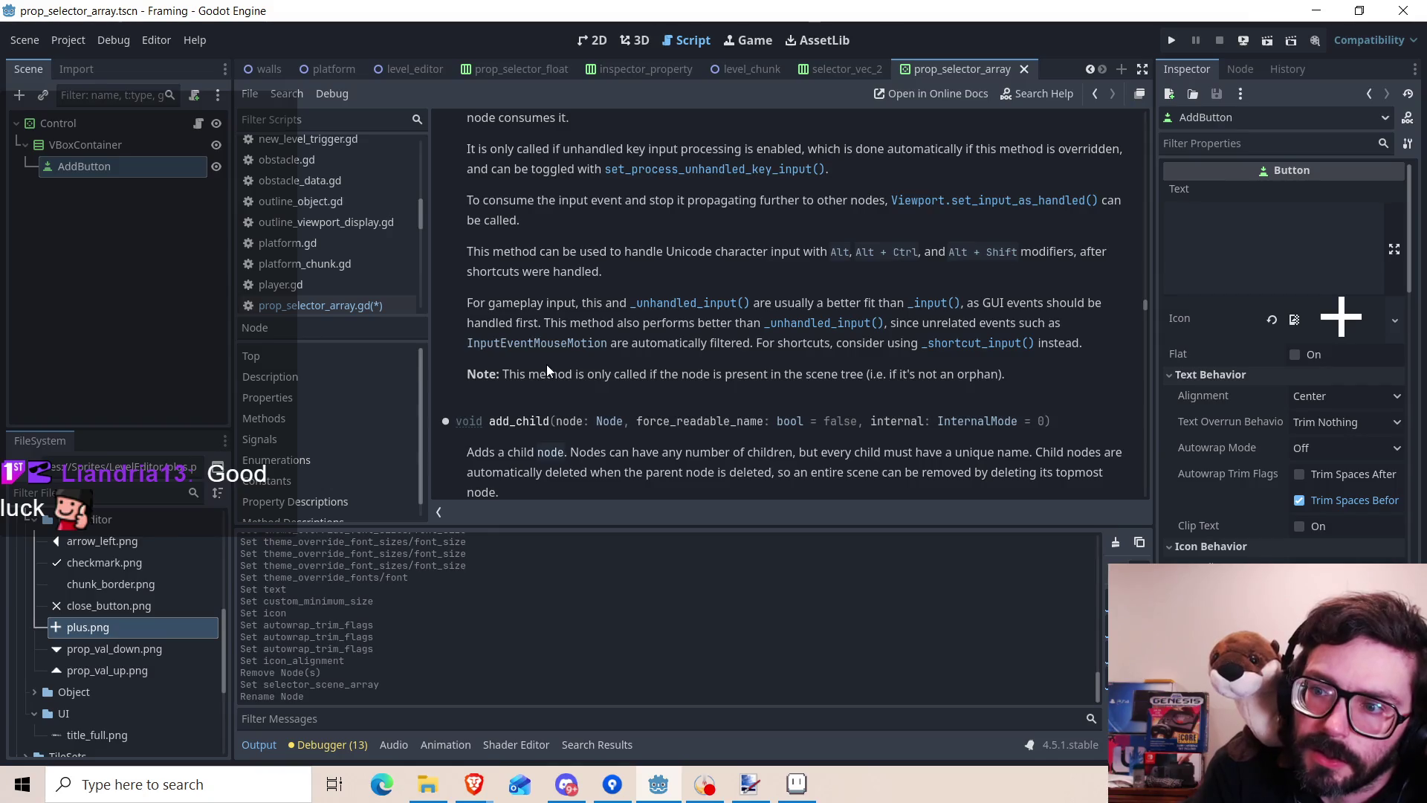
pyautogui.scroll(4, 547, 364)
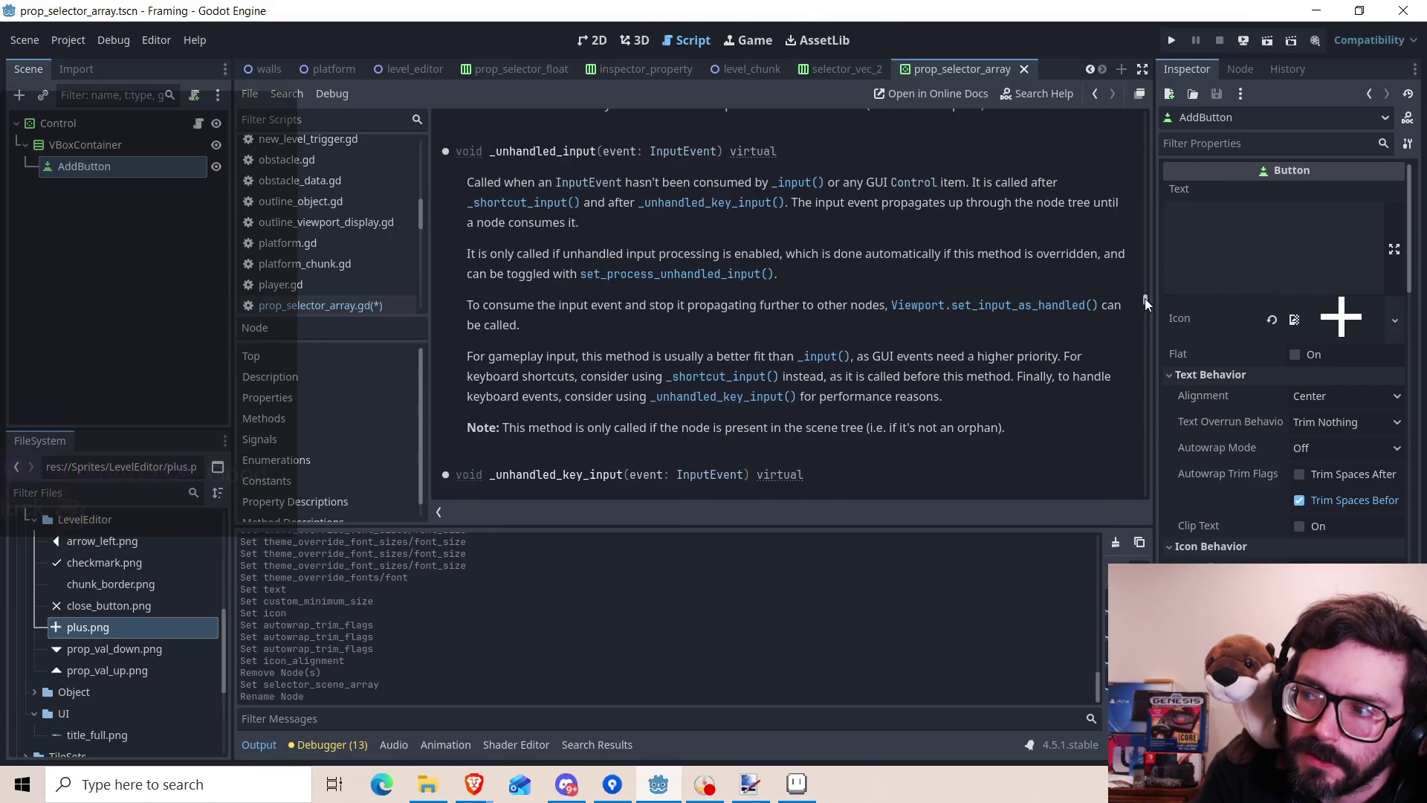
pyautogui.moveTo(1145, 297); pyautogui.dragTo(1145, 112)
pyautogui.scroll(-3, 552, 348)
pyautogui.scroll(-10, 572, 350)
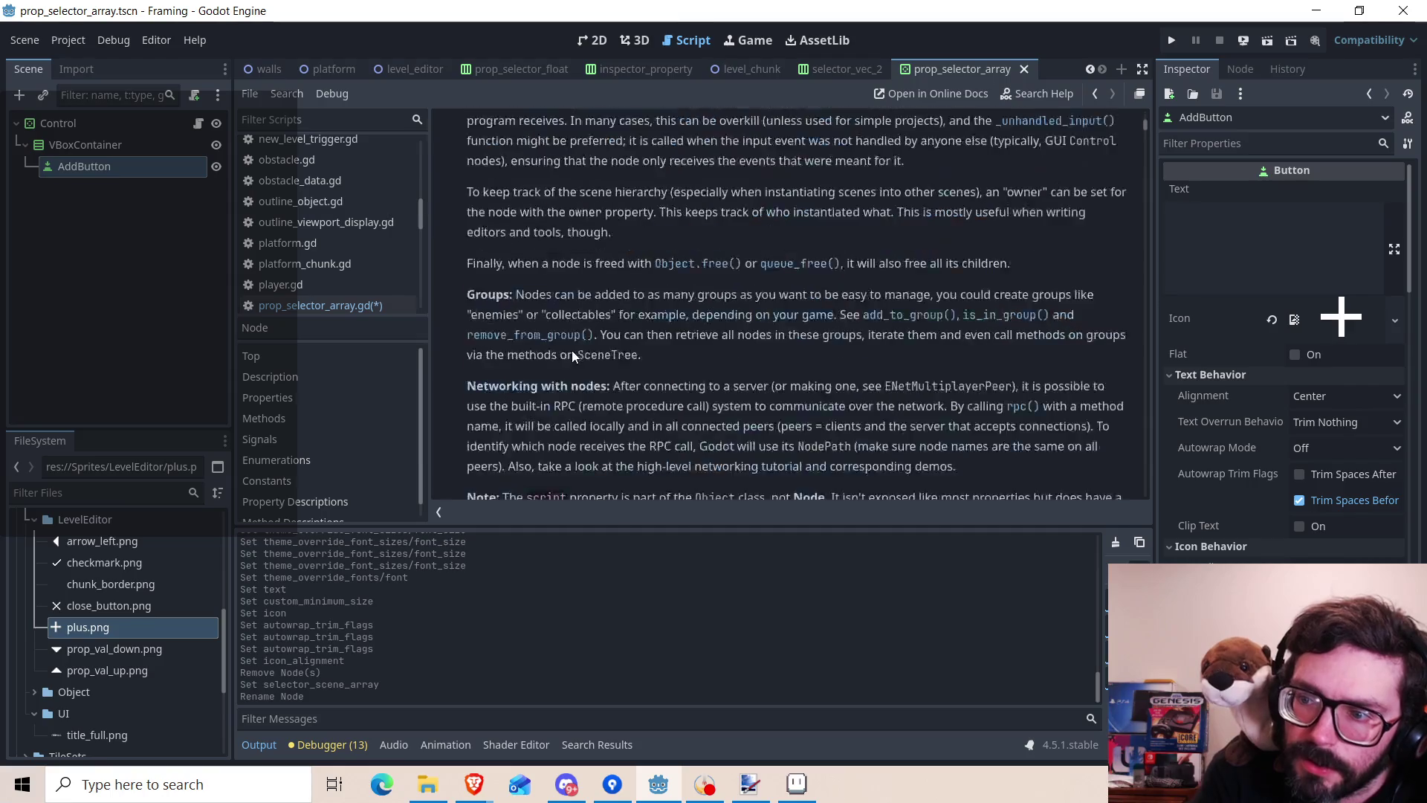
pyautogui.scroll(-1, 765, 353)
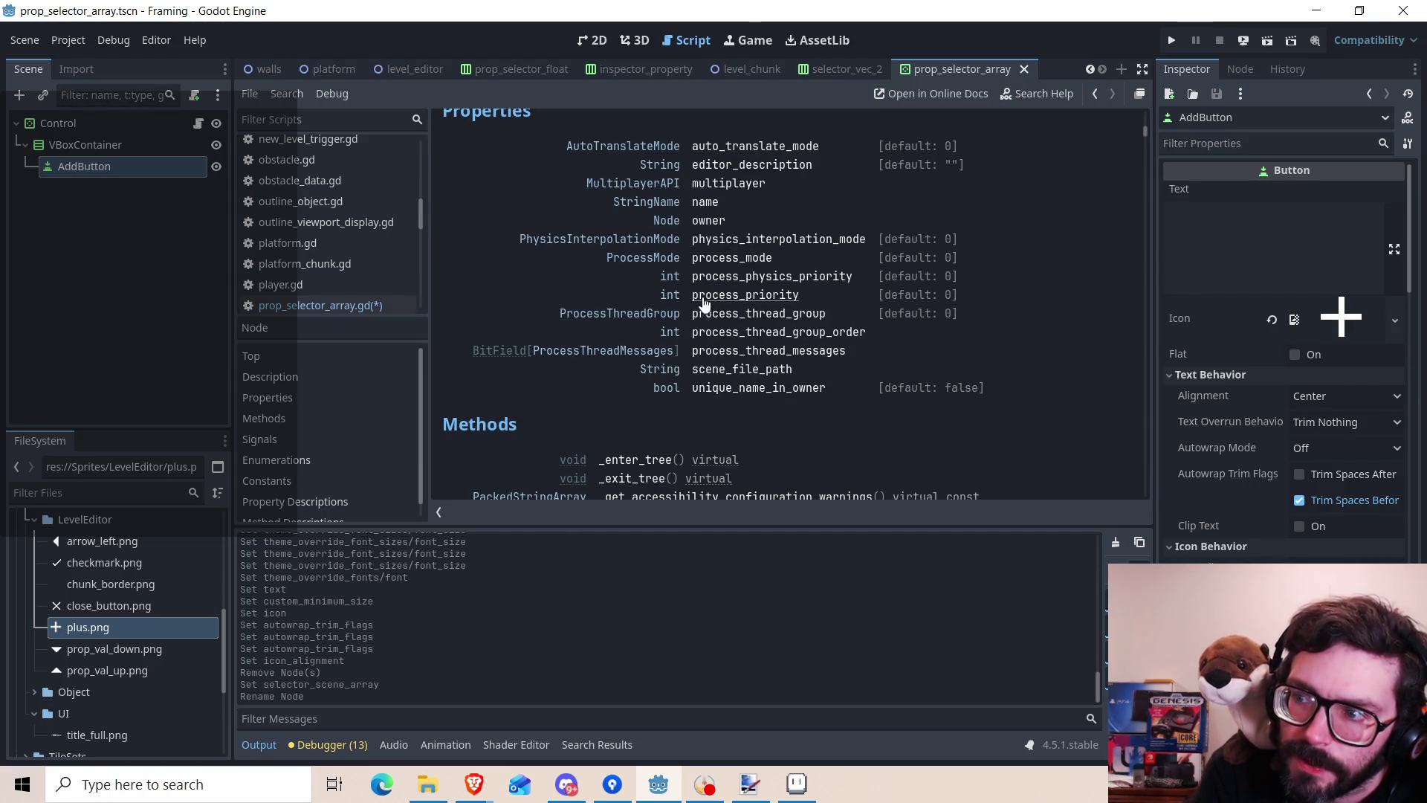
pyautogui.scroll(-8, 707, 360)
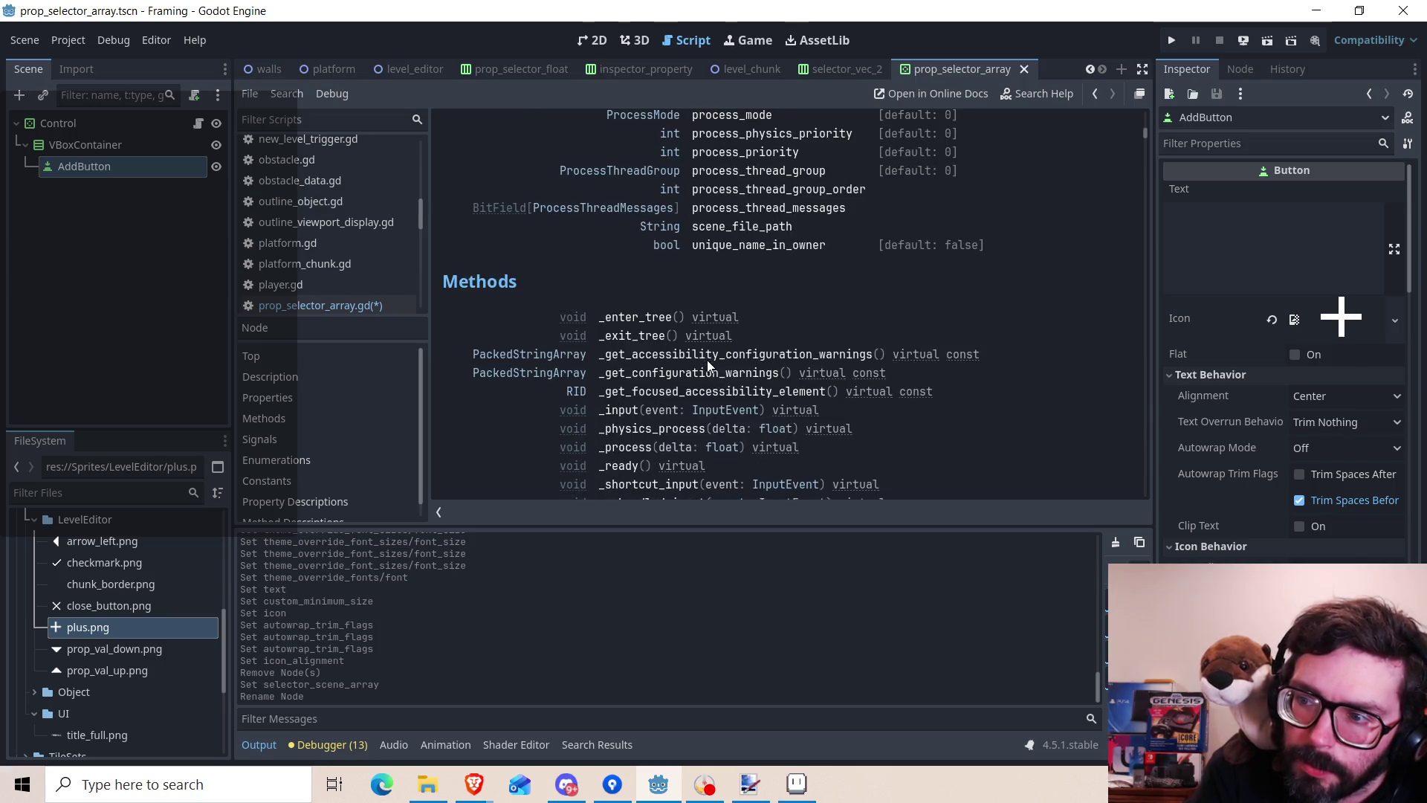
pyautogui.scroll(-9, 631, 360)
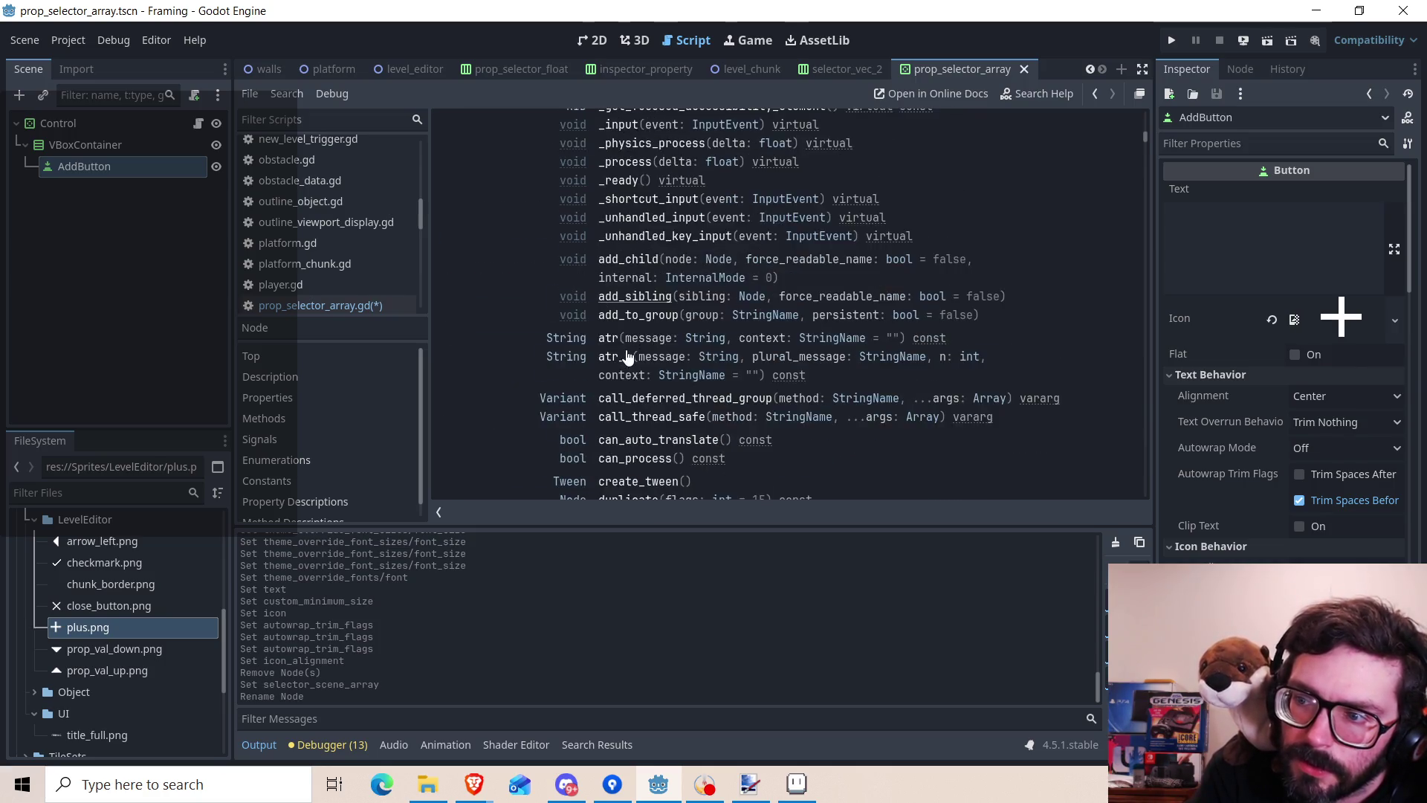
pyautogui.scroll(-10, 630, 352)
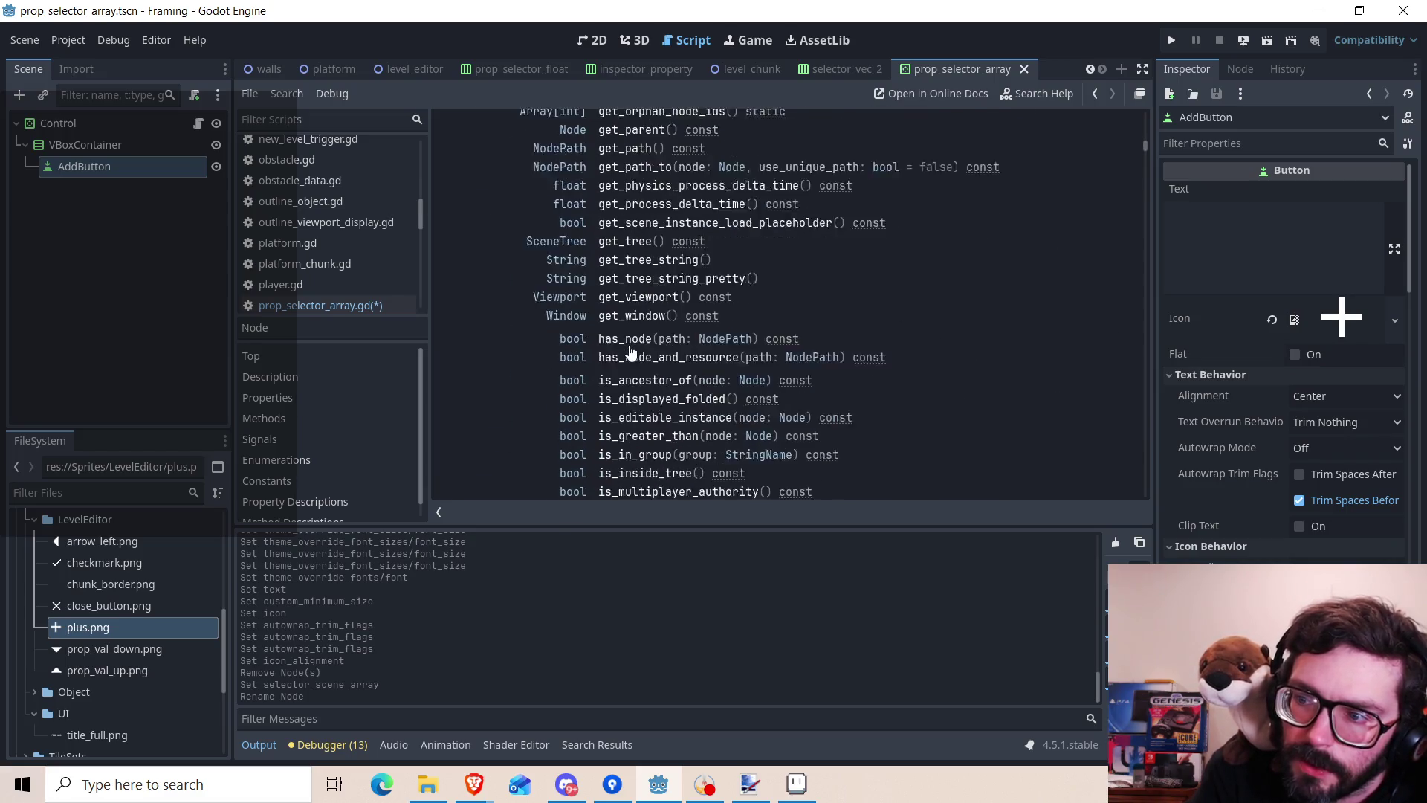
pyautogui.scroll(-7, 630, 352)
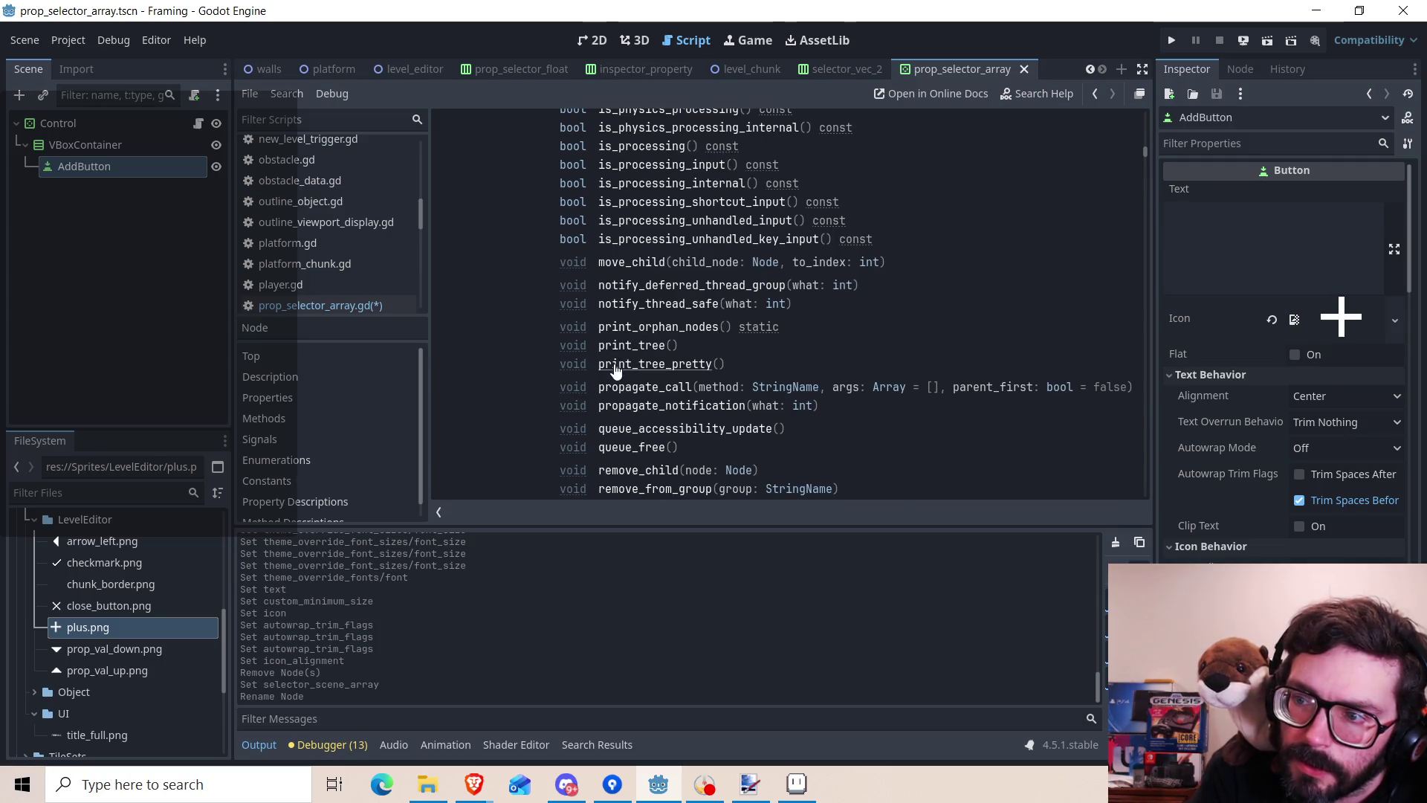
pyautogui.scroll(-8, 633, 340)
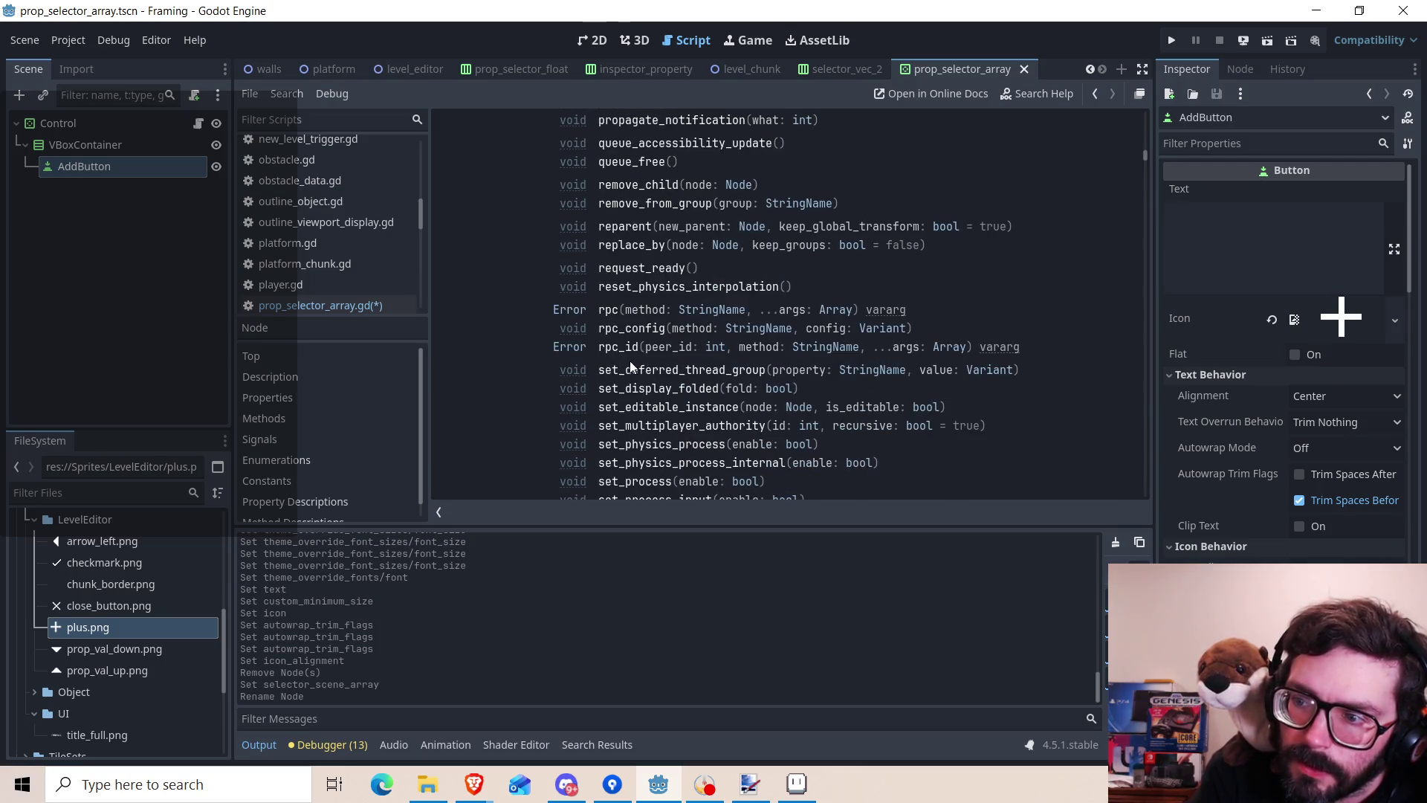
pyautogui.scroll(-2, 623, 388)
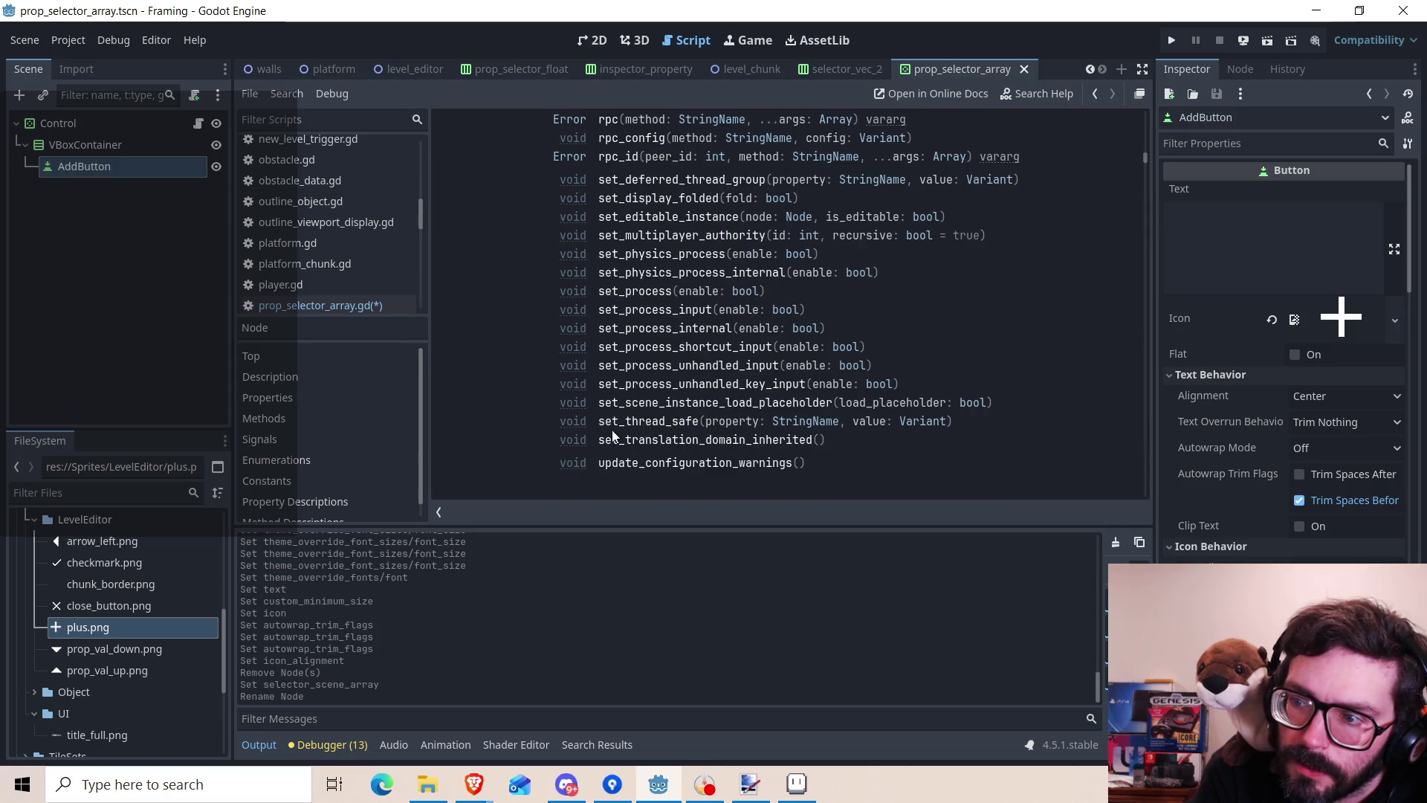
pyautogui.scroll(1, 612, 430)
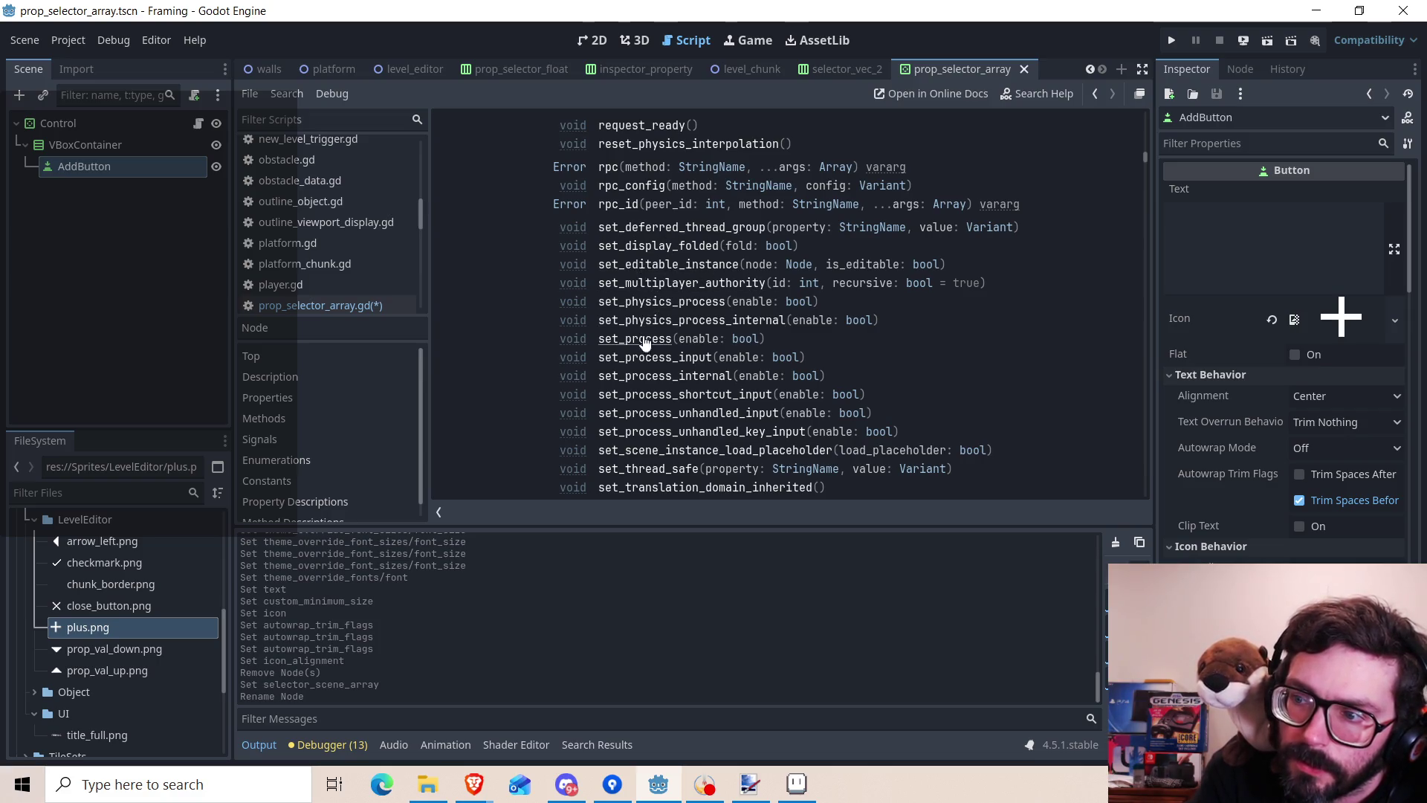
pyautogui.scroll(-1, 645, 349)
pyautogui.scroll(3, 654, 431)
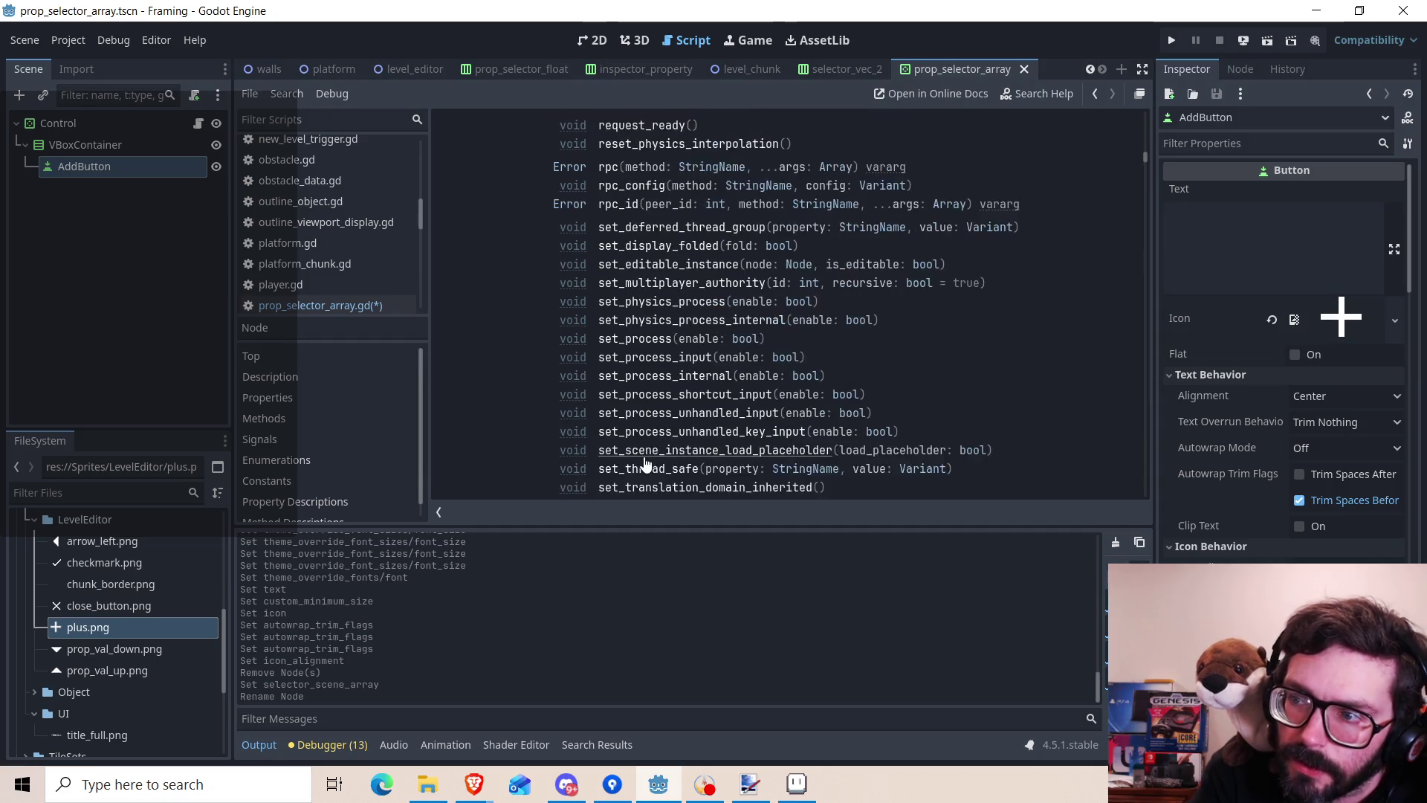
pyautogui.scroll(-5, 647, 453)
pyautogui.scroll(5, 632, 376)
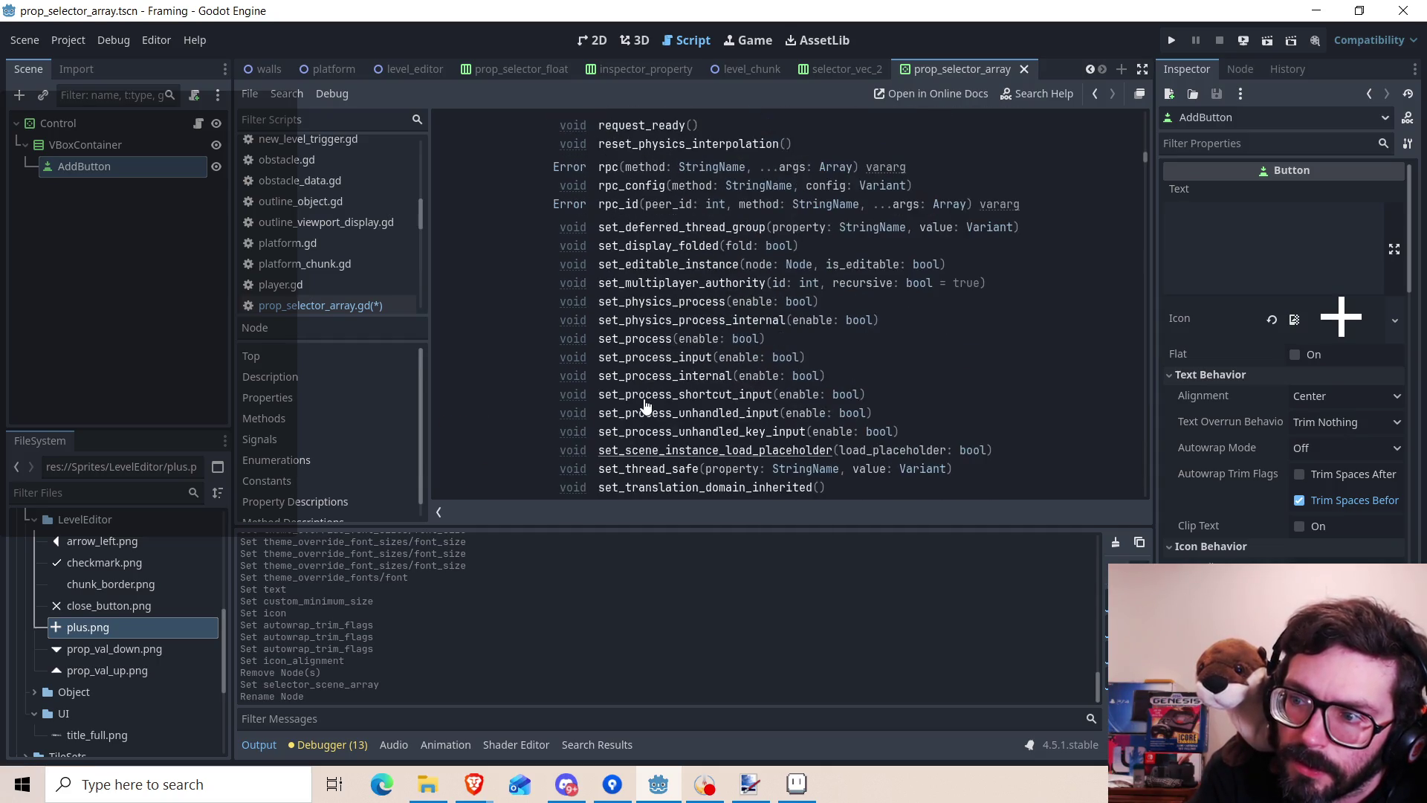
pyautogui.scroll(2, 632, 379)
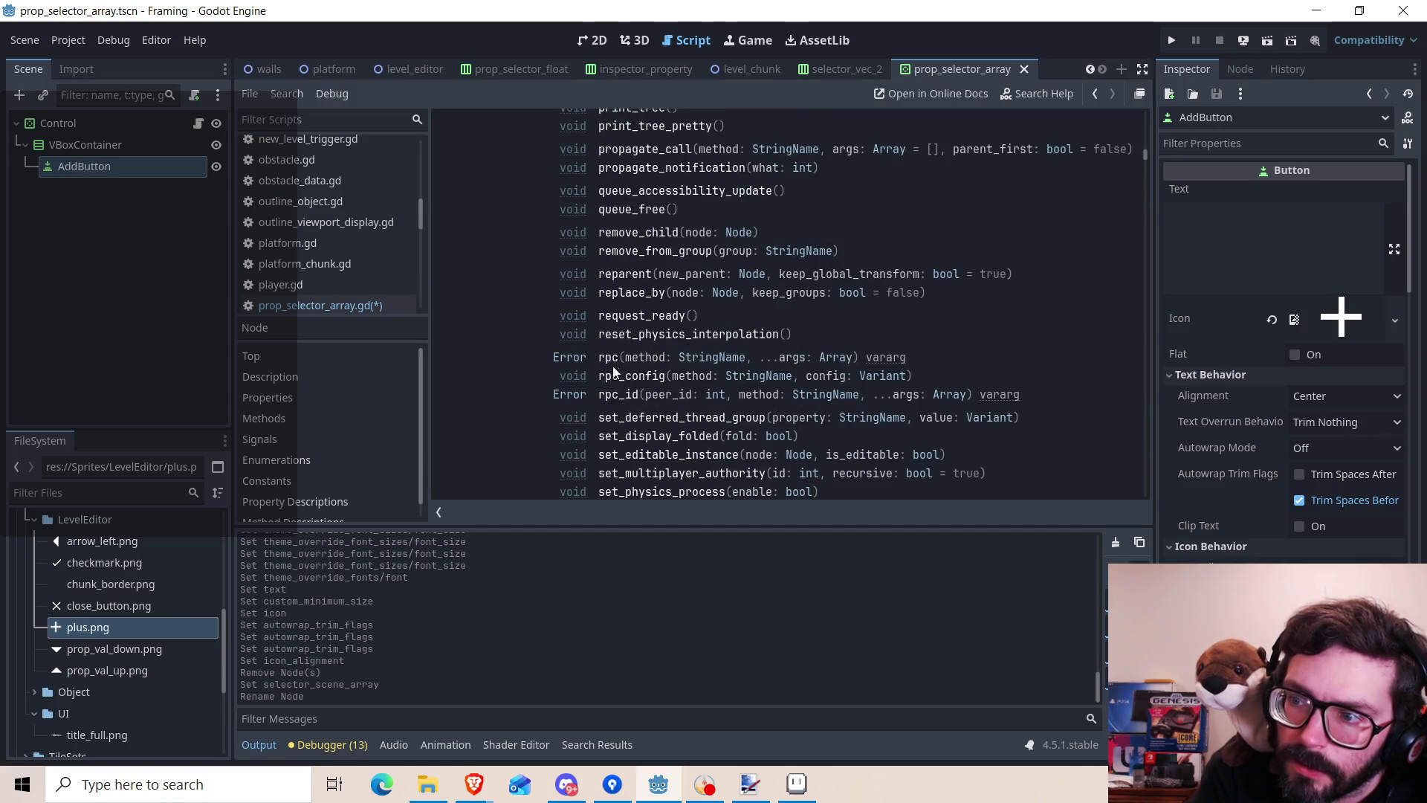
pyautogui.scroll(2, 624, 409)
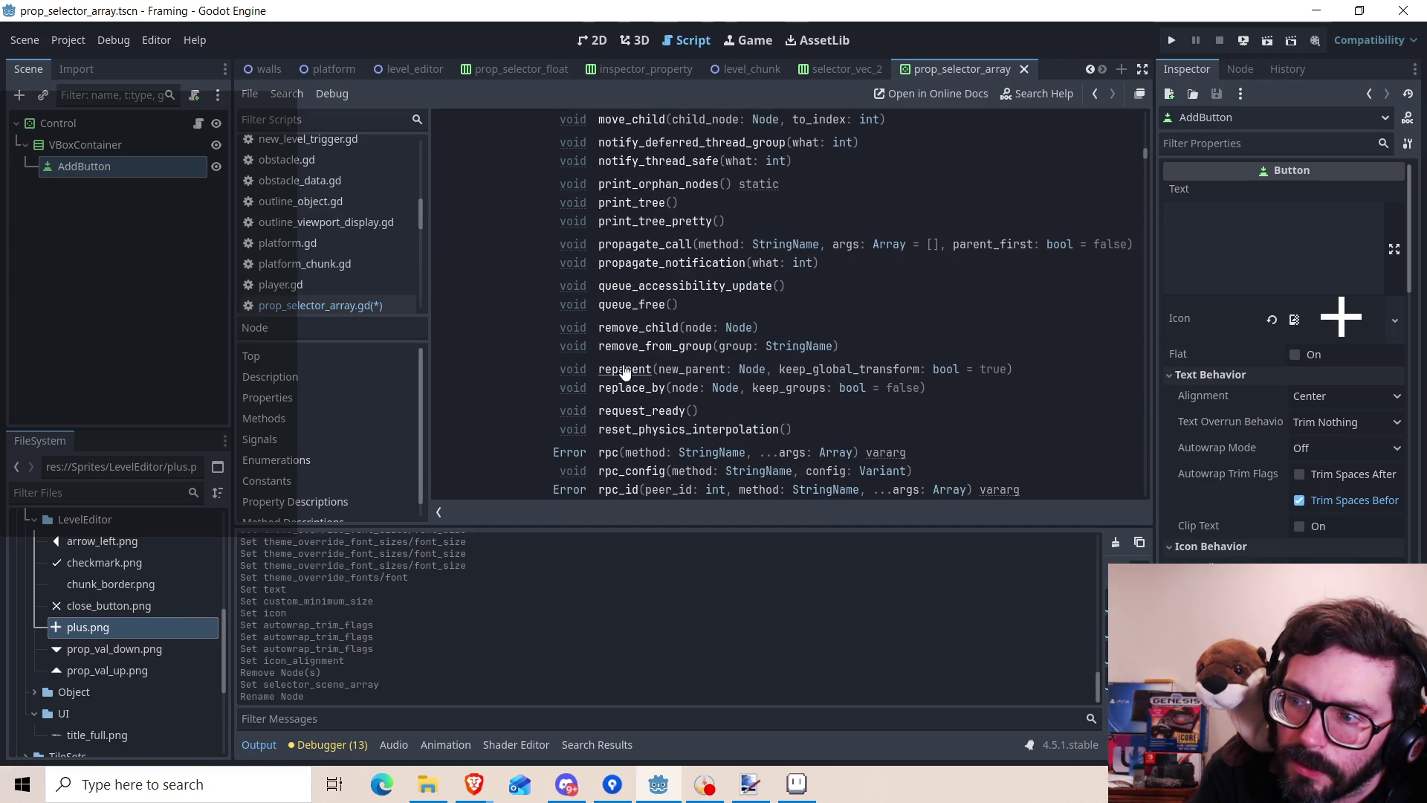
pyautogui.scroll(2, 630, 398)
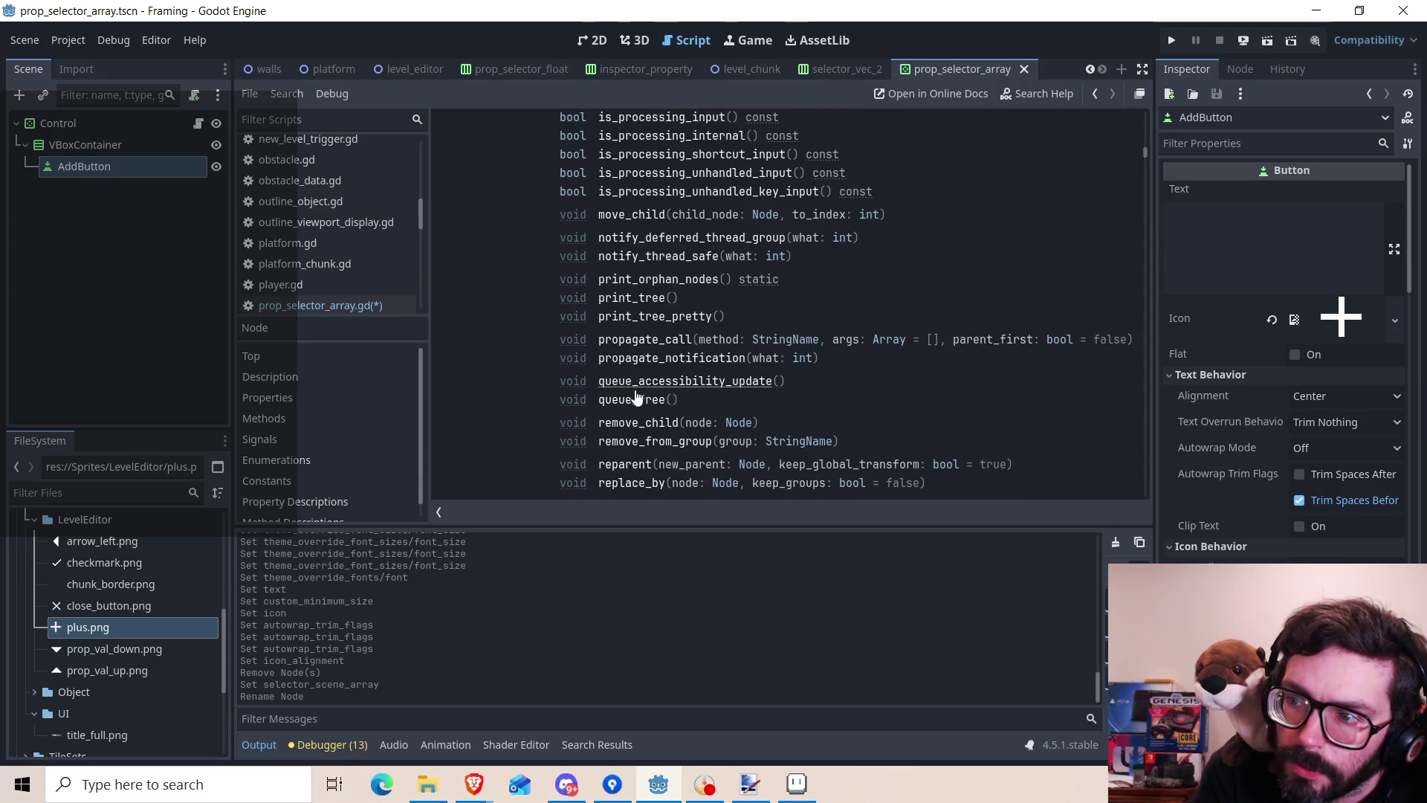
pyautogui.scroll(1, 637, 384)
pyautogui.scroll(1, 636, 379)
pyautogui.scroll(1, 637, 379)
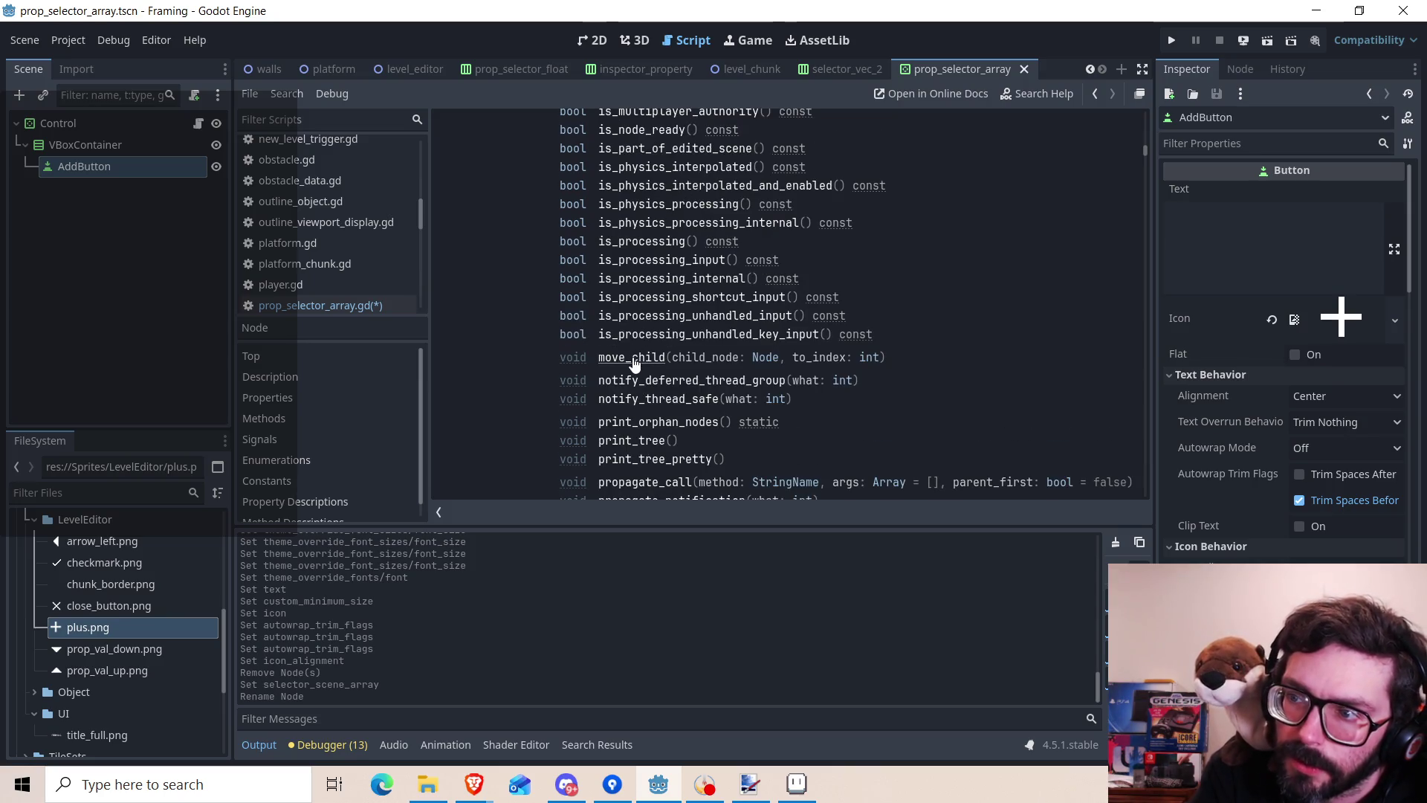
pyautogui.click(634, 360)
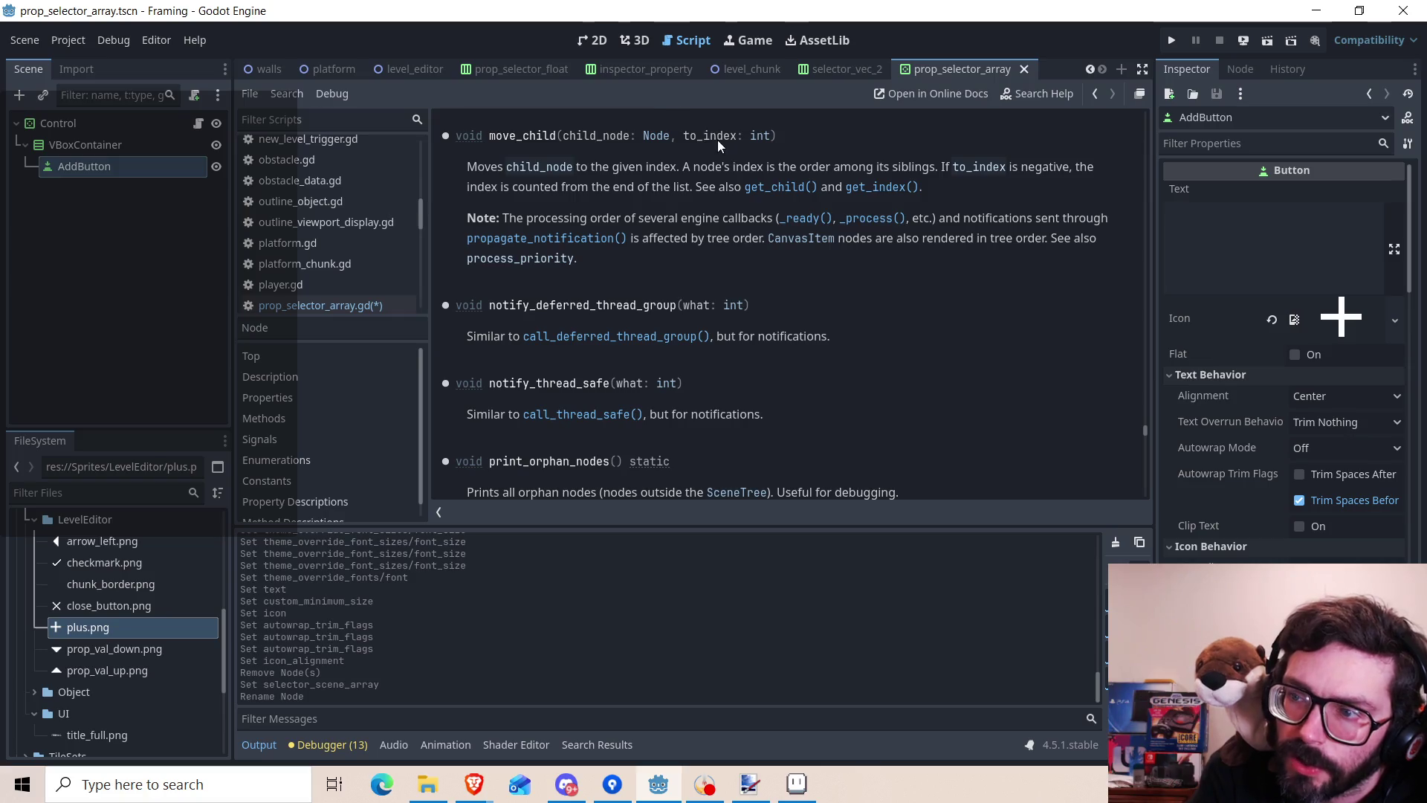
pyautogui.click(330, 305)
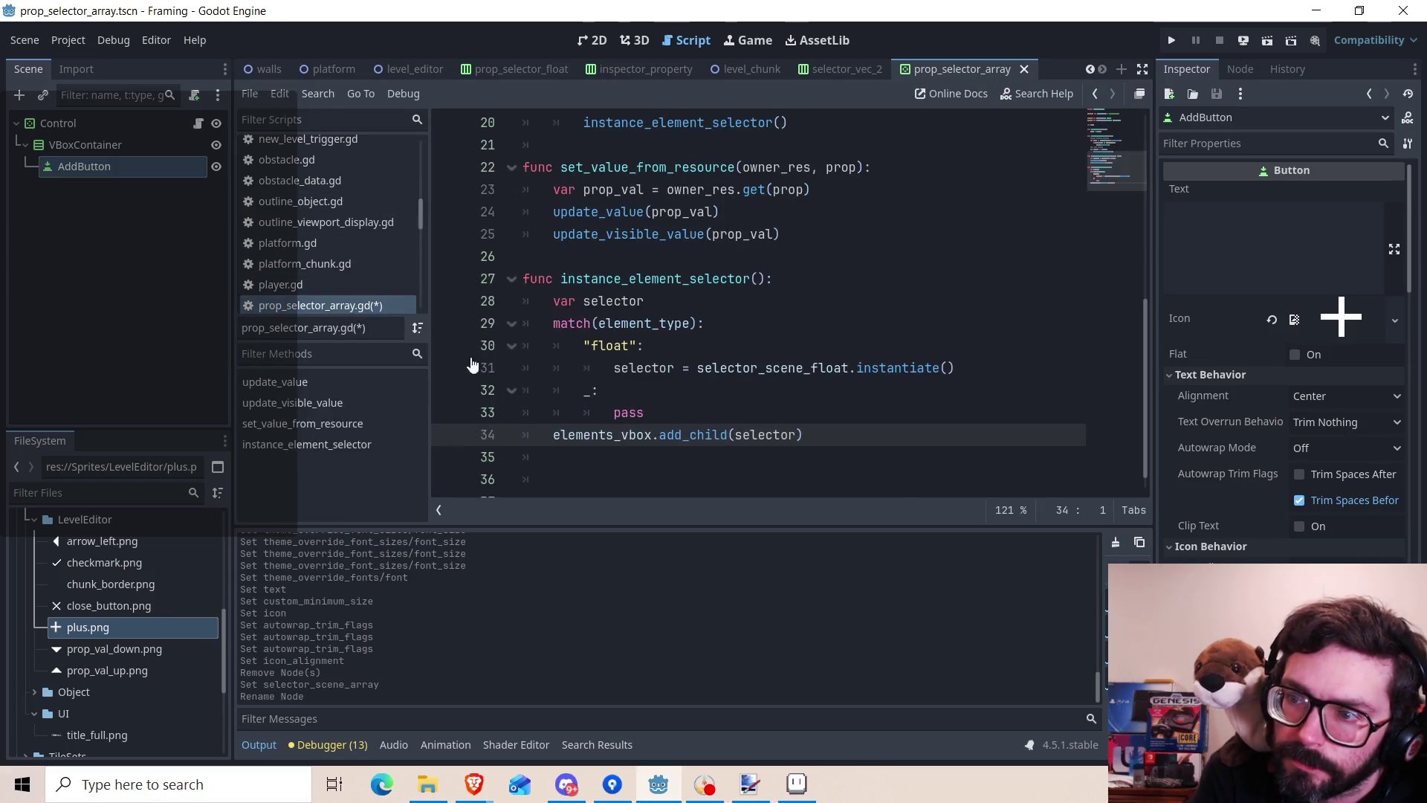
# Add an indented line after add_child(selector) and open the add_child documentation
pyautogui.click(845, 444)
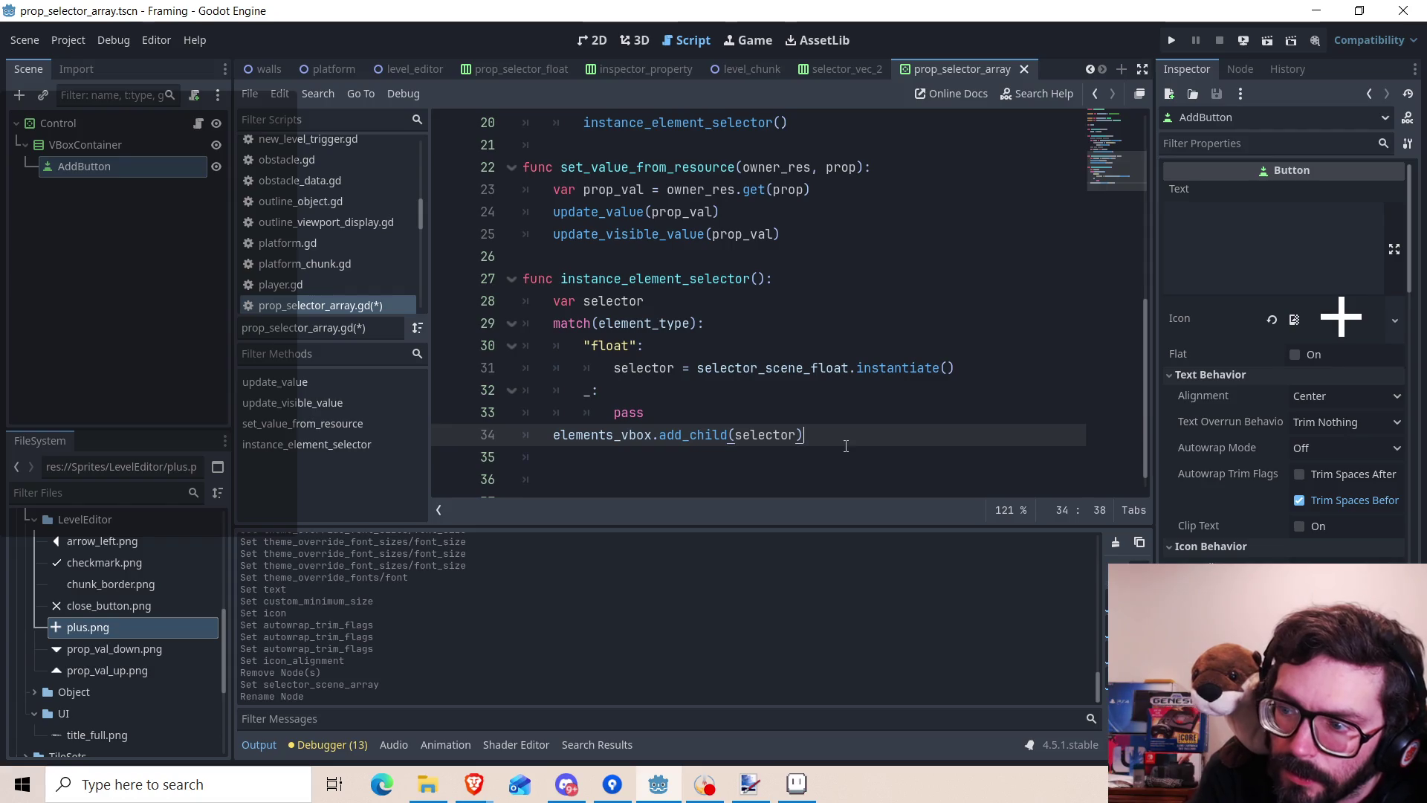
pyautogui.press('Return')
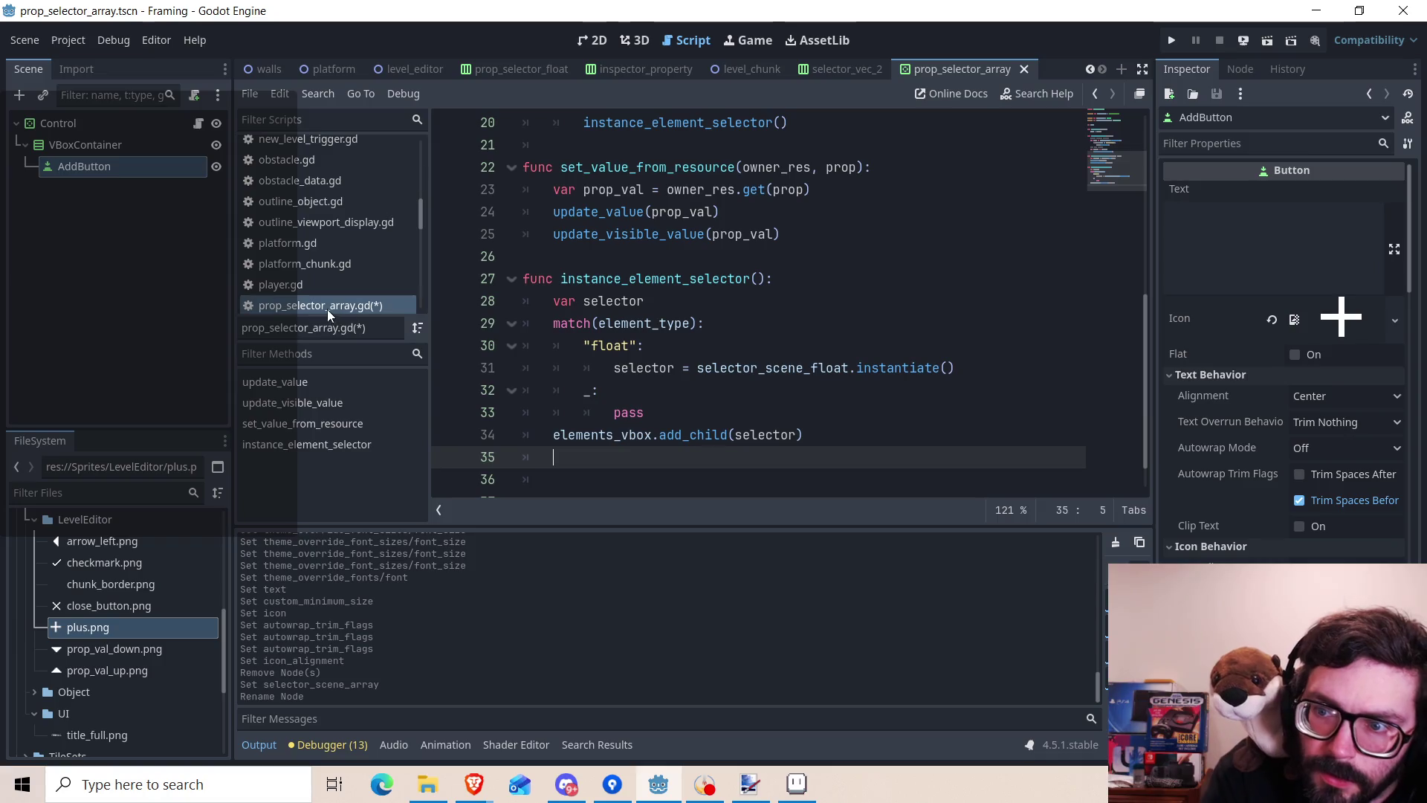
pyautogui.keyDown('ctrl'); pyautogui.click(691, 435); pyautogui.keyUp('ctrl')
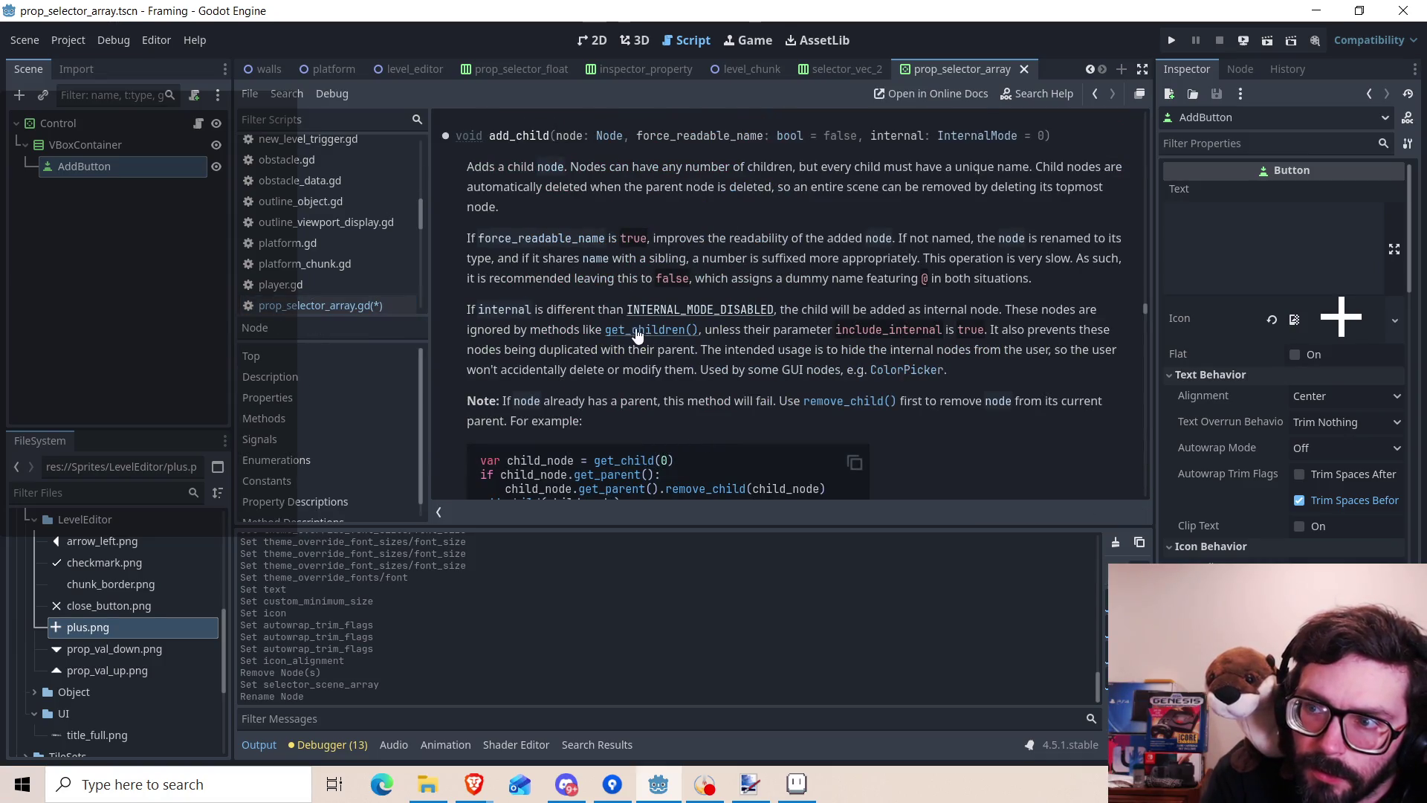
# Scroll through the Node Methods list and read the move_child description
pyautogui.scroll(3, 827, 385)
pyautogui.scroll(-5, 827, 385)
pyautogui.scroll(-8, 828, 385)
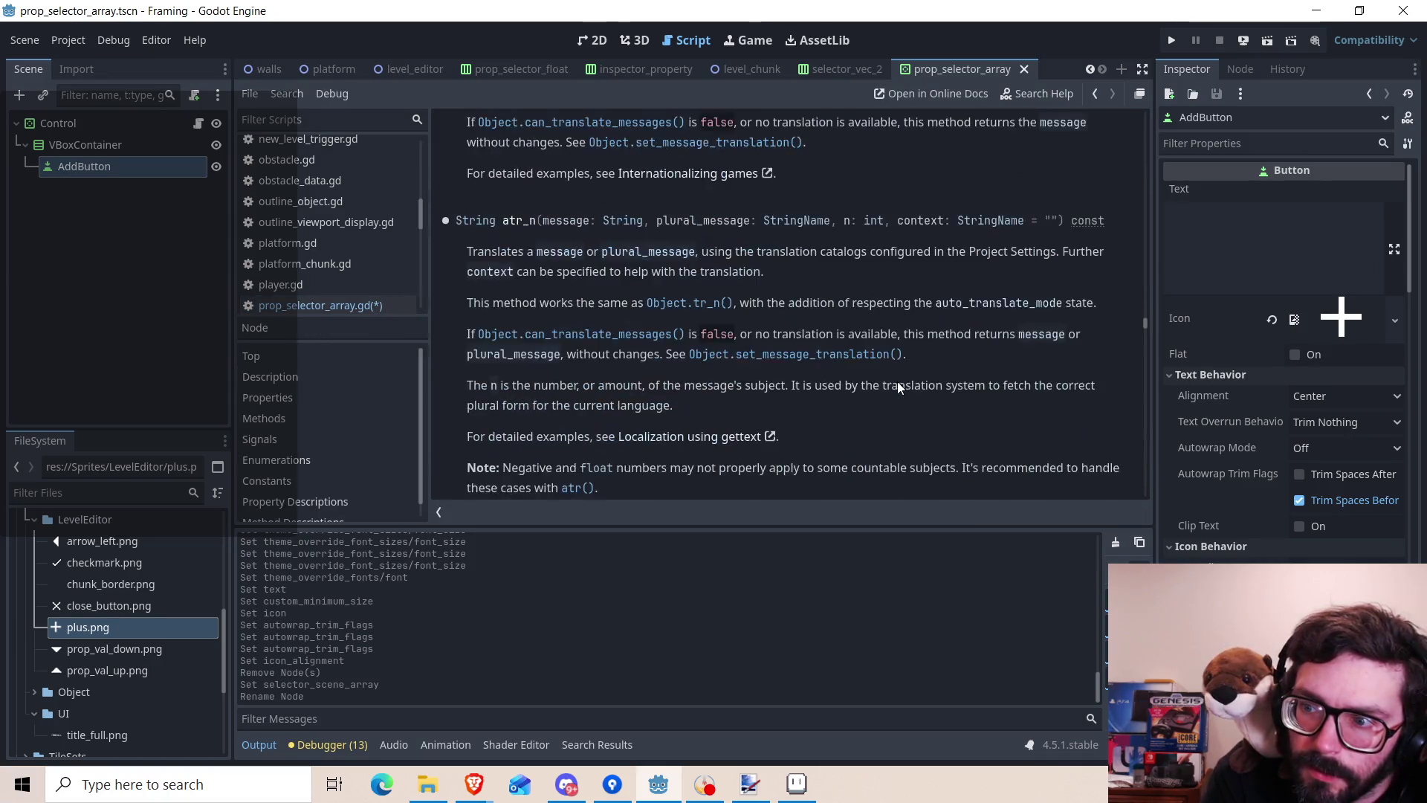
pyautogui.scroll(-2, 892, 379)
pyautogui.scroll(-10, 892, 379)
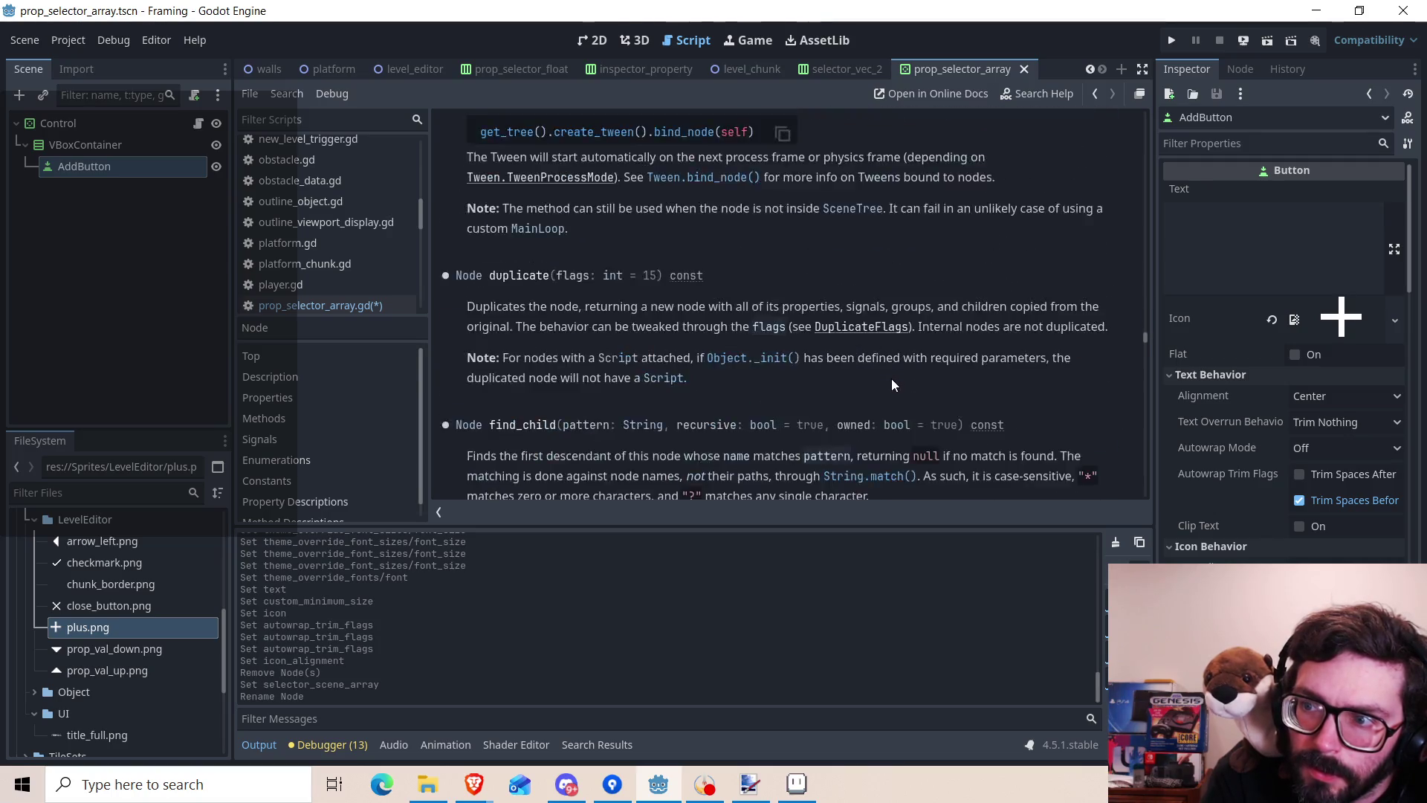
pyautogui.scroll(-8, 886, 376)
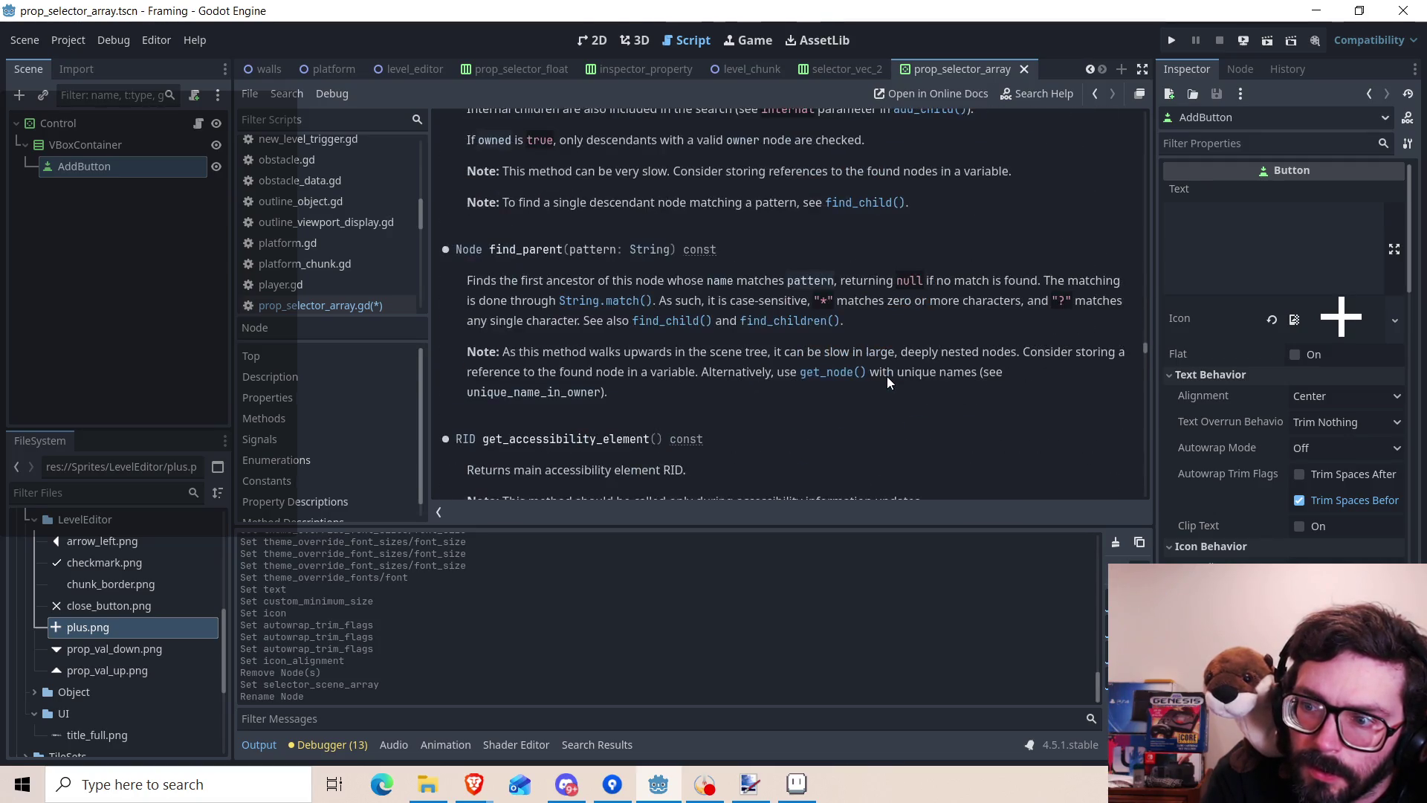
pyautogui.scroll(-4, 523, 359)
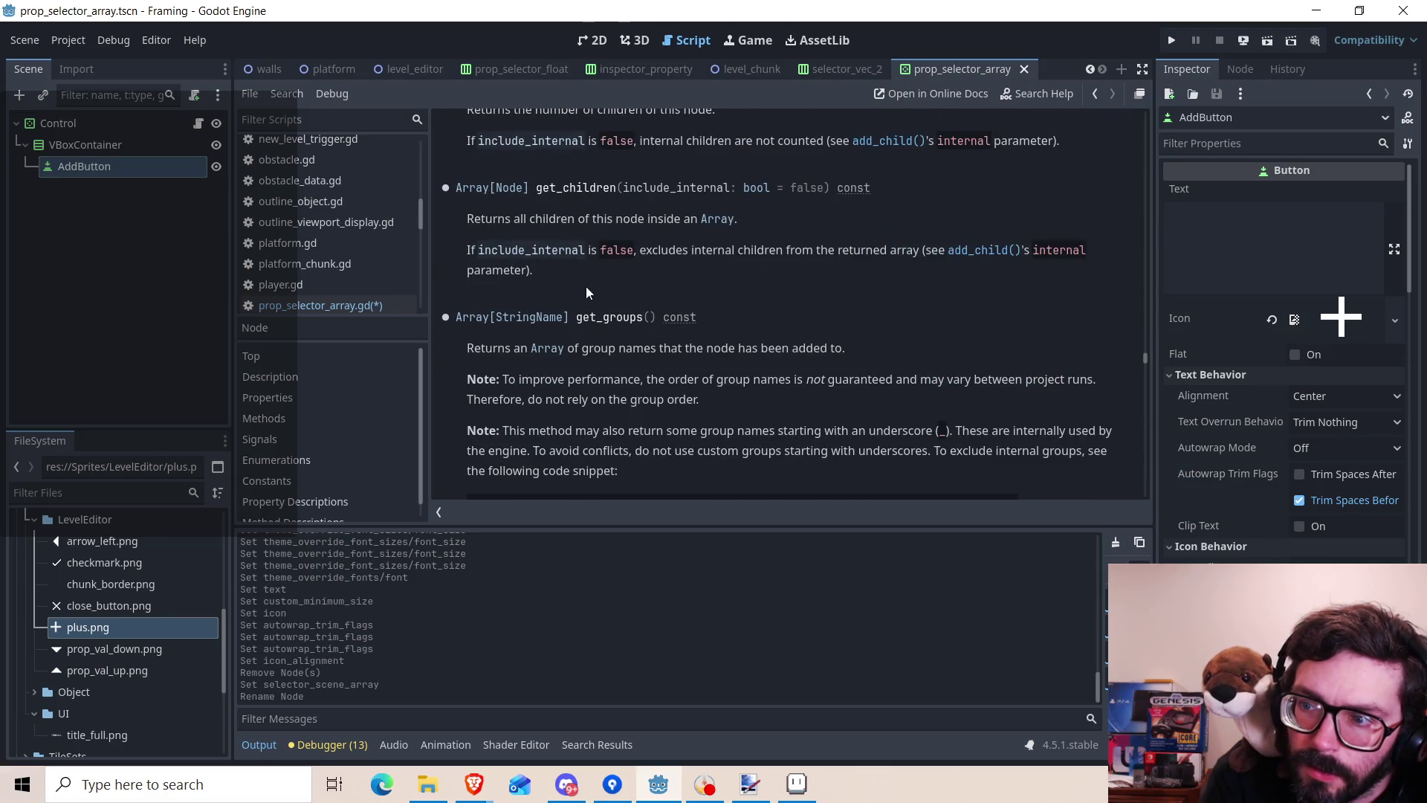
pyautogui.scroll(-4, 590, 296)
pyautogui.scroll(-4, 590, 295)
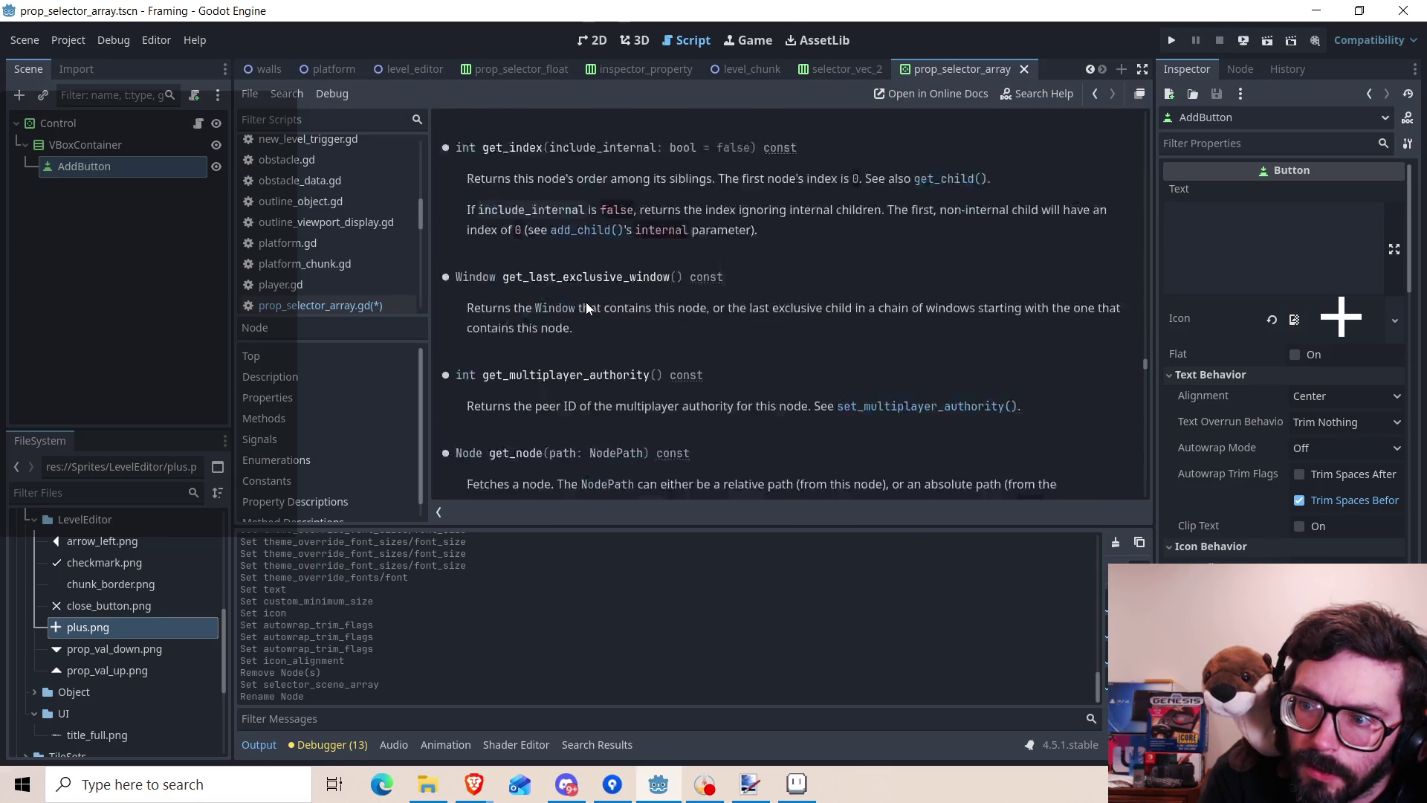
pyautogui.scroll(-2, 586, 301)
pyautogui.scroll(-3, 527, 296)
pyautogui.scroll(-3, 528, 296)
pyautogui.scroll(-7, 529, 300)
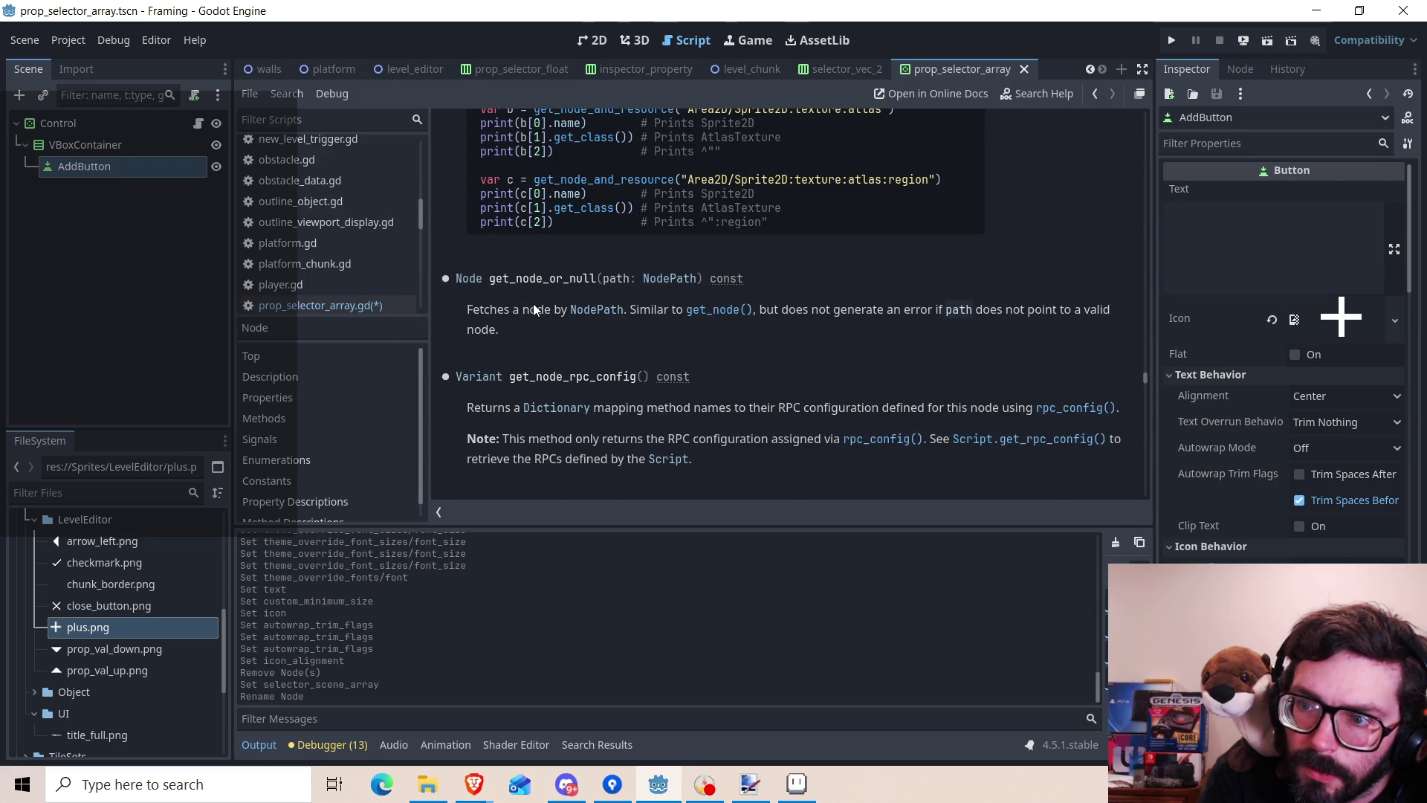
pyautogui.scroll(3, 592, 318)
pyautogui.moveTo(1143, 368)
pyautogui.mouseDown()
pyautogui.moveTo(1118, 148)
pyautogui.moveTo(1137, 104)
pyautogui.mouseUp()
pyautogui.scroll(-8, 683, 395)
pyautogui.scroll(-12, 684, 395)
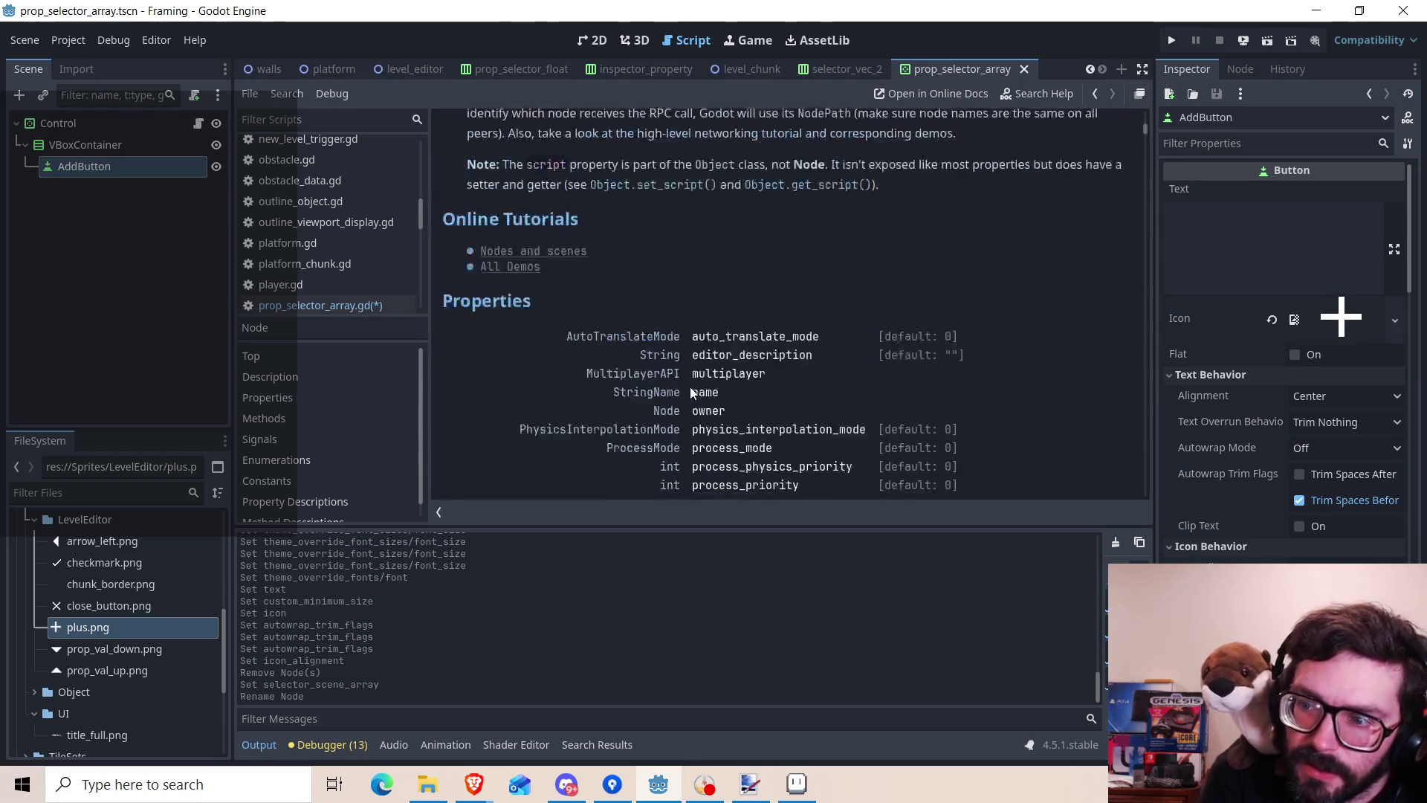
pyautogui.scroll(-4, 616, 367)
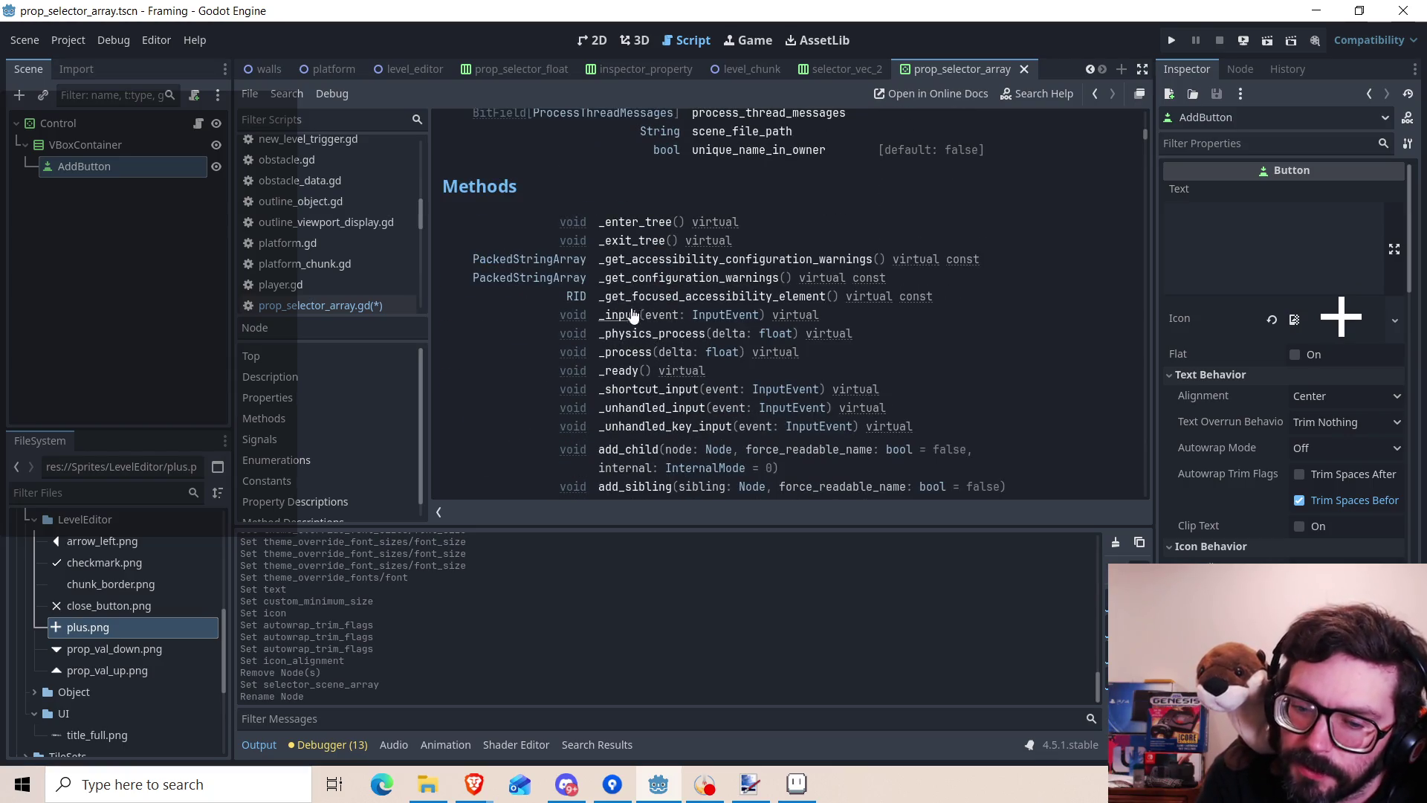
pyautogui.scroll(-2, 660, 253)
pyautogui.scroll(-2, 657, 249)
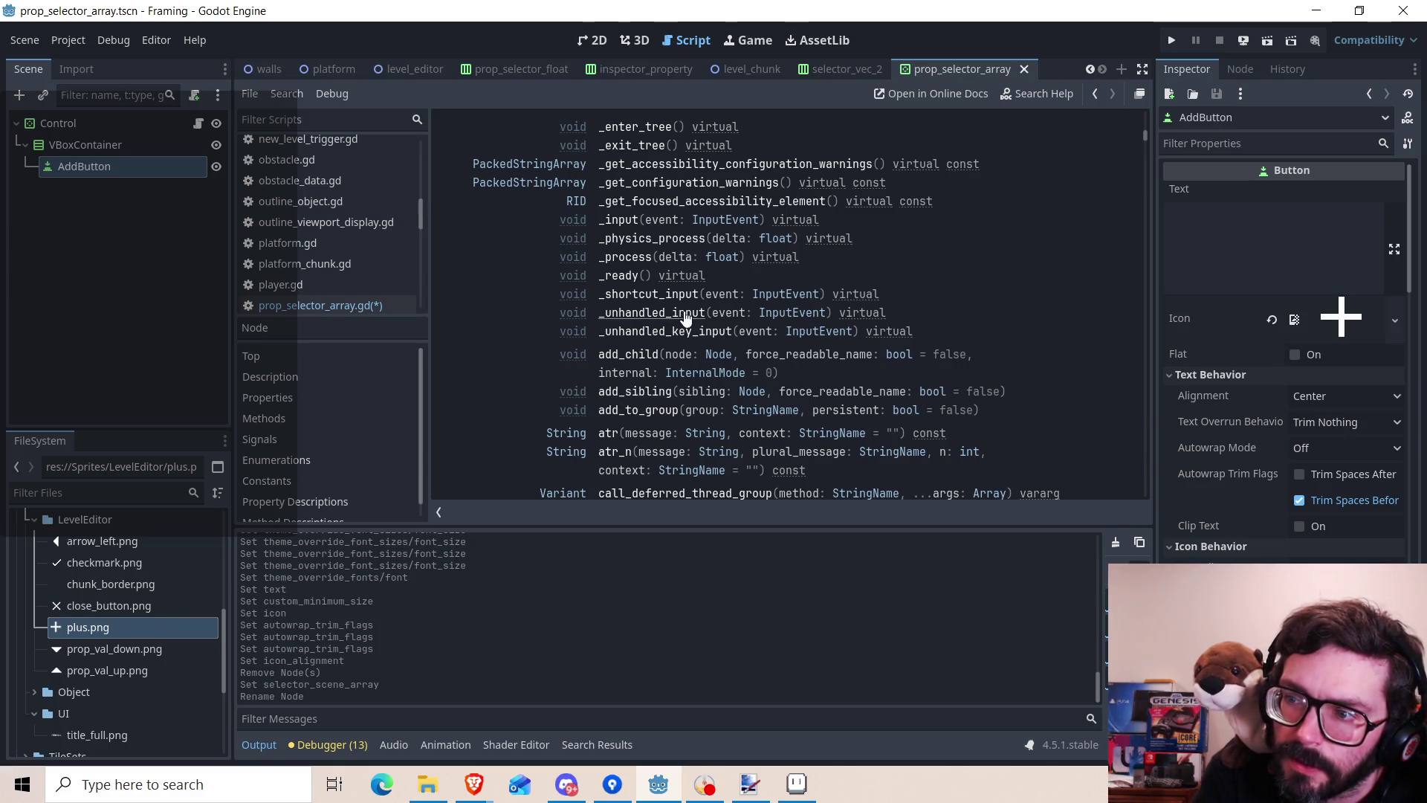
pyautogui.scroll(-3, 658, 308)
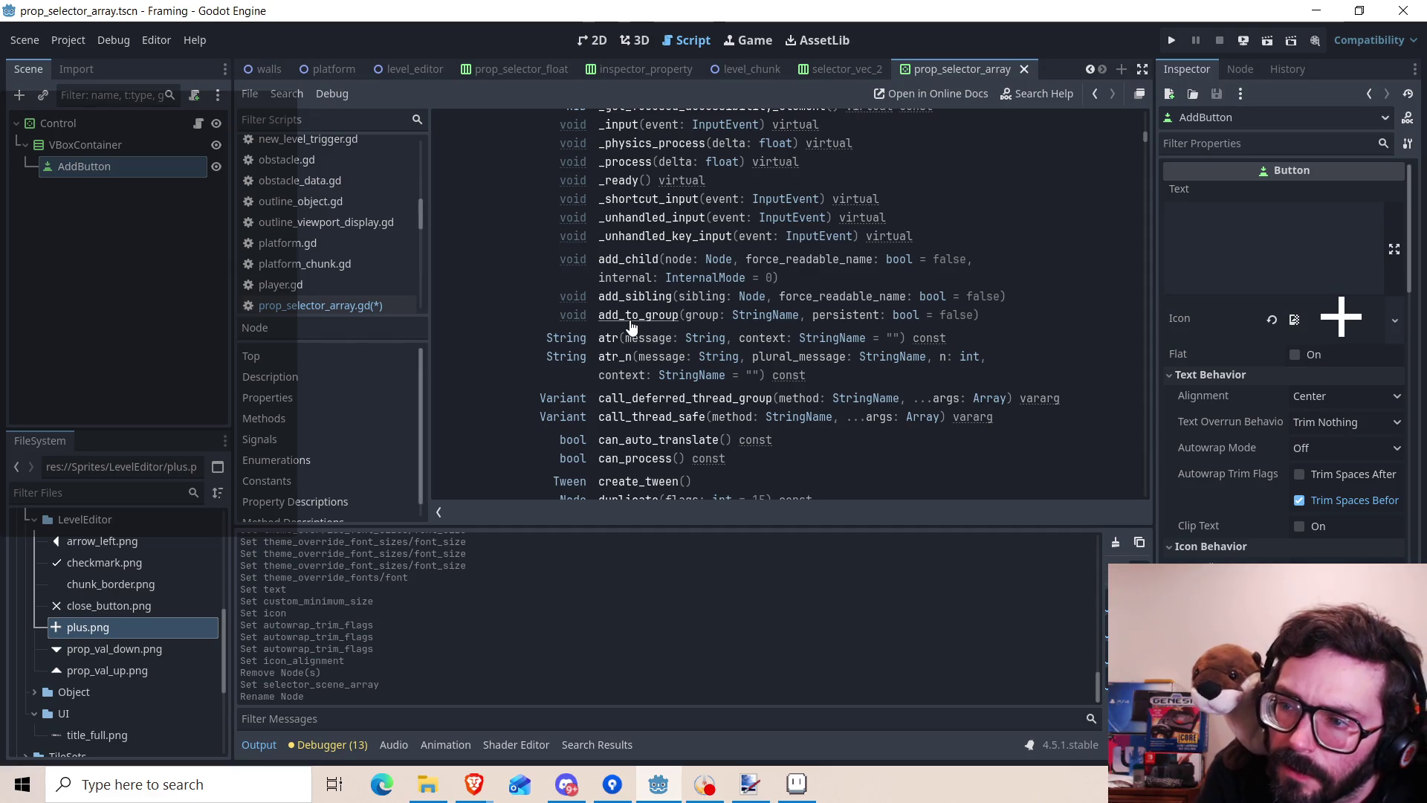
pyautogui.scroll(-1, 629, 326)
pyautogui.scroll(-3, 629, 324)
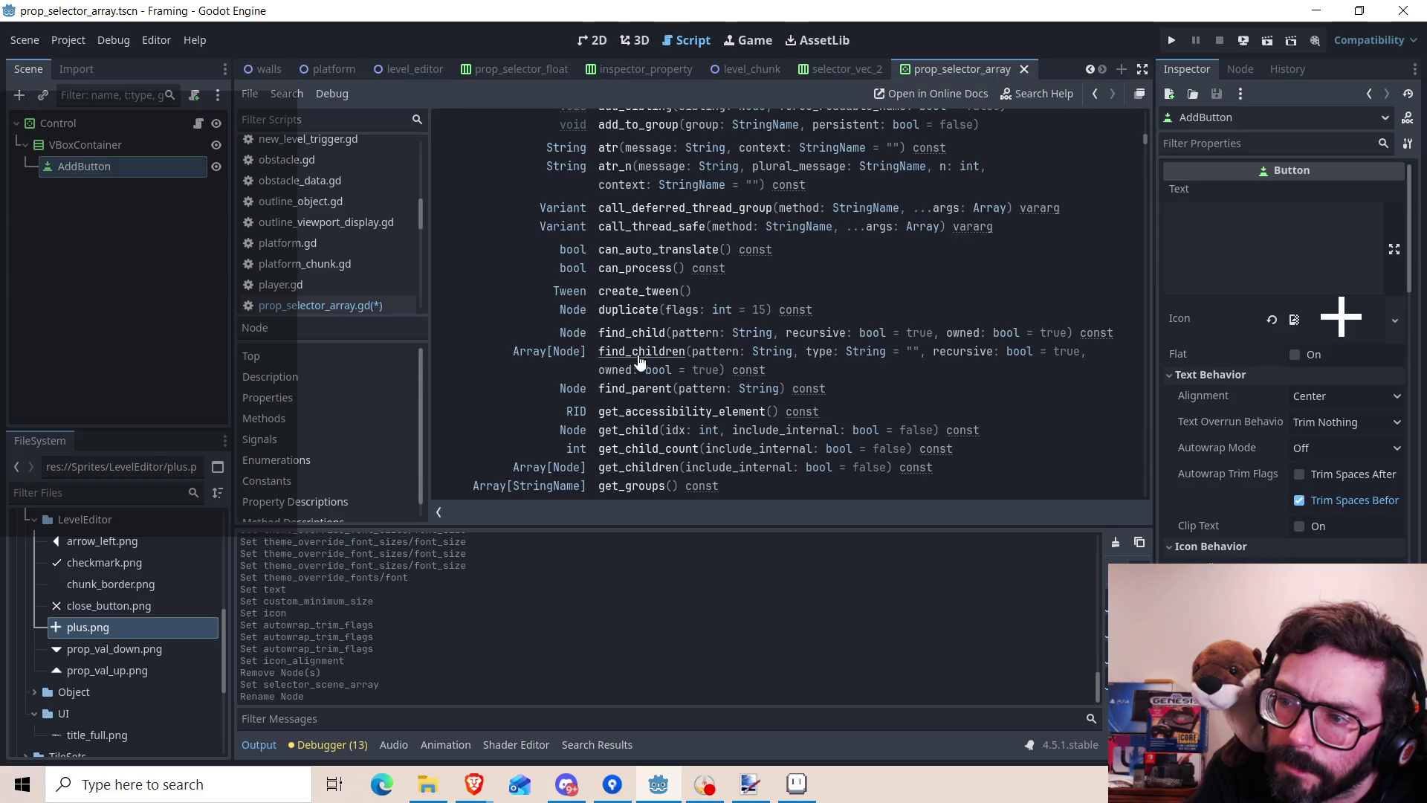
pyautogui.scroll(-1, 638, 360)
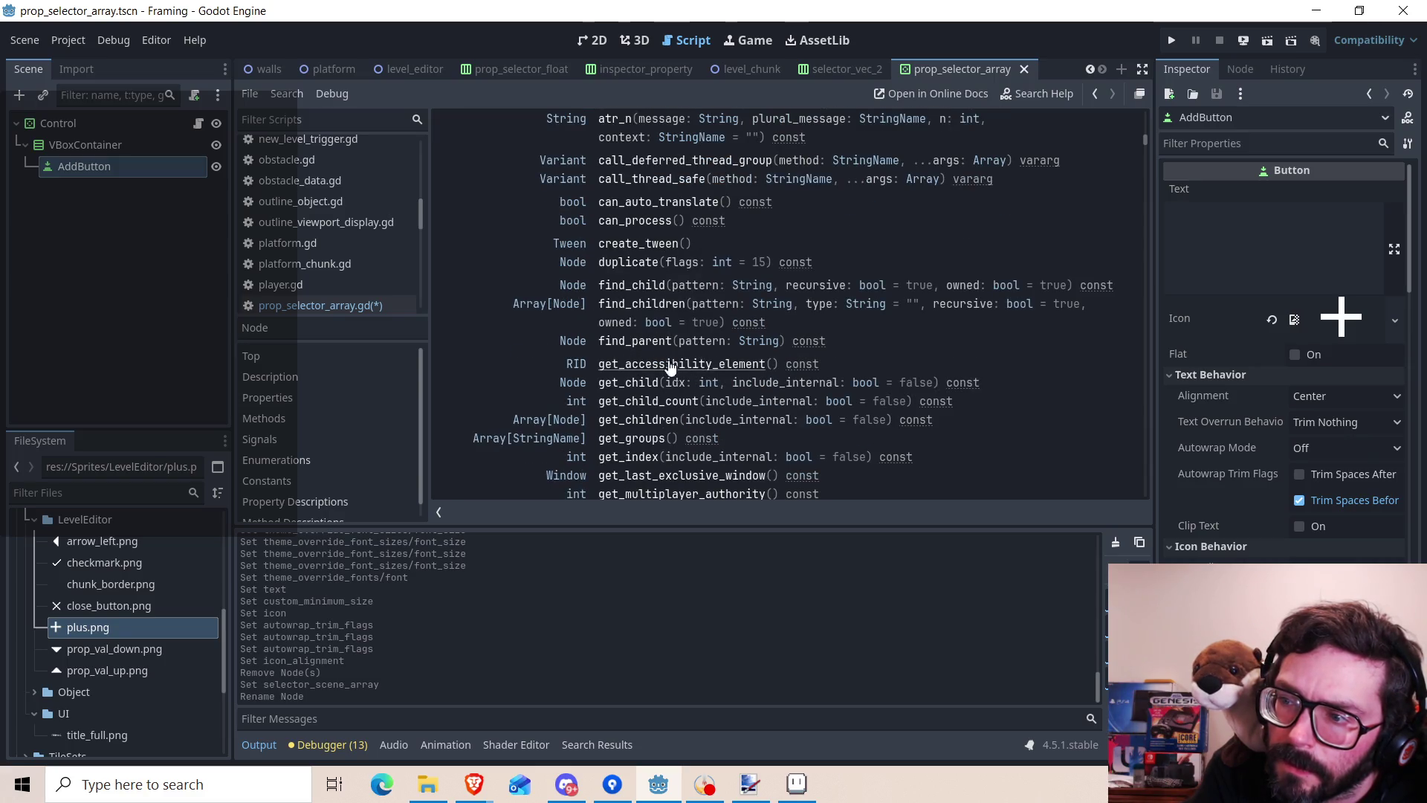
pyautogui.scroll(-1, 669, 334)
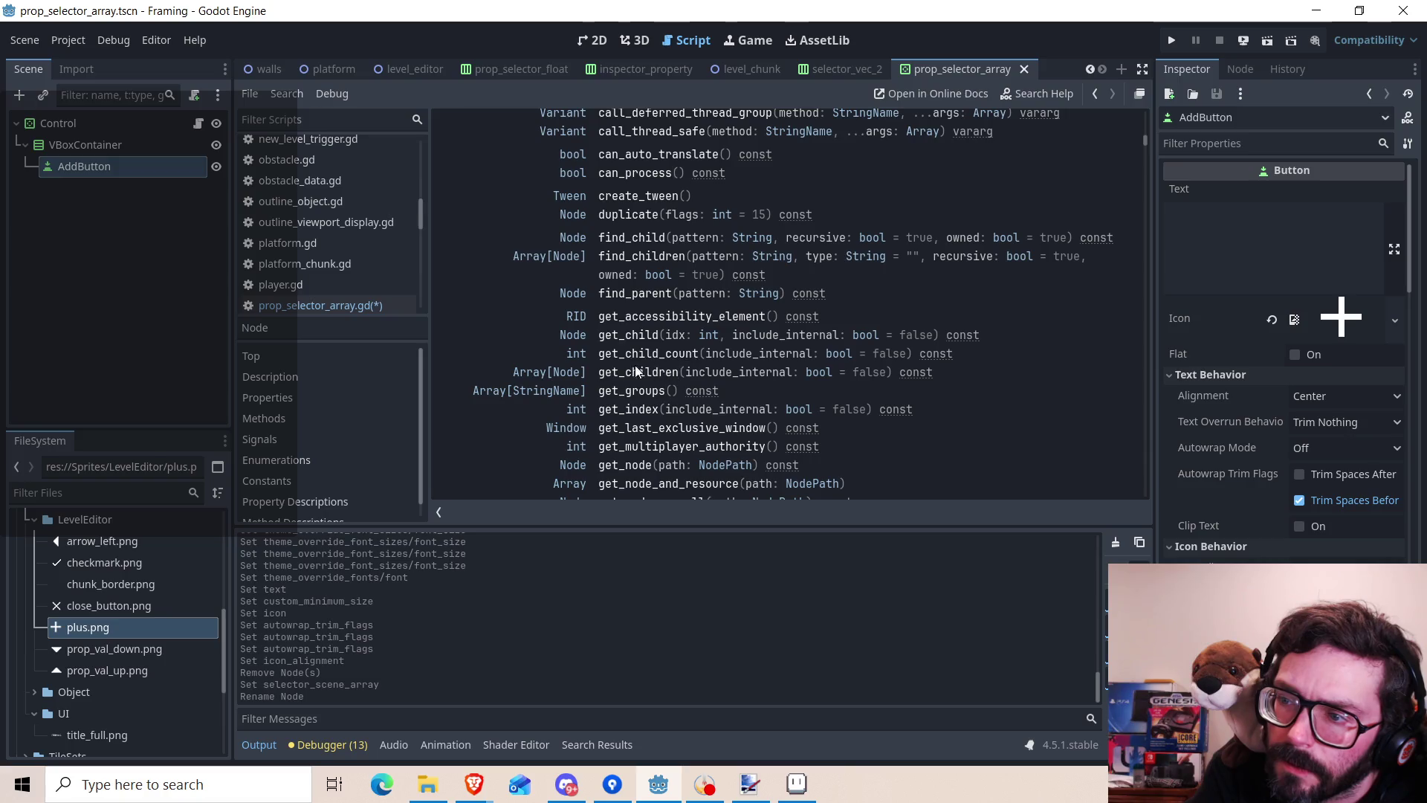
pyautogui.scroll(-1, 628, 353)
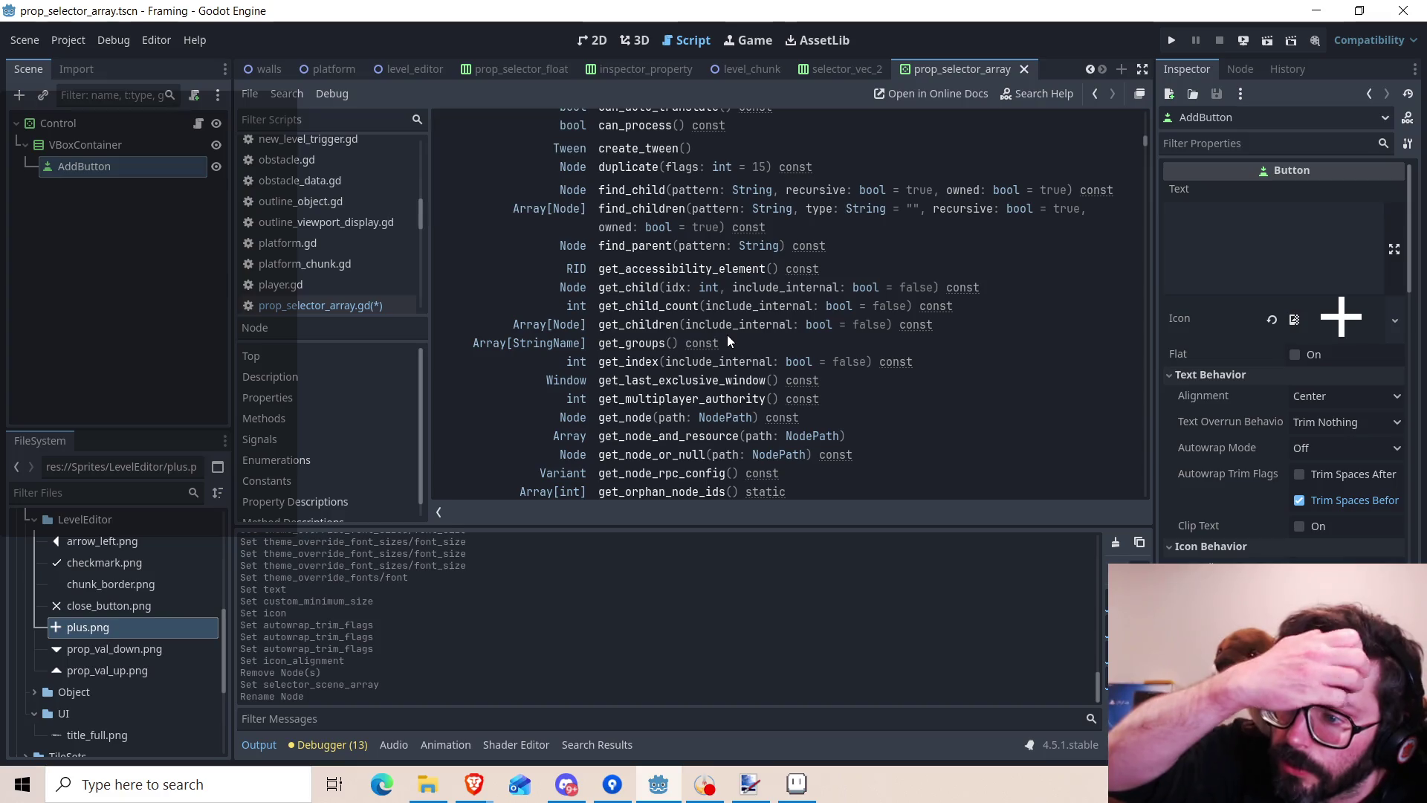
pyautogui.scroll(-1, 713, 342)
pyautogui.scroll(-3, 707, 341)
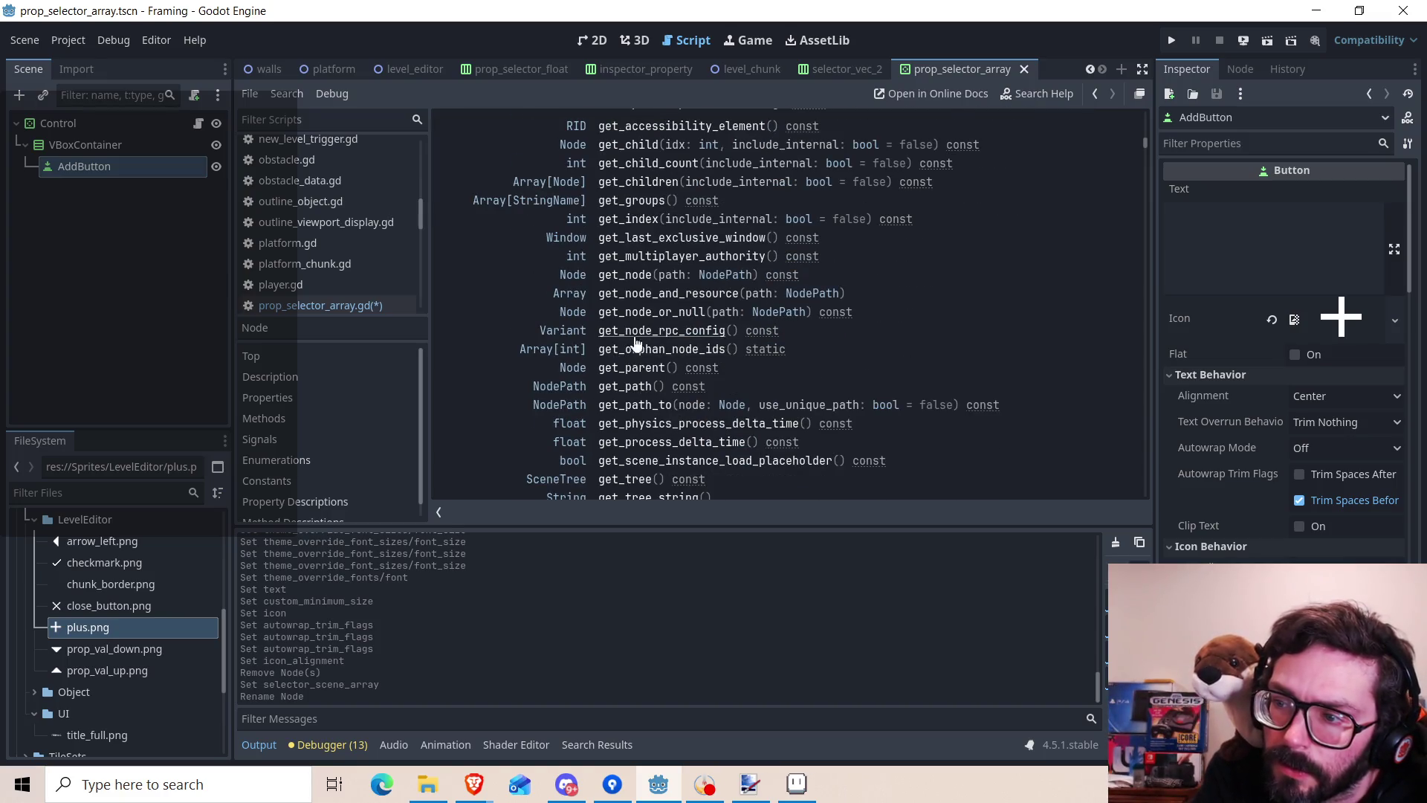
pyautogui.scroll(-3, 631, 346)
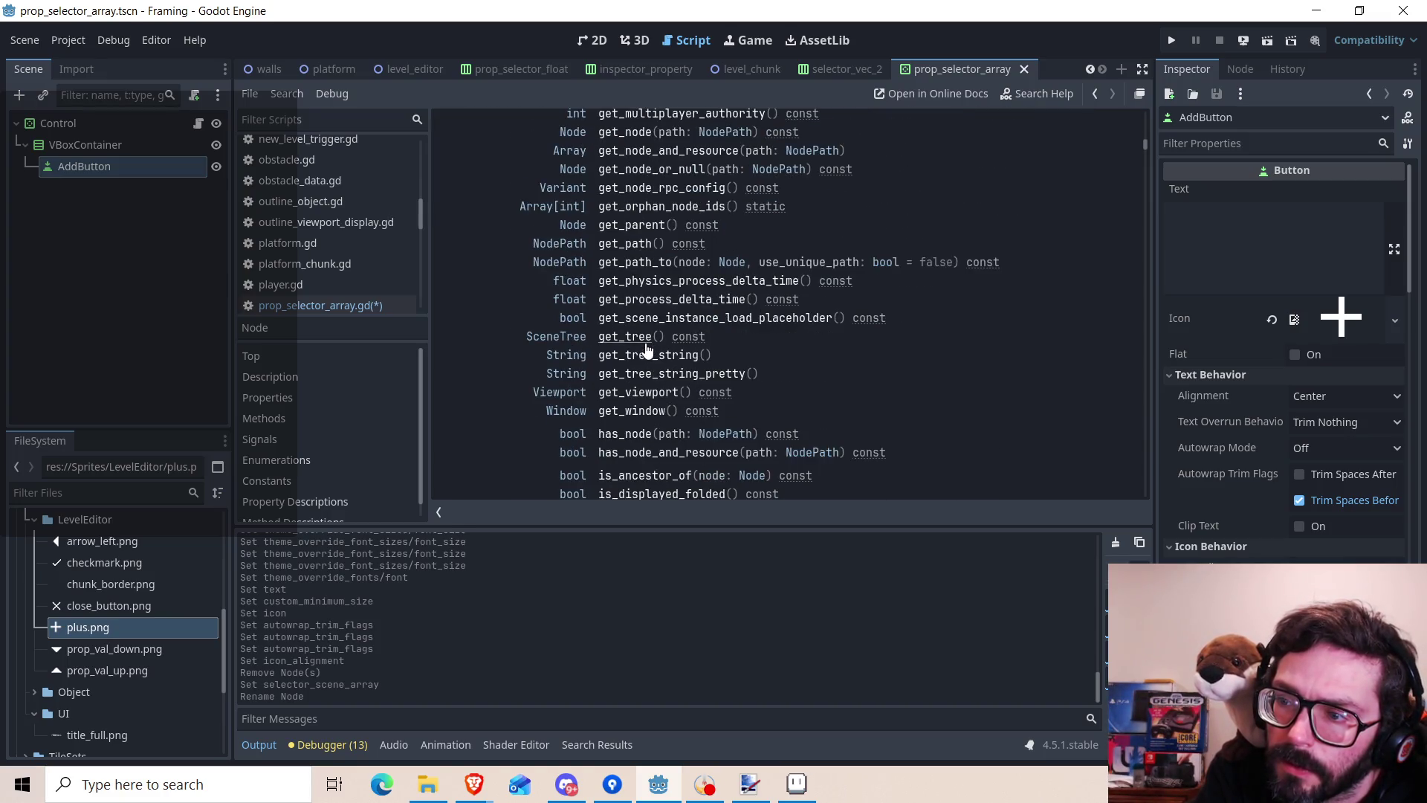
pyautogui.scroll(-1, 648, 330)
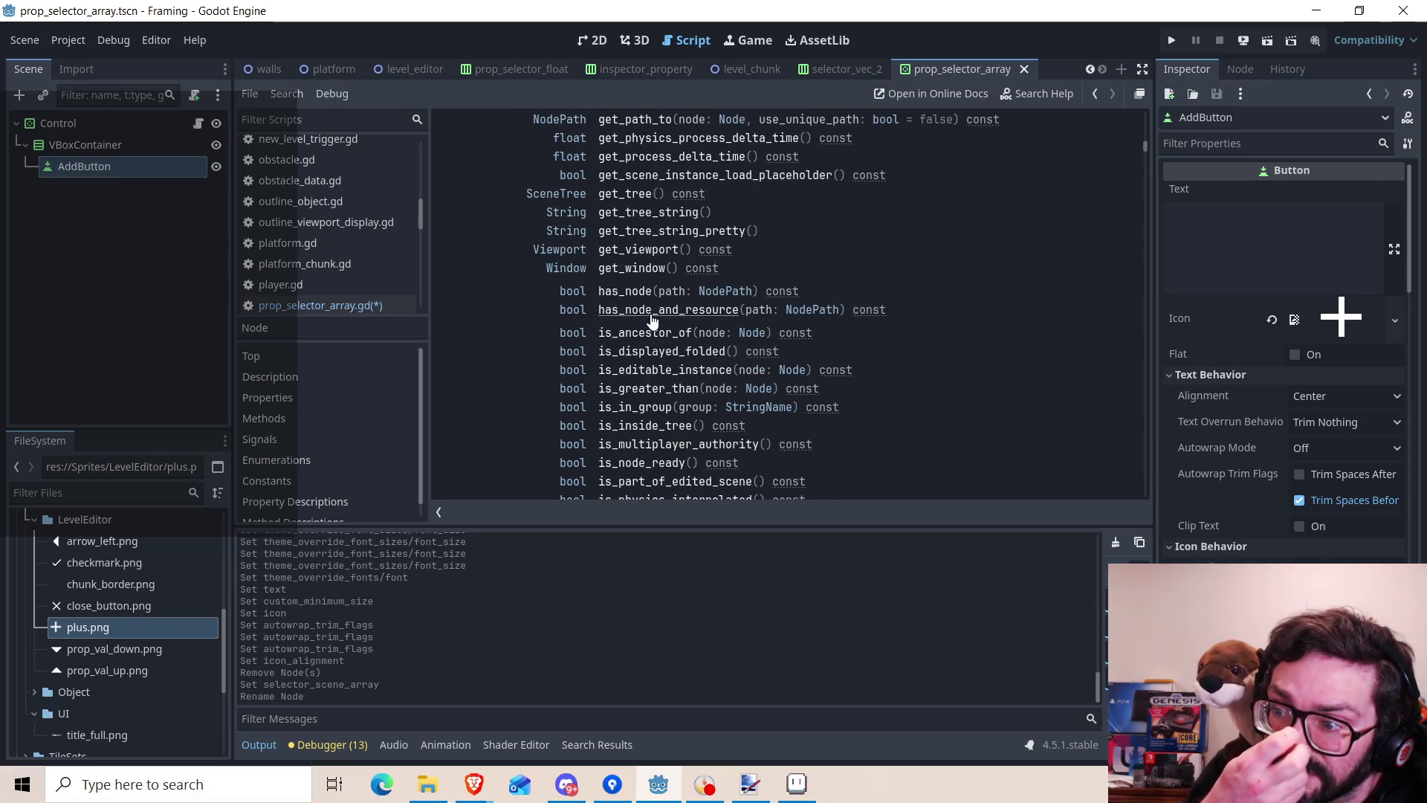
pyautogui.scroll(-3, 653, 320)
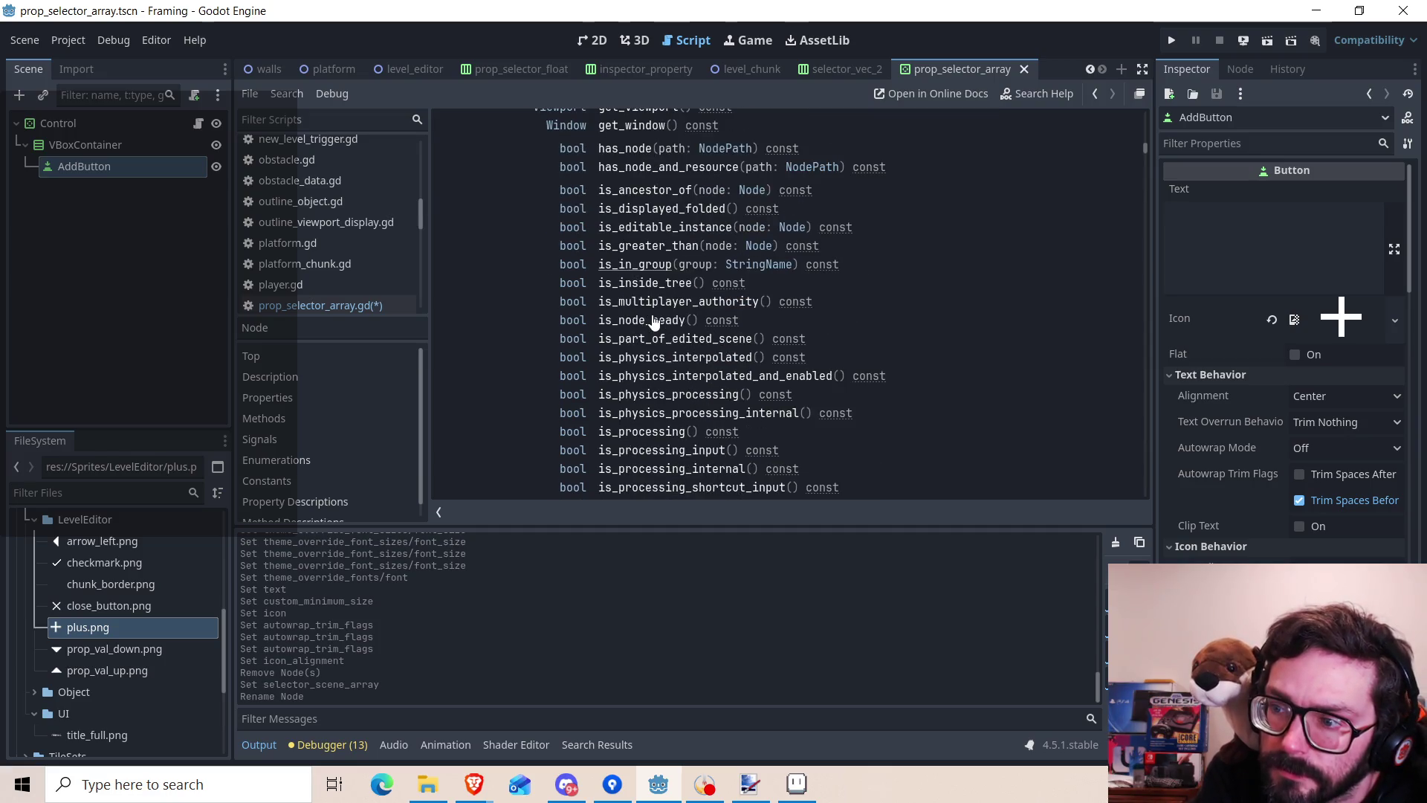
pyautogui.scroll(-3, 654, 324)
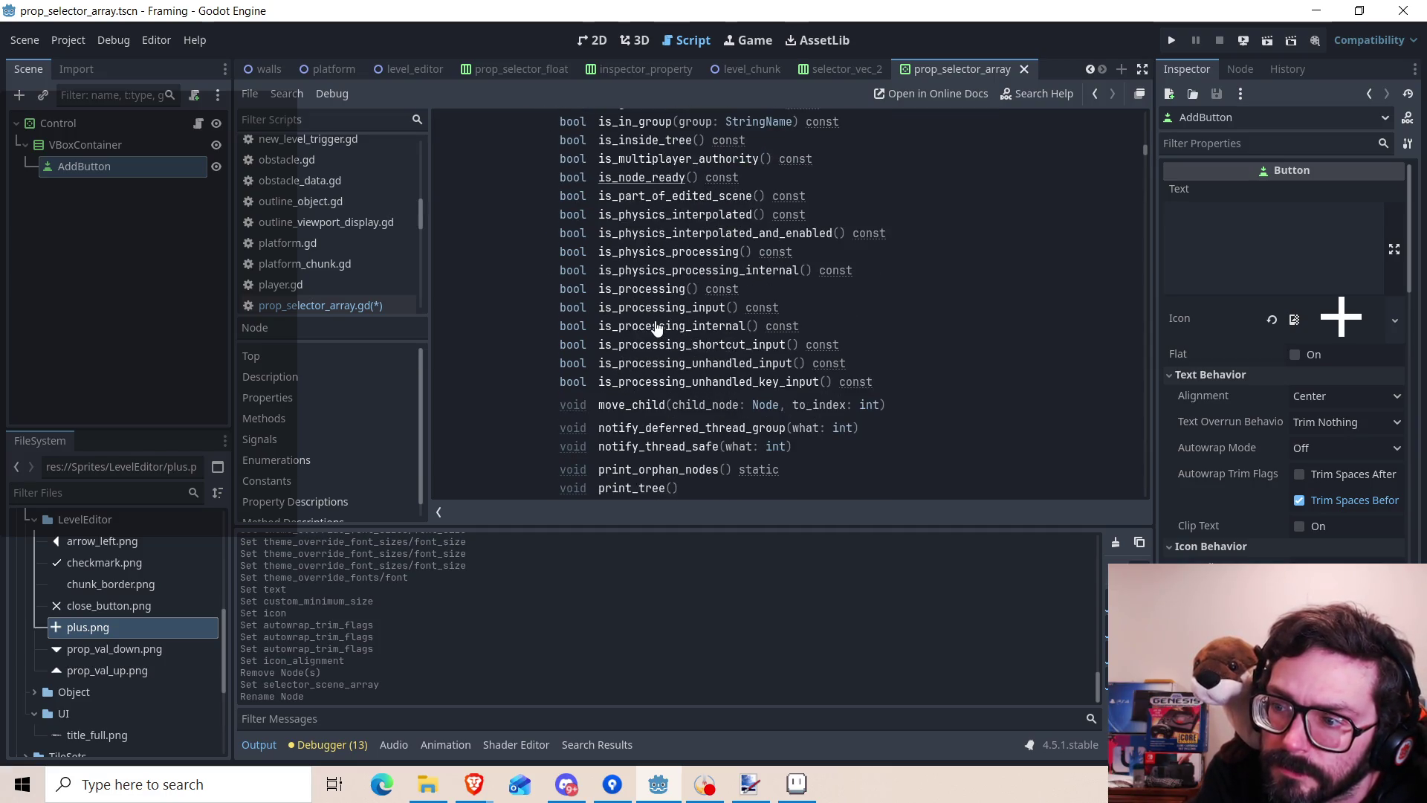
pyautogui.scroll(-1, 654, 334)
pyautogui.click(648, 360)
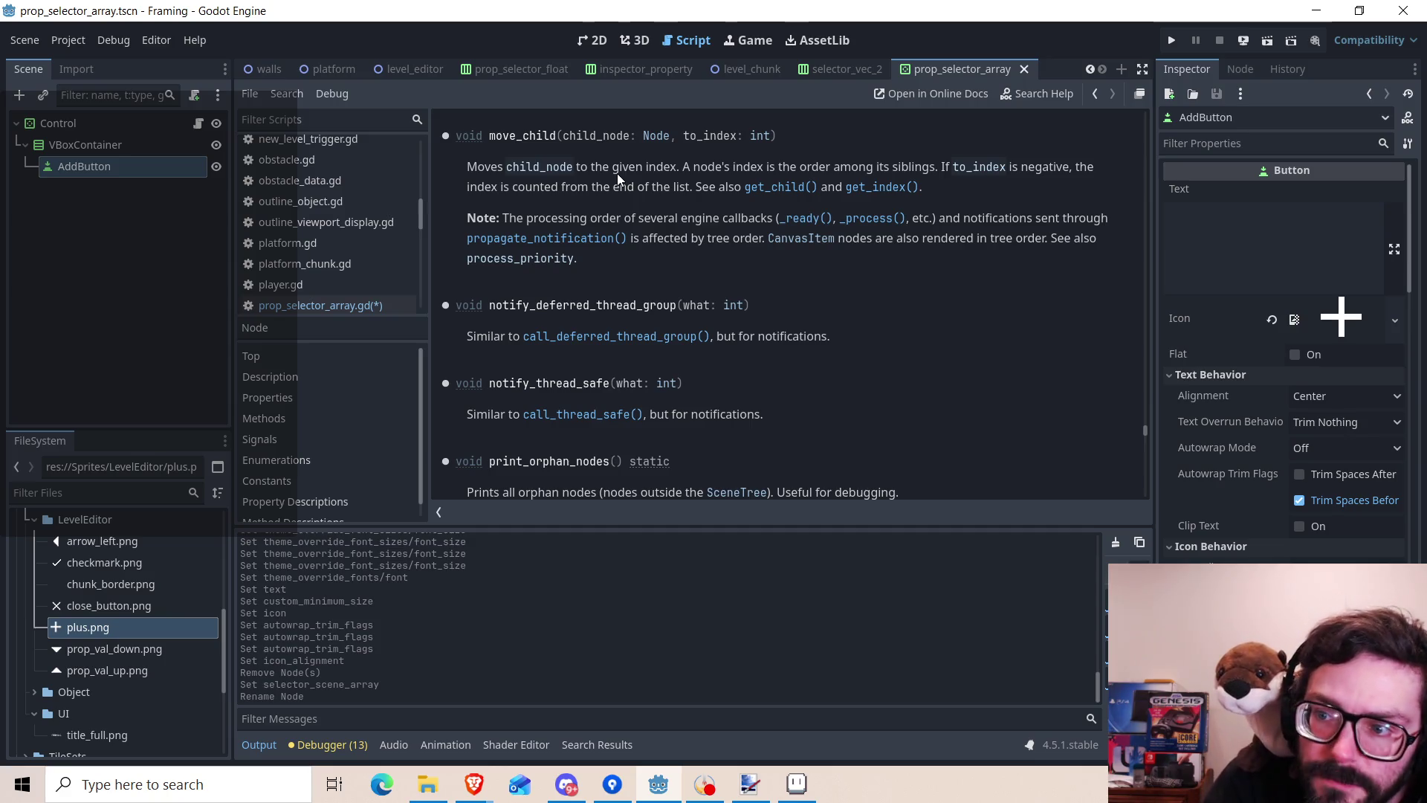
# Scroll back up the reference and return to the prop_selector_array.gd script
pyautogui.scroll(15, 617, 173)
pyautogui.scroll(15, 582, 275)
pyautogui.scroll(15, 609, 290)
pyautogui.scroll(15, 622, 295)
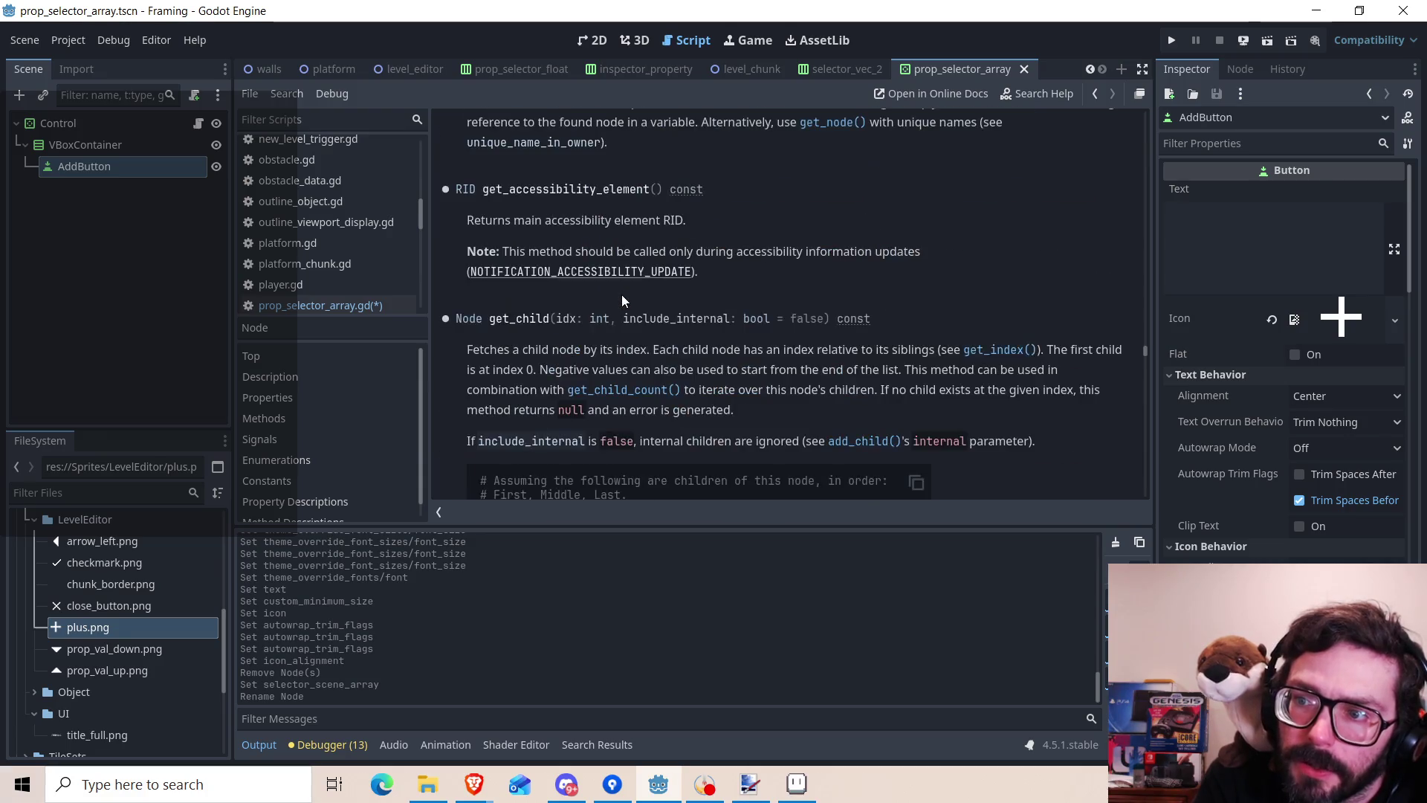
pyautogui.scroll(15, 622, 295)
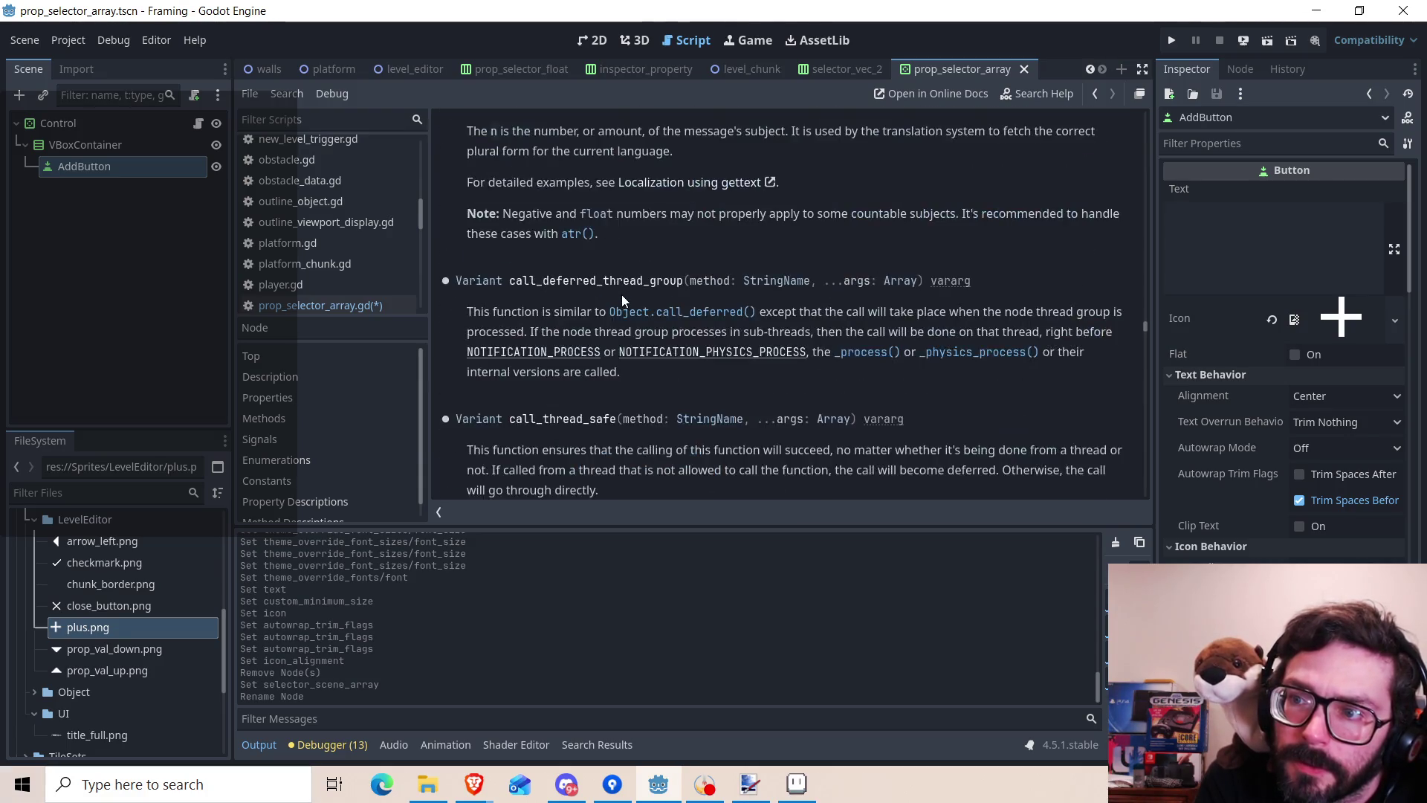
pyautogui.scroll(10, 621, 294)
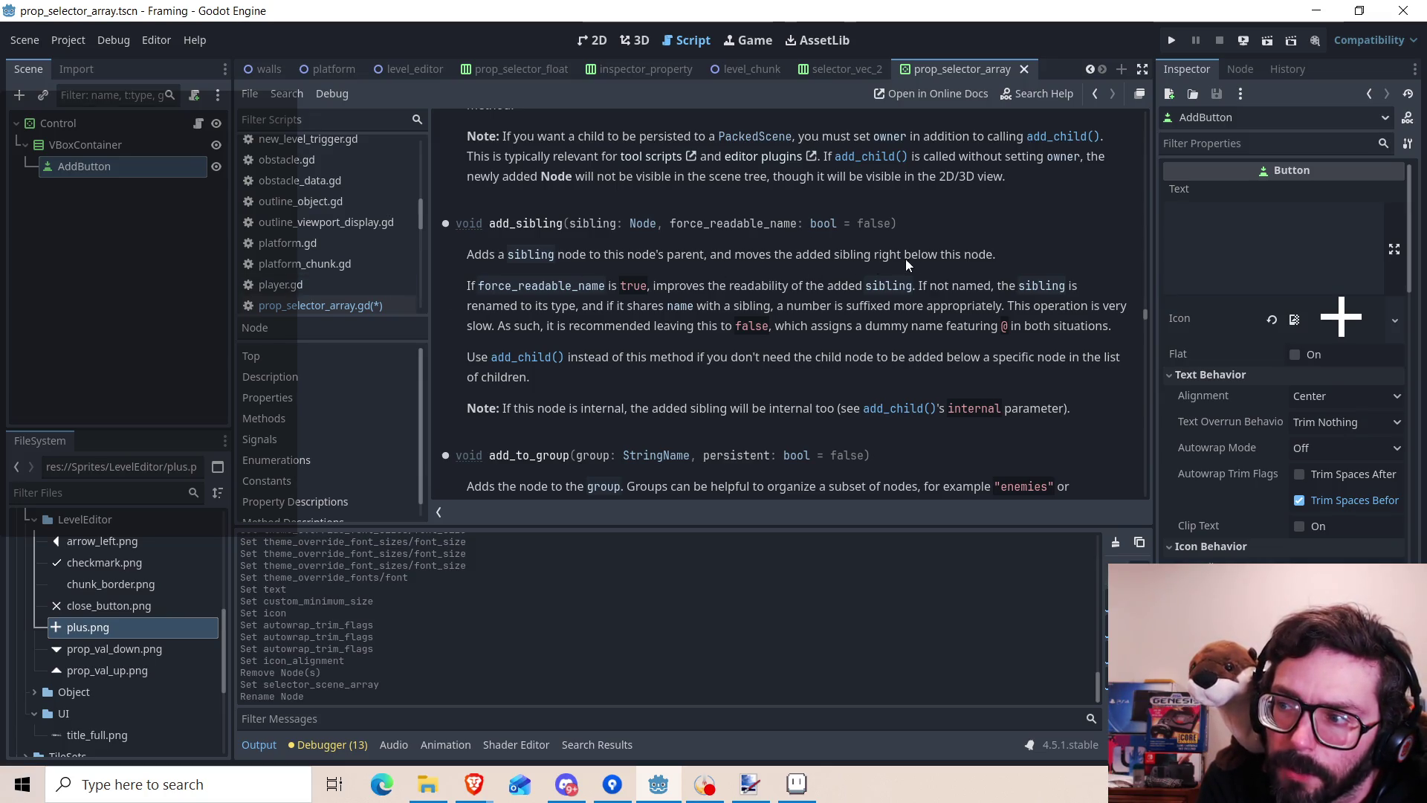
pyautogui.click(323, 308)
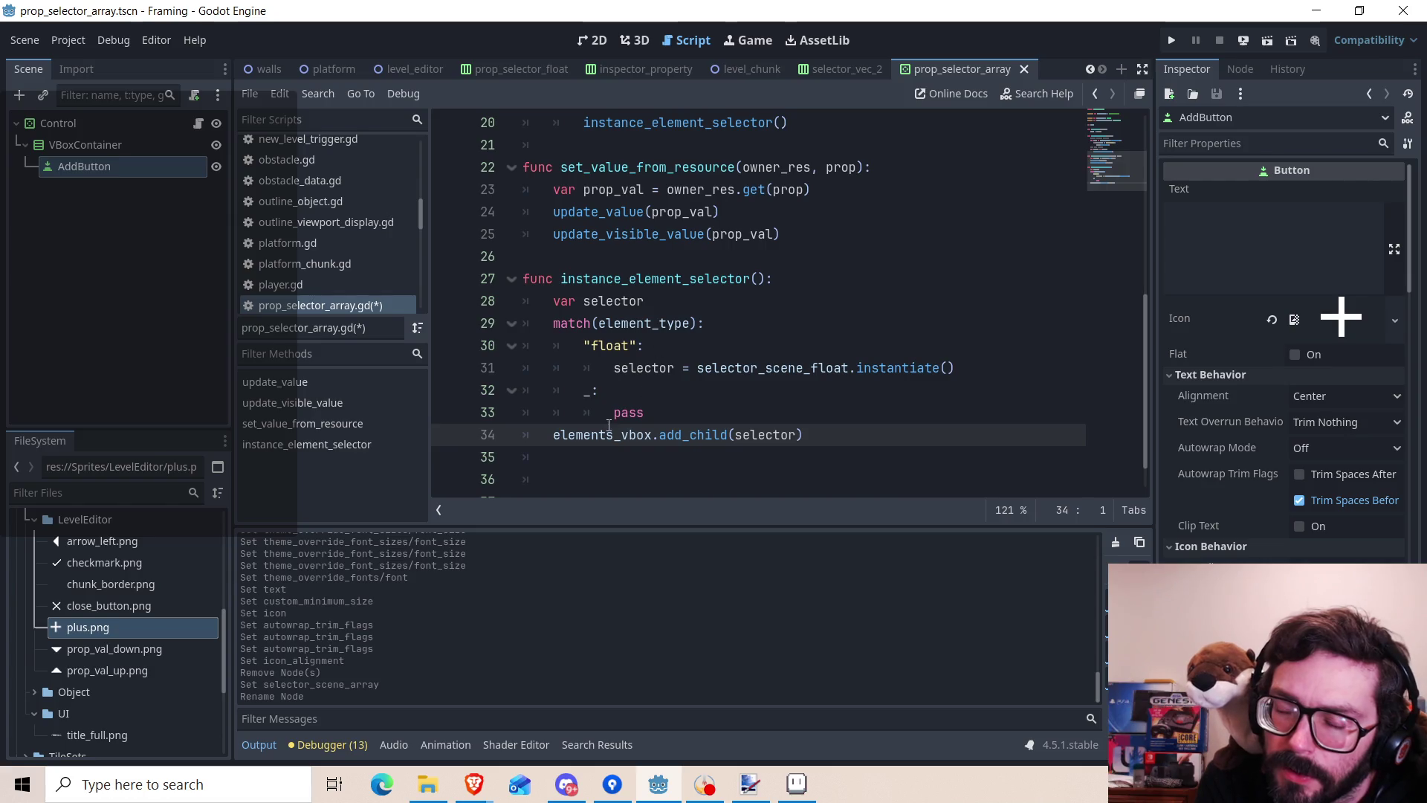
# Add elements_vbox.move_child(selector, elements_vbox.get_child_count()-2) on line 35
pyautogui.click(590, 465)
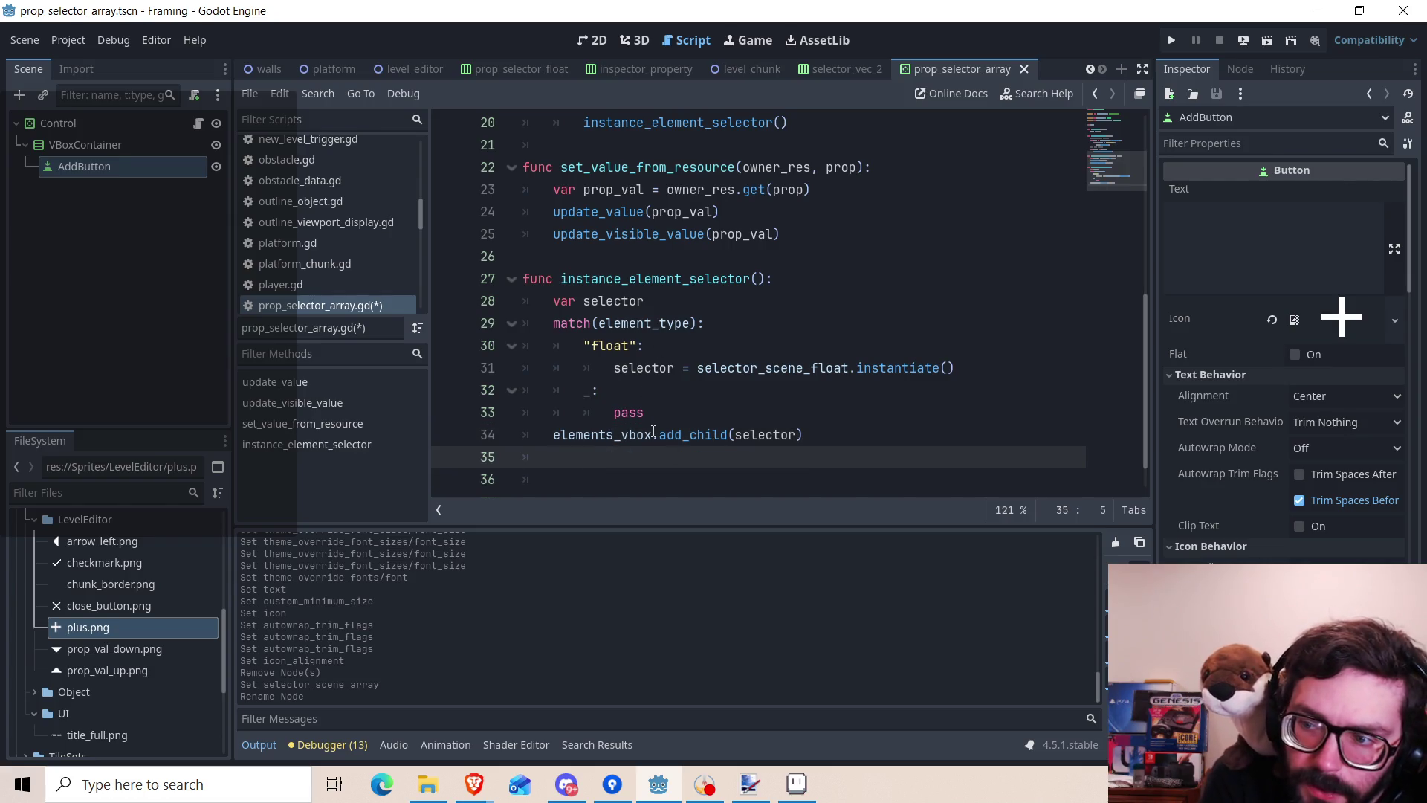
pyautogui.write('elements')
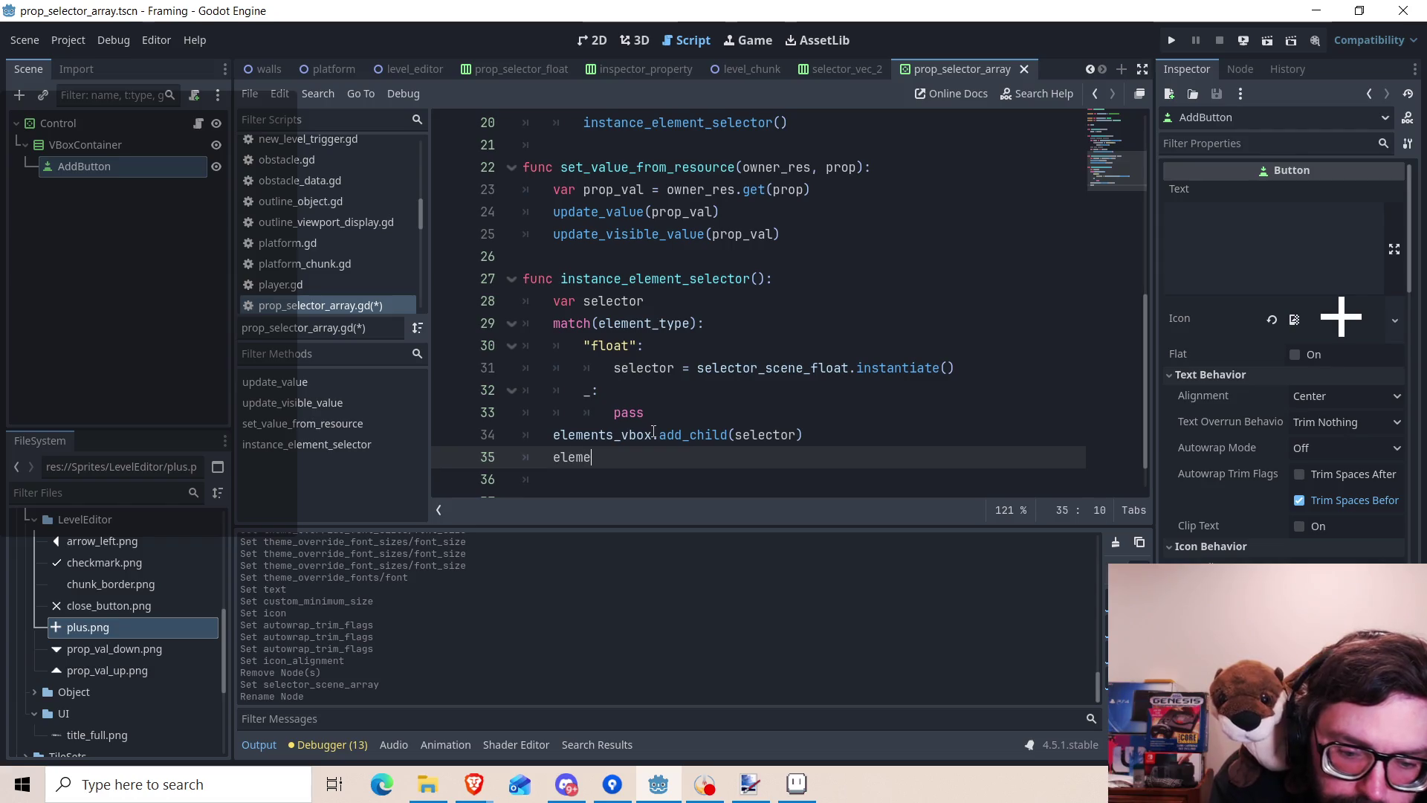
pyautogui.write('_vbox')
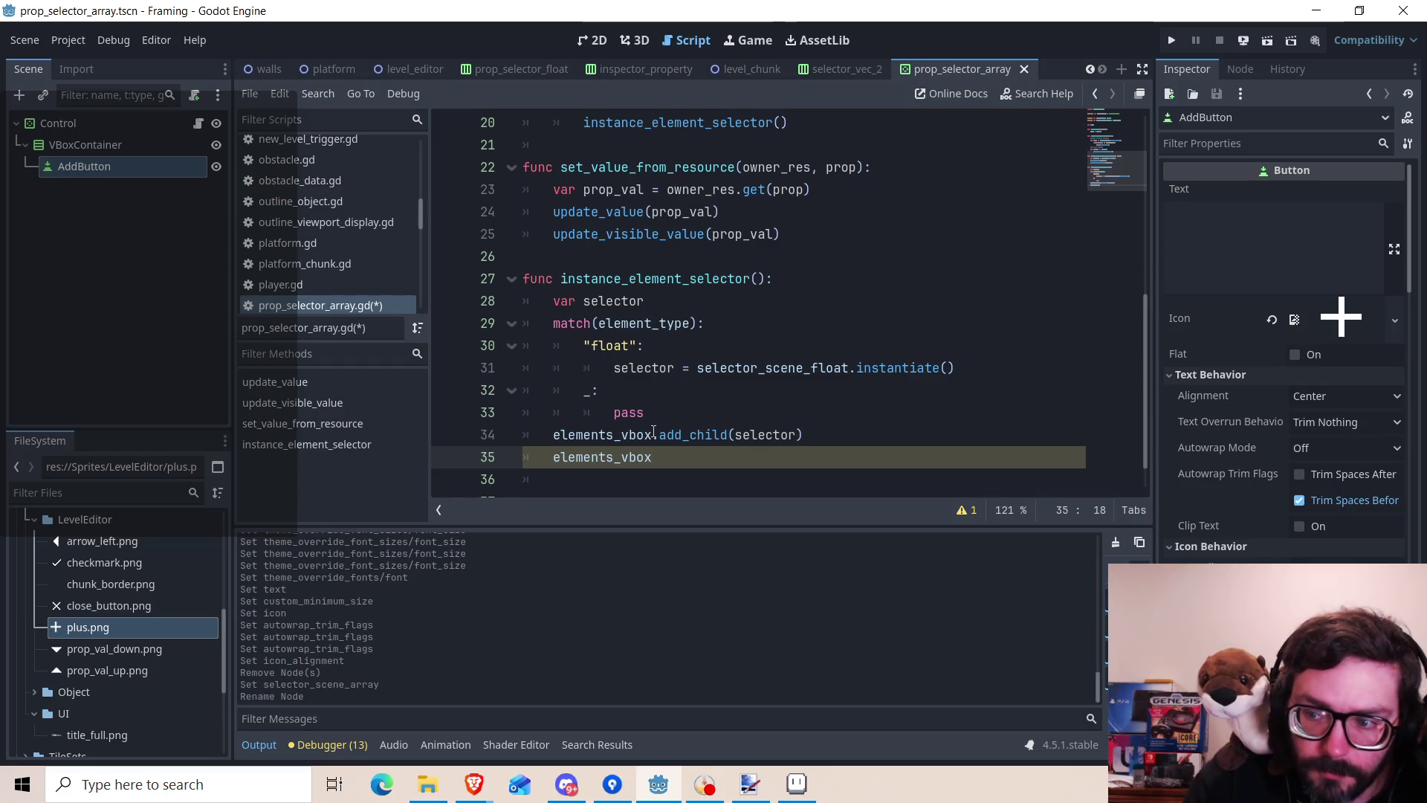
pyautogui.write('.move_')
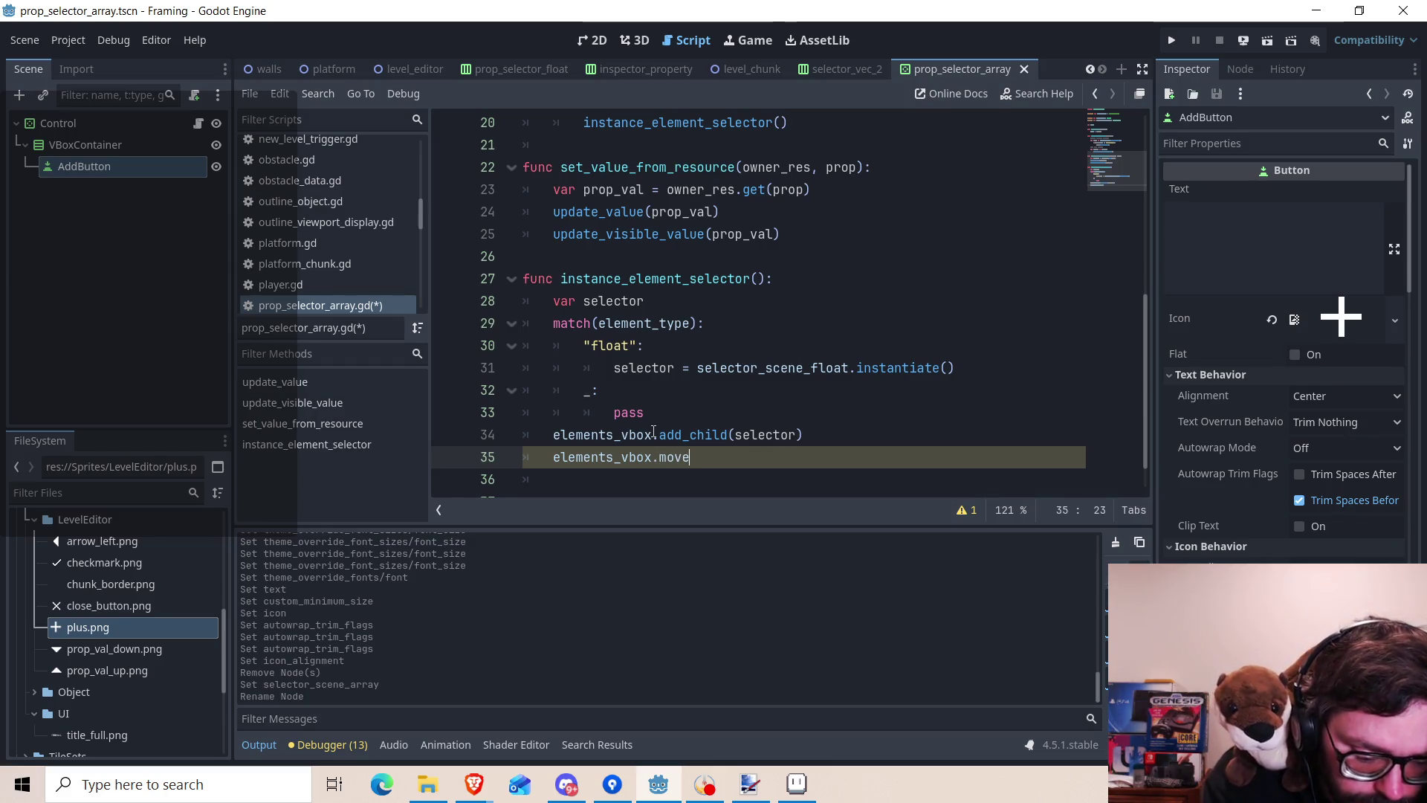
pyautogui.write('child')
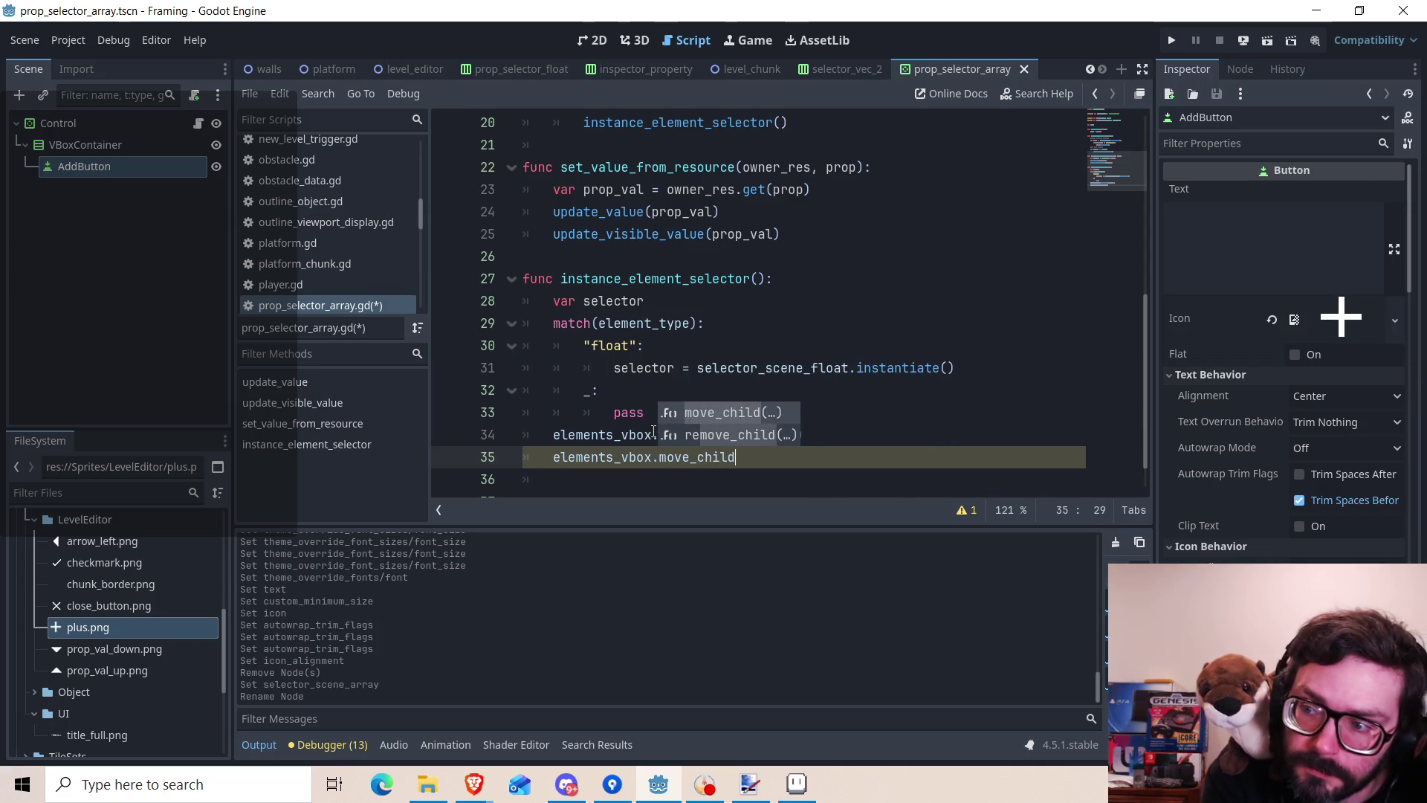
pyautogui.write('(')
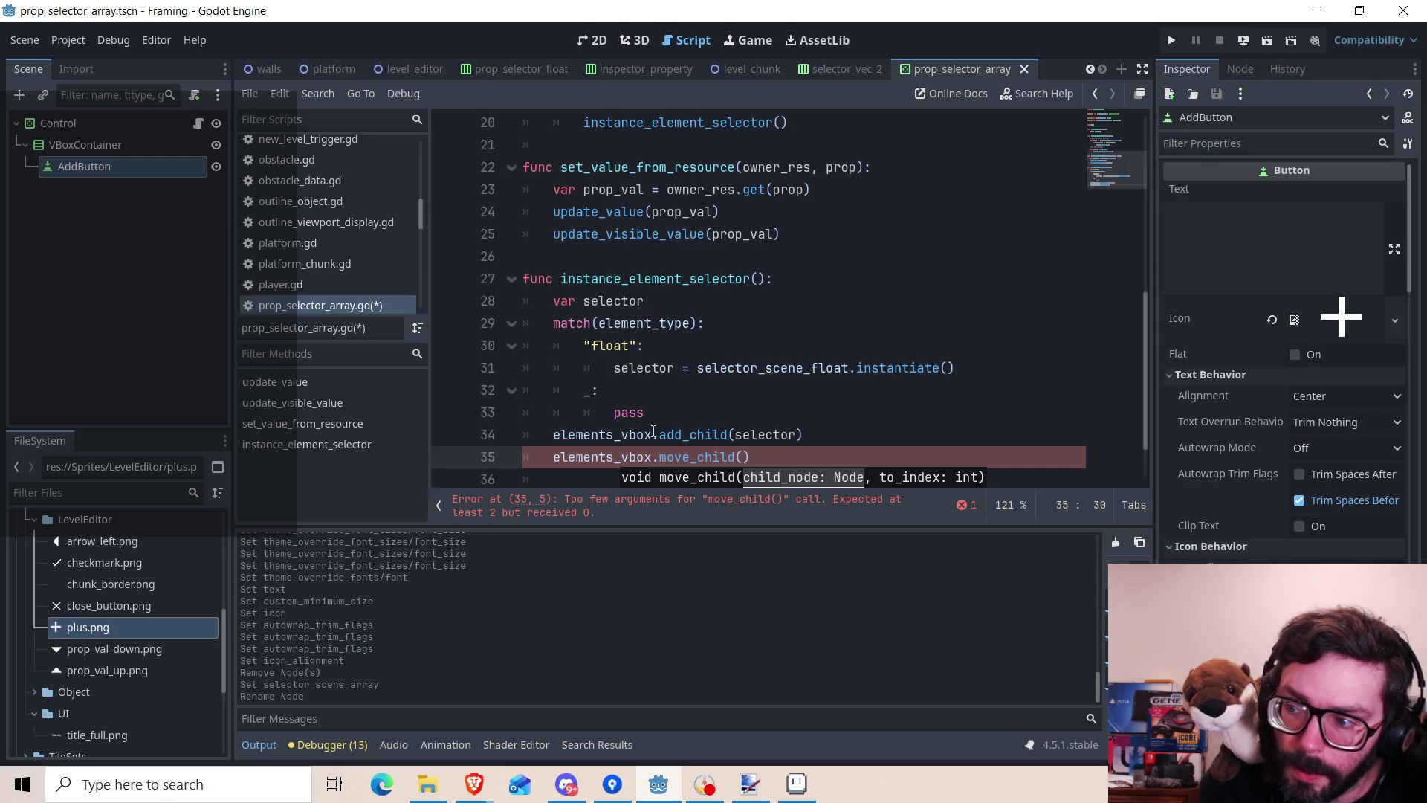
pyautogui.write('selector')
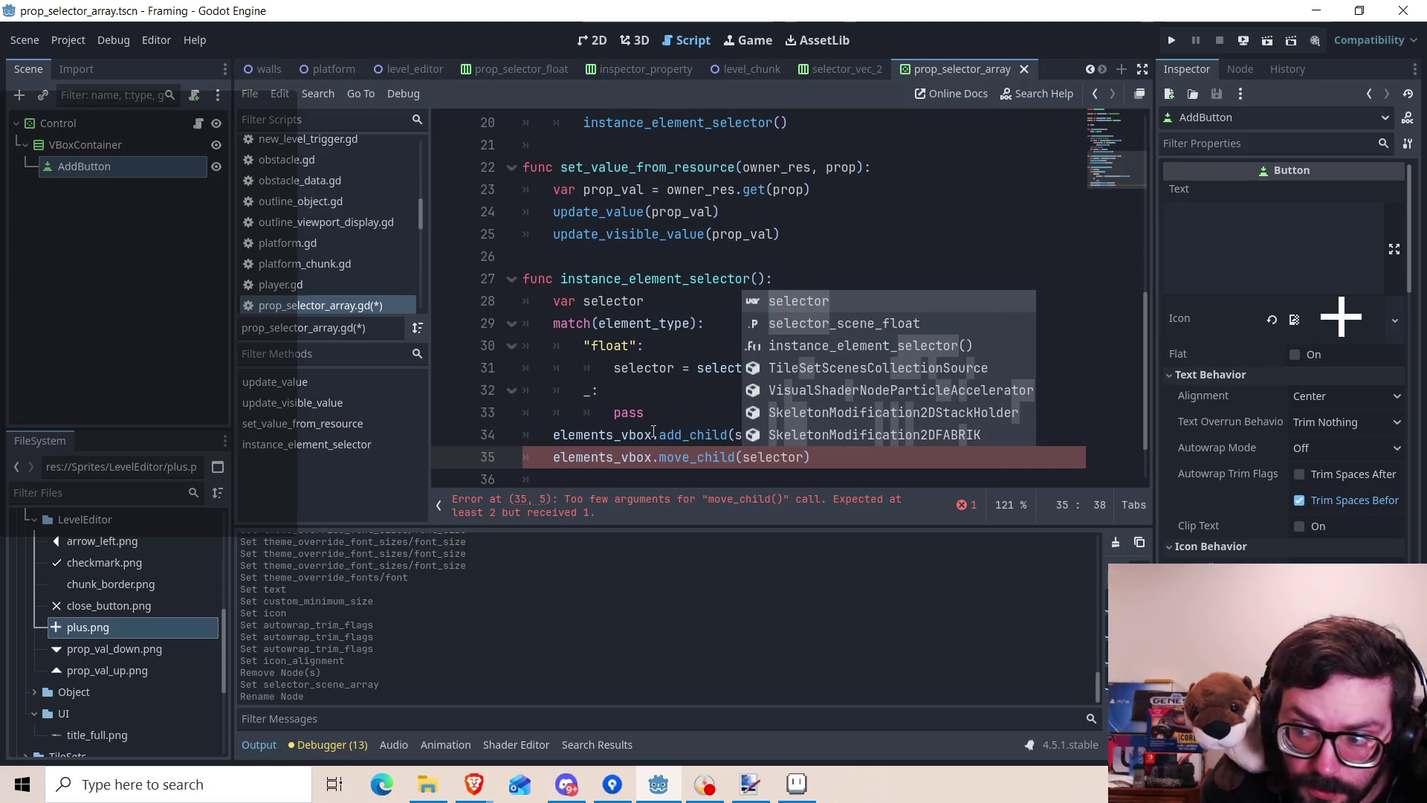
pyautogui.write(',')
pyautogui.write('elements_')
pyautogui.write('vboc')
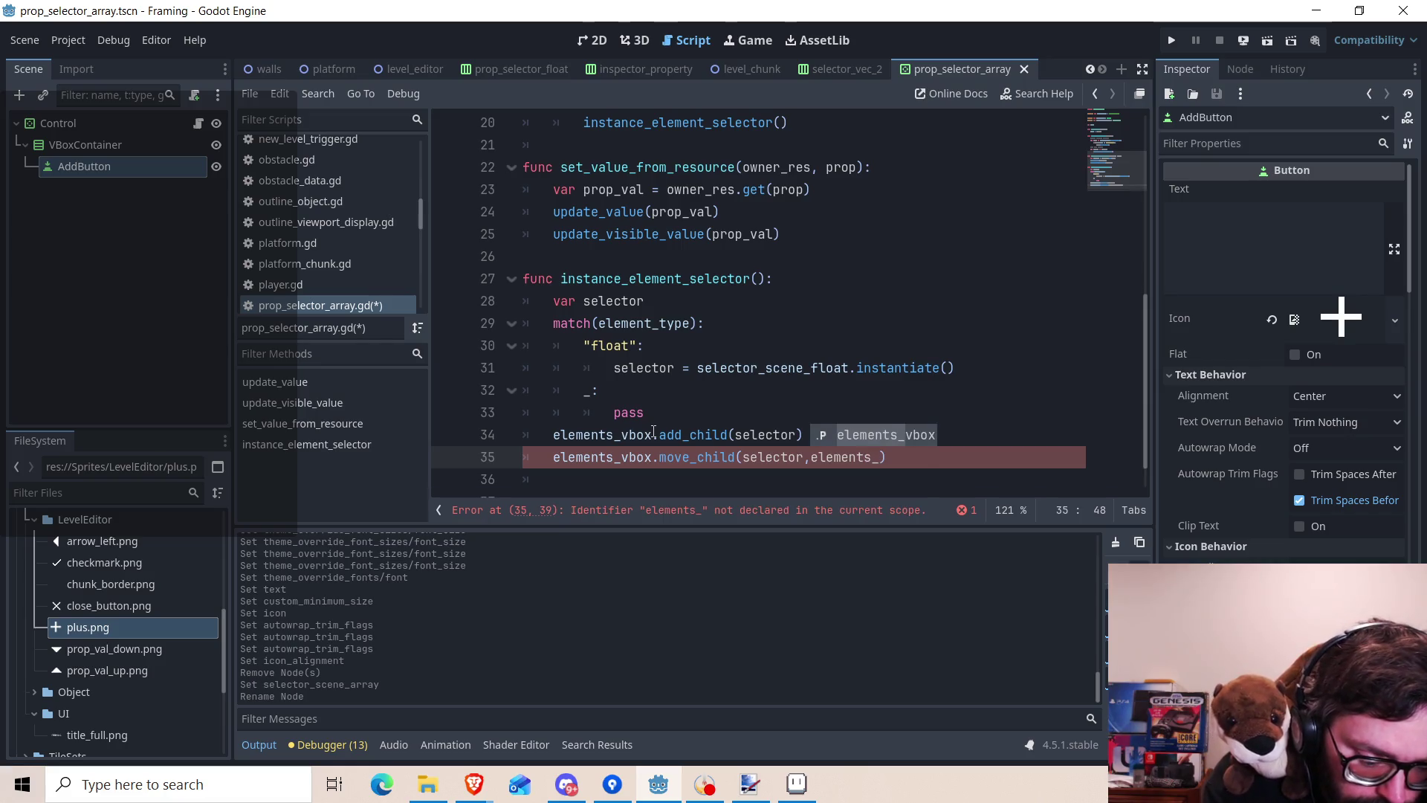
pyautogui.press('BackSpace')
pyautogui.write('x')
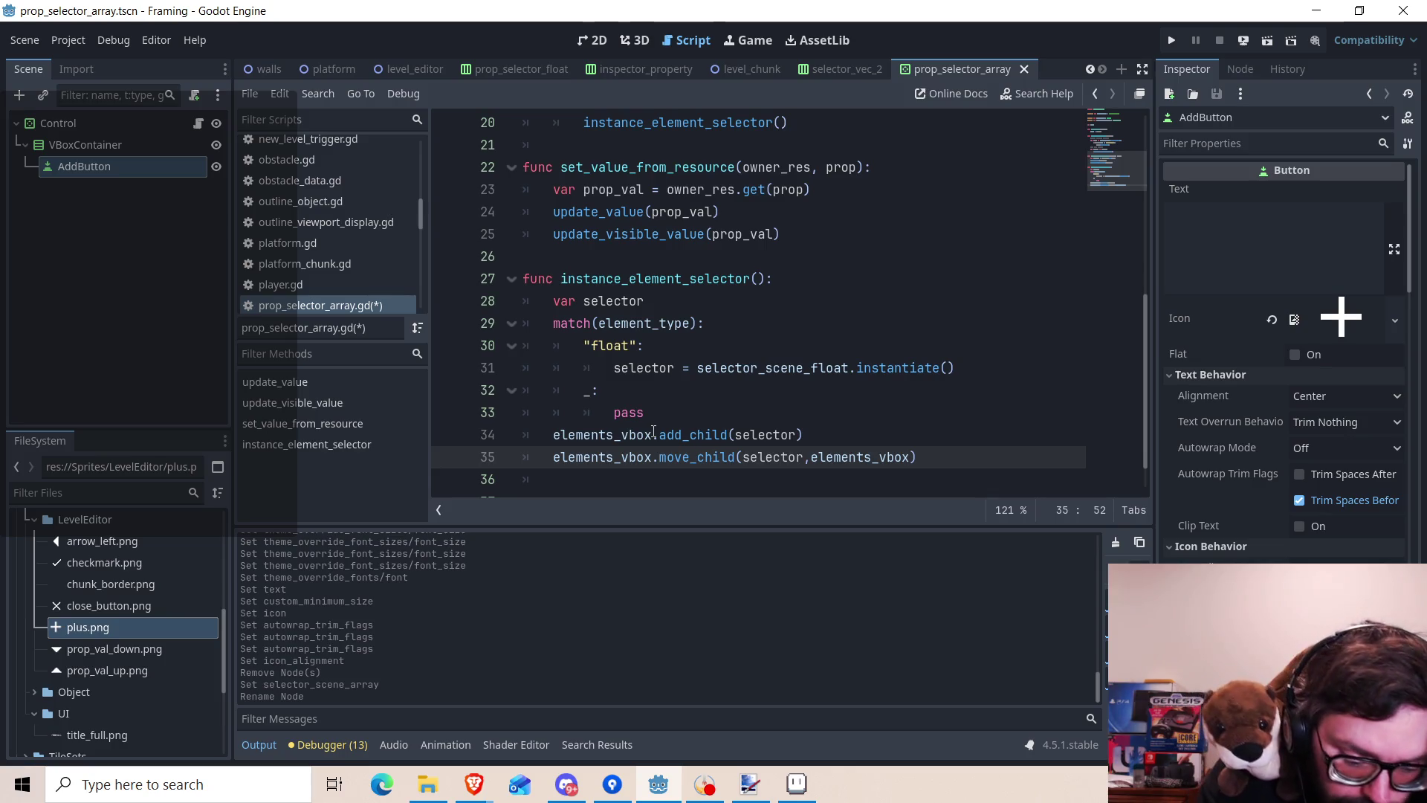
pyautogui.write('.get_chil')
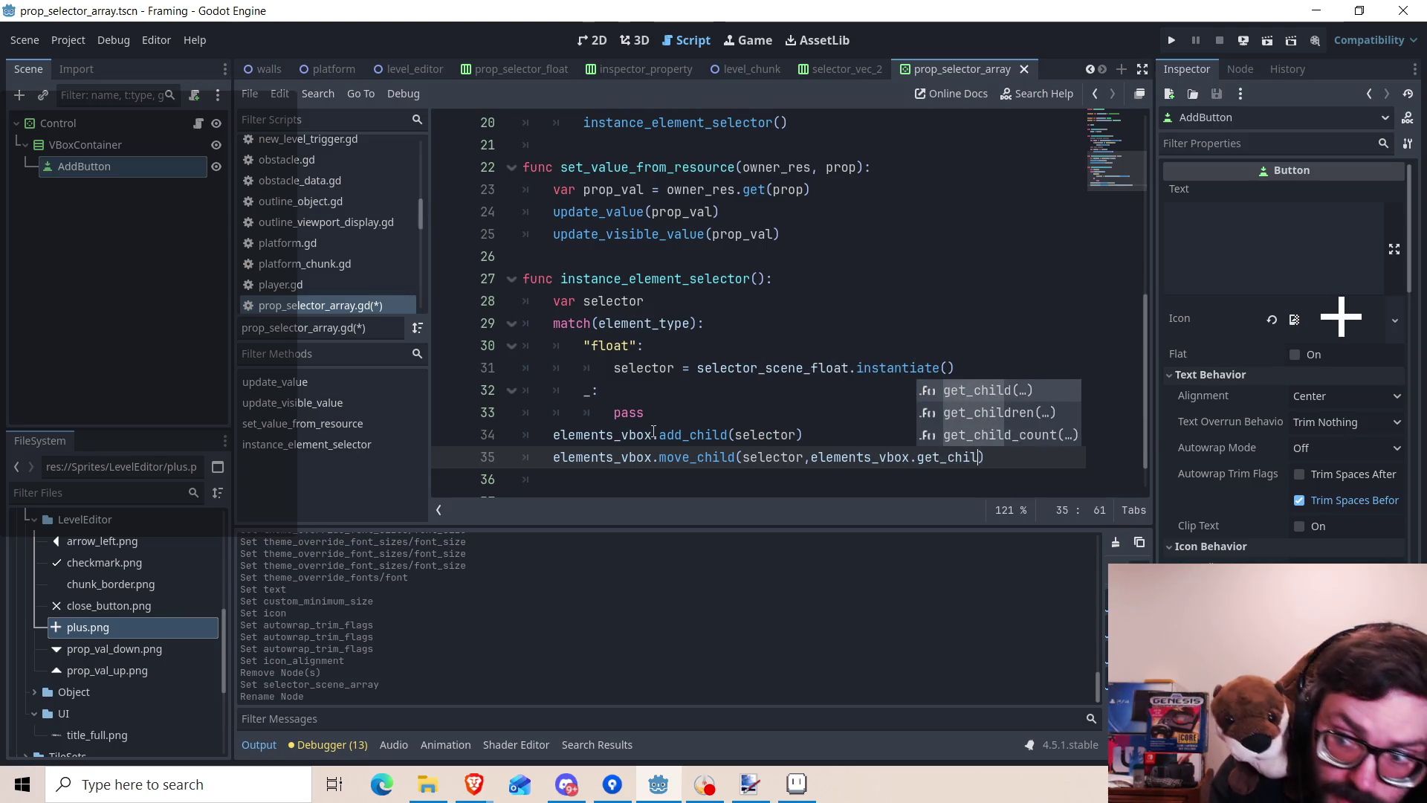
pyautogui.press('Down')
pyautogui.press('Down')
pyautogui.press('Return')
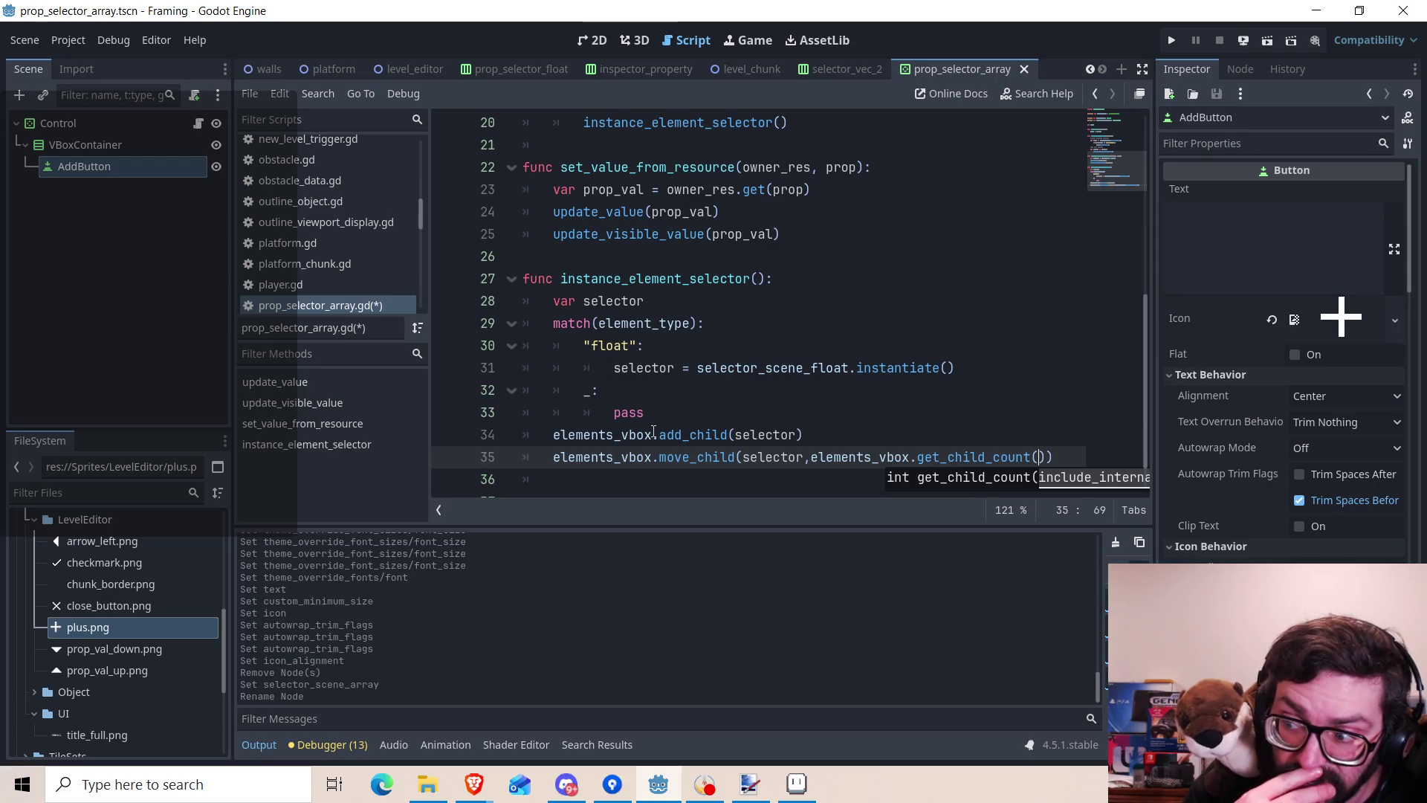
pyautogui.press('Right')
pyautogui.write('-')
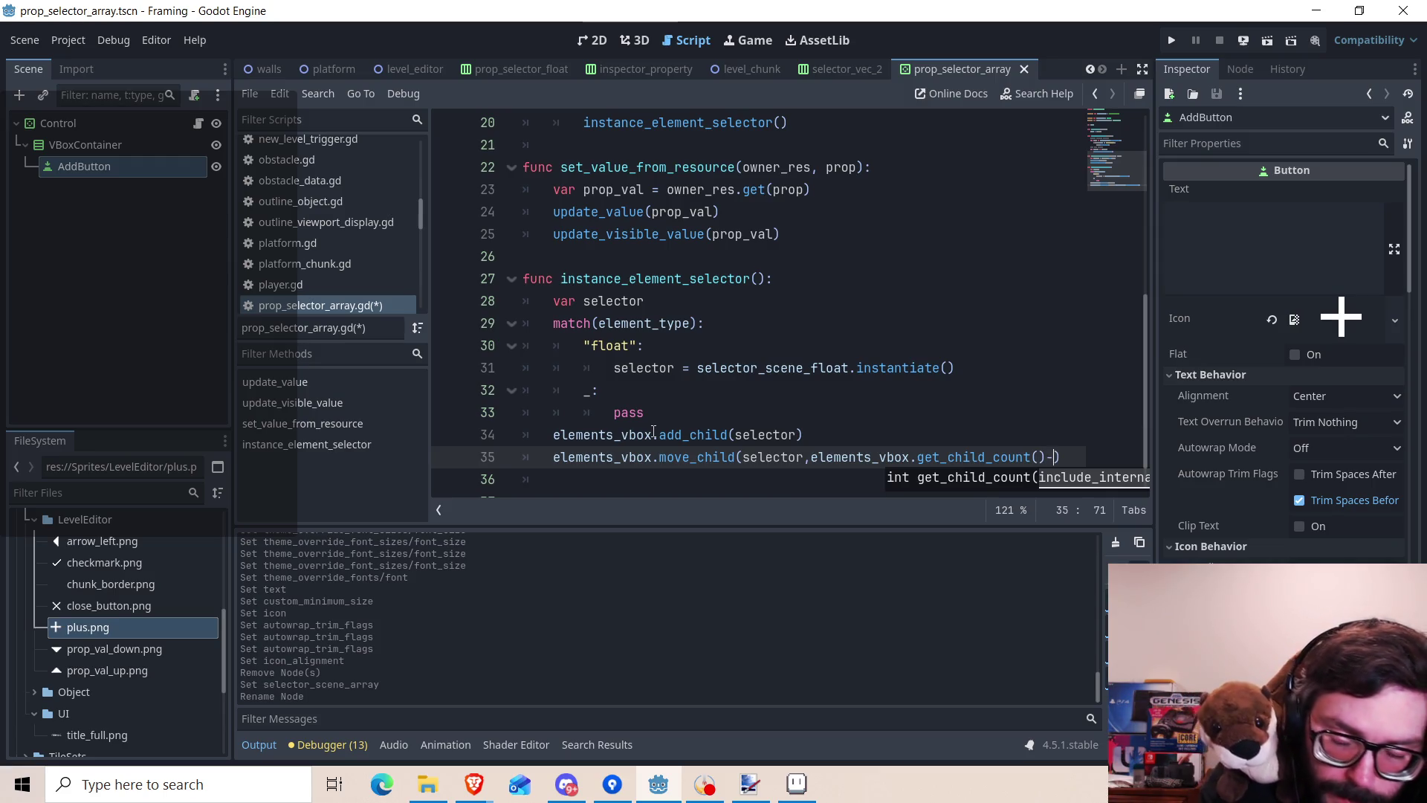
pyautogui.write('2')
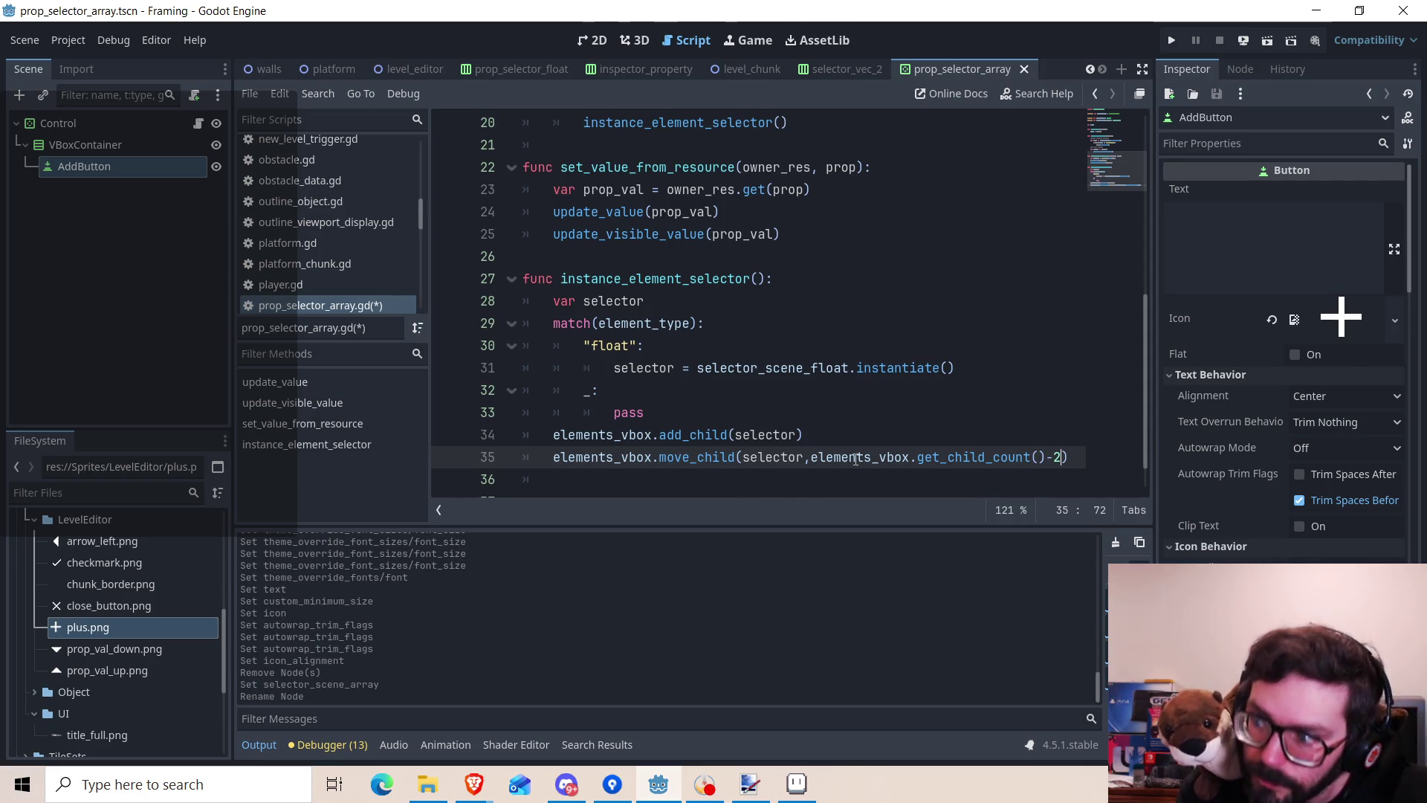
pyautogui.click(1082, 457)
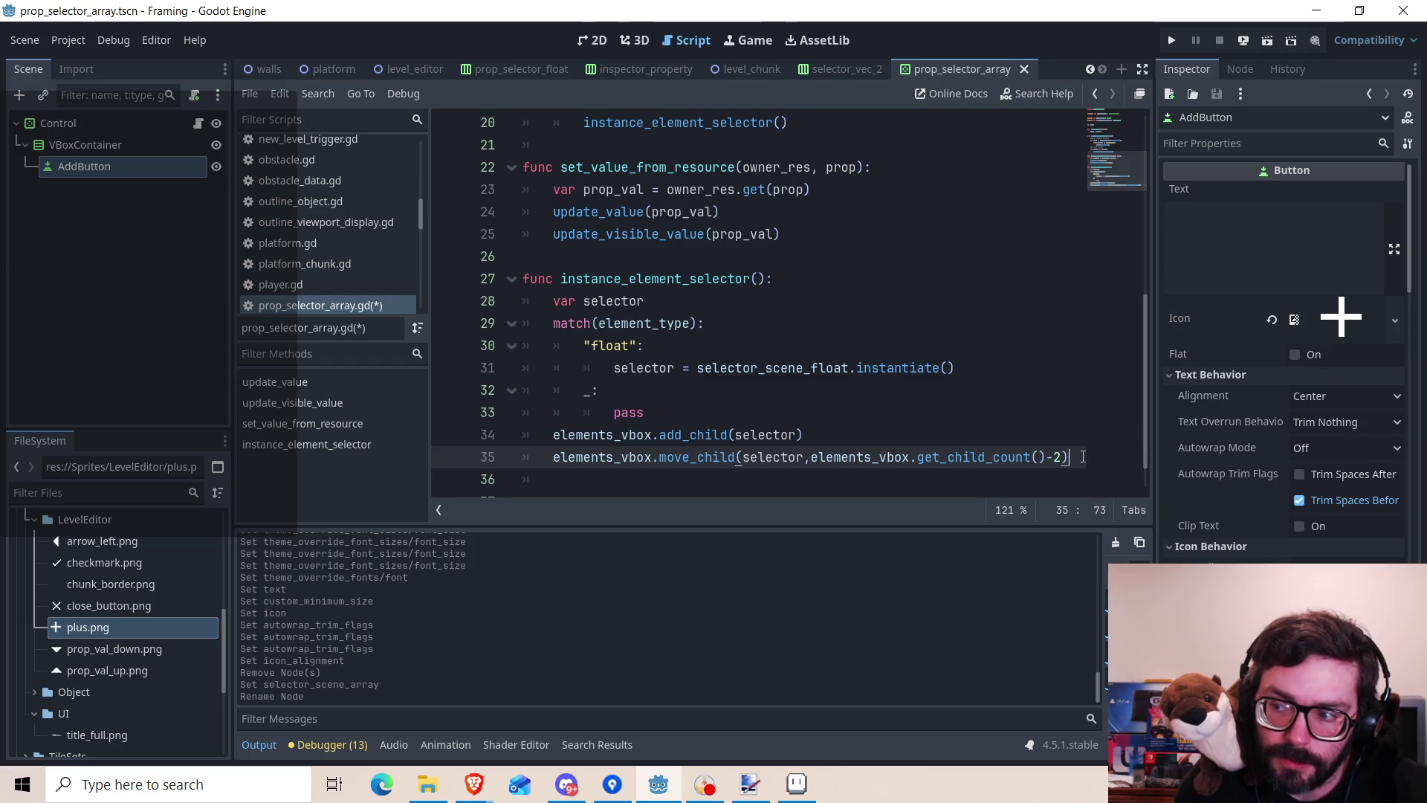
pyautogui.click(845, 437)
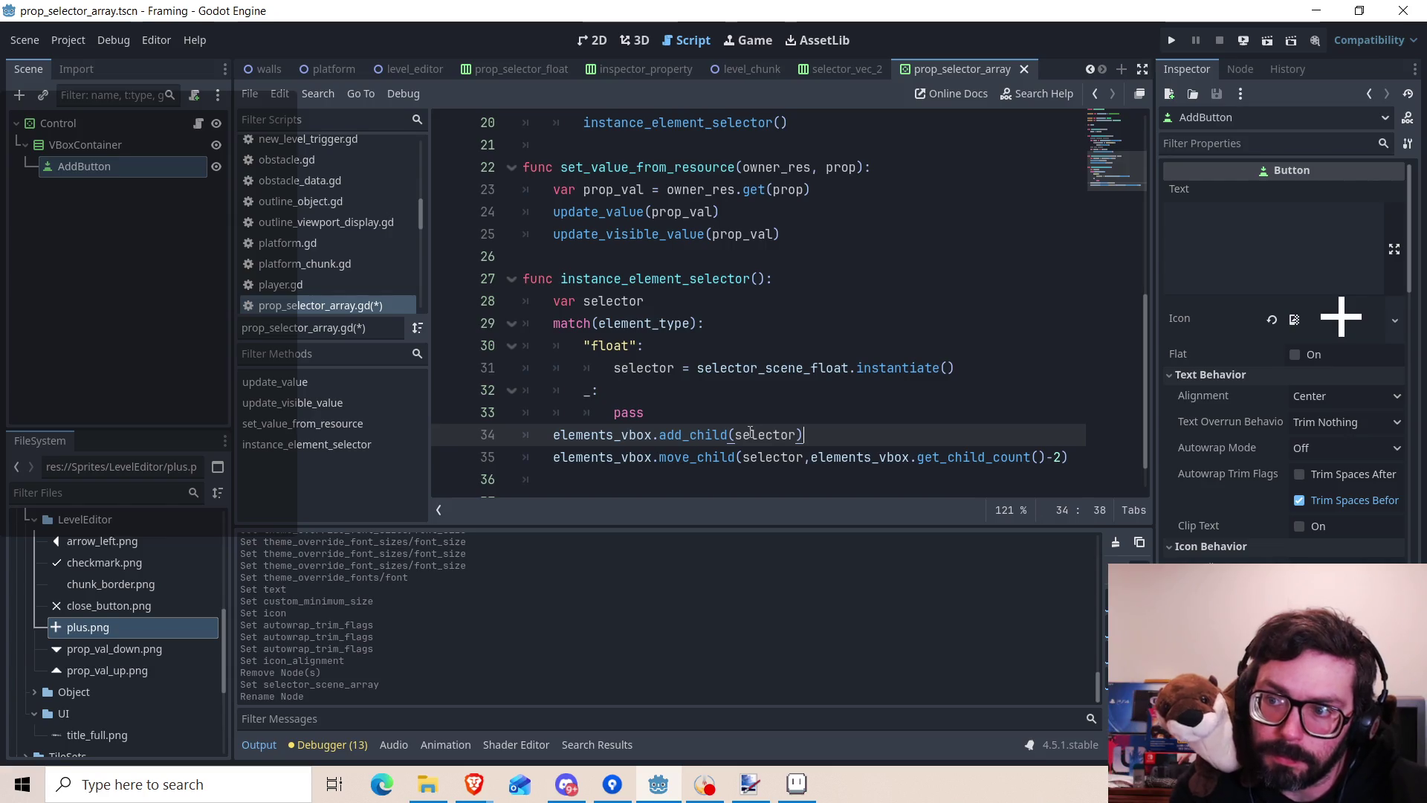
# Review the for loop and move_child code, then save prop_selector_array.gd
pyautogui.scroll(1, 743, 432)
pyautogui.scroll(2, 671, 431)
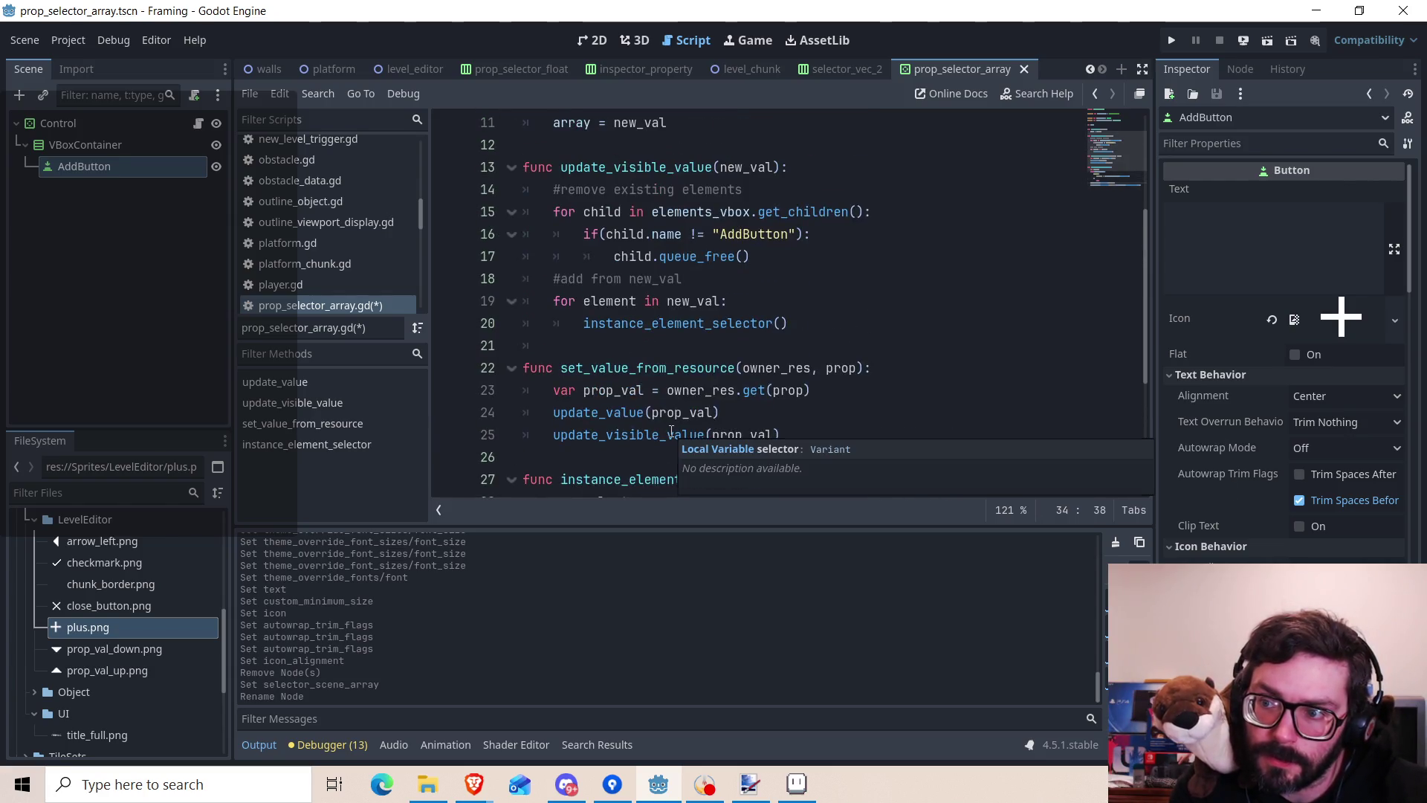
pyautogui.click(700, 309)
pyautogui.moveTo(570, 332); pyautogui.dragTo(803, 322)
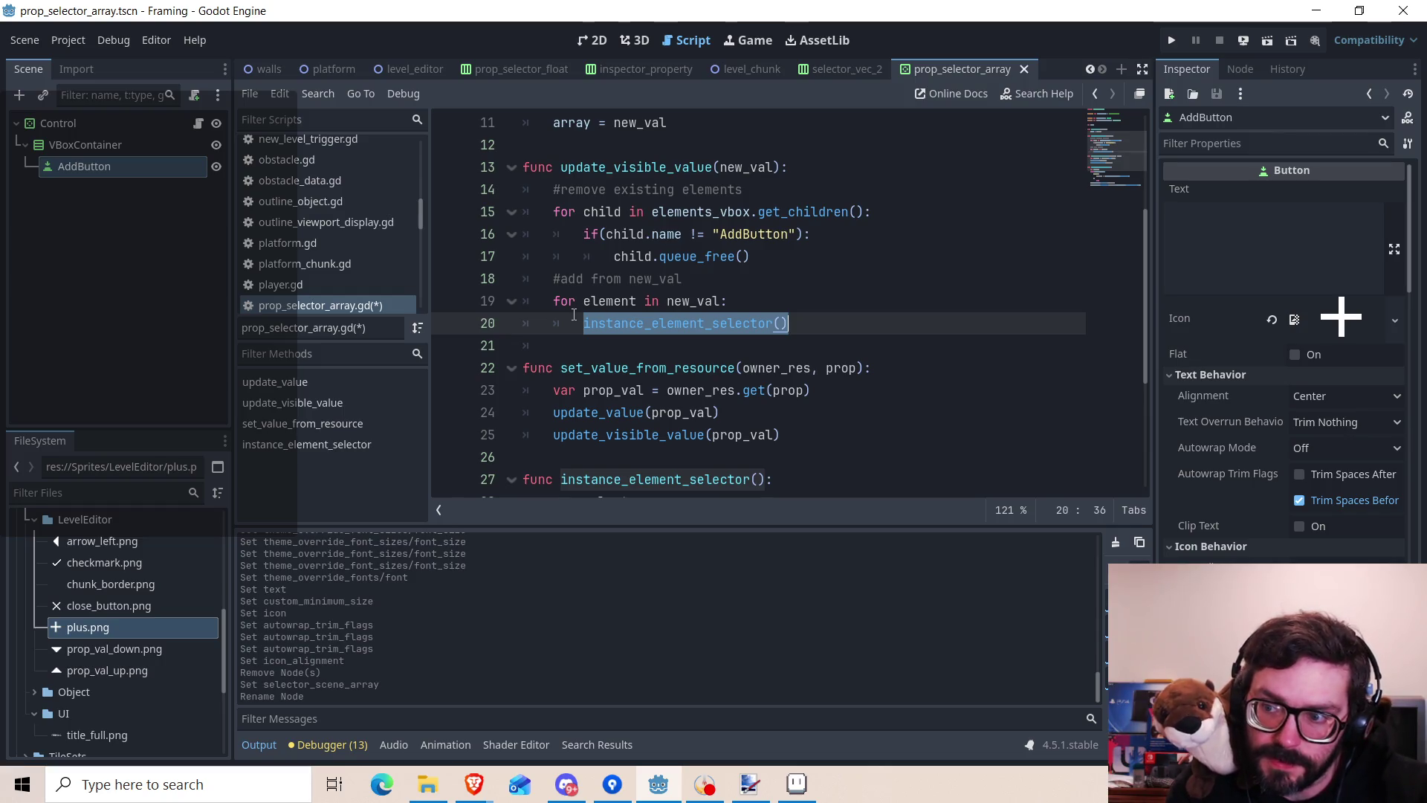
pyautogui.moveTo(553, 301); pyautogui.dragTo(829, 321)
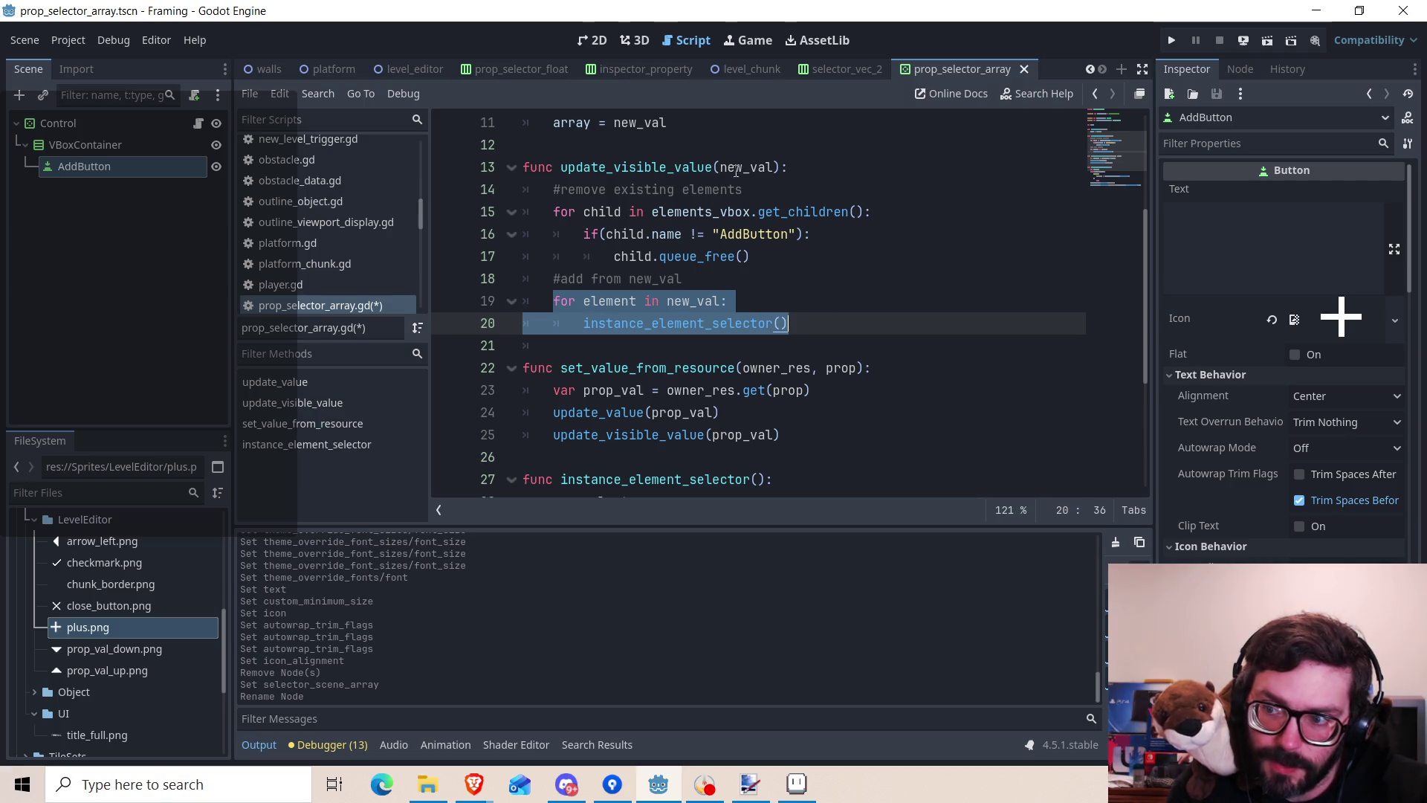
pyautogui.click(839, 323)
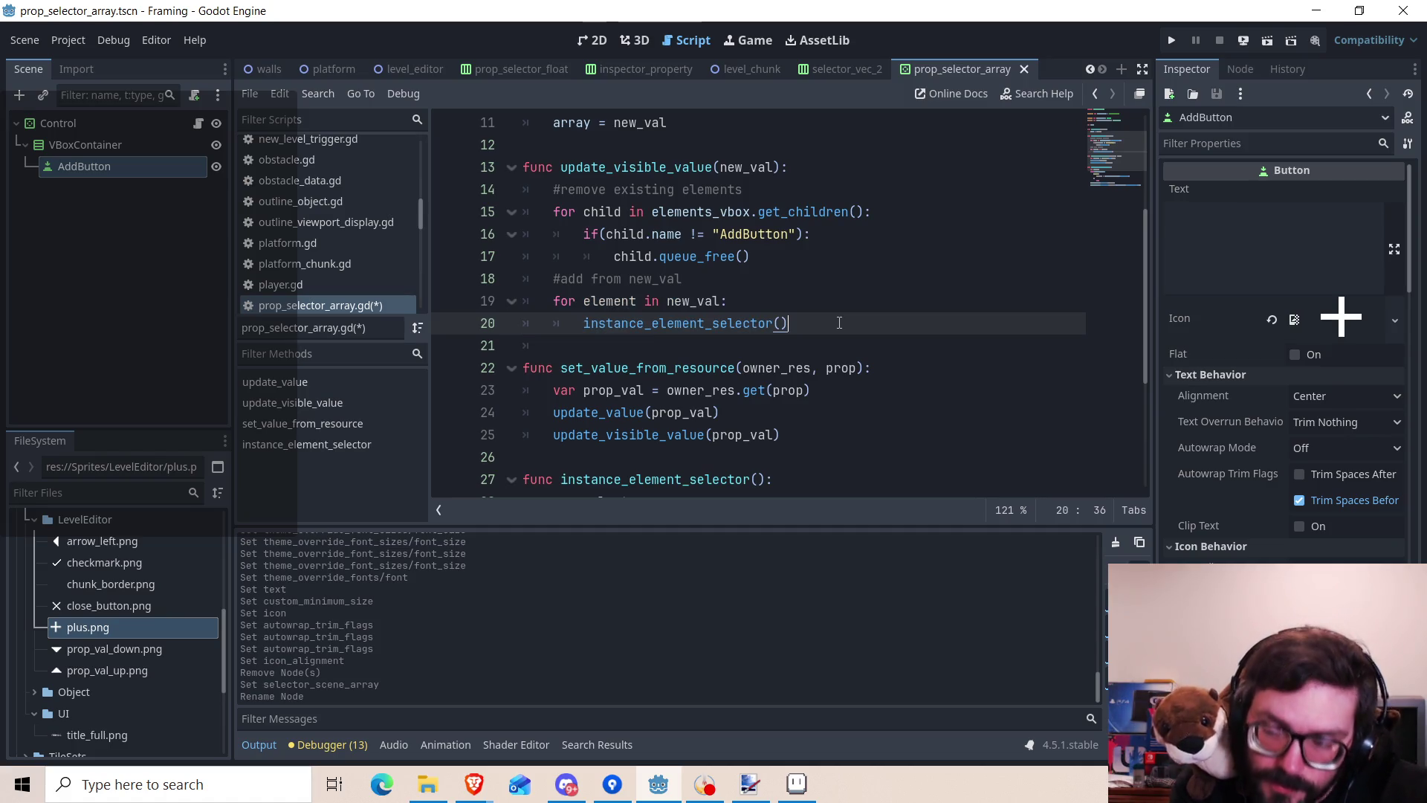
pyautogui.scroll(-4, 839, 323)
pyautogui.click(831, 392)
pyautogui.click(851, 412)
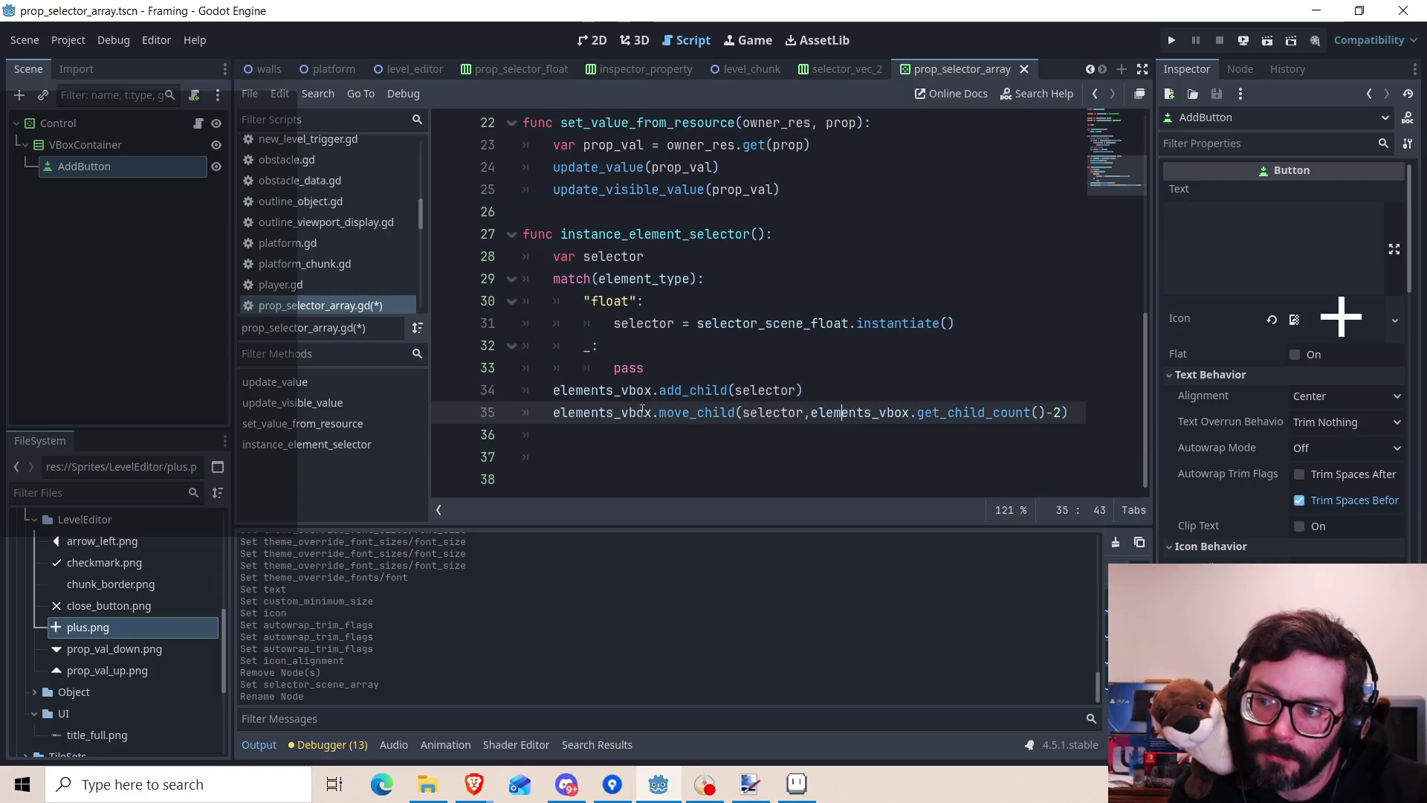
pyautogui.hotkey('ctrl', 's')
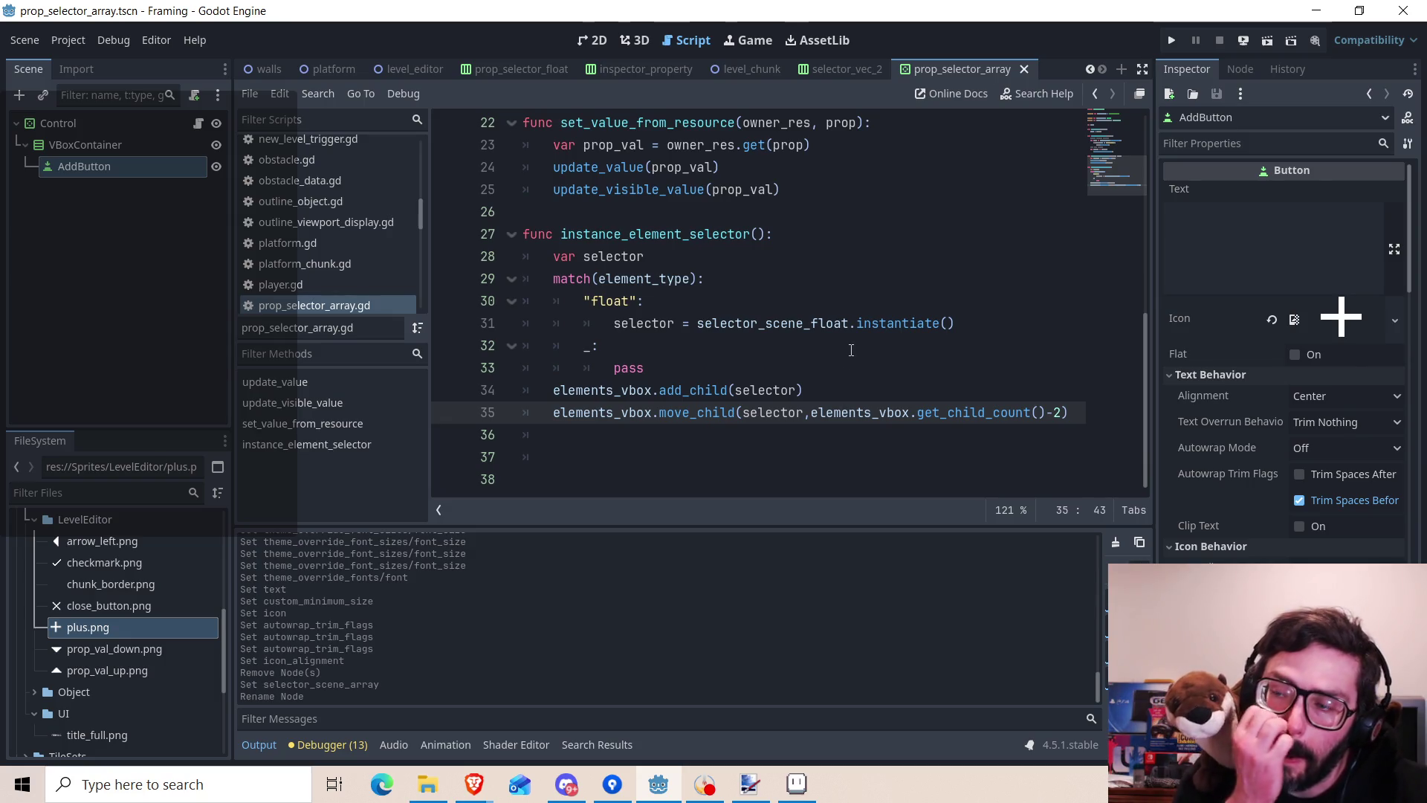
# Recheck the new_val loop on lines 18–19, then select the root Control node
pyautogui.scroll(4, 774, 317)
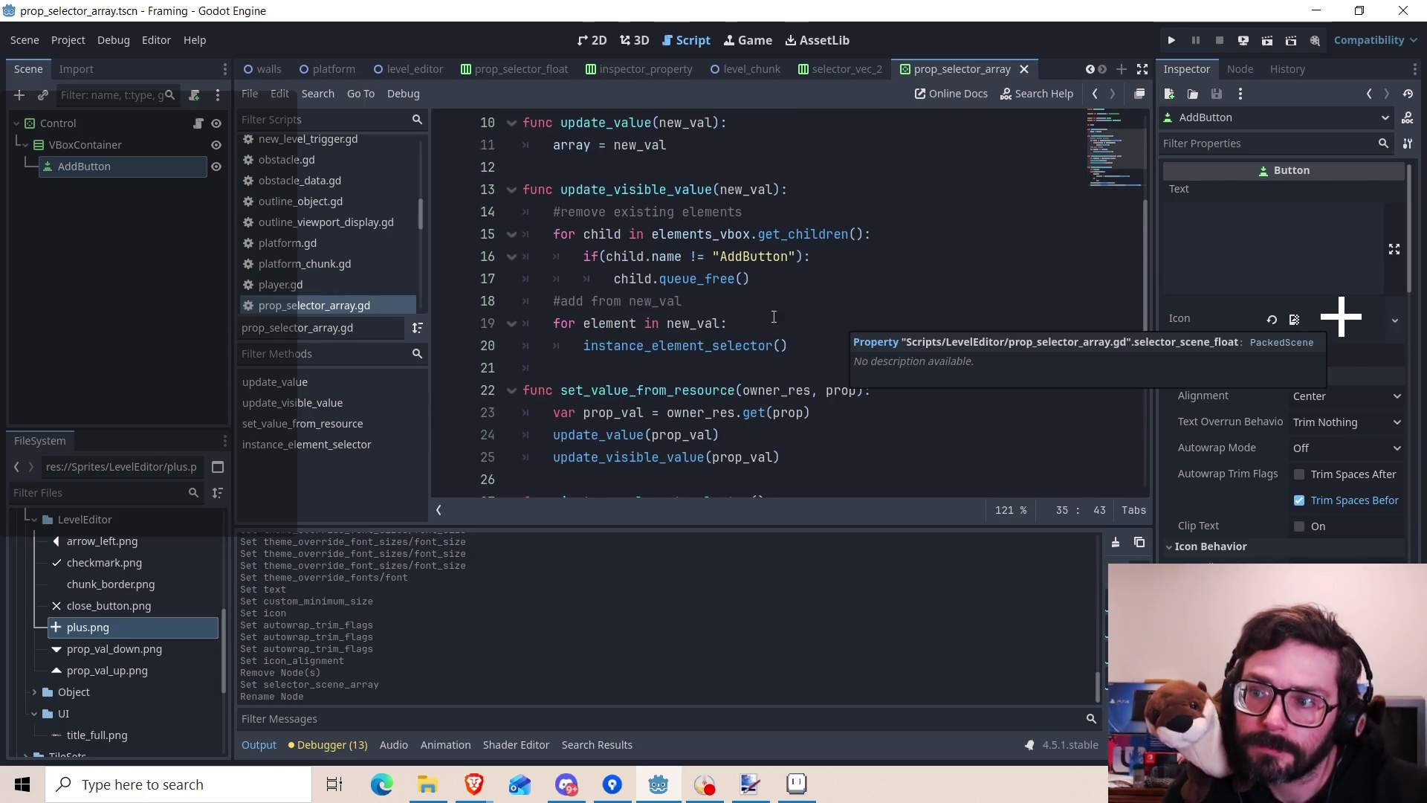
pyautogui.click(676, 323)
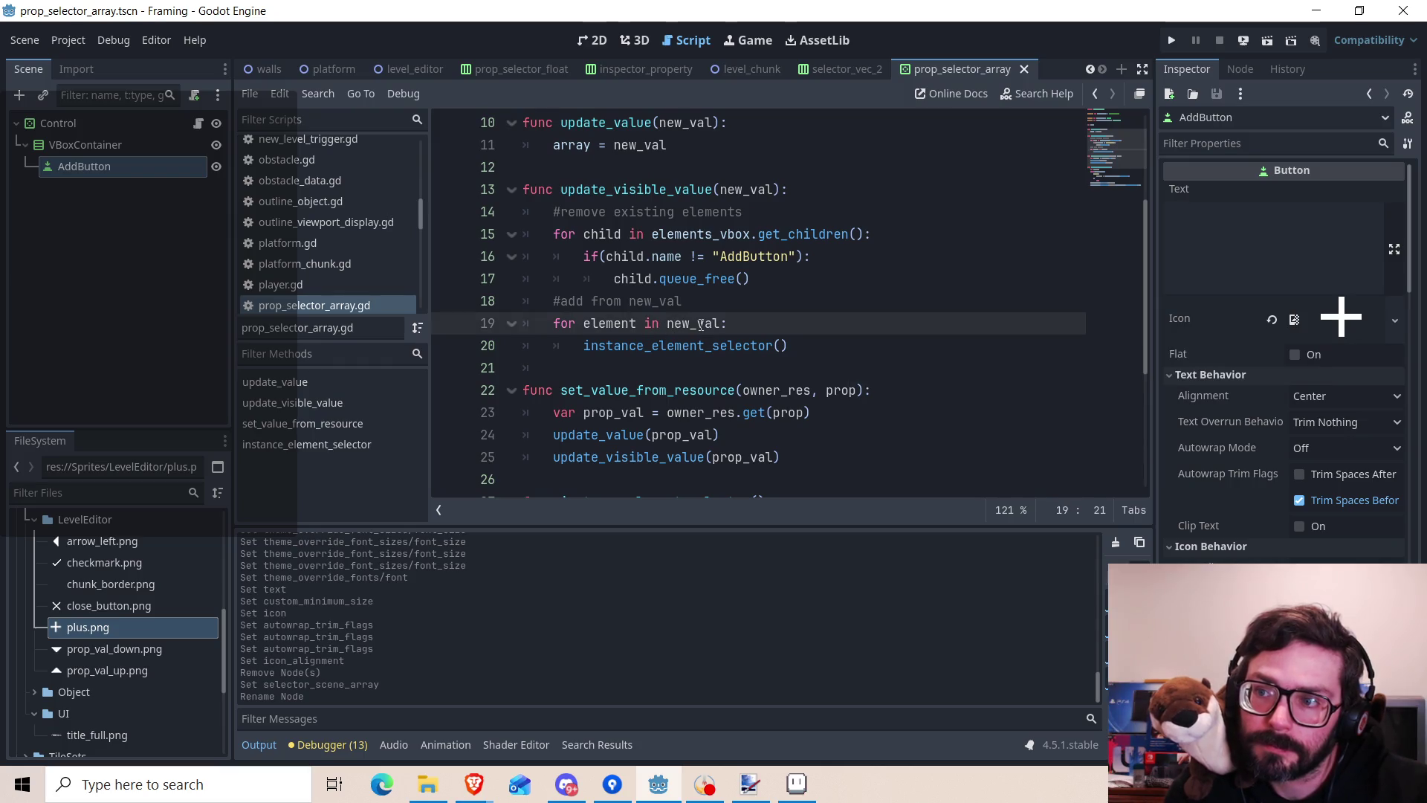
pyautogui.press('Up')
pyautogui.press('Down')
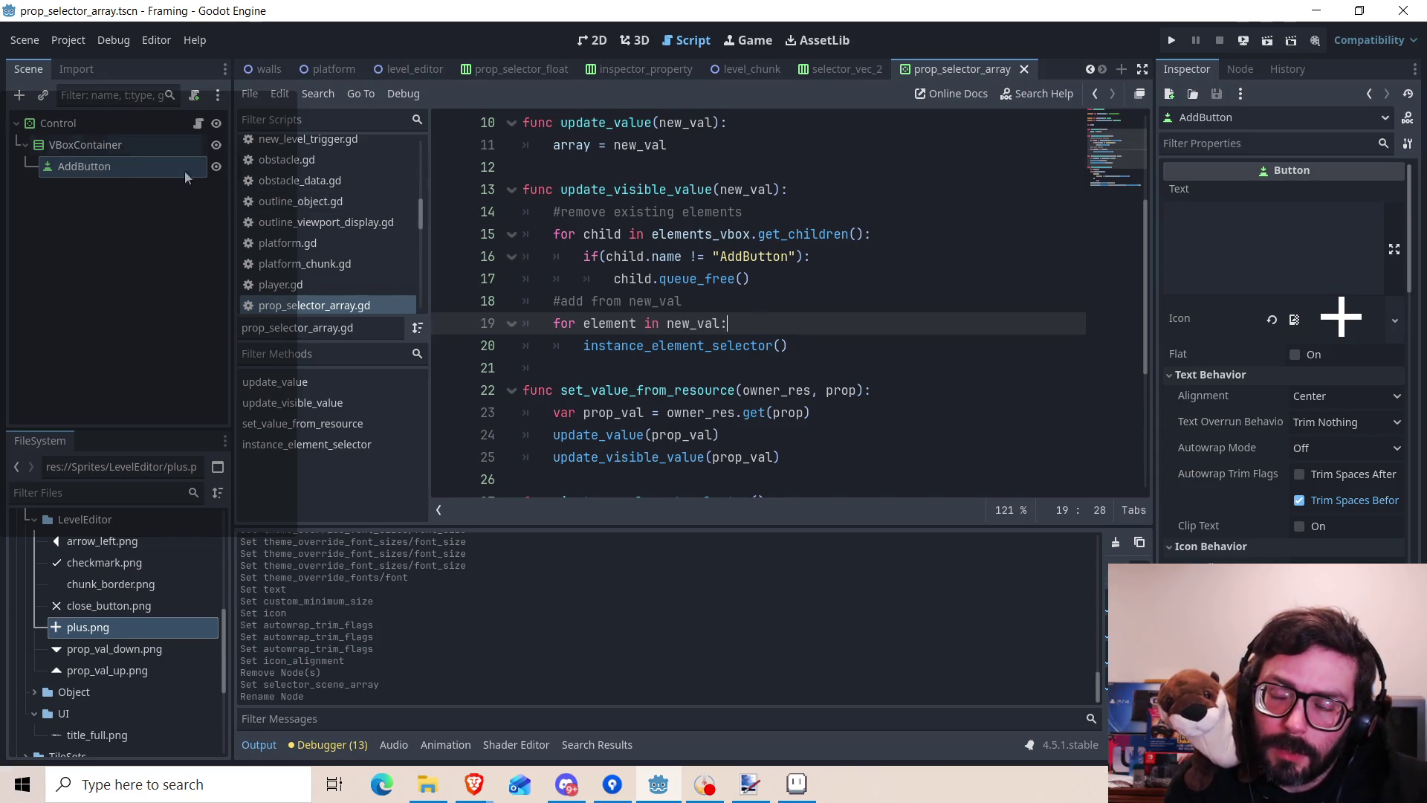
pyautogui.press('Up')
pyautogui.press('Down')
pyautogui.press('Down')
pyautogui.press('Up')
pyautogui.press('Up')
pyautogui.press('Down')
pyautogui.press('Down')
pyautogui.press('Up')
pyautogui.press('Up')
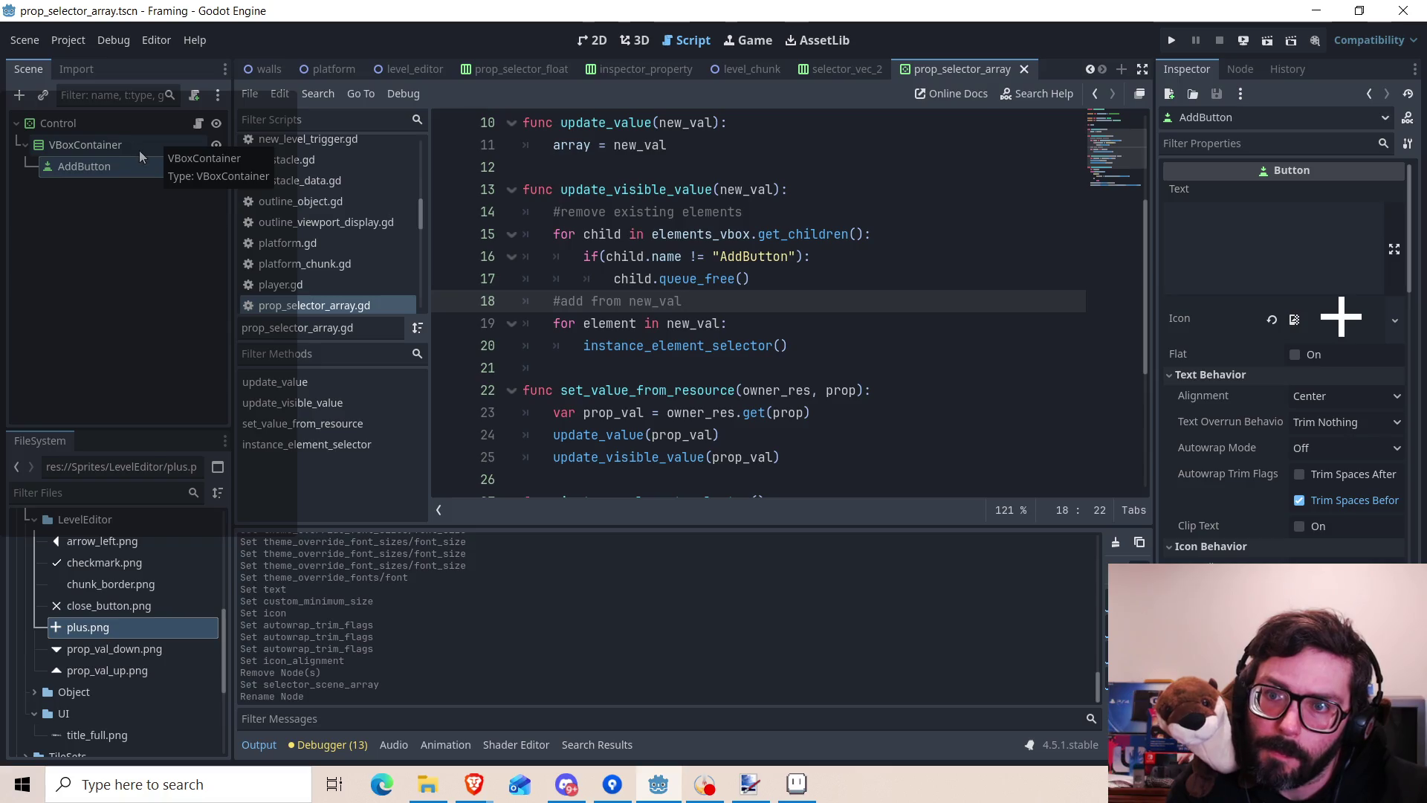
pyautogui.click(140, 150)
pyautogui.click(126, 128)
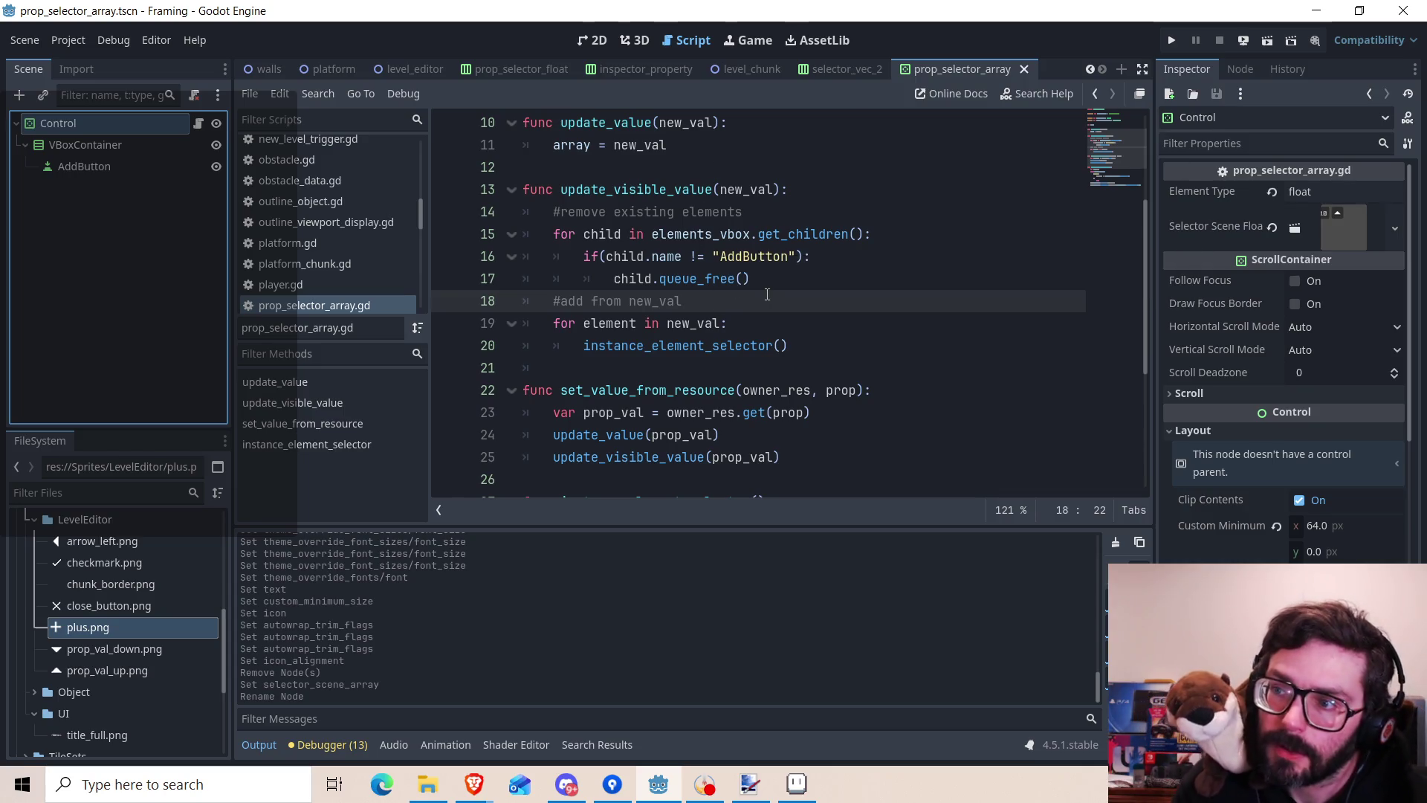
pyautogui.click(735, 318)
pyautogui.click(713, 301)
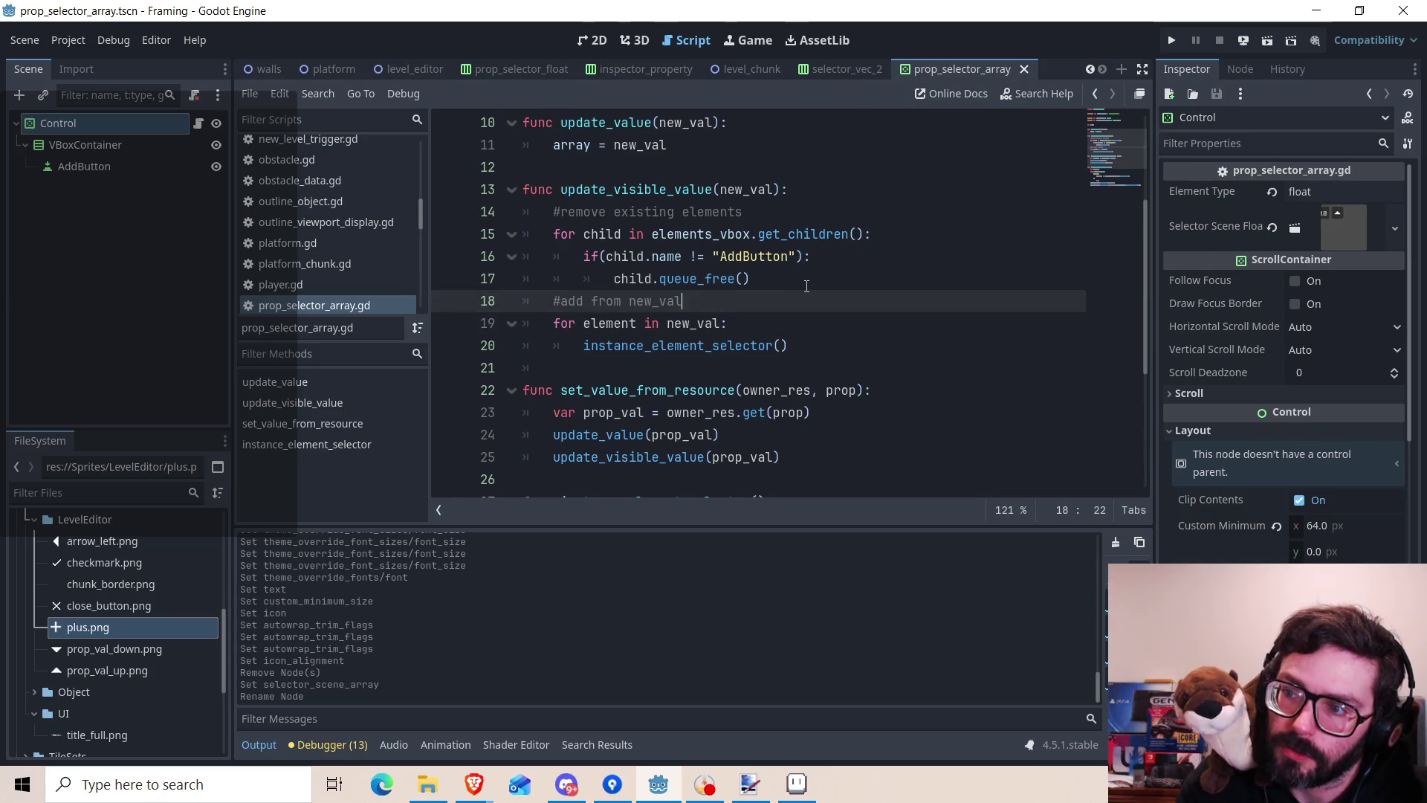
pyautogui.click(800, 288)
pyautogui.click(769, 306)
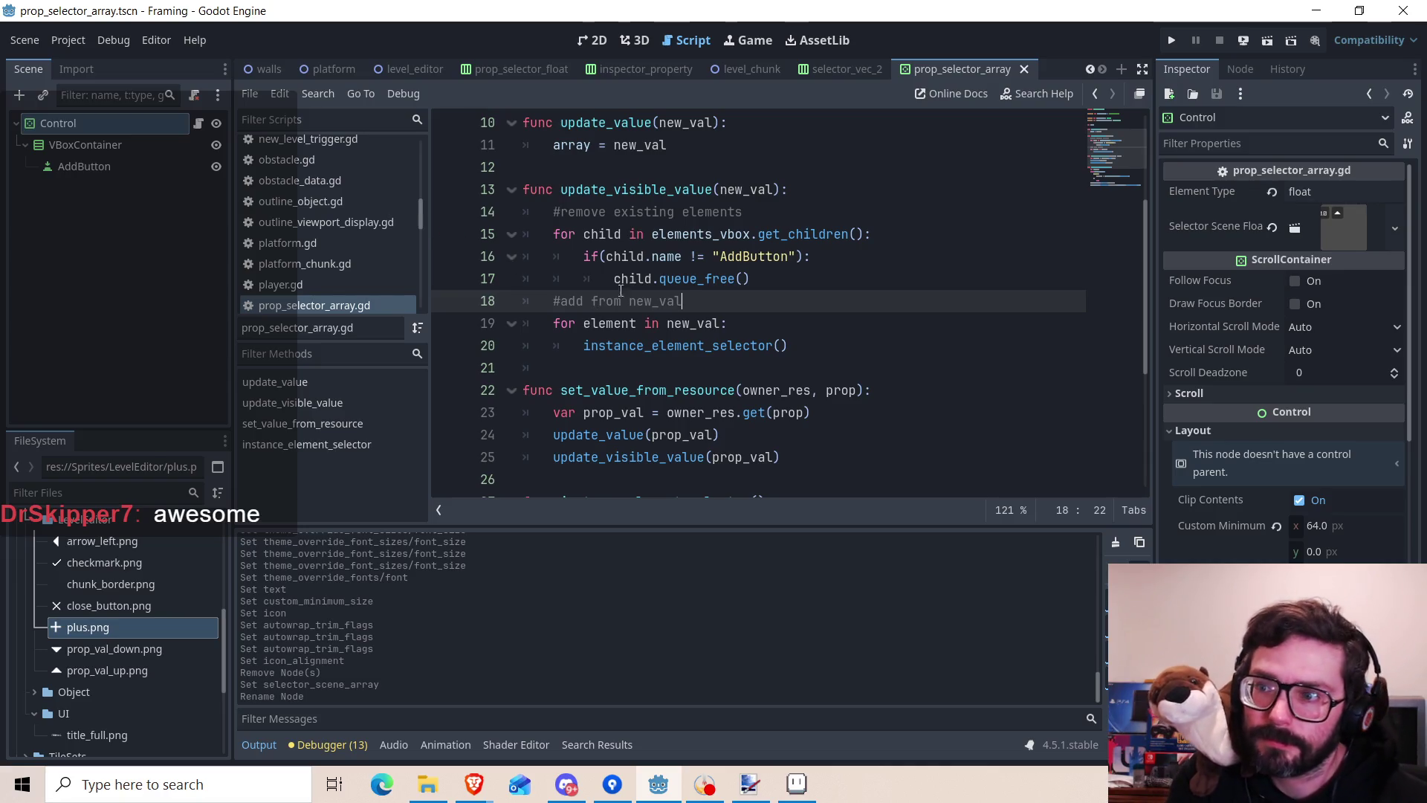
pyautogui.moveTo(833, 235)
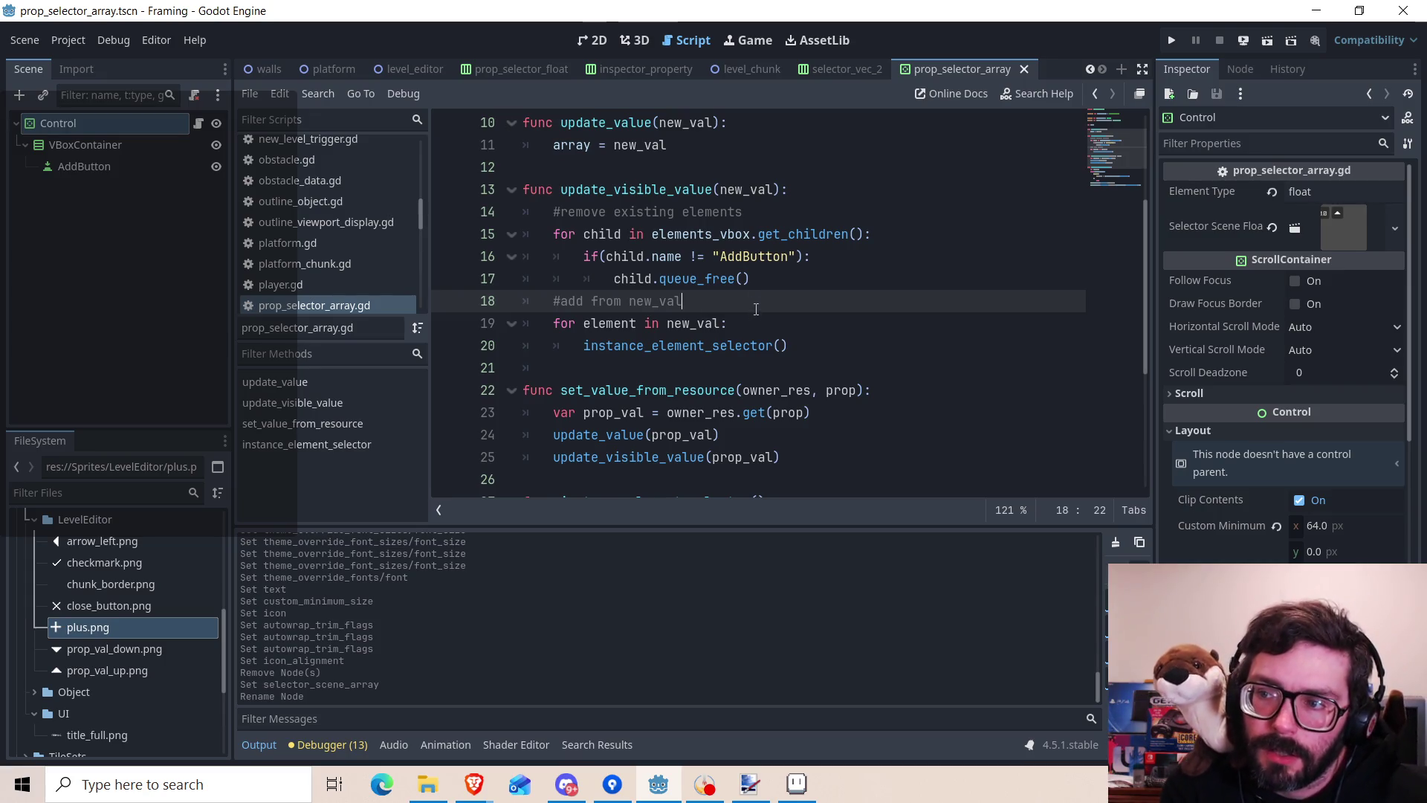
pyautogui.click(809, 359)
pyautogui.click(706, 323)
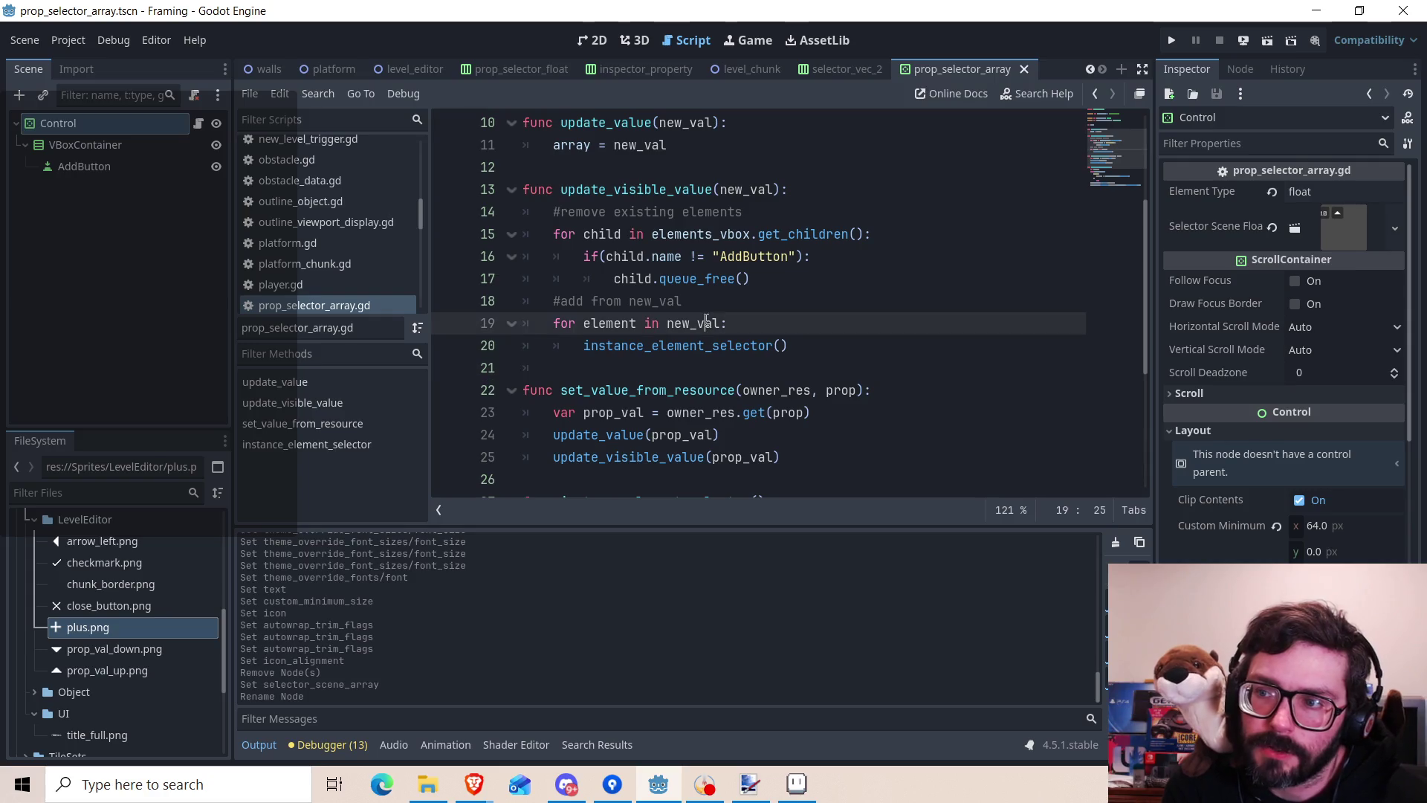
pyautogui.click(758, 280)
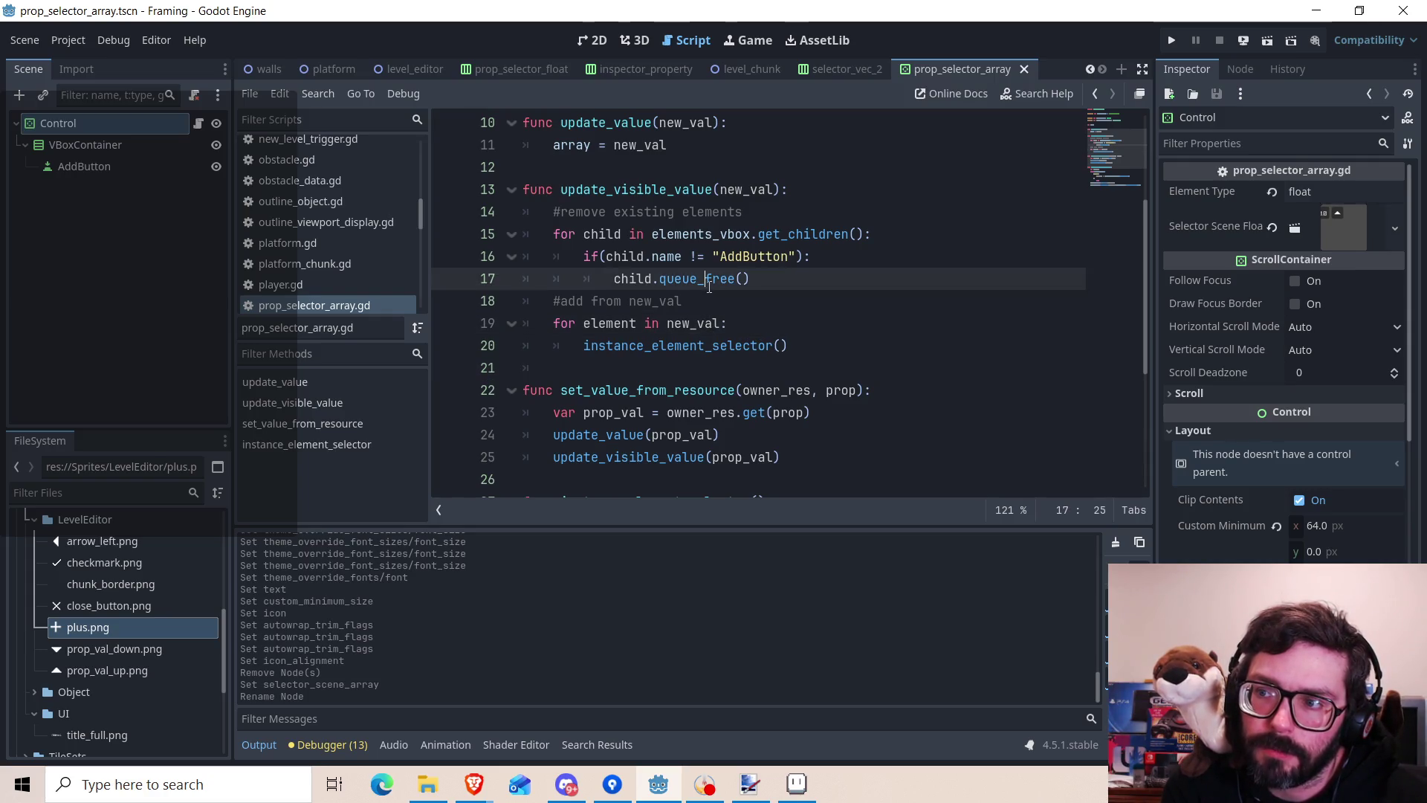
pyautogui.click(773, 195)
pyautogui.click(769, 209)
pyautogui.scroll(3, 765, 223)
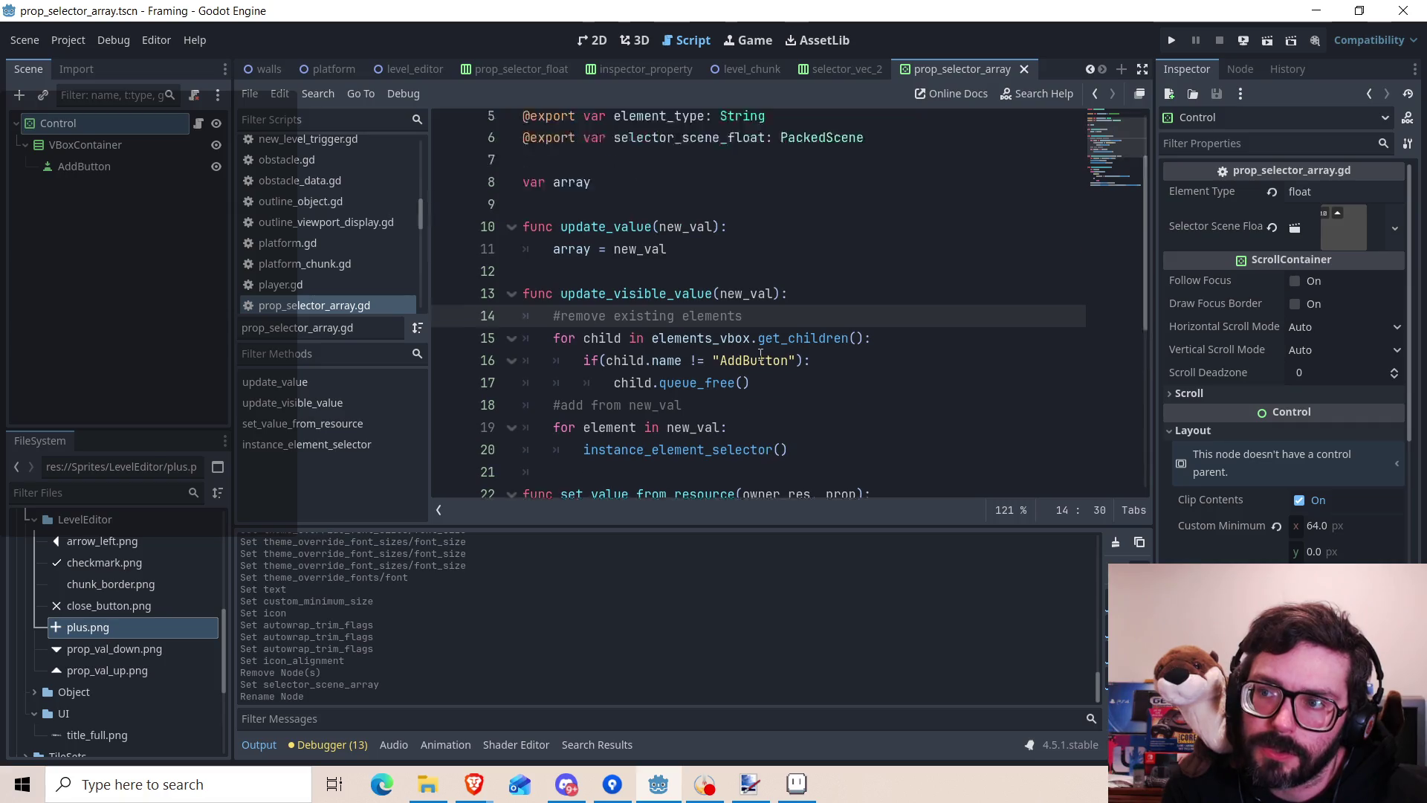
pyautogui.scroll(-7, 754, 346)
pyautogui.scroll(6, 754, 346)
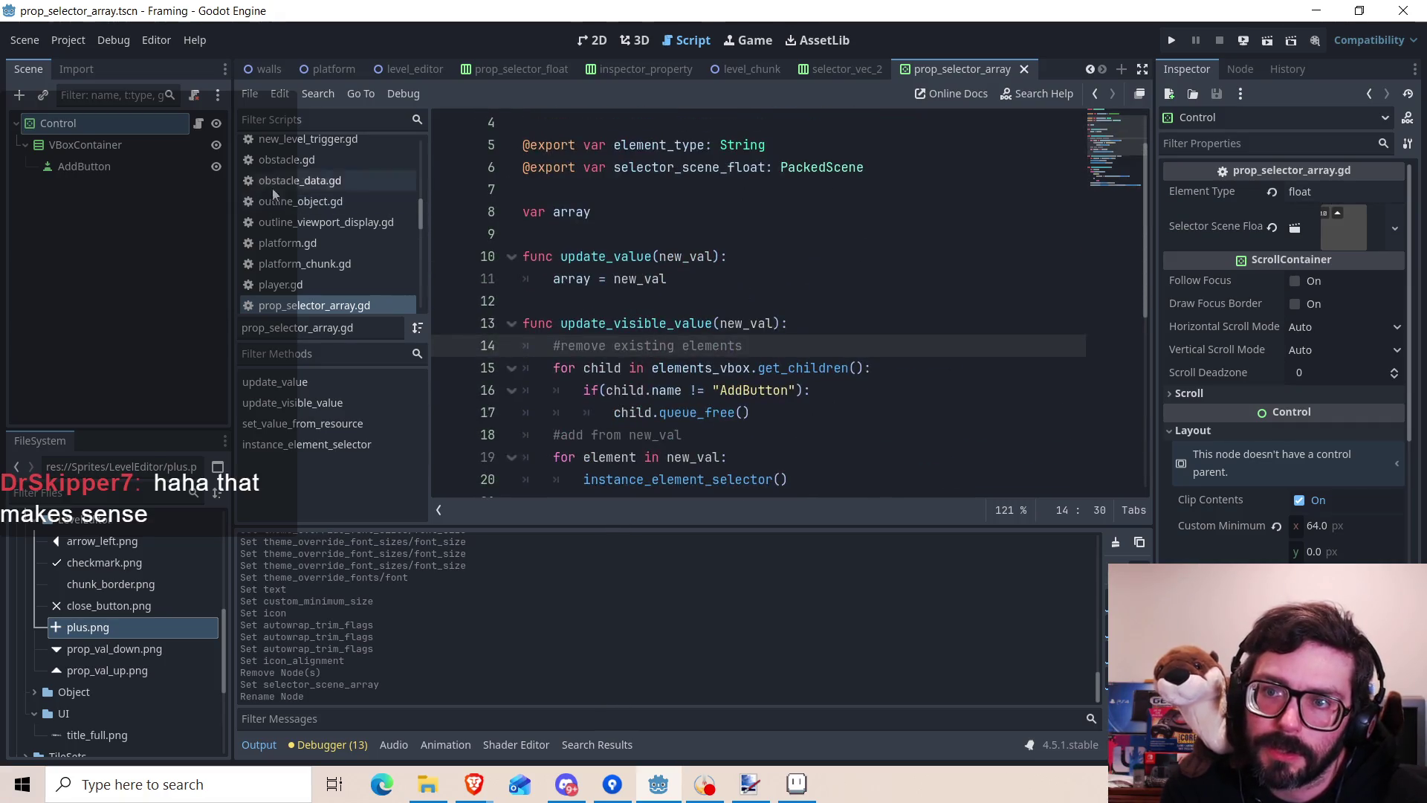
pyautogui.click(87, 168)
# Connect AddButton's pressed() signal to a new _on_add_button_pressed method
pyautogui.click(1240, 68)
pyautogui.doubleClick(1221, 213)
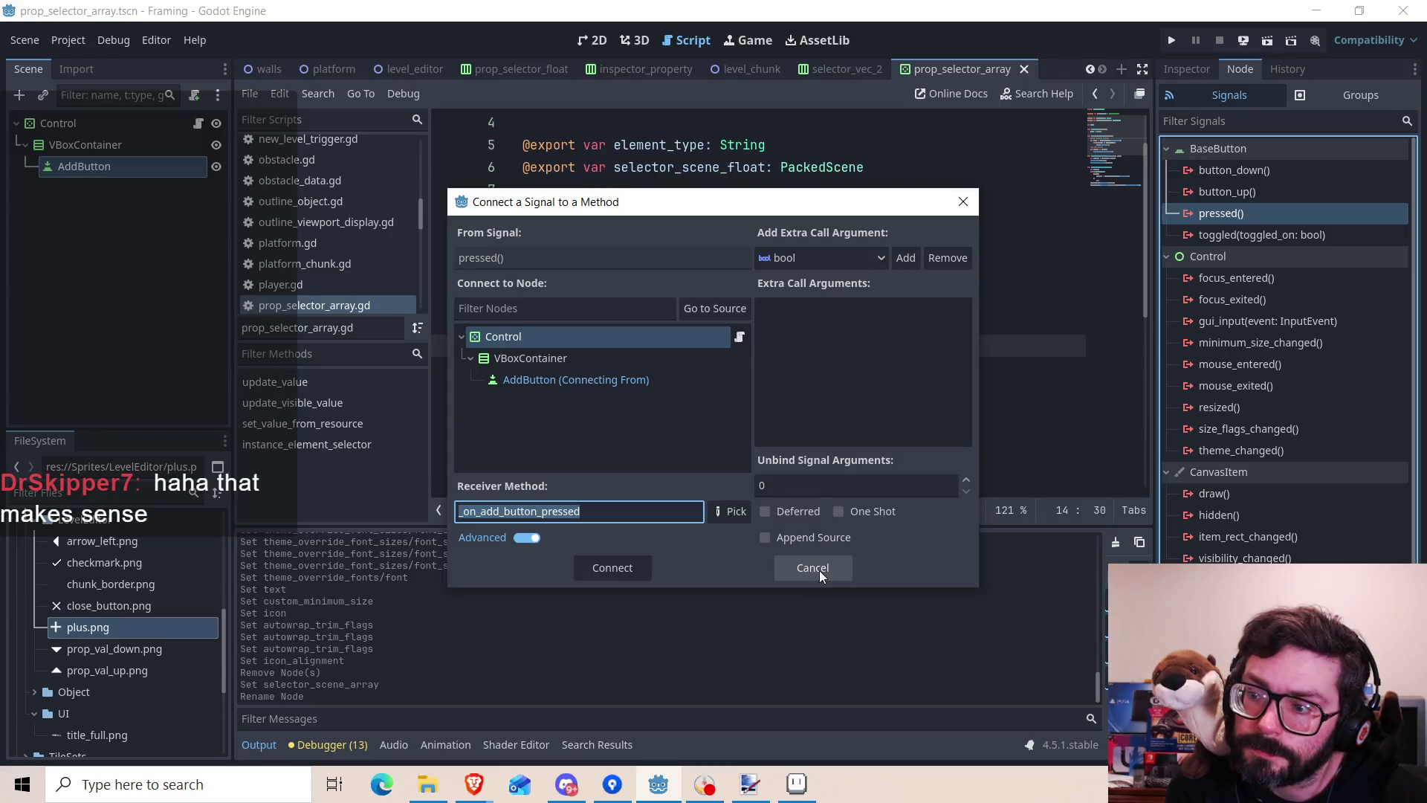
pyautogui.click(603, 569)
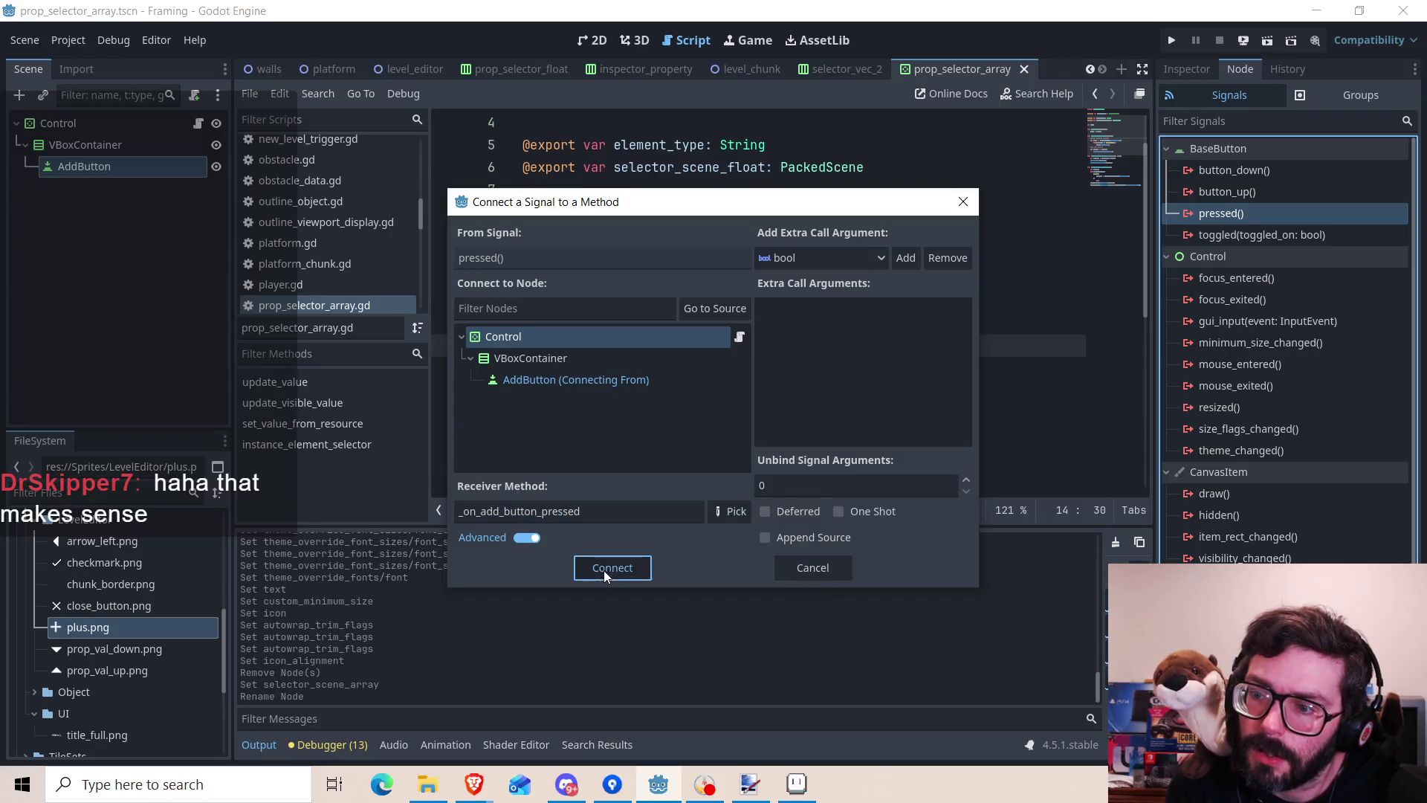
# Rename the root Control node to ArraySelectorControl
pyautogui.click(52, 121)
pyautogui.click(46, 123)
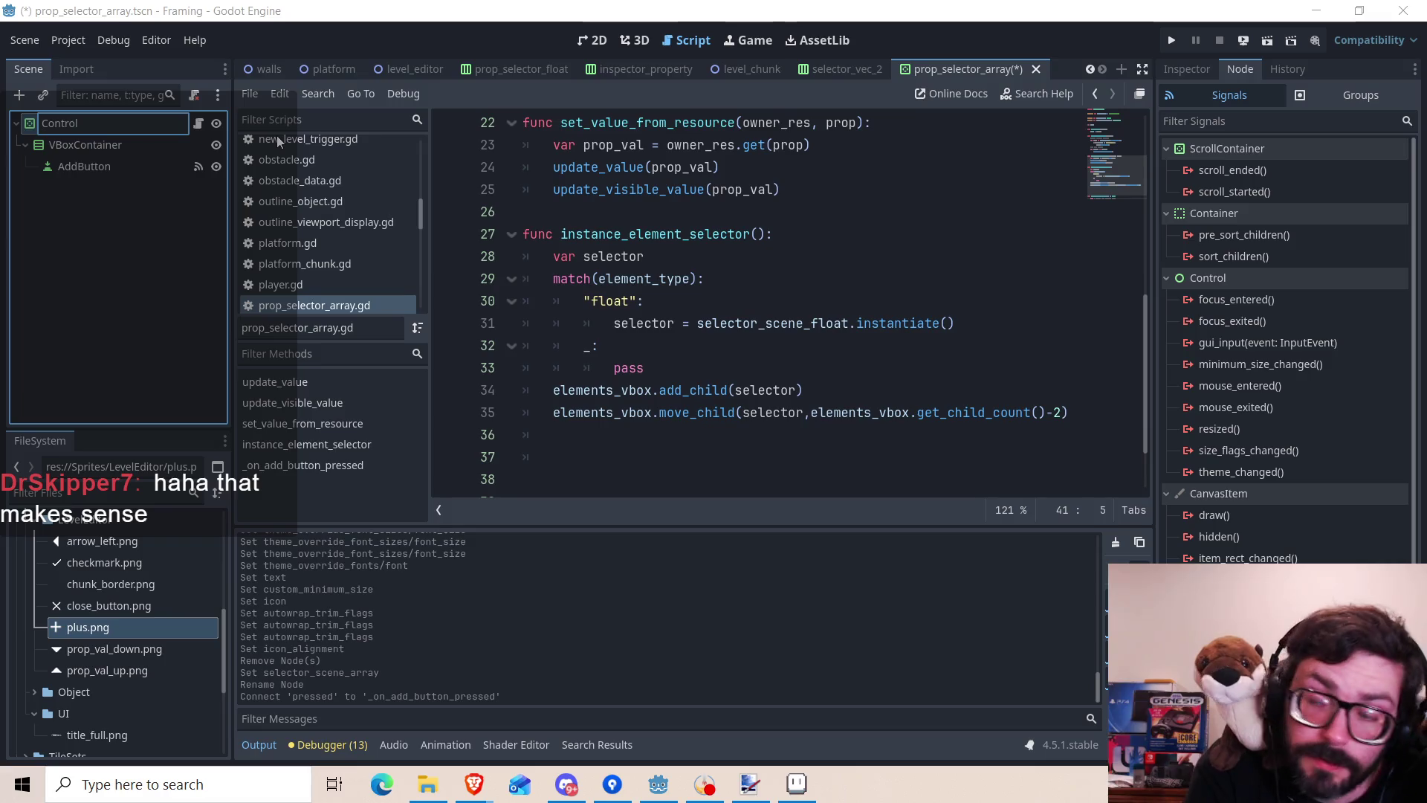
pyautogui.write('ArraySe')
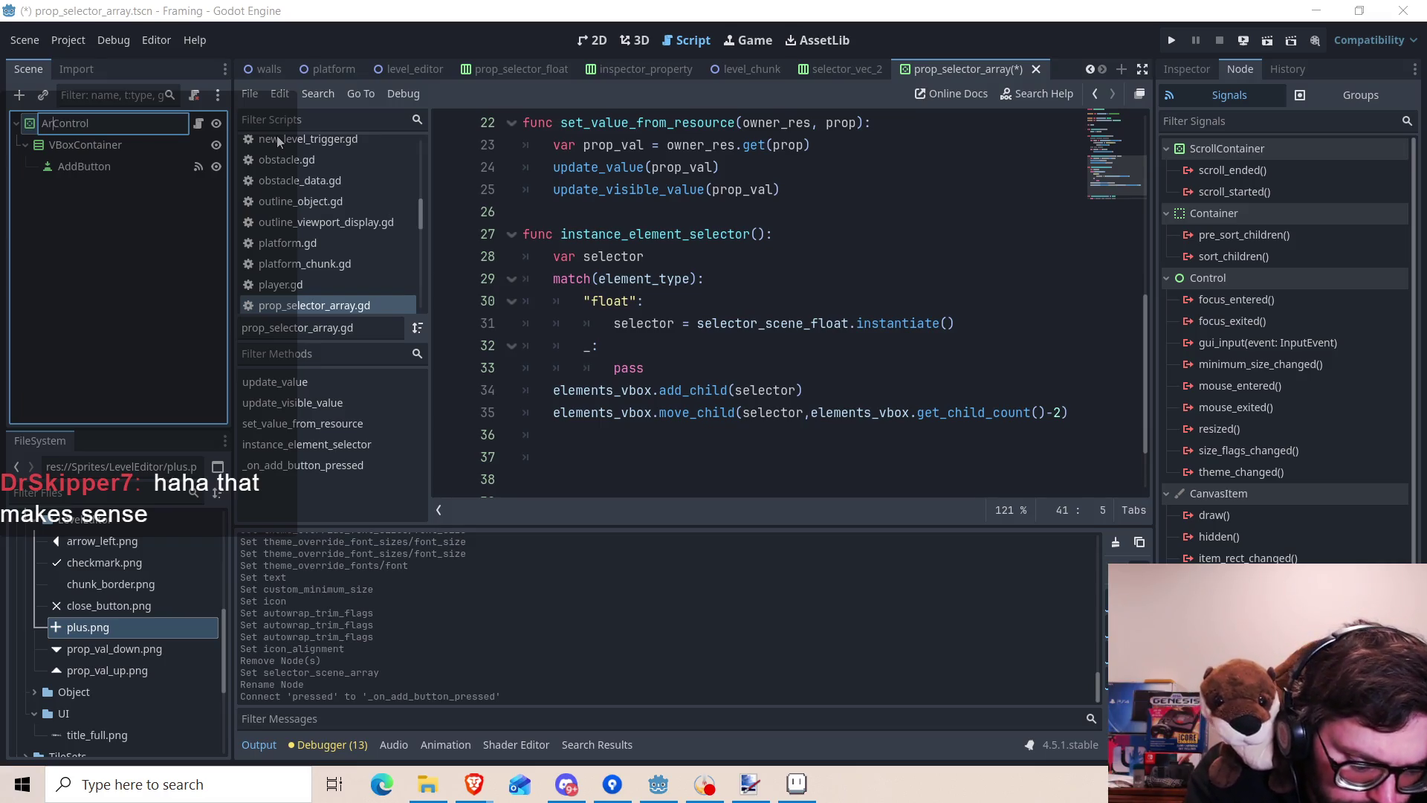
pyautogui.write('lector')
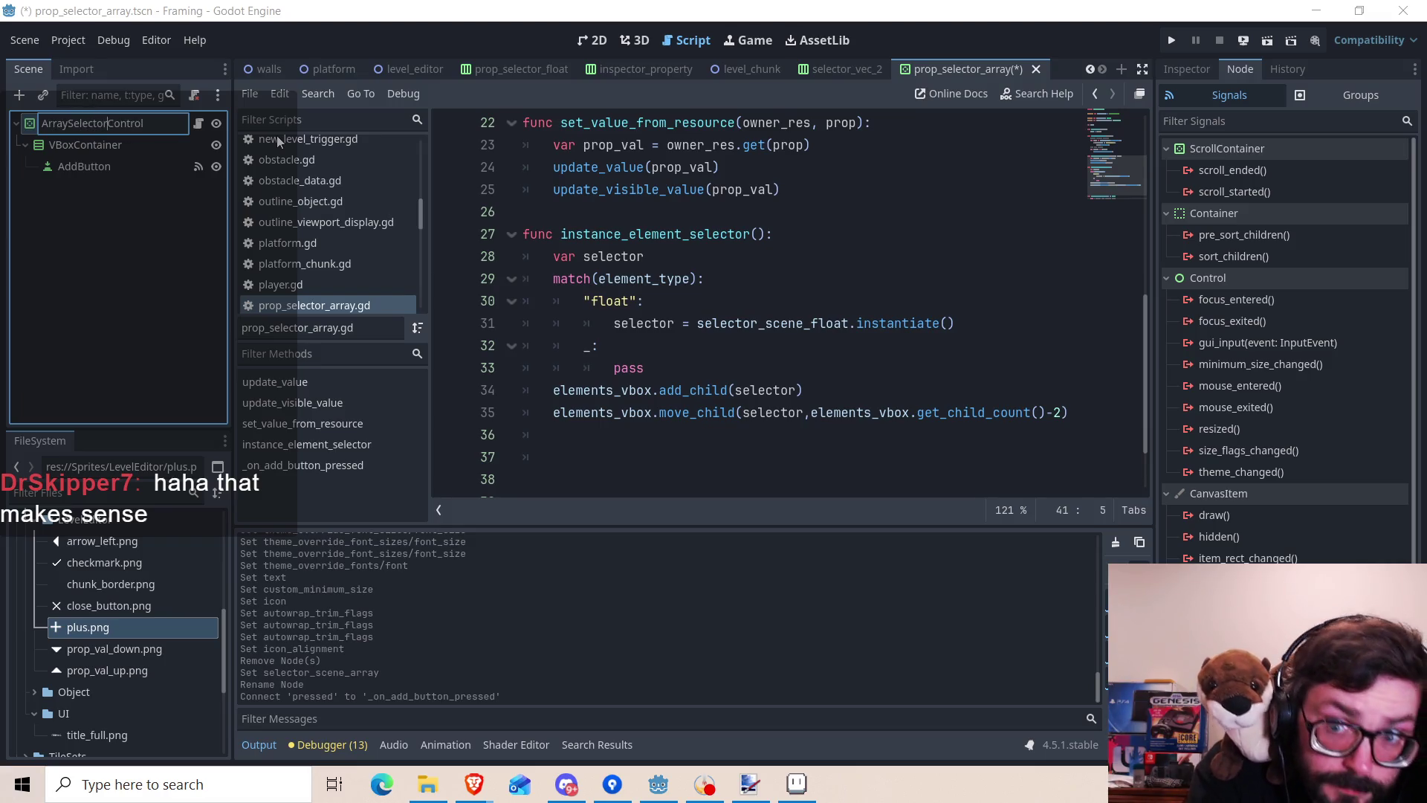
# Rename the root node from ArraySelectorControl to ArraySelector, then put the caret on script line 39
pyautogui.press('Return')
pyautogui.doubleClick(156, 125)
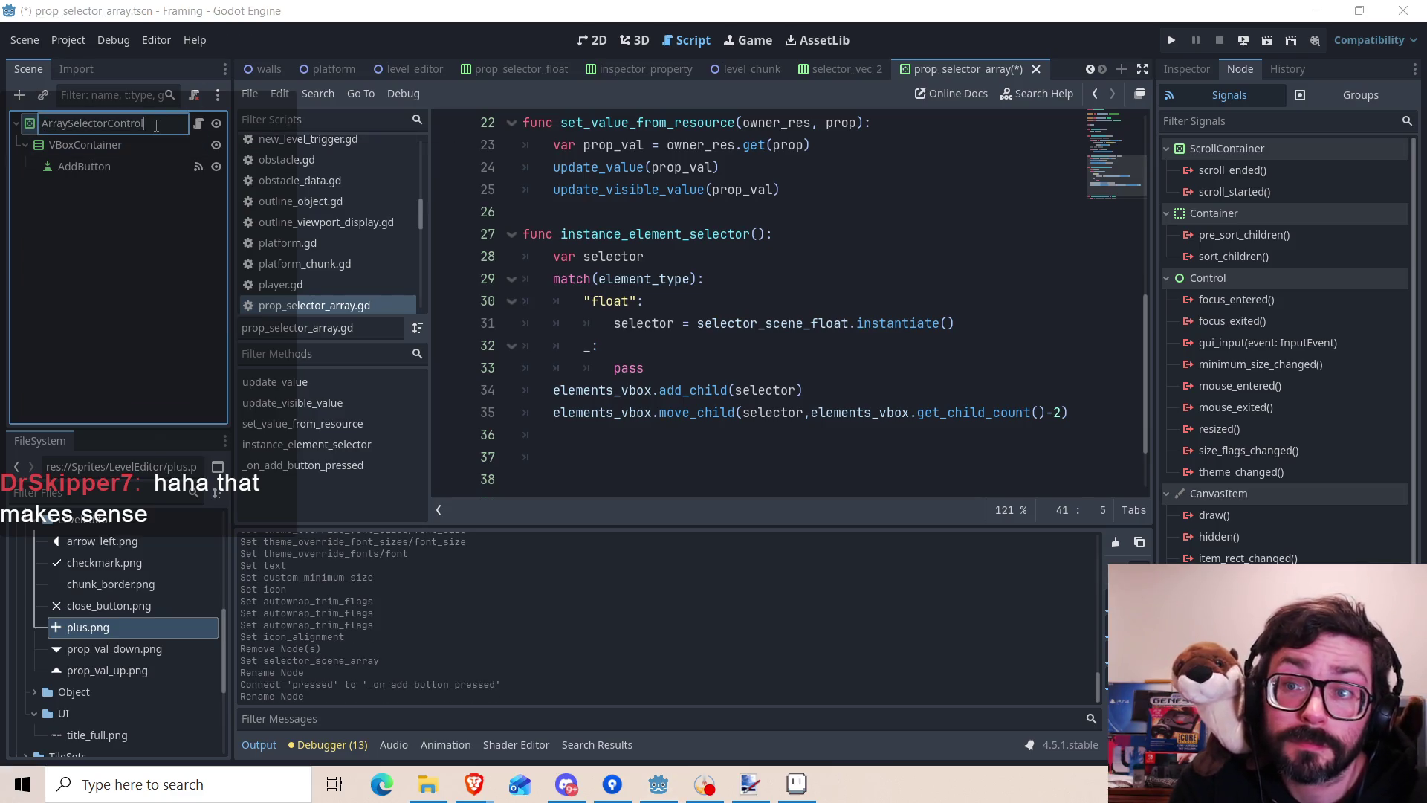
pyautogui.press('BackSpace')
pyautogui.press('BackSpace')
pyautogui.press('BackSpace')
pyautogui.press('Return')
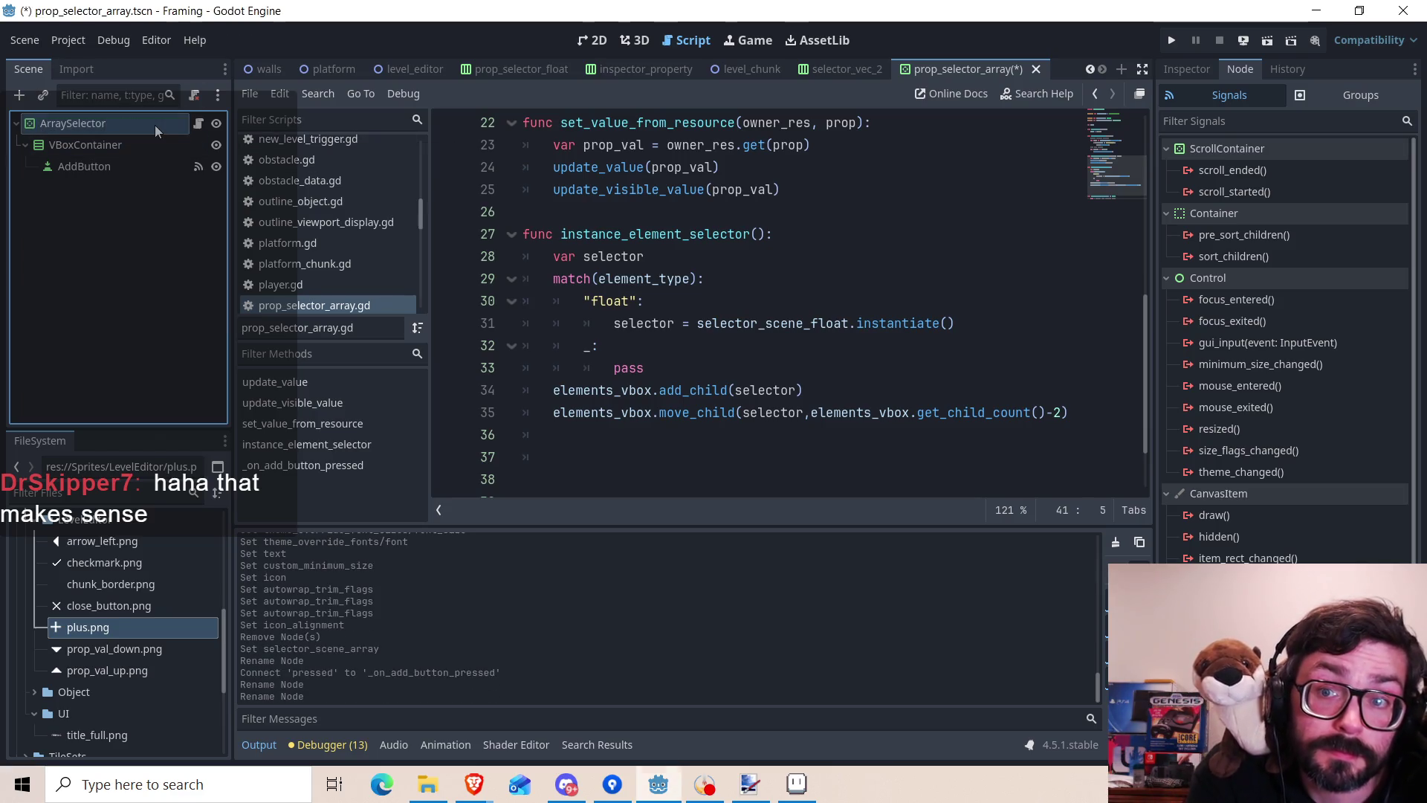
pyautogui.click(123, 238)
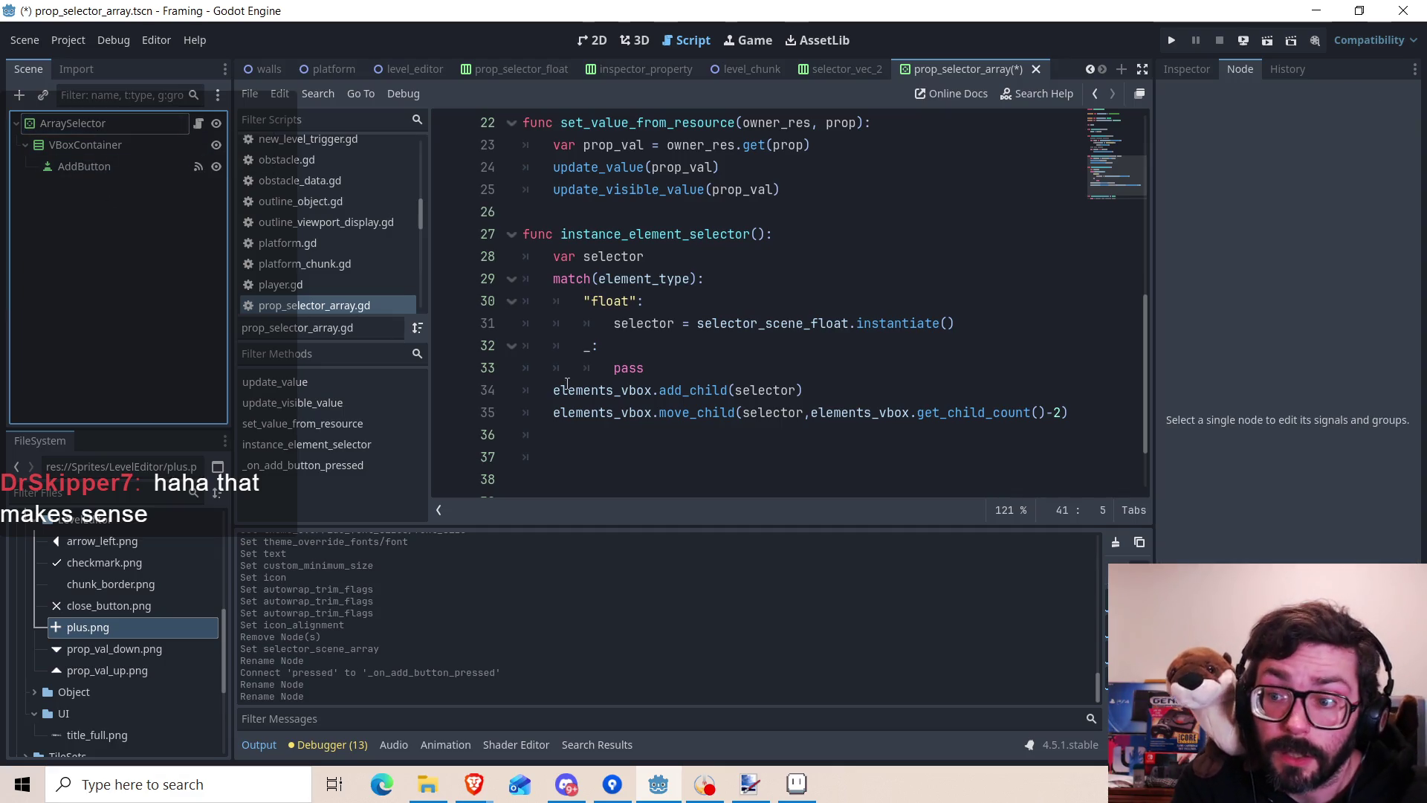
pyautogui.scroll(-2, 606, 386)
pyautogui.click(579, 412)
pyautogui.press('BackSpace')
pyautogui.press('BackSpace')
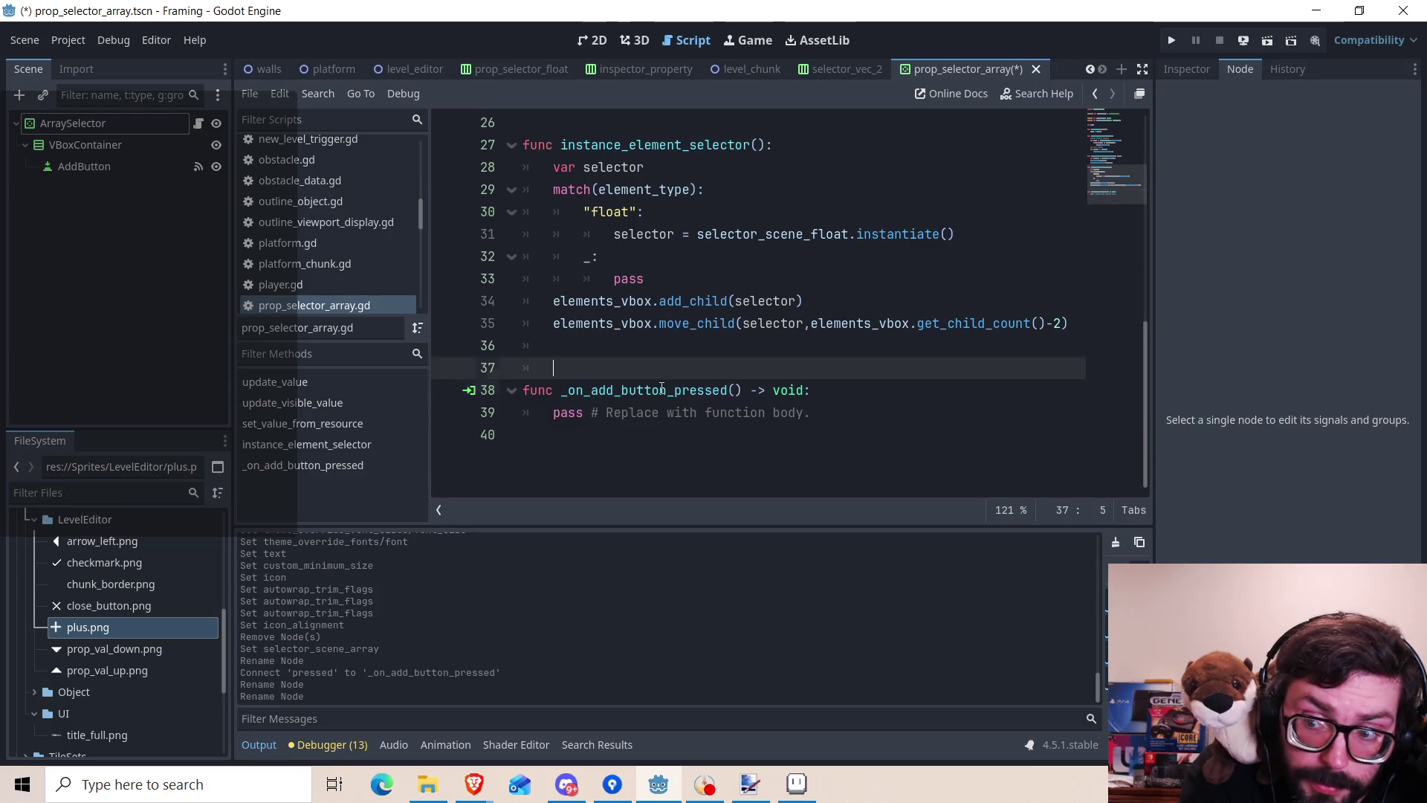
pyautogui.press('BackSpace')
pyautogui.press('BackSpace')
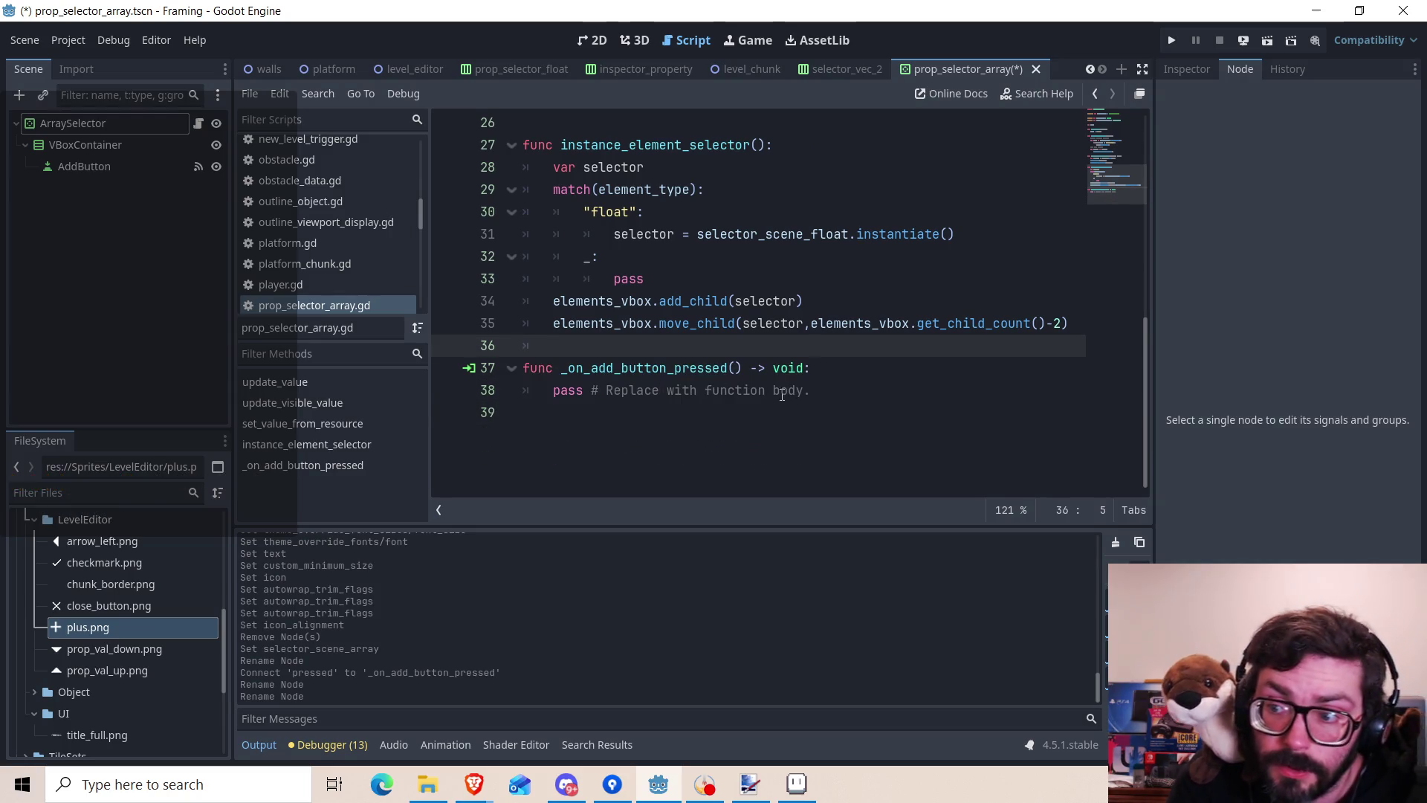
pyautogui.press('Down')
pyautogui.press('Down')
pyautogui.moveTo(811, 390); pyautogui.dragTo(554, 390)
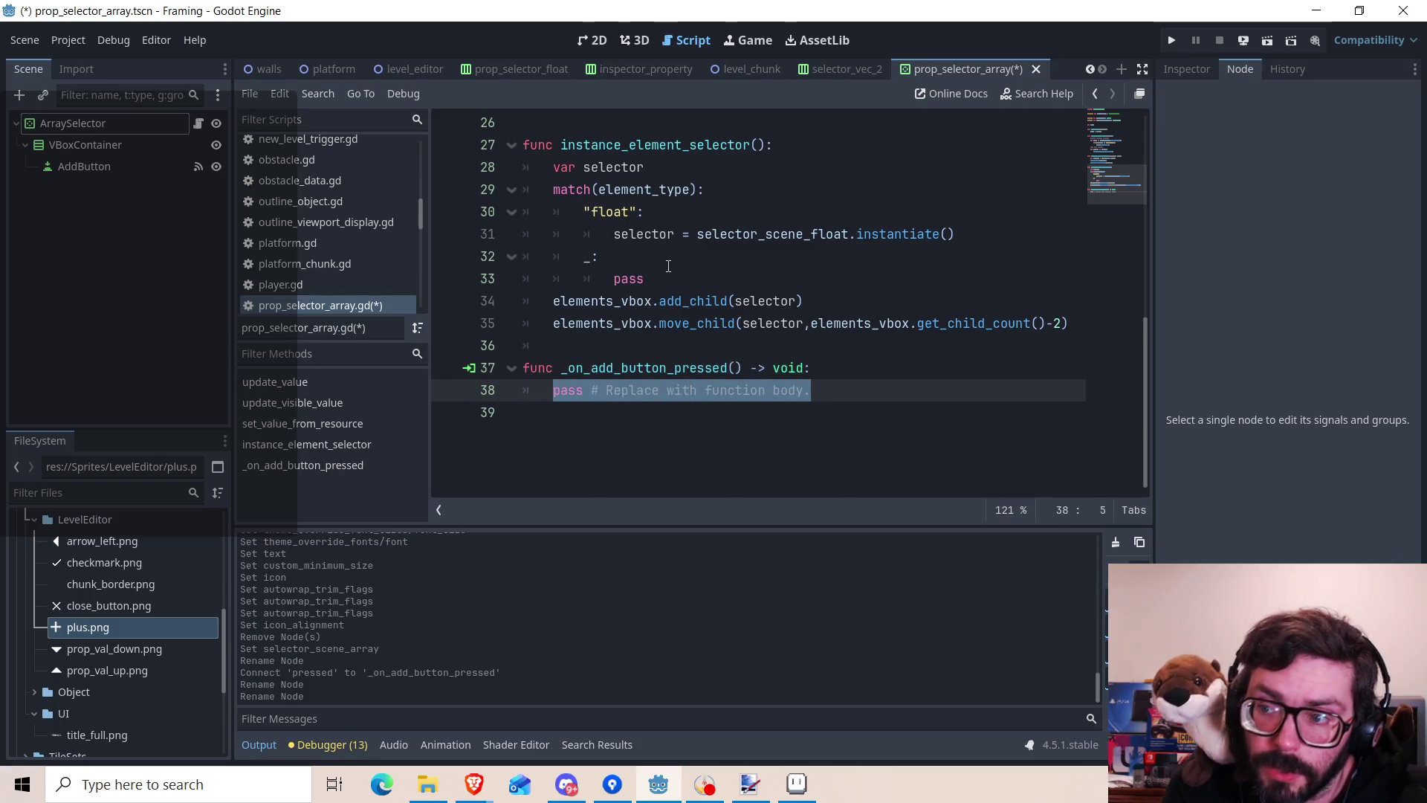
pyautogui.scroll(6, 611, 361)
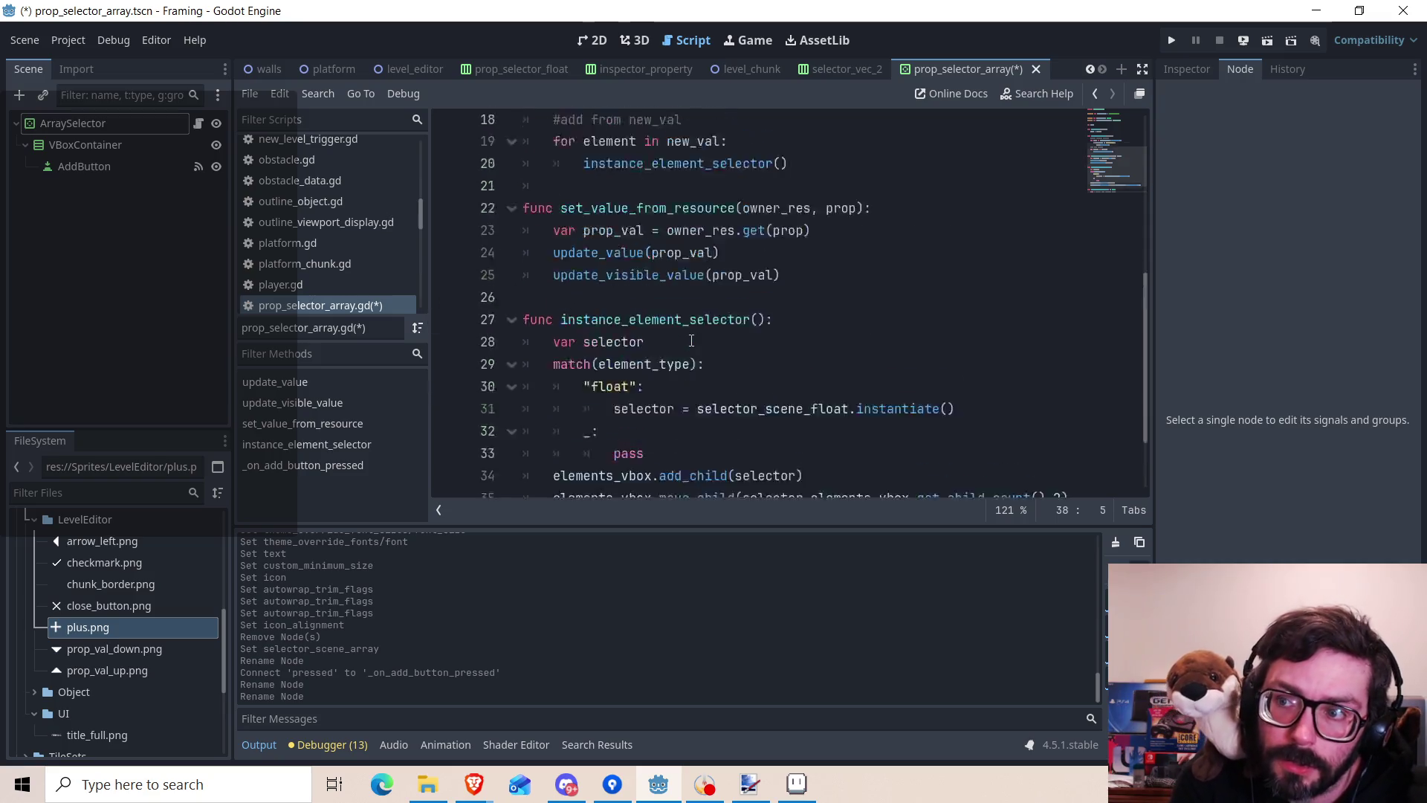
pyautogui.scroll(-5, 610, 346)
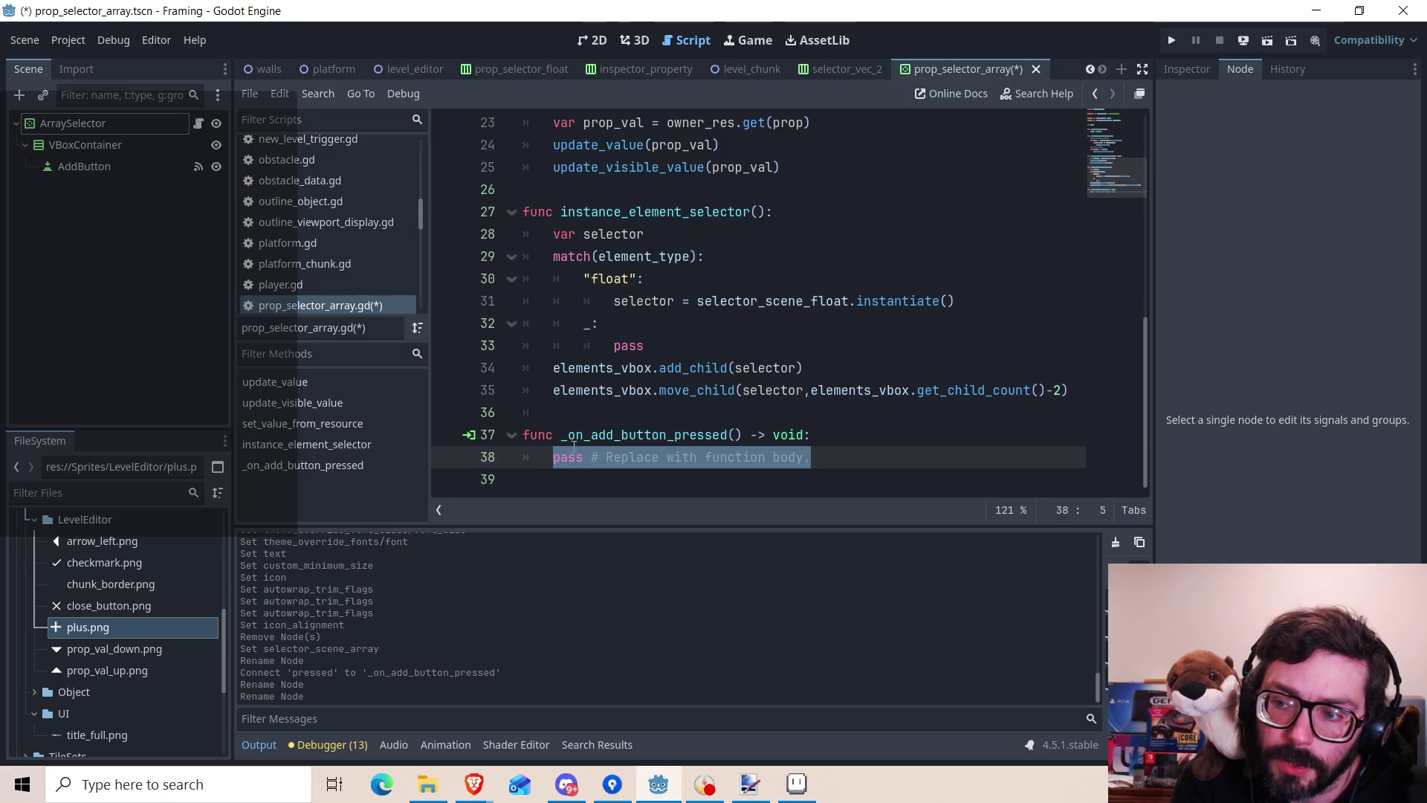
pyautogui.scroll(4, 687, 345)
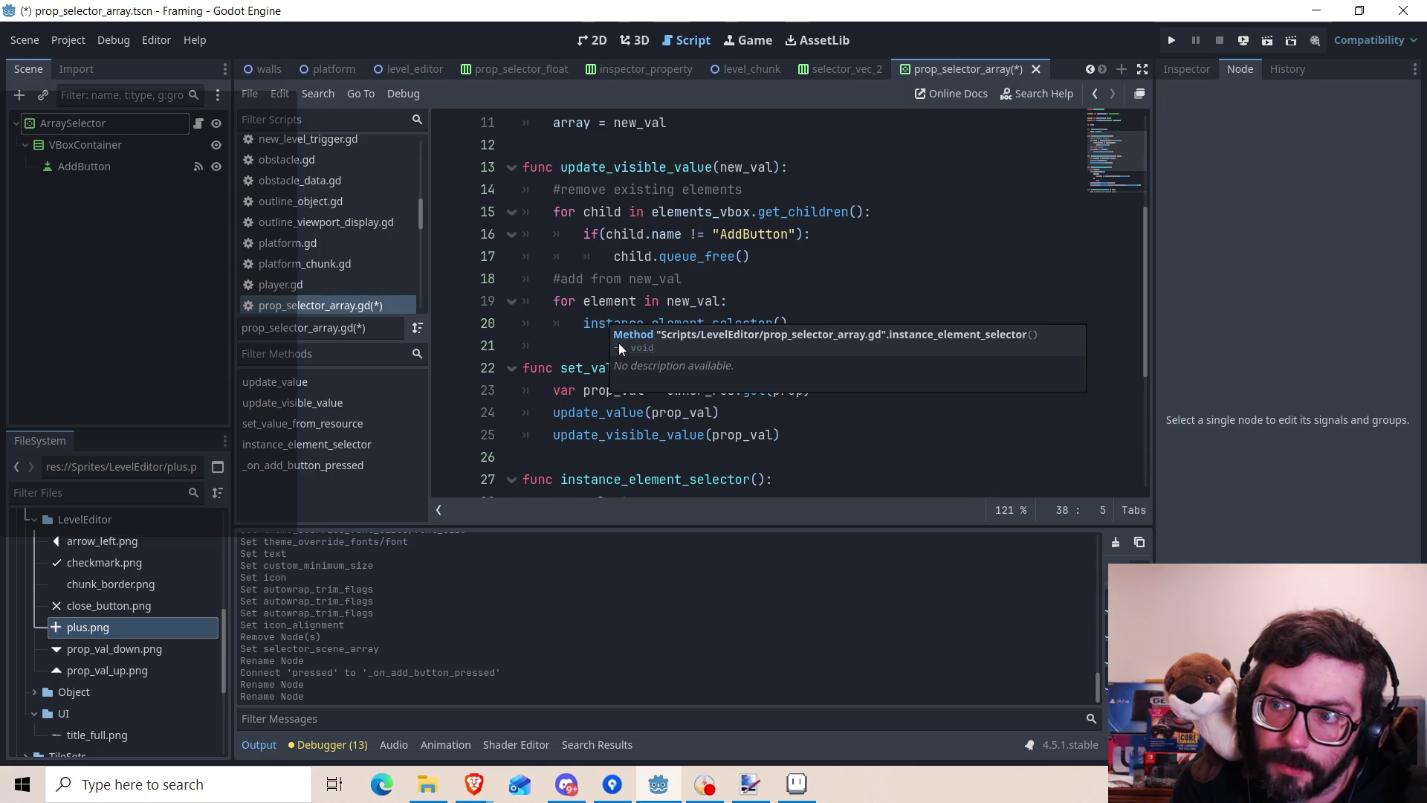
pyautogui.scroll(3, 577, 348)
pyautogui.scroll(2, 577, 348)
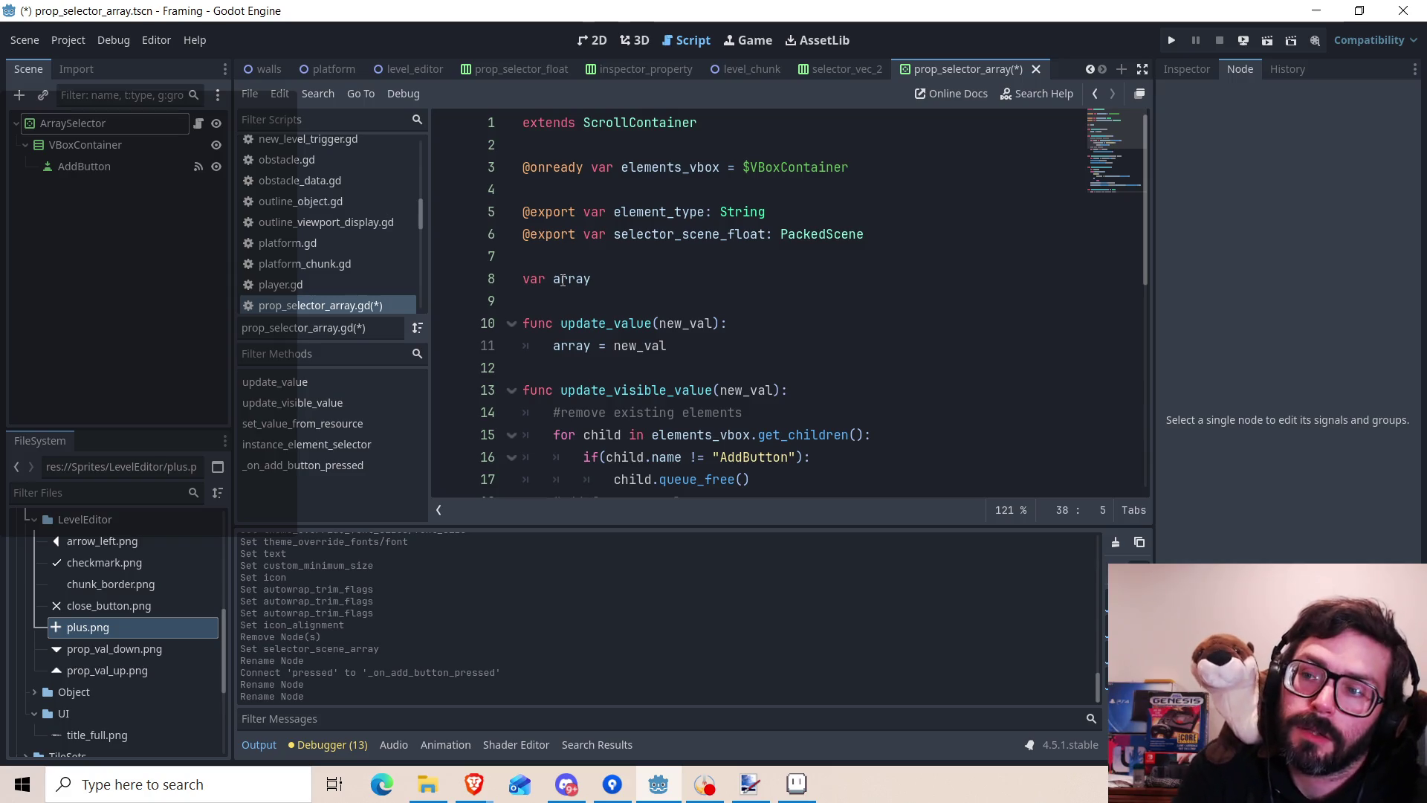
pyautogui.scroll(-7, 548, 278)
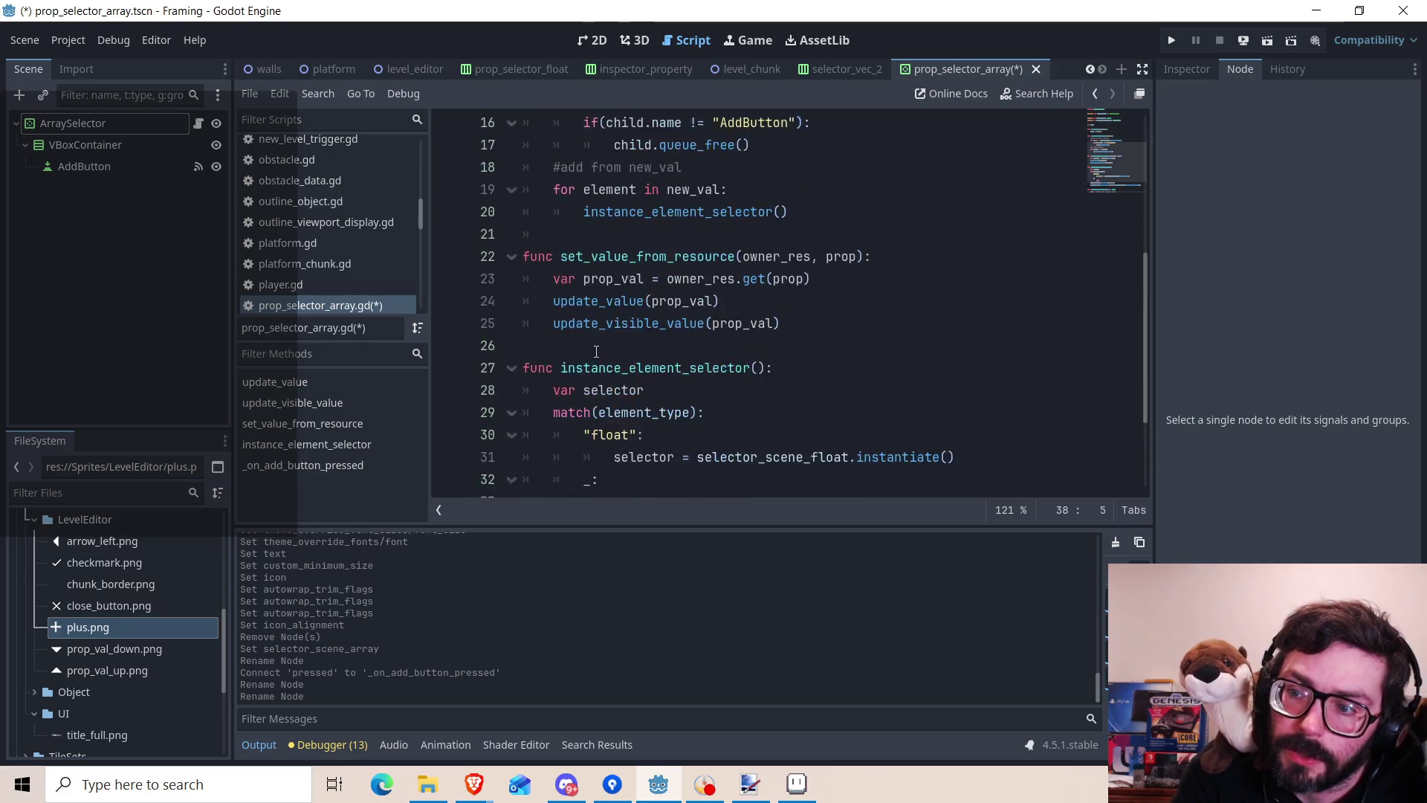
pyautogui.moveTo(657, 344)
pyautogui.mouseDown()
pyautogui.moveTo(528, 281)
pyautogui.moveTo(520, 260)
pyautogui.mouseUp()
# Copy the match block from instance_element_selector and paste it over pass in _on_add_button_pressed
pyautogui.rightClick(591, 256)
pyautogui.click(634, 378)
pyautogui.moveTo(812, 457); pyautogui.dragTo(553, 457)
pyautogui.hotkey('ctrl', 'v')
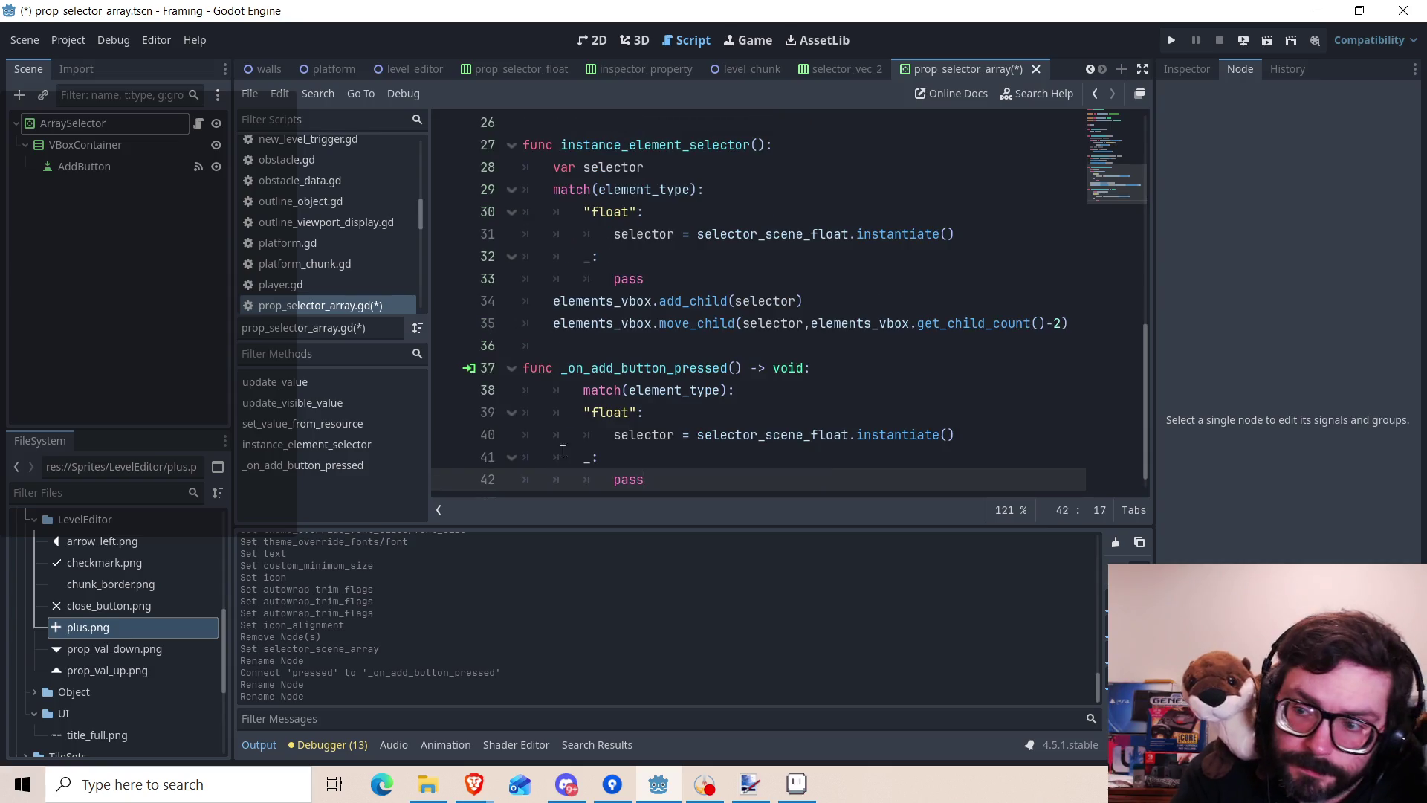
# Fix the pasted match block's indentation so the cases and default pass nest correctly
pyautogui.keyDown('shift'); pyautogui.click(565, 383); pyautogui.keyUp('shift')
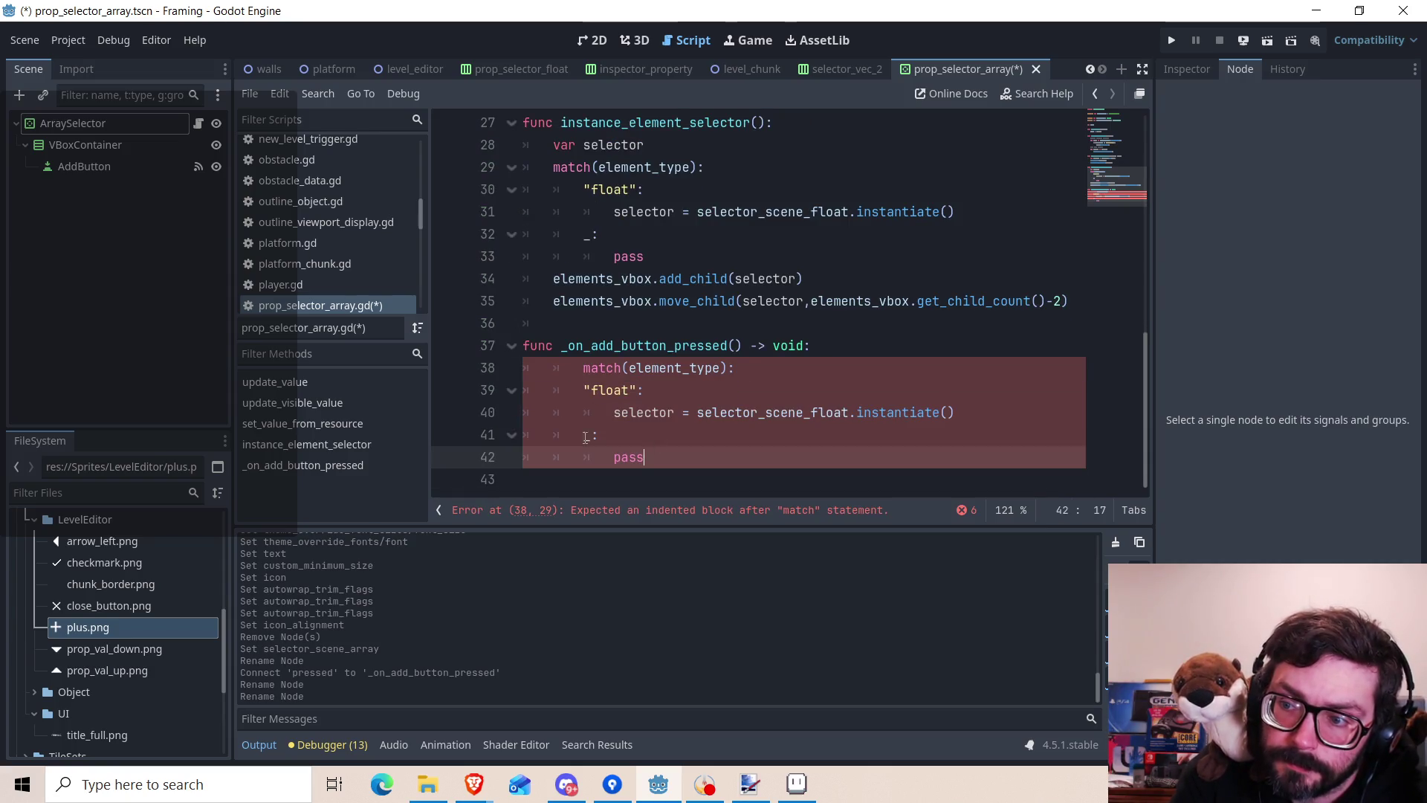
pyautogui.hotkey('shift', 'Tab')
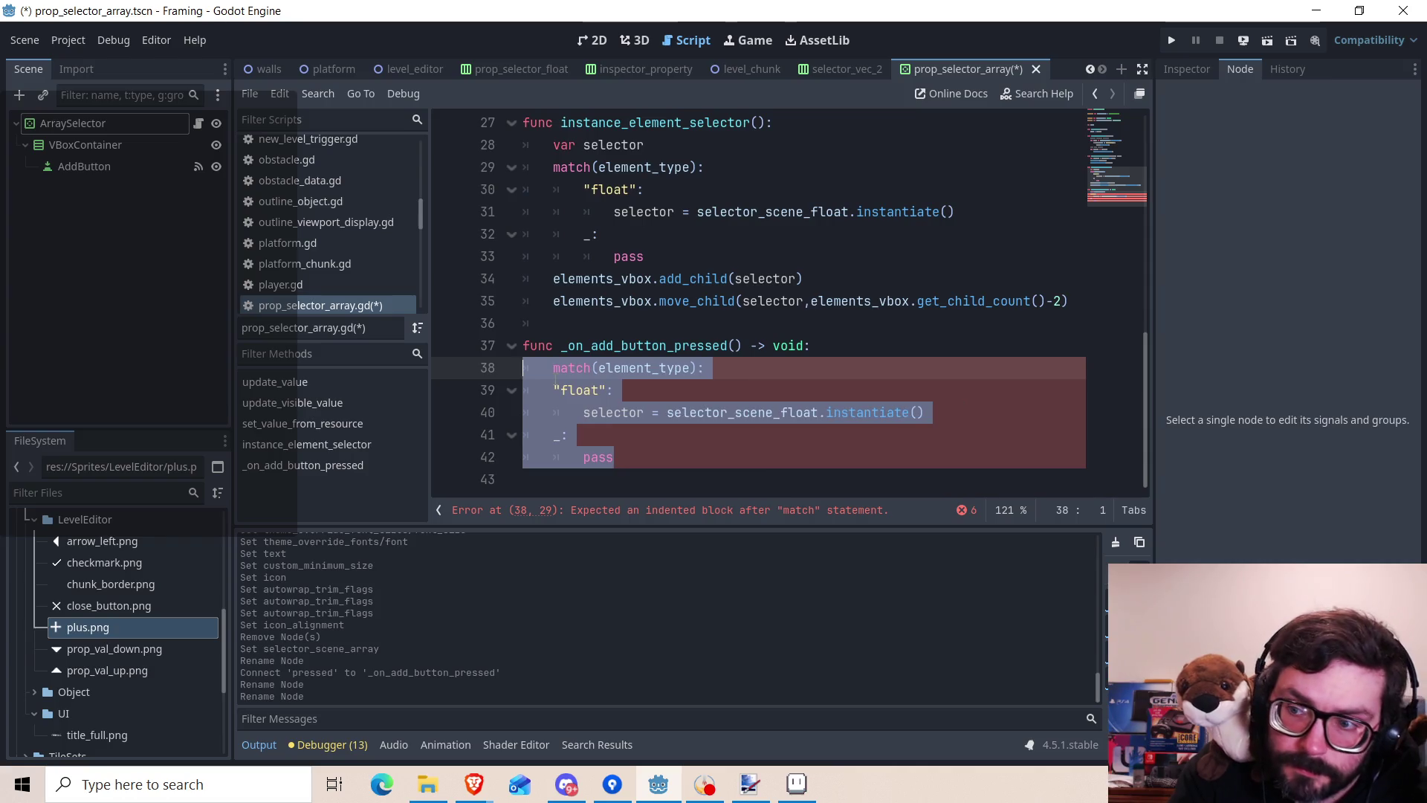
pyautogui.click(577, 367)
pyautogui.click(544, 391)
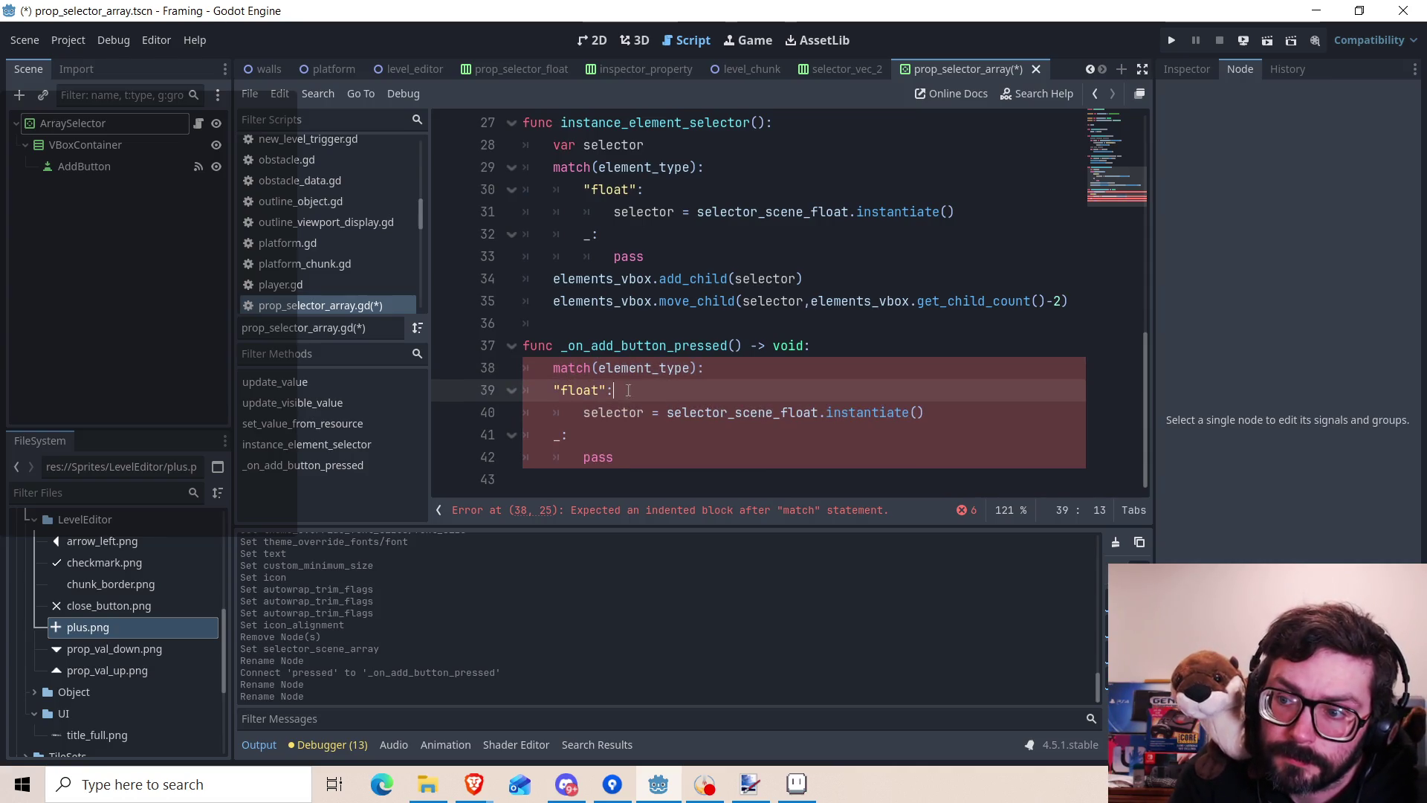
pyautogui.press('Tab')
pyautogui.press('Down')
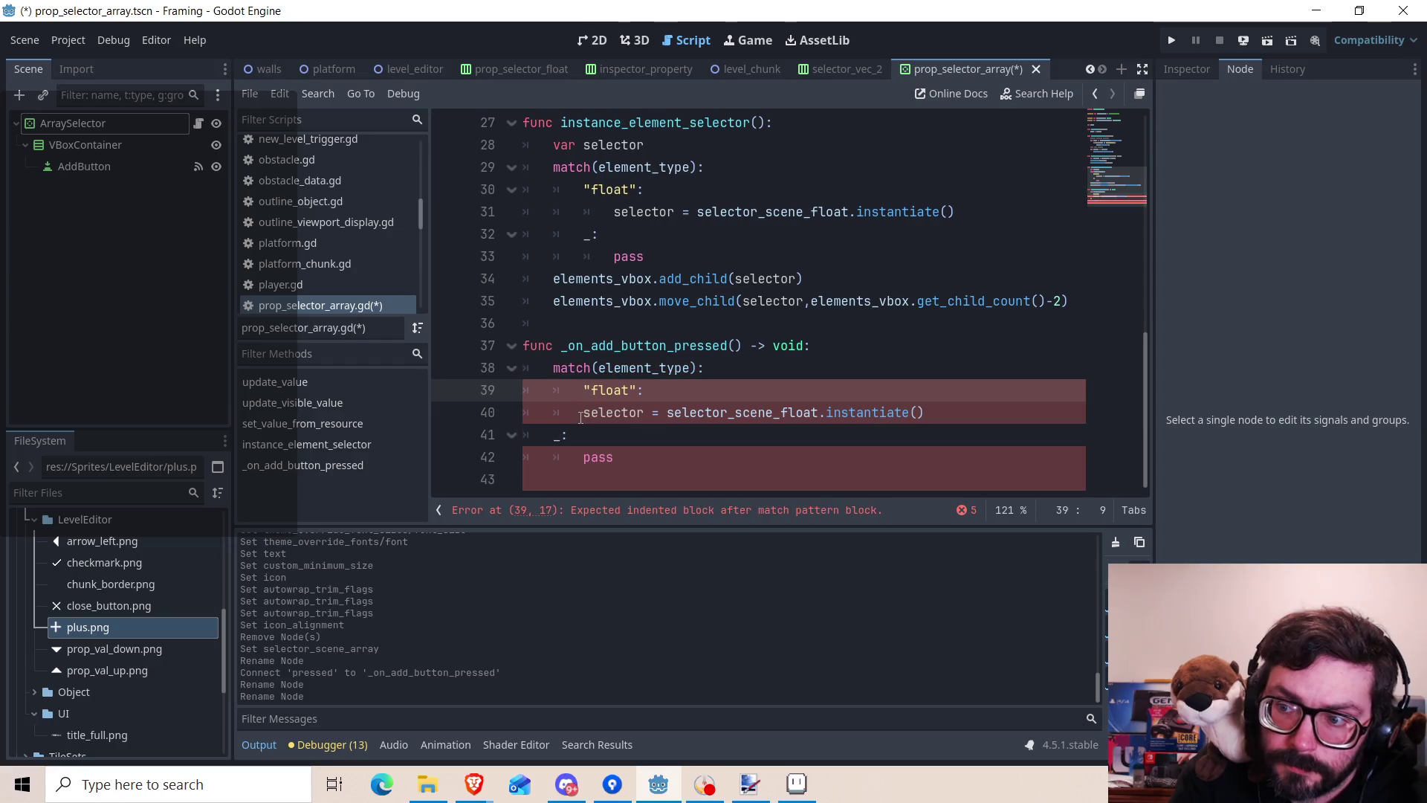
pyautogui.press('Tab')
pyautogui.click(552, 437)
pyautogui.press('Tab')
pyautogui.press('Down')
pyautogui.press('Tab')
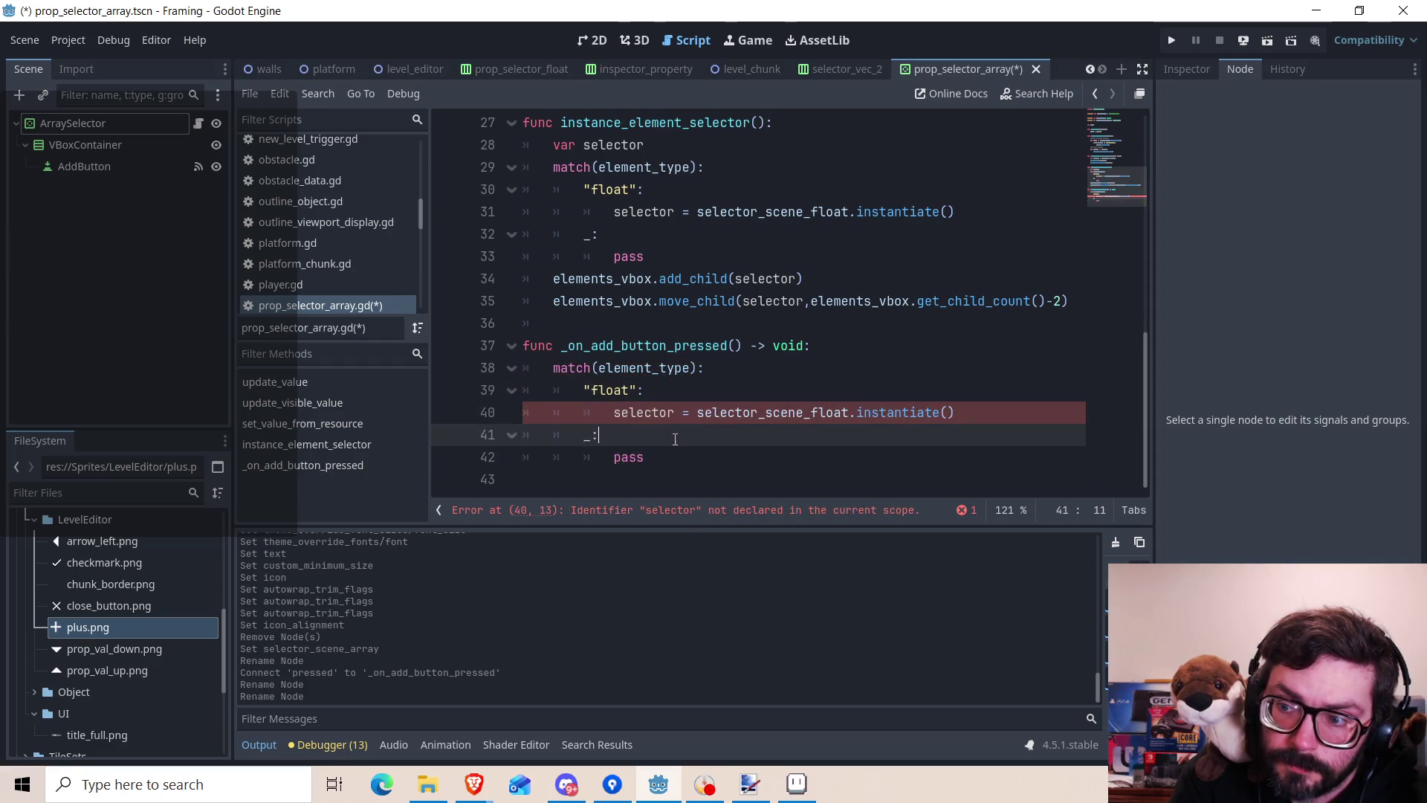
# Declare var selector as the first line of _on_add_button_pressed
pyautogui.click(645, 413)
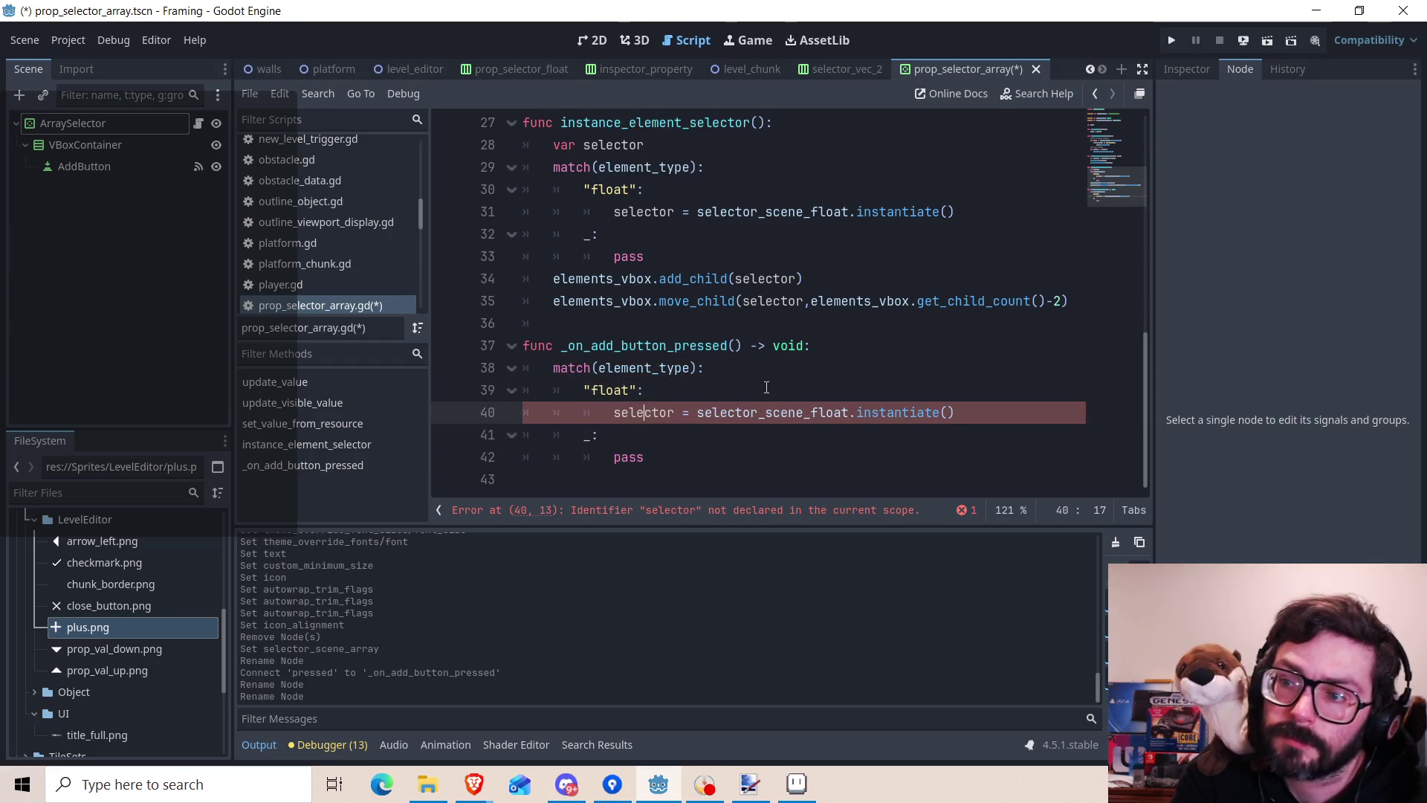
pyautogui.click(838, 363)
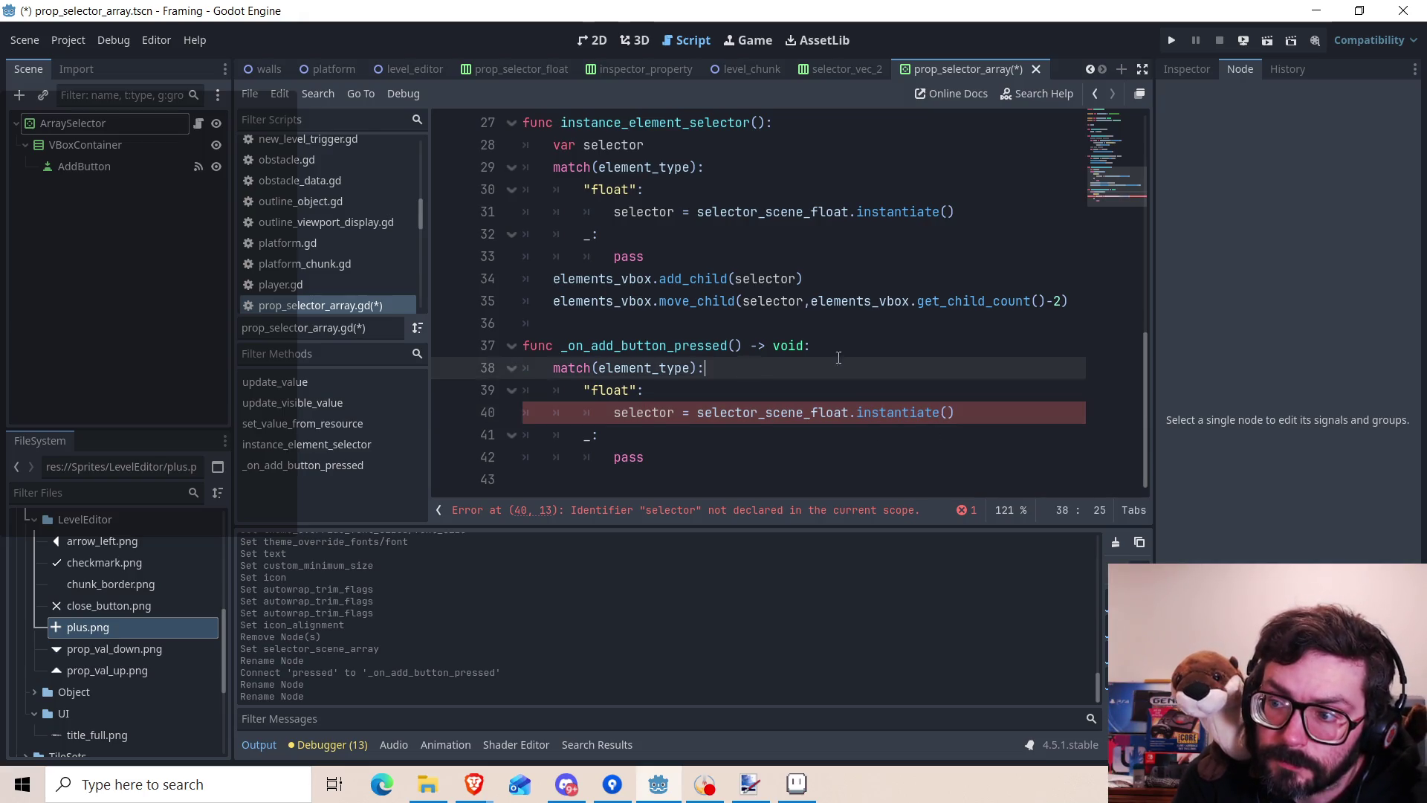
pyautogui.click(856, 356)
pyautogui.press('Return')
pyautogui.write('var selec')
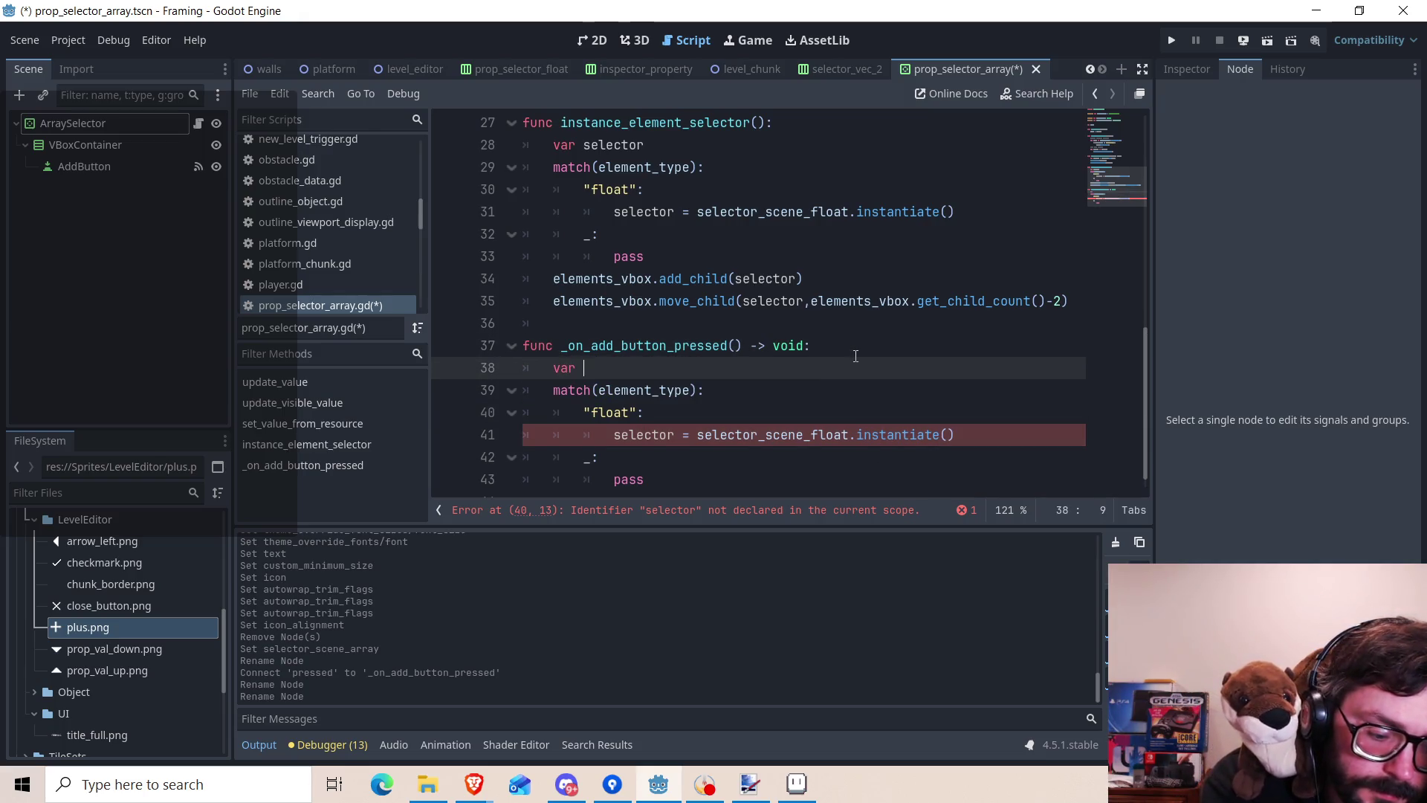
pyautogui.write('tpr')
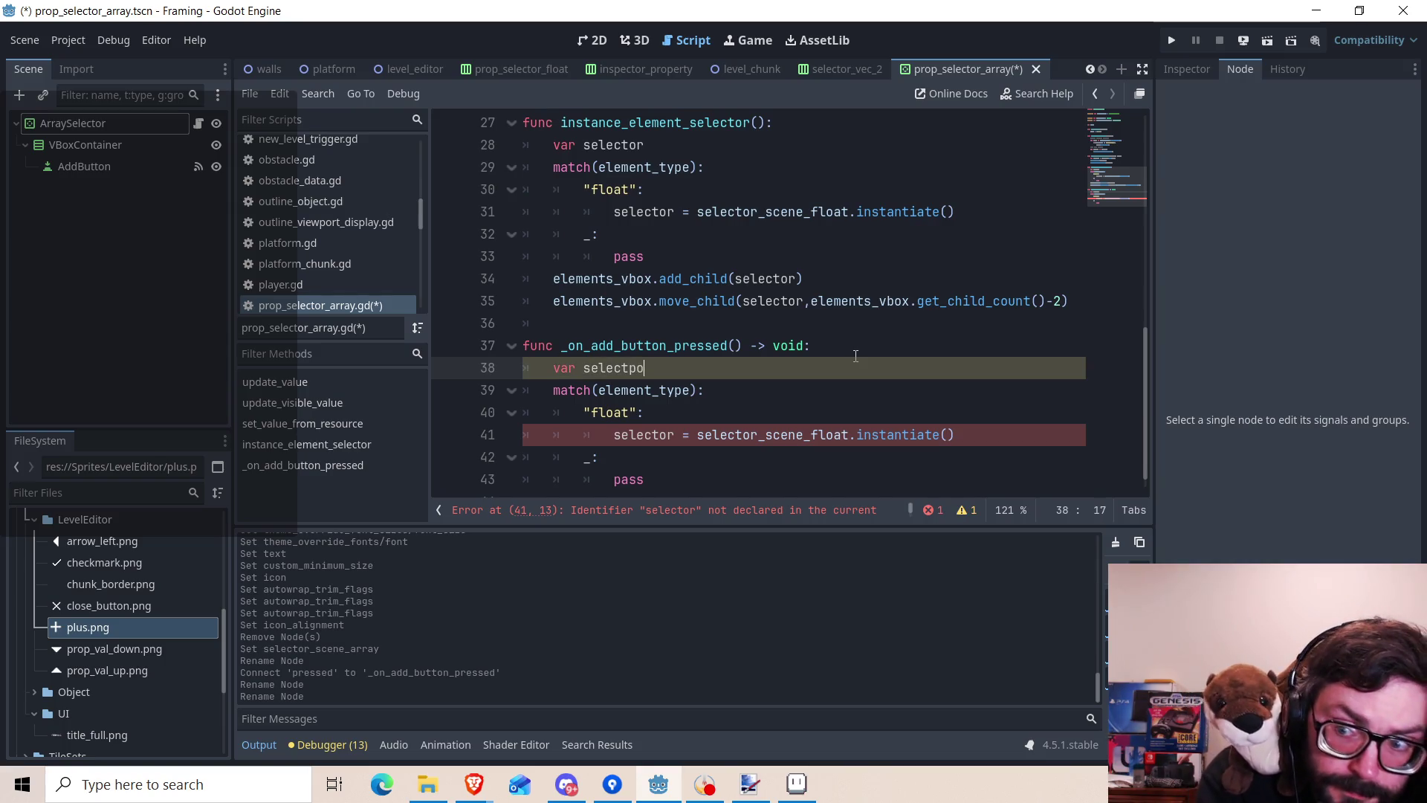
pyautogui.press('BackSpace')
pyautogui.press('BackSpace')
pyautogui.write('or')
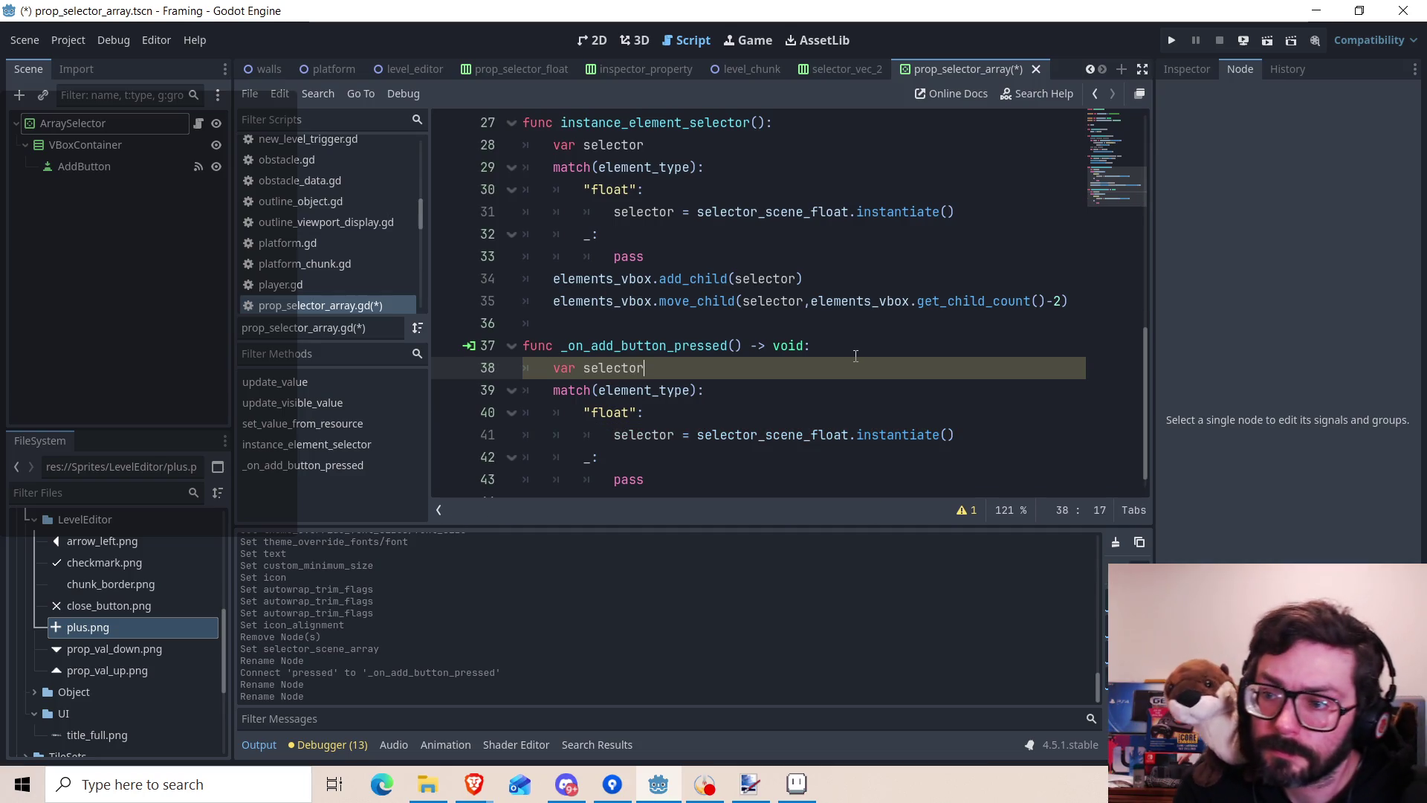
pyautogui.click(761, 408)
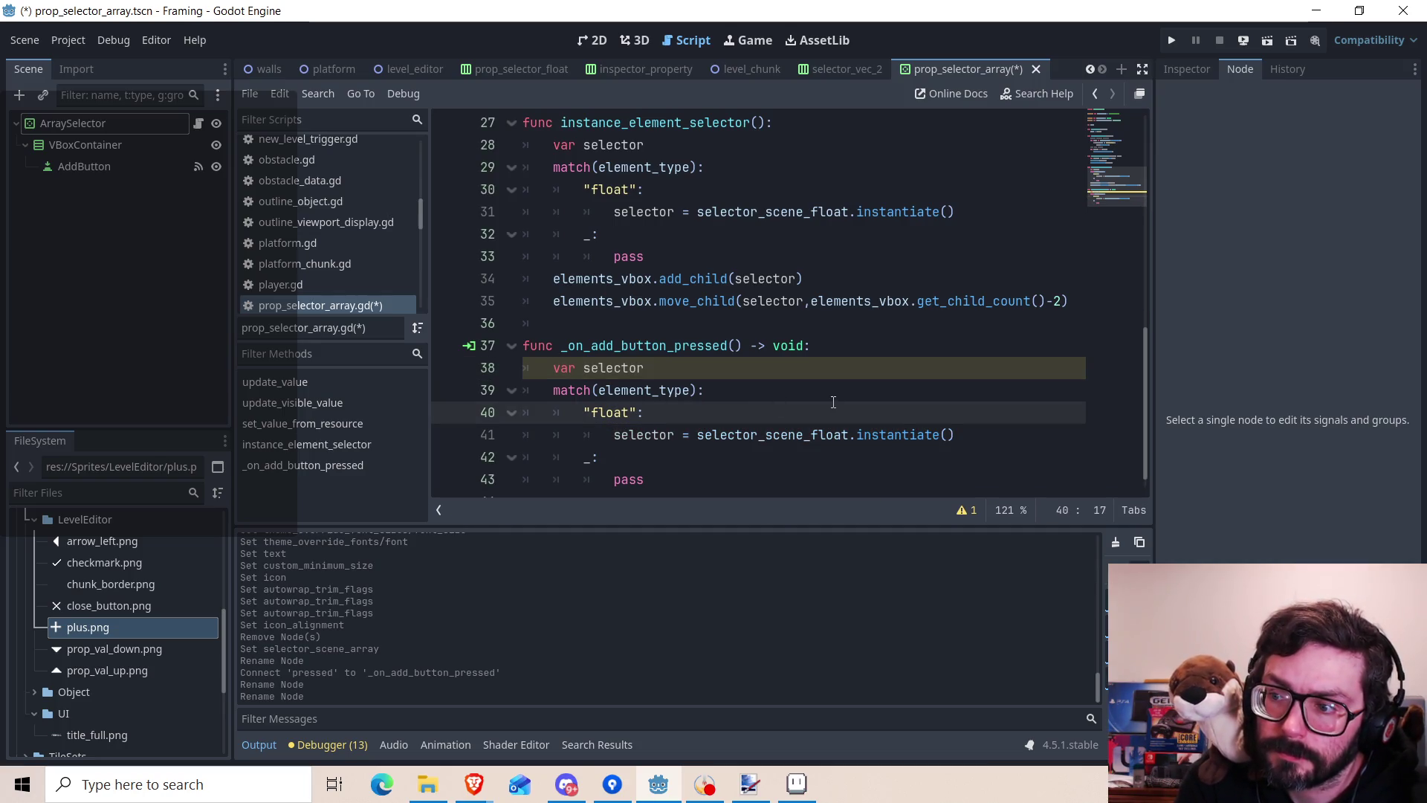
pyautogui.scroll(-1, 834, 402)
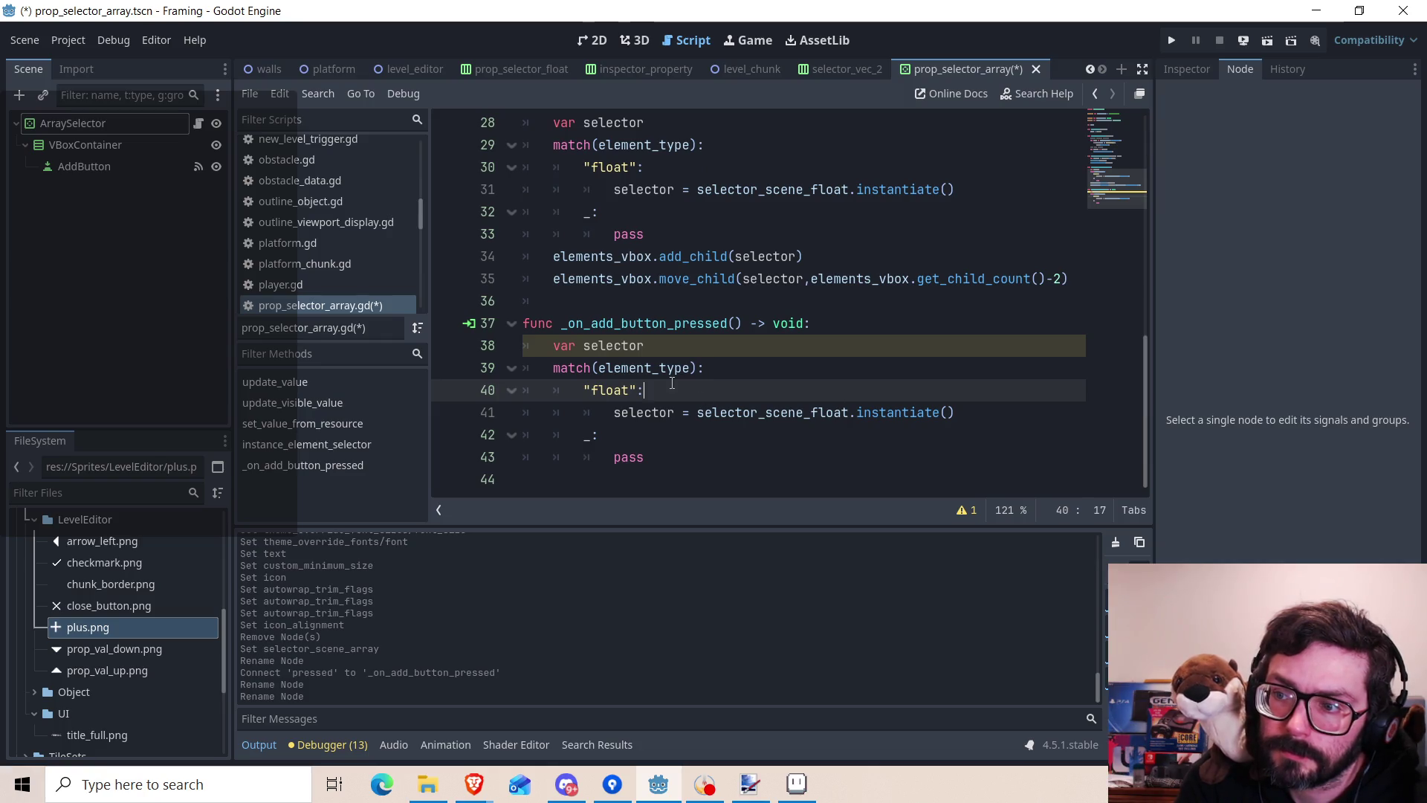
pyautogui.click(671, 345)
# Check the array variable's name at line 8, then remove a misplaced append line from the handler top
pyautogui.scroll(3, 744, 387)
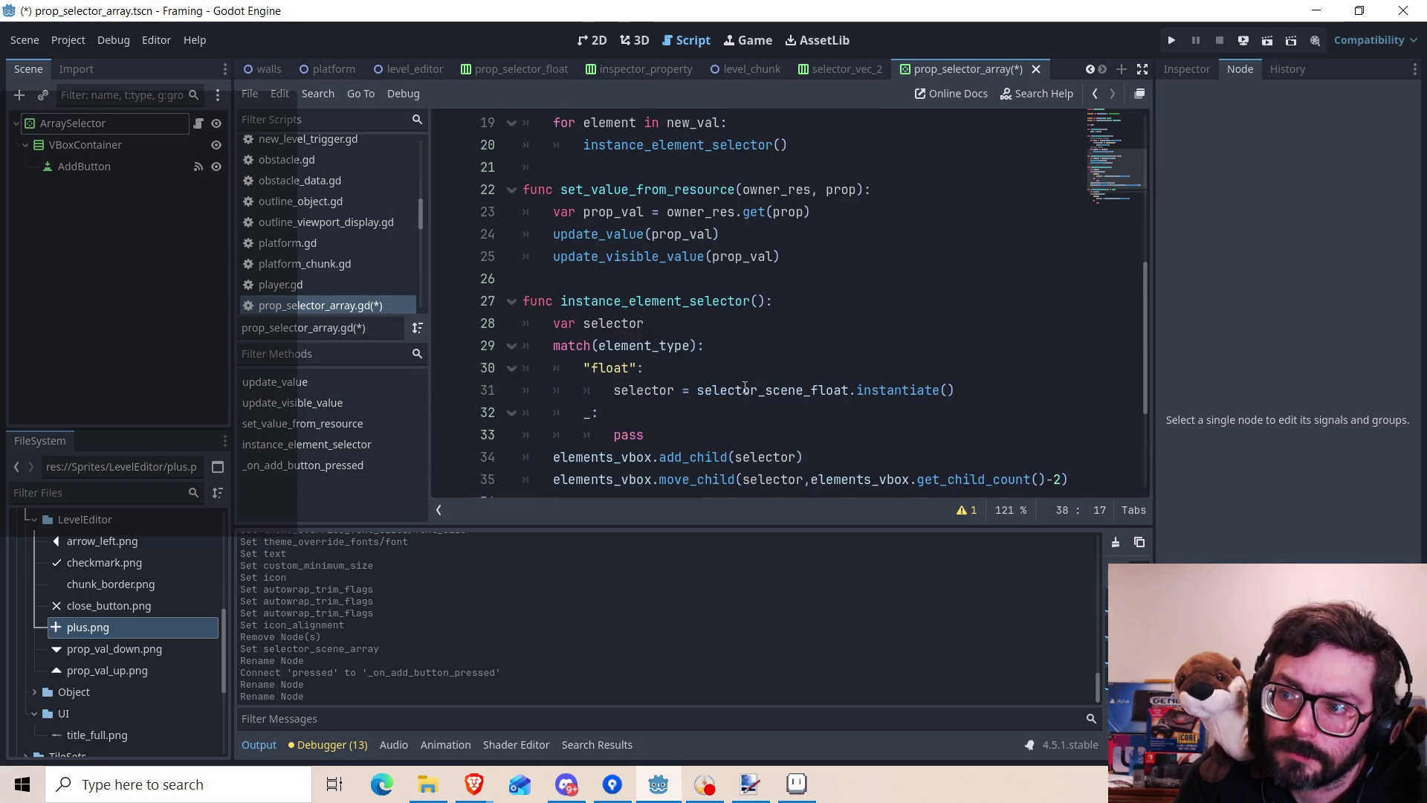
pyautogui.scroll(6, 748, 387)
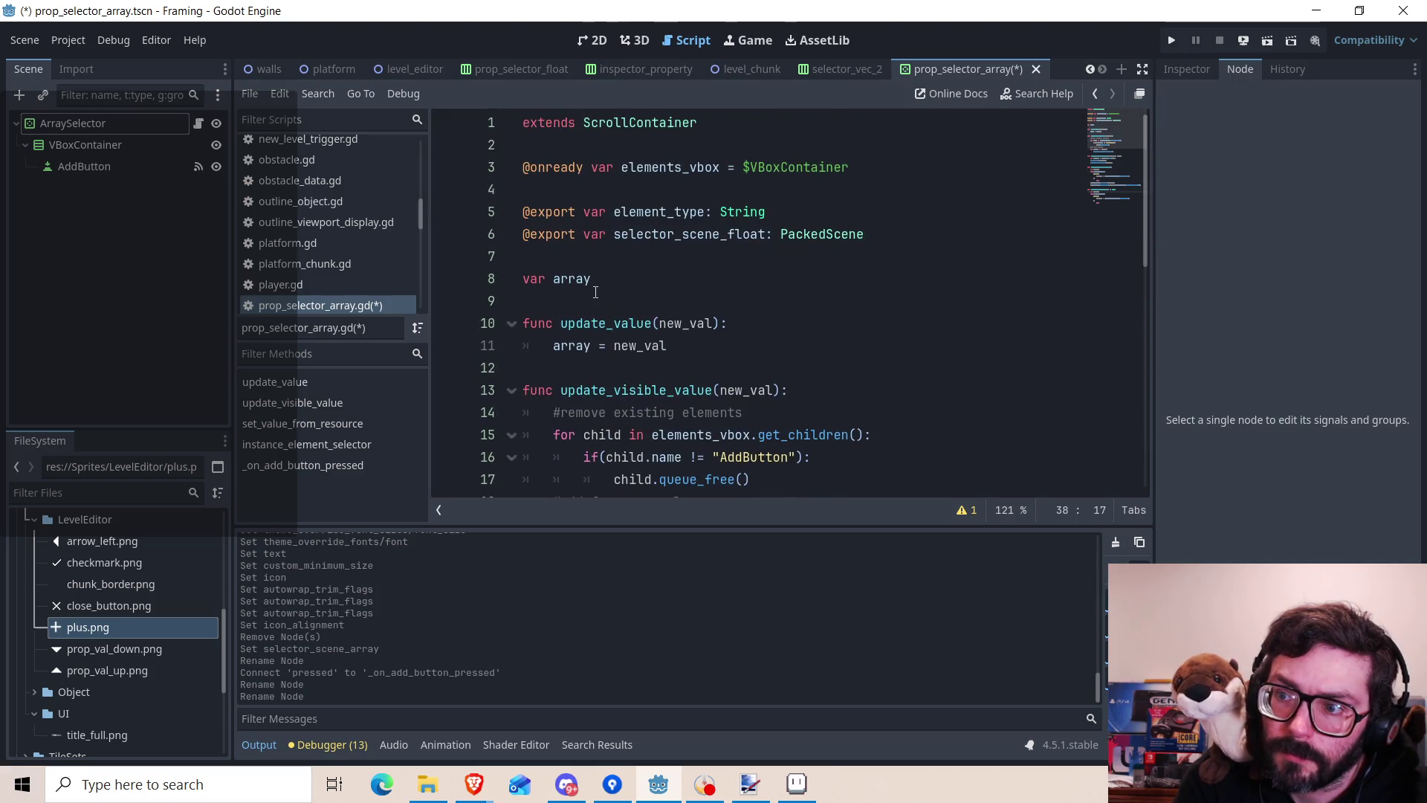
pyautogui.doubleClick(594, 280)
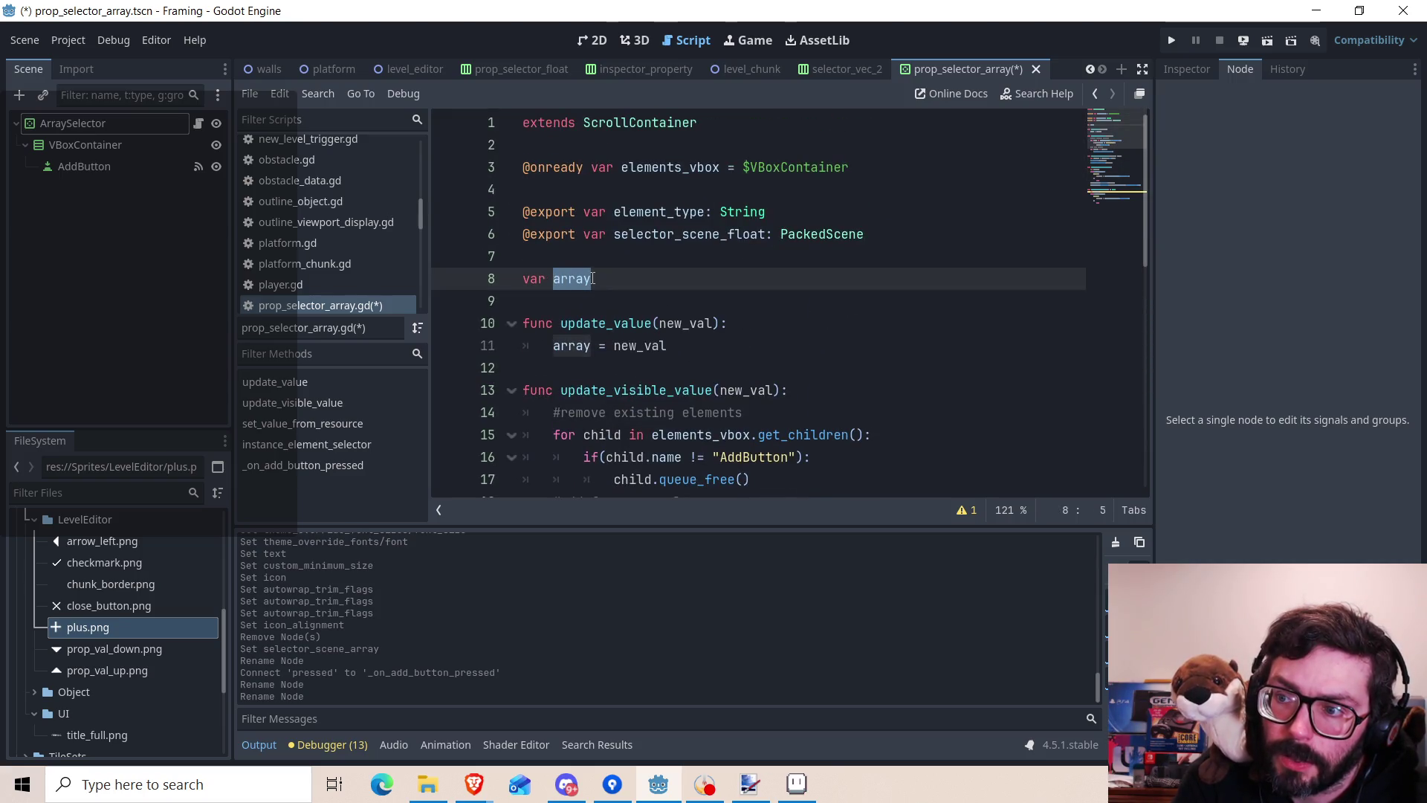
pyautogui.scroll(-9, 601, 367)
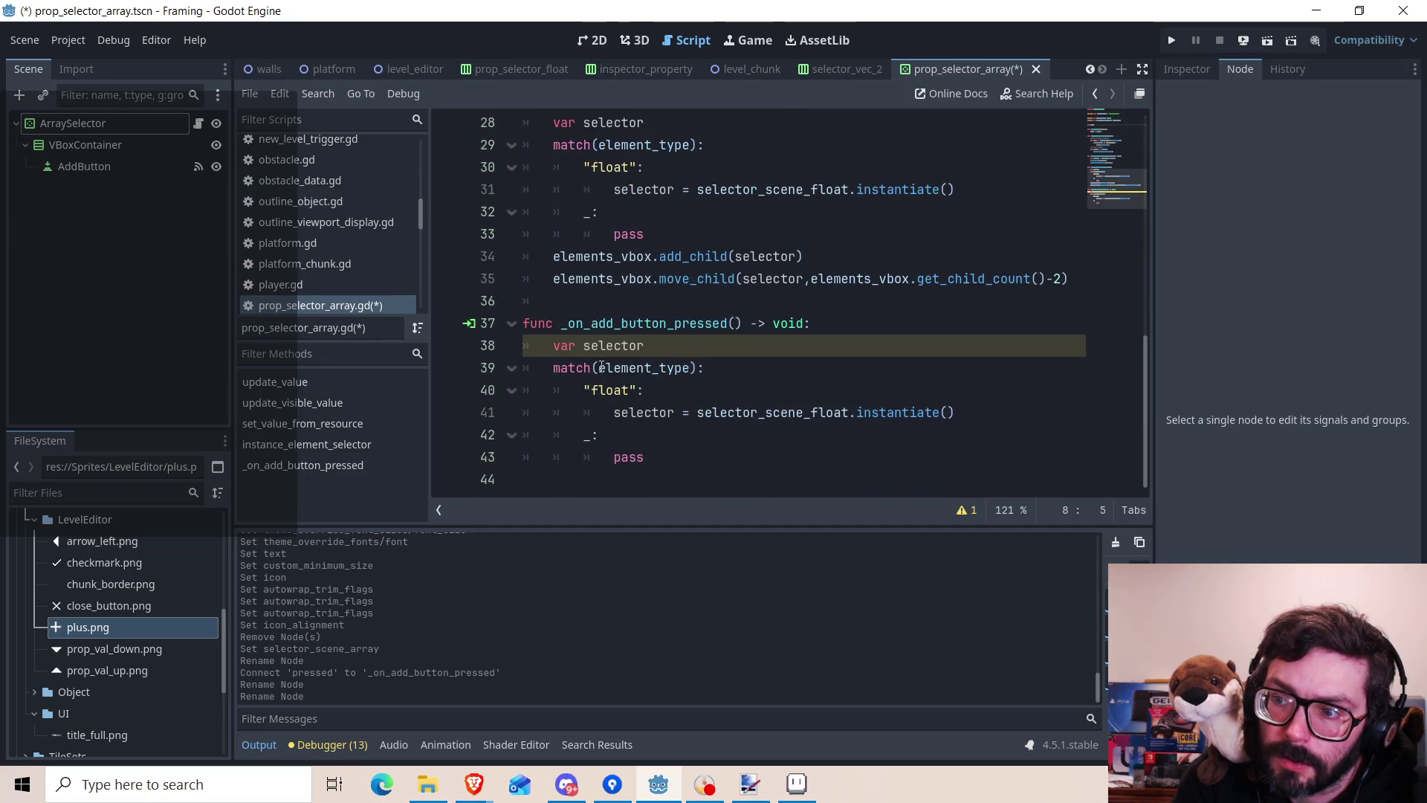
pyautogui.click(885, 319)
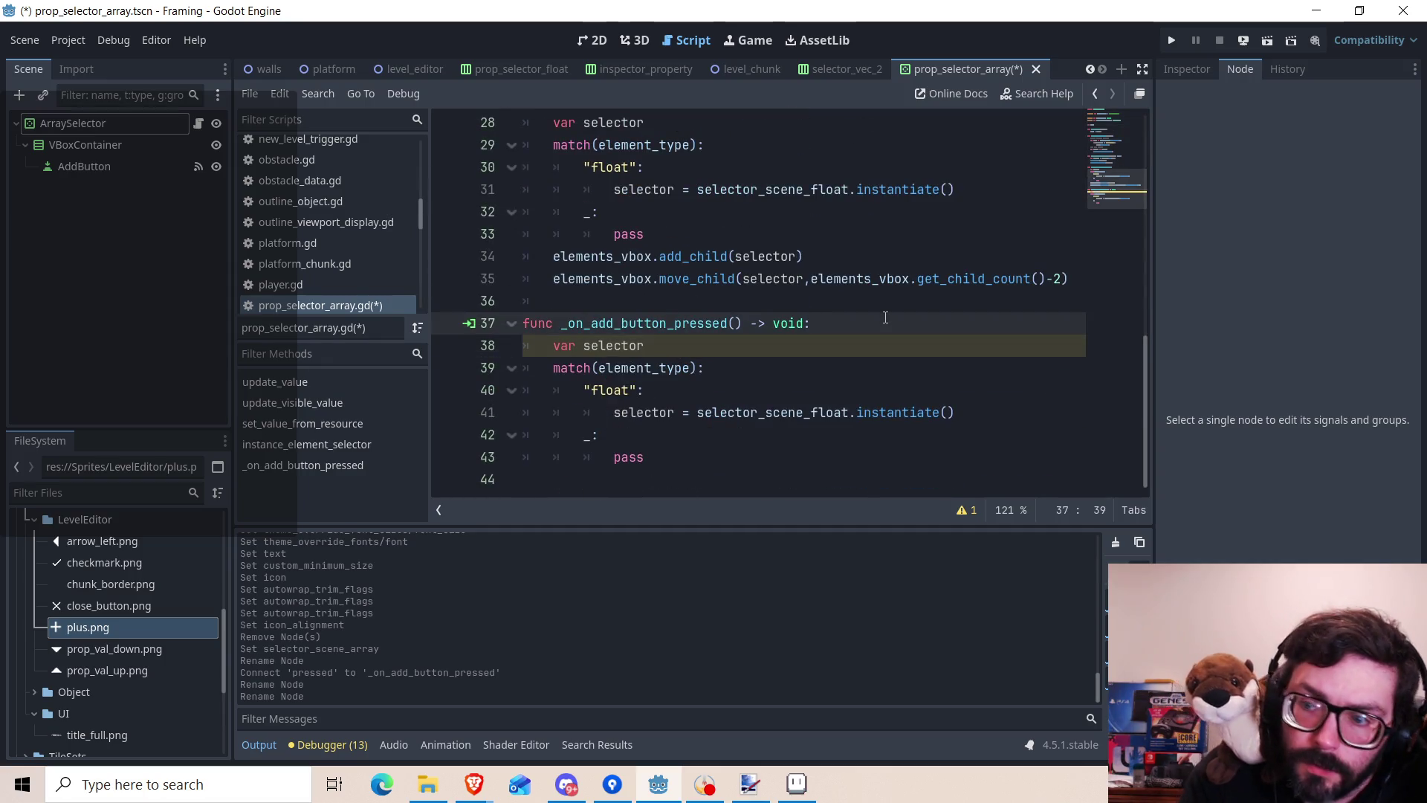
pyautogui.press('Return')
pyautogui.write('array')
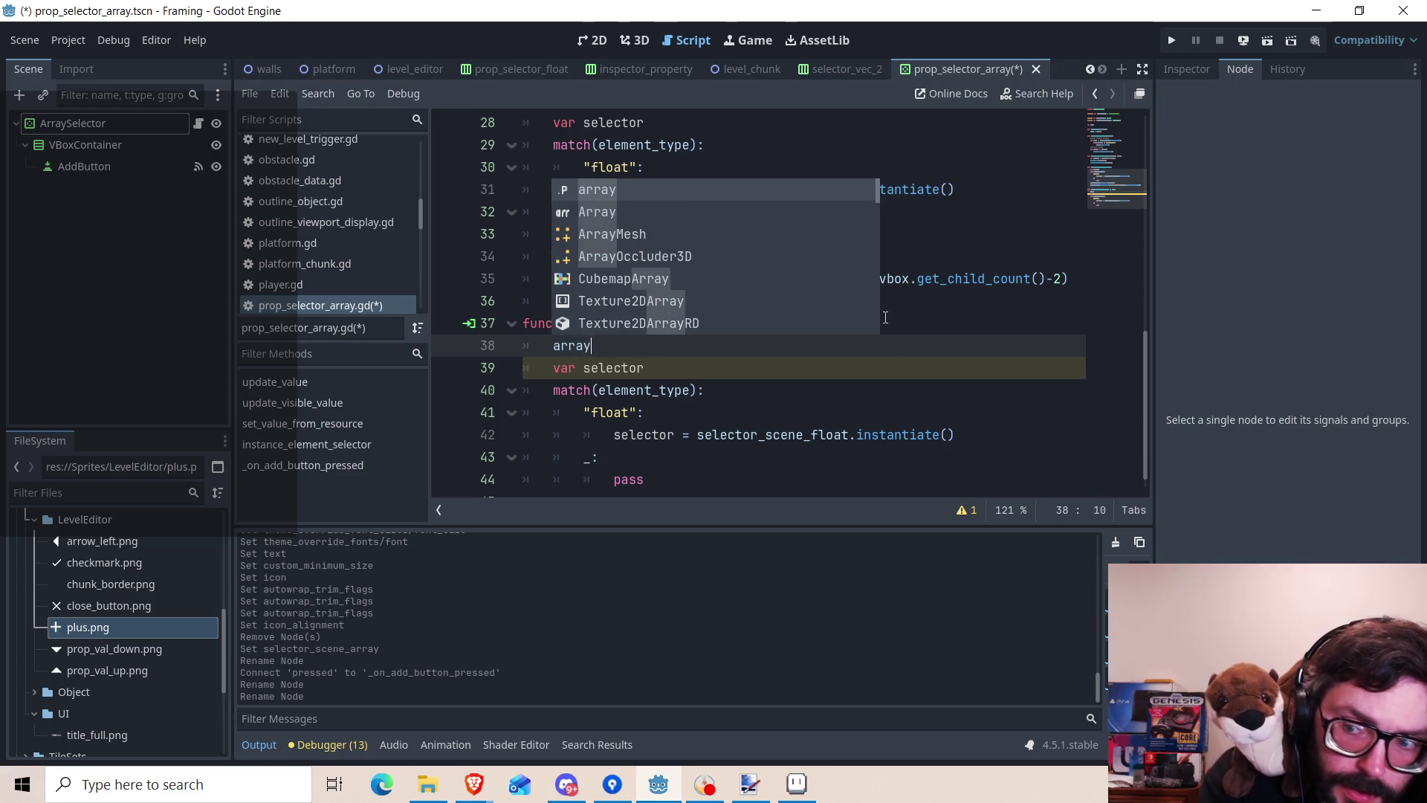
pyautogui.write('.append')
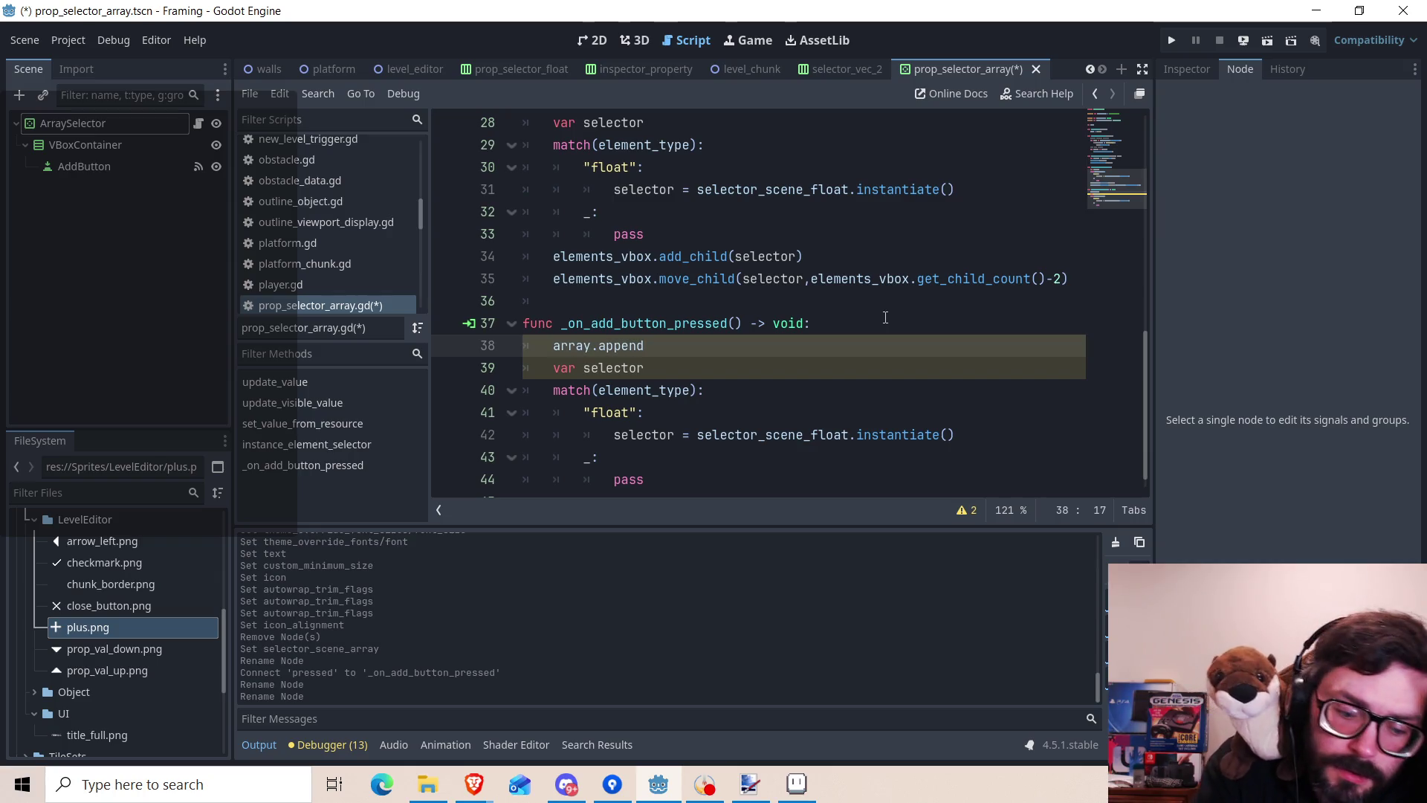
pyautogui.write('(')
pyautogui.press('BackSpace')
pyautogui.press('BackSpace')
pyautogui.press('BackSpace')
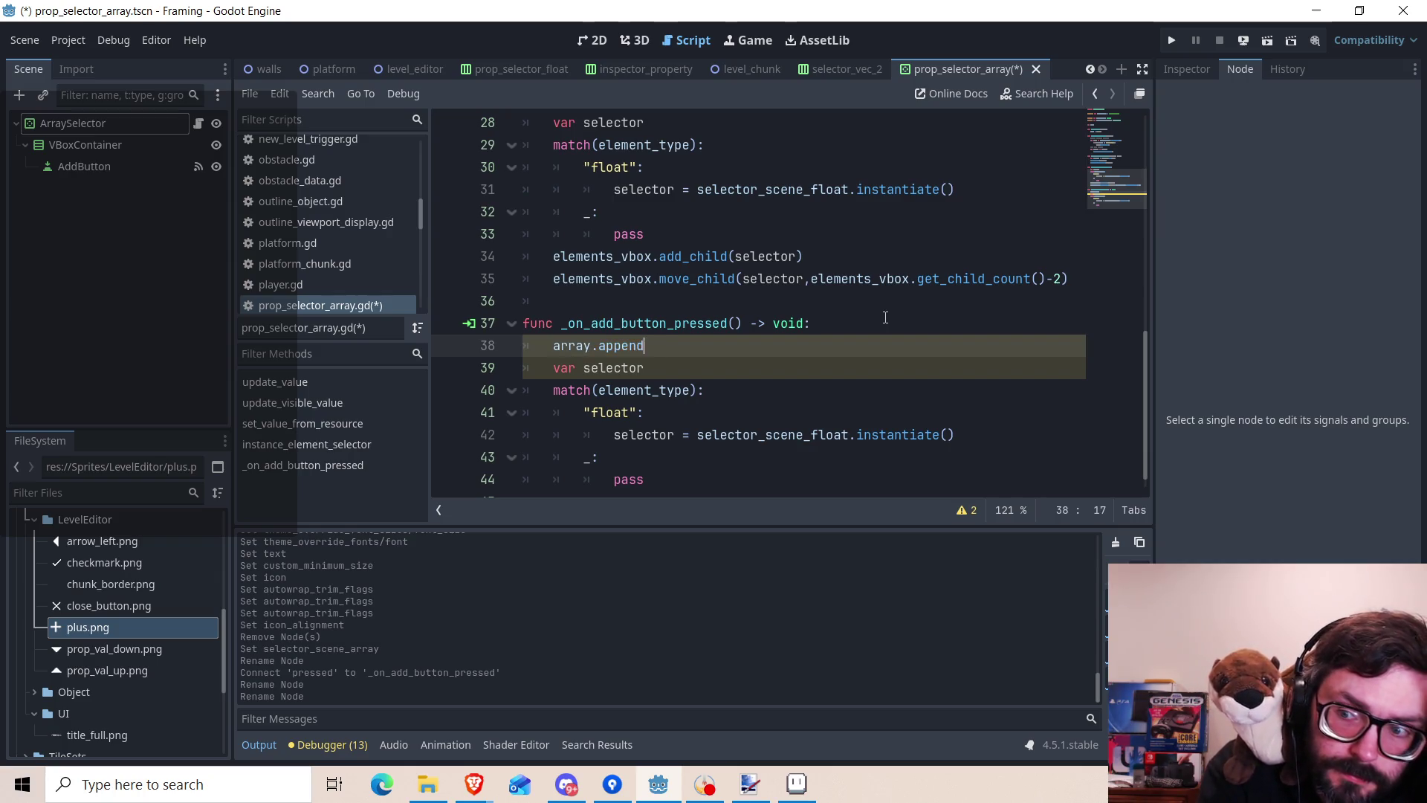
pyautogui.press('BackSpace')
pyautogui.press('BackSpace')
pyautogui.press('BackSpace')
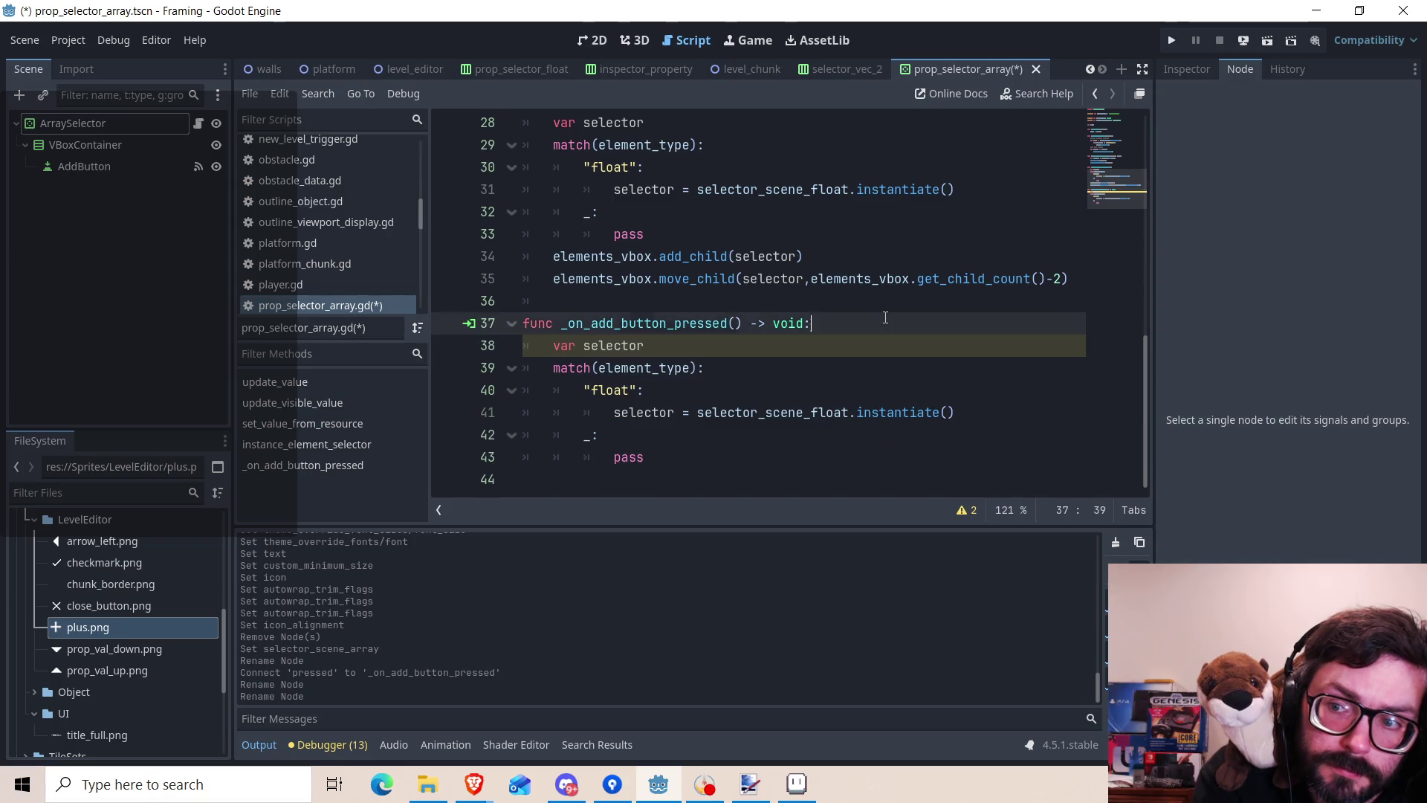
# Add array.append(0.0) on a new line under the "float" case
pyautogui.click(752, 385)
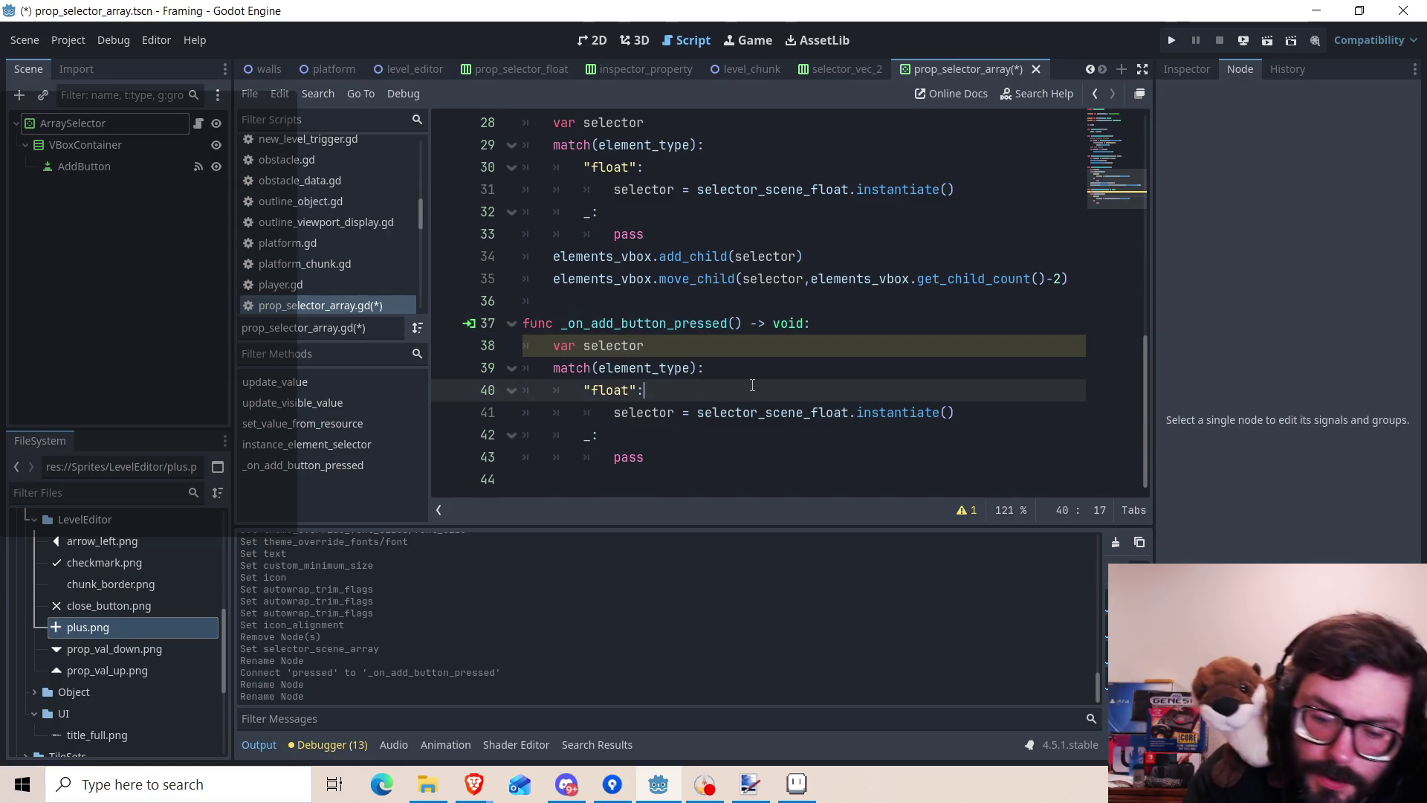
pyautogui.press('Return')
pyautogui.write('array.app')
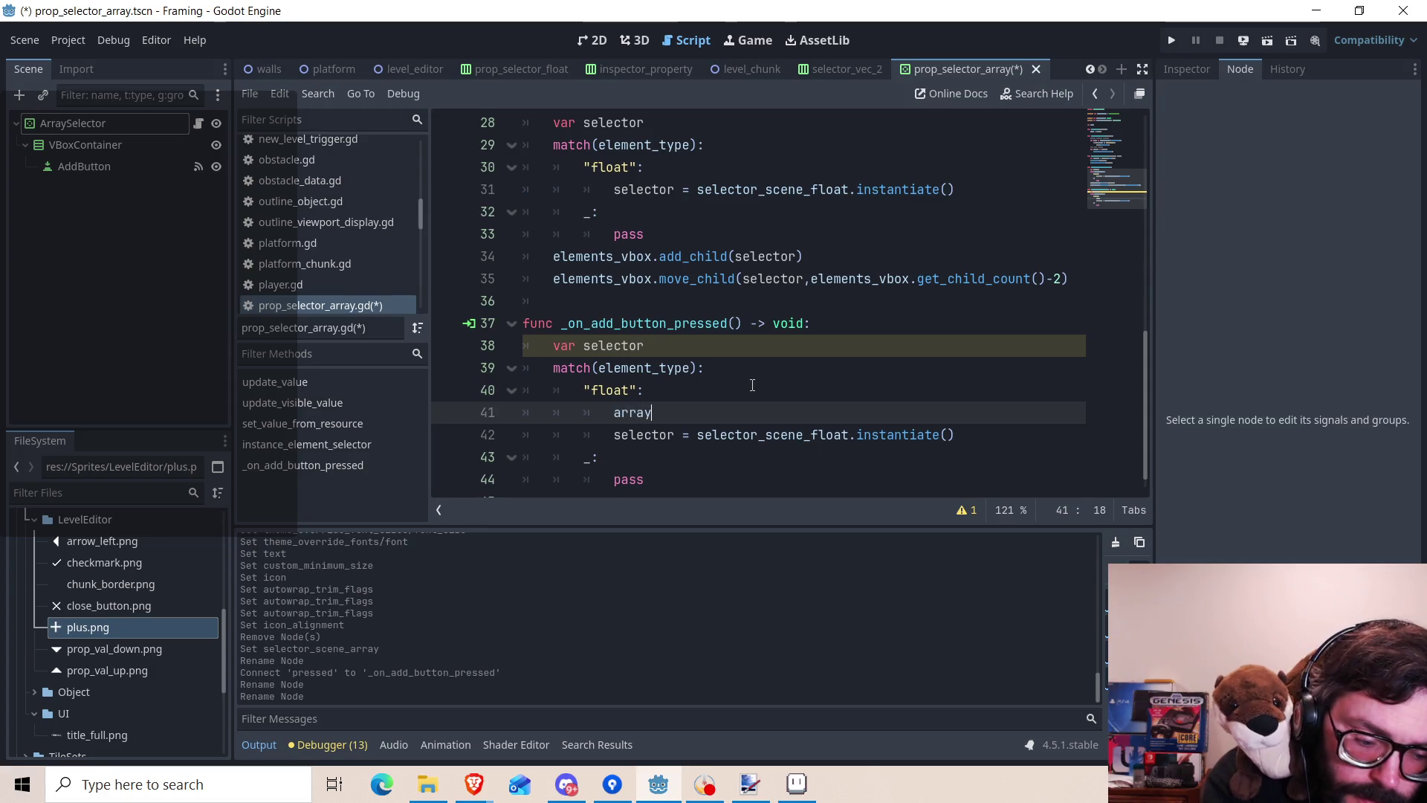
pyautogui.write('end(')
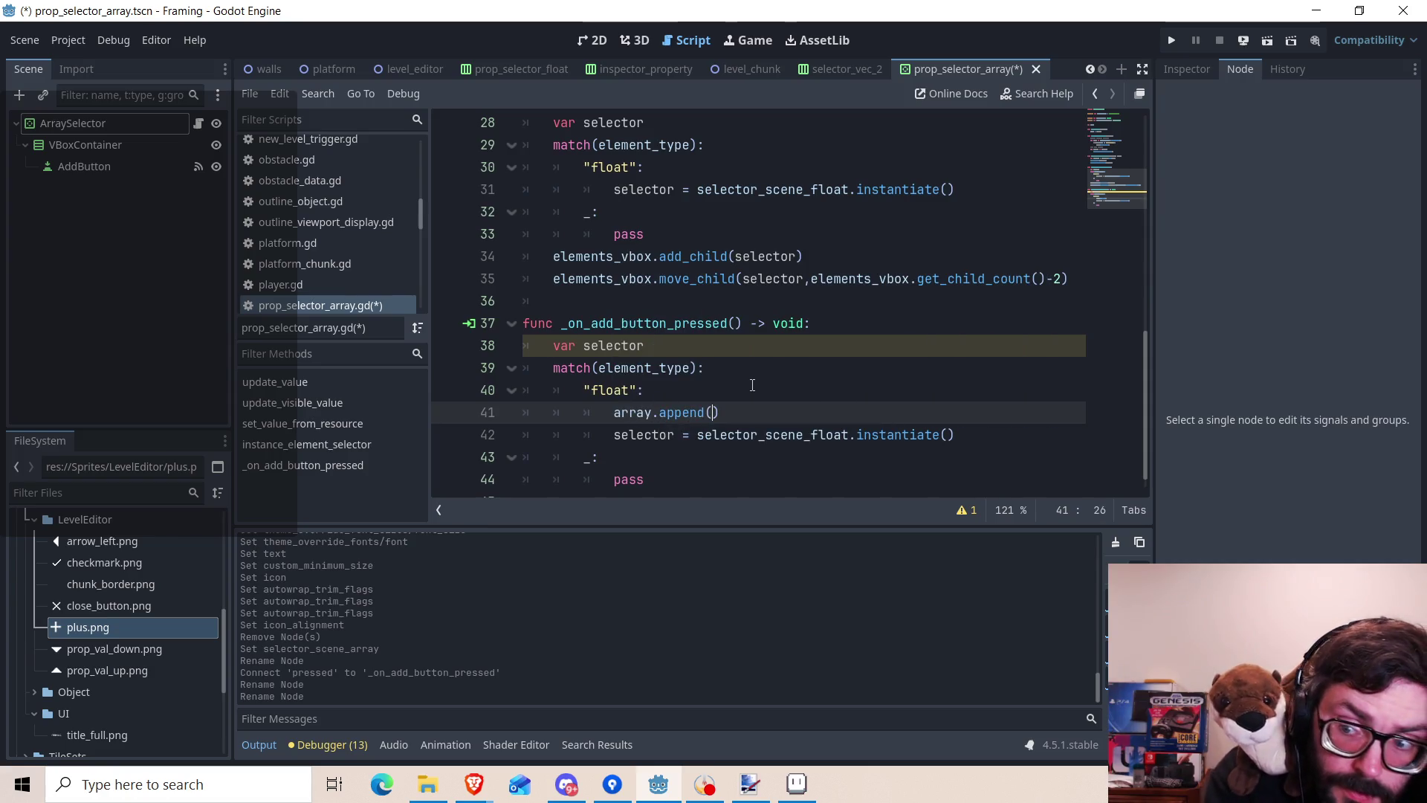
pyautogui.write('0.0')
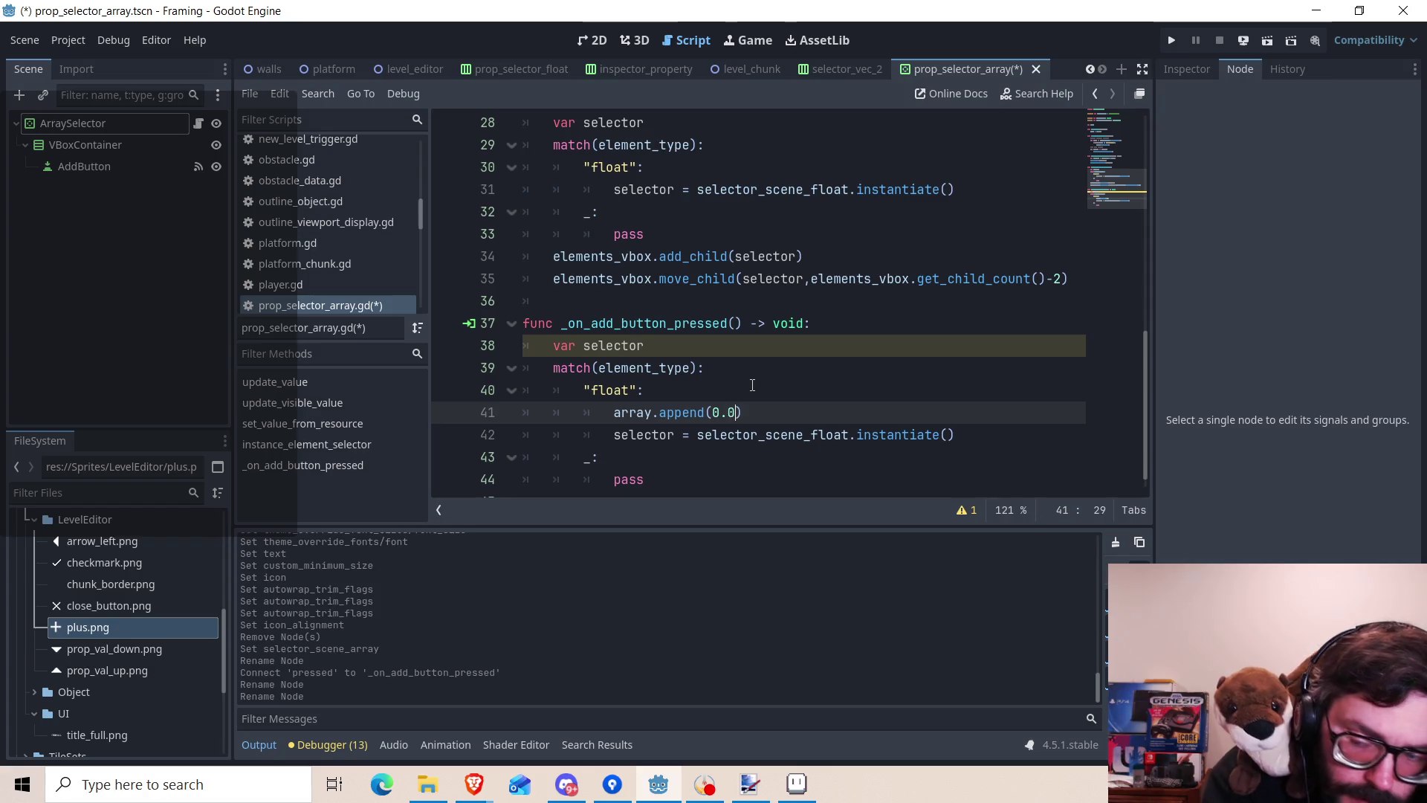
pyautogui.write(')')
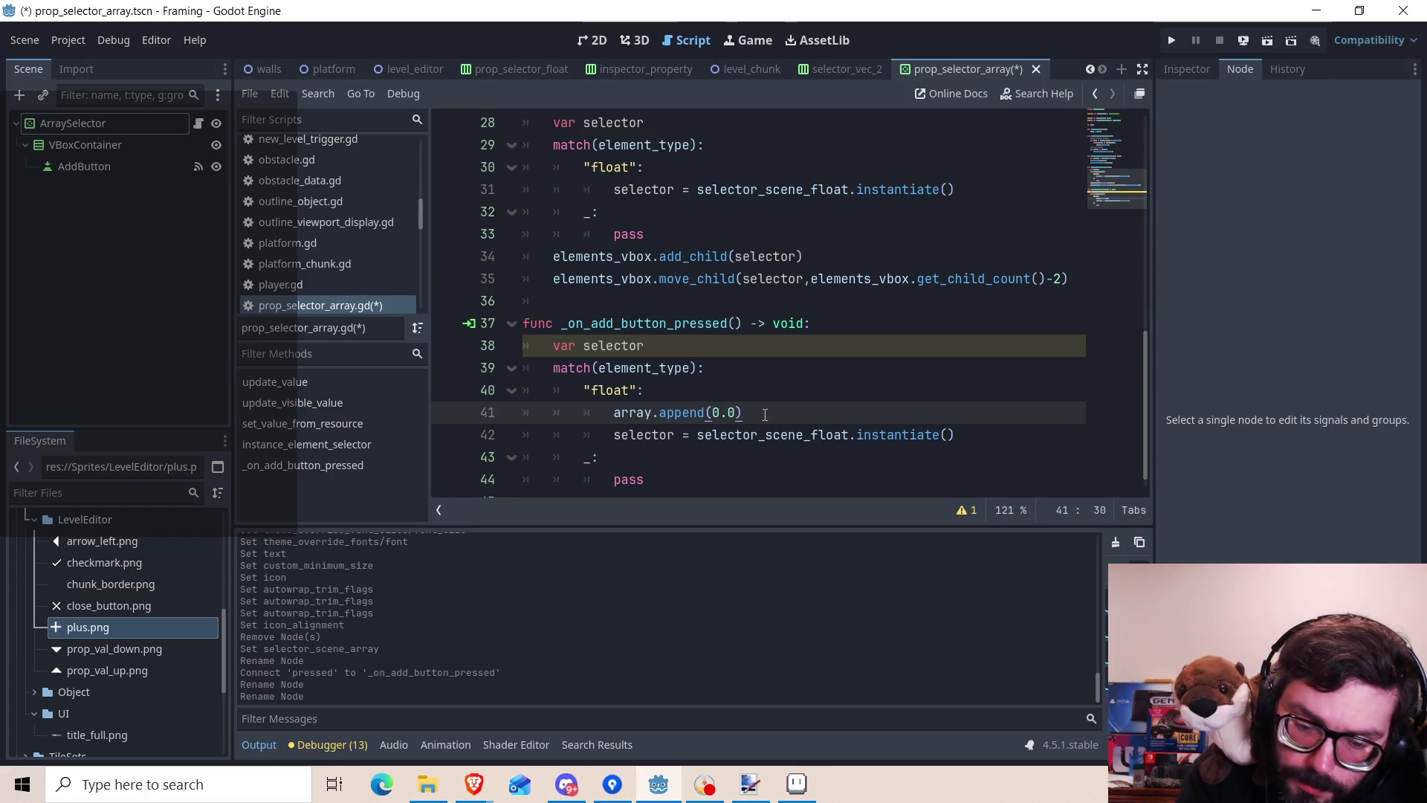
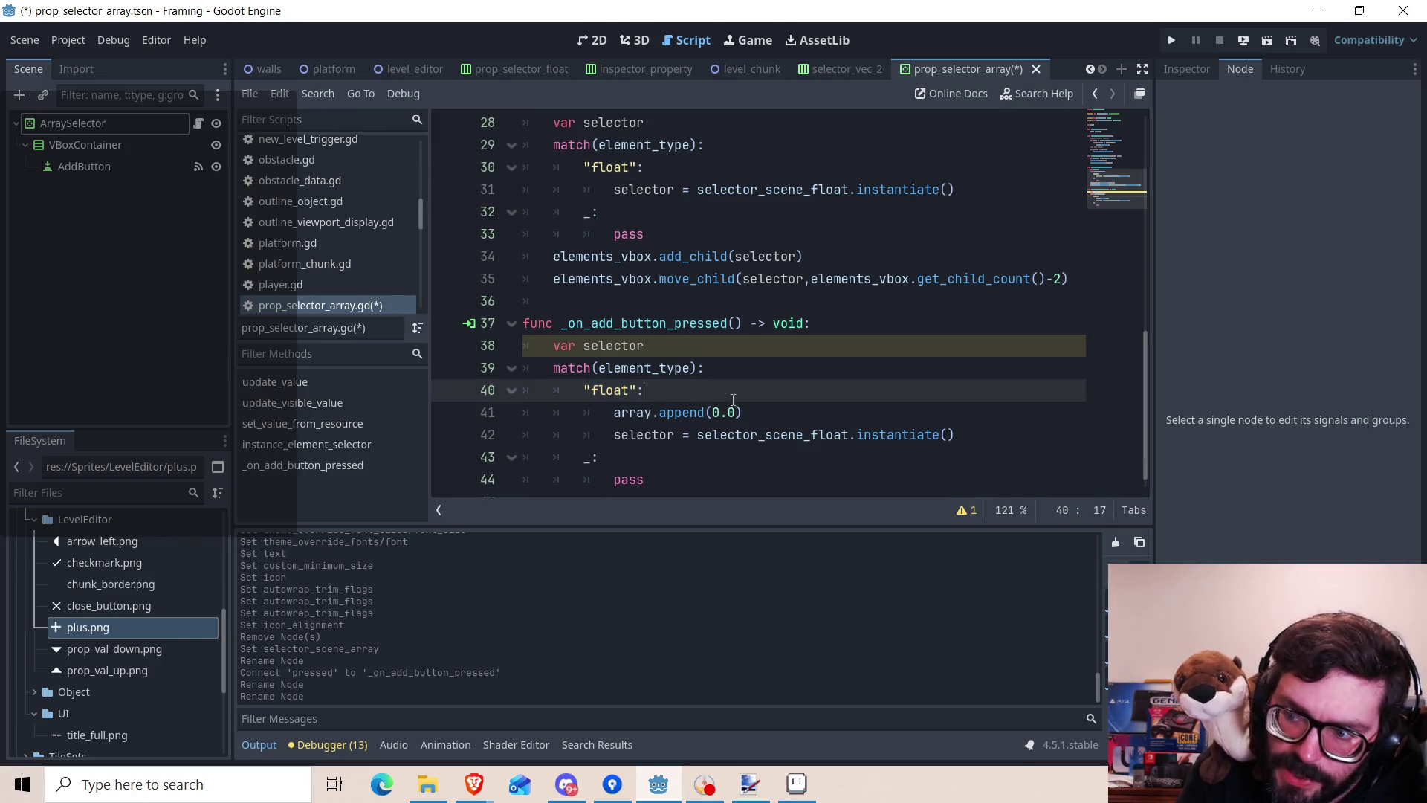
# Copy the elements_vbox add_child and move_child lines from instance_element_selector
pyautogui.scroll(-1, 771, 400)
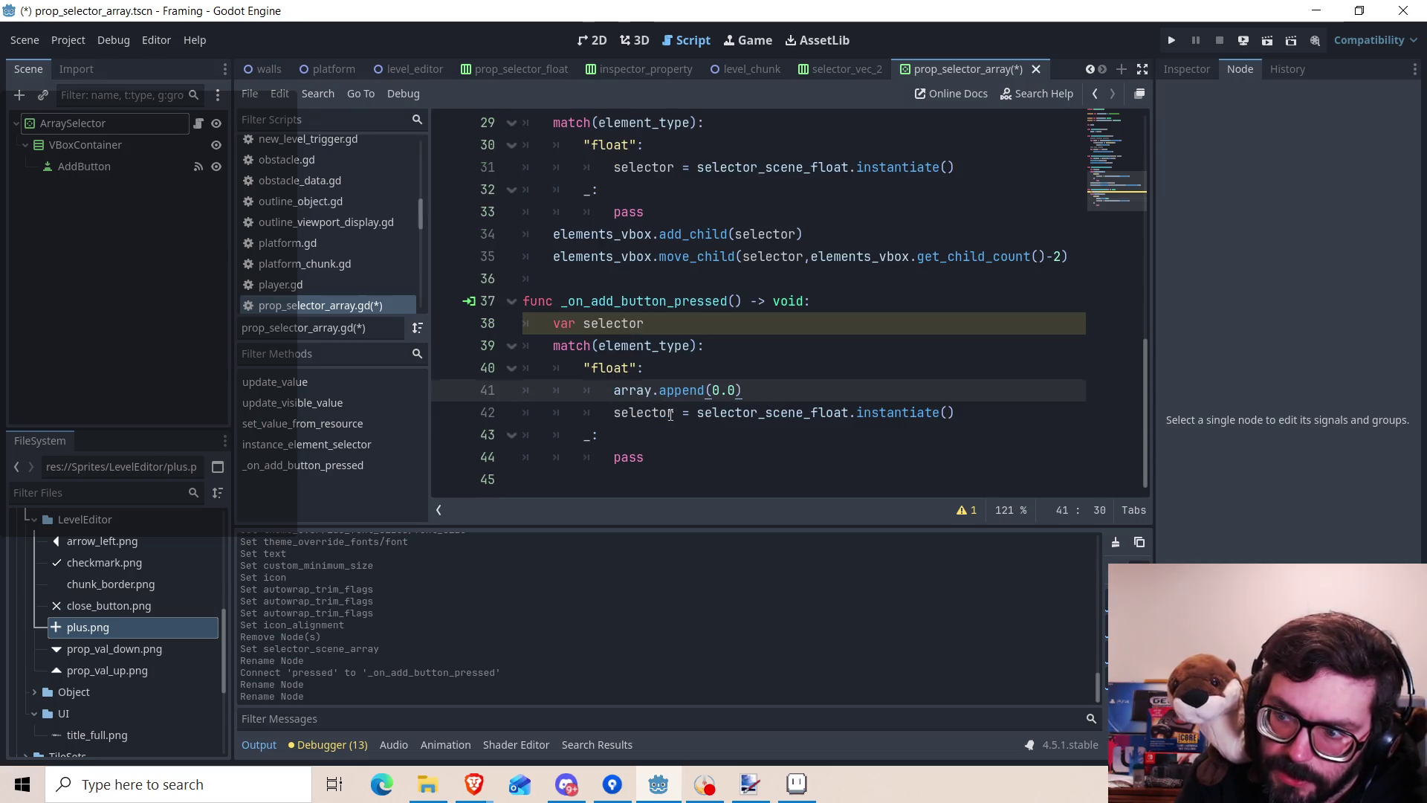
pyautogui.click(735, 412)
pyautogui.click(790, 413)
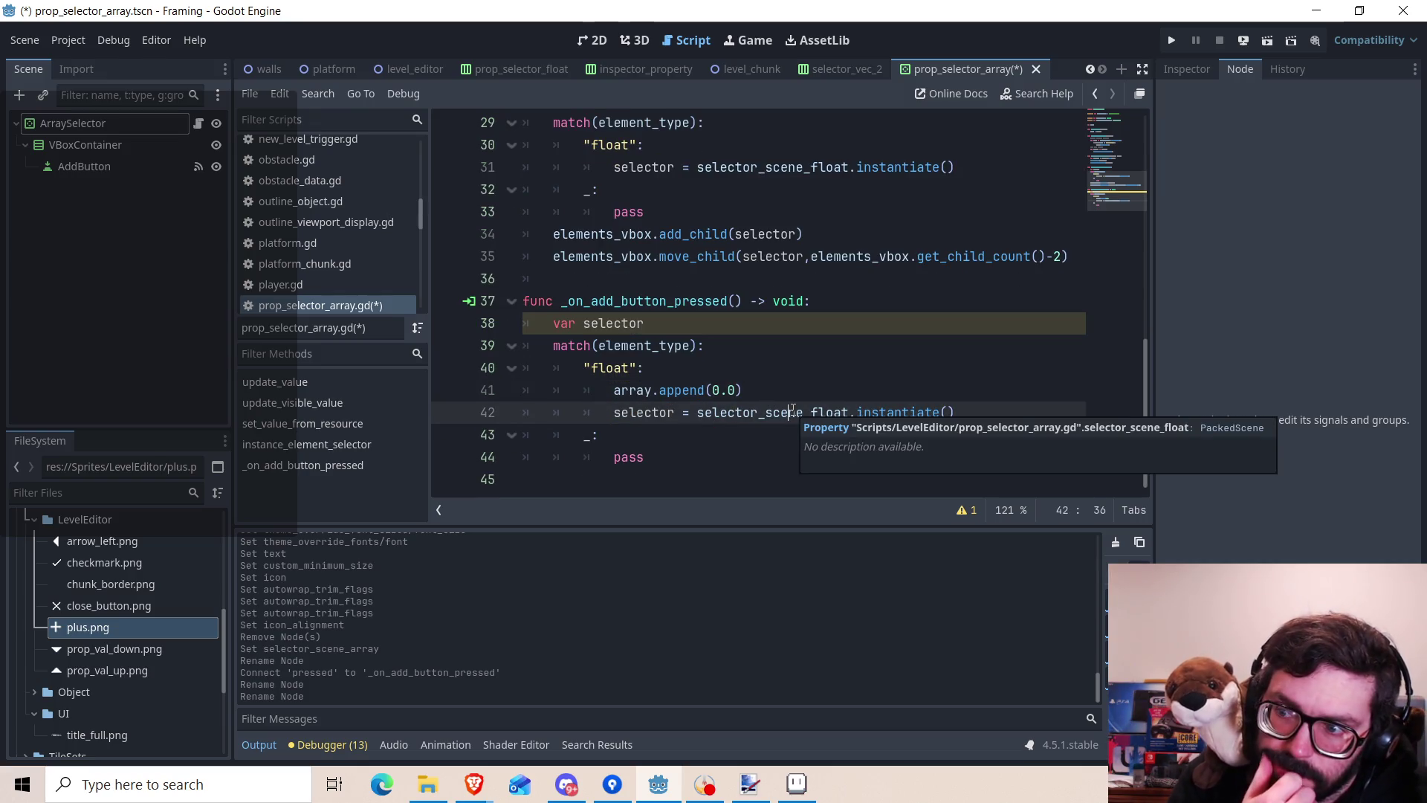
pyautogui.scroll(1, 699, 333)
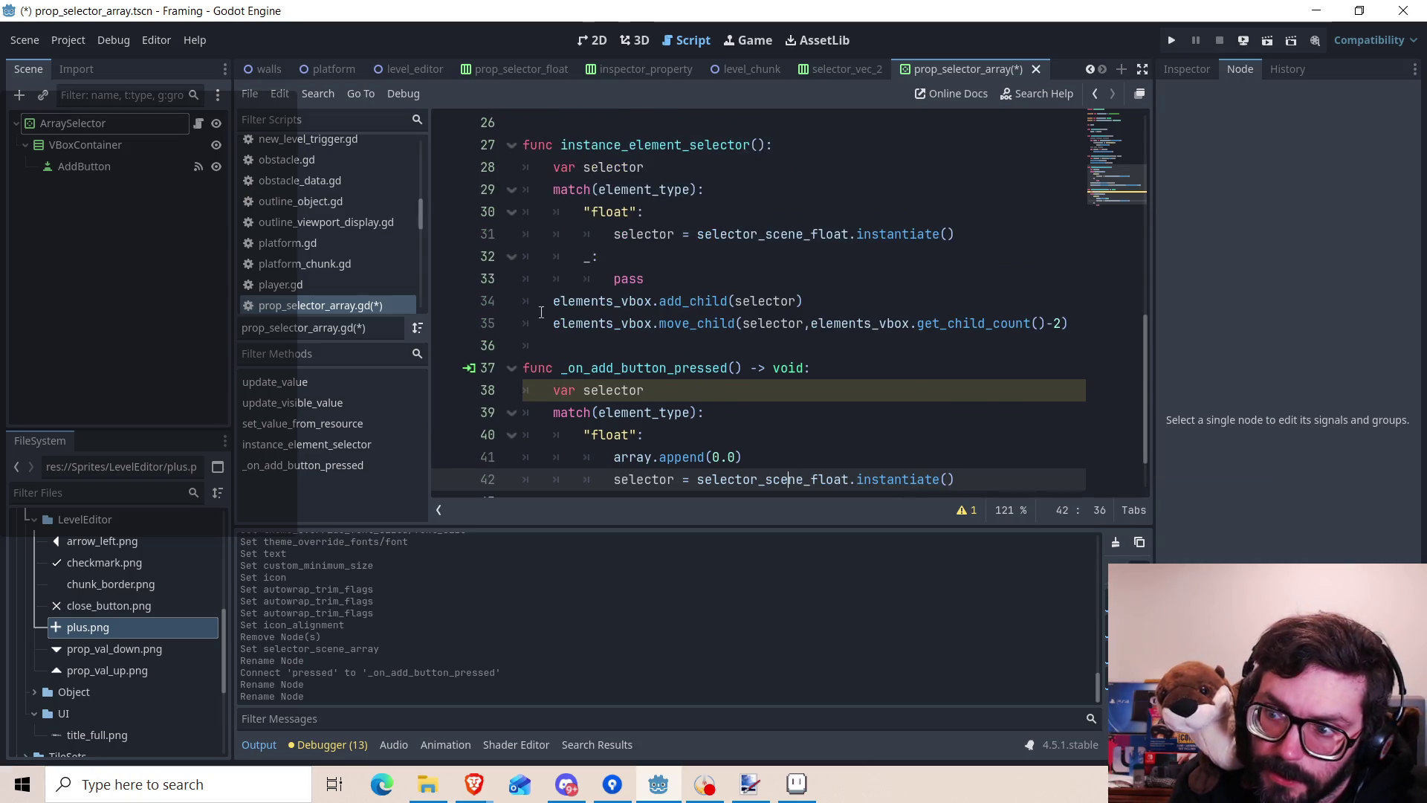
pyautogui.moveTo(544, 345); pyautogui.dragTo(524, 301)
pyautogui.hotkey('ctrl', 'c')
pyautogui.rightClick(609, 313)
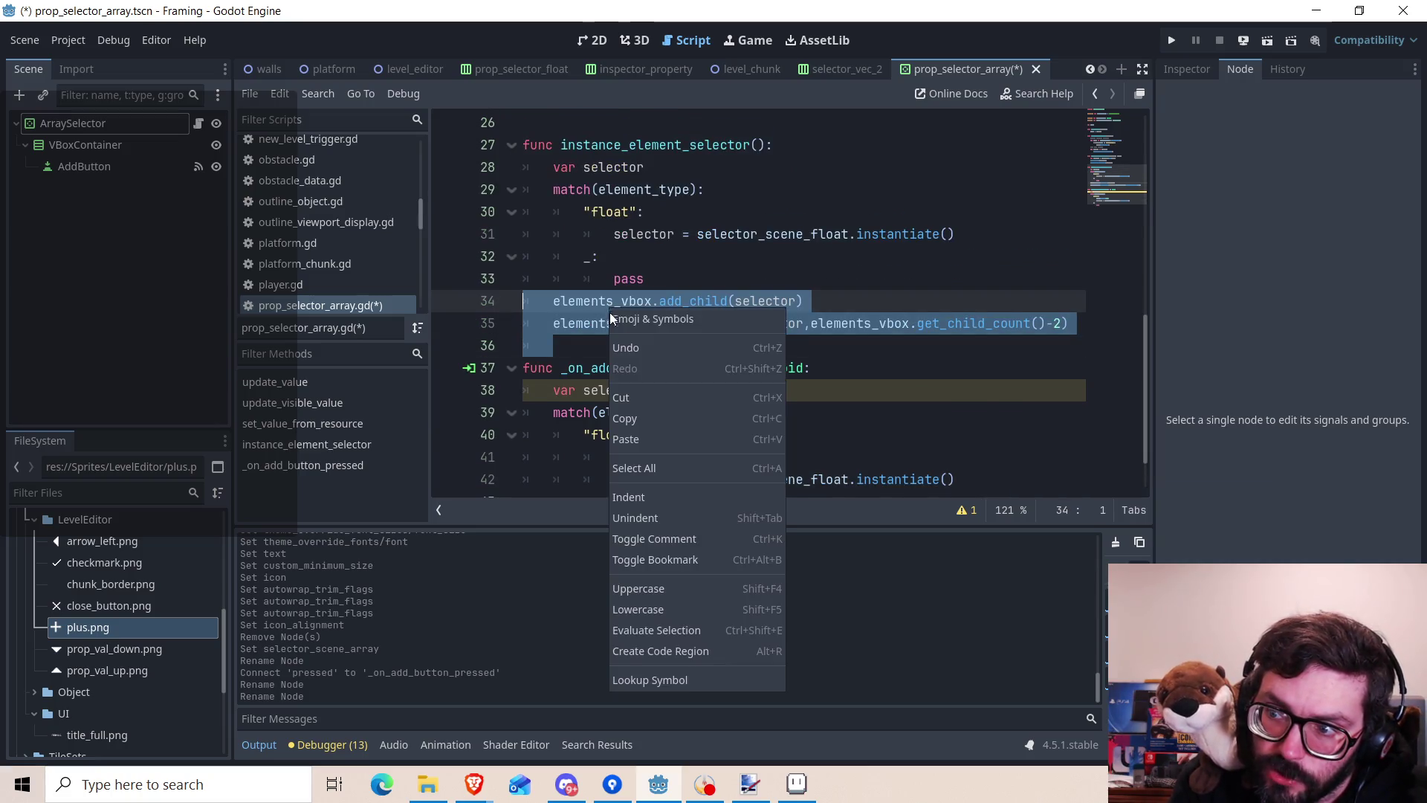
pyautogui.click(624, 420)
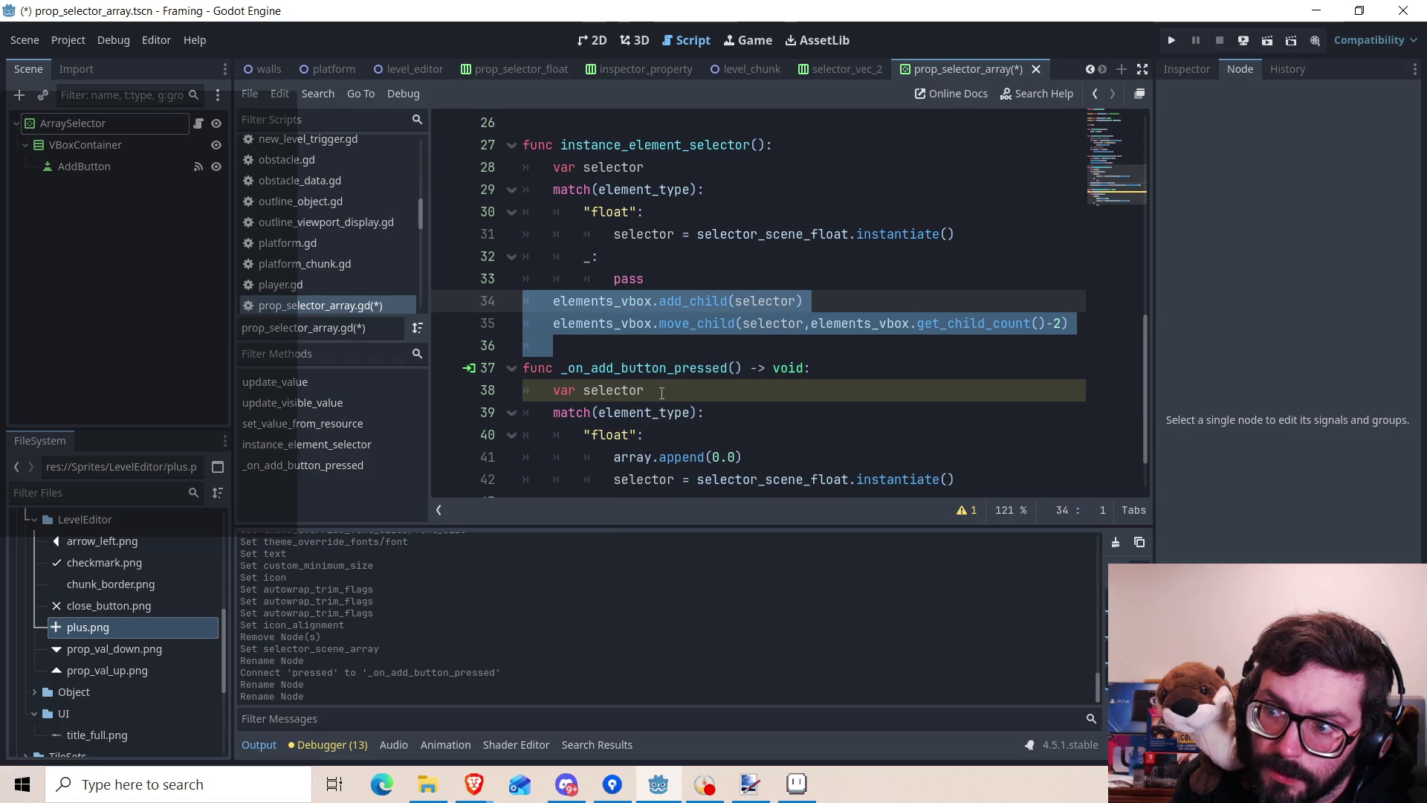
# Paste both lines after pass in _on_add_button_pressed, unindented out of the match block
pyautogui.scroll(-1, 659, 395)
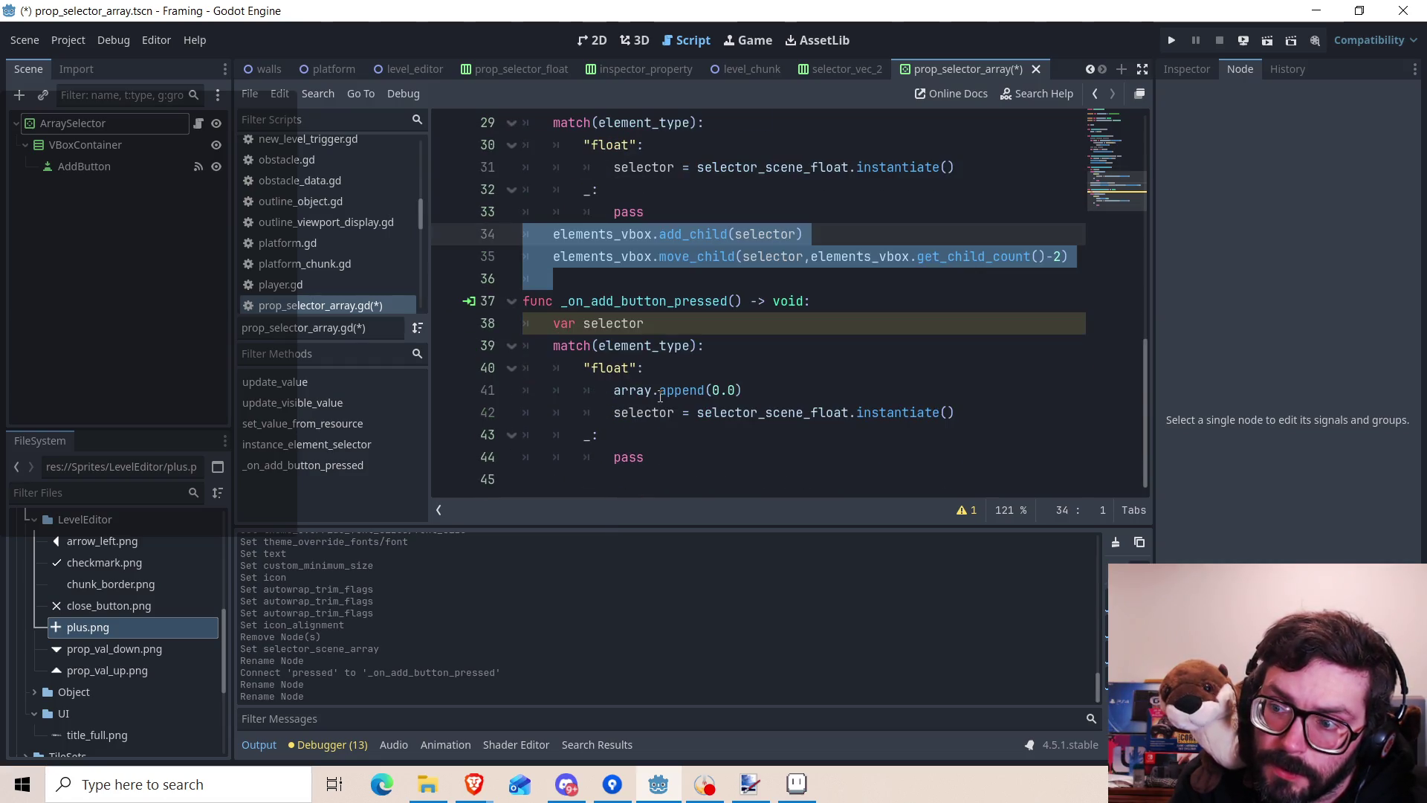
pyautogui.click(668, 439)
pyautogui.click(688, 447)
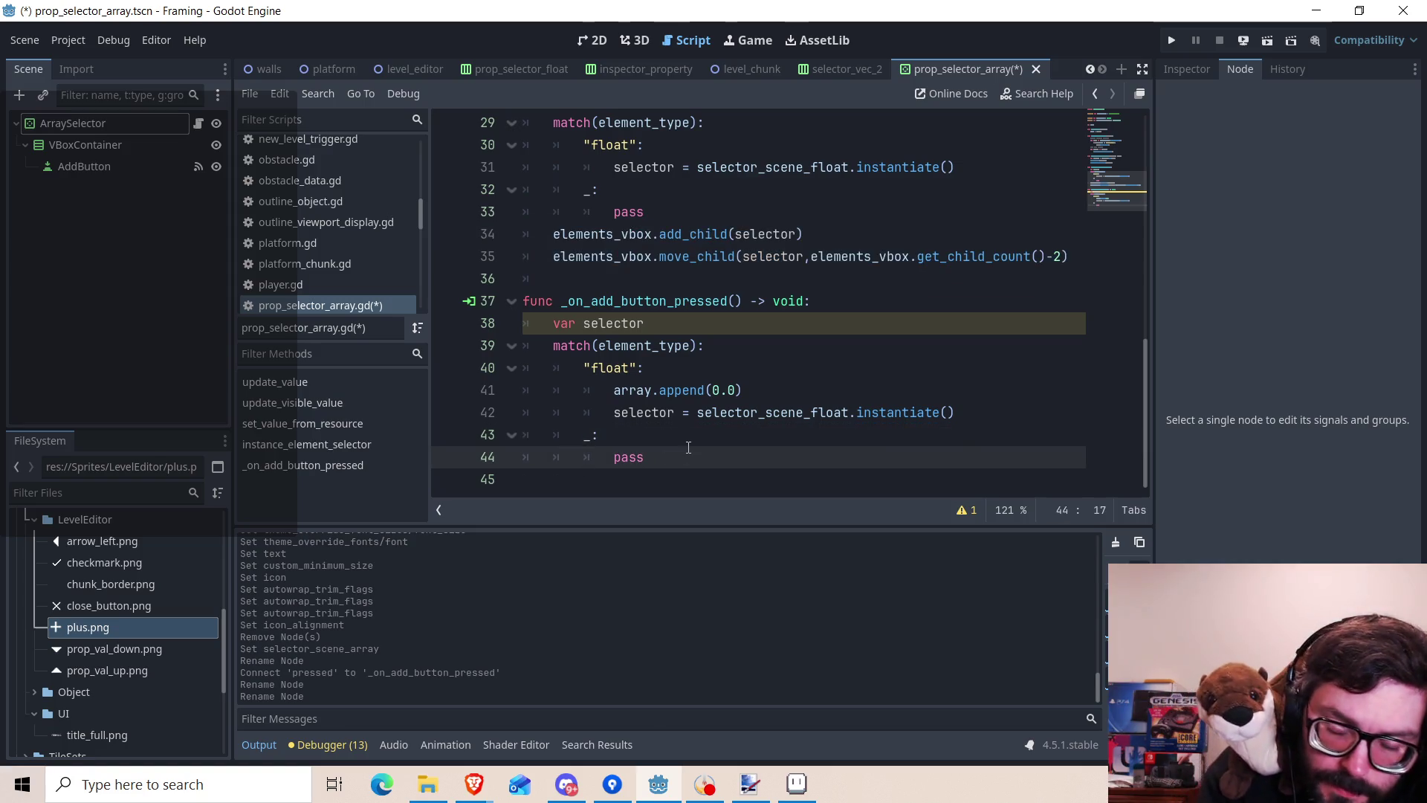
pyautogui.press('Return')
pyautogui.hotkey('ctrl', 'v')
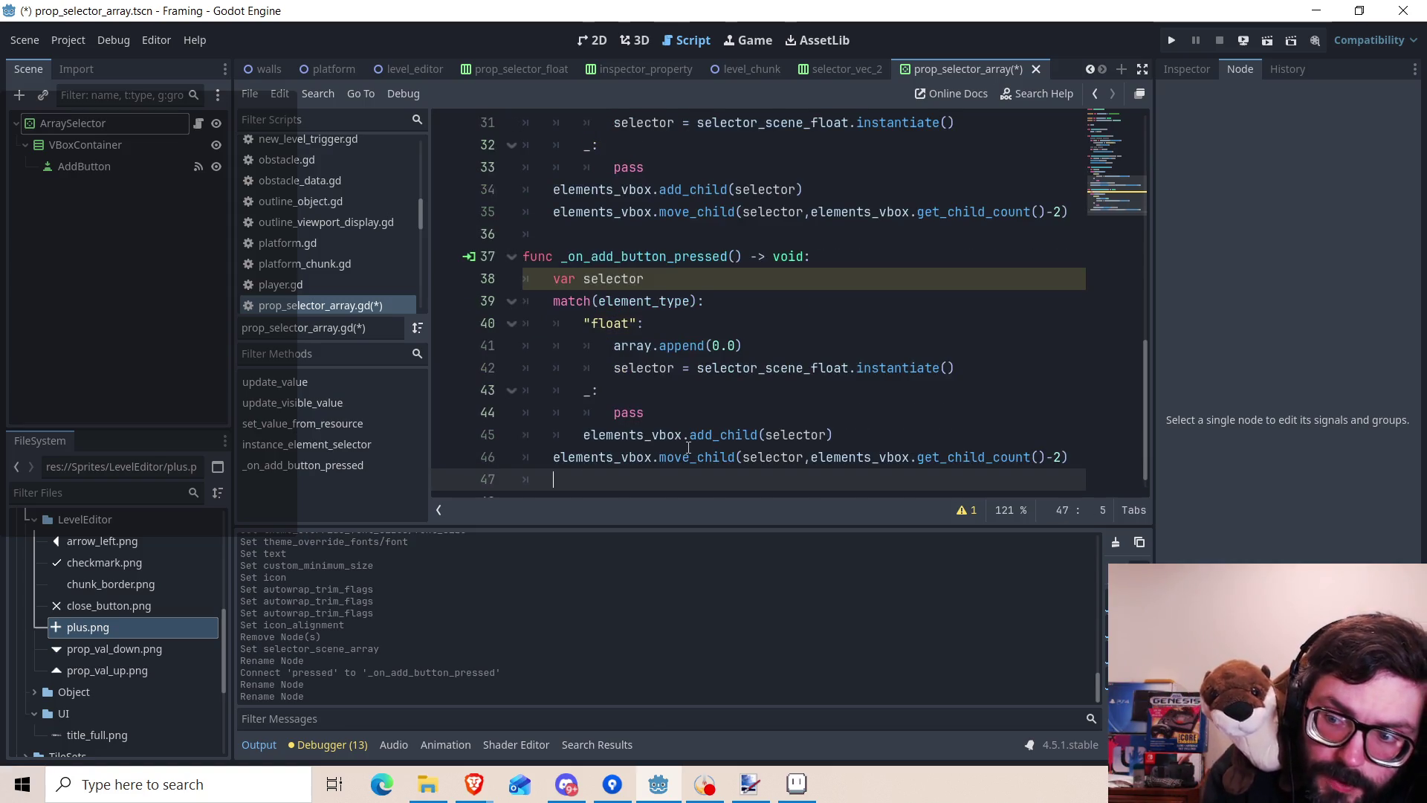
pyautogui.click(582, 434)
pyautogui.press('BackSpace')
pyautogui.click(657, 405)
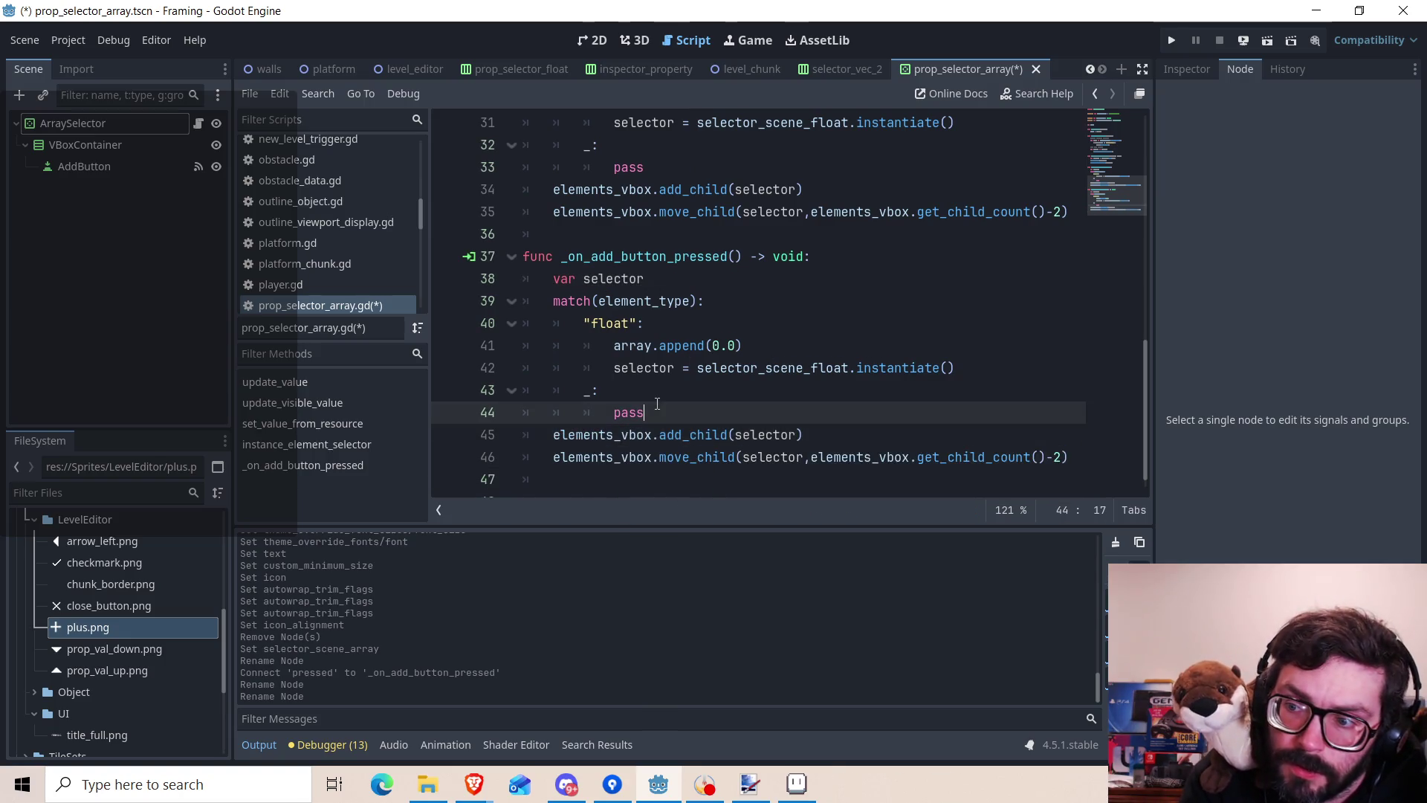
# Review array.append(0.0) and the selector instantiation in instance_element_selector
pyautogui.scroll(5, 694, 399)
pyautogui.scroll(-5, 739, 377)
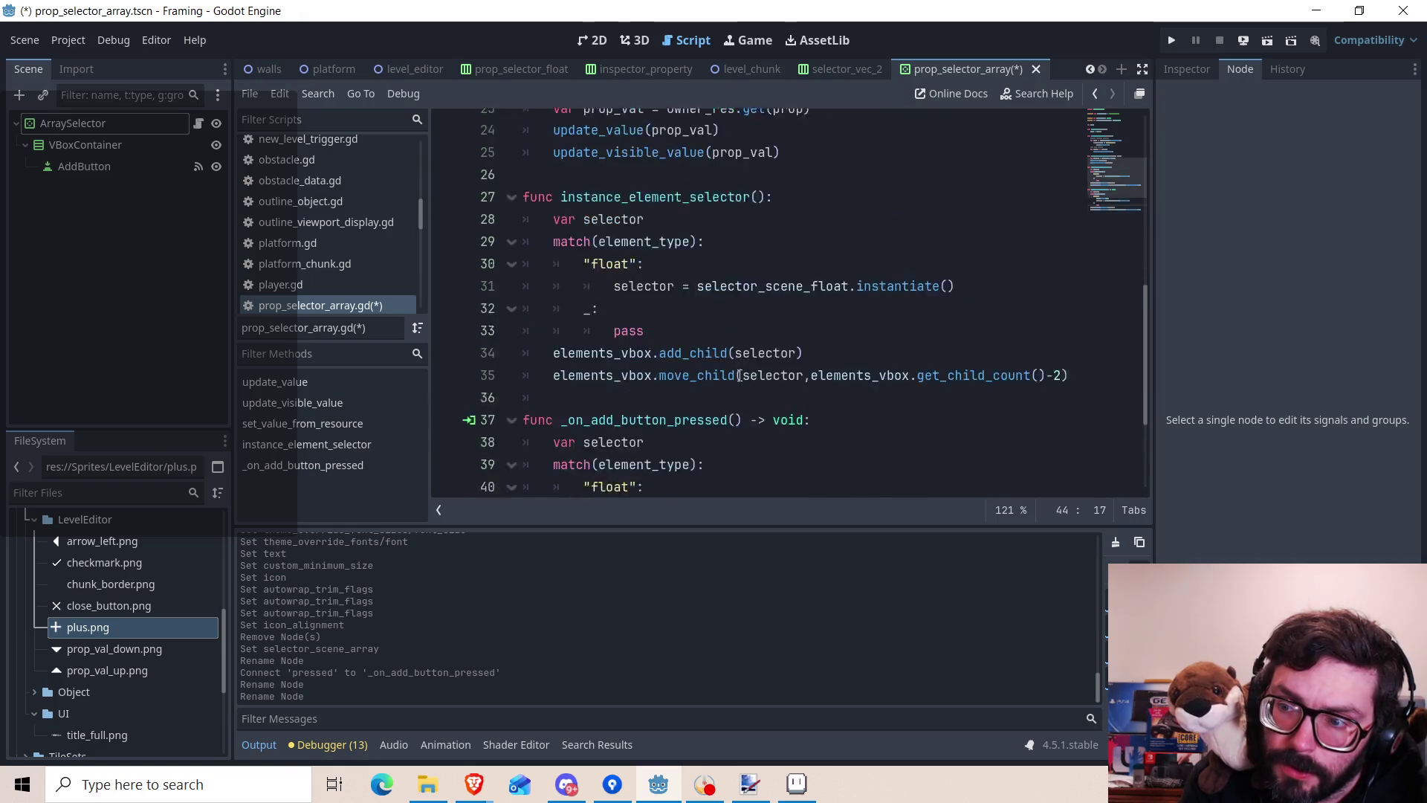
pyautogui.scroll(2, 736, 380)
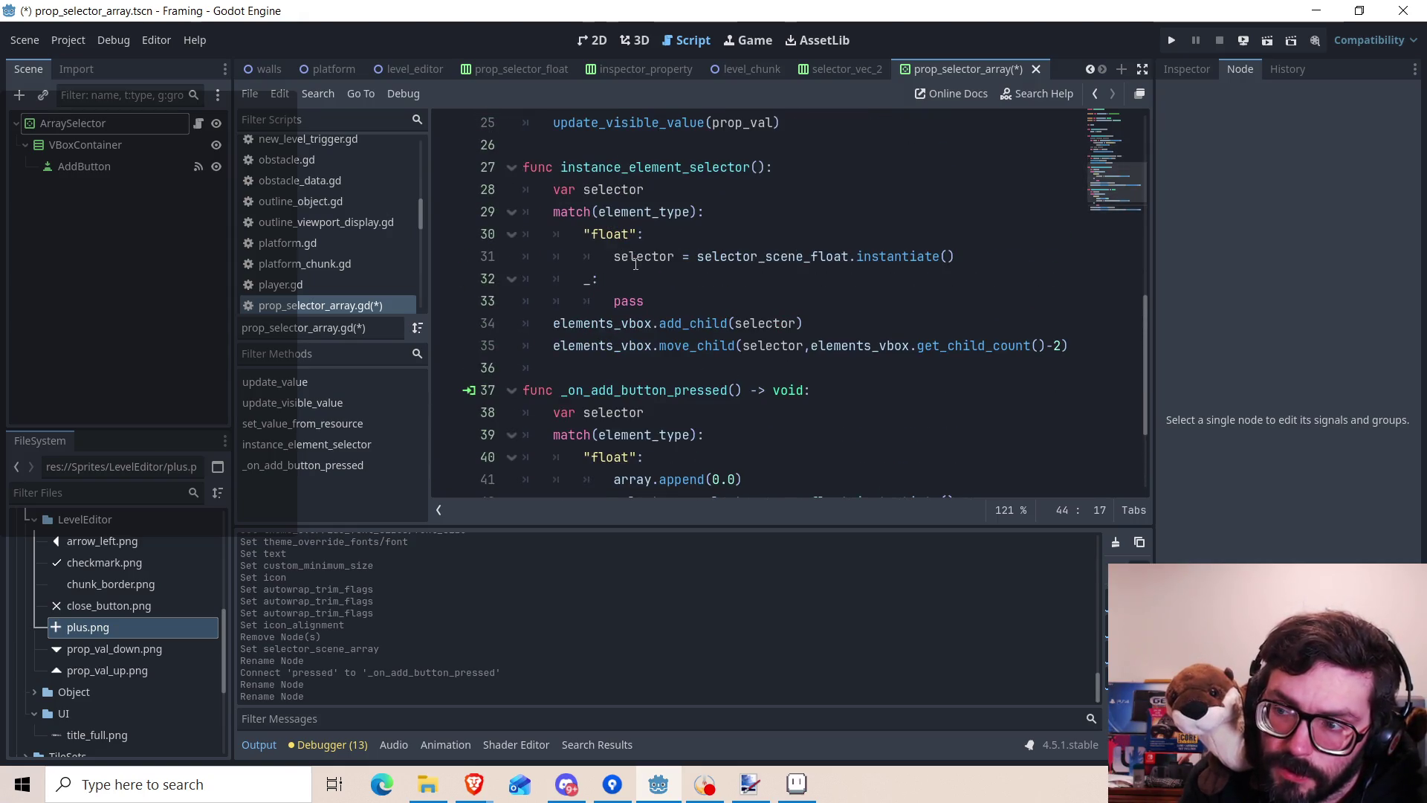
pyautogui.scroll(-2, 688, 371)
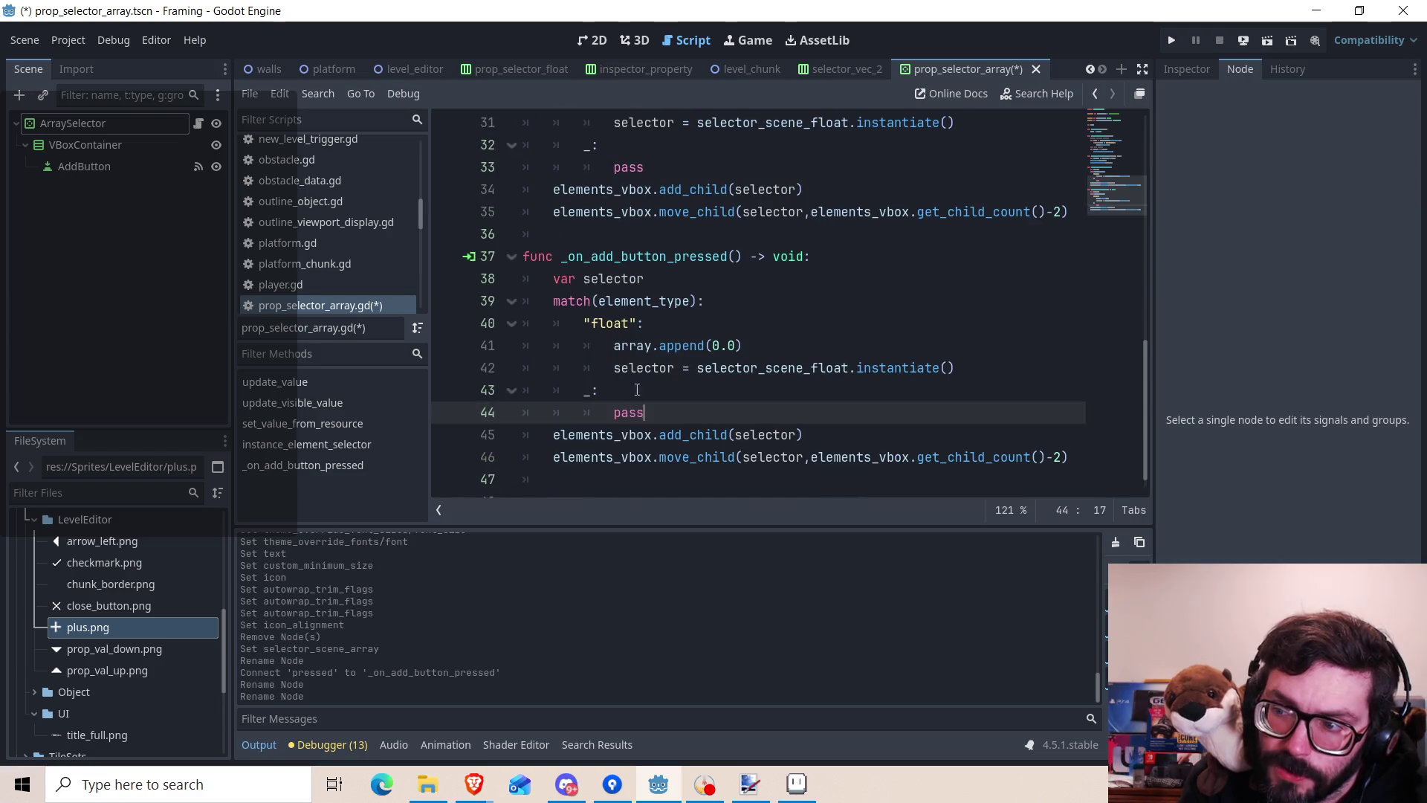
pyautogui.moveTo(743, 345); pyautogui.dragTo(606, 355)
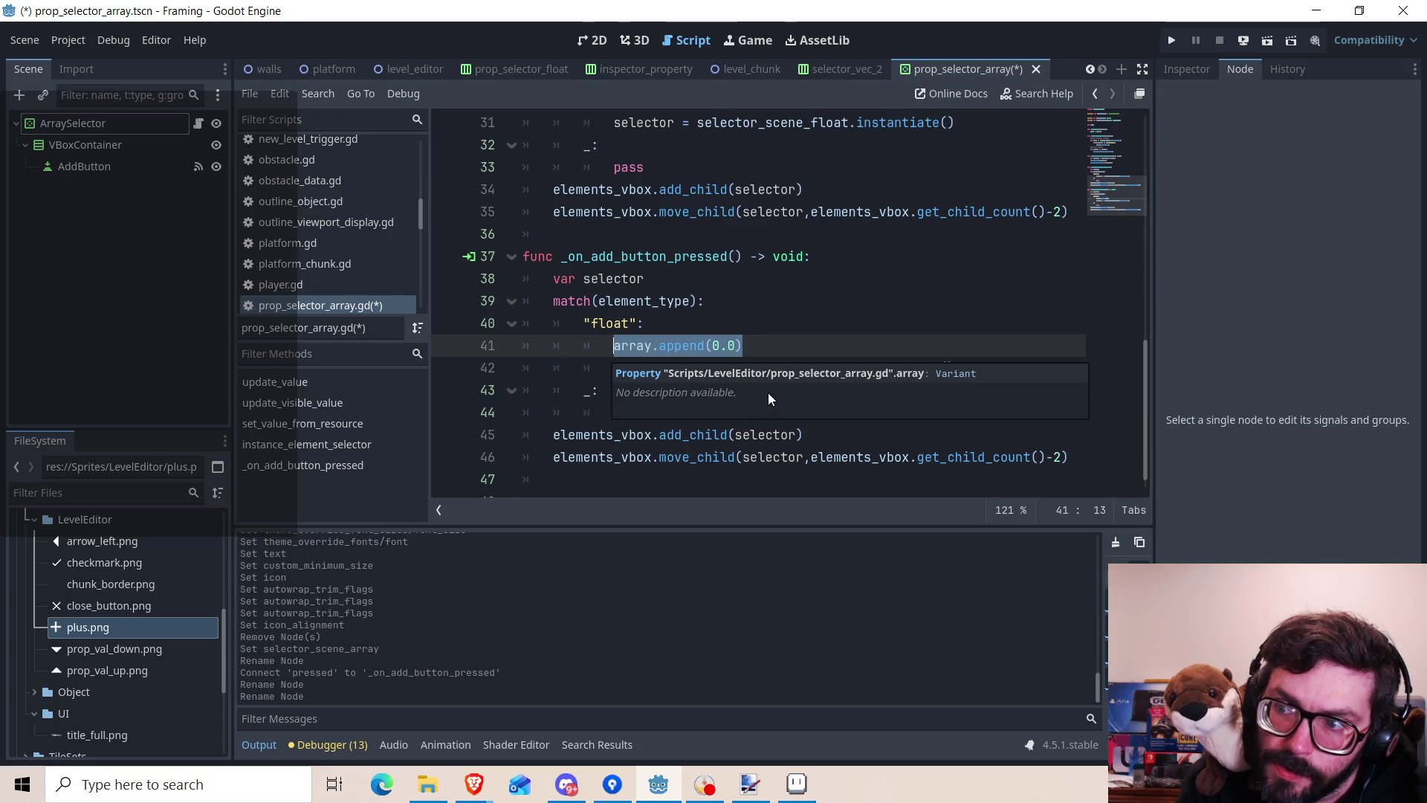
pyautogui.click(748, 299)
pyautogui.scroll(3, 759, 327)
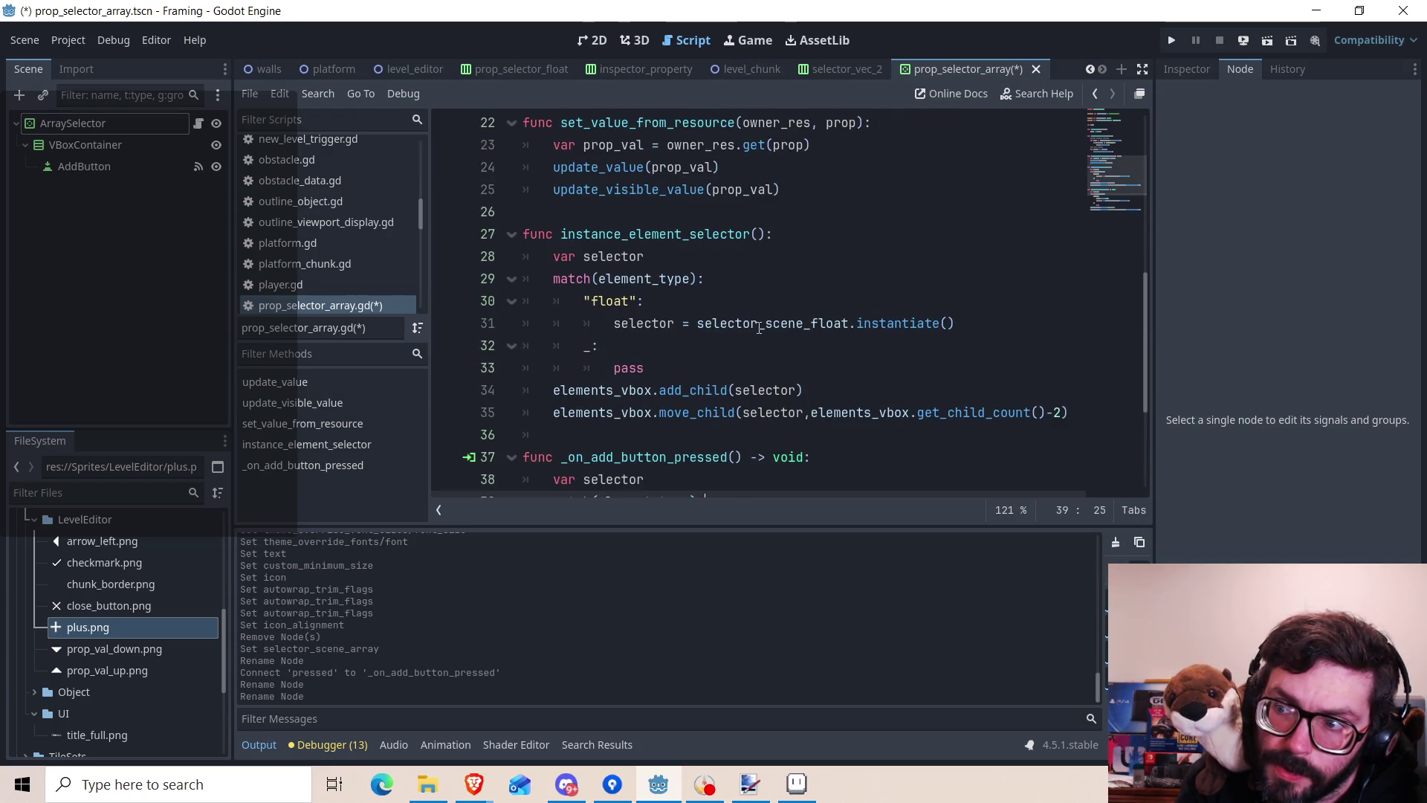
pyautogui.scroll(-2, 759, 327)
pyautogui.scroll(2, 758, 327)
pyautogui.click(623, 234)
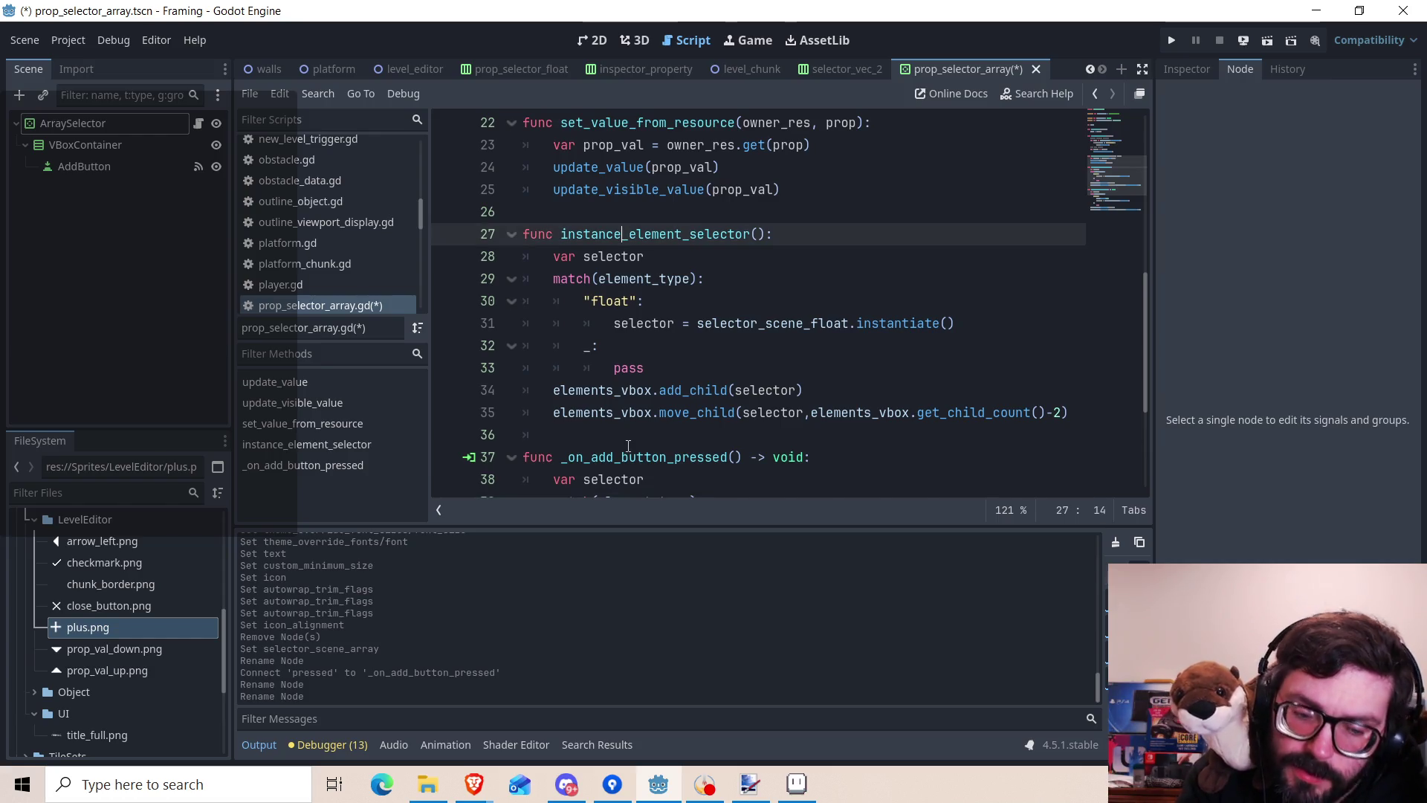
pyautogui.click(729, 323)
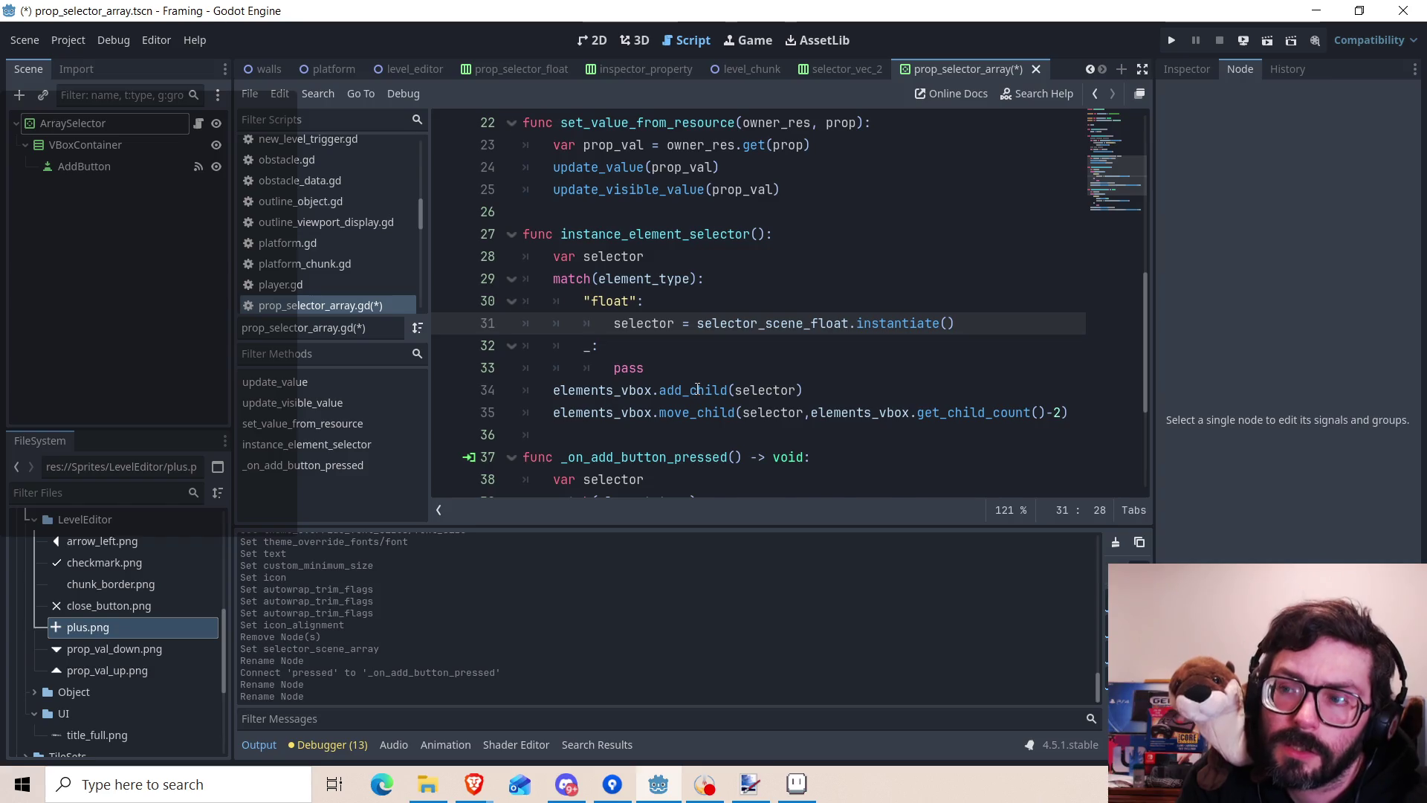
pyautogui.scroll(-2, 714, 393)
pyautogui.click(764, 398)
pyautogui.click(761, 414)
pyautogui.press('Up')
pyautogui.press('Down')
pyautogui.click(707, 397)
pyautogui.click(782, 411)
# Inspect the float case, line 42 instantiation and catch-all case in _on_add_button_pressed
pyautogui.scroll(-2, 781, 411)
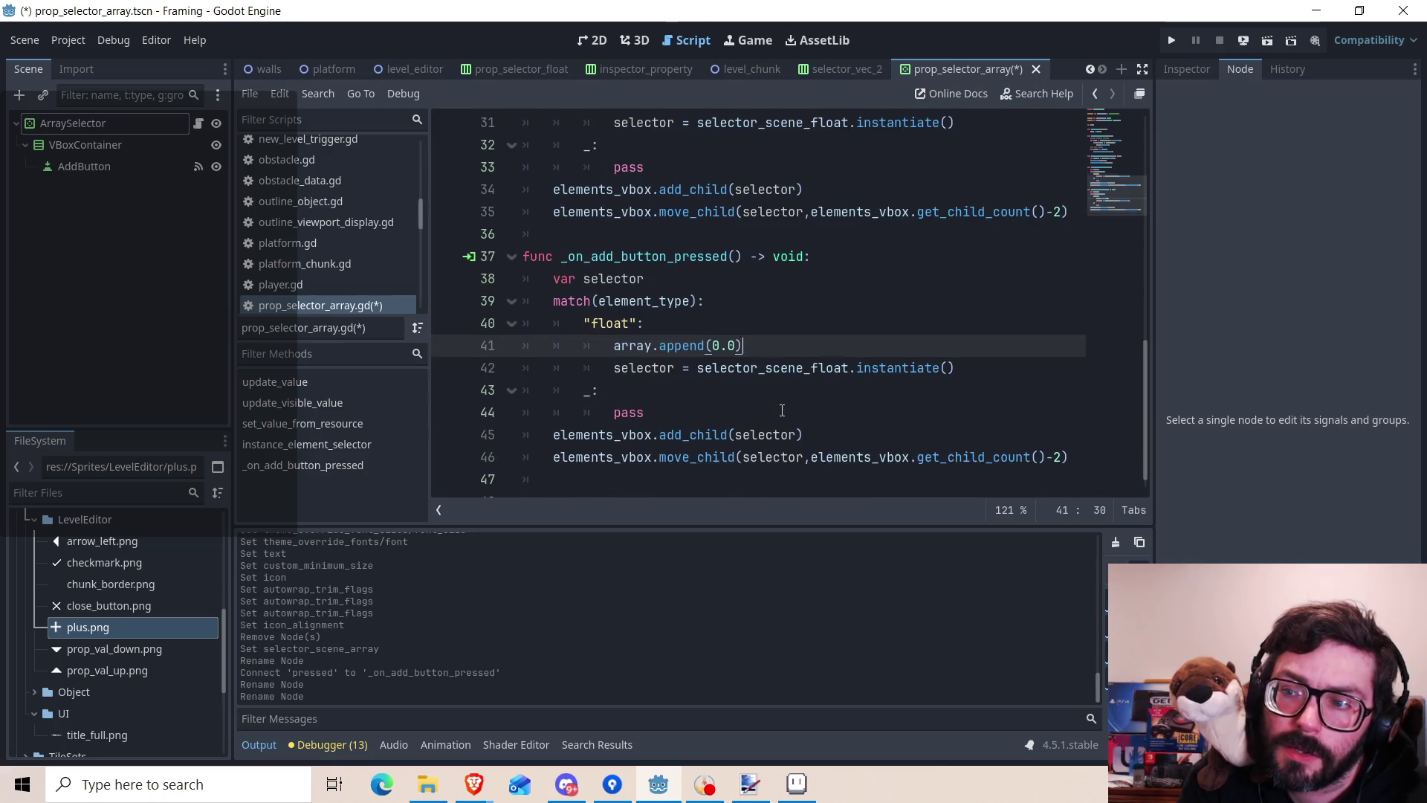
pyautogui.scroll(2, 782, 410)
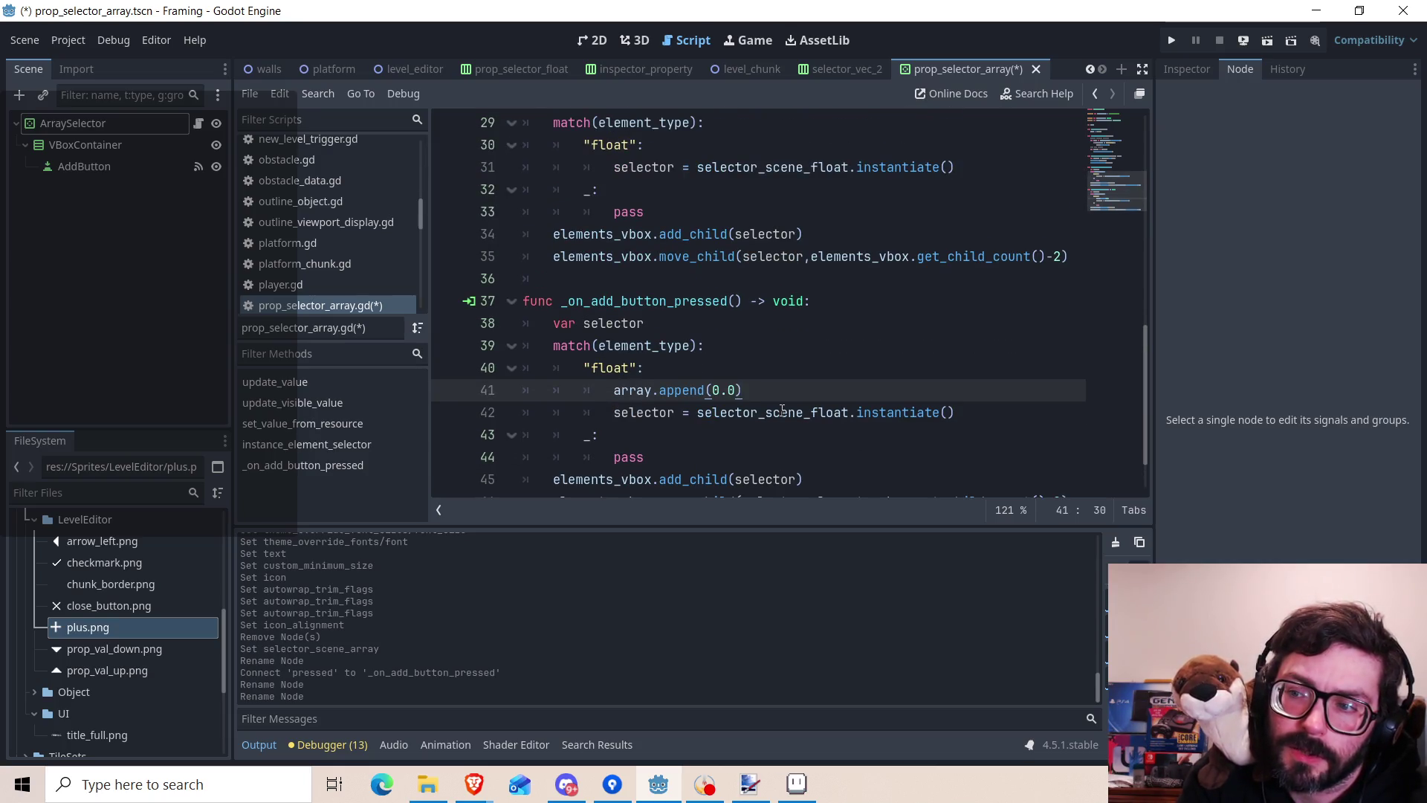
pyautogui.scroll(1, 782, 410)
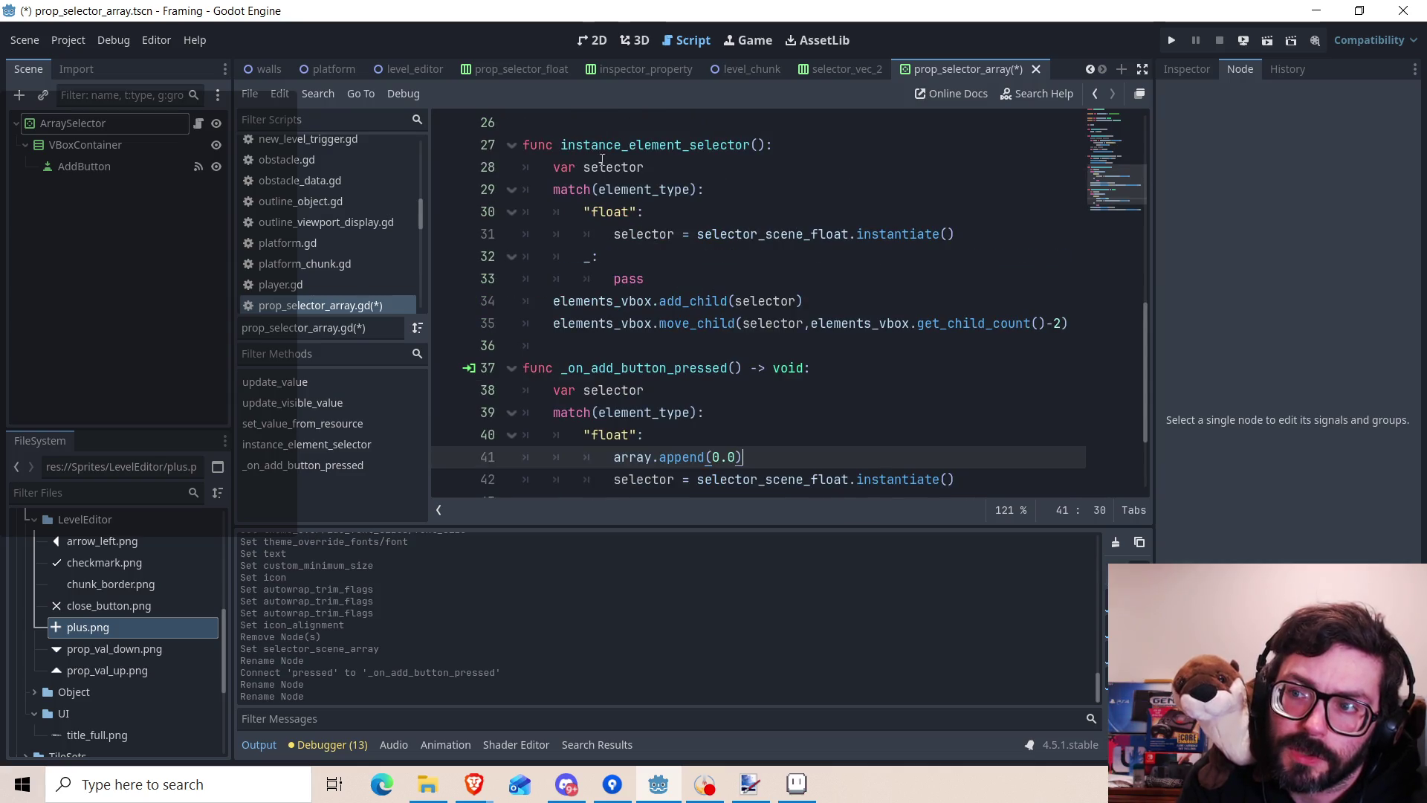
pyautogui.scroll(-1, 644, 384)
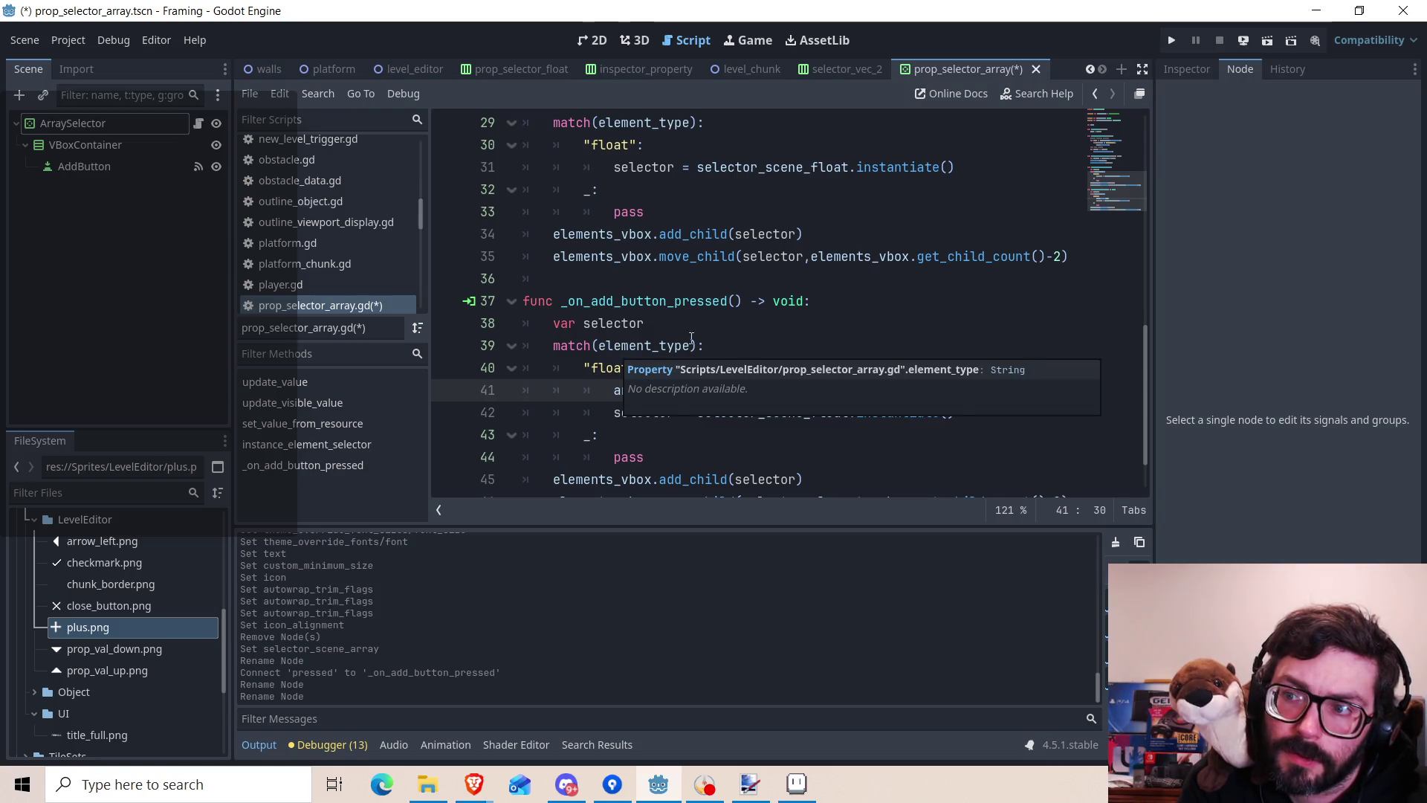
pyautogui.scroll(4, 691, 338)
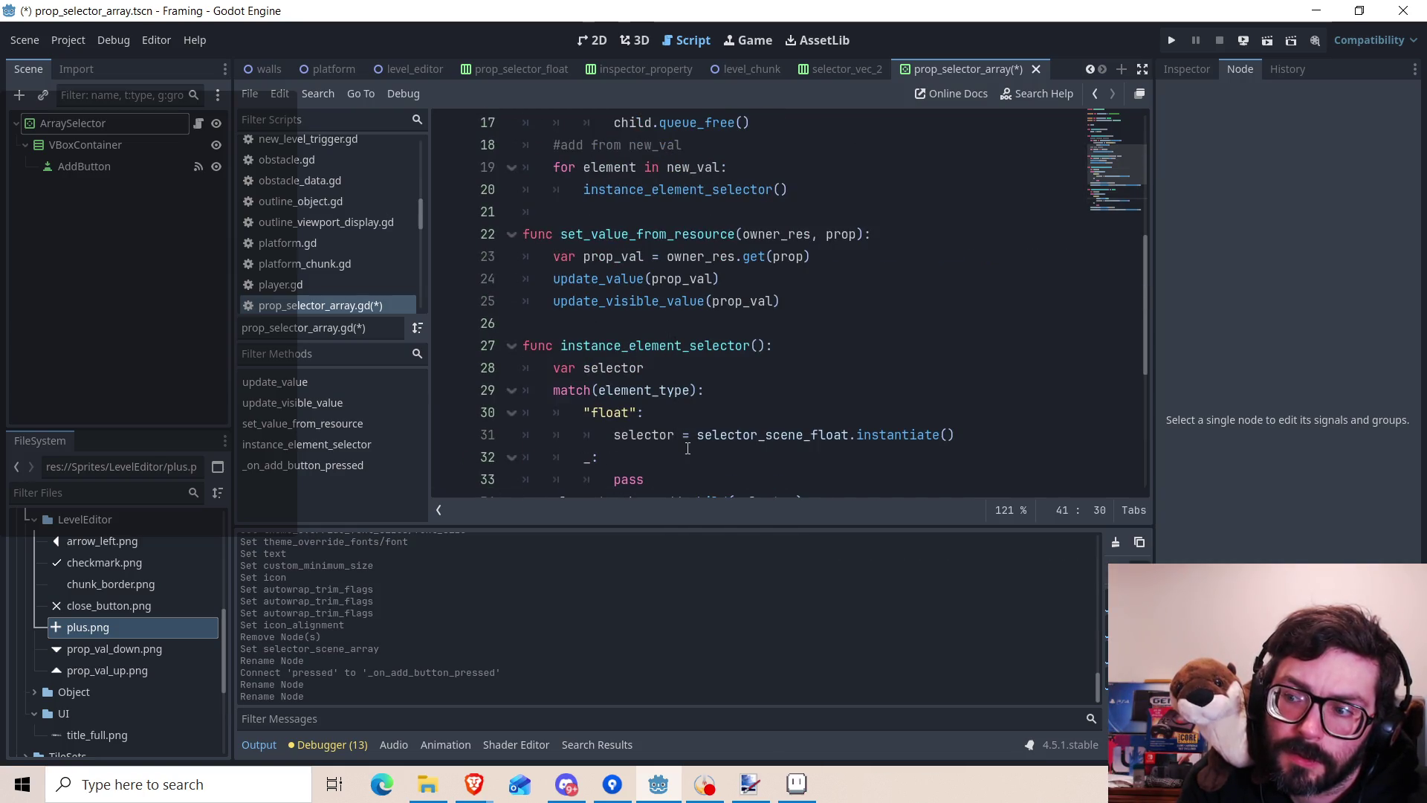
pyautogui.scroll(-4, 687, 448)
pyautogui.click(651, 421)
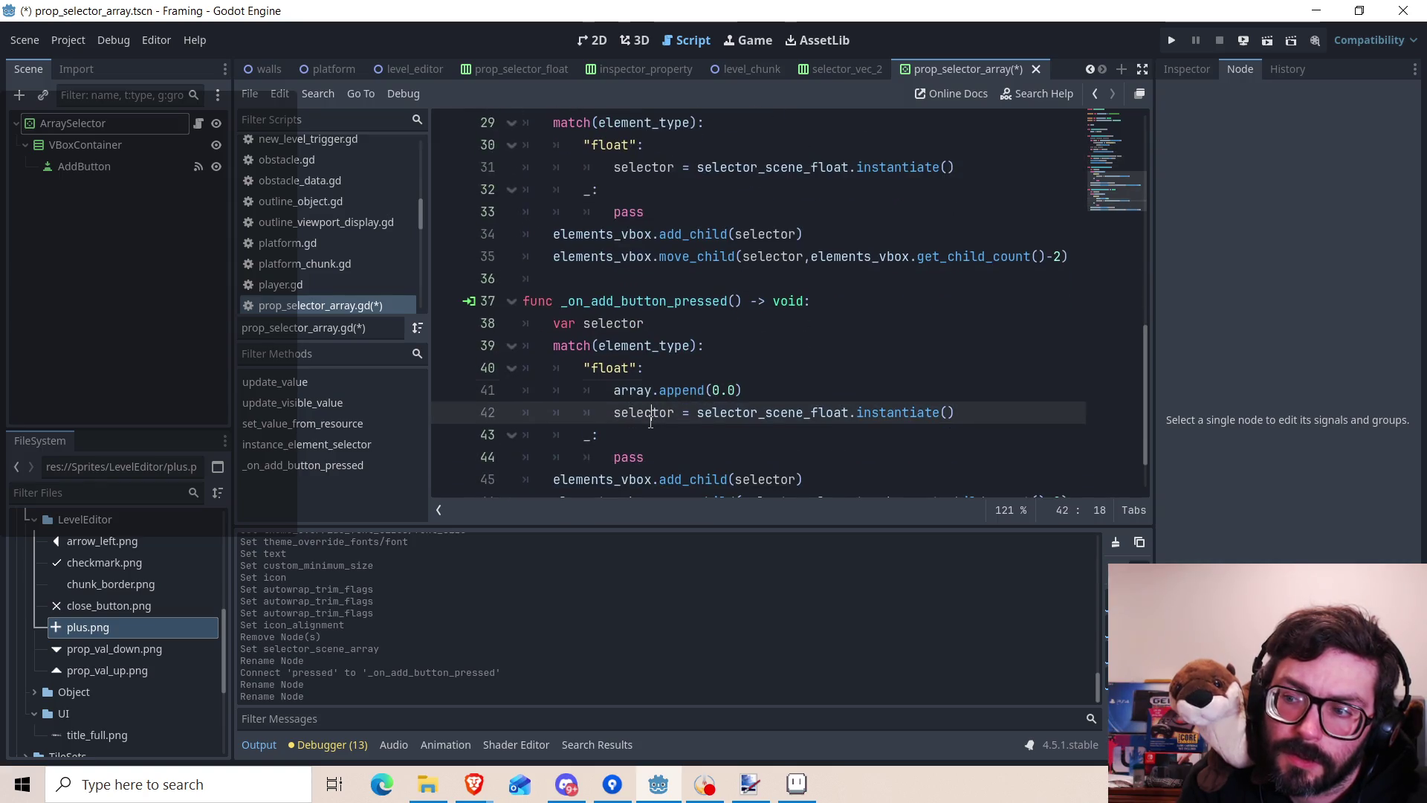
pyautogui.click(657, 440)
pyautogui.click(661, 450)
pyautogui.click(665, 445)
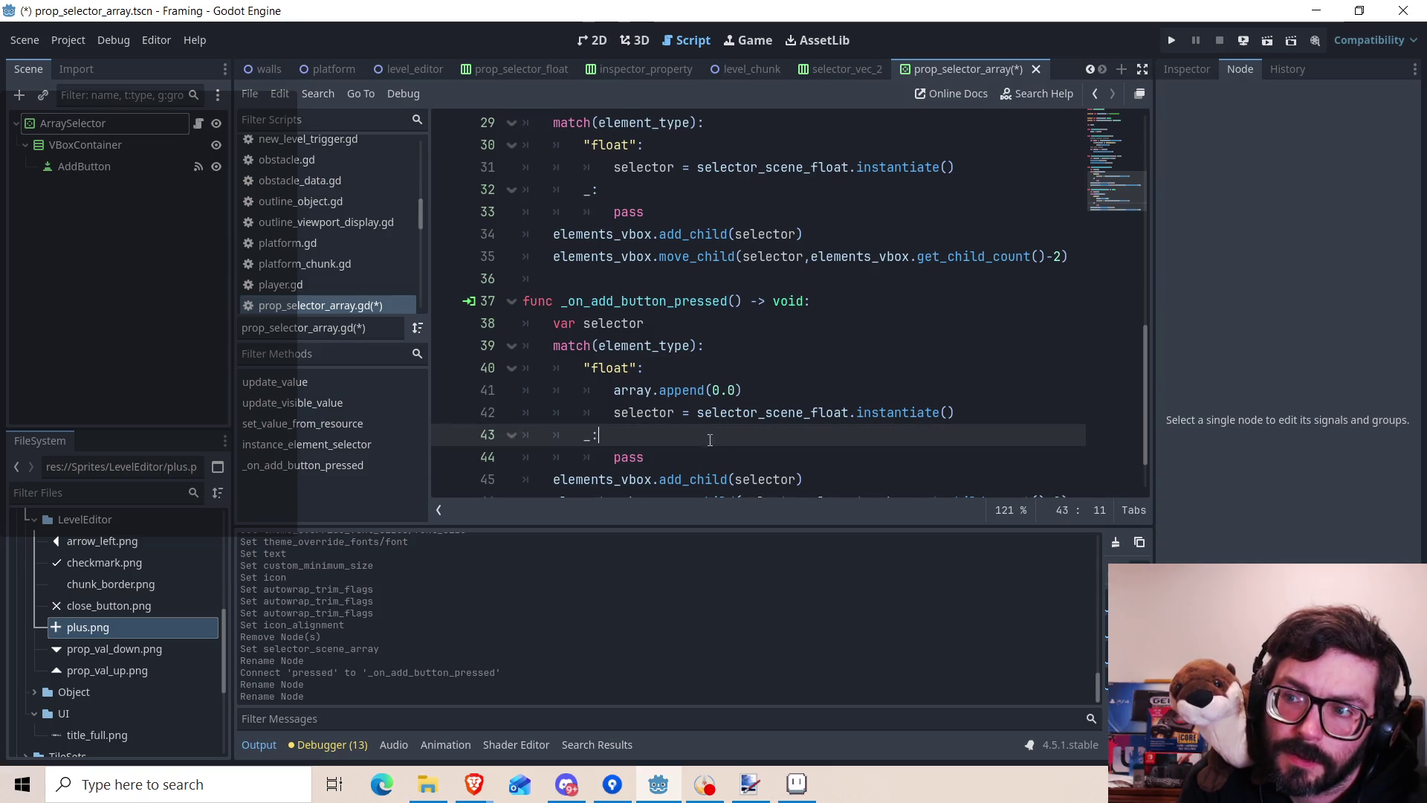
pyautogui.scroll(-1, 712, 439)
pyautogui.click(657, 346)
pyautogui.click(659, 390)
pyautogui.click(658, 346)
pyautogui.press('Down')
pyautogui.press('Down')
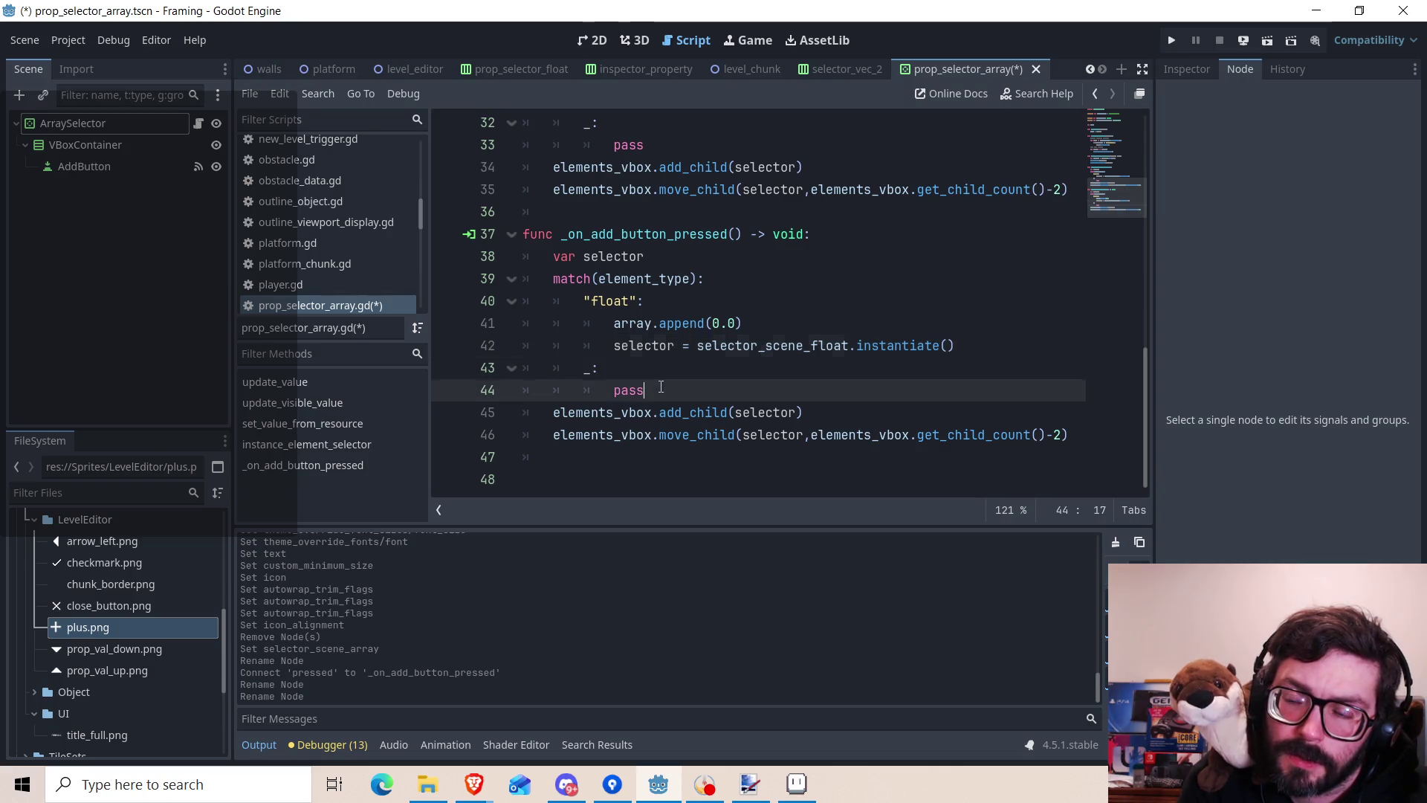
pyautogui.press('Up')
pyautogui.click(636, 323)
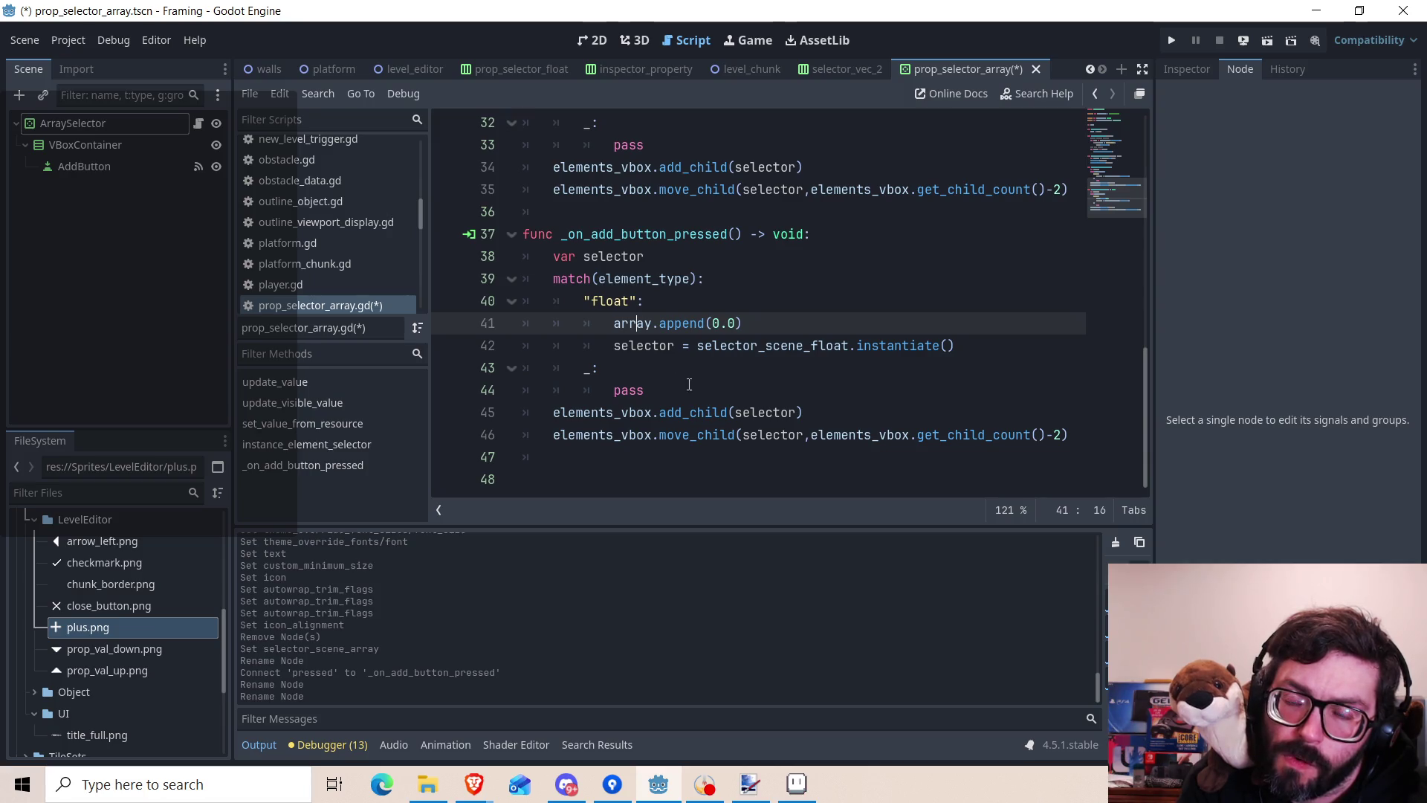
# Select the whole update_visible_value function
pyautogui.scroll(1, 701, 393)
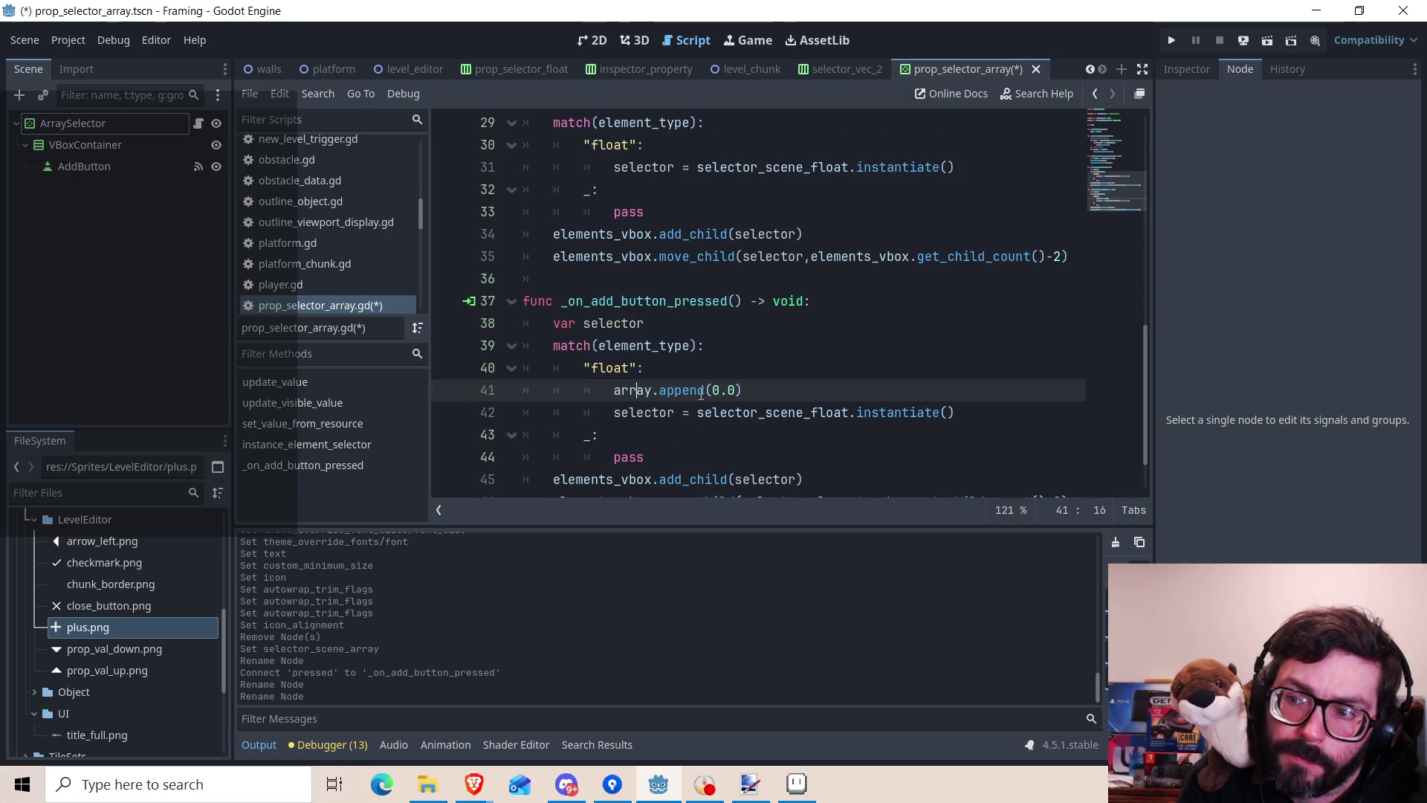
pyautogui.scroll(1, 701, 393)
pyautogui.click(678, 456)
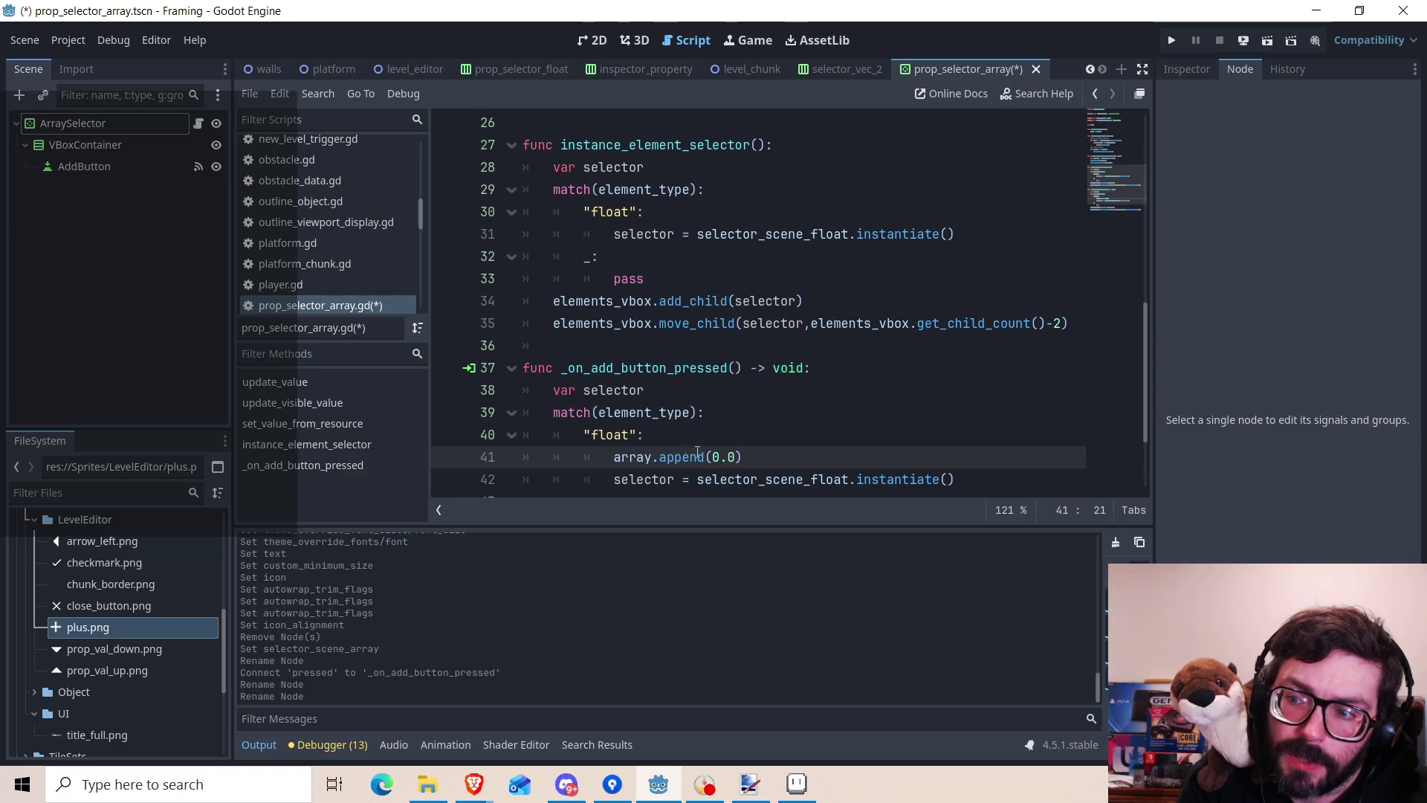
pyautogui.scroll(4, 741, 453)
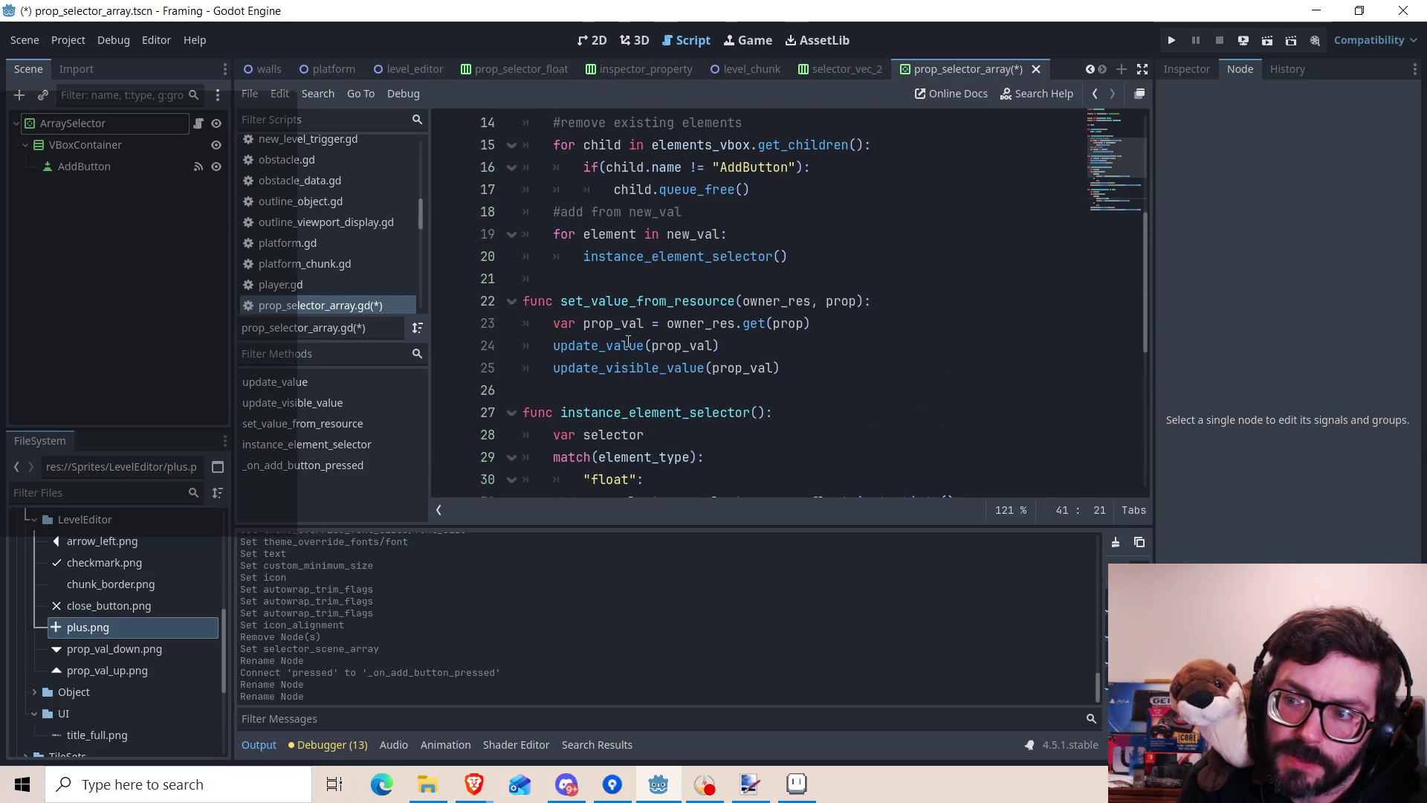
pyautogui.scroll(1, 635, 380)
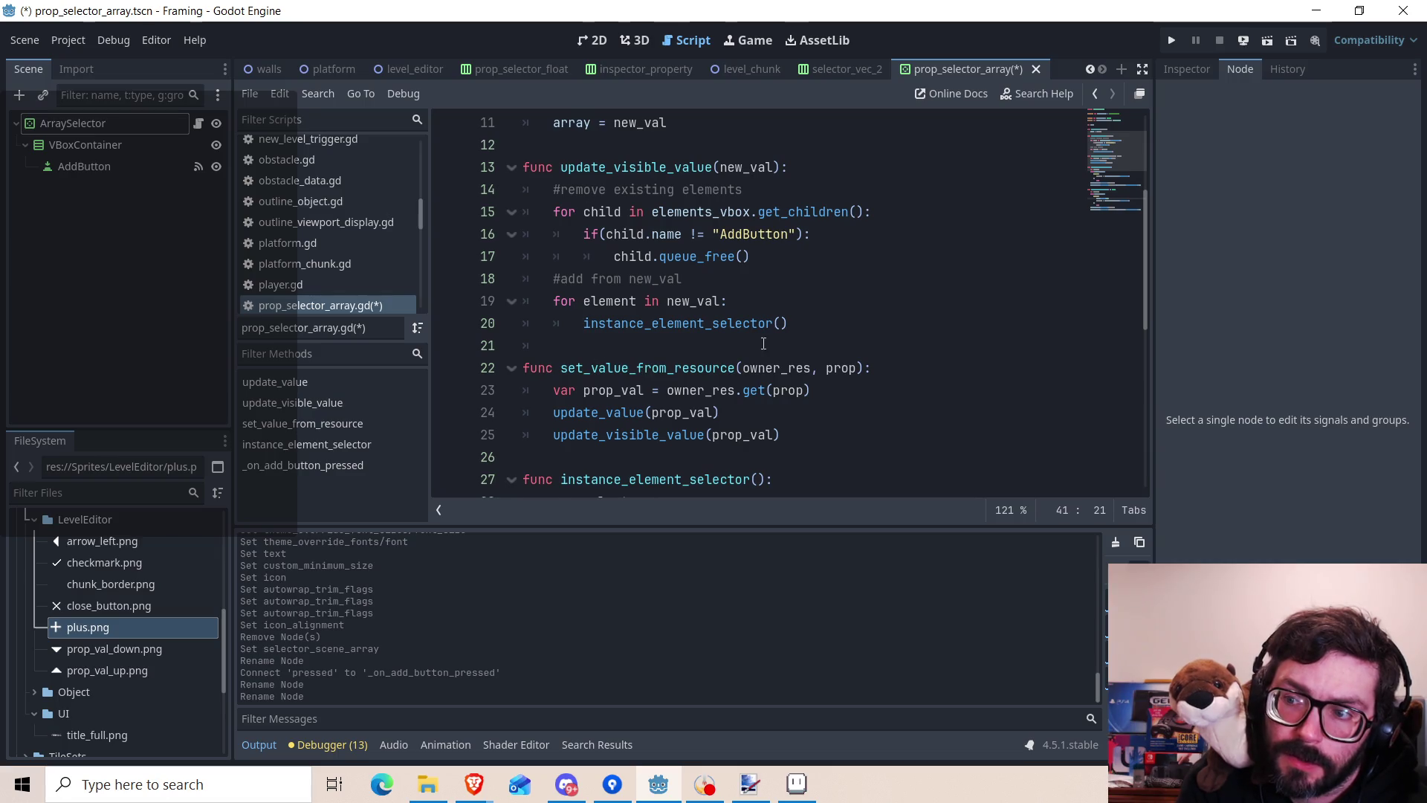
pyautogui.moveTo(808, 326); pyautogui.dragTo(494, 172)
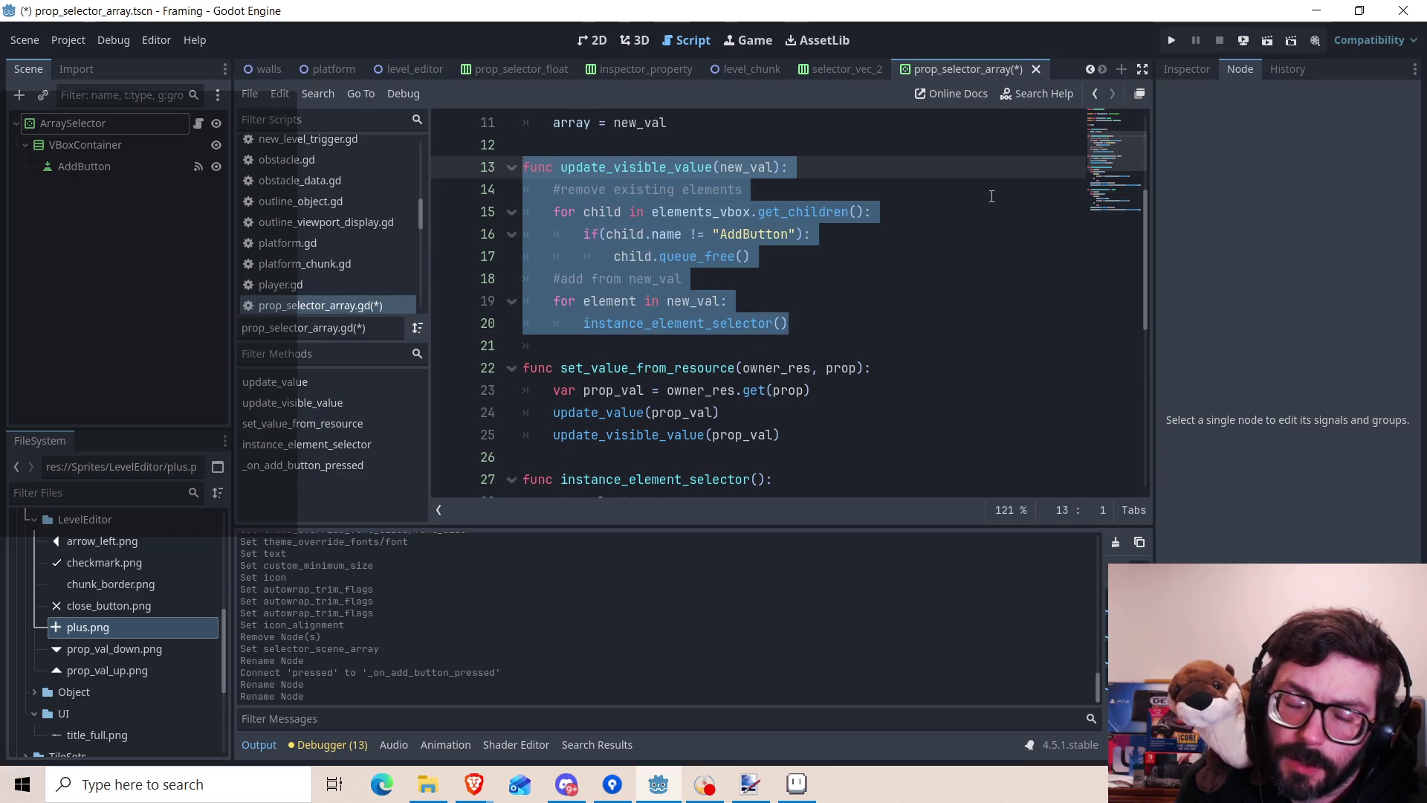
# Copy the array.append(0.0) statement from the float case
pyautogui.scroll(-5, 810, 319)
pyautogui.scroll(5, 798, 365)
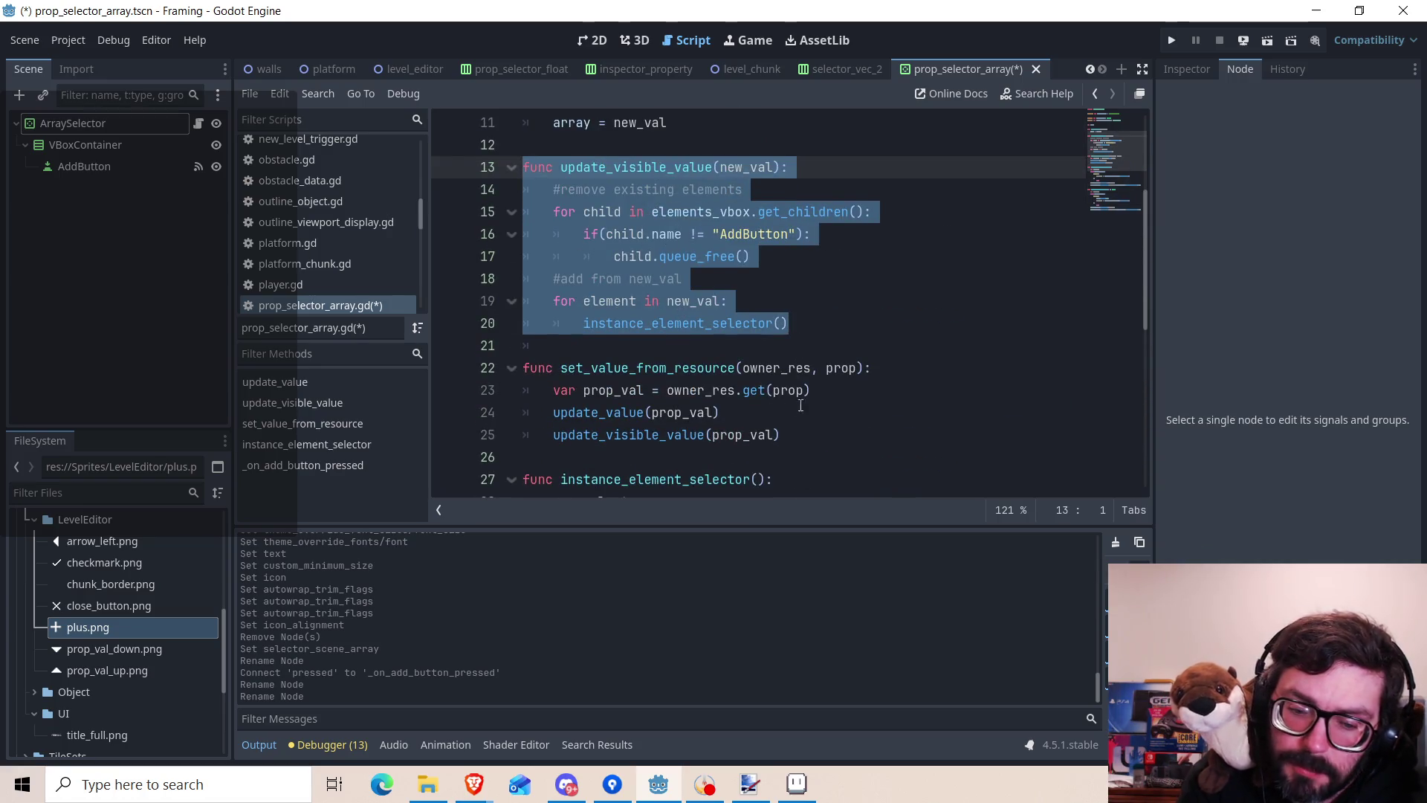
pyautogui.click(801, 405)
pyautogui.scroll(-1, 800, 405)
pyautogui.scroll(-4, 803, 400)
pyautogui.scroll(-2, 803, 400)
pyautogui.click(599, 258)
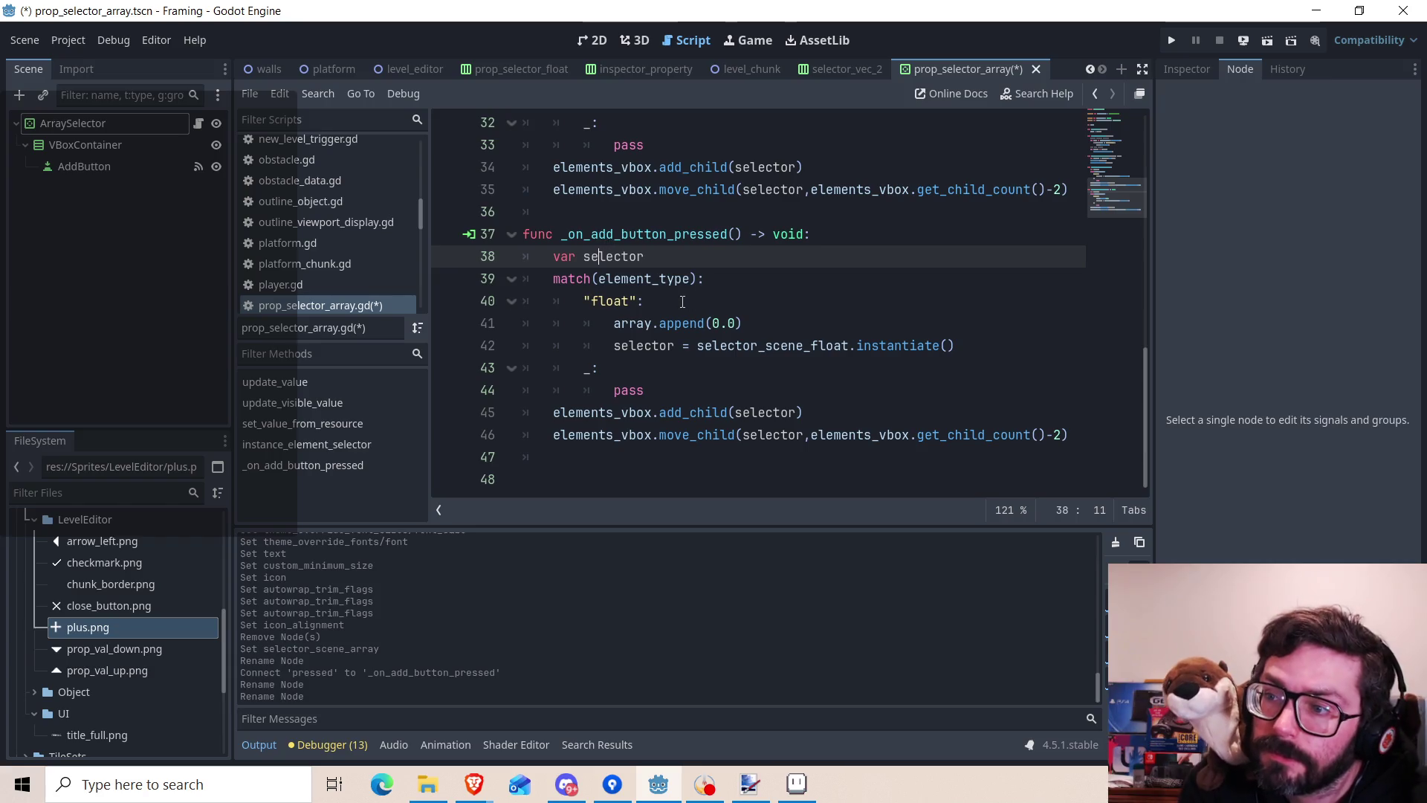
pyautogui.click(748, 323)
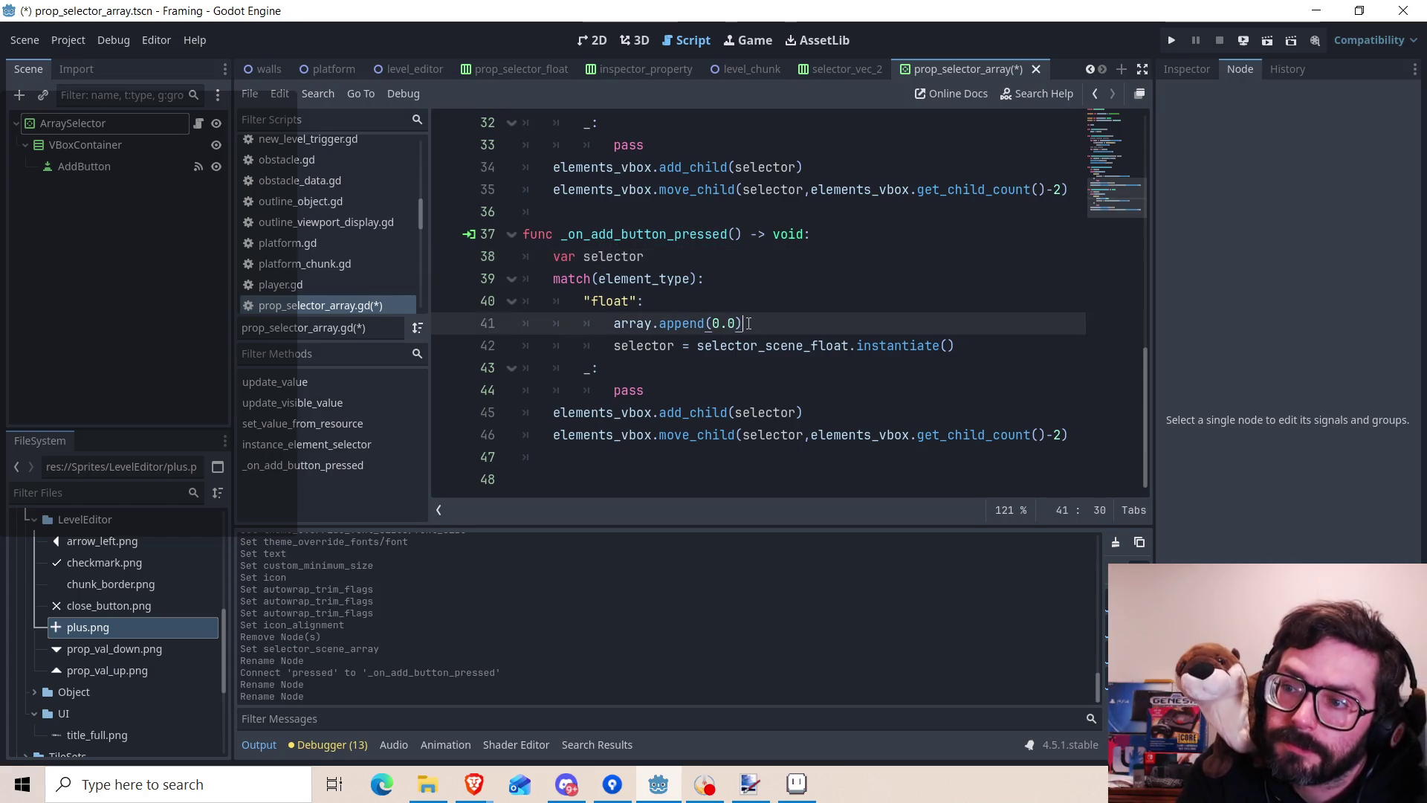
pyautogui.moveTo(748, 323); pyautogui.dragTo(614, 323)
pyautogui.rightClick(677, 319)
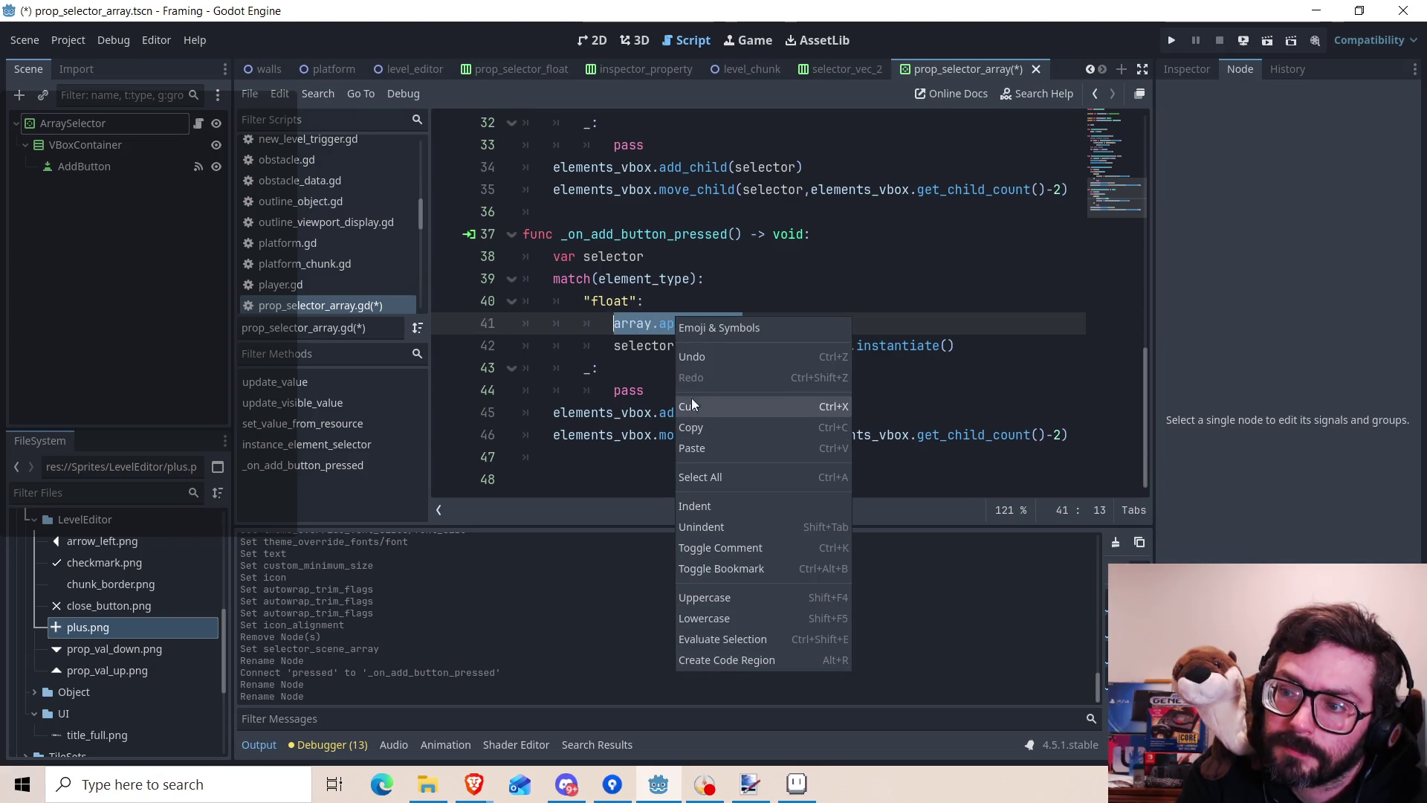
pyautogui.click(688, 427)
# Delete the selector instantiation line and the add_child/move_child calls
pyautogui.moveTo(959, 346); pyautogui.dragTo(606, 348)
pyautogui.press('BackSpace')
pyautogui.press('BackSpace')
pyautogui.press('BackSpace')
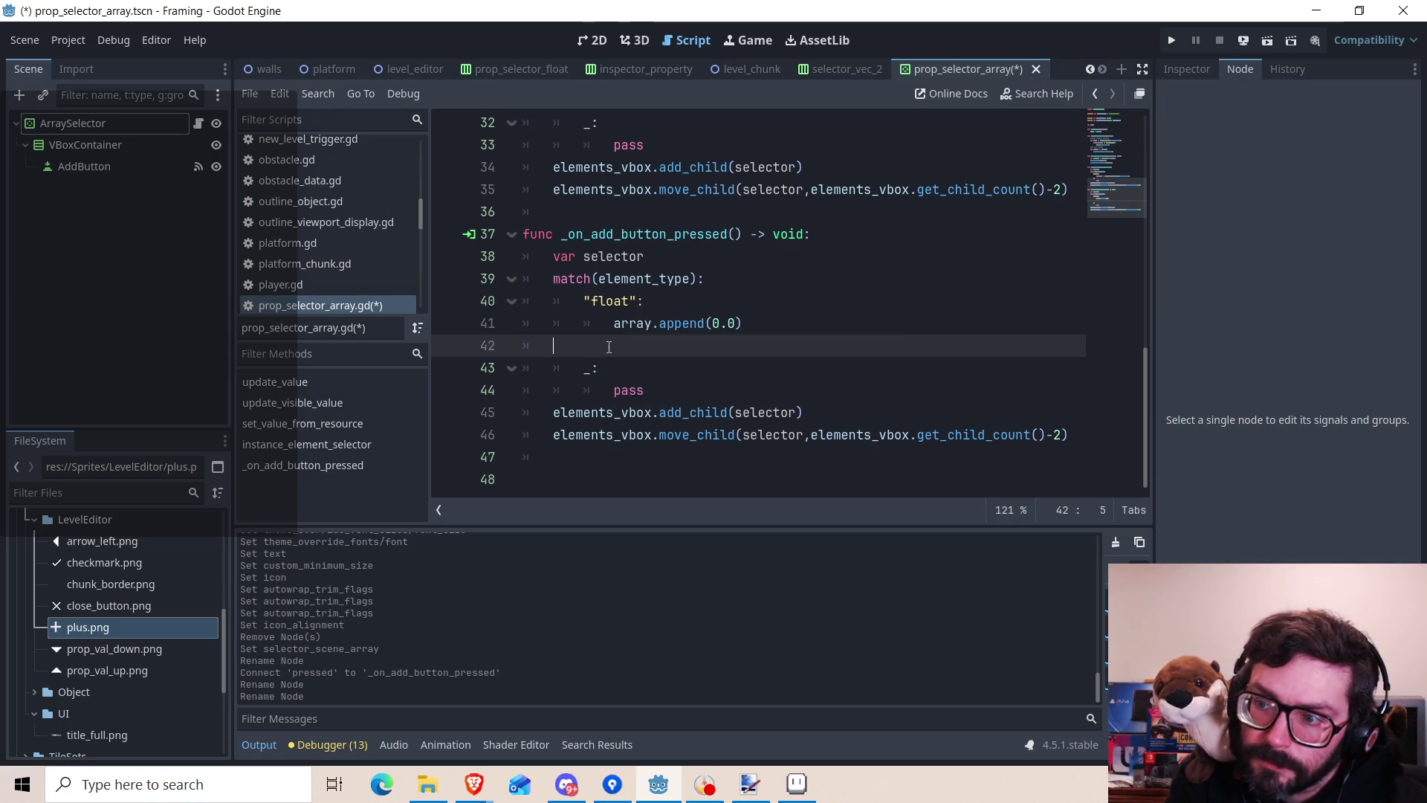
pyautogui.press('BackSpace')
pyautogui.moveTo(561, 435)
pyautogui.mouseDown()
pyautogui.moveTo(638, 414)
pyautogui.moveTo(483, 387)
pyautogui.mouseUp()
pyautogui.press('BackSpace')
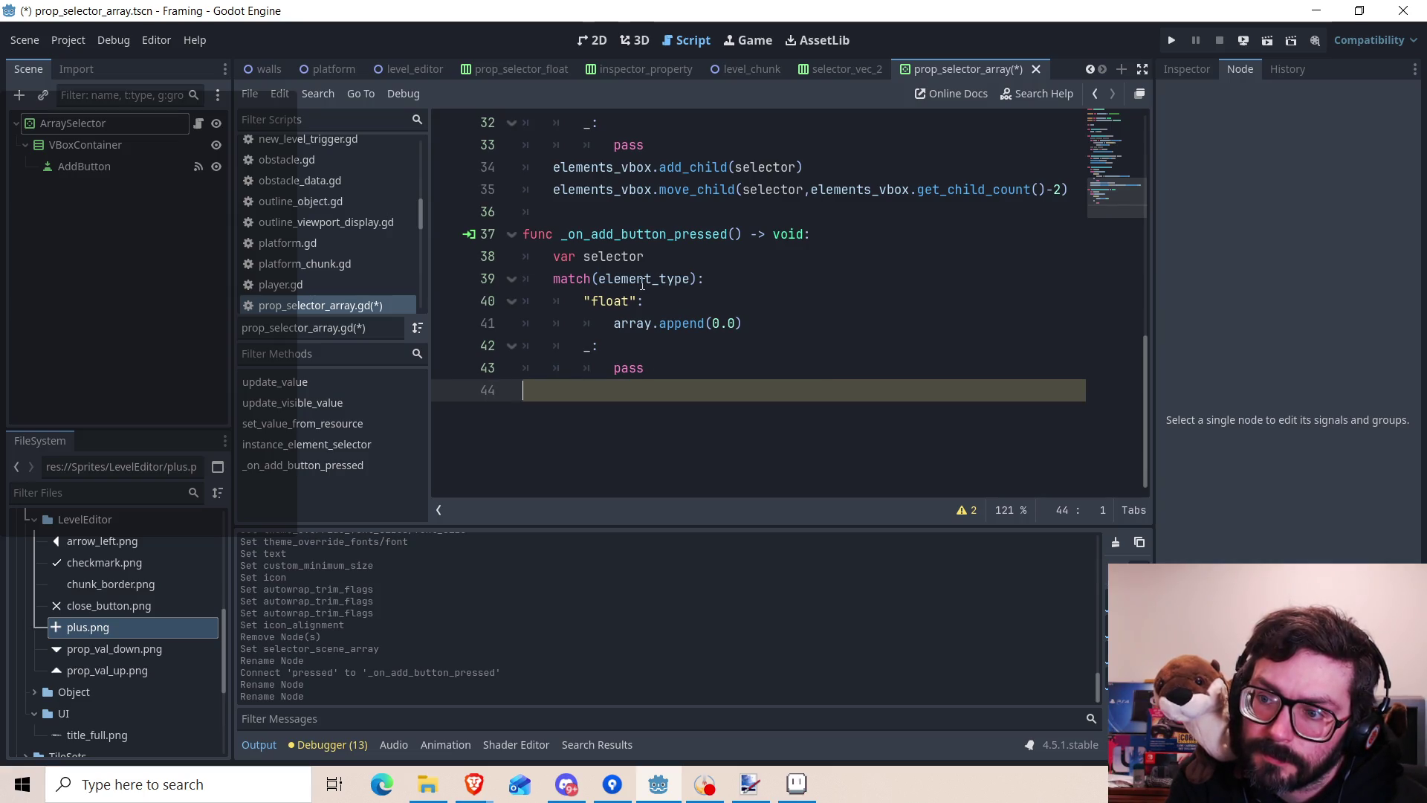
# Remove the unused var selector declaration from _on_add_button_pressed
pyautogui.click(693, 254)
pyautogui.tripleClick(691, 256)
pyautogui.press('BackSpace')
pyautogui.press('BackSpace')
pyautogui.click(613, 371)
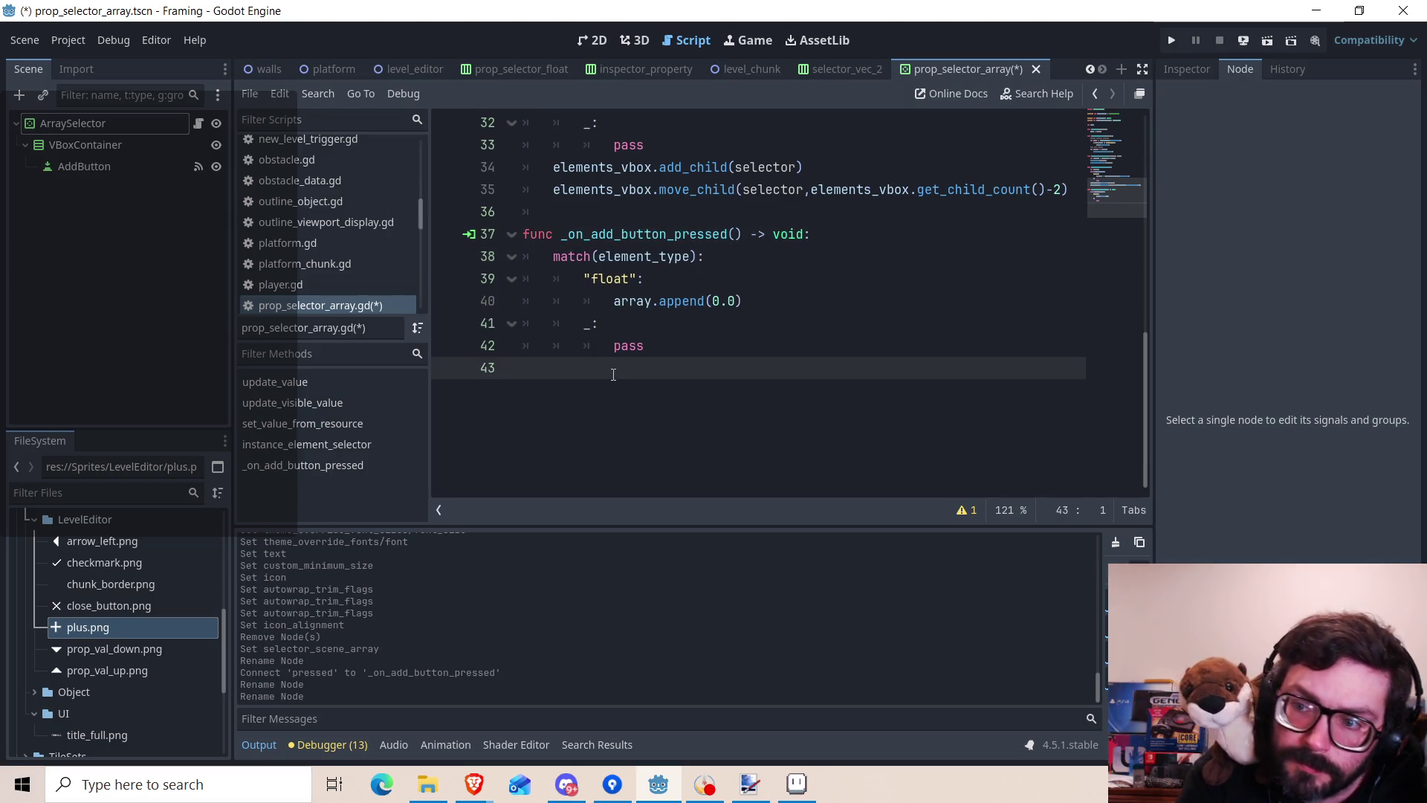
pyautogui.scroll(7, 708, 352)
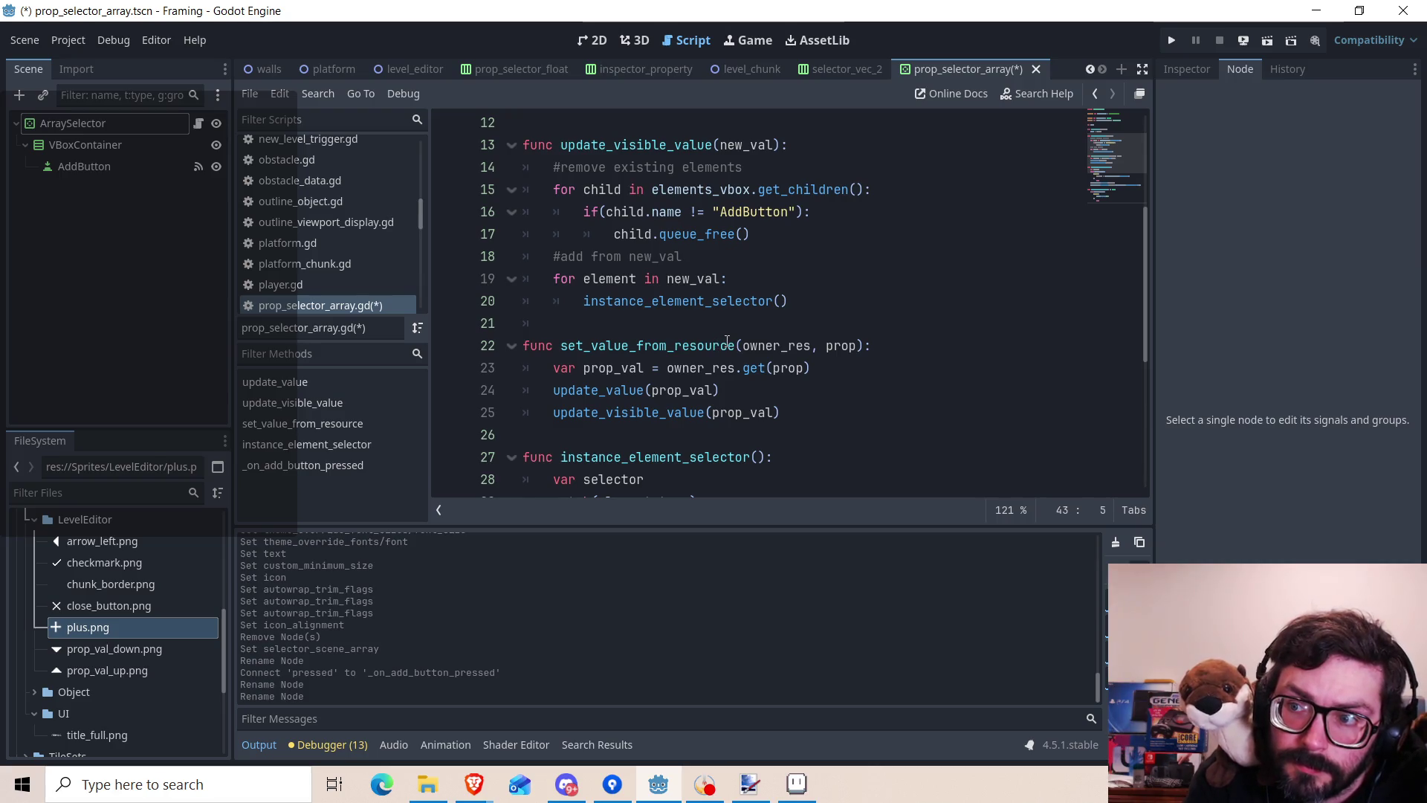
pyautogui.scroll(-5, 727, 340)
# Add an update_visible_value(array) call at the end of _on_add_button_pressed
pyautogui.write('update)v')
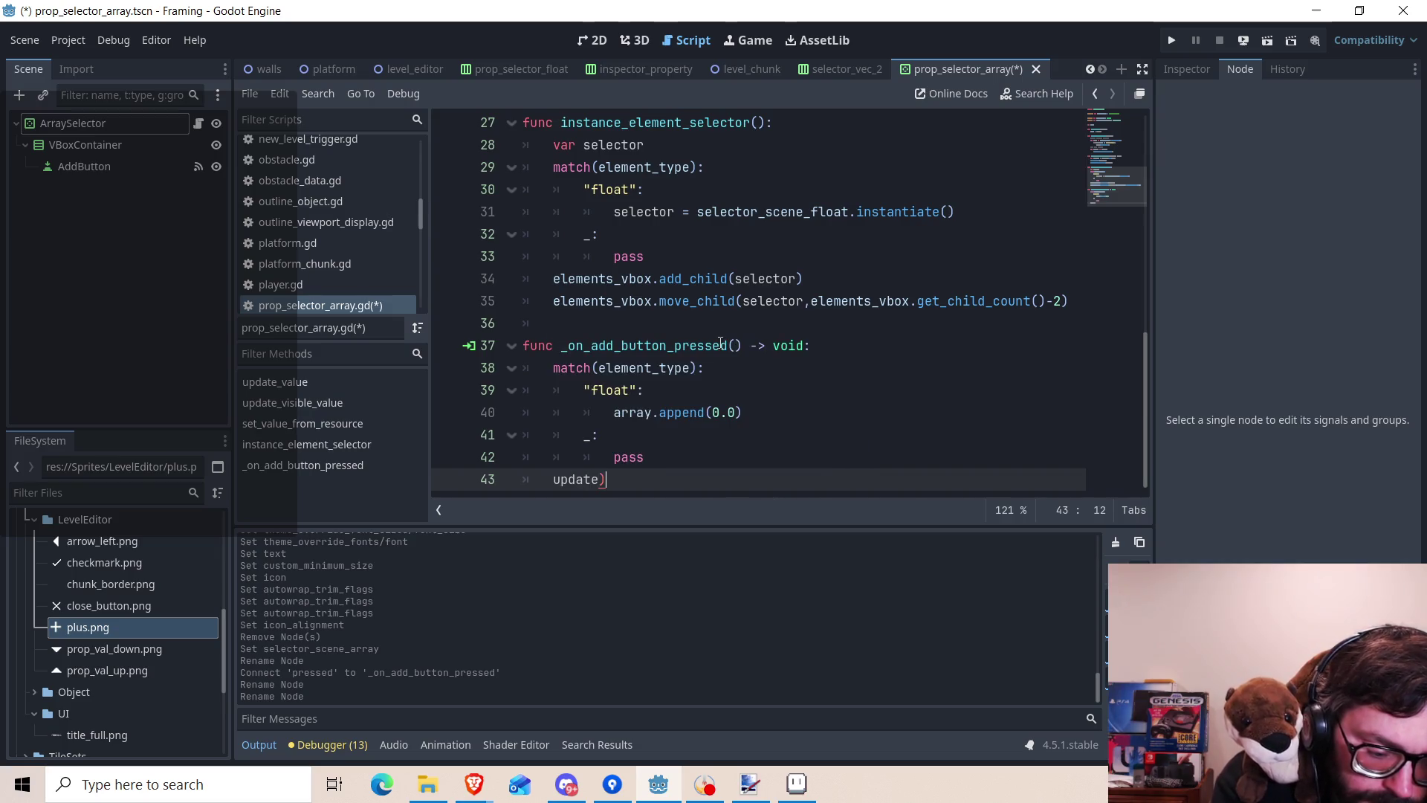
pyautogui.write('isible_')
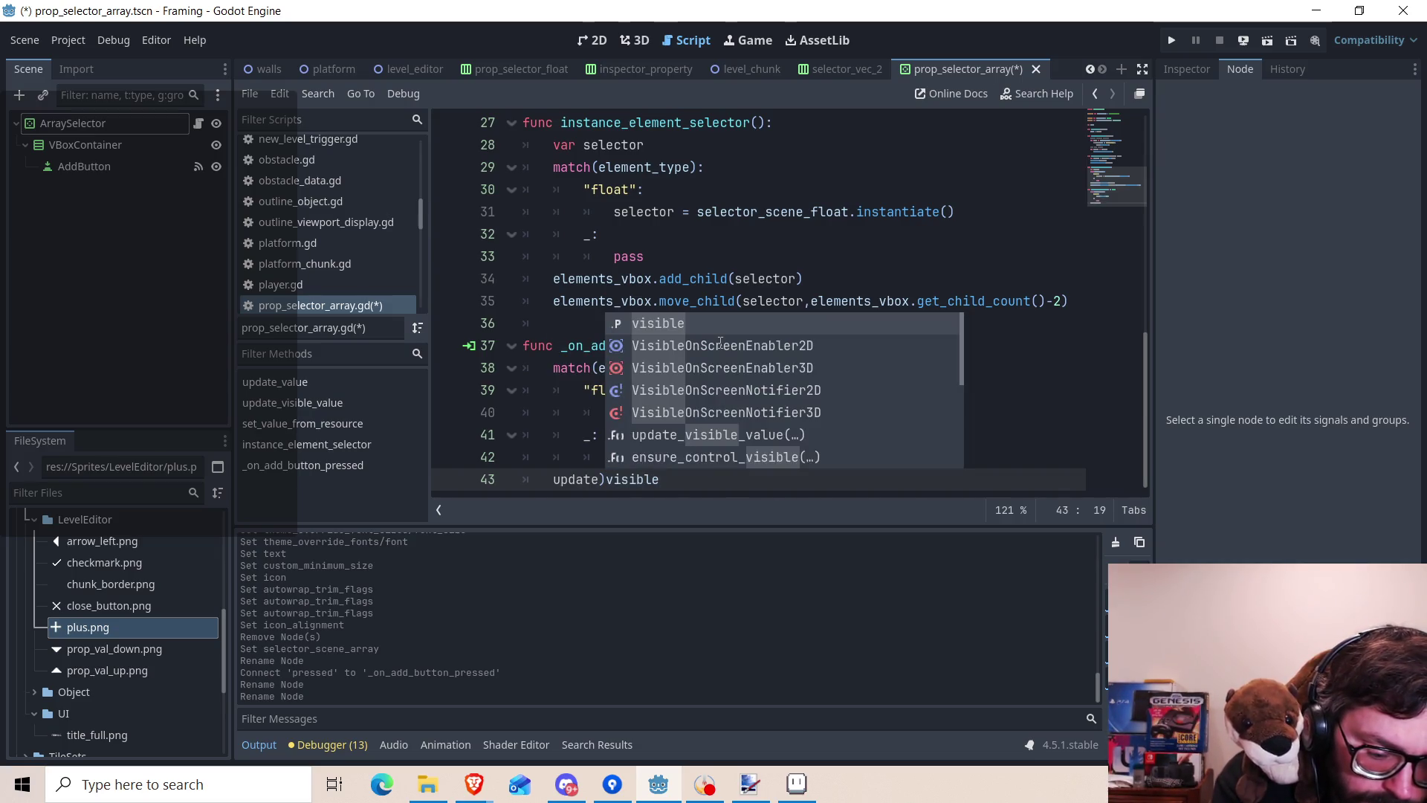
pyautogui.press('Return')
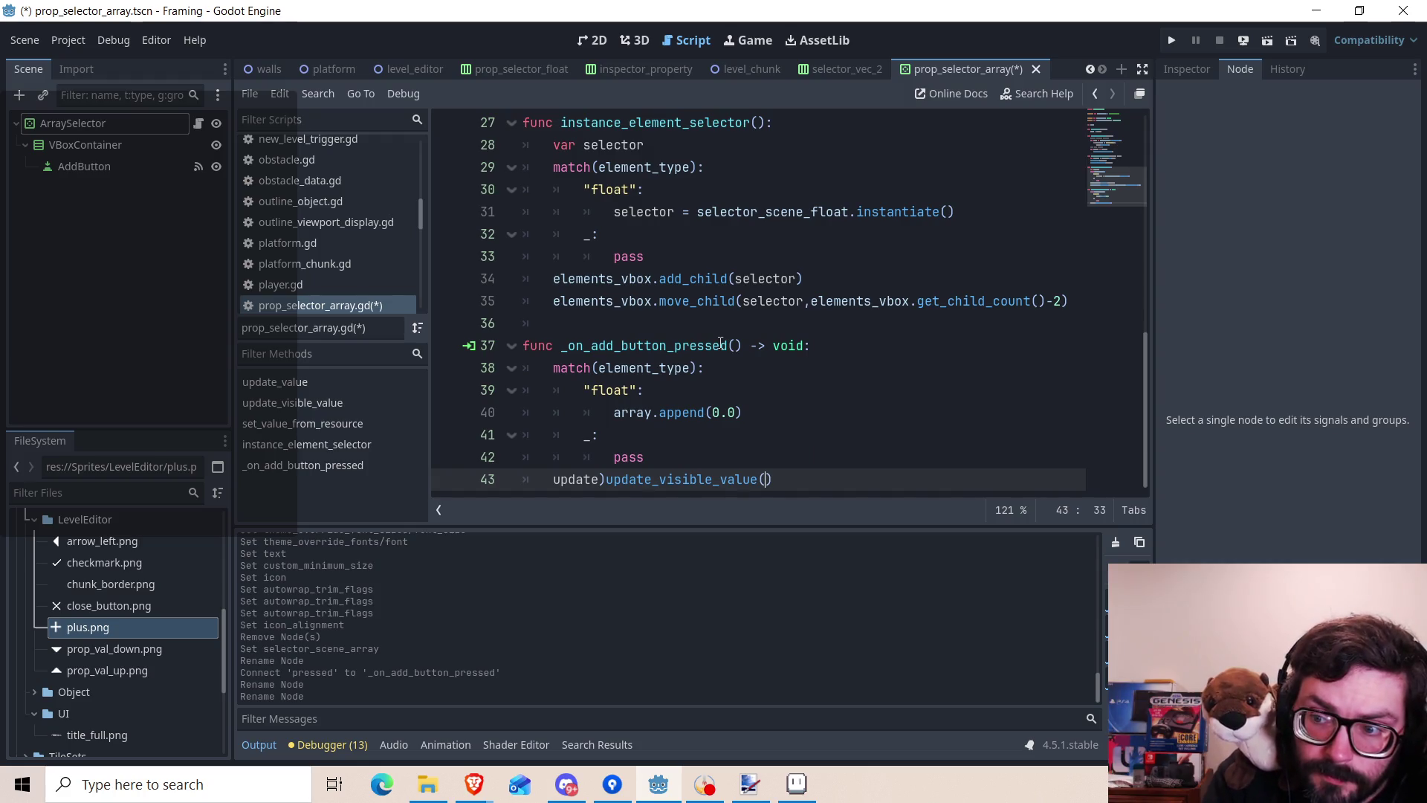
pyautogui.moveTo(606, 480); pyautogui.dragTo(554, 480)
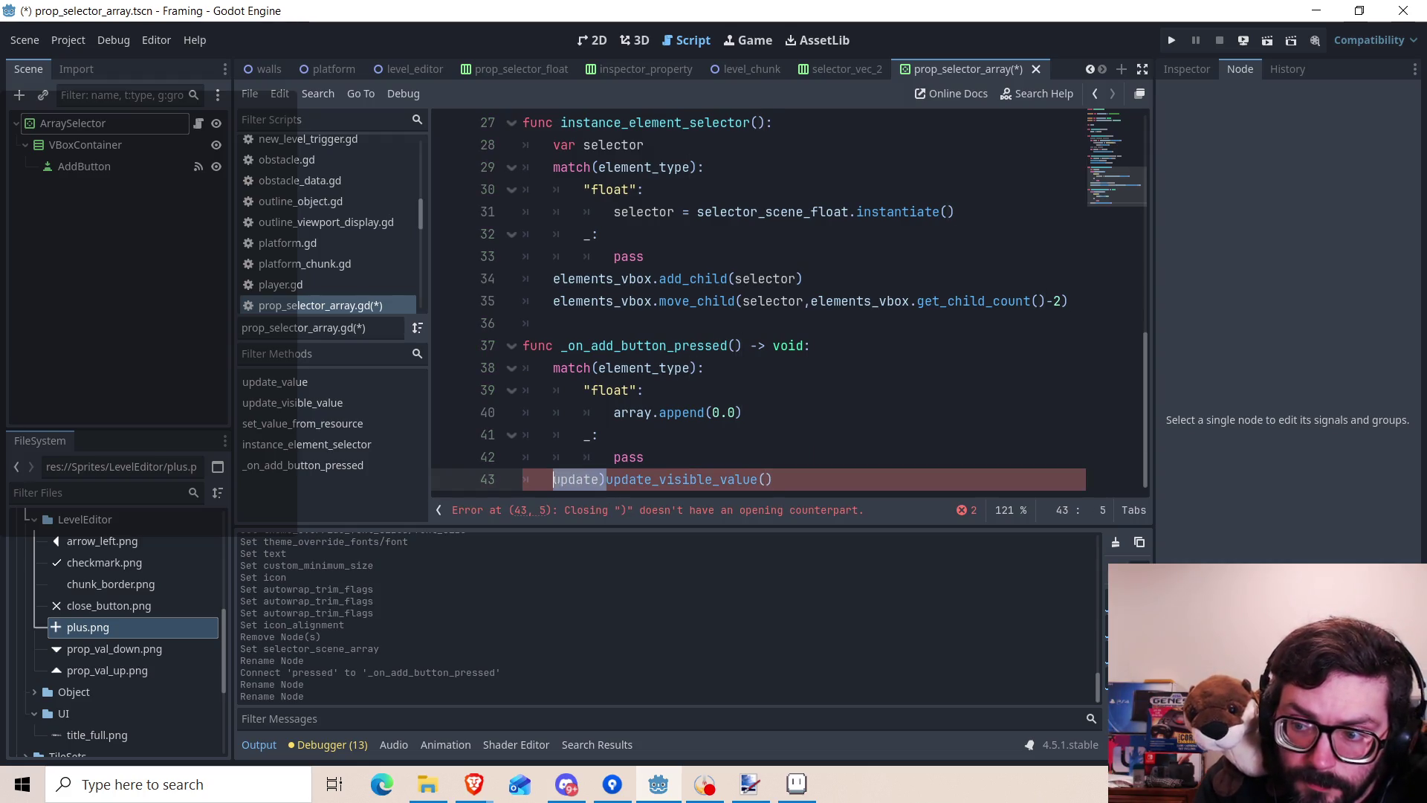
pyautogui.press('BackSpace')
pyautogui.click(712, 479)
pyautogui.scroll(-1, 750, 416)
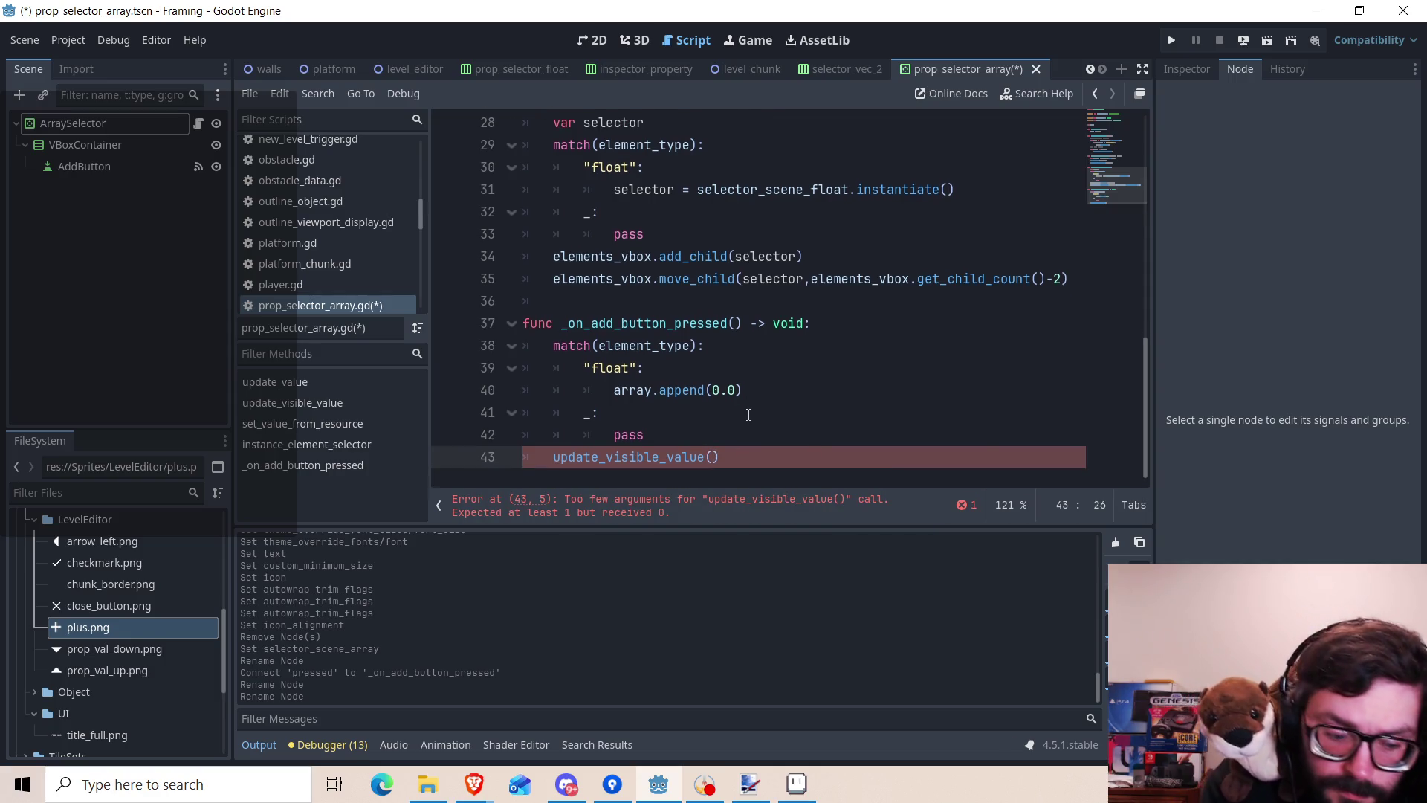
pyautogui.write('array')
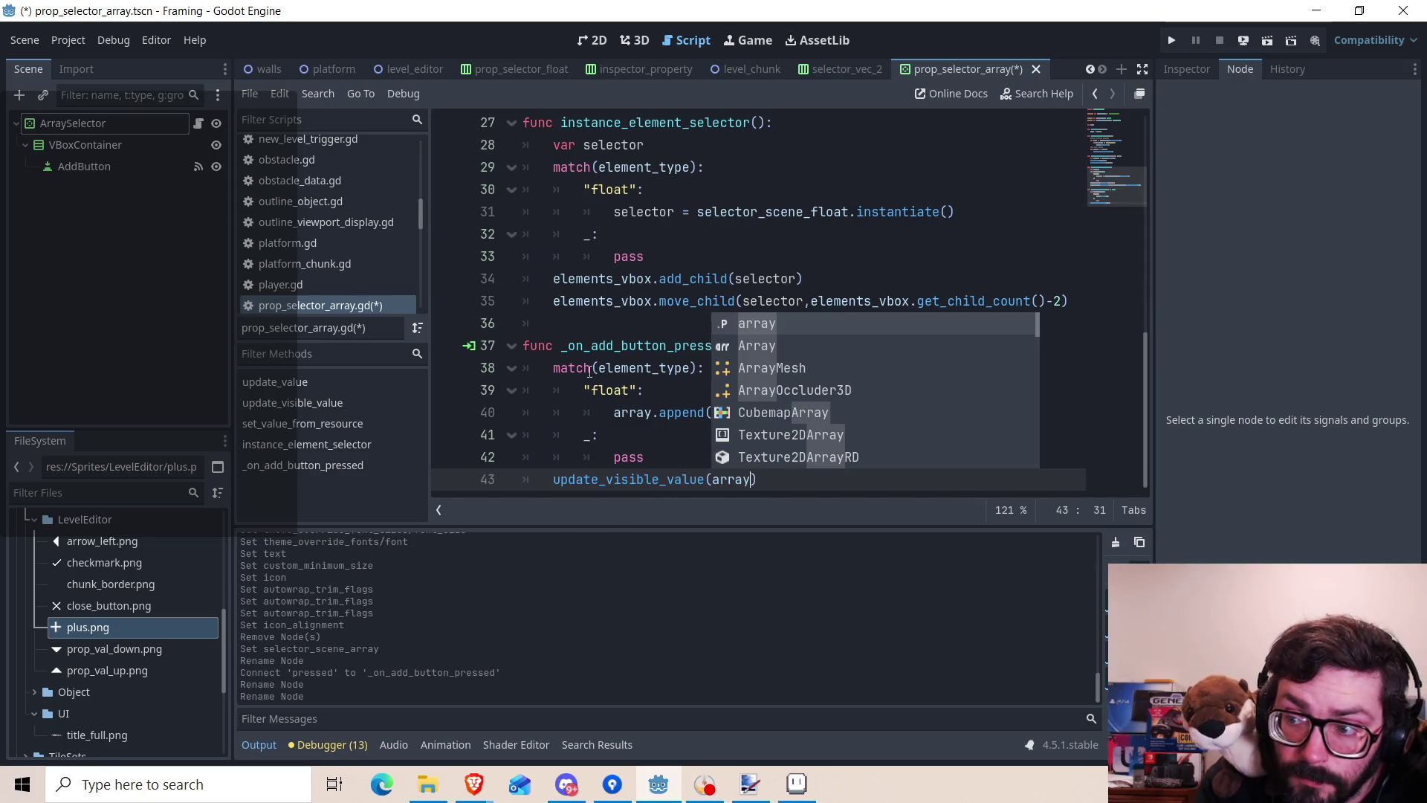
pyautogui.click(589, 389)
pyautogui.click(632, 413)
# Check the var array declaration on line 8, then save the scene and script
pyautogui.scroll(8, 619, 298)
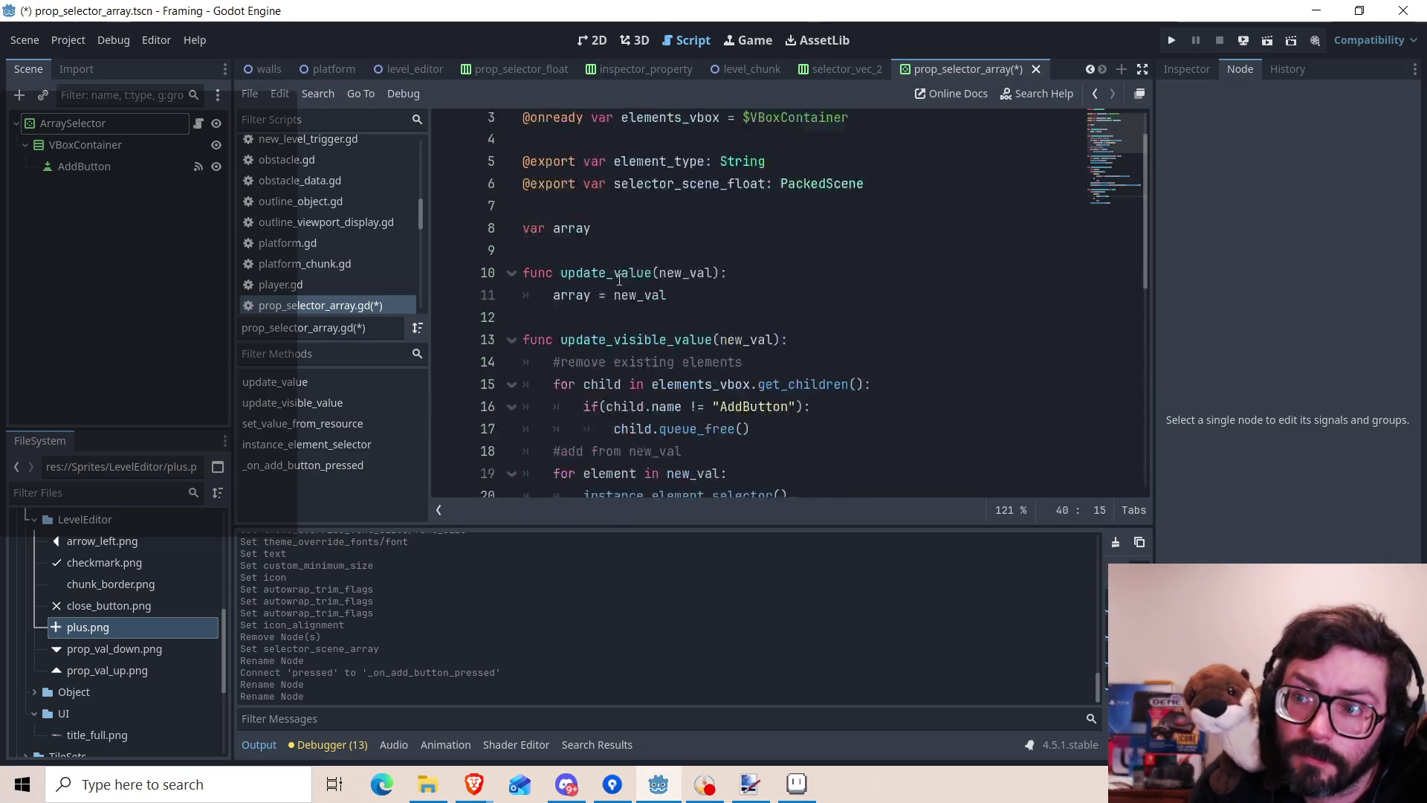
pyautogui.scroll(1, 619, 280)
pyautogui.click(553, 279)
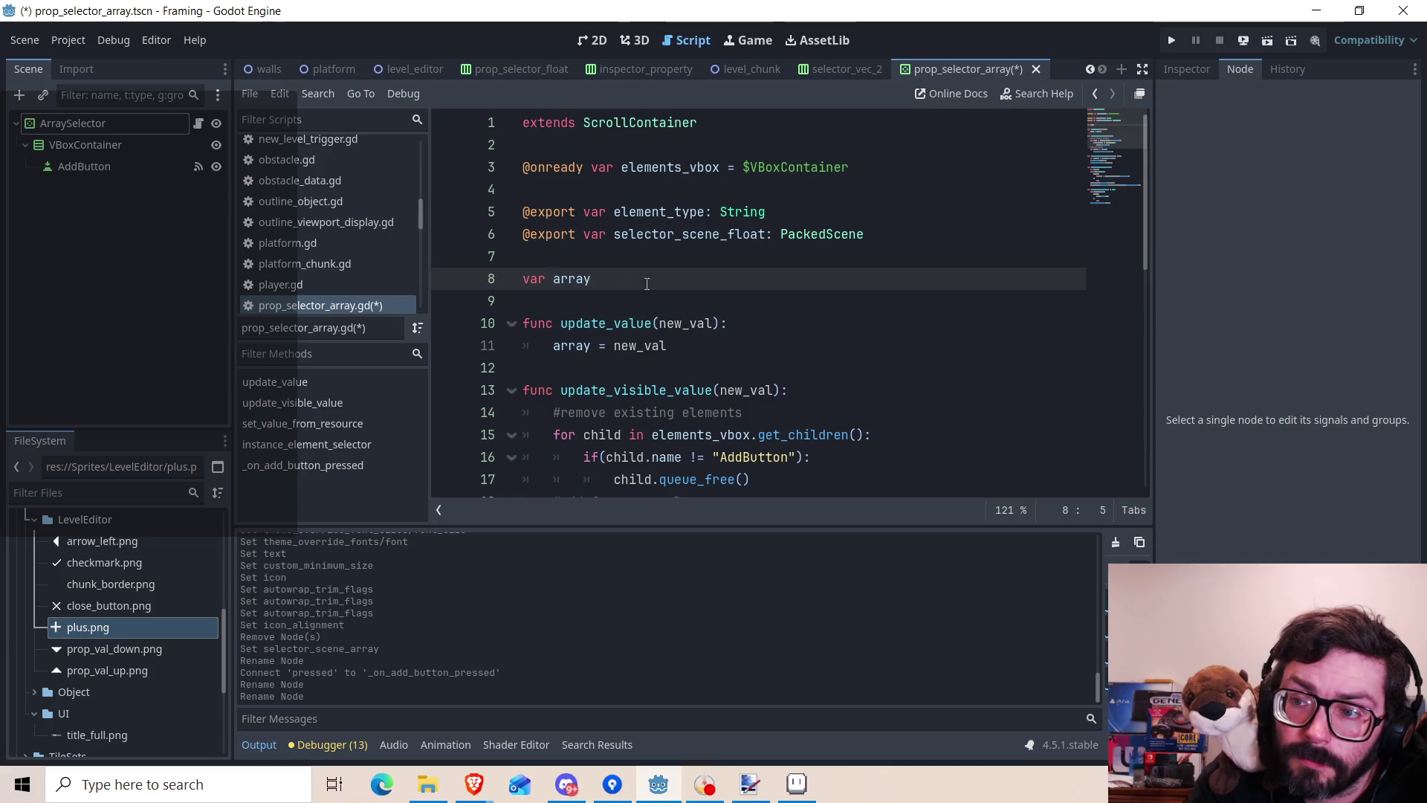
pyautogui.scroll(-9, 575, 279)
pyautogui.scroll(9, 535, 273)
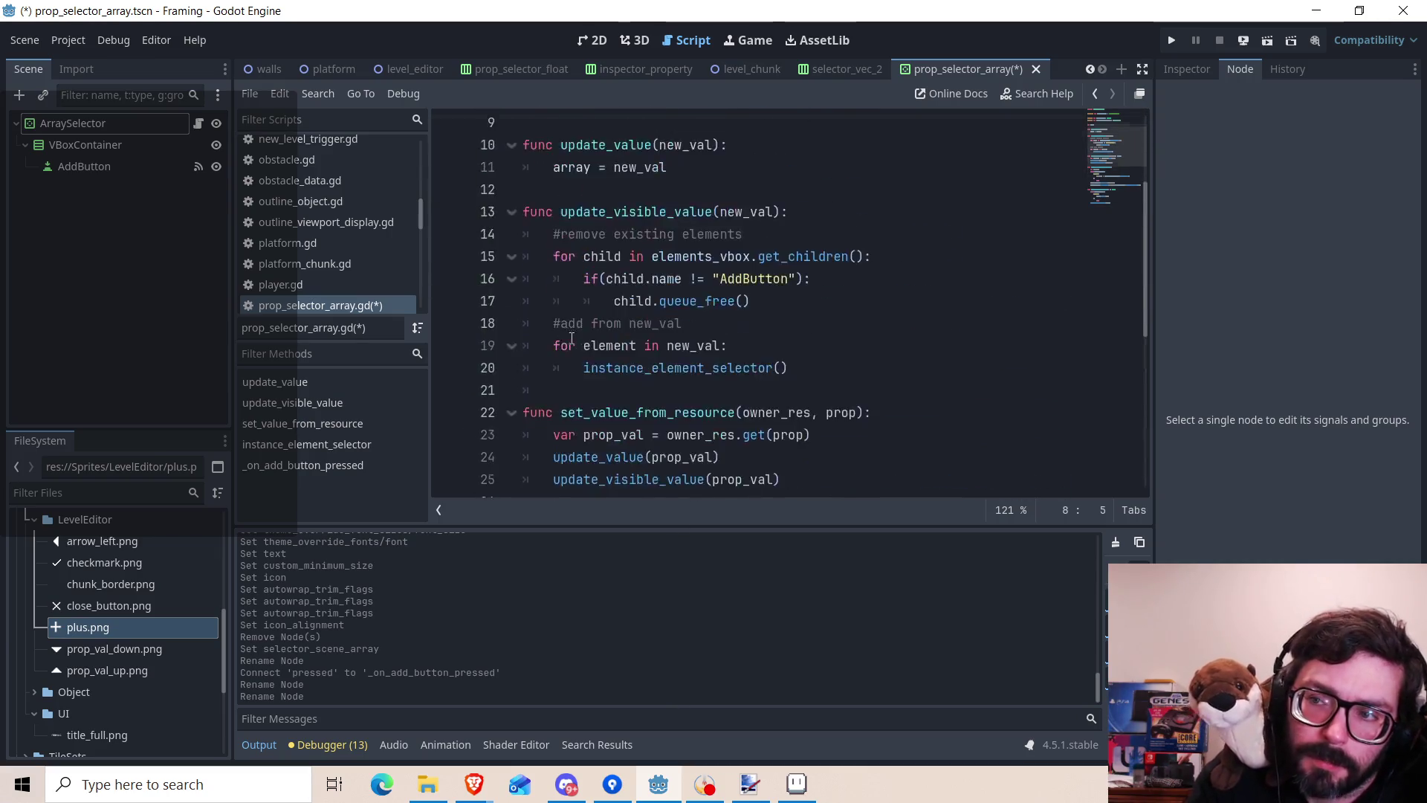
pyautogui.click(602, 282)
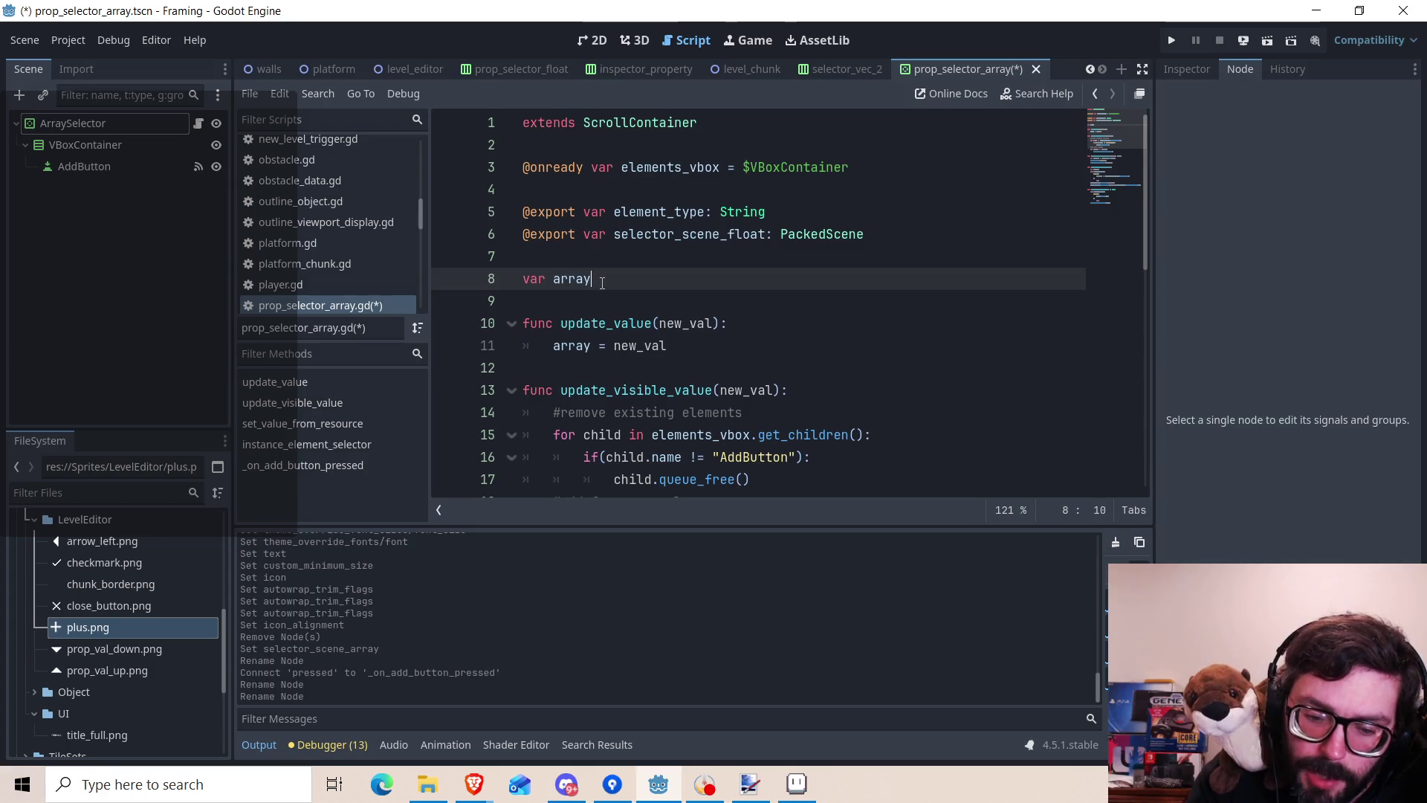
pyautogui.scroll(-9, 566, 282)
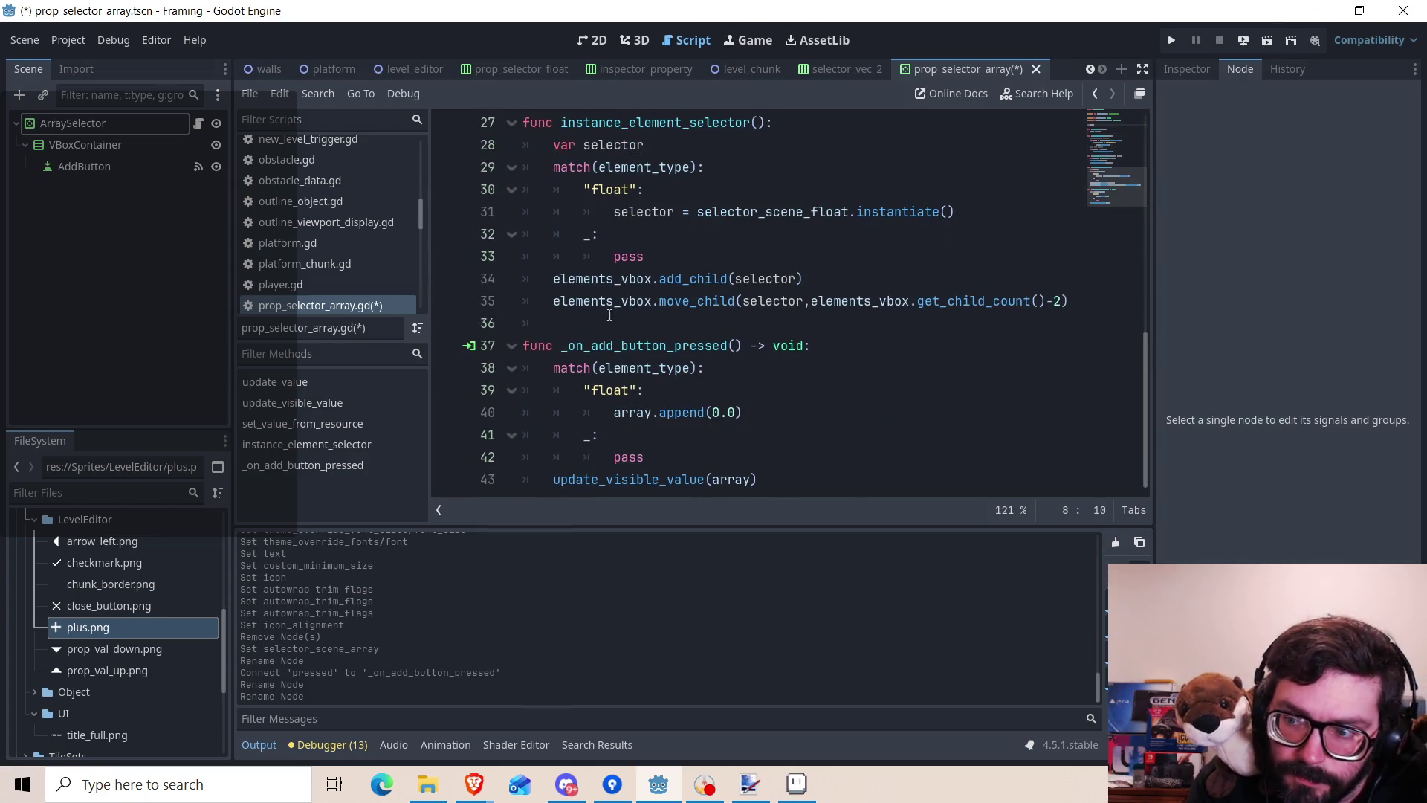
pyautogui.click(778, 476)
pyautogui.hotkey('ctrl', 's')
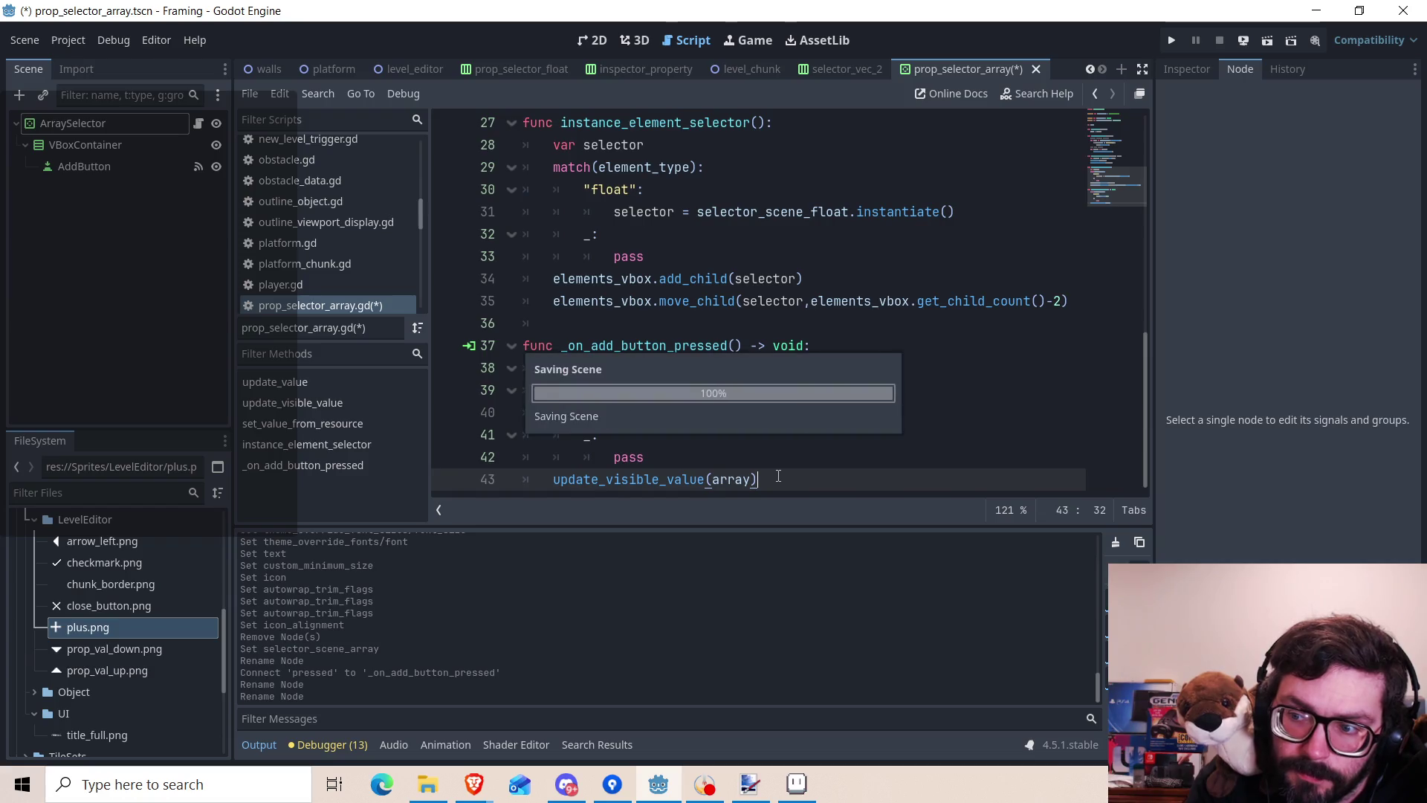
# Review the end of _on_add_button_pressed, then switch to the 2D view showing the AddButton
pyautogui.moveTo(718, 372)
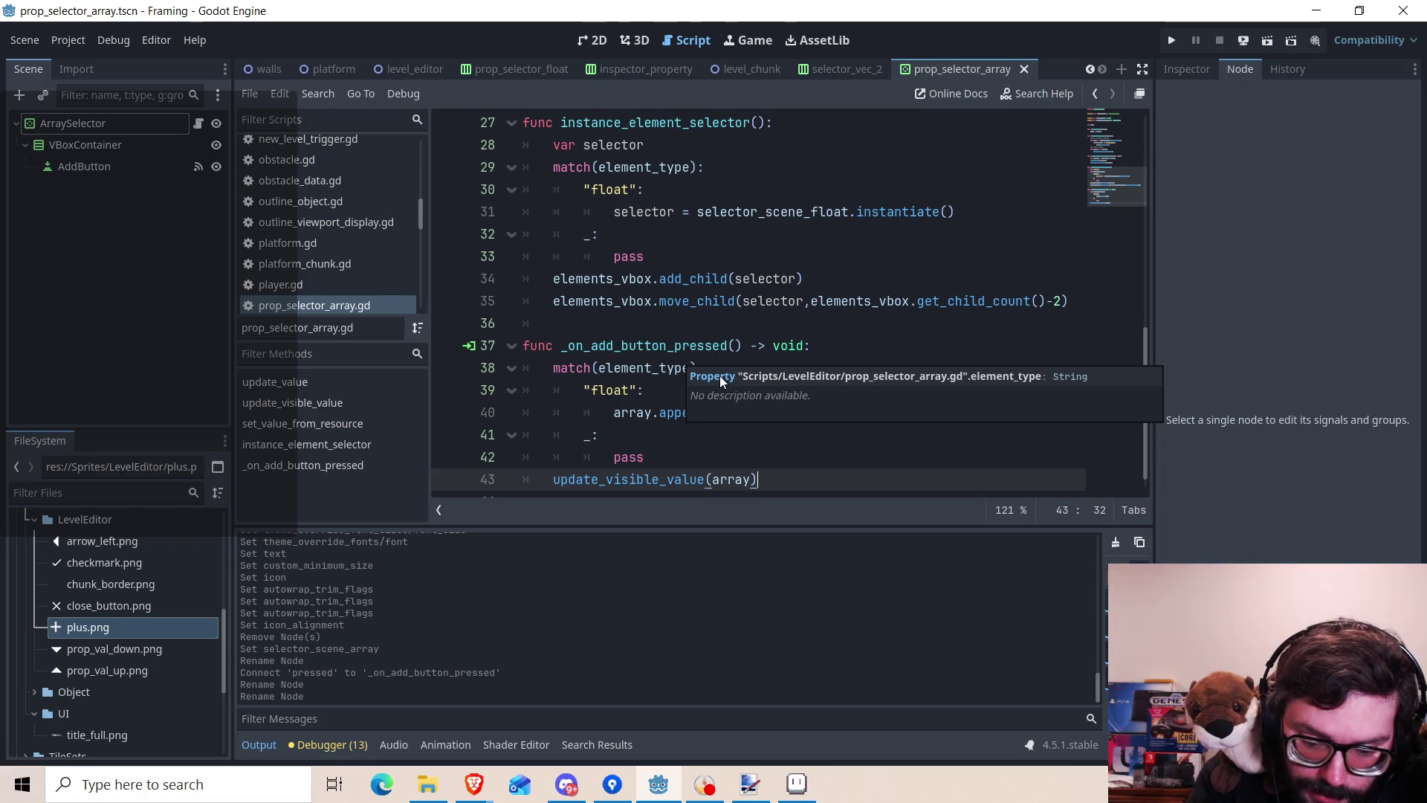
pyautogui.click(658, 454)
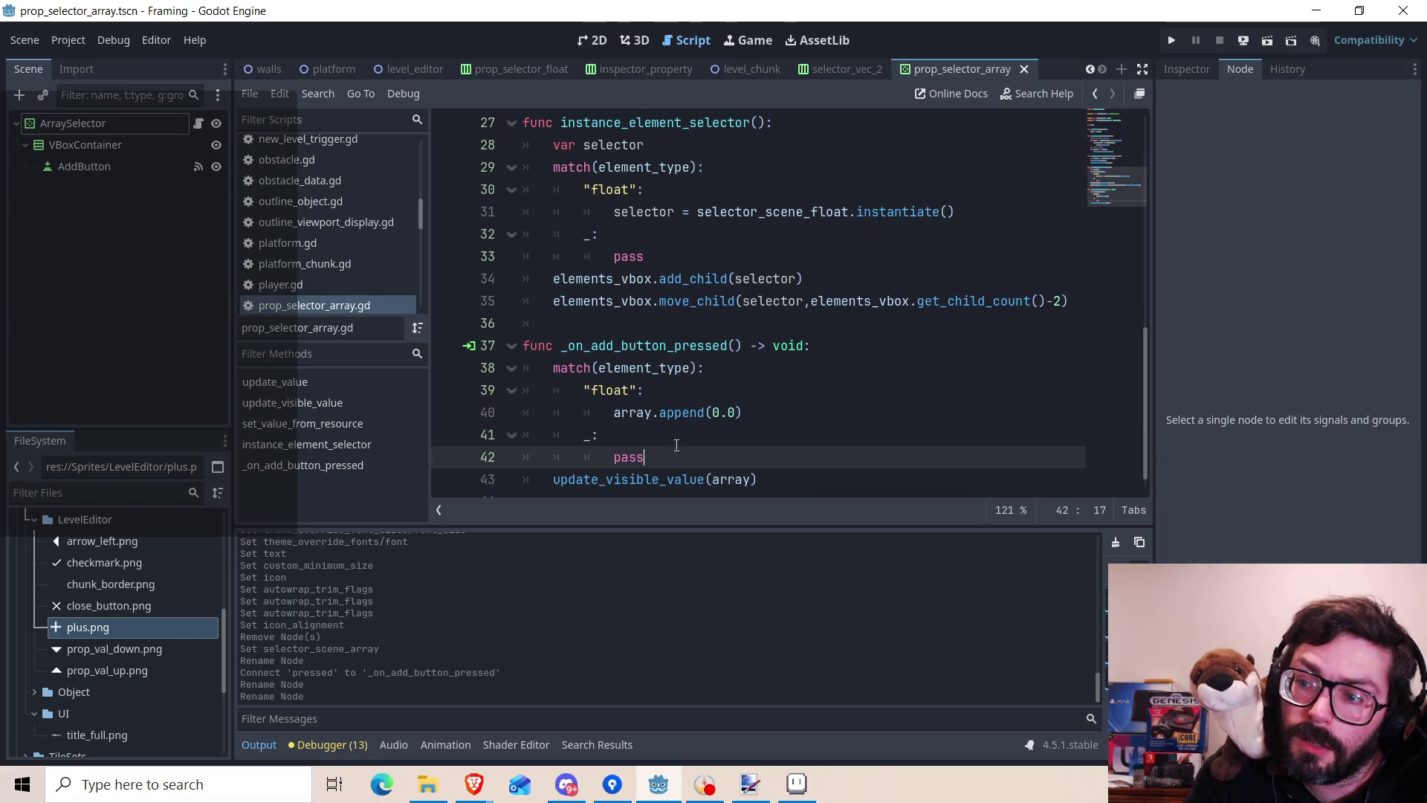
pyautogui.press('Down')
pyautogui.press('End')
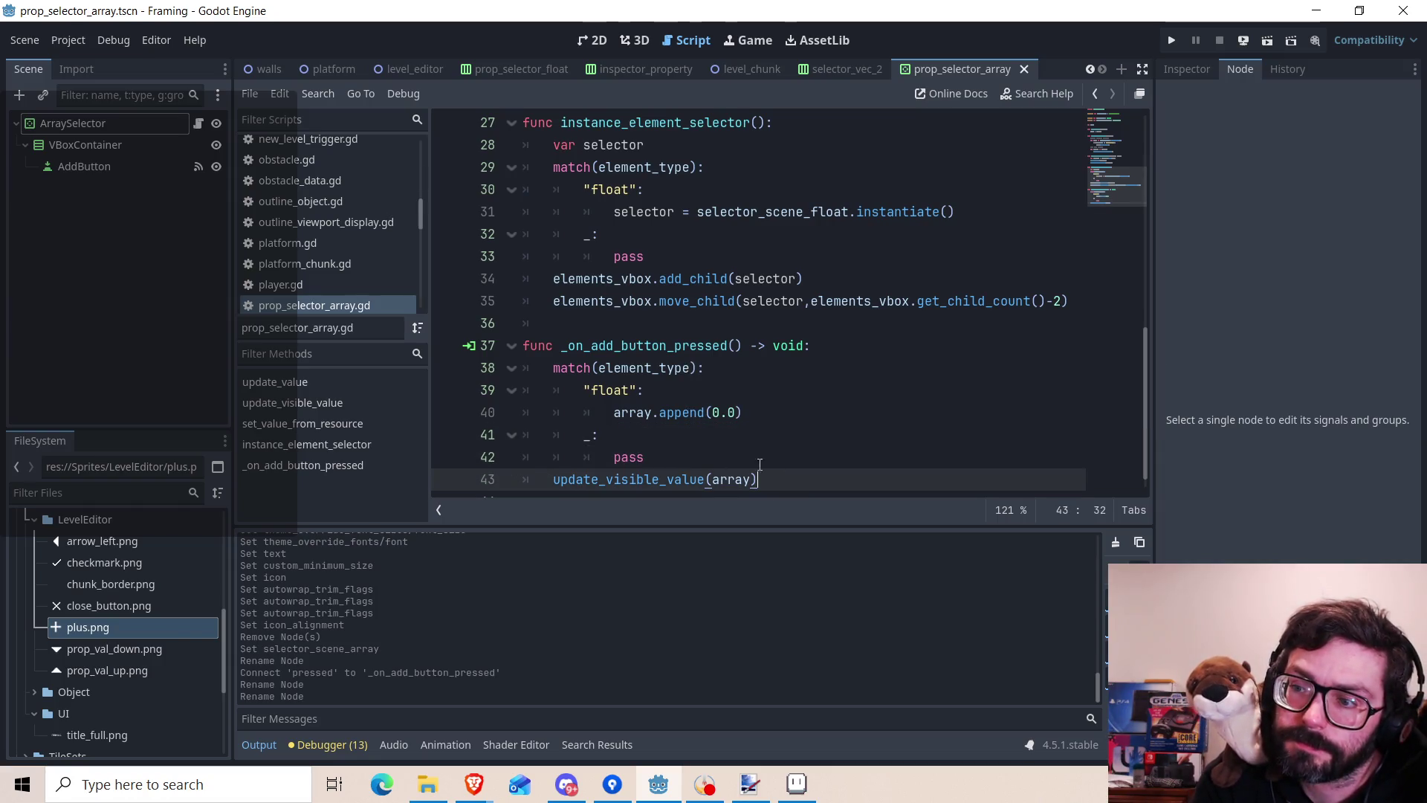
pyautogui.click(646, 433)
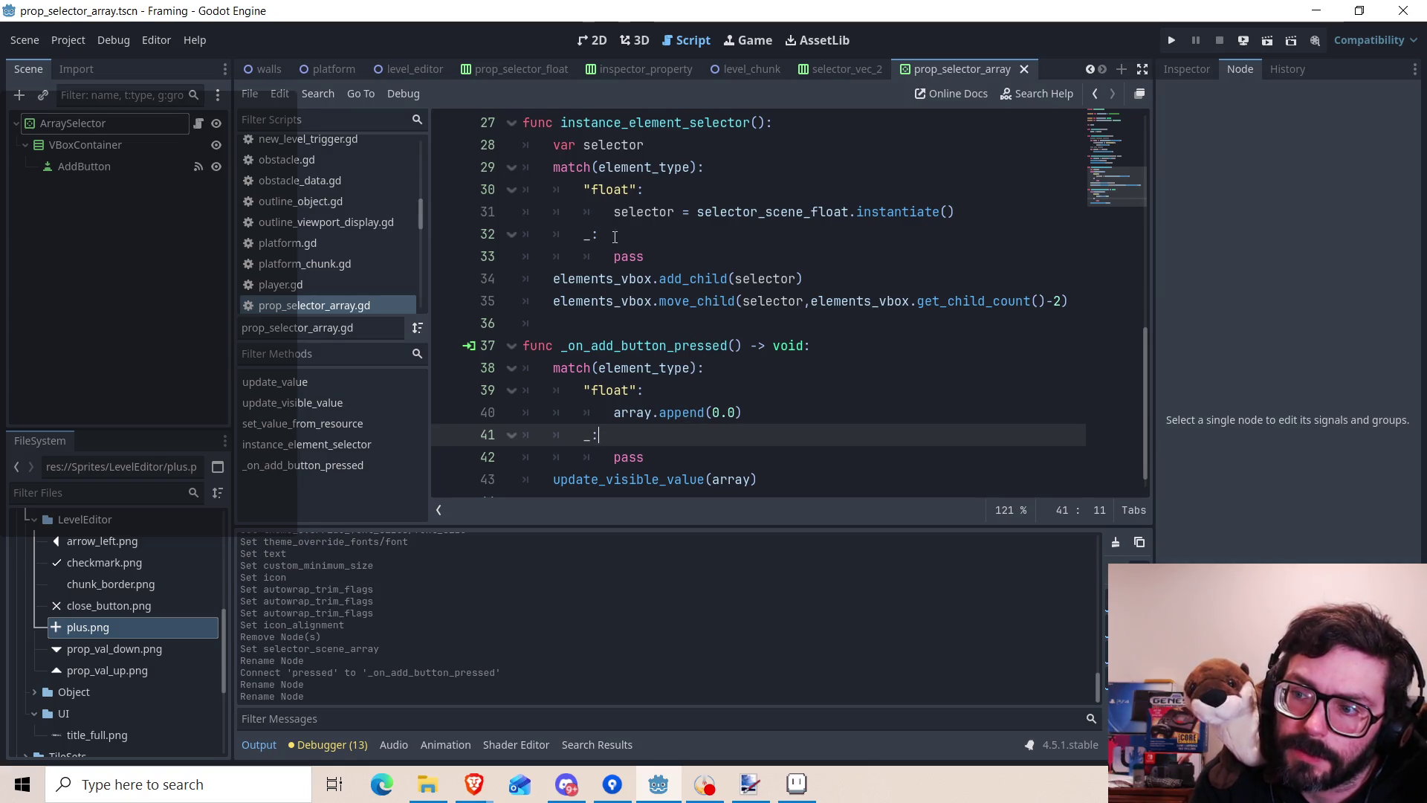
pyautogui.scroll(9, 670, 330)
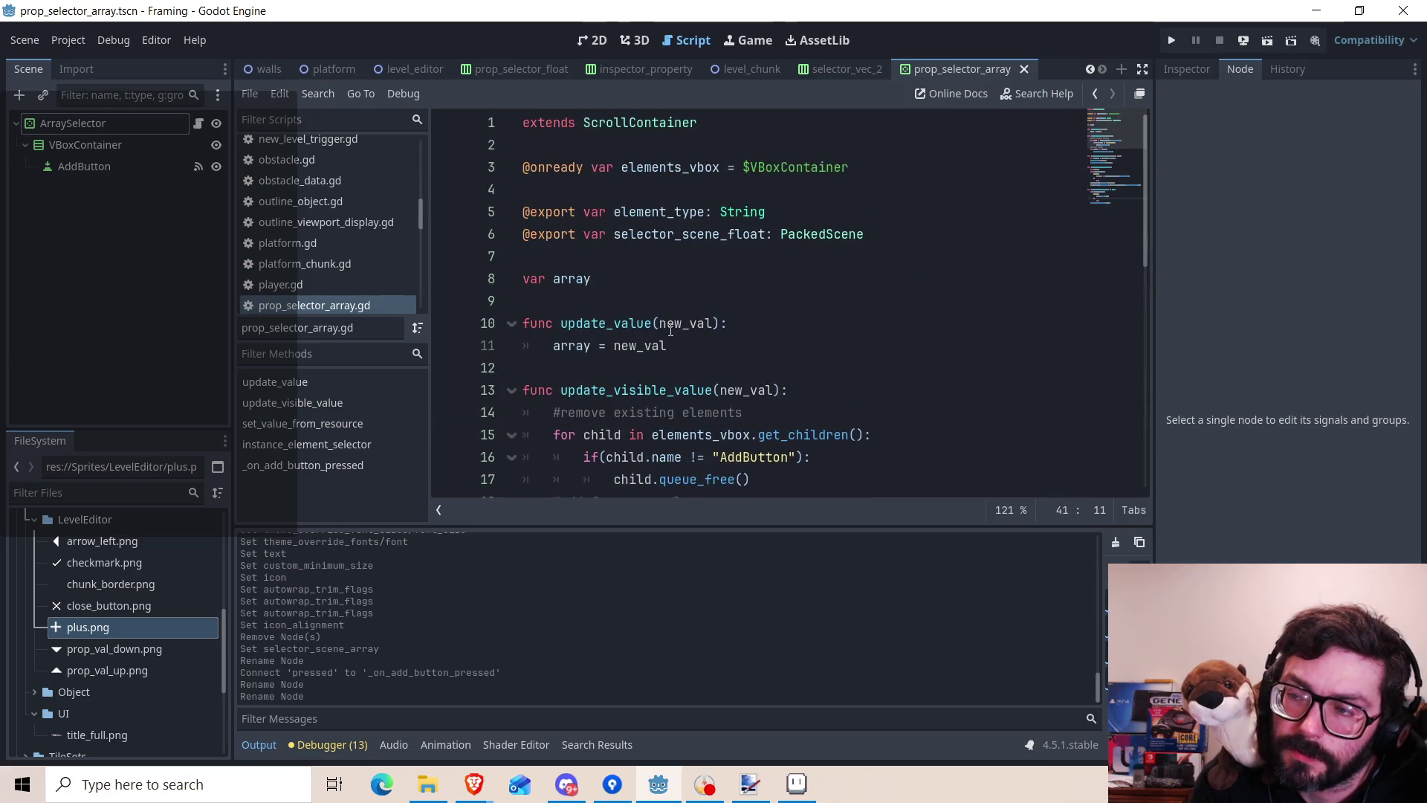
pyautogui.click(593, 41)
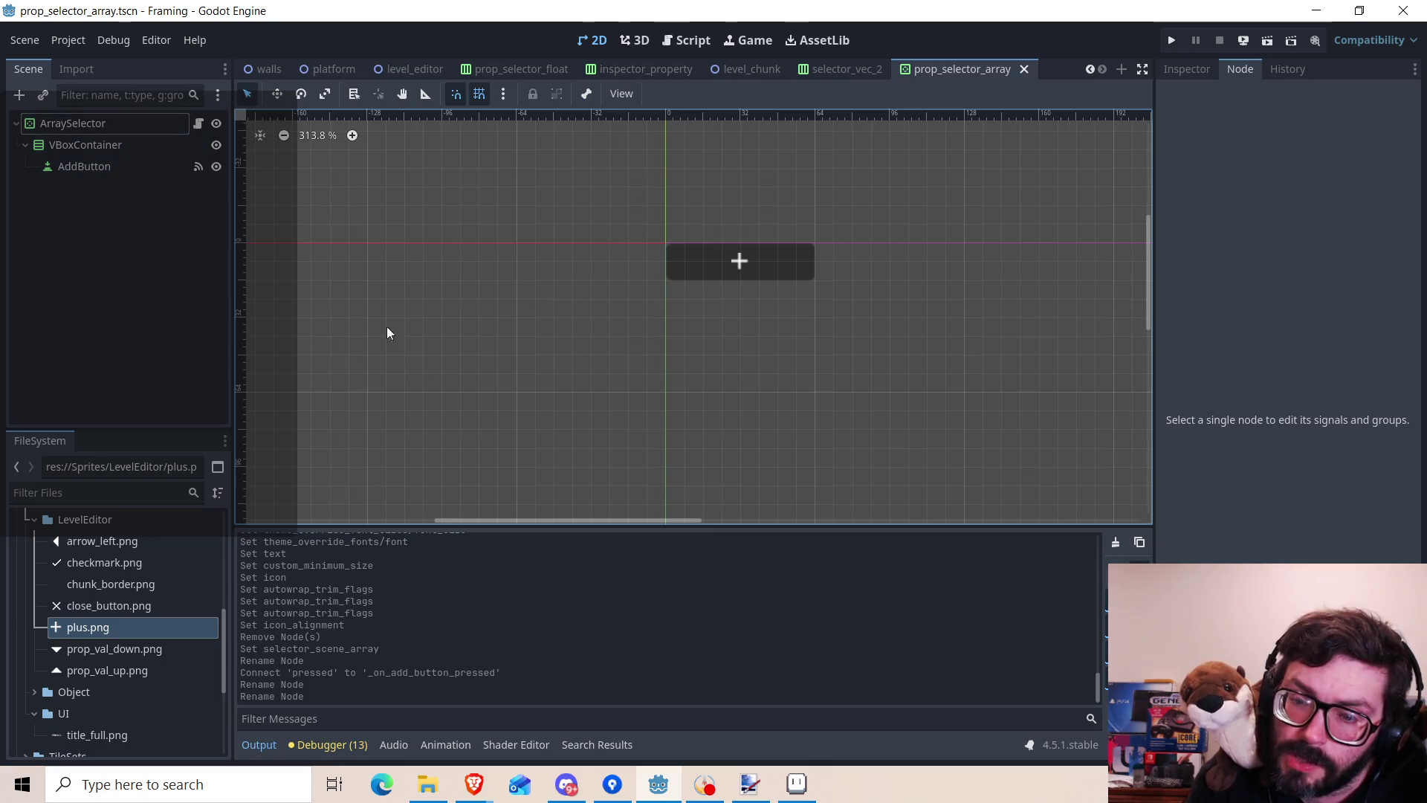
# Return to the Script workspace to view prop_selector_array.gd
pyautogui.scroll(5, 92, 597)
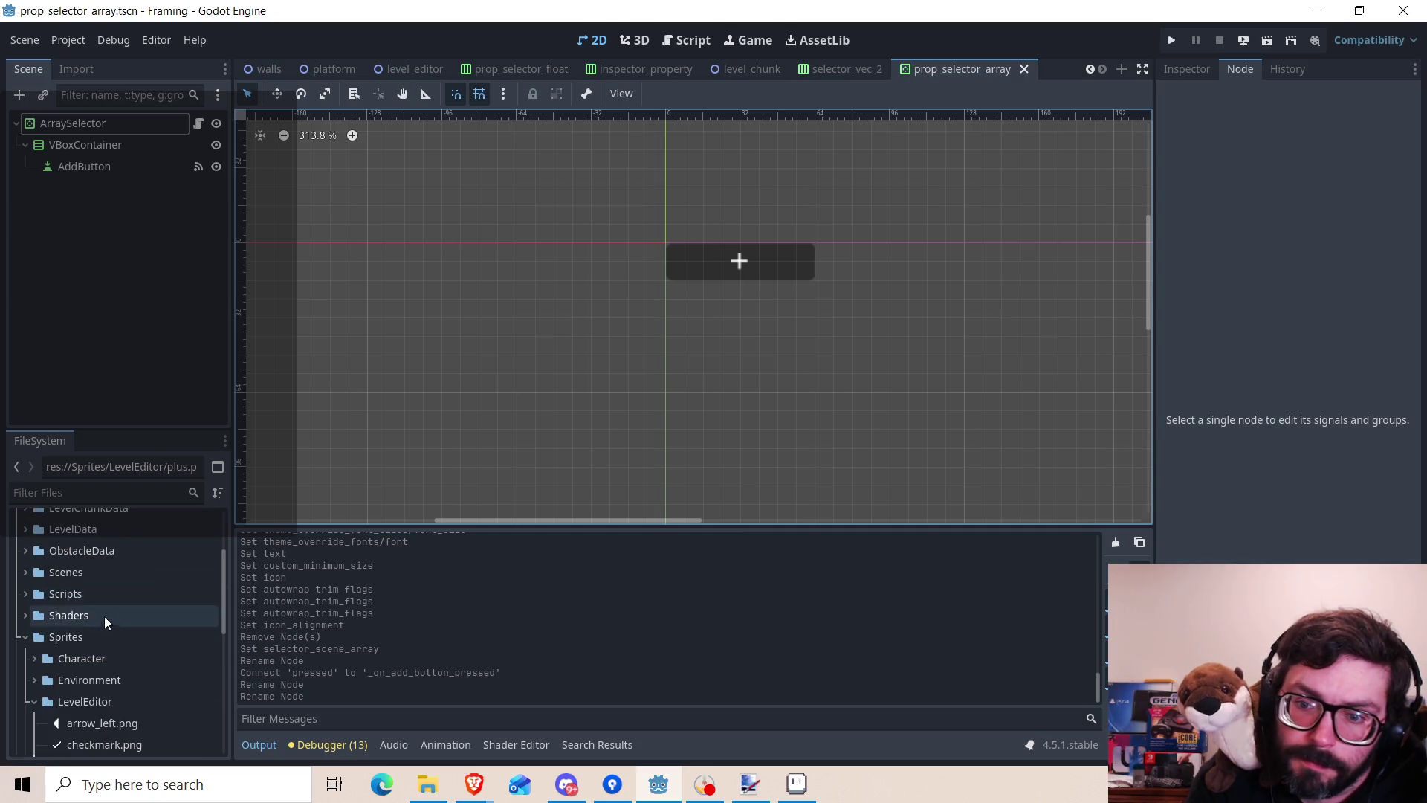
pyautogui.scroll(-1, 104, 617)
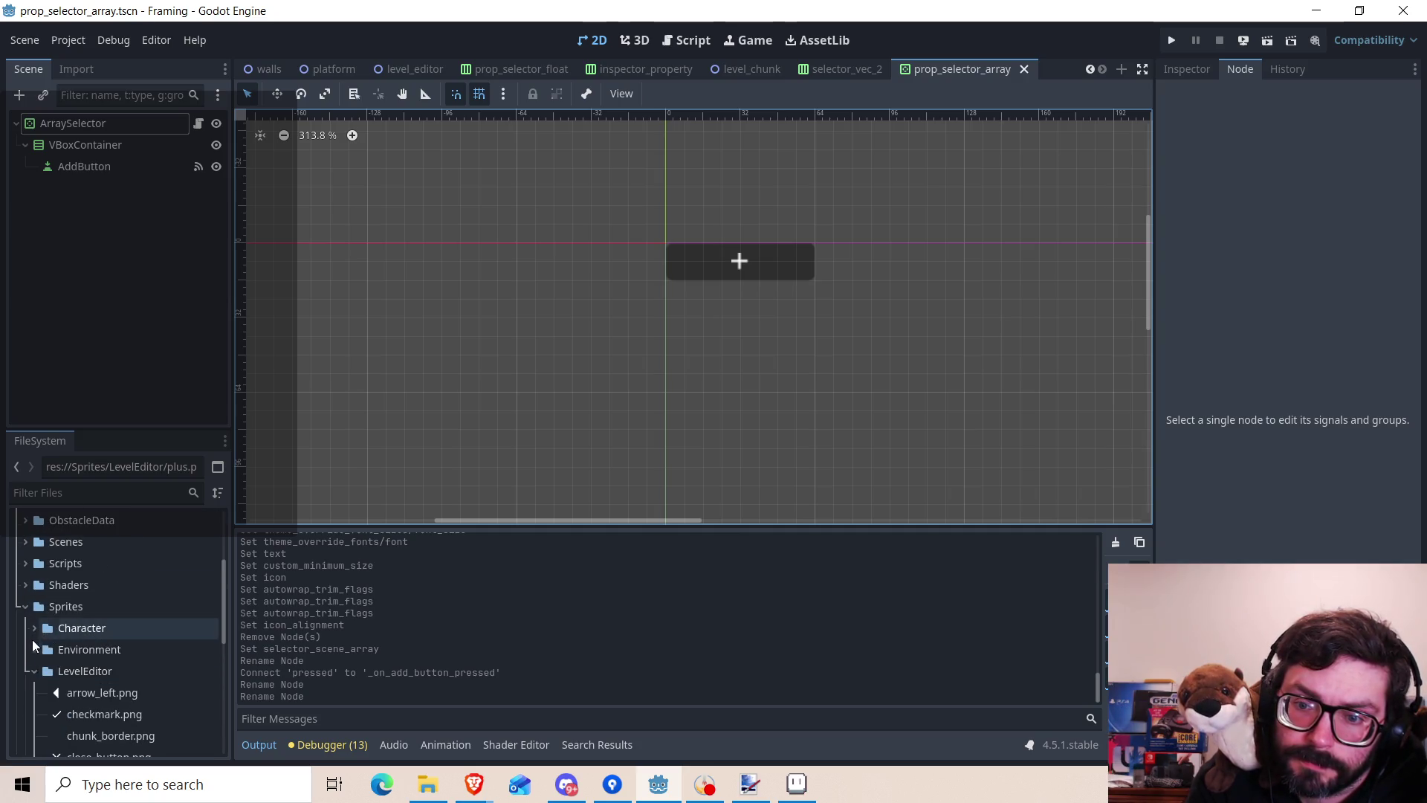
pyautogui.scroll(1, 33, 645)
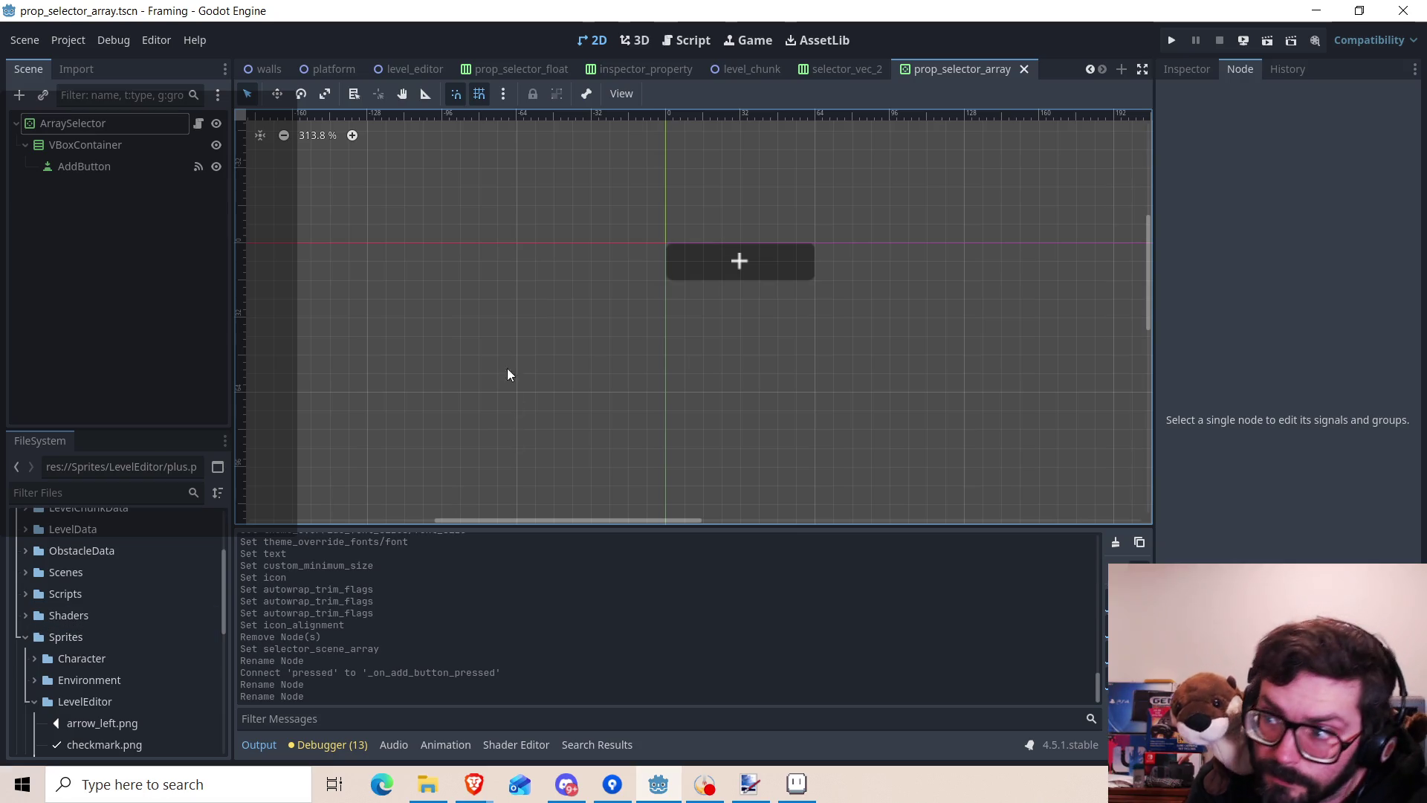
pyautogui.click(673, 44)
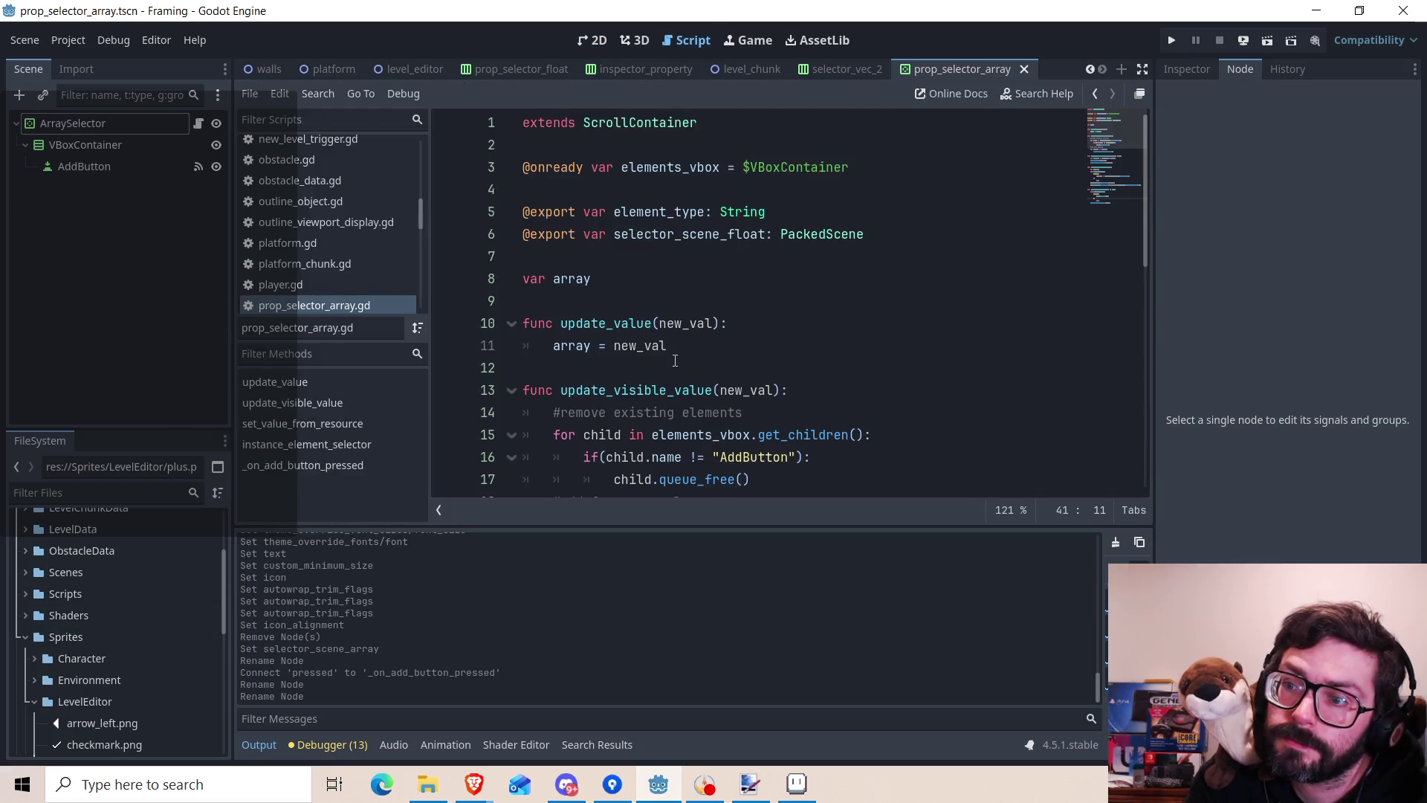
# Copy the set_value_from_resource function name and open the inspector_property scene
pyautogui.scroll(-5, 675, 361)
pyautogui.scroll(-2, 675, 361)
pyautogui.scroll(2, 647, 327)
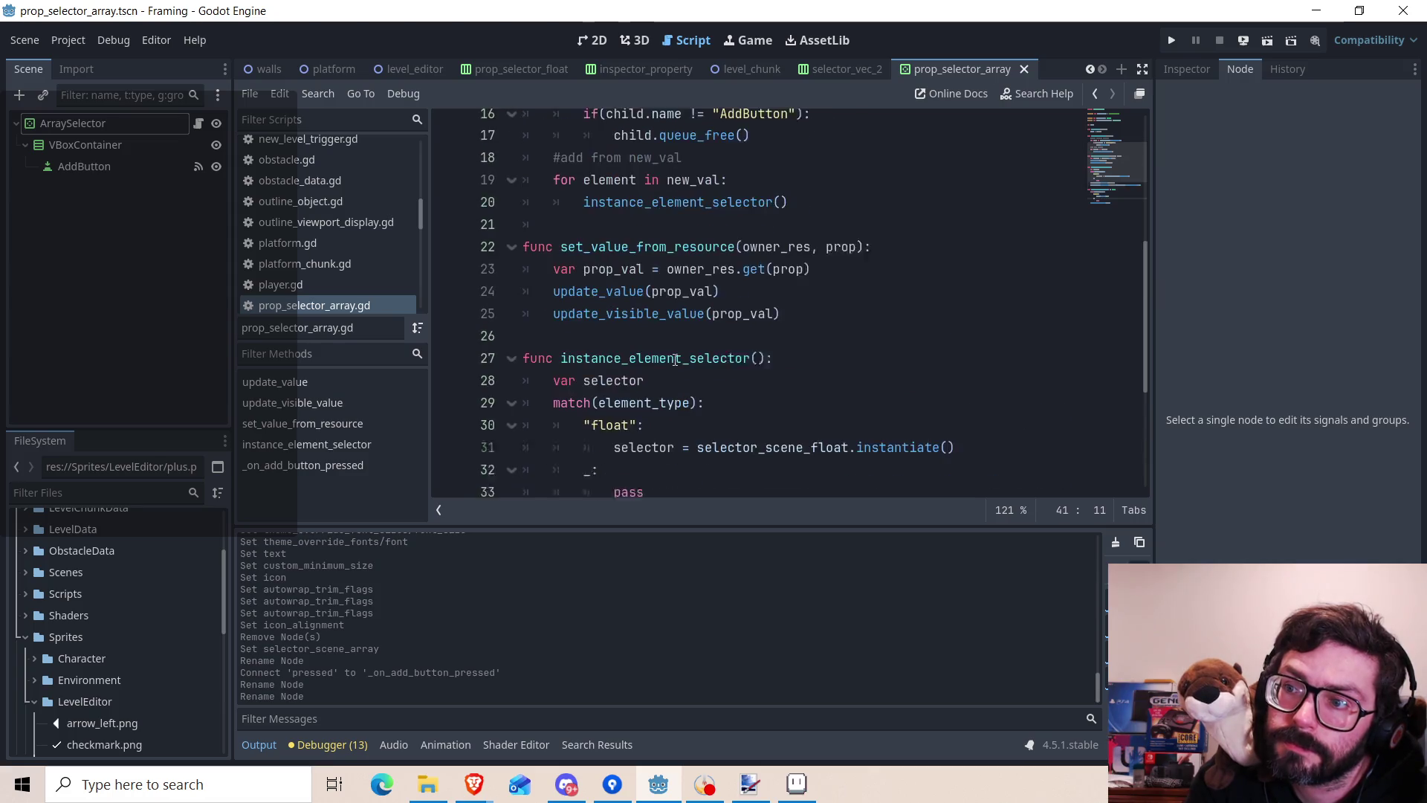
pyautogui.click(604, 257)
pyautogui.moveTo(564, 257); pyautogui.dragTo(742, 258)
pyautogui.rightClick(702, 255)
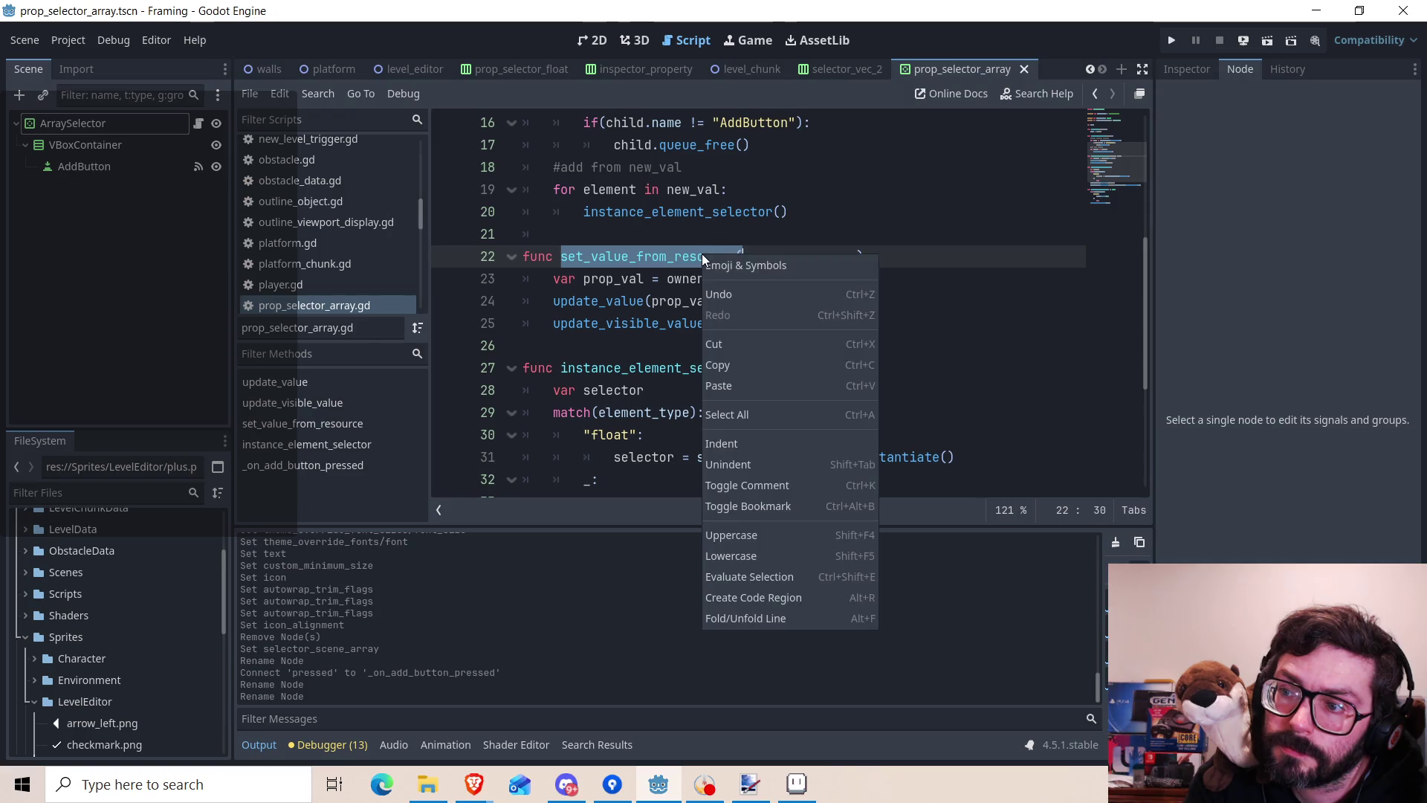
pyautogui.click(727, 371)
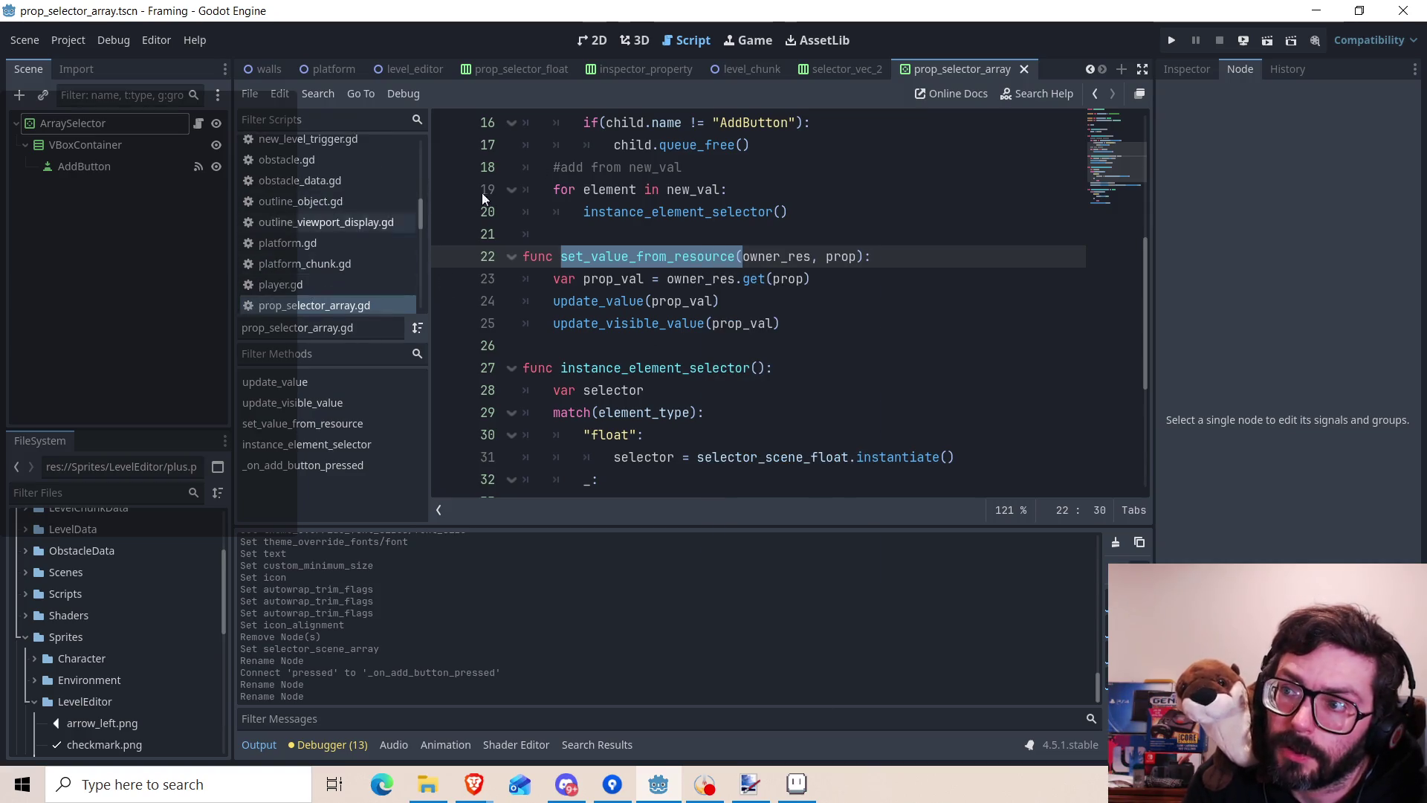
pyautogui.click(623, 69)
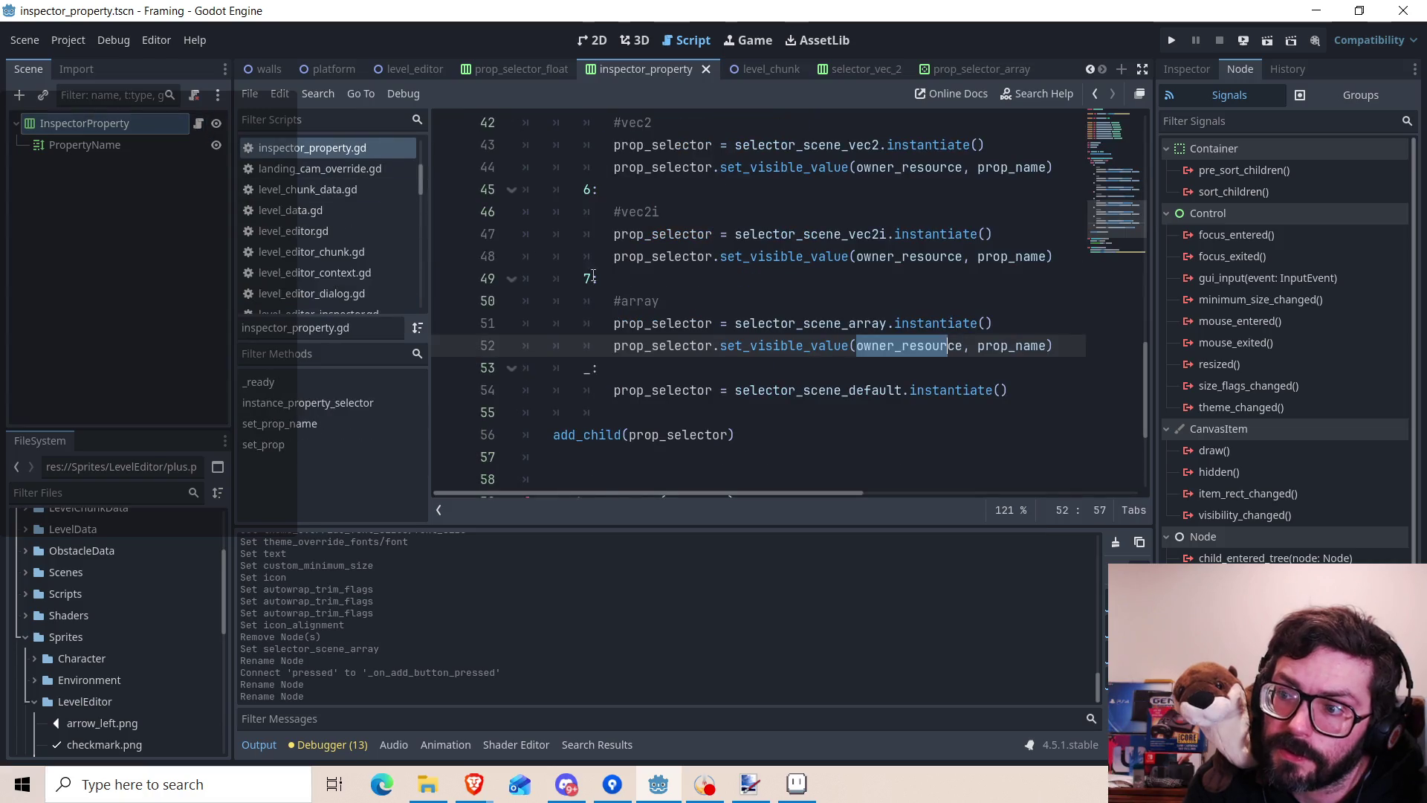
# Replace set_visible_value with set_value_from_resource in the array case on line 52 and save
pyautogui.click(657, 321)
pyautogui.moveTo(854, 345); pyautogui.dragTo(721, 346)
pyautogui.hotkey('ctrl', 'v')
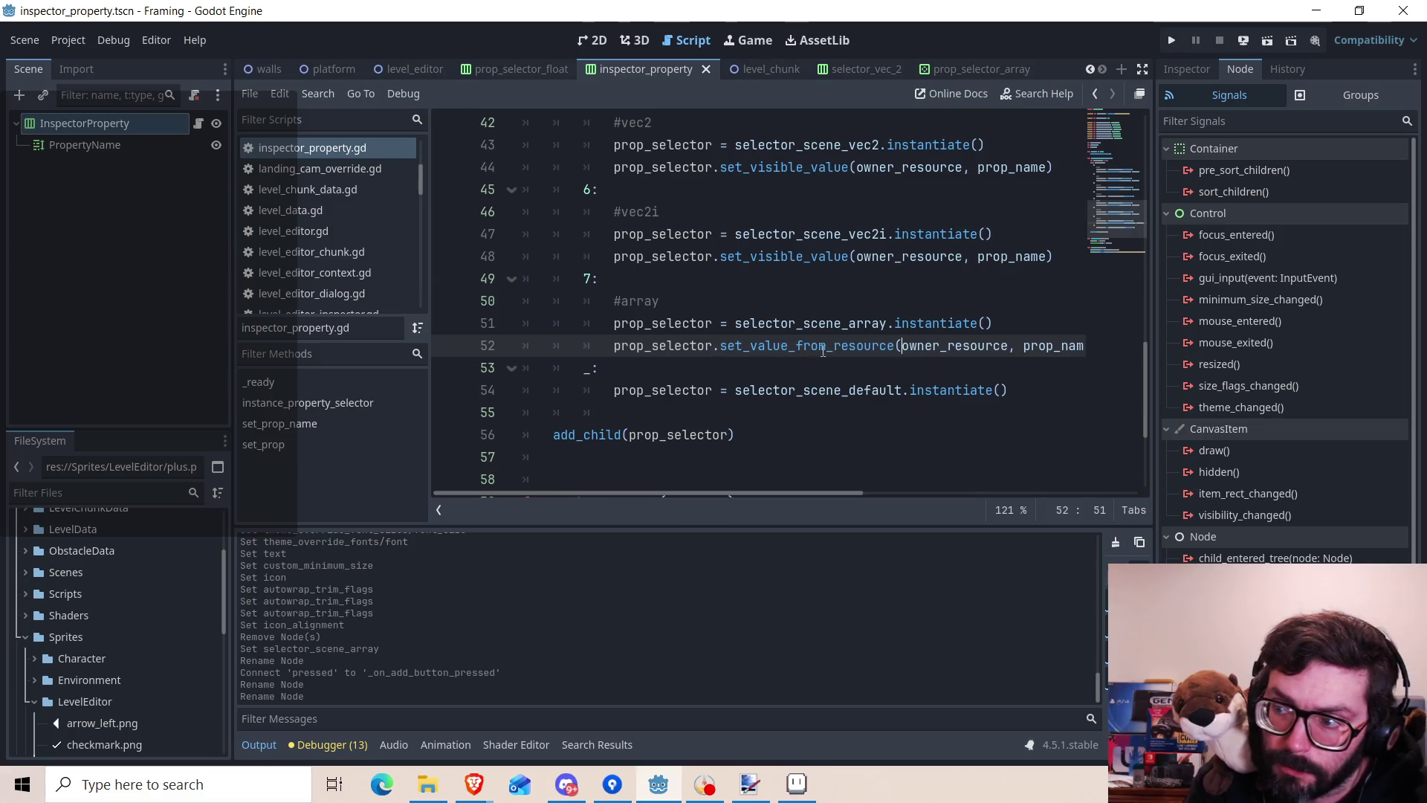
pyautogui.hscroll(3, 791, 495)
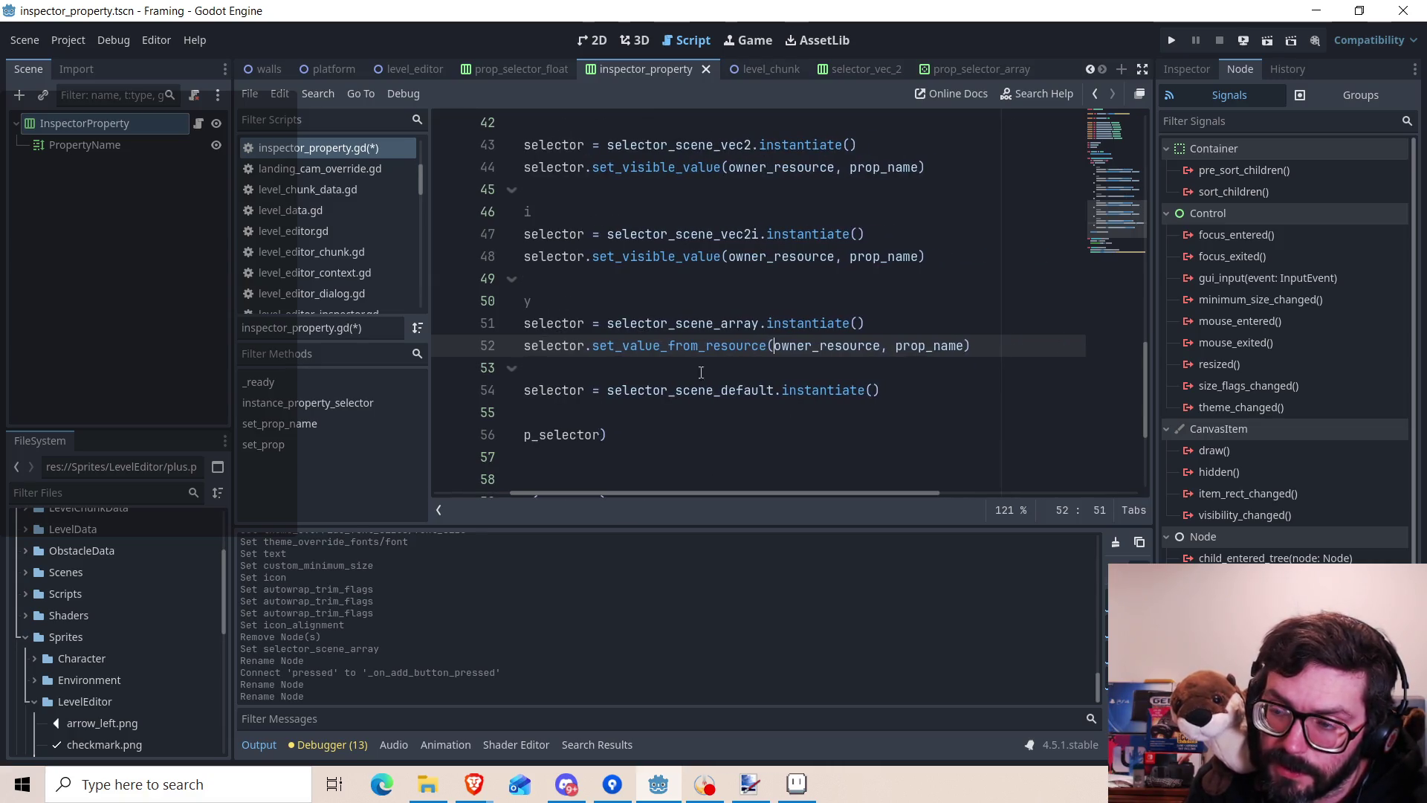
pyautogui.moveTo(590, 347); pyautogui.dragTo(790, 347)
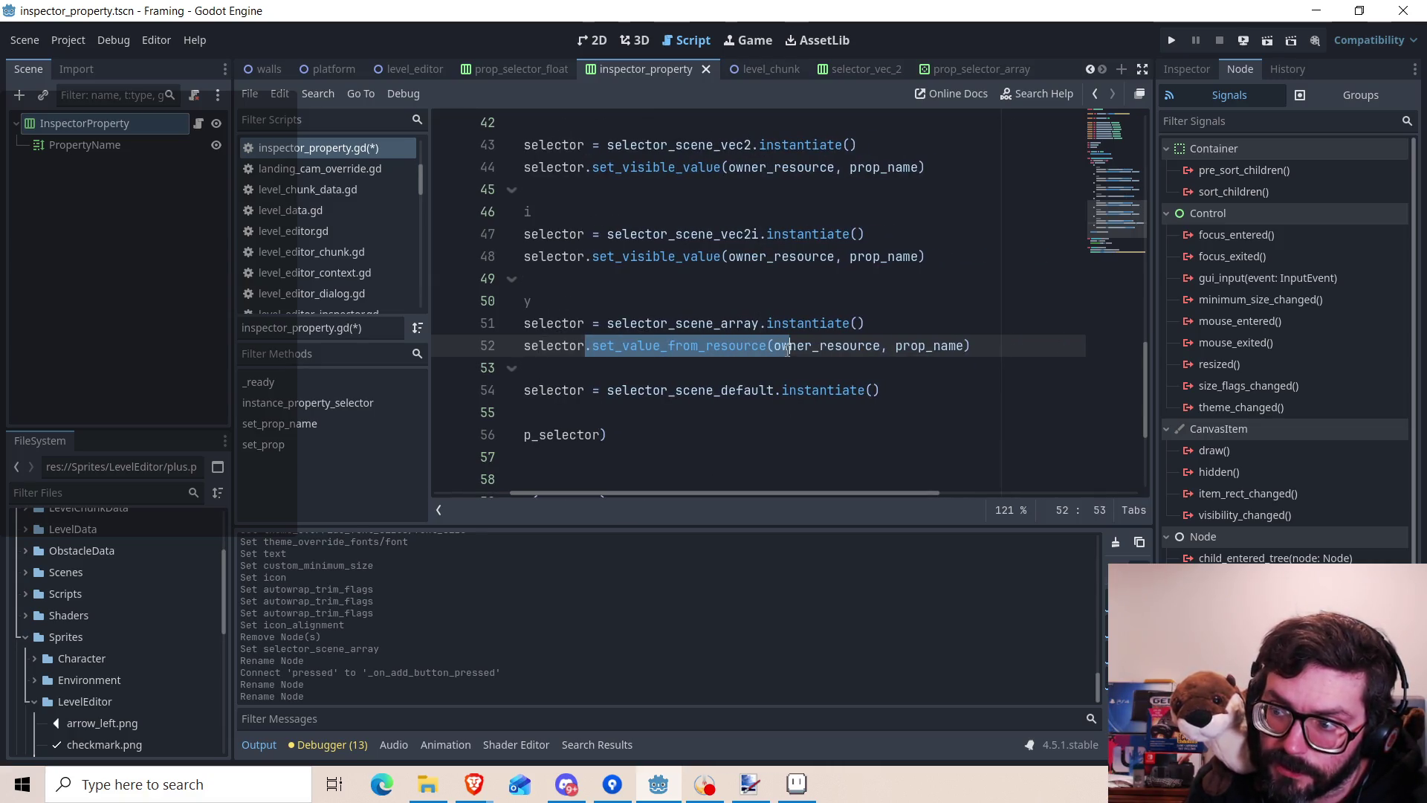
pyautogui.click(637, 256)
pyautogui.hotkey('ctrl', 's')
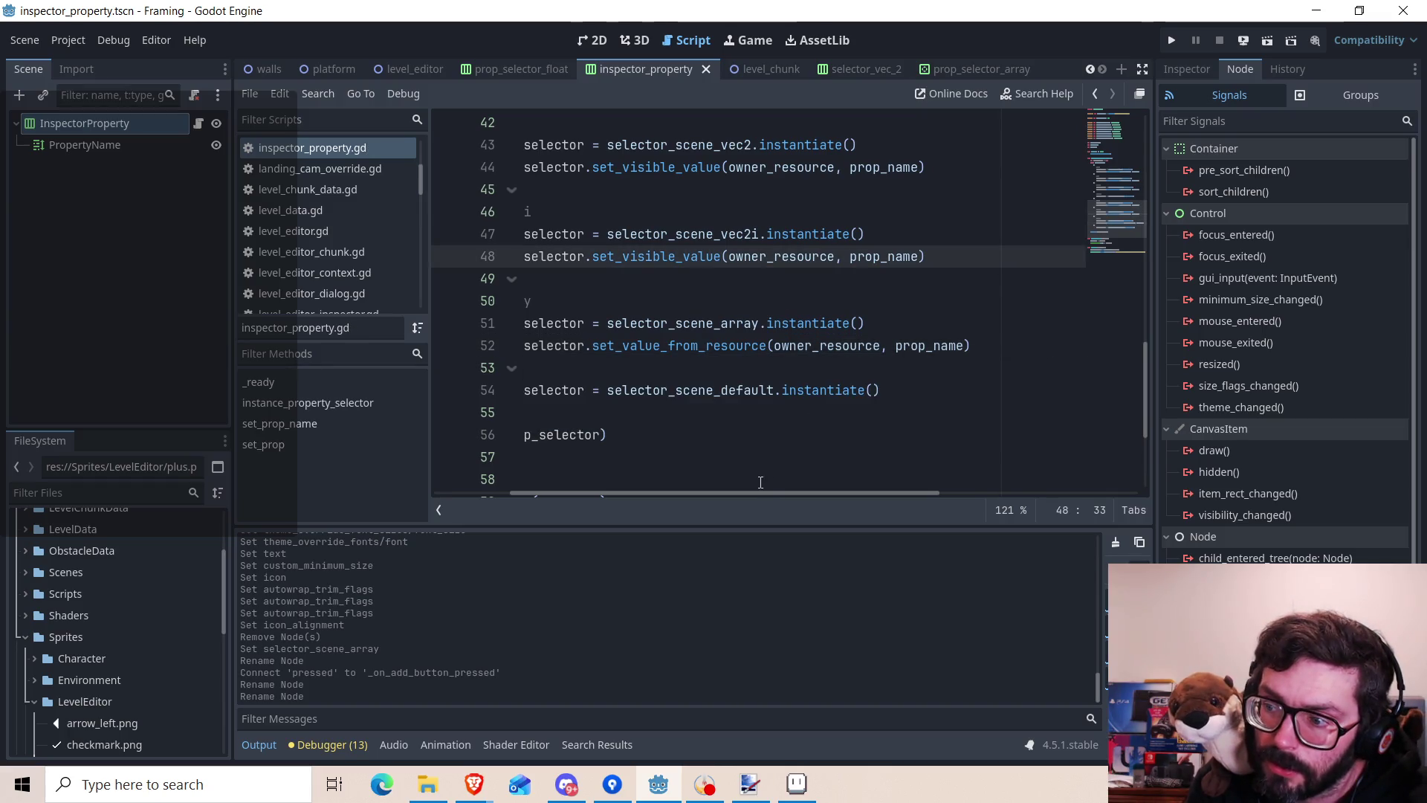
pyautogui.hscroll(-3, 758, 491)
pyautogui.moveTo(667, 491)
pyautogui.mouseDown()
pyautogui.moveTo(724, 493)
pyautogui.moveTo(679, 492)
pyautogui.mouseUp()
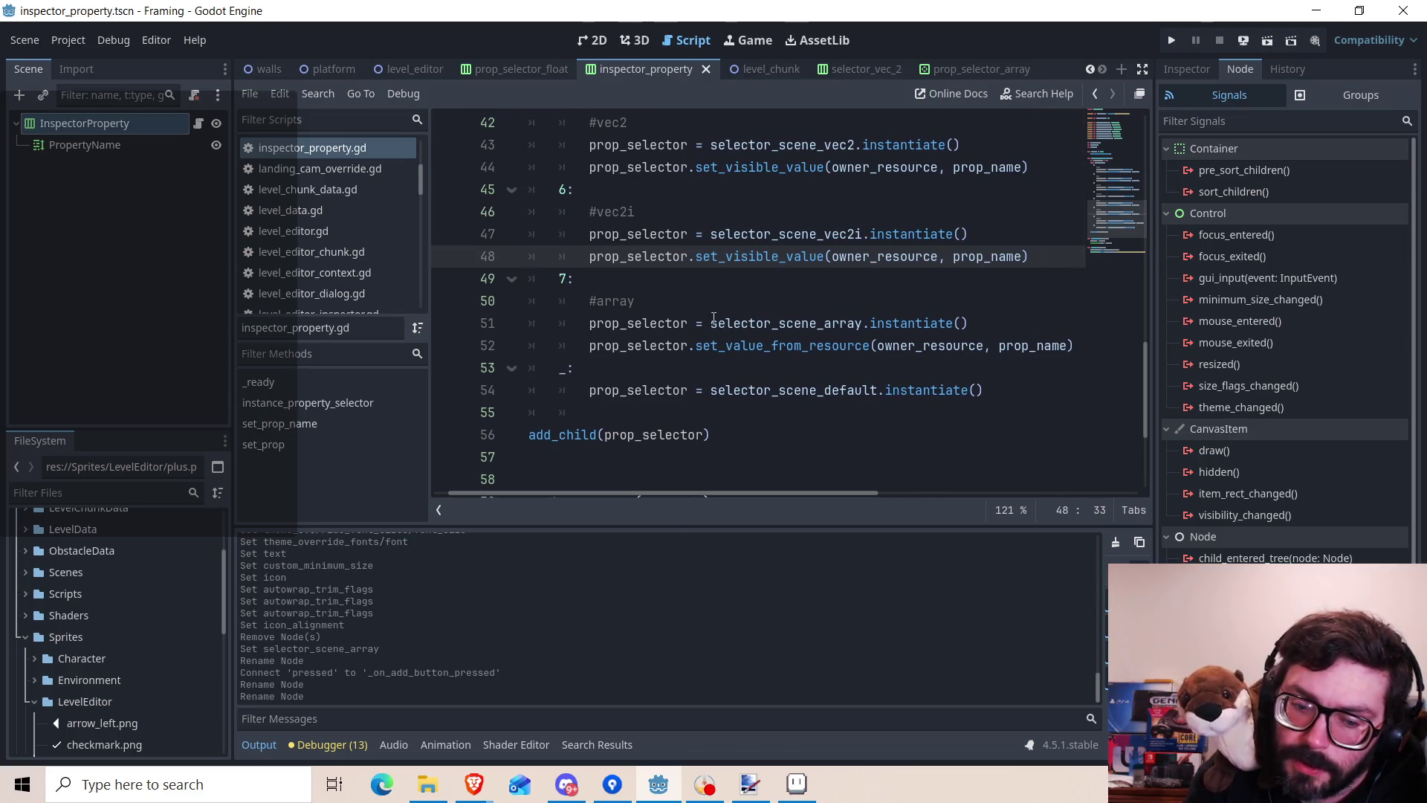
pyautogui.click(833, 345)
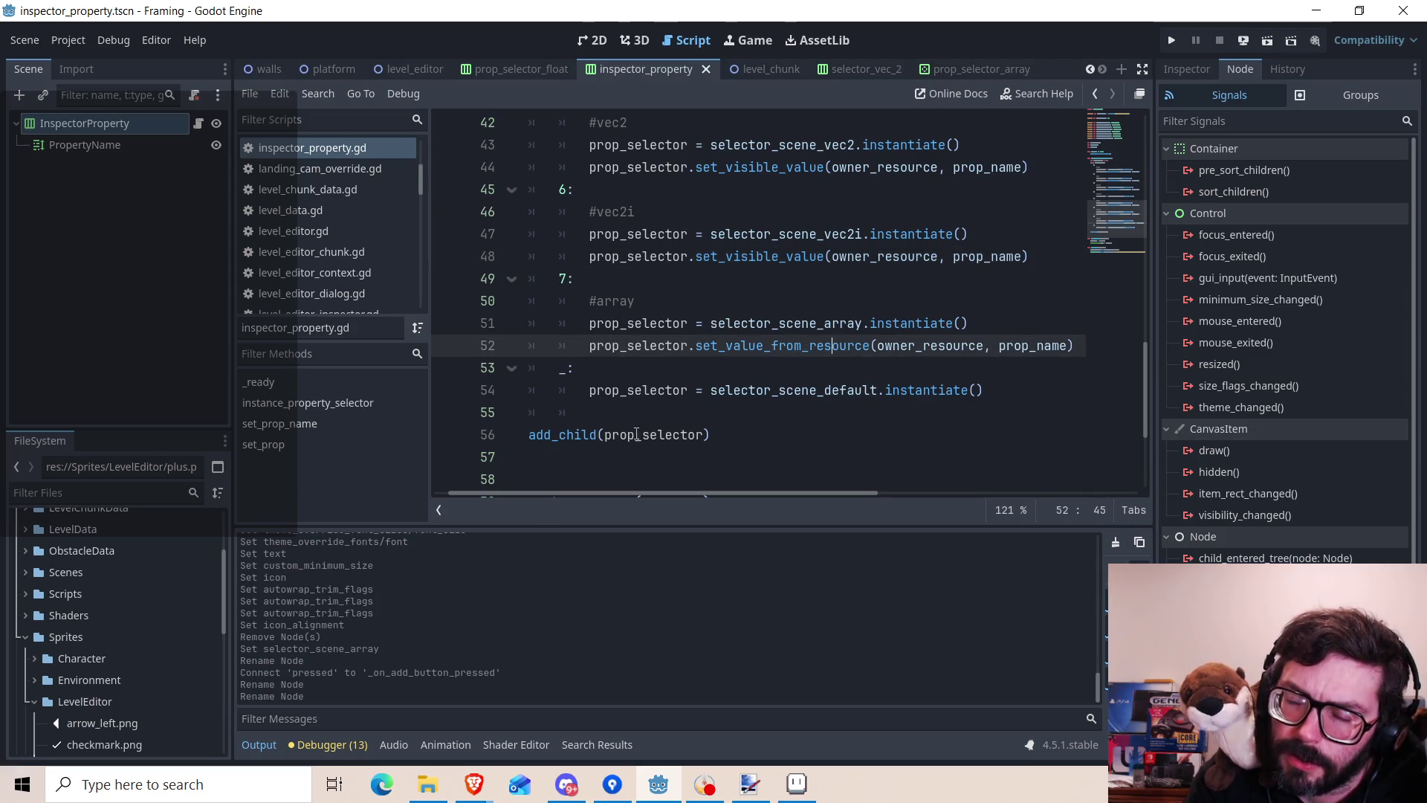
pyautogui.scroll(3, 38, 592)
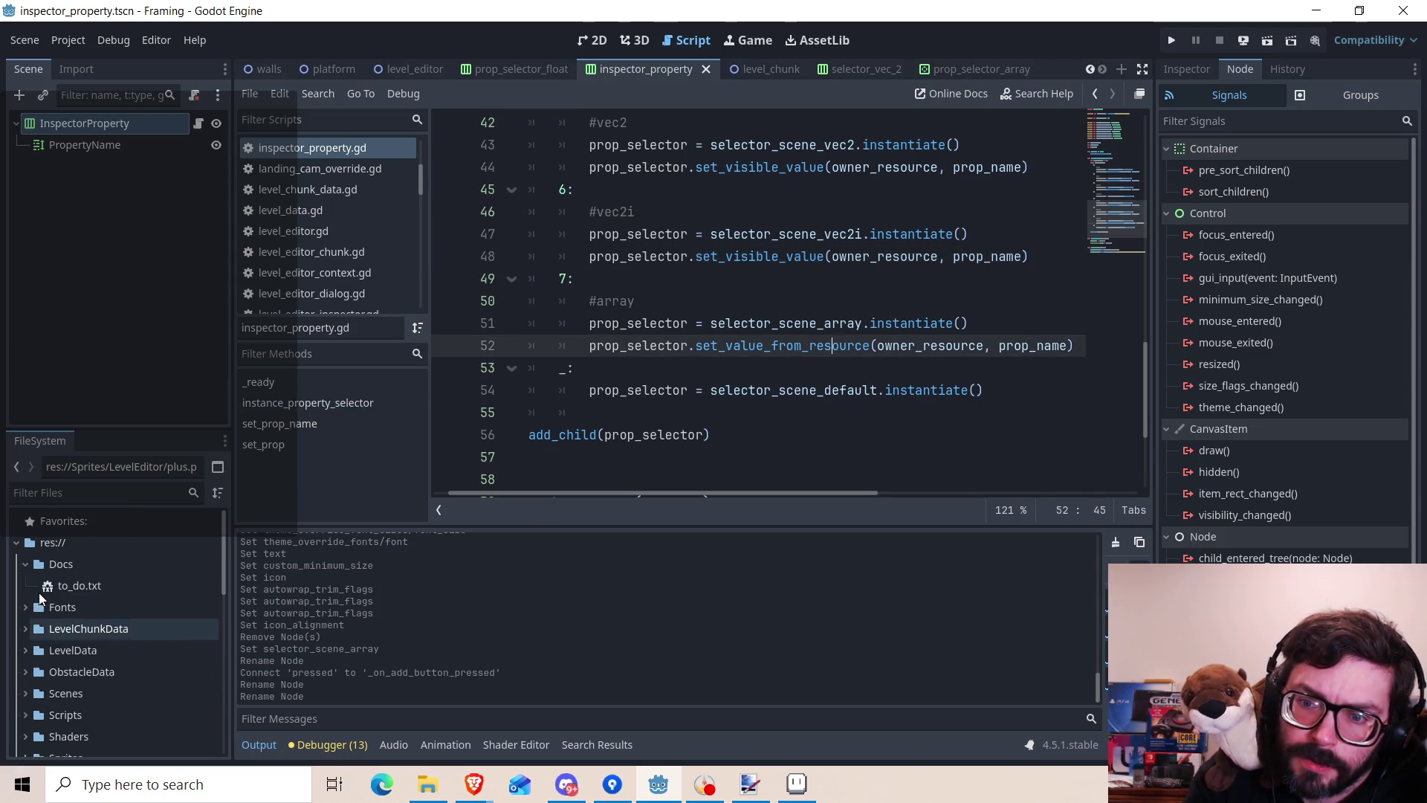
# Open chunk0.tres from the LevelChunkData folder and check its X Pos Options array in the Inspector
pyautogui.click(25, 628)
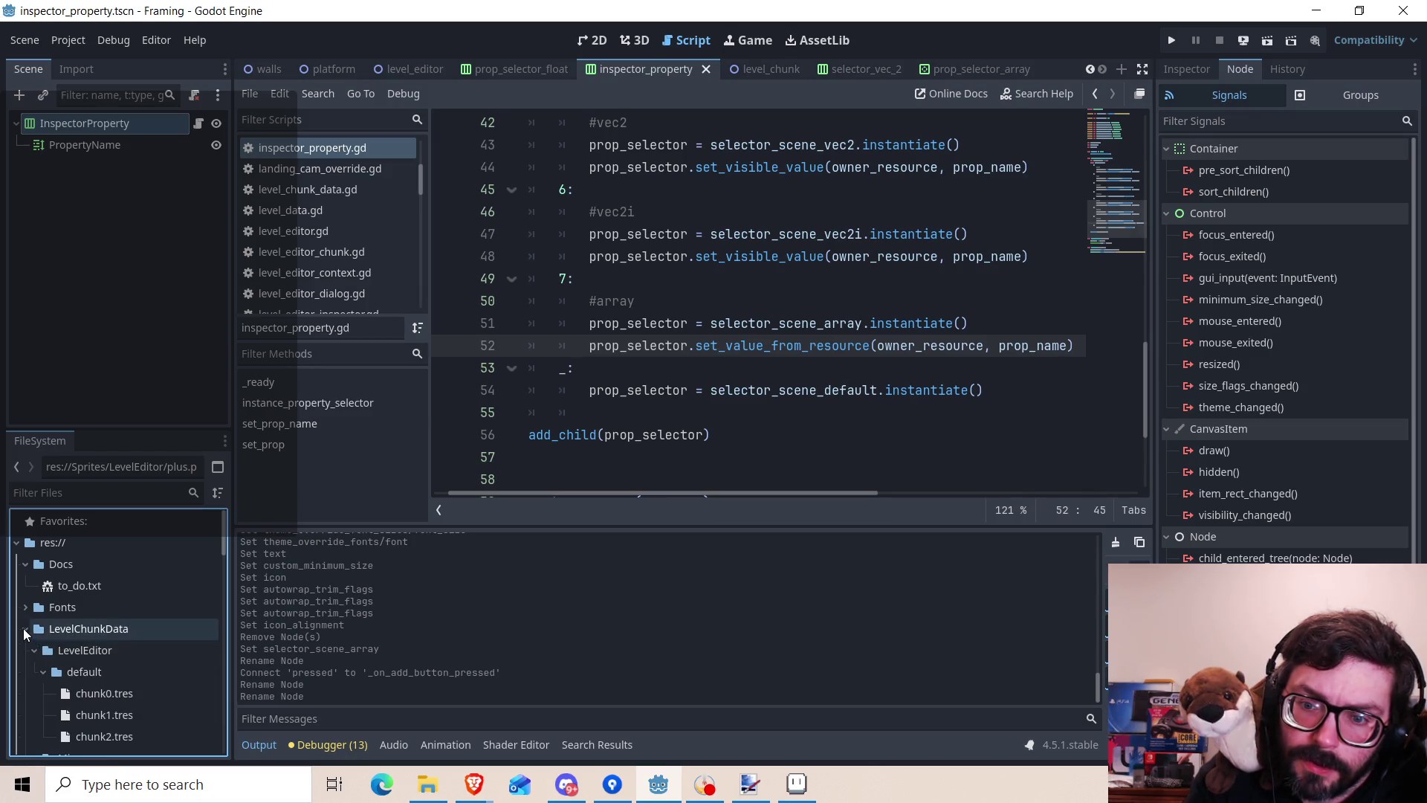
pyautogui.scroll(-3, 24, 627)
pyautogui.click(90, 631)
pyautogui.rightClick(91, 630)
pyautogui.click(145, 422)
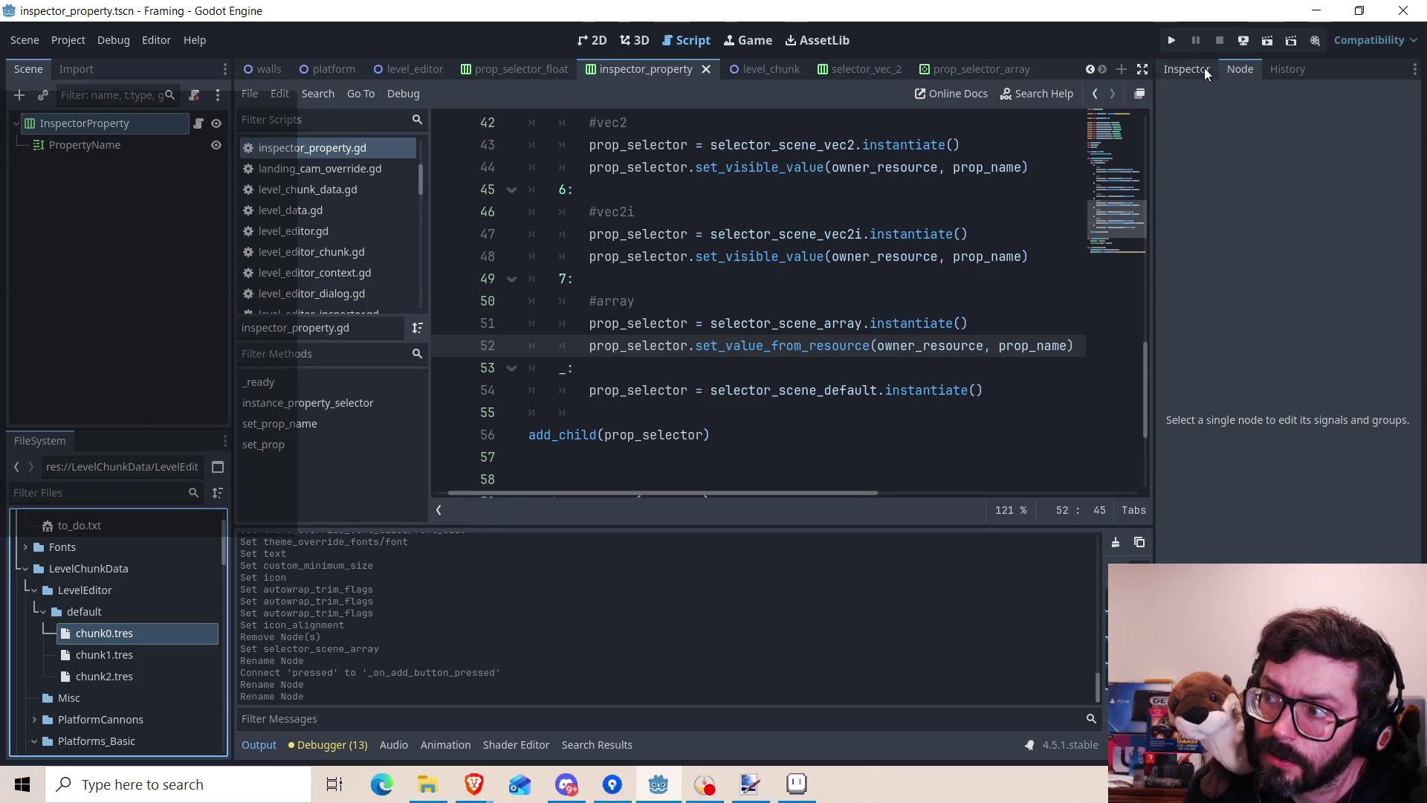
pyautogui.click(1202, 69)
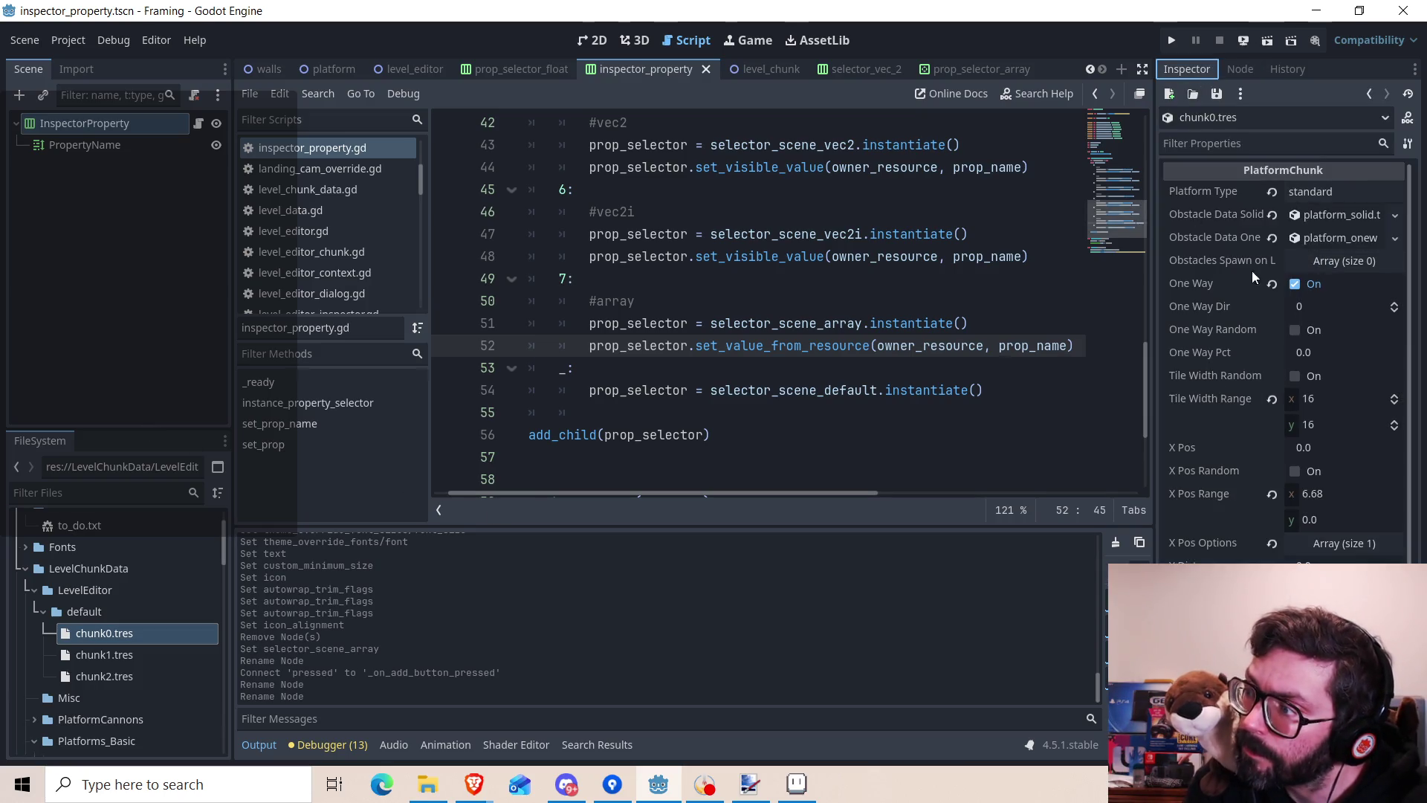
pyautogui.click(1318, 537)
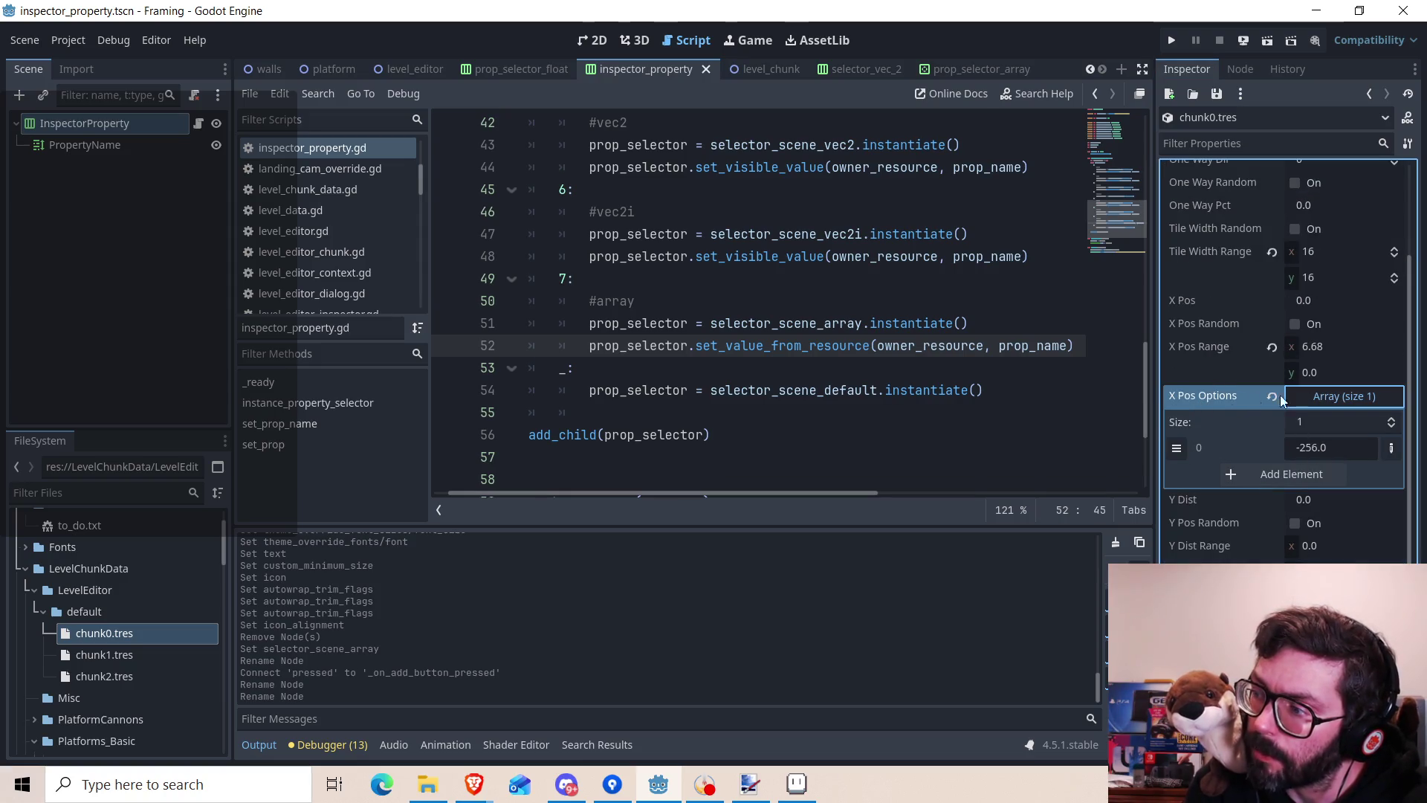
pyautogui.click(1324, 398)
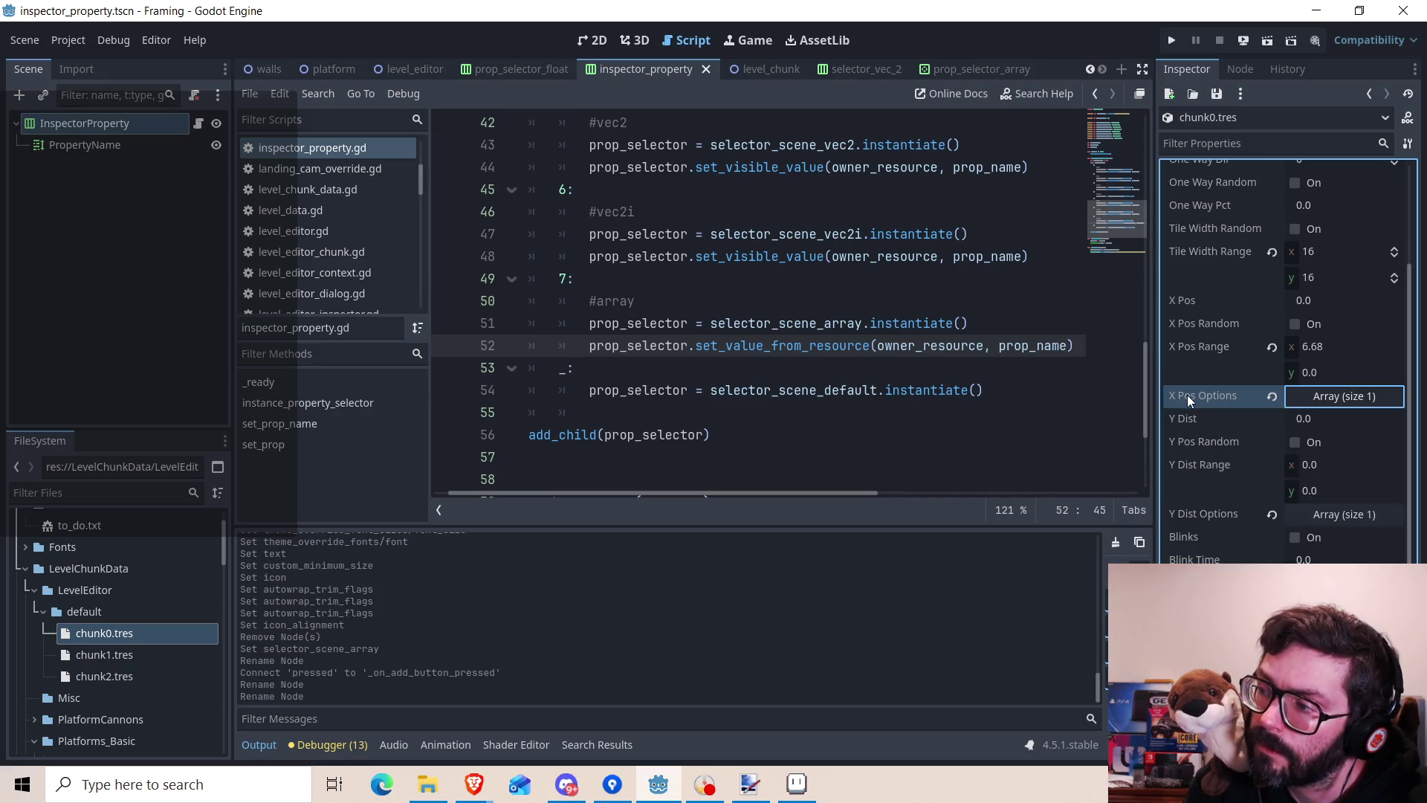
# Review the array instantiate line and the default case in the script
pyautogui.scroll(3, 1241, 412)
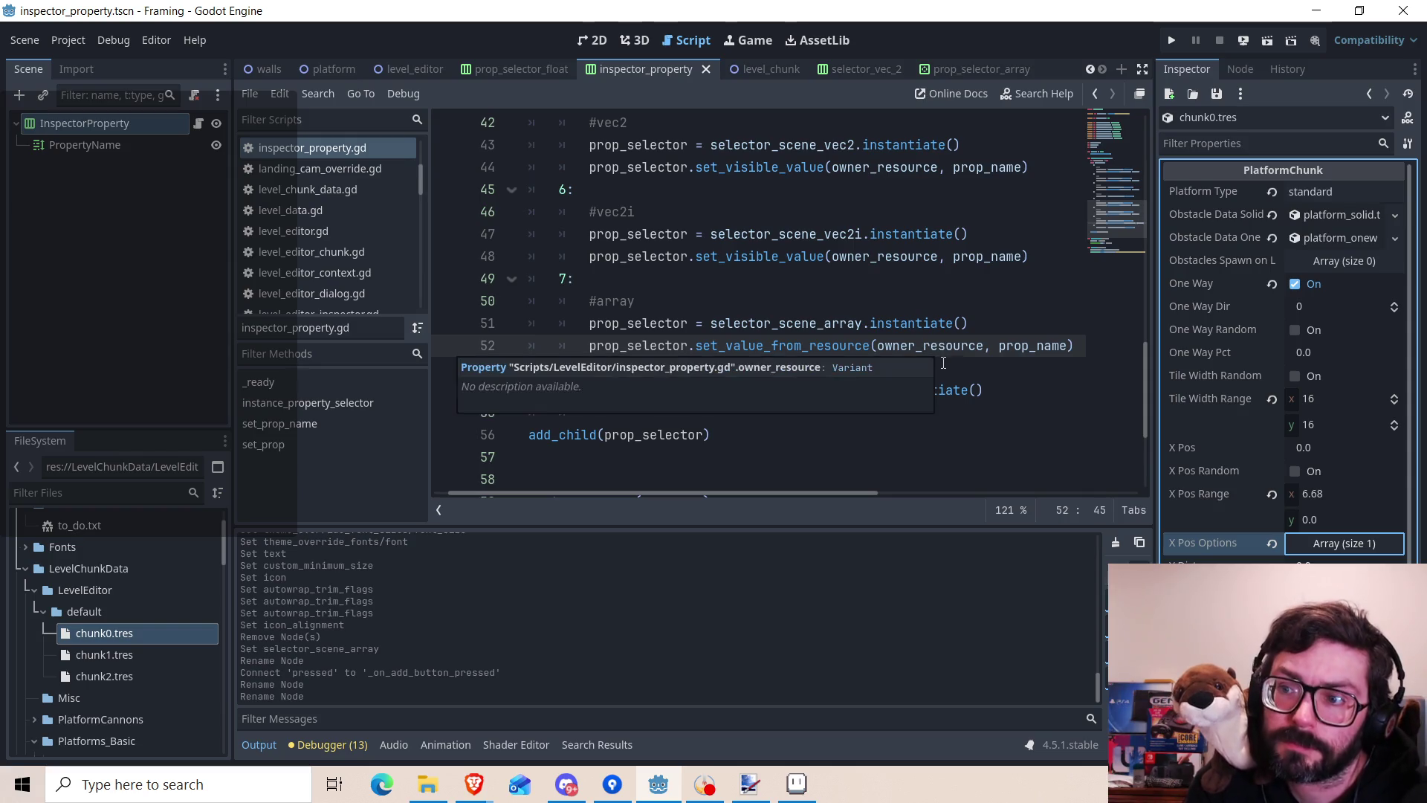
pyautogui.scroll(1, 953, 352)
pyautogui.click(985, 413)
pyautogui.click(976, 399)
pyautogui.press('Down')
pyautogui.press('Down')
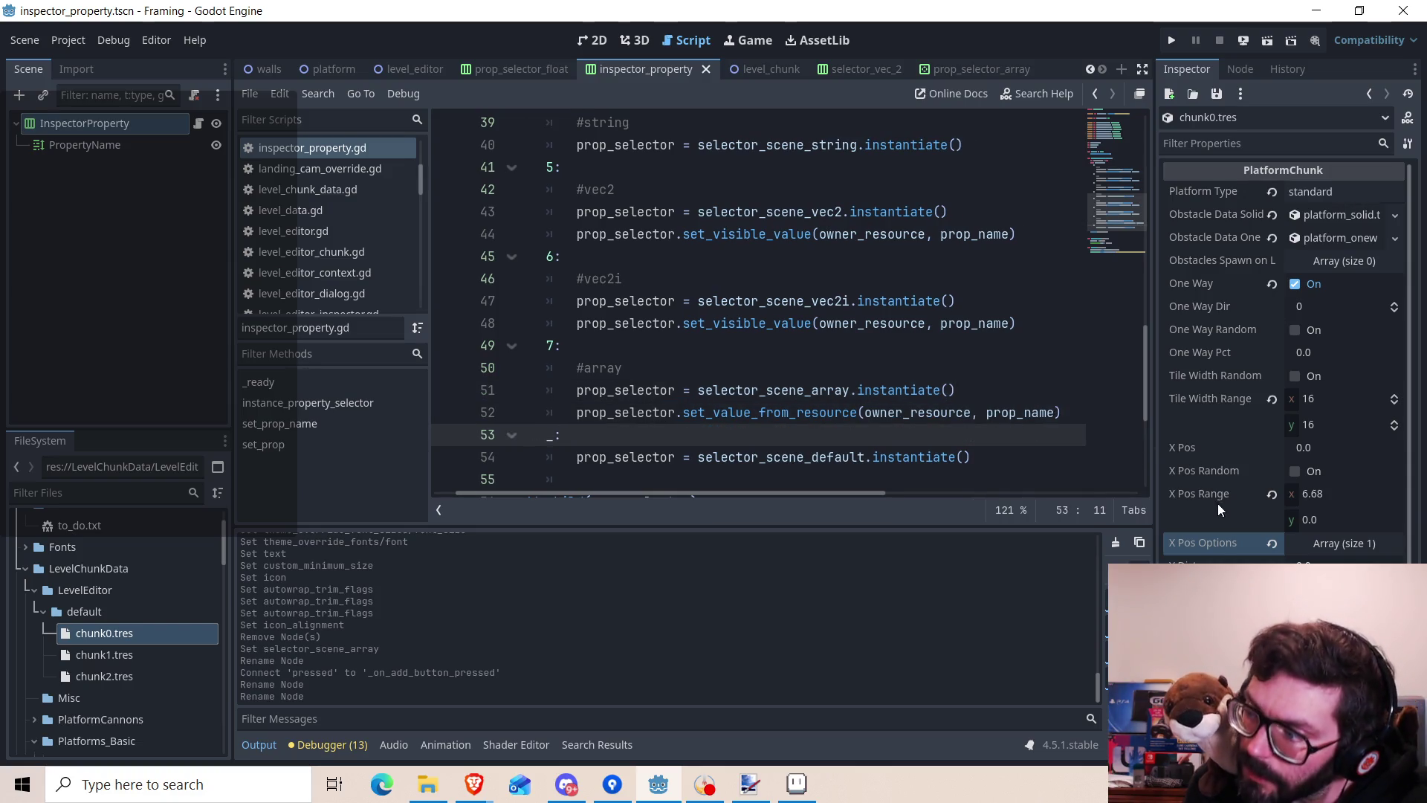
# Expand X Pos Options again, then return to the prop_selector_array scene
pyautogui.click(1313, 546)
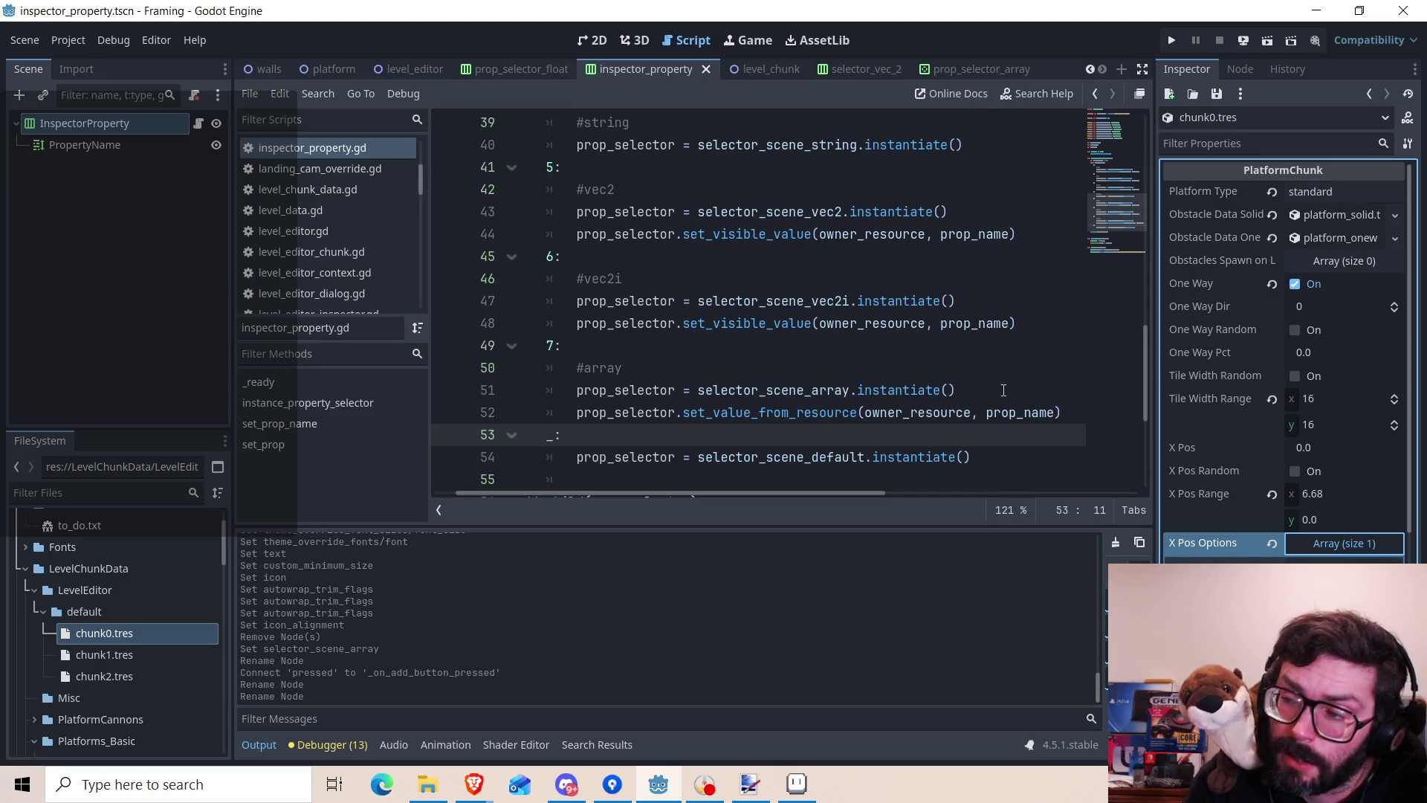
pyautogui.click(1344, 542)
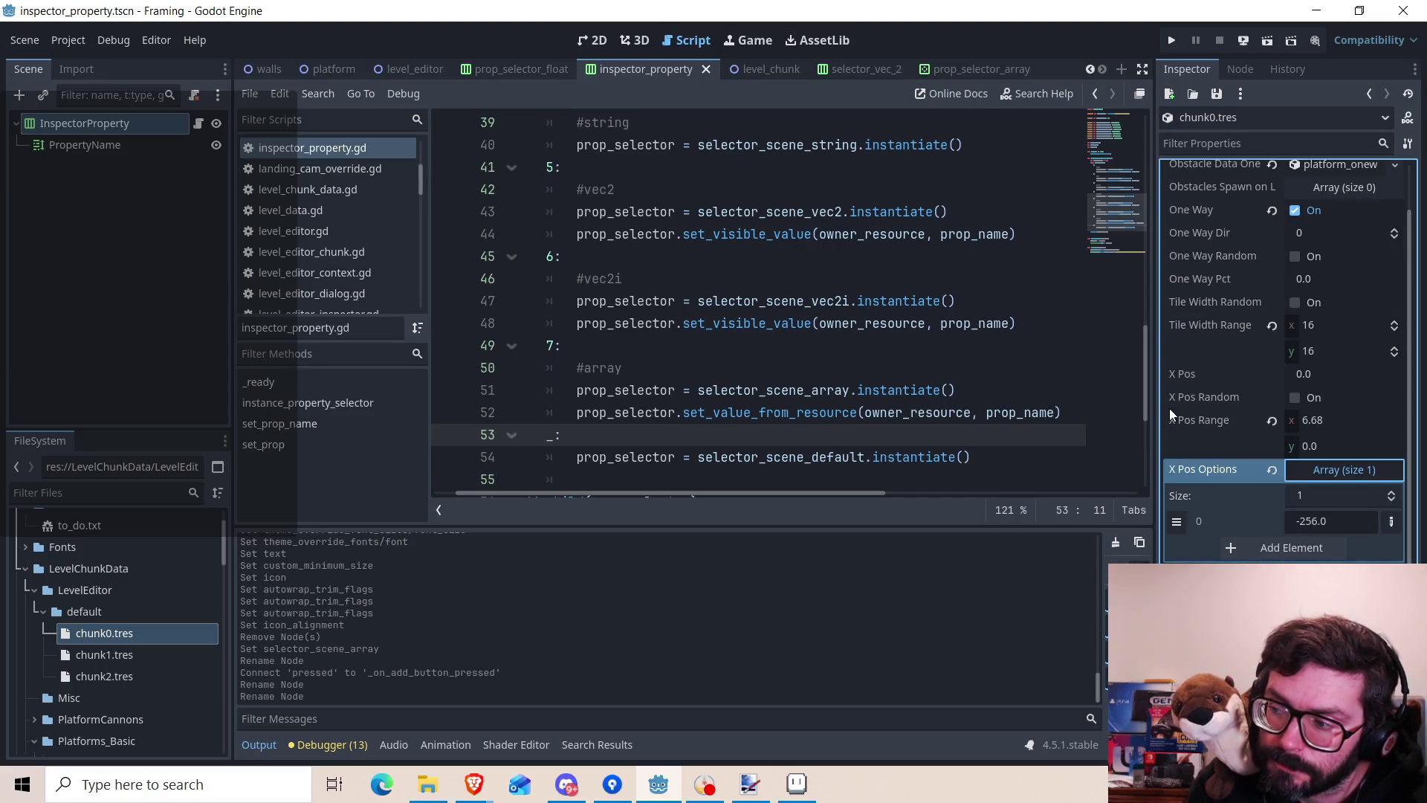
pyautogui.scroll(1, 1036, 389)
pyautogui.scroll(-2, 1036, 389)
pyautogui.scroll(2, 1214, 422)
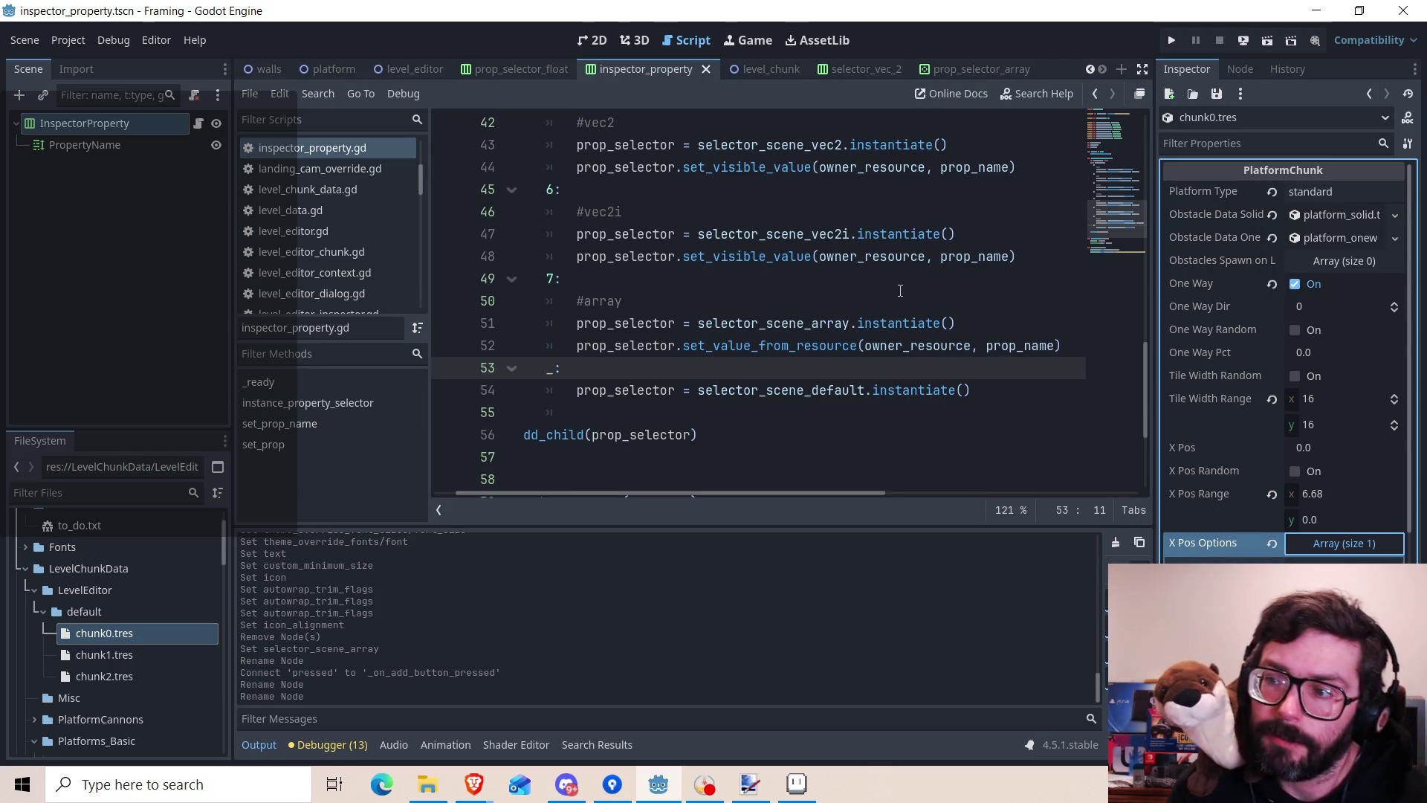
pyautogui.scroll(1, 787, 318)
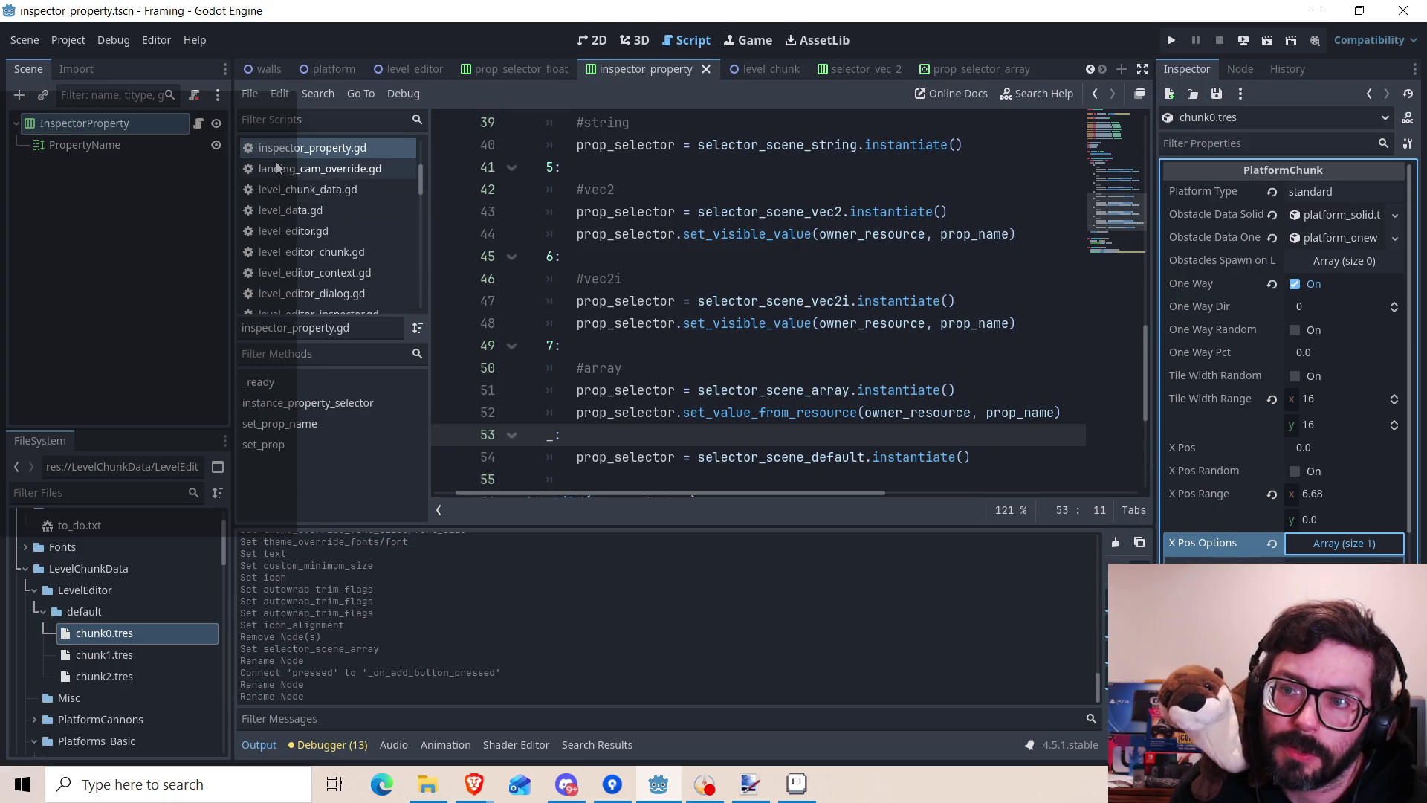
pyautogui.click(984, 68)
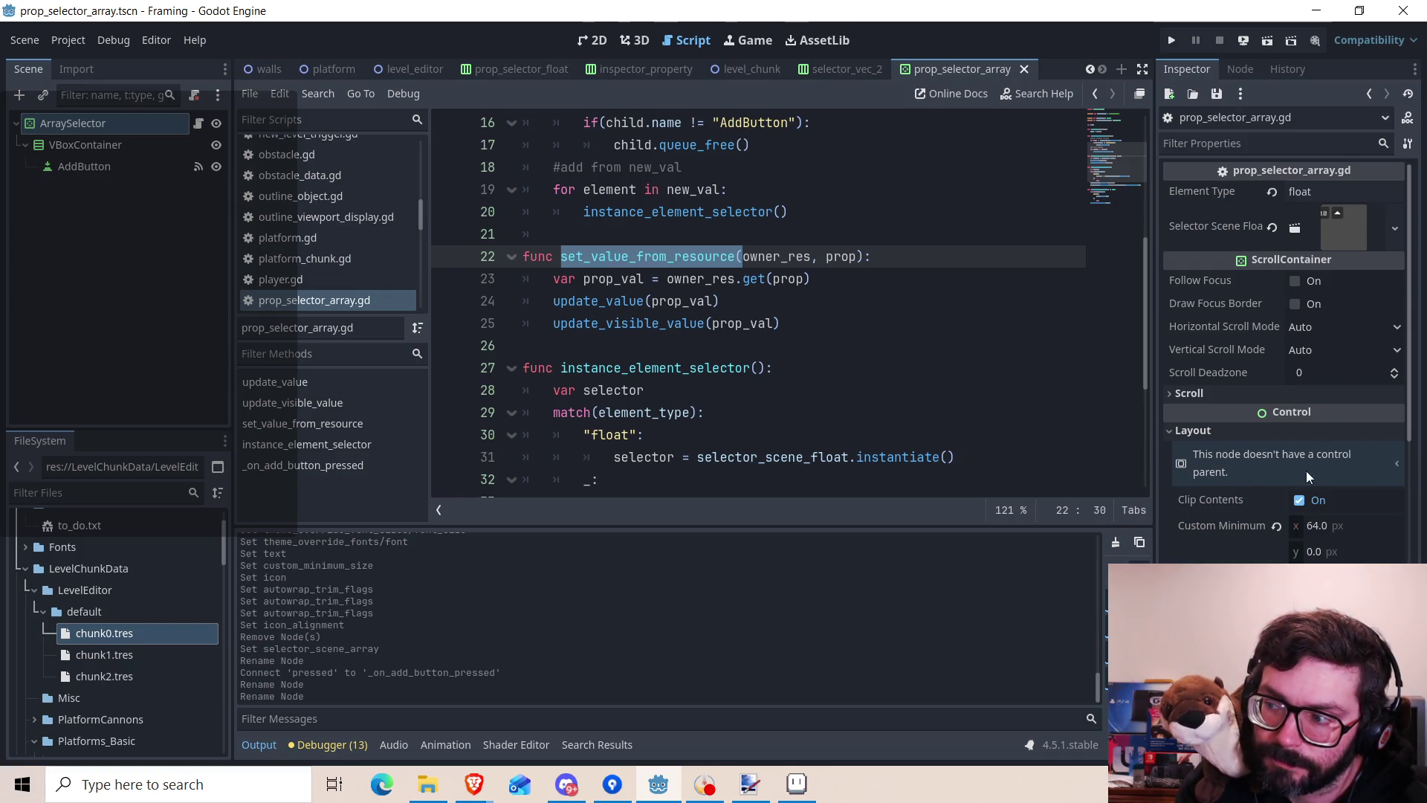
pyautogui.click(818, 323)
pyautogui.press('Up')
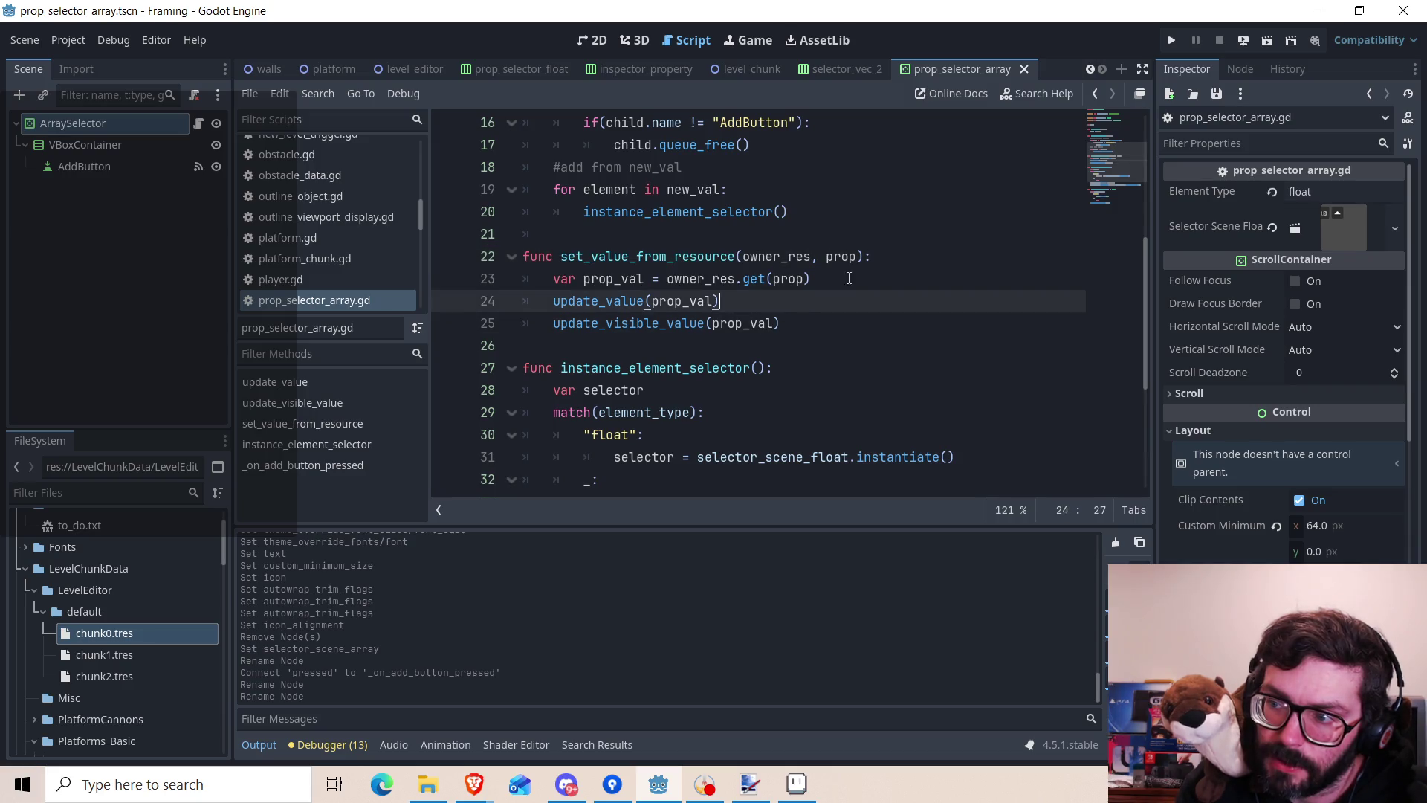
pyautogui.press('Down')
pyautogui.press('Up')
pyautogui.press('Up')
pyautogui.press('Down')
pyautogui.press('Down')
pyautogui.press('Up')
pyautogui.scroll(-2, 828, 307)
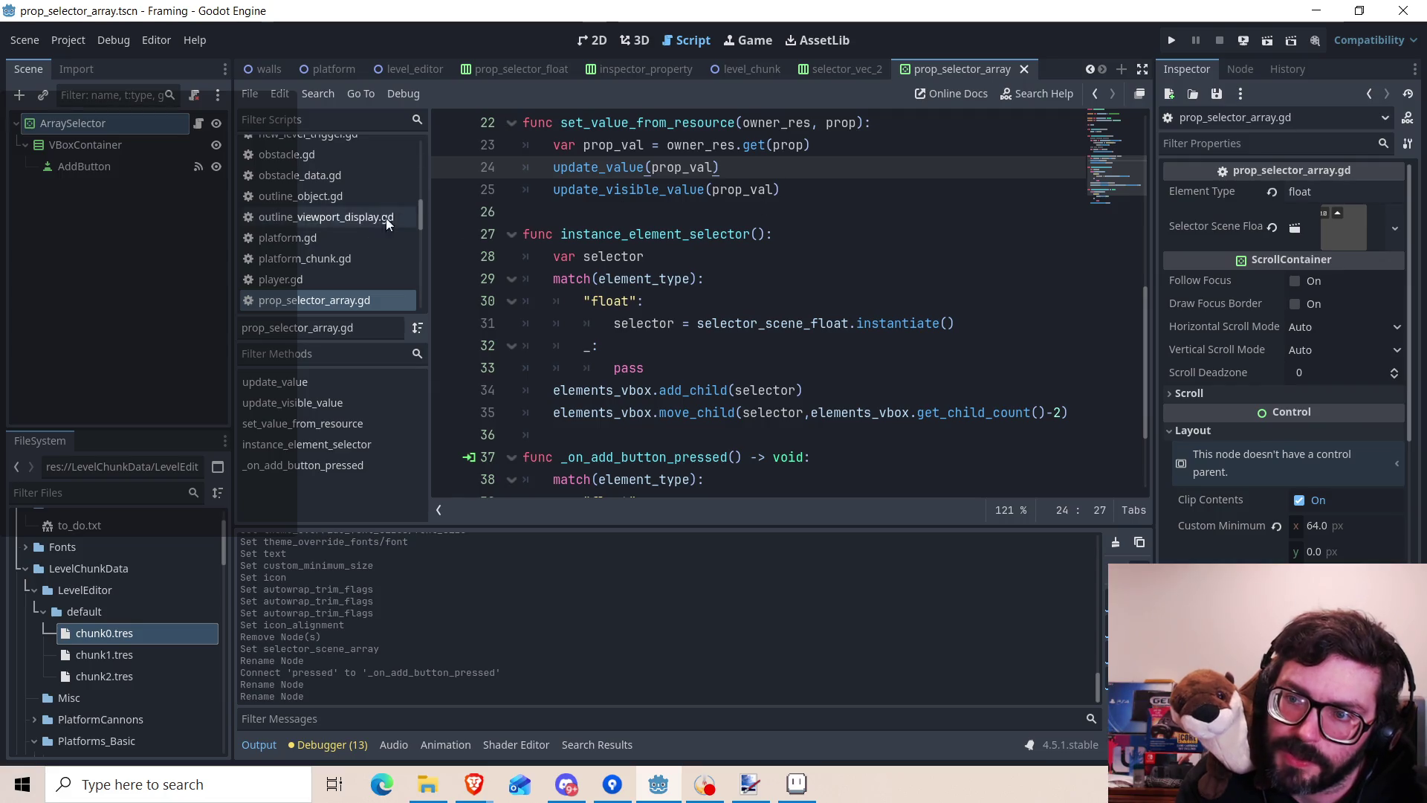
pyautogui.scroll(-1, 345, 241)
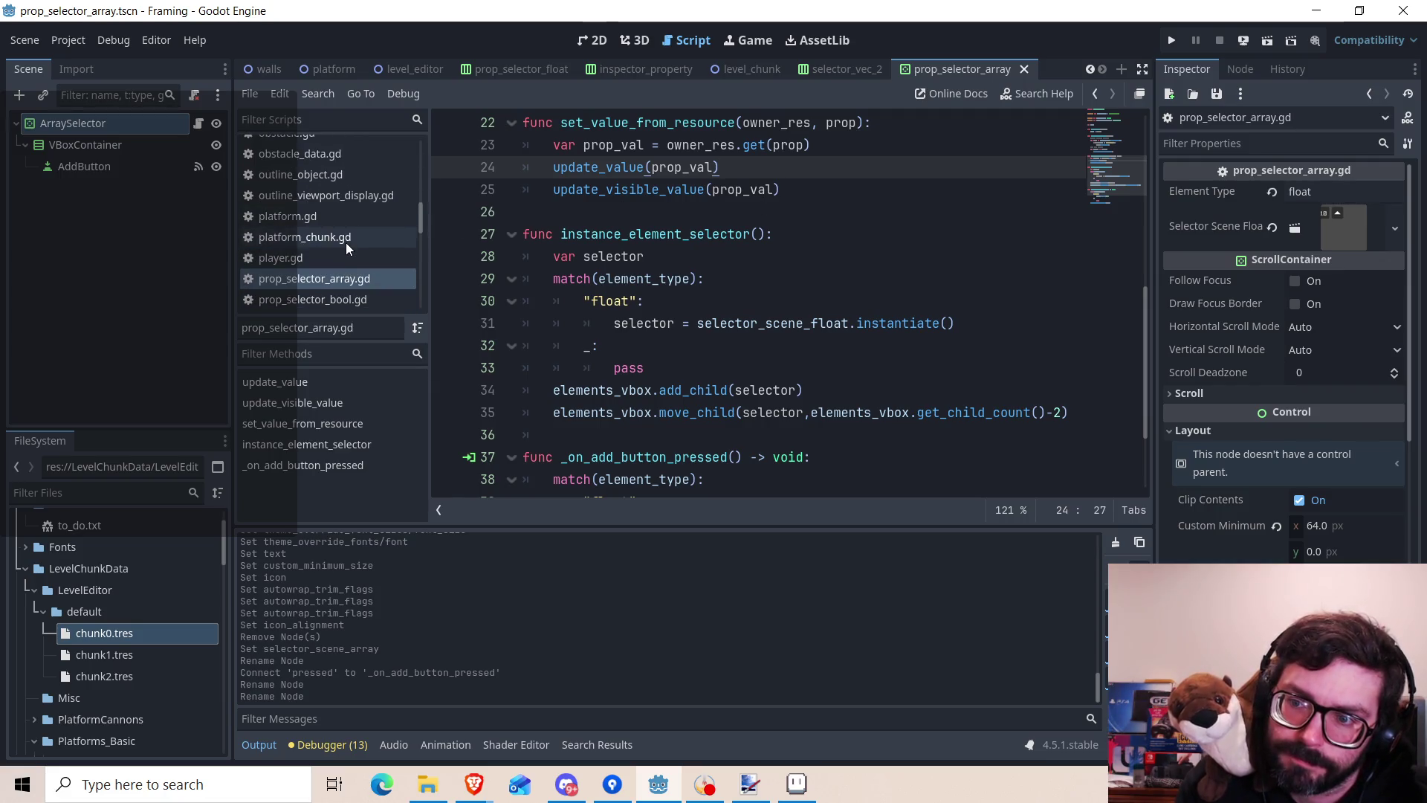
pyautogui.scroll(2, 722, 359)
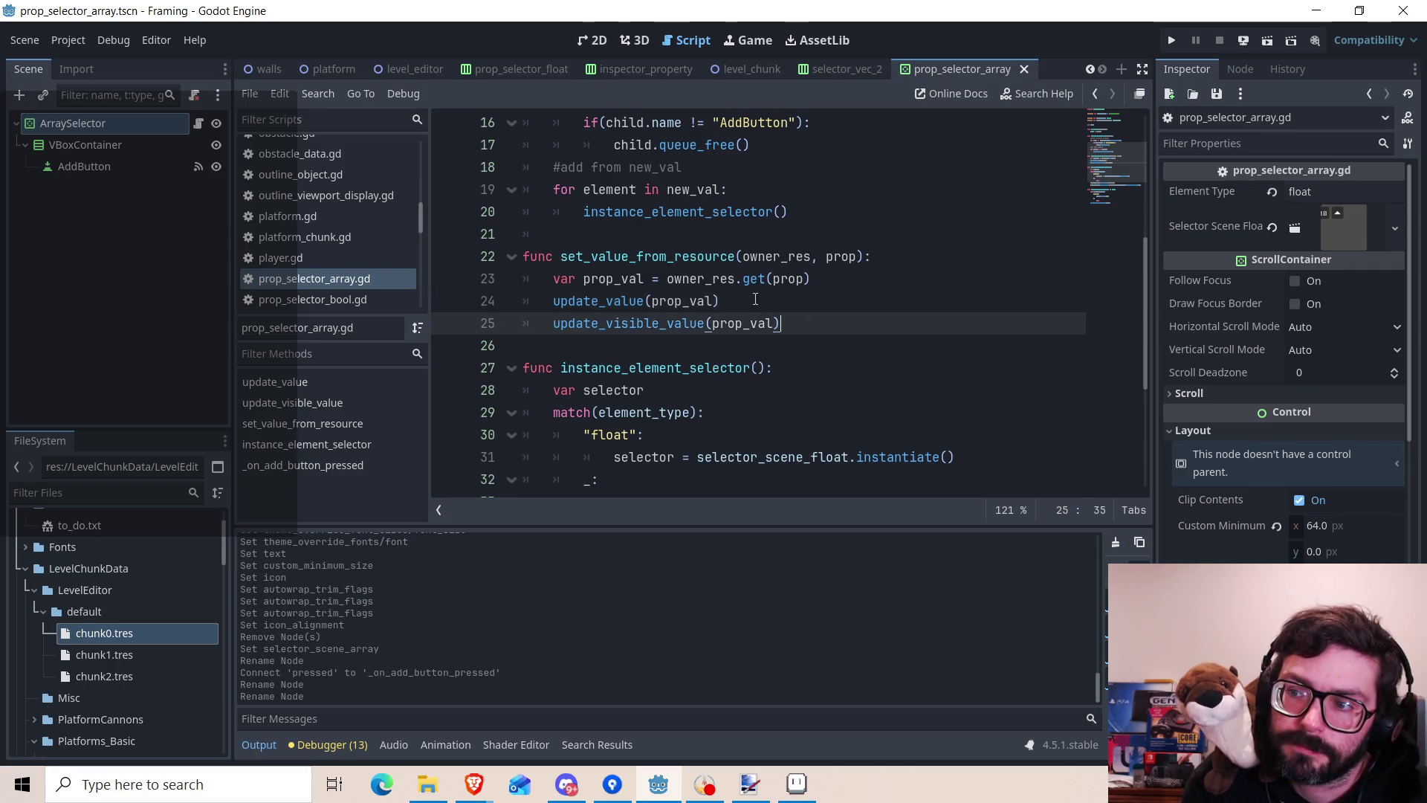
pyautogui.scroll(-3, 795, 305)
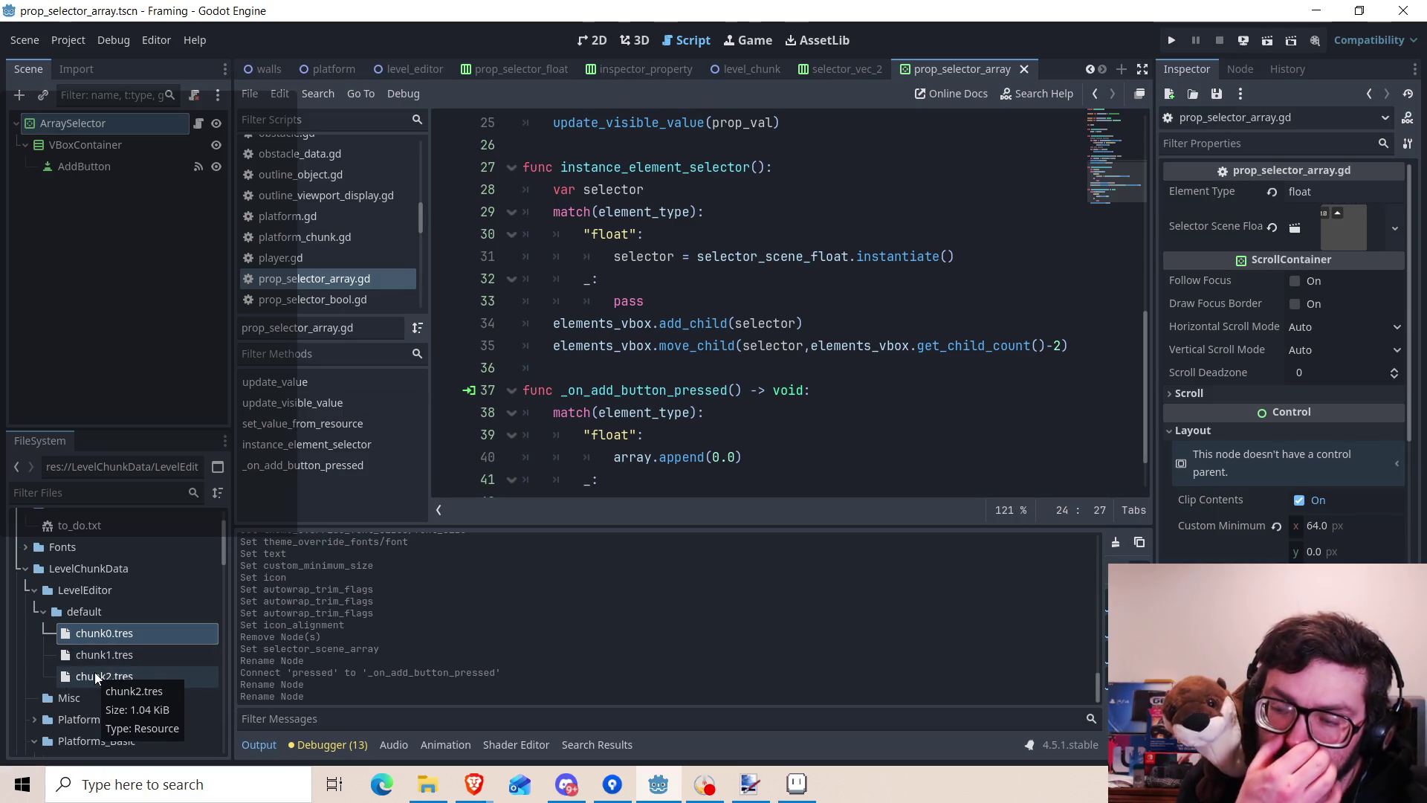
# Open chunk0.tres and expand X Pos Options to show its single element, -256.0
pyautogui.rightClick(105, 636)
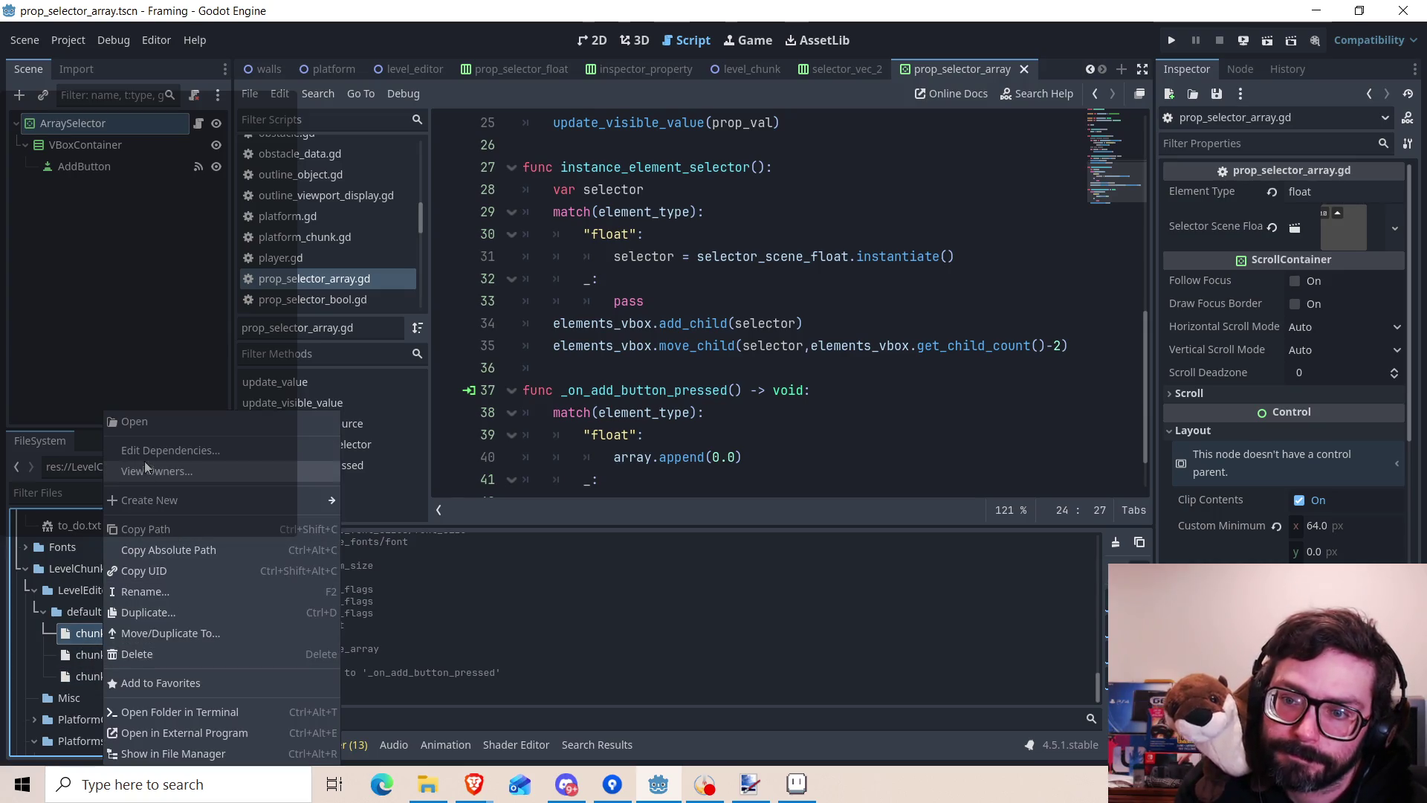
pyautogui.click(149, 423)
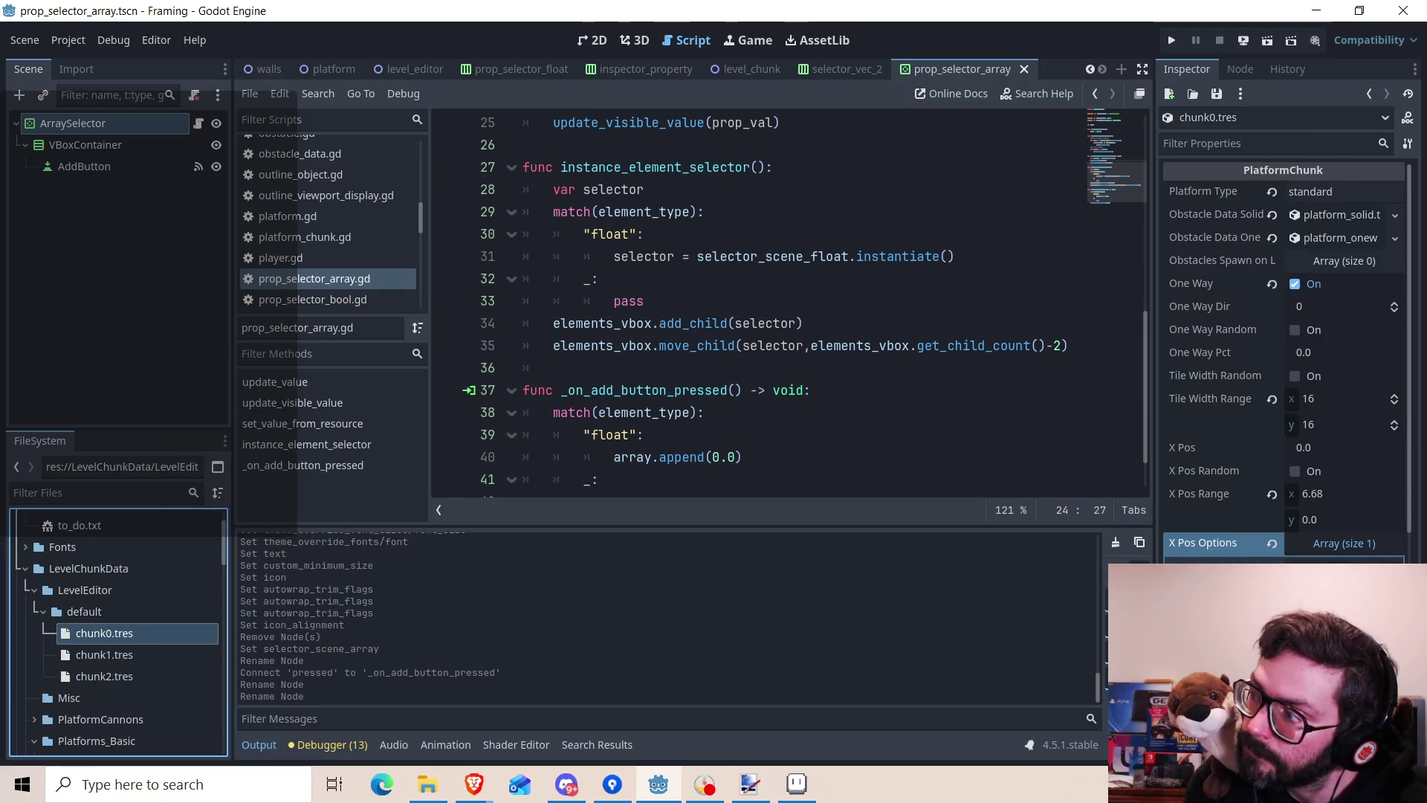
pyautogui.click(1242, 461)
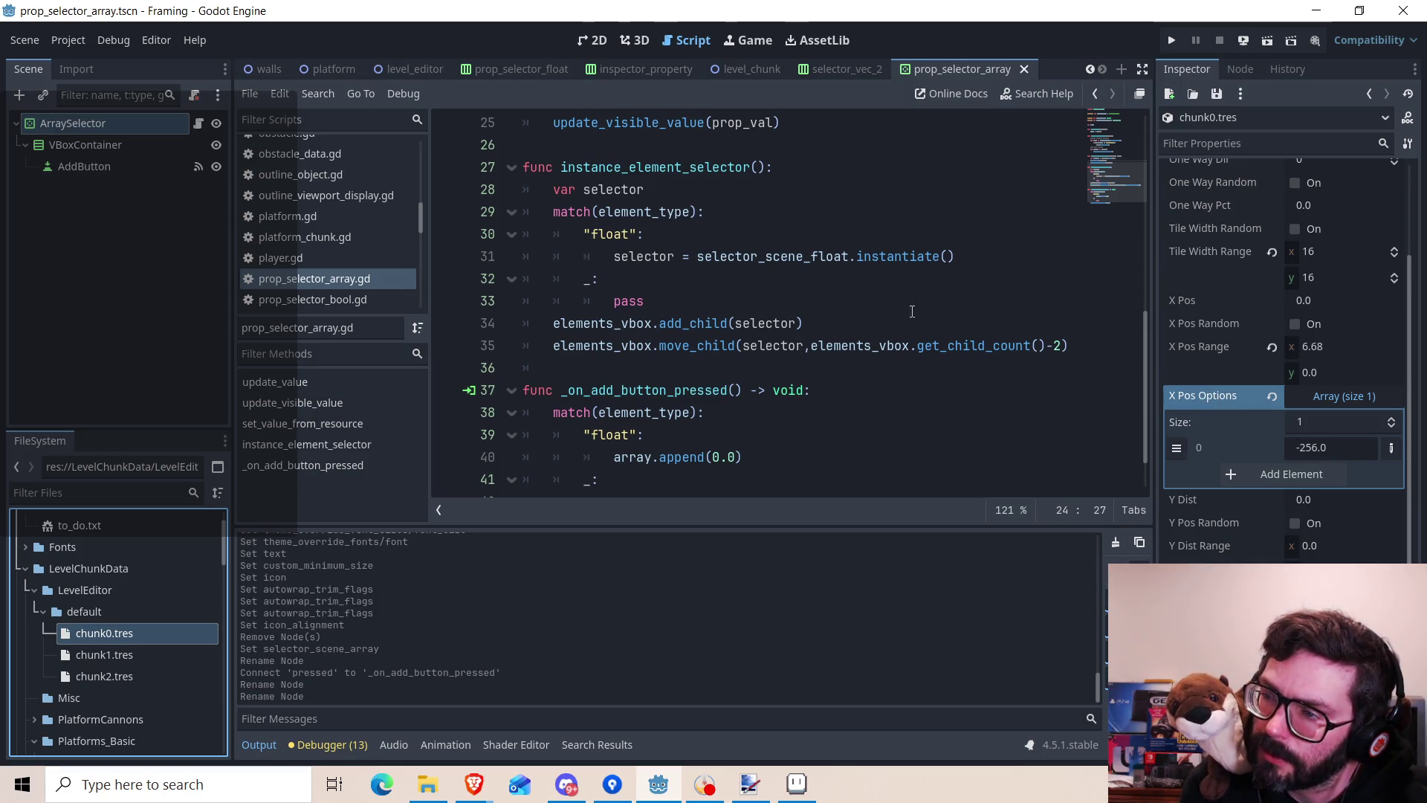
pyautogui.scroll(5, 350, 274)
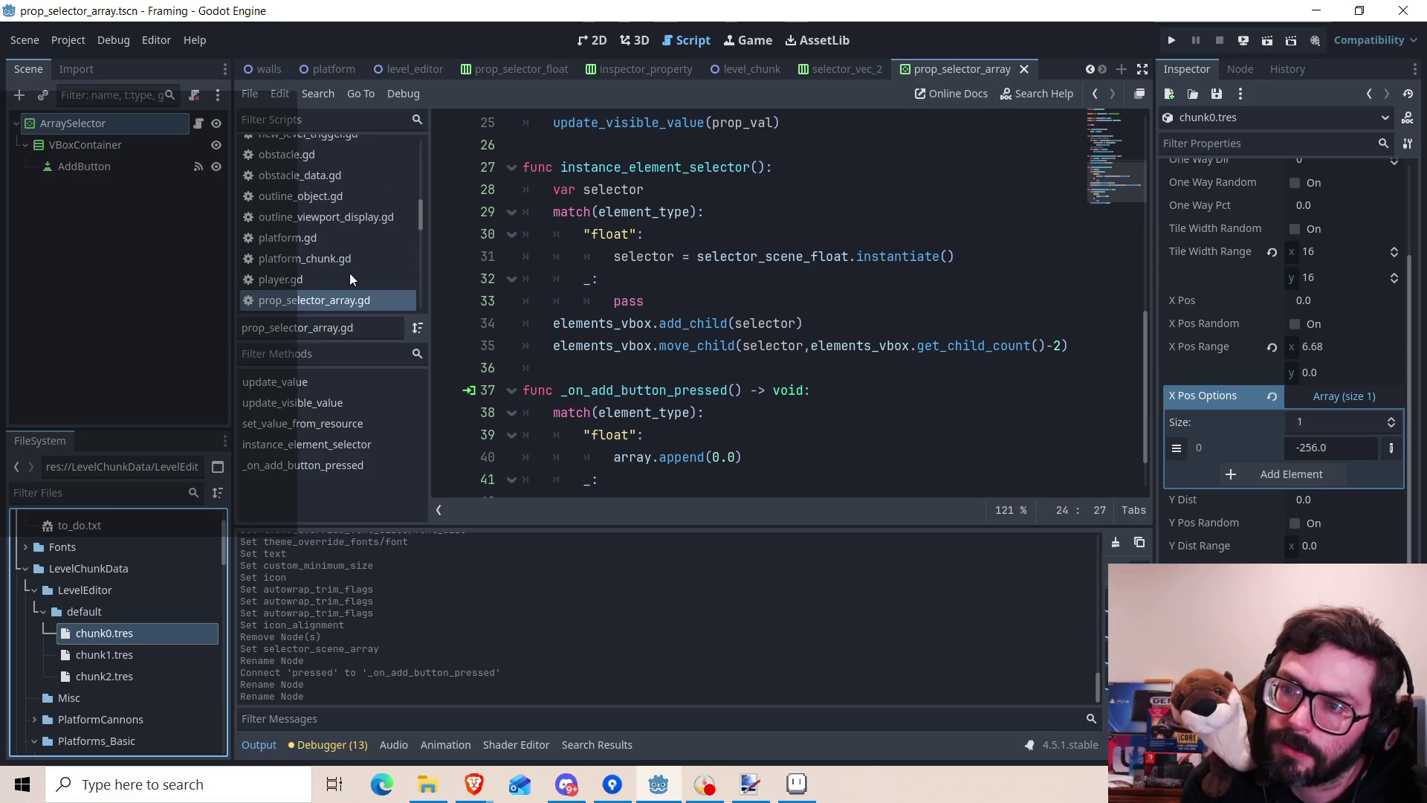
pyautogui.scroll(5, 349, 274)
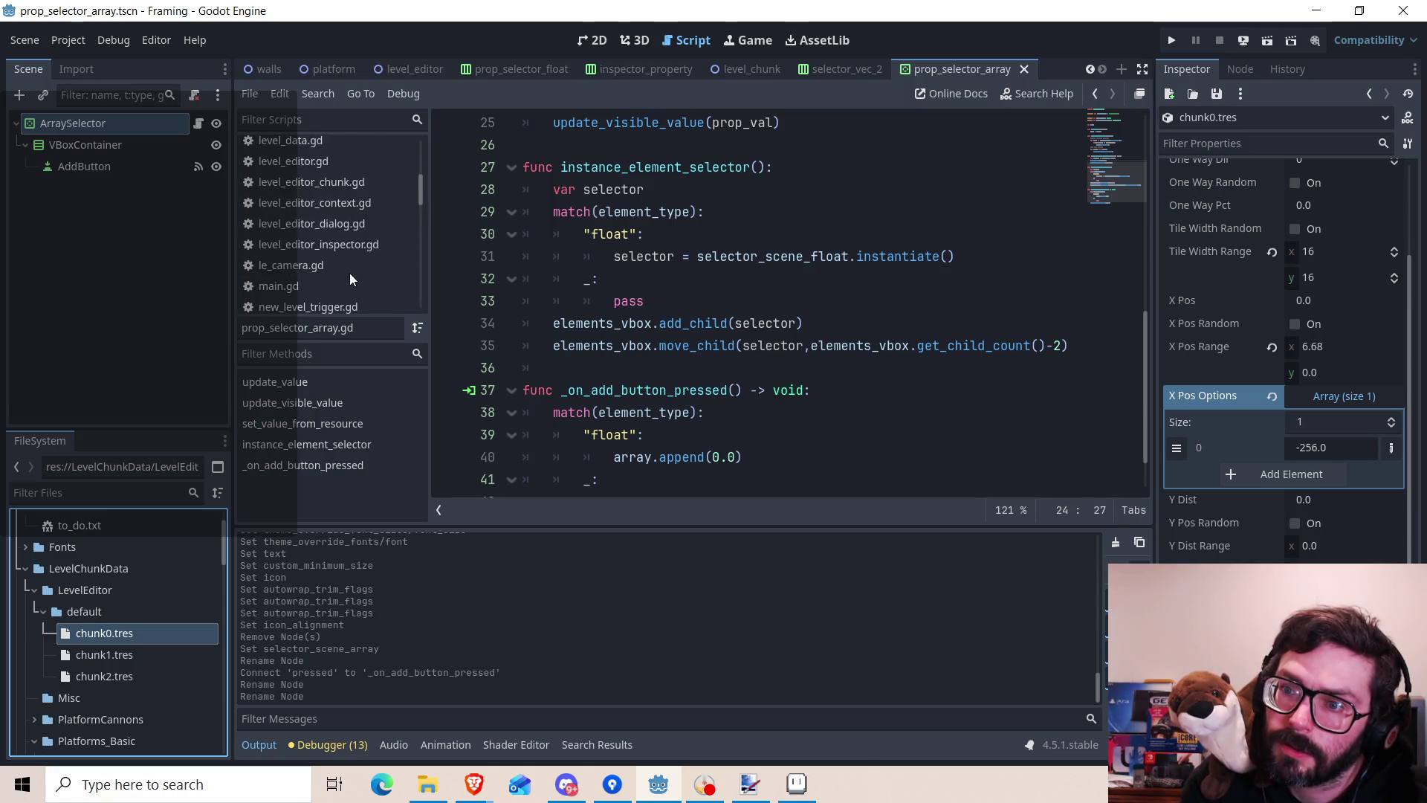
# Open inspector_property.gd and scroll through instance_property_selector's match block
pyautogui.click(318, 186)
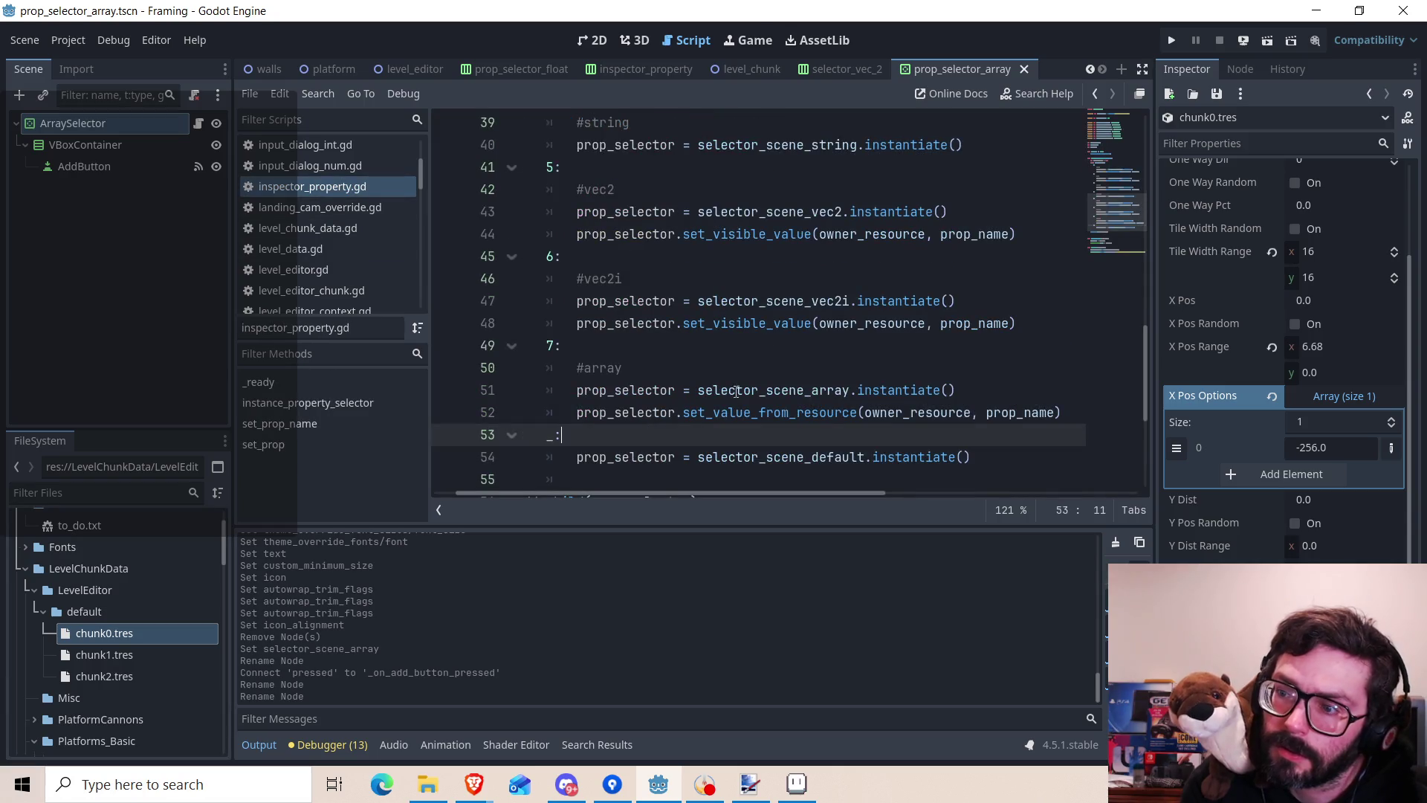
pyautogui.scroll(6, 577, 391)
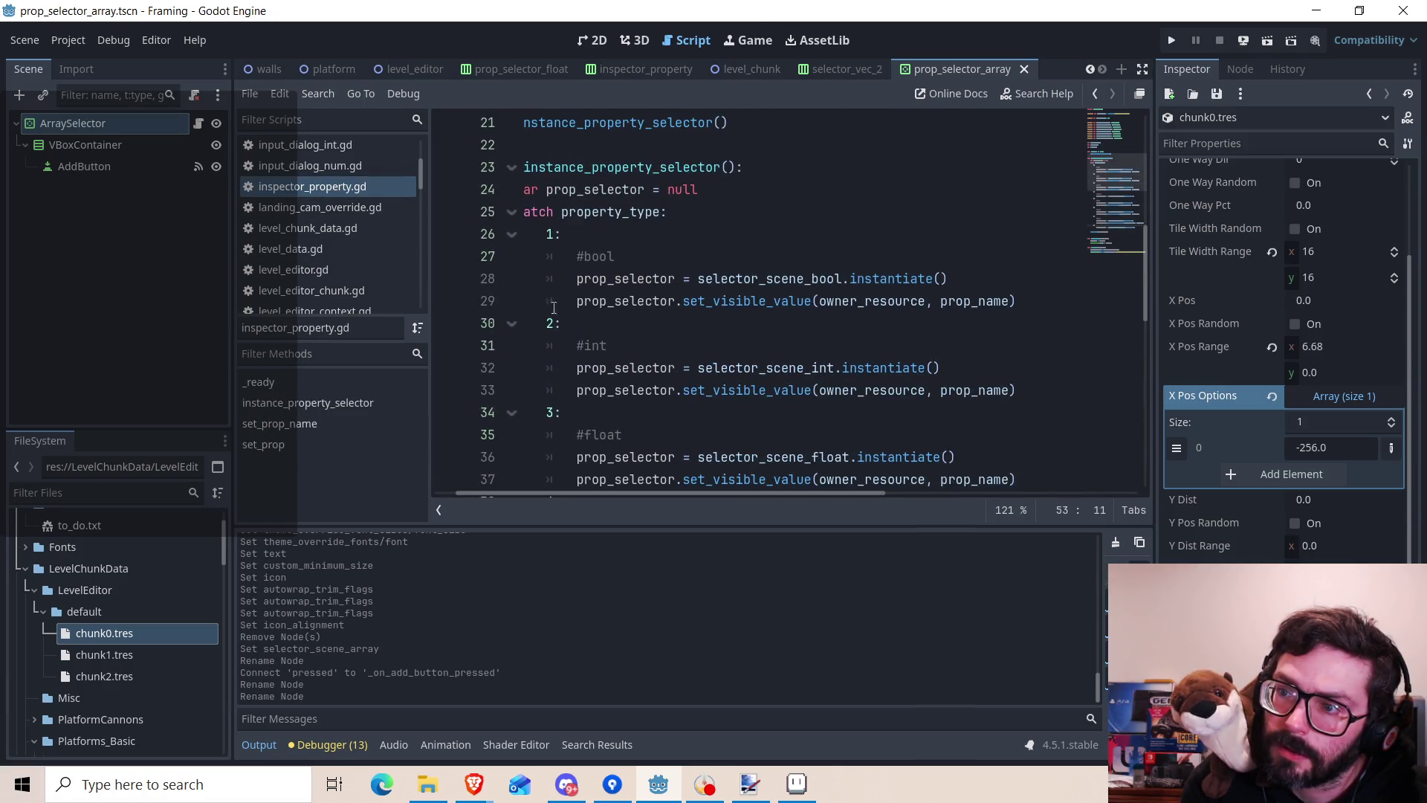
pyautogui.moveTo(661, 493); pyautogui.dragTo(640, 492)
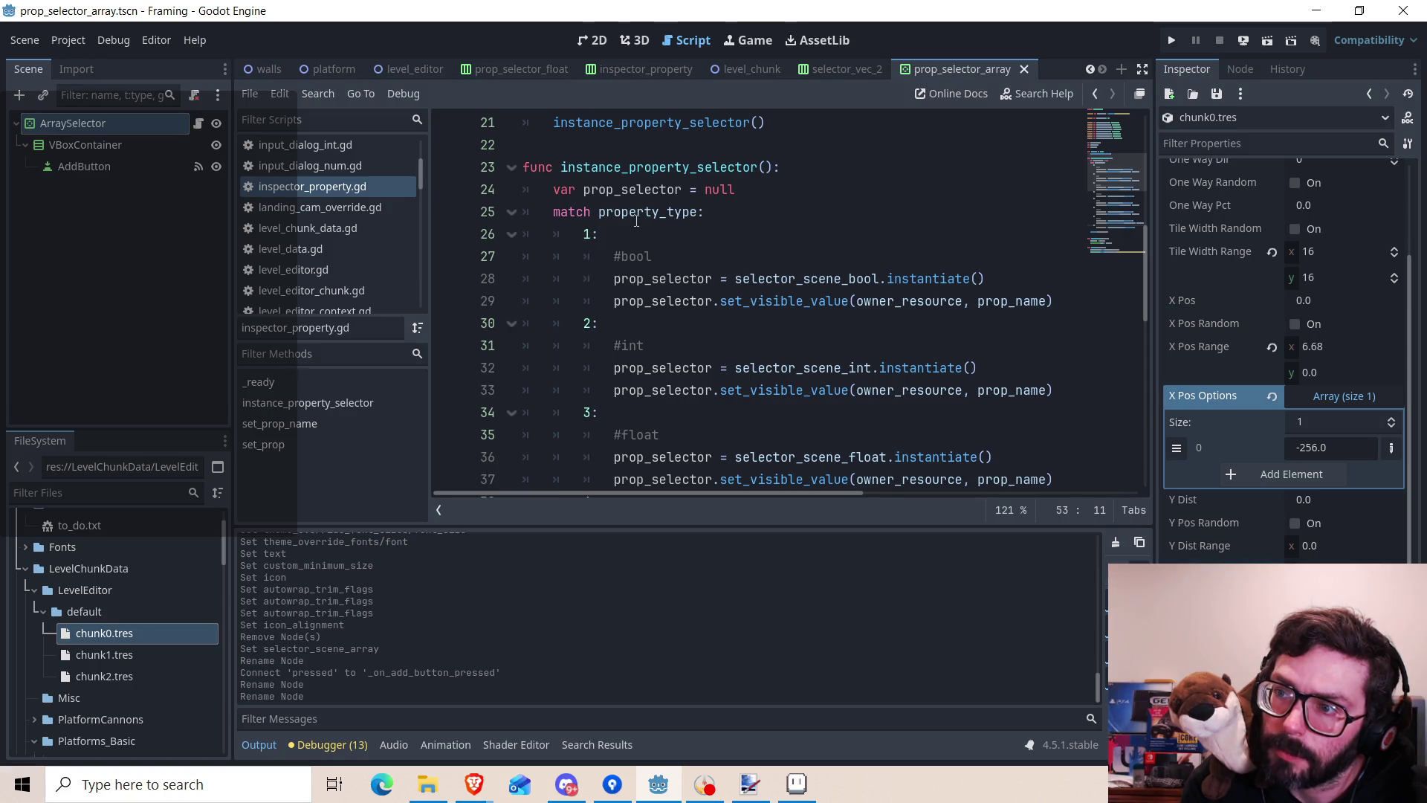
pyautogui.moveTo(636, 219)
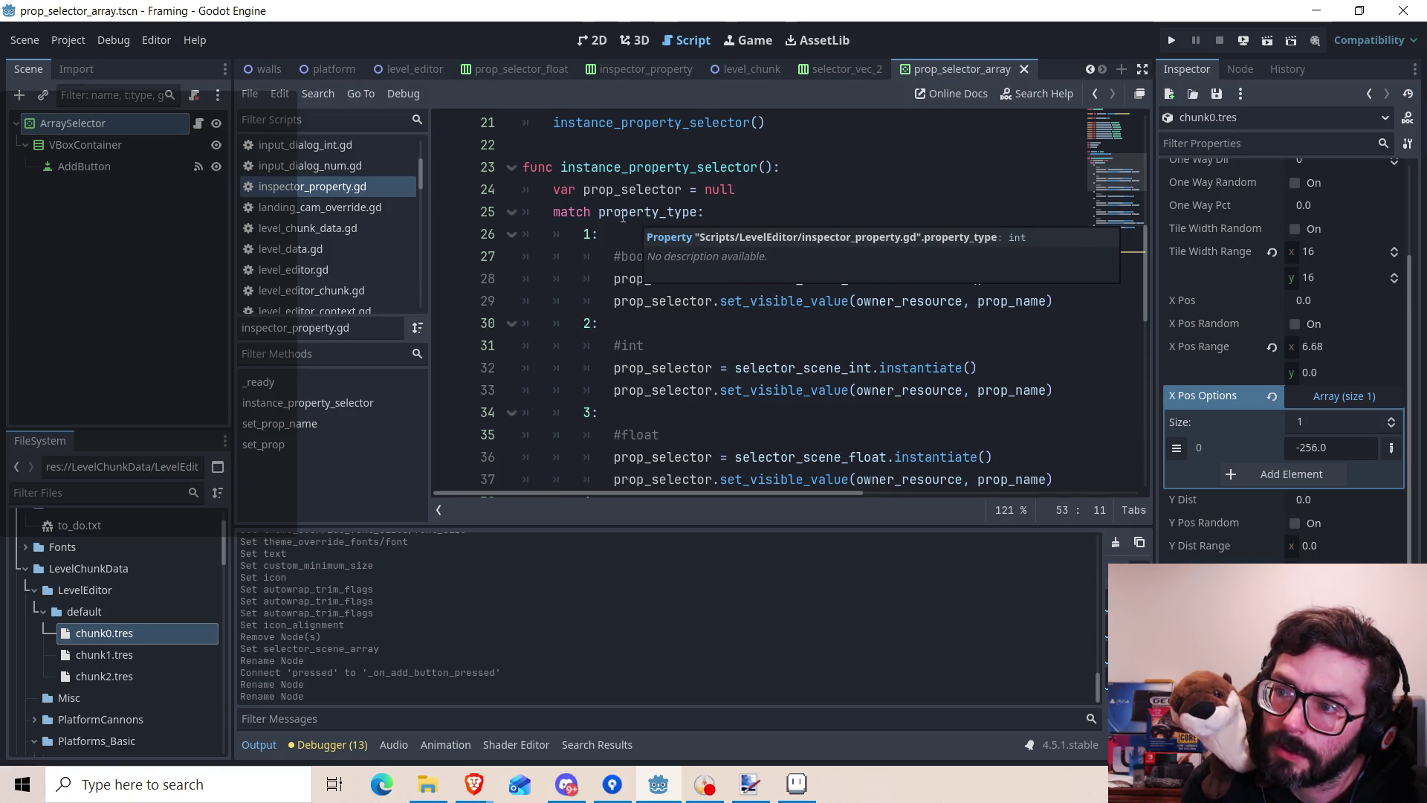
pyautogui.scroll(2, 626, 313)
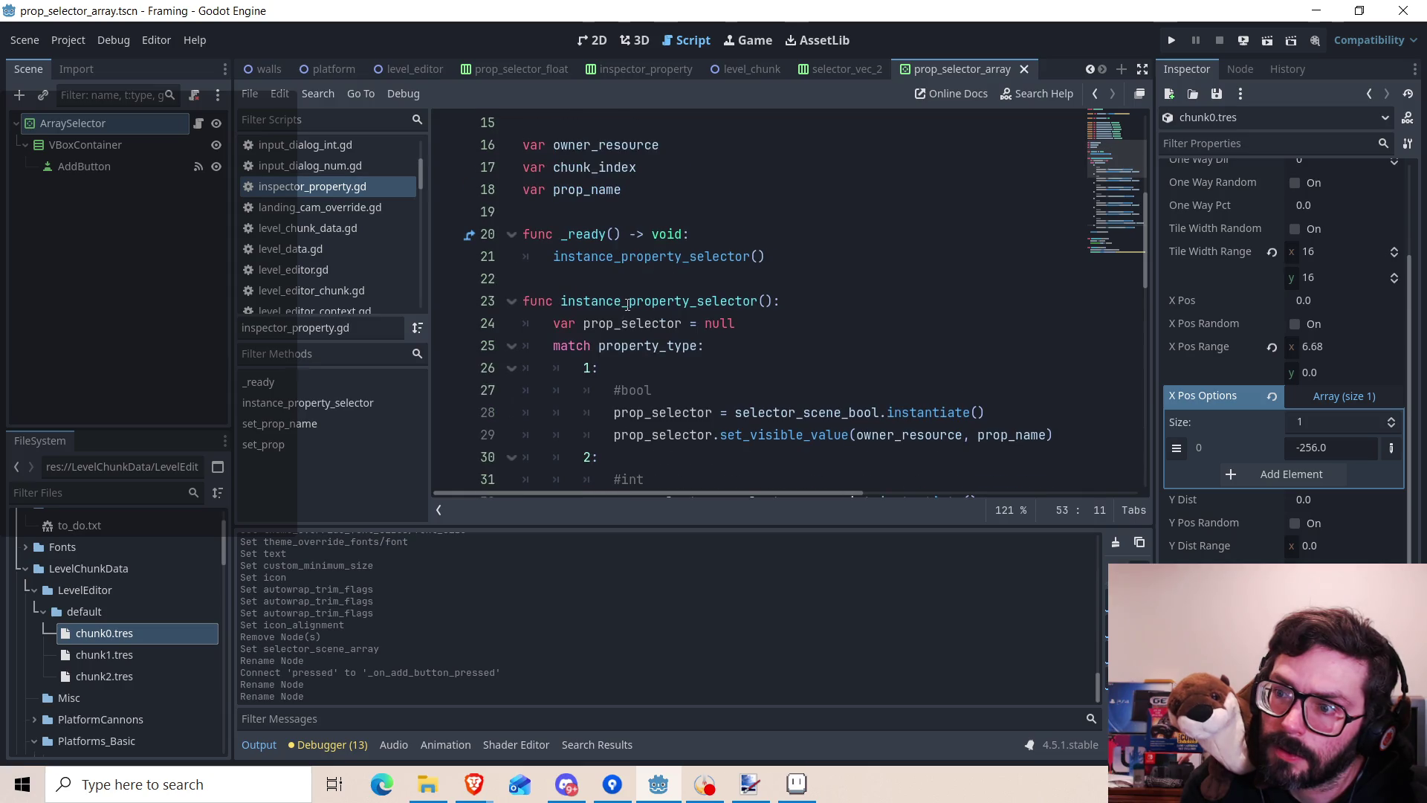
pyautogui.scroll(-10, 639, 328)
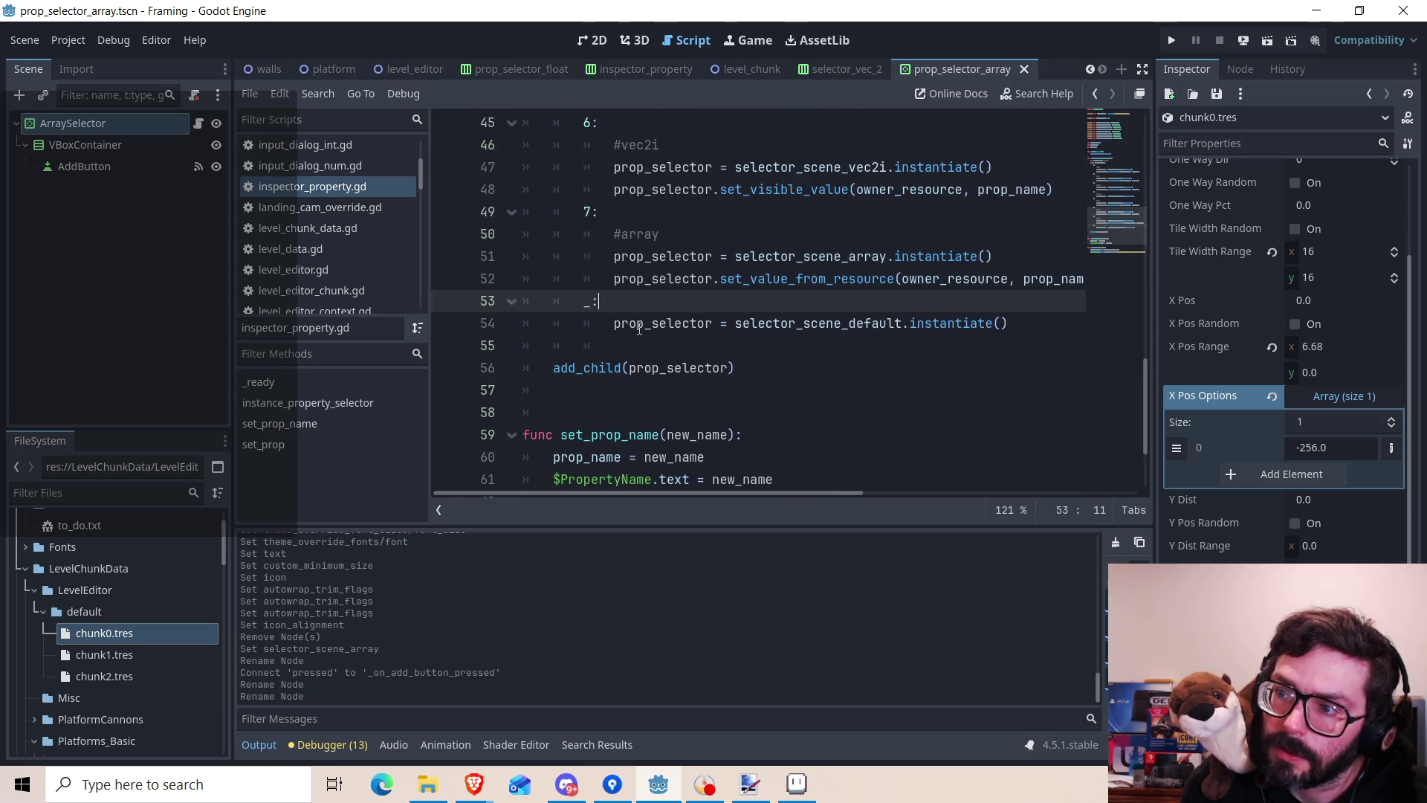
pyautogui.scroll(9, 640, 268)
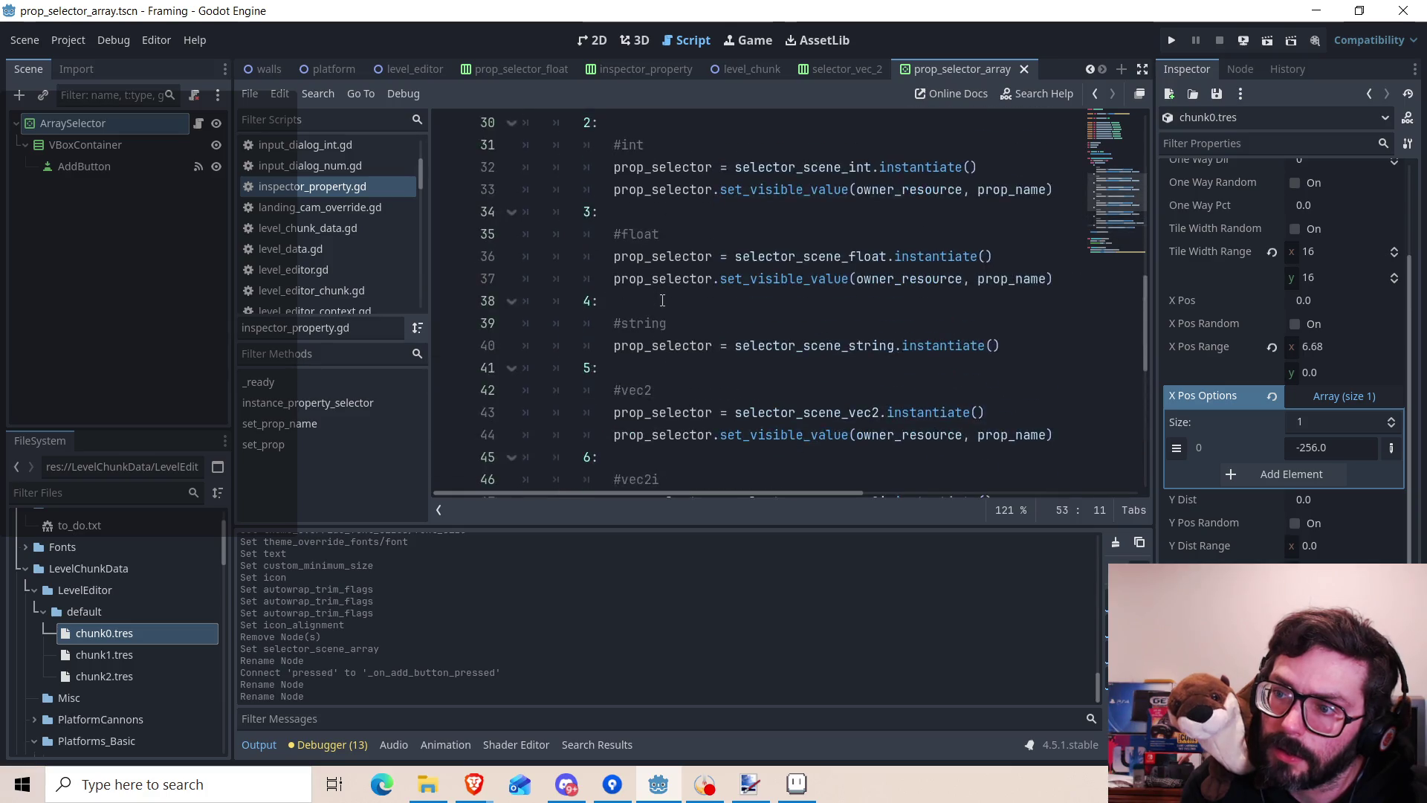
pyautogui.scroll(-5, 661, 305)
pyautogui.scroll(-3, 661, 305)
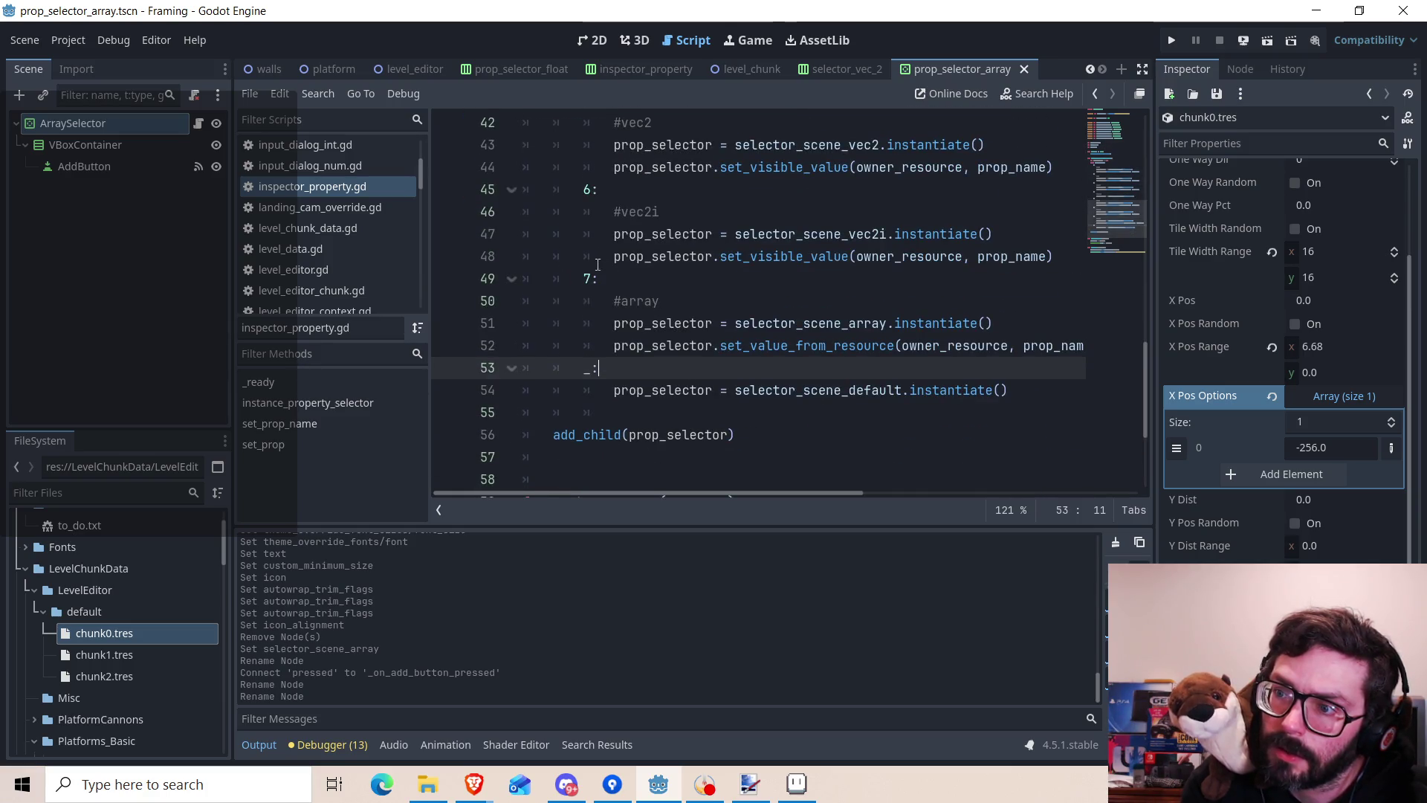
pyautogui.scroll(7, 600, 297)
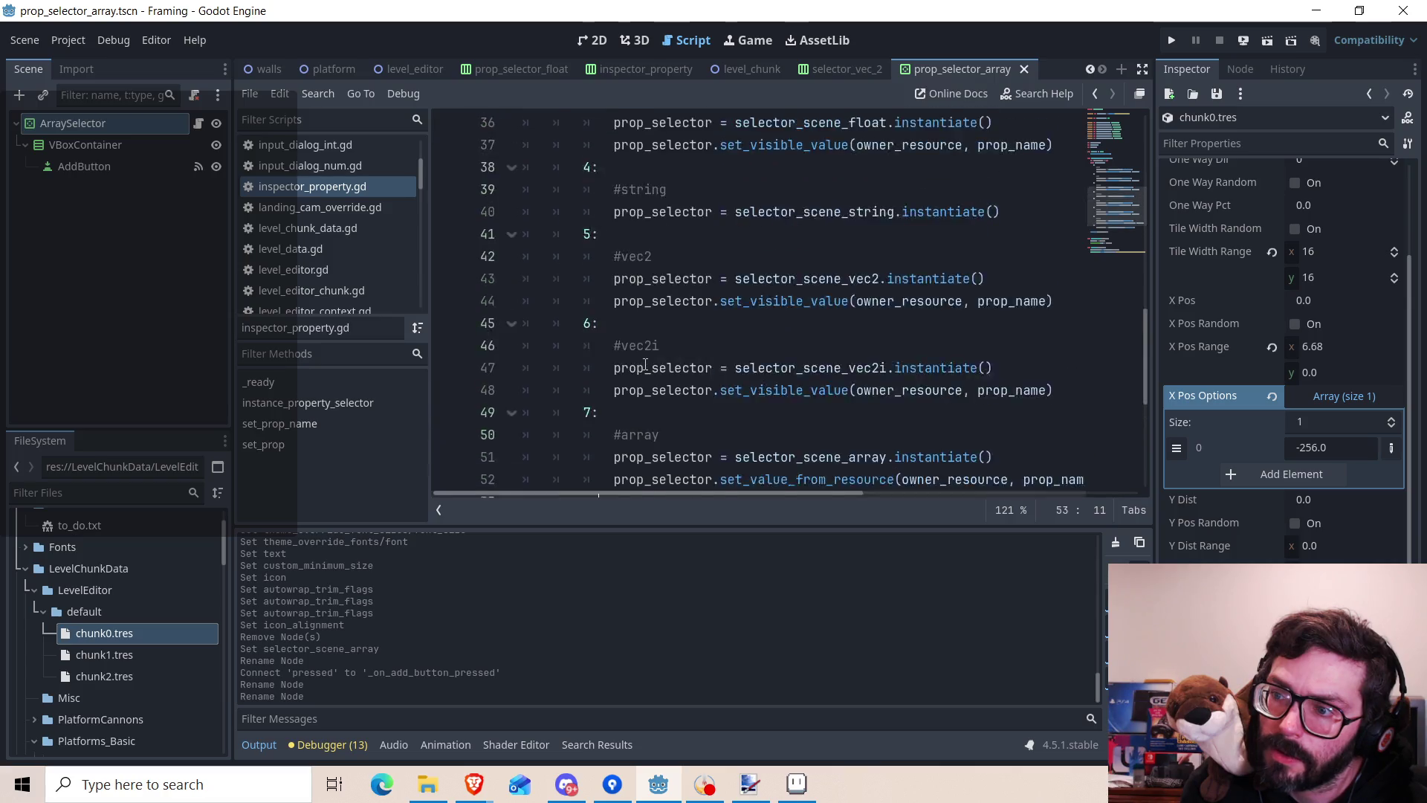
# Review the exported property_type declaration on line 5 and the selector scene variables
pyautogui.scroll(7, 645, 364)
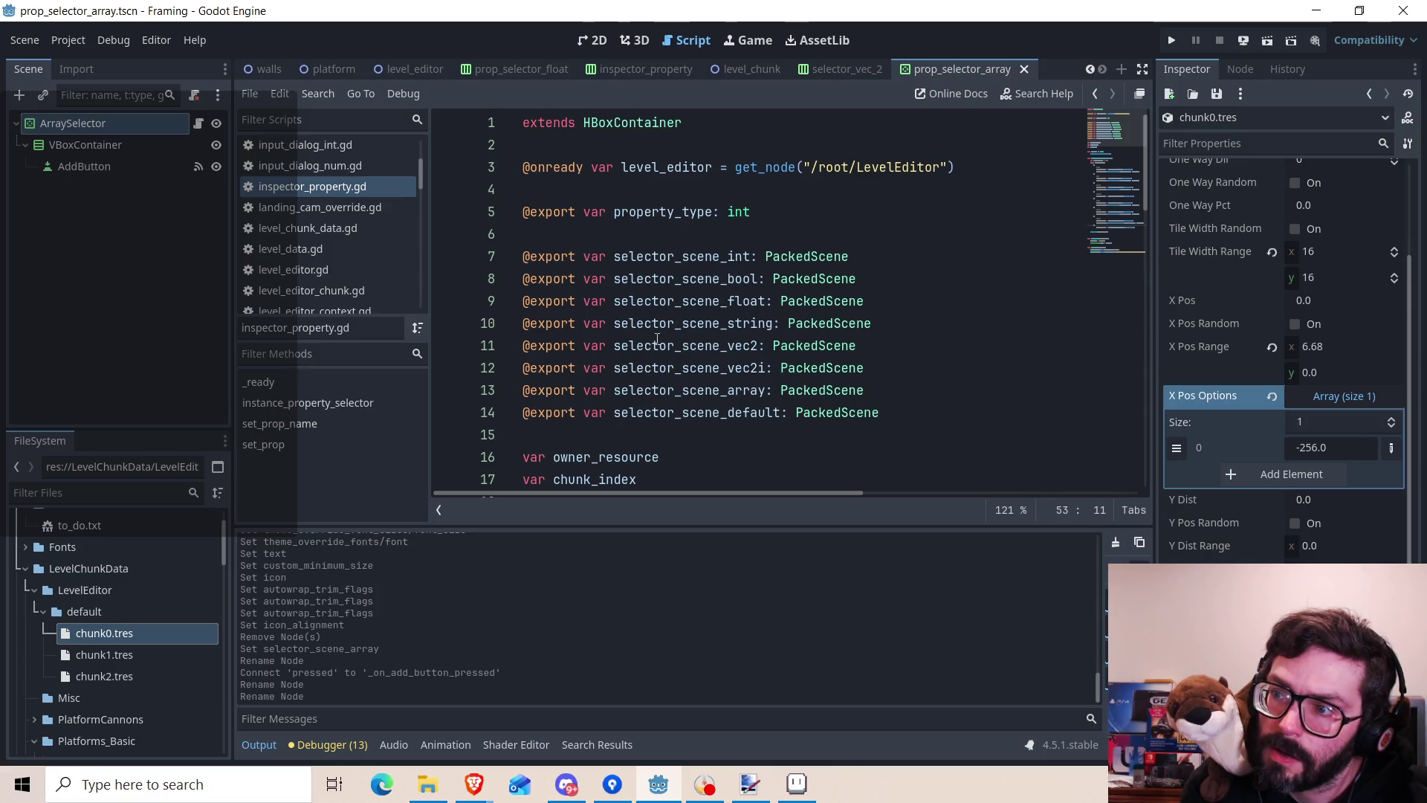
pyautogui.scroll(-14, 683, 212)
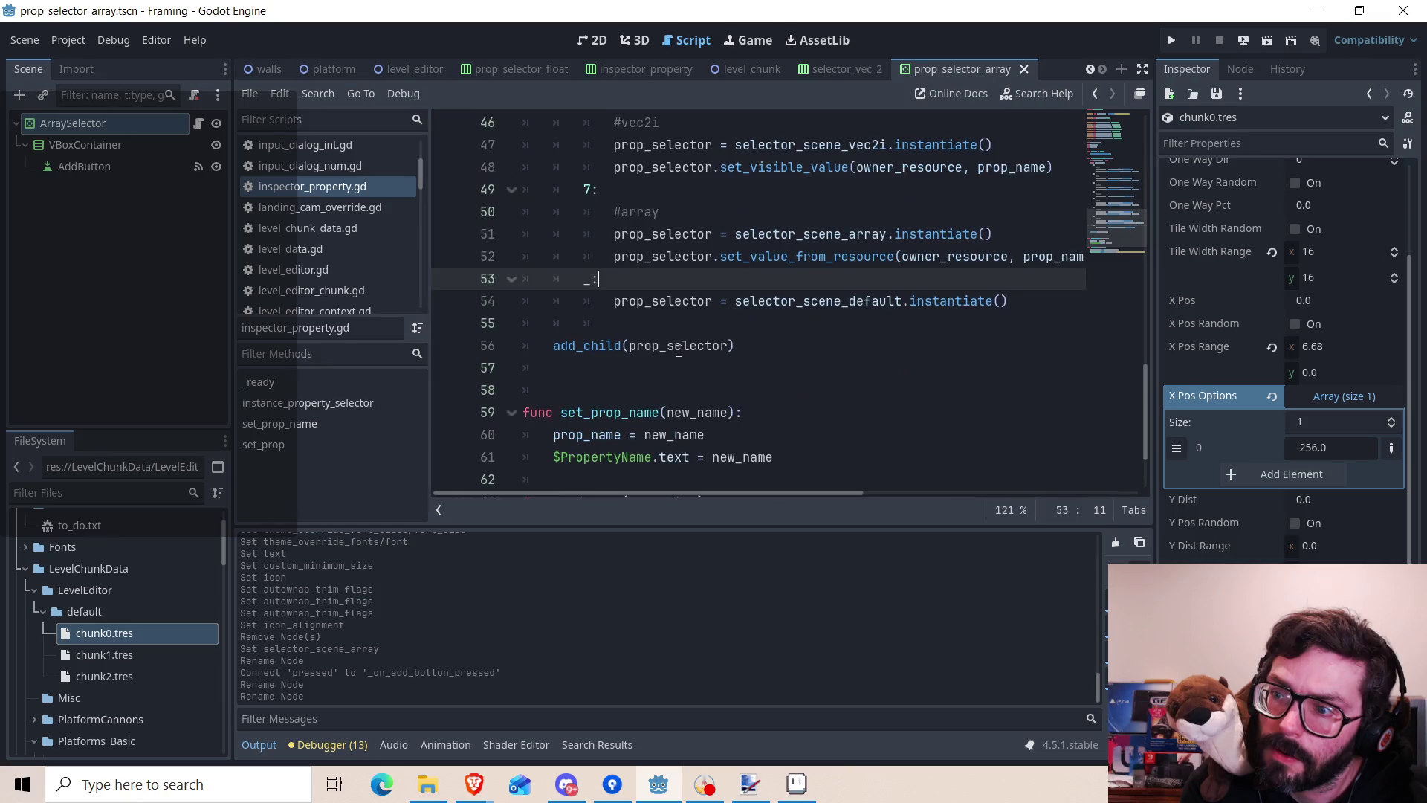
pyautogui.scroll(1, 678, 350)
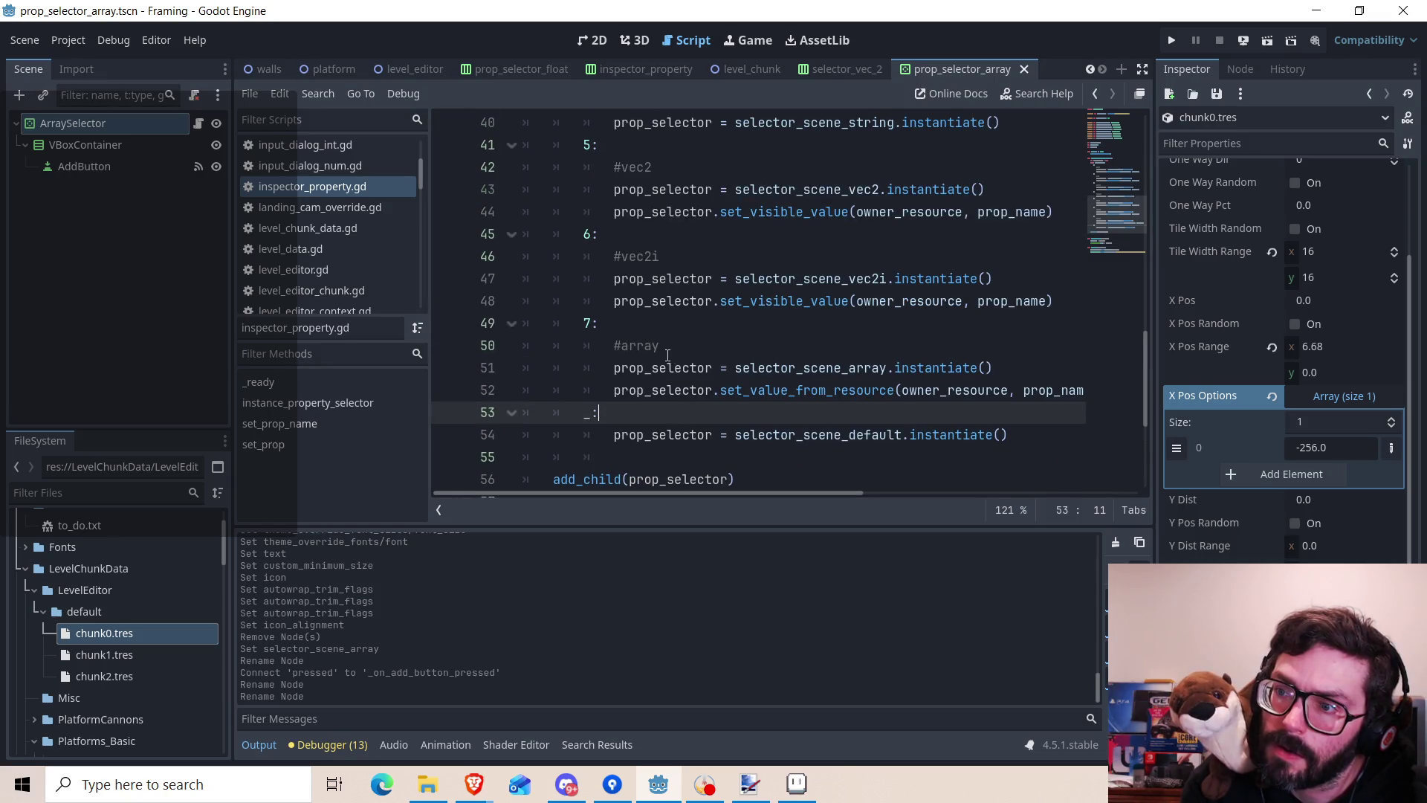
pyautogui.scroll(6, 671, 358)
pyautogui.scroll(-4, 669, 362)
pyautogui.scroll(-1, 669, 363)
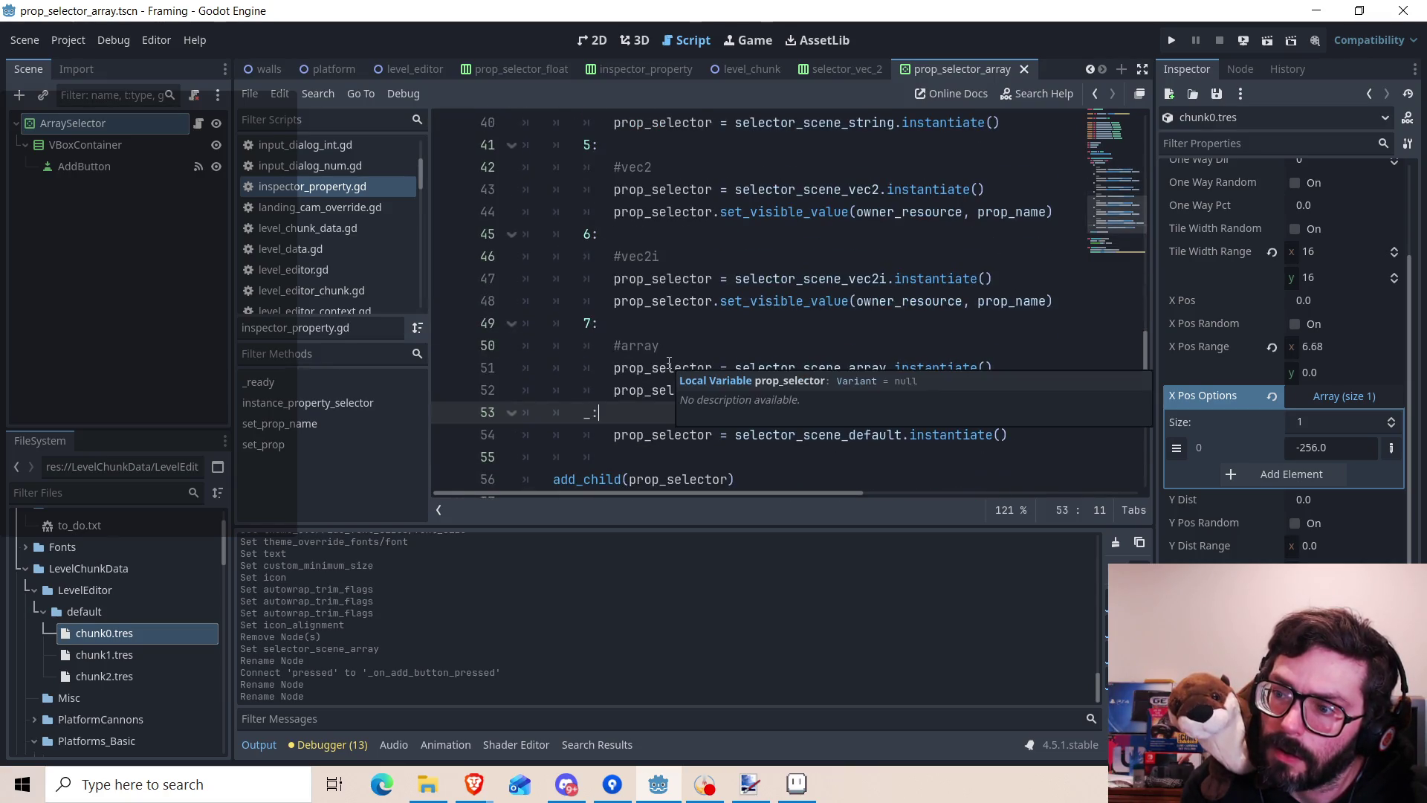
pyautogui.scroll(10, 668, 363)
pyautogui.scroll(3, 669, 363)
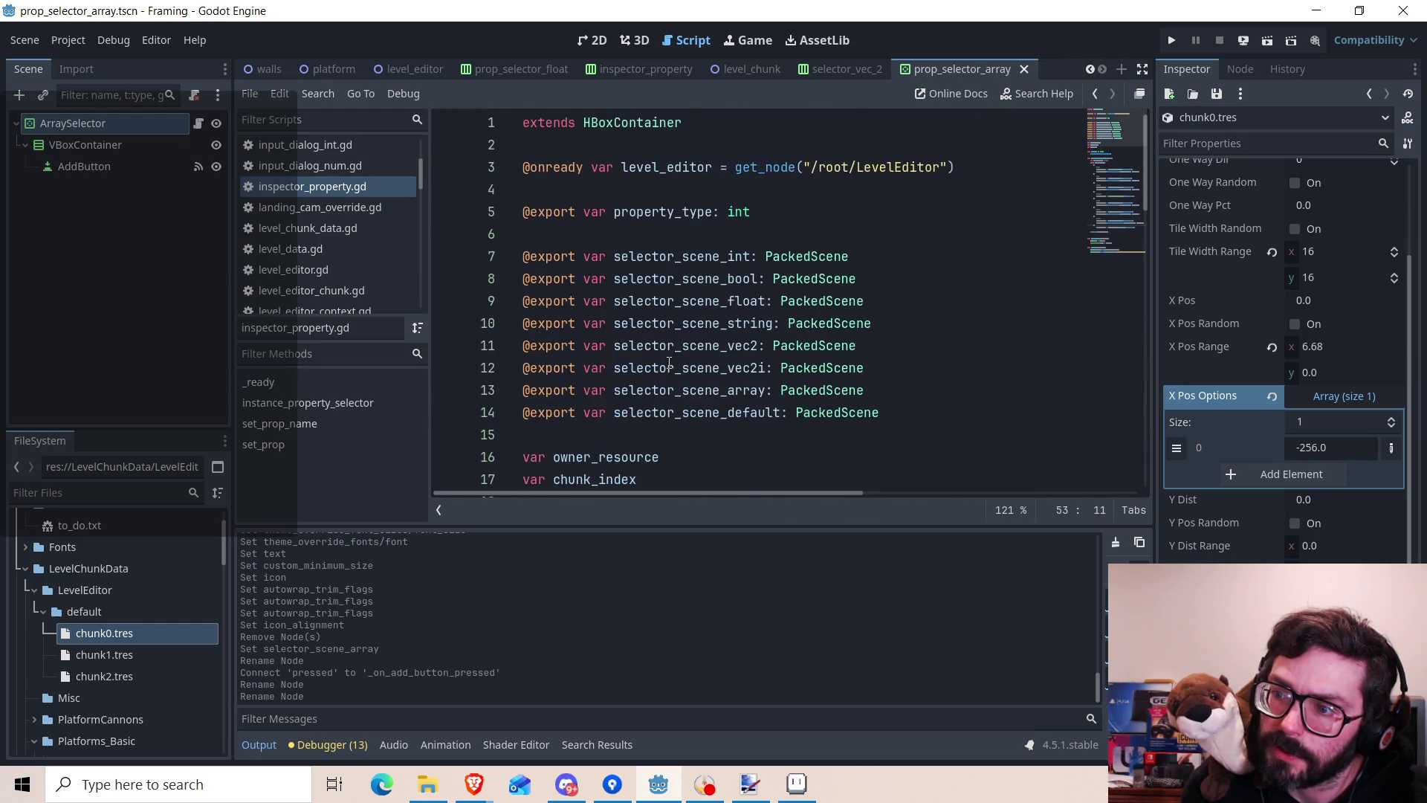
pyautogui.click(698, 215)
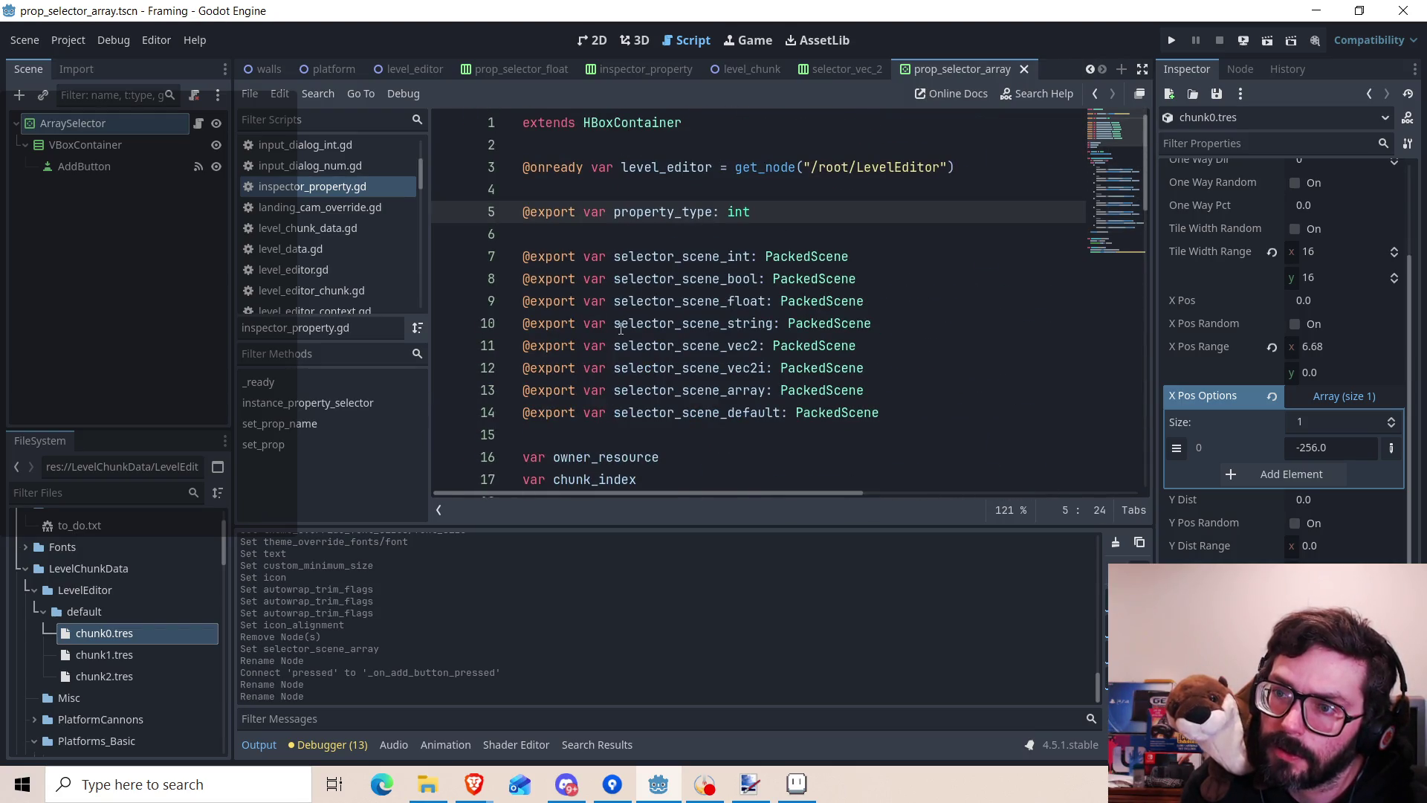
pyautogui.click(407, 69)
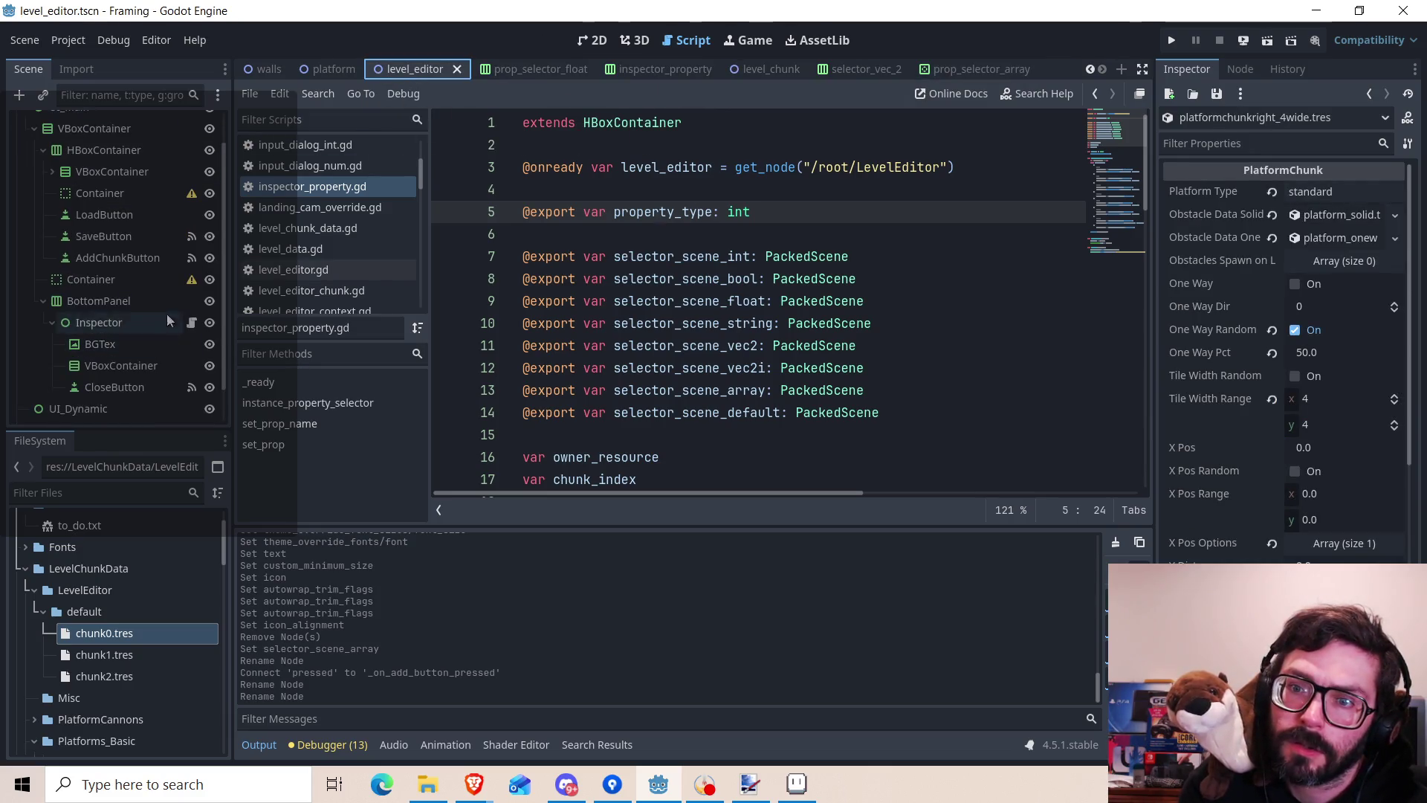
# Review is_inspectable in level_editor_inspector.gd, then bring up the GDScript format strings docs
pyautogui.click(192, 322)
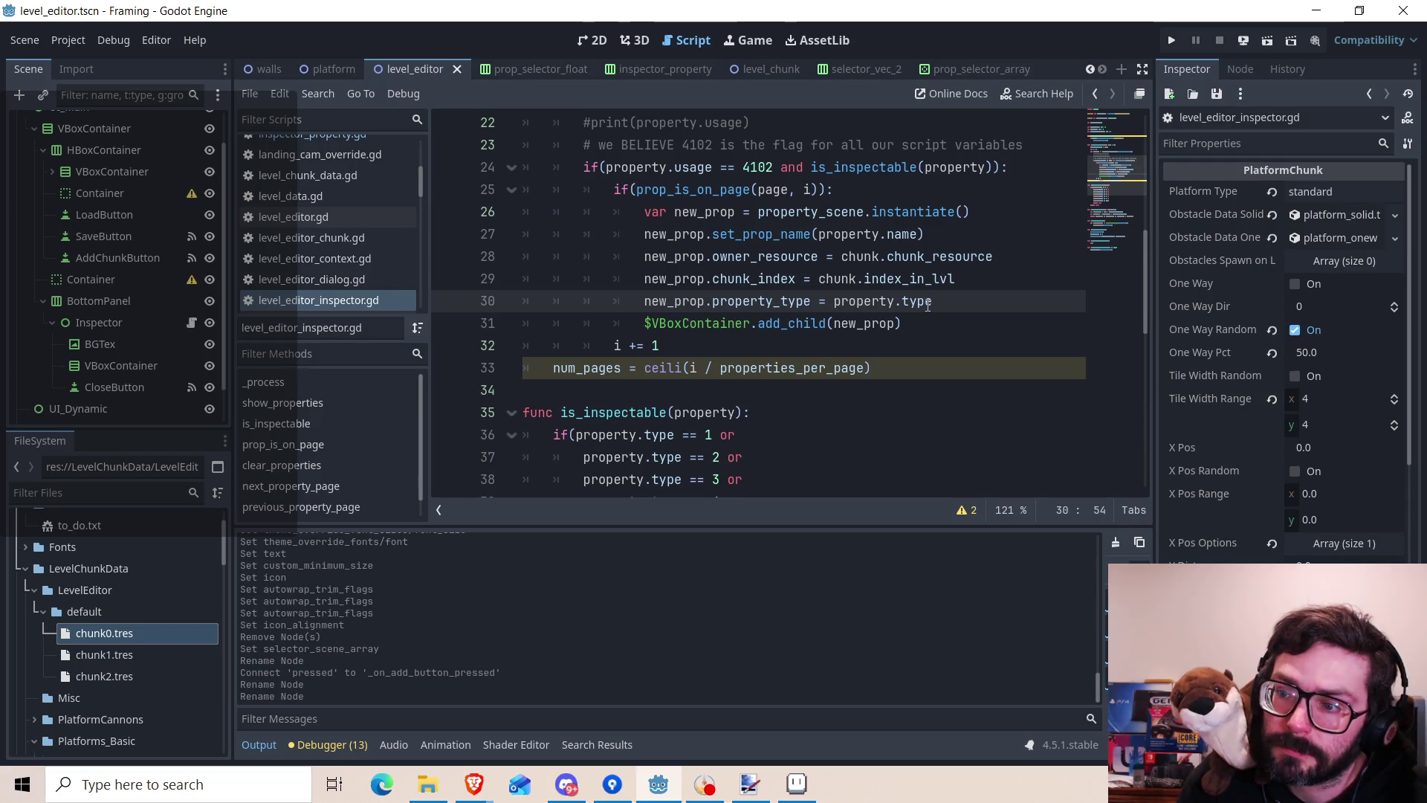
pyautogui.scroll(-3, 927, 307)
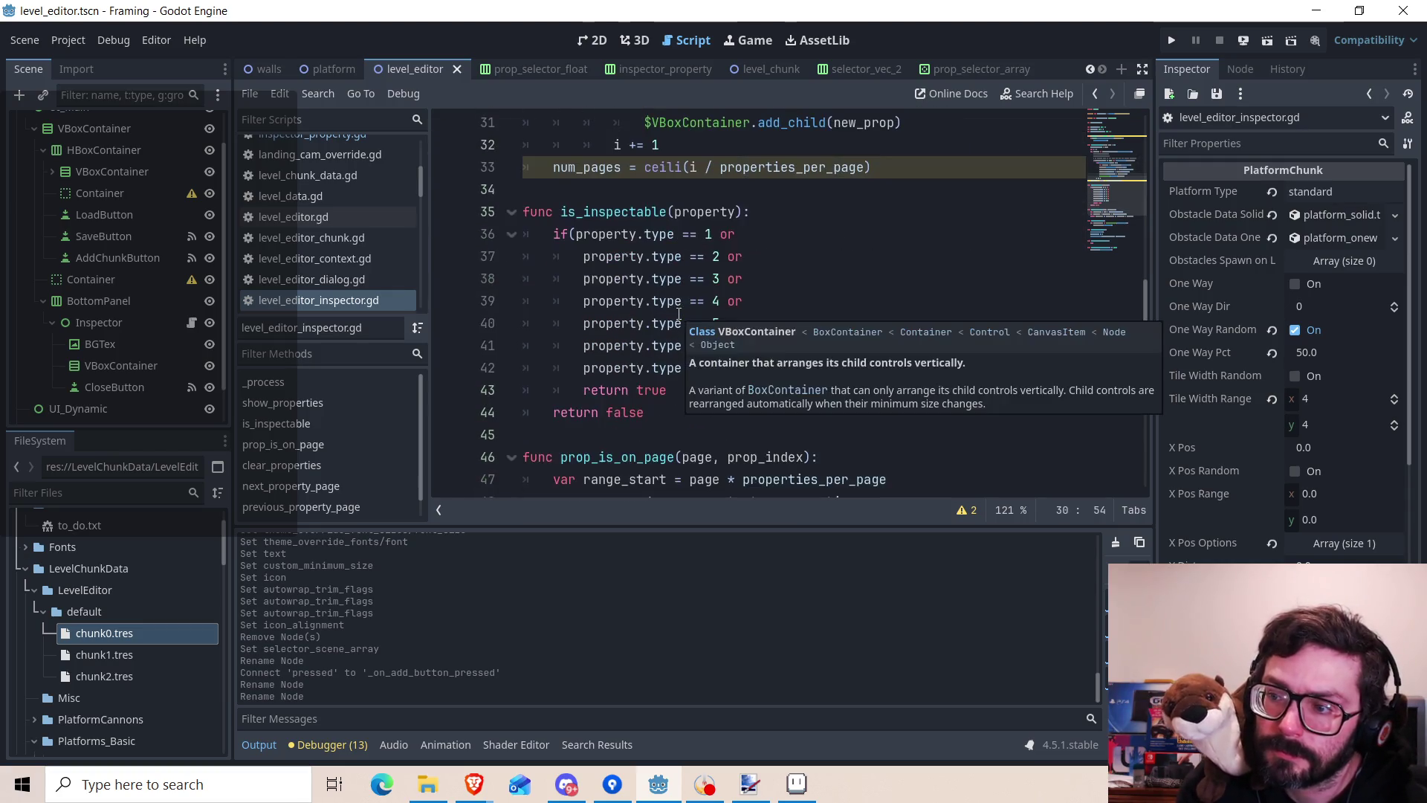
pyautogui.click(743, 345)
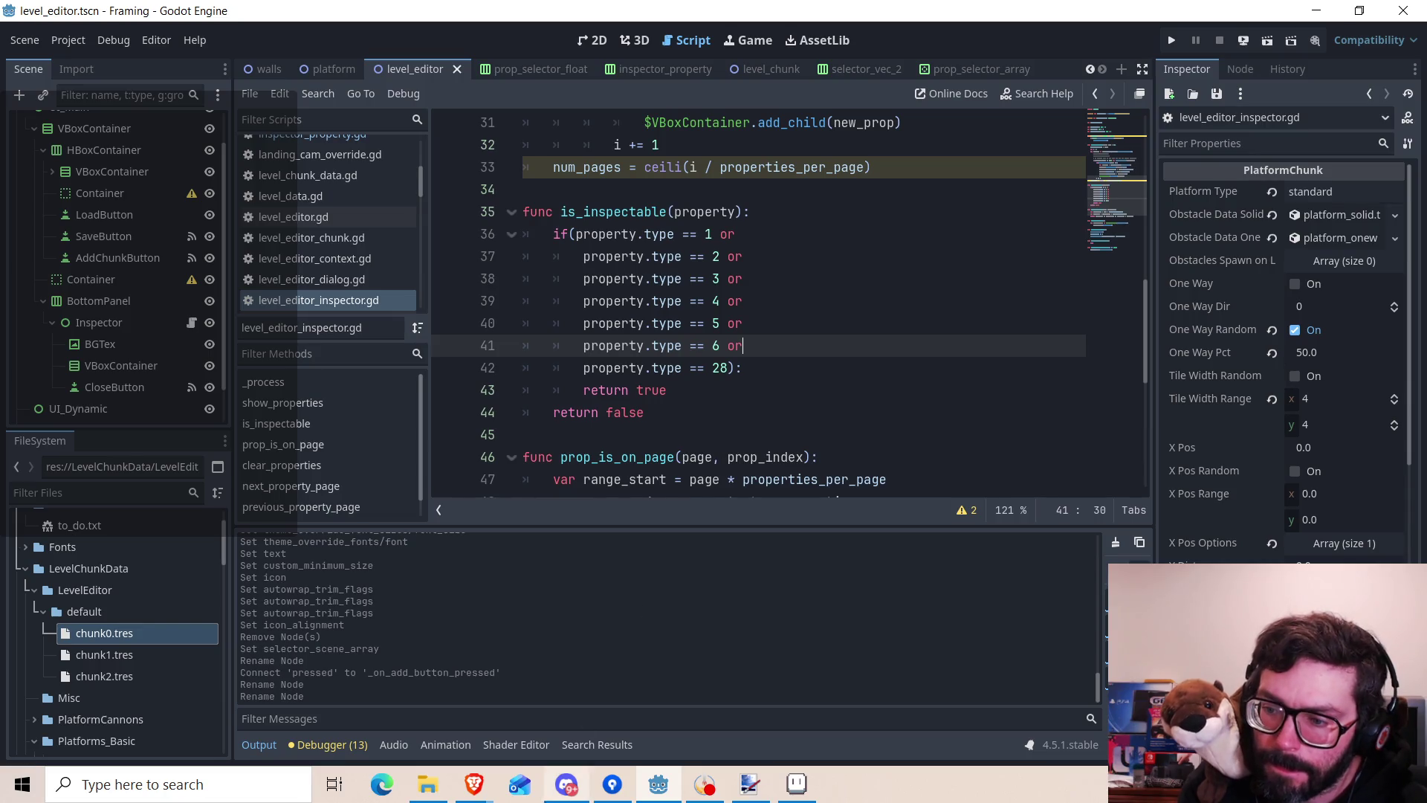
pyautogui.moveTo(469, 795)
pyautogui.click(658, 654)
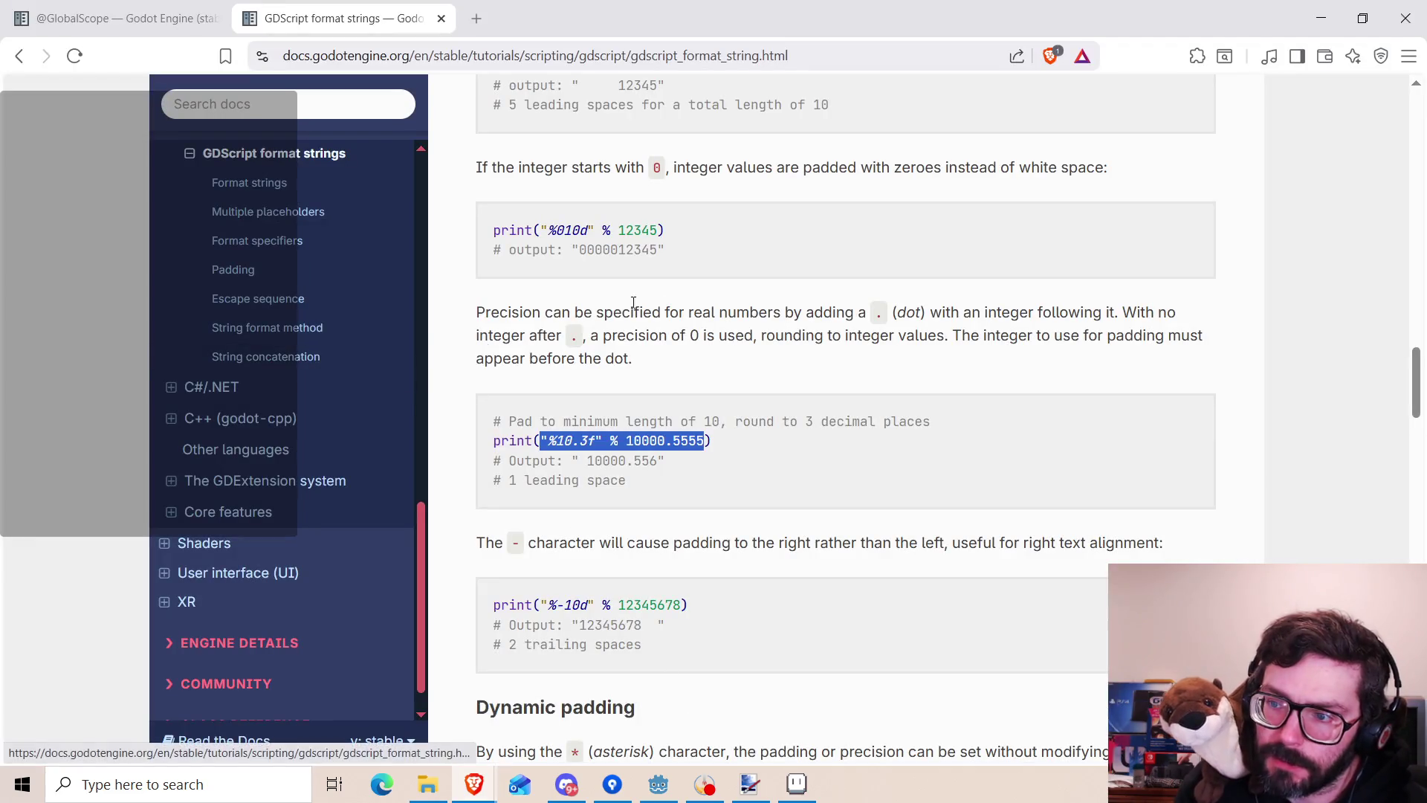
# Search the docs for 'variant' and open the Variant reference for version 4.5
pyautogui.scroll(4, 595, 286)
pyautogui.click(306, 104)
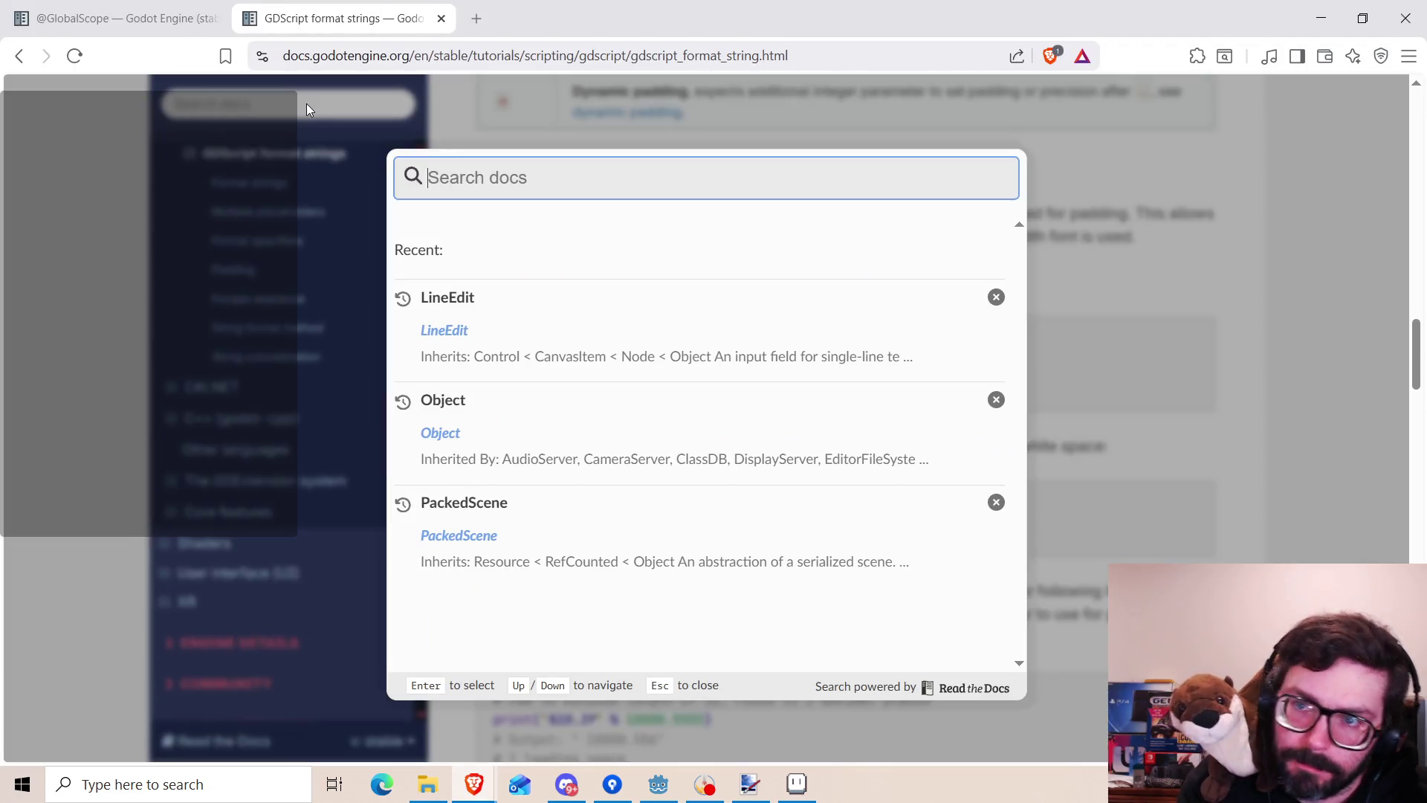
pyautogui.click(180, 20)
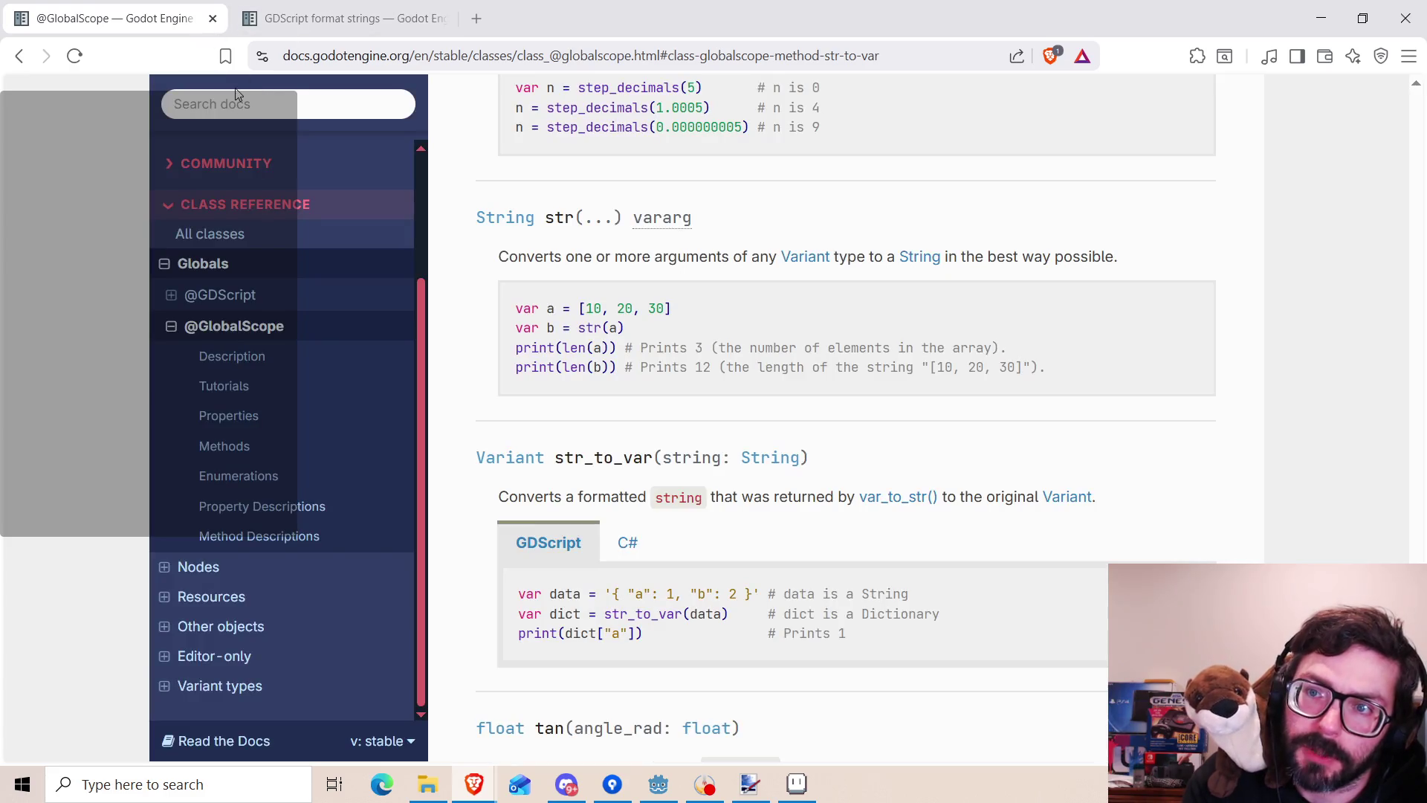
pyautogui.click(240, 100)
pyautogui.write('variant')
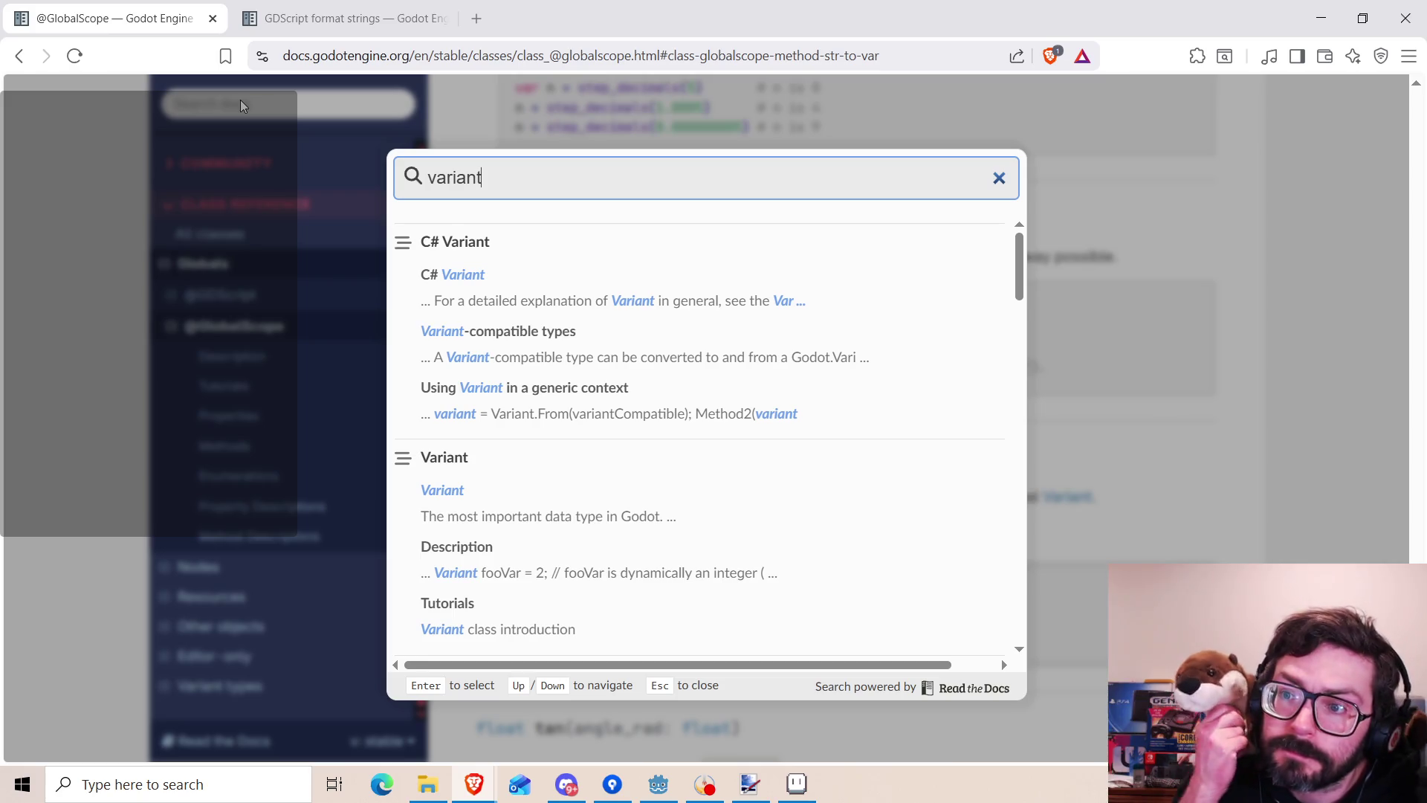
pyautogui.click(442, 492)
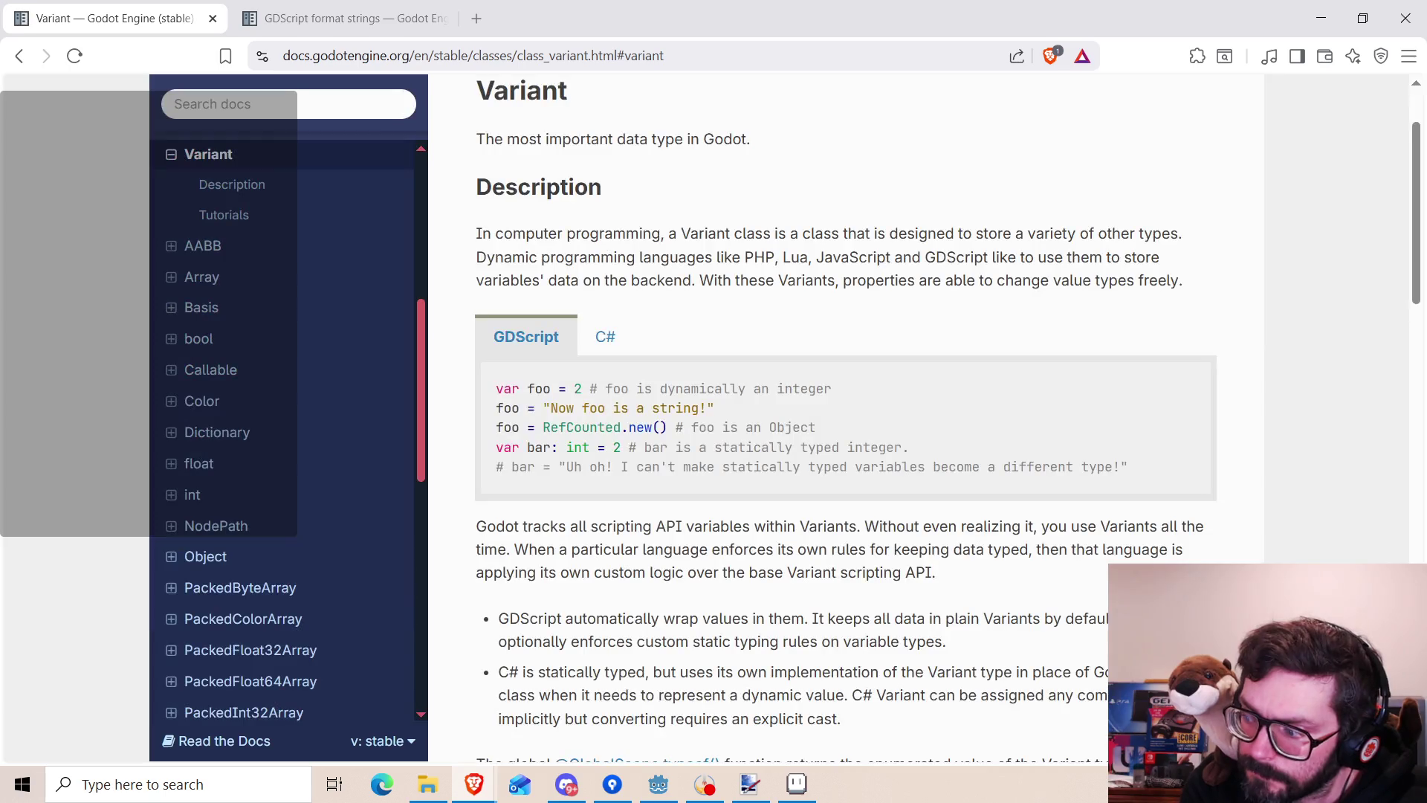
pyautogui.click(1264, 743)
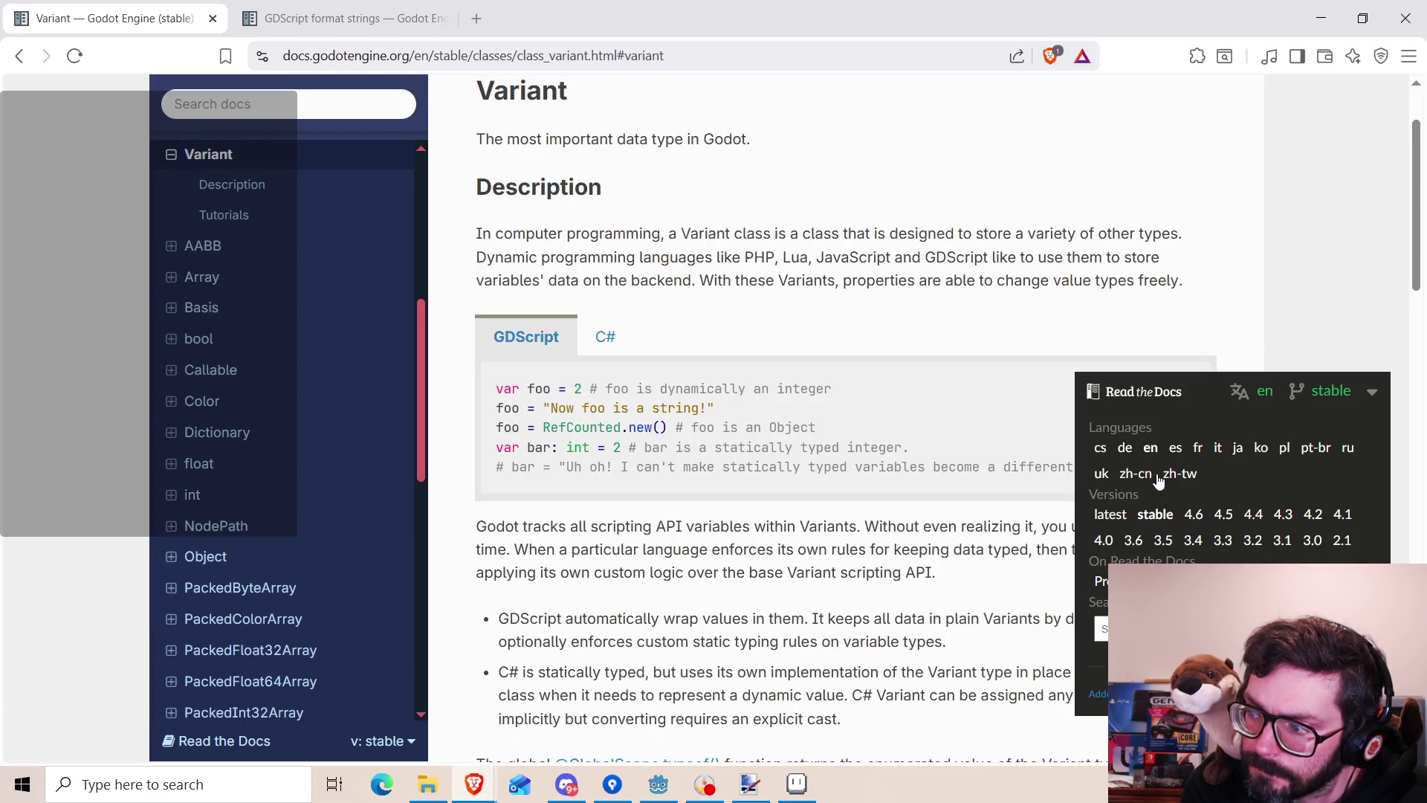
pyautogui.click(1223, 514)
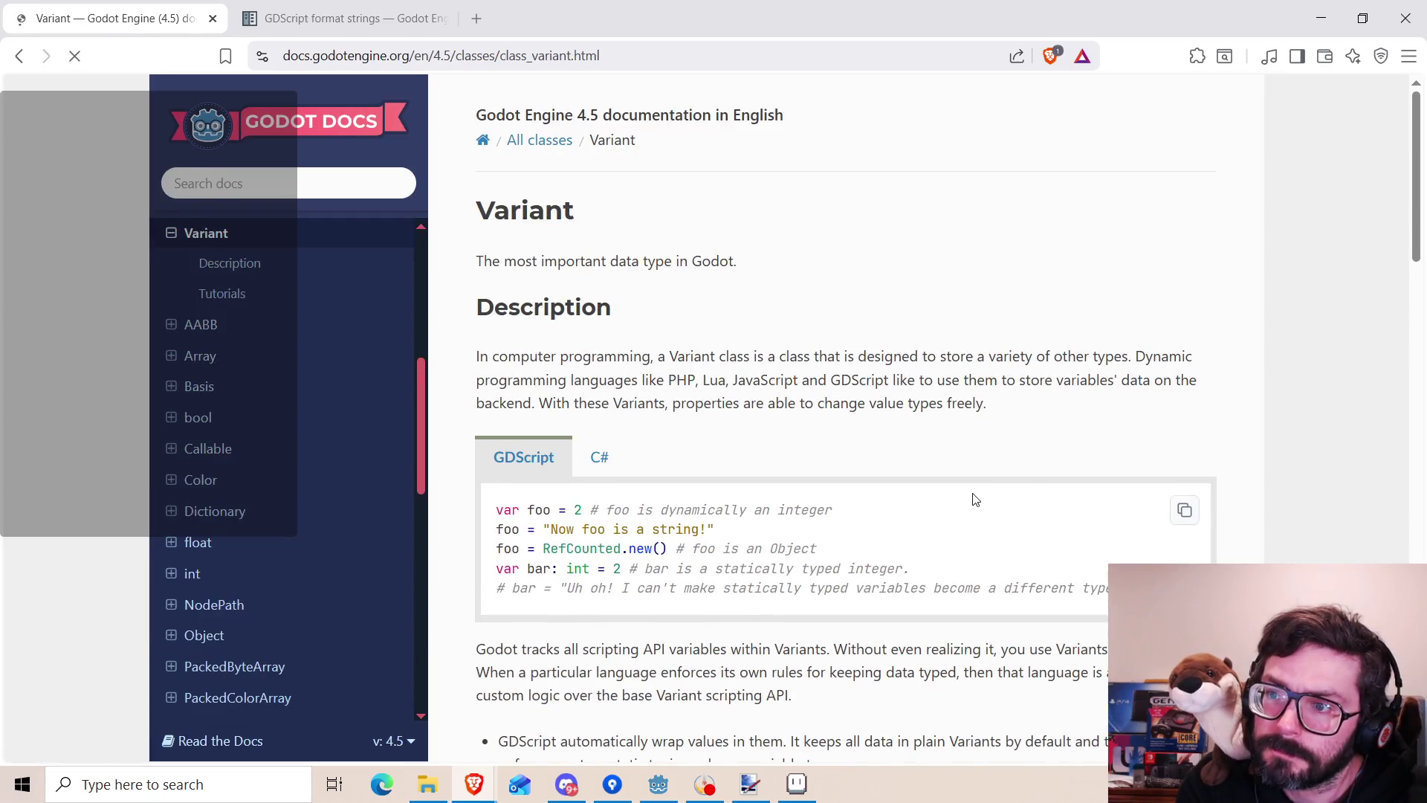
# Find TYPE_ARRAY = 28 in the Variant.Type enum list
pyautogui.scroll(-5, 972, 500)
pyautogui.scroll(-5, 594, 467)
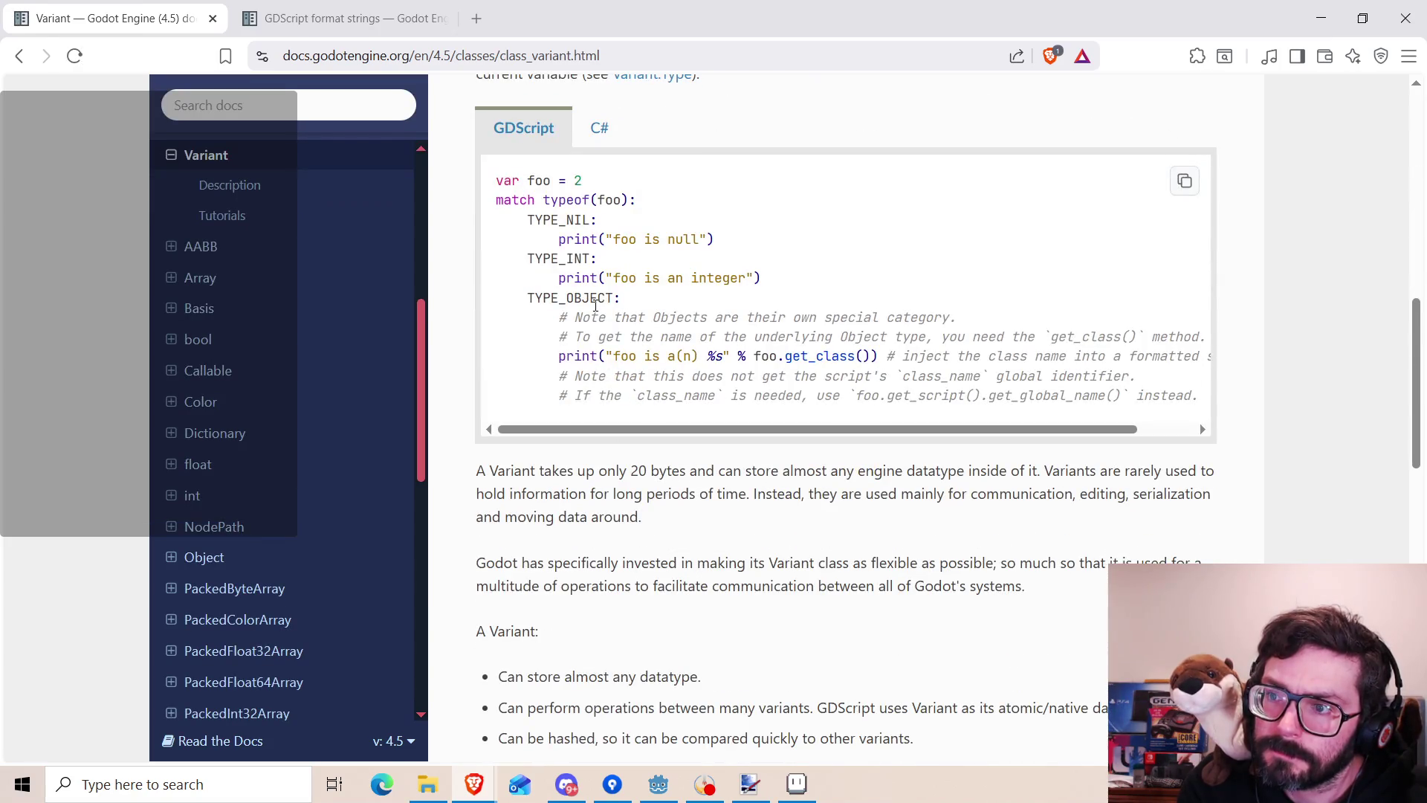
pyautogui.scroll(-7, 678, 481)
pyautogui.scroll(-8, 617, 473)
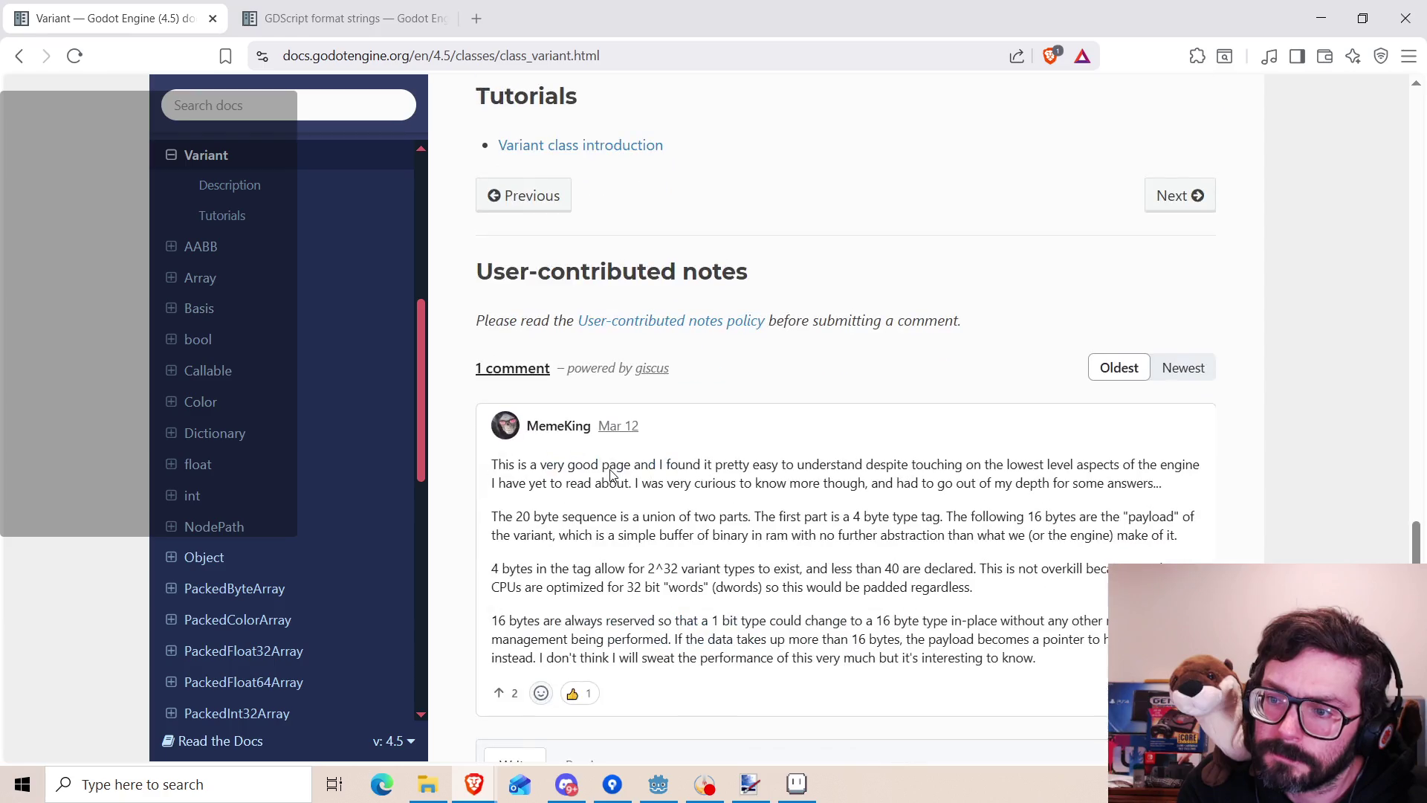
pyautogui.scroll(5, 628, 470)
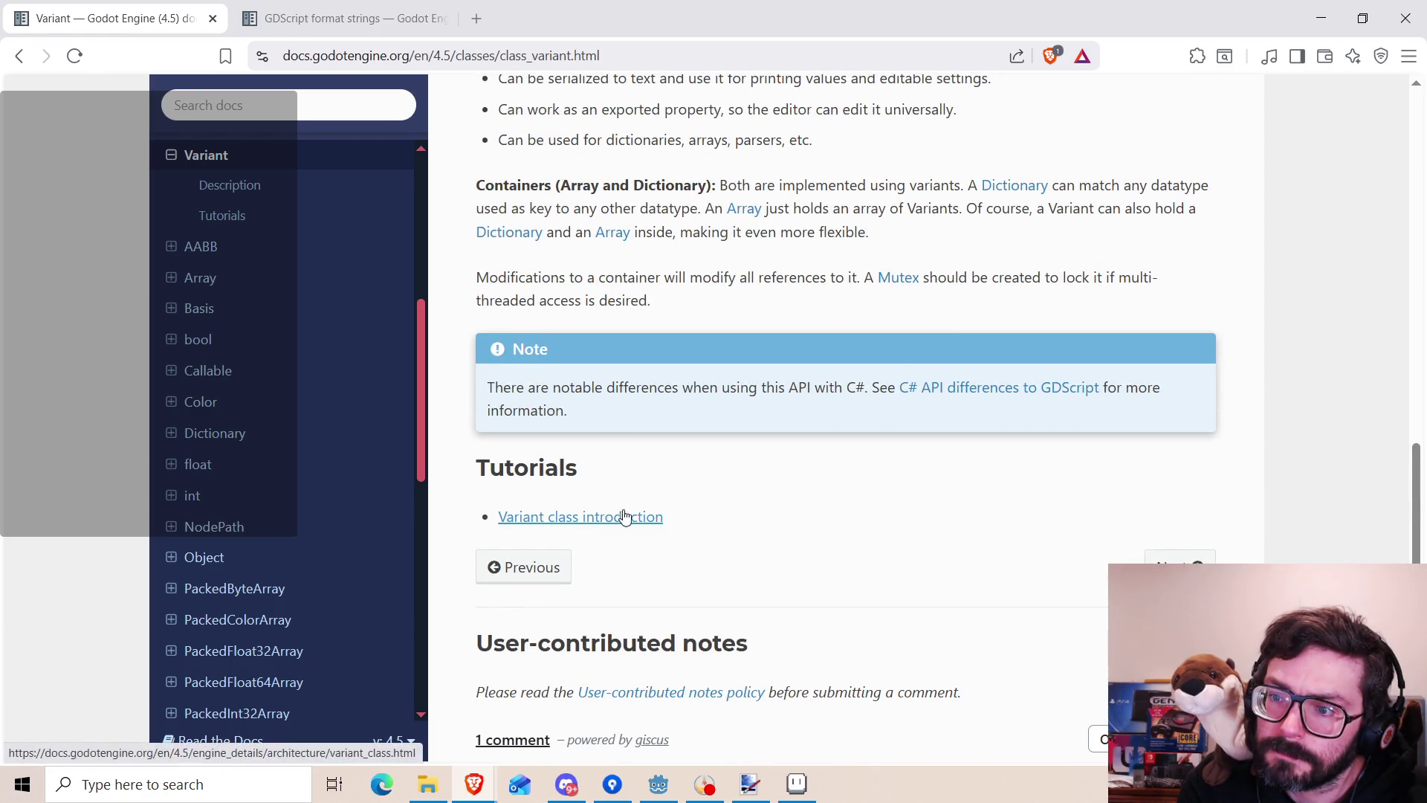
pyautogui.scroll(5, 669, 520)
pyautogui.scroll(15, 716, 523)
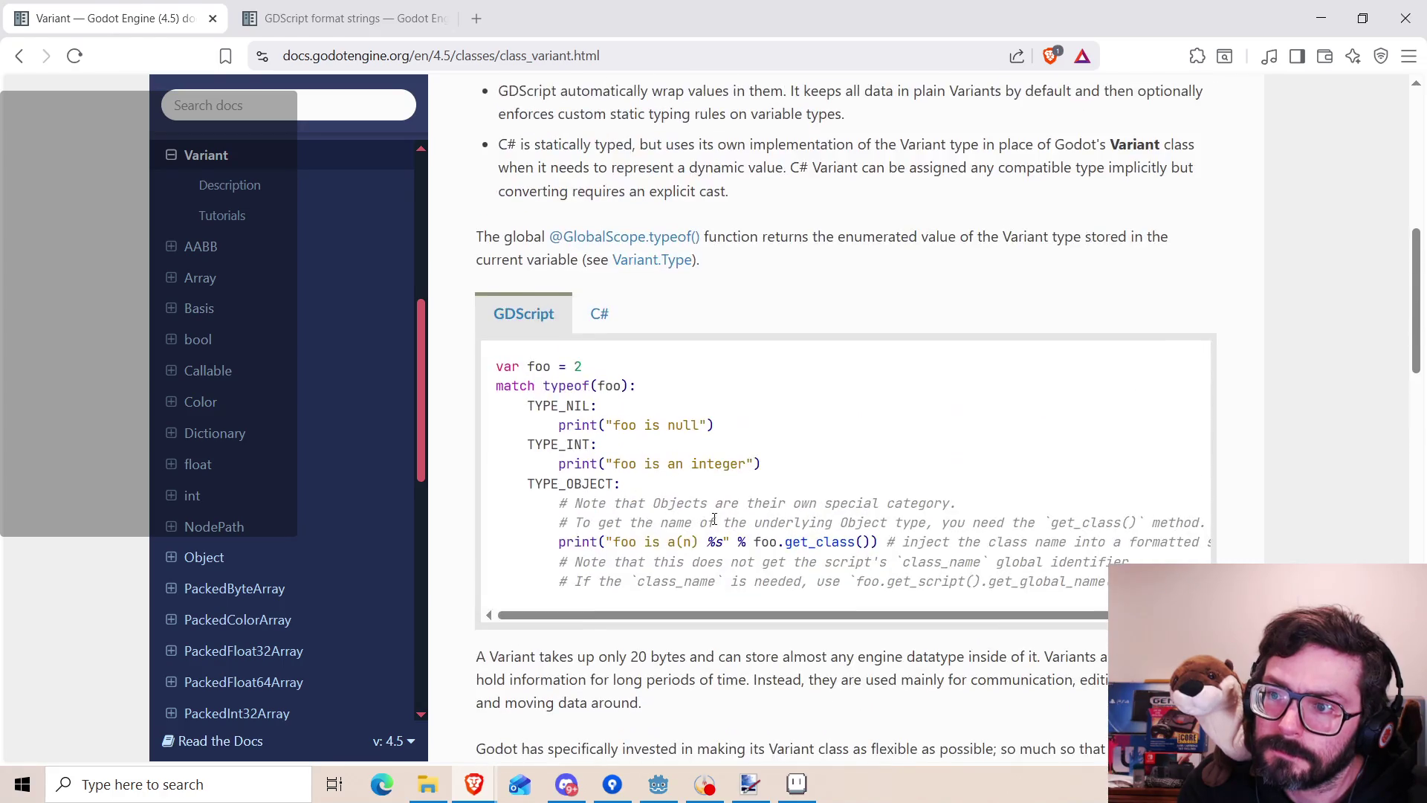
pyautogui.click(680, 632)
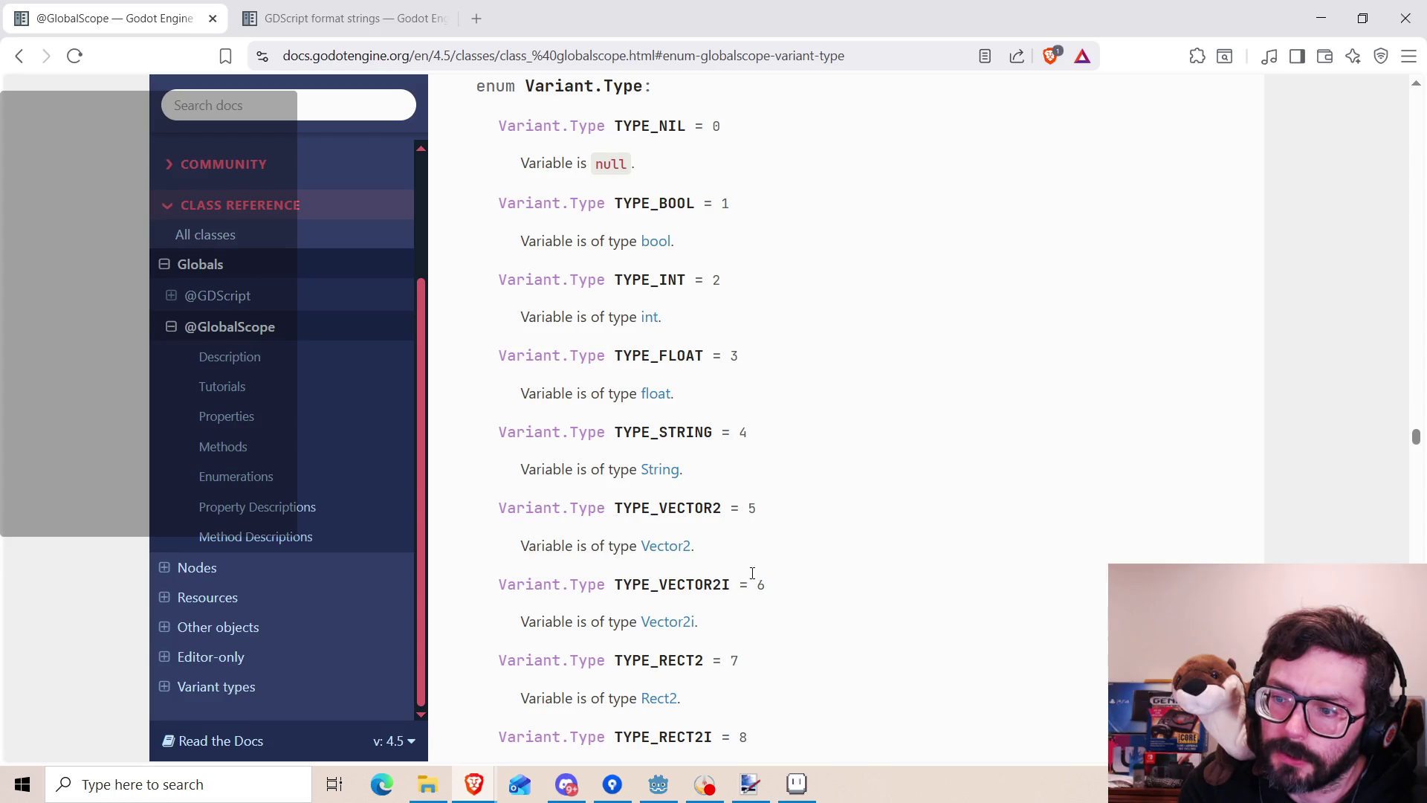
pyautogui.scroll(-4, 752, 573)
pyautogui.scroll(-11, 771, 481)
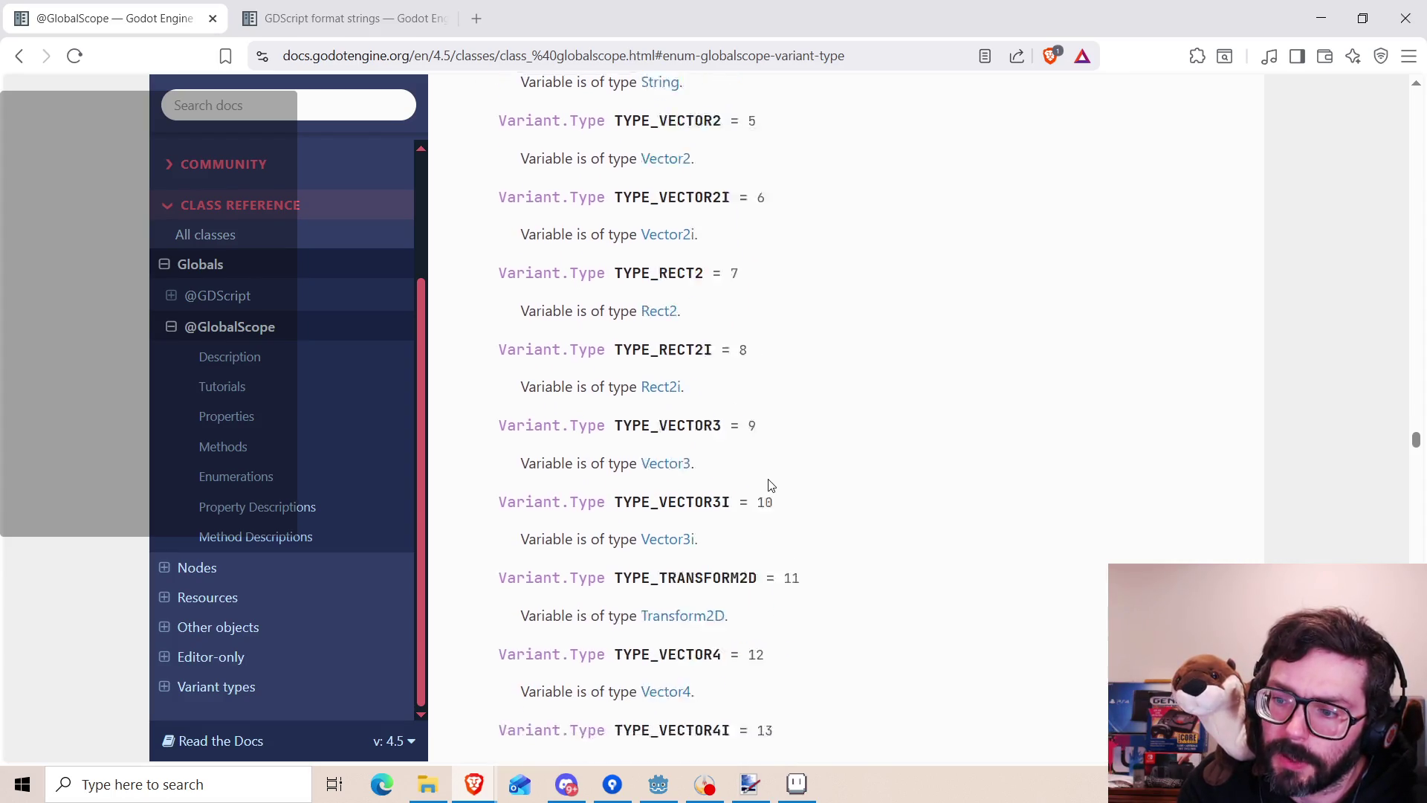
pyautogui.scroll(-2, 771, 484)
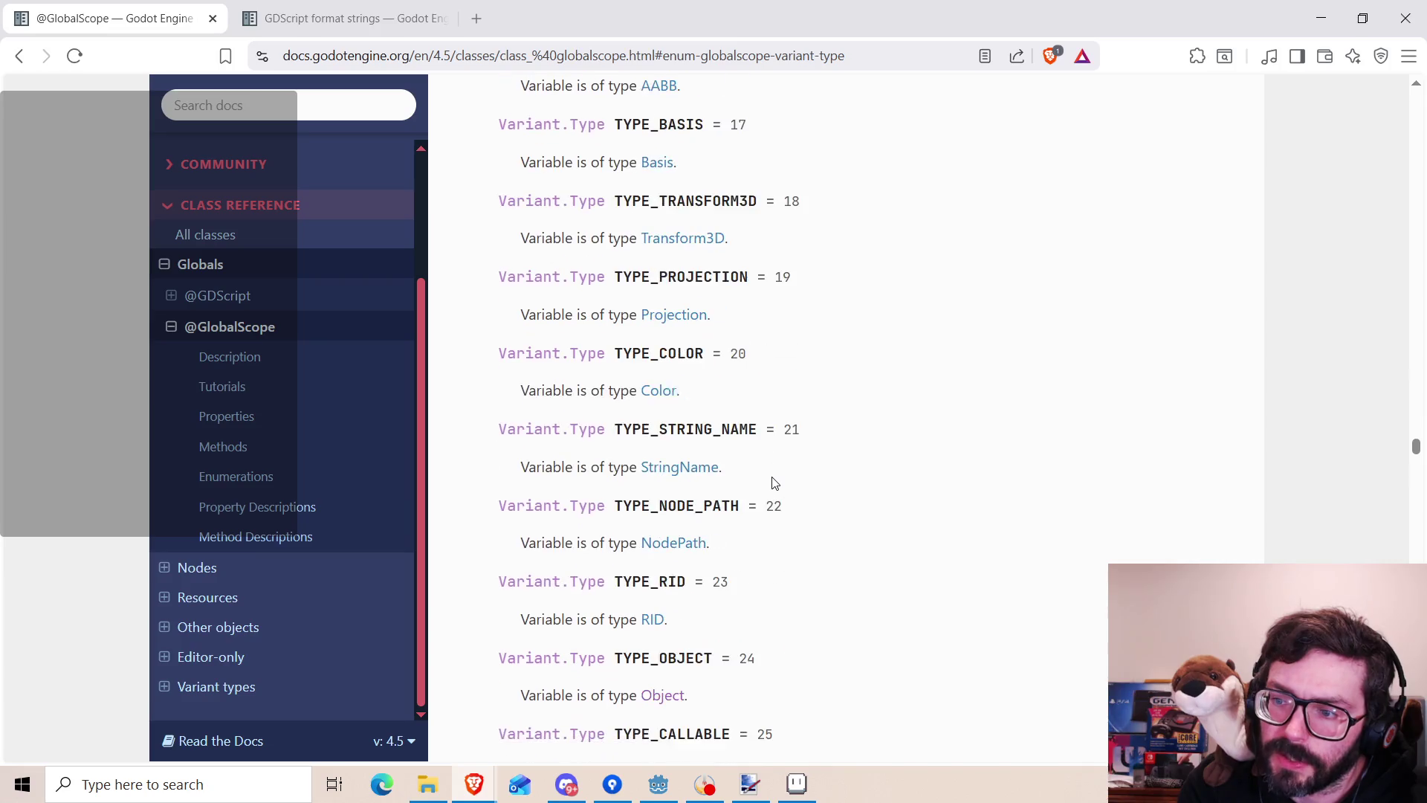
pyautogui.scroll(-4, 818, 475)
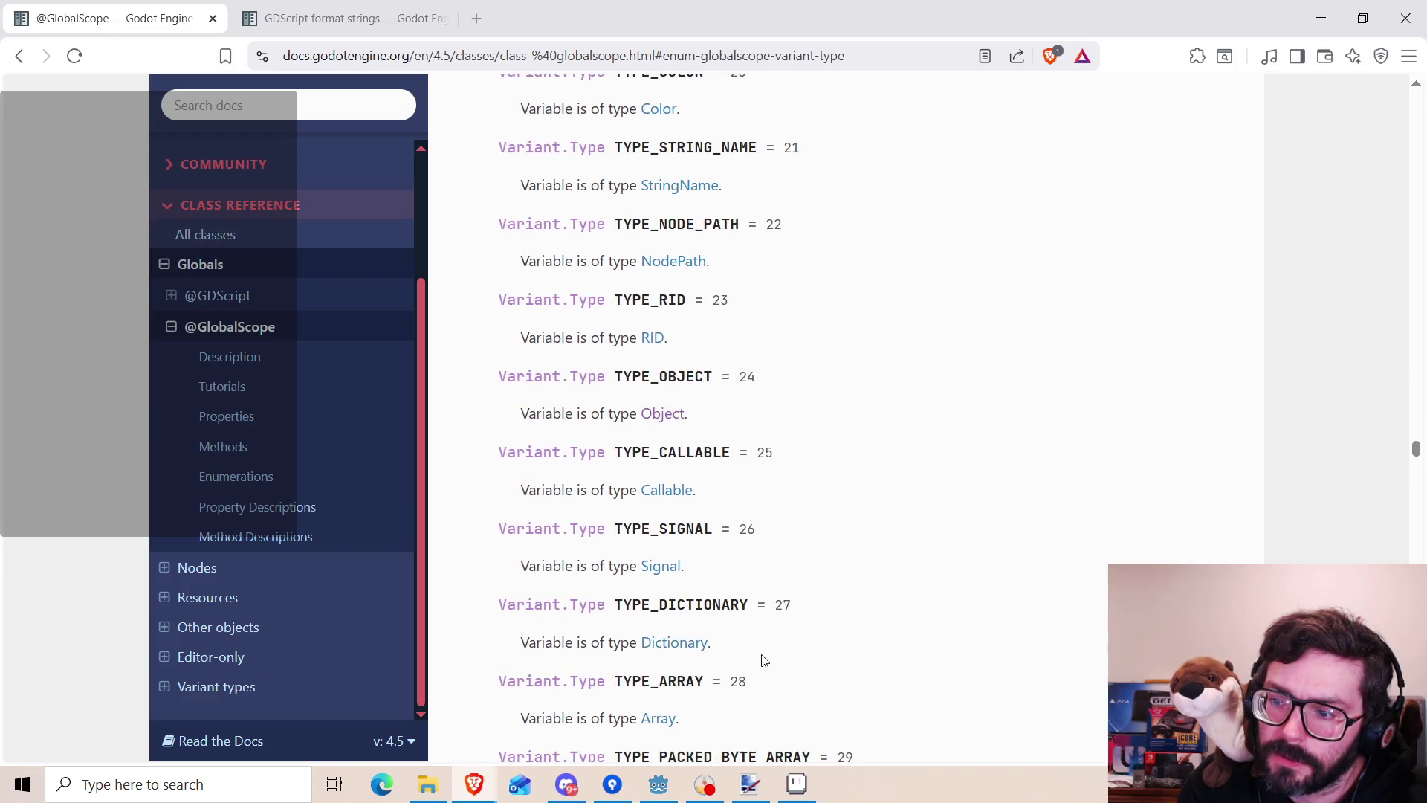
pyautogui.scroll(-2, 764, 661)
pyautogui.moveTo(762, 498); pyautogui.dragTo(676, 497)
pyautogui.click(803, 495)
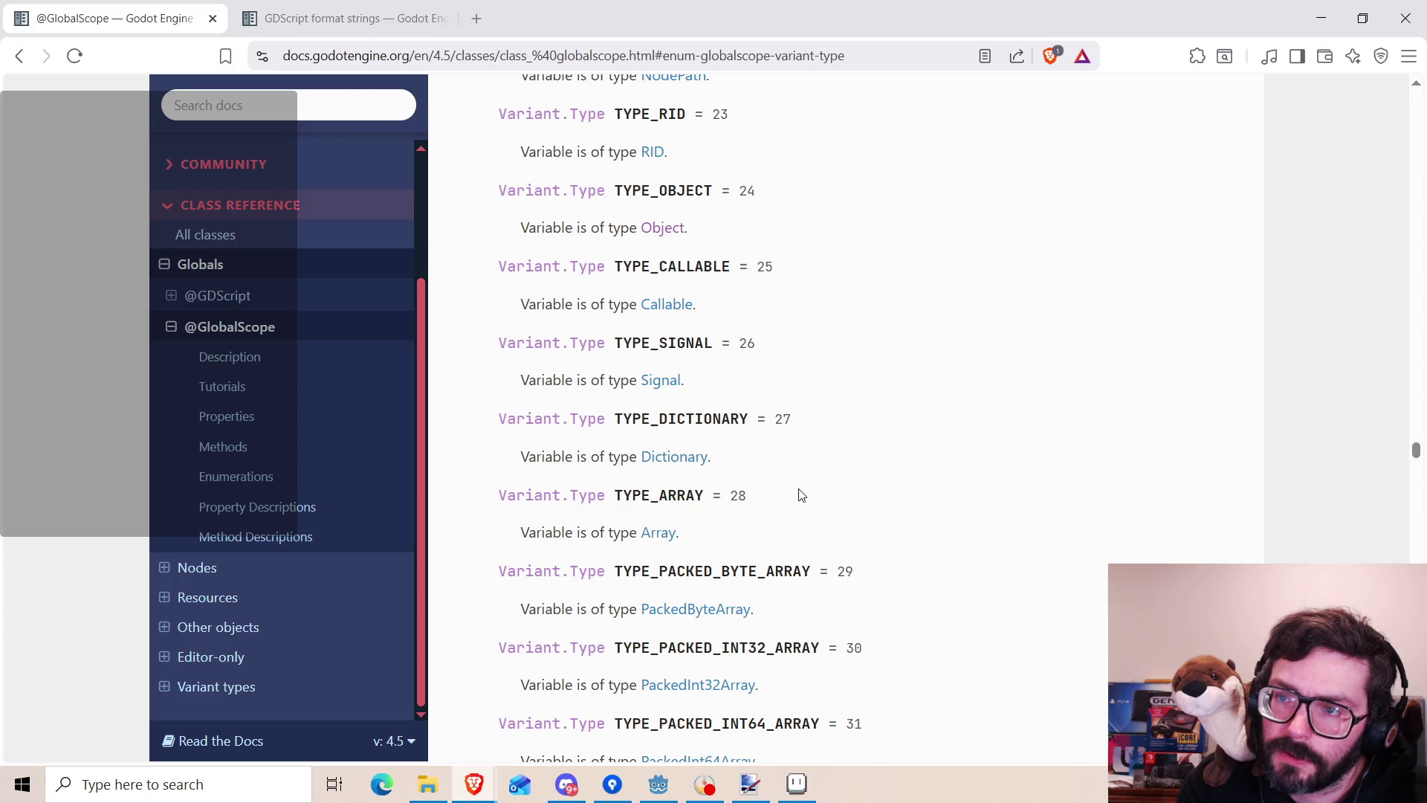
# Back in Godot, check the property.type == 28 condition in is_inspectable
pyautogui.click(658, 783)
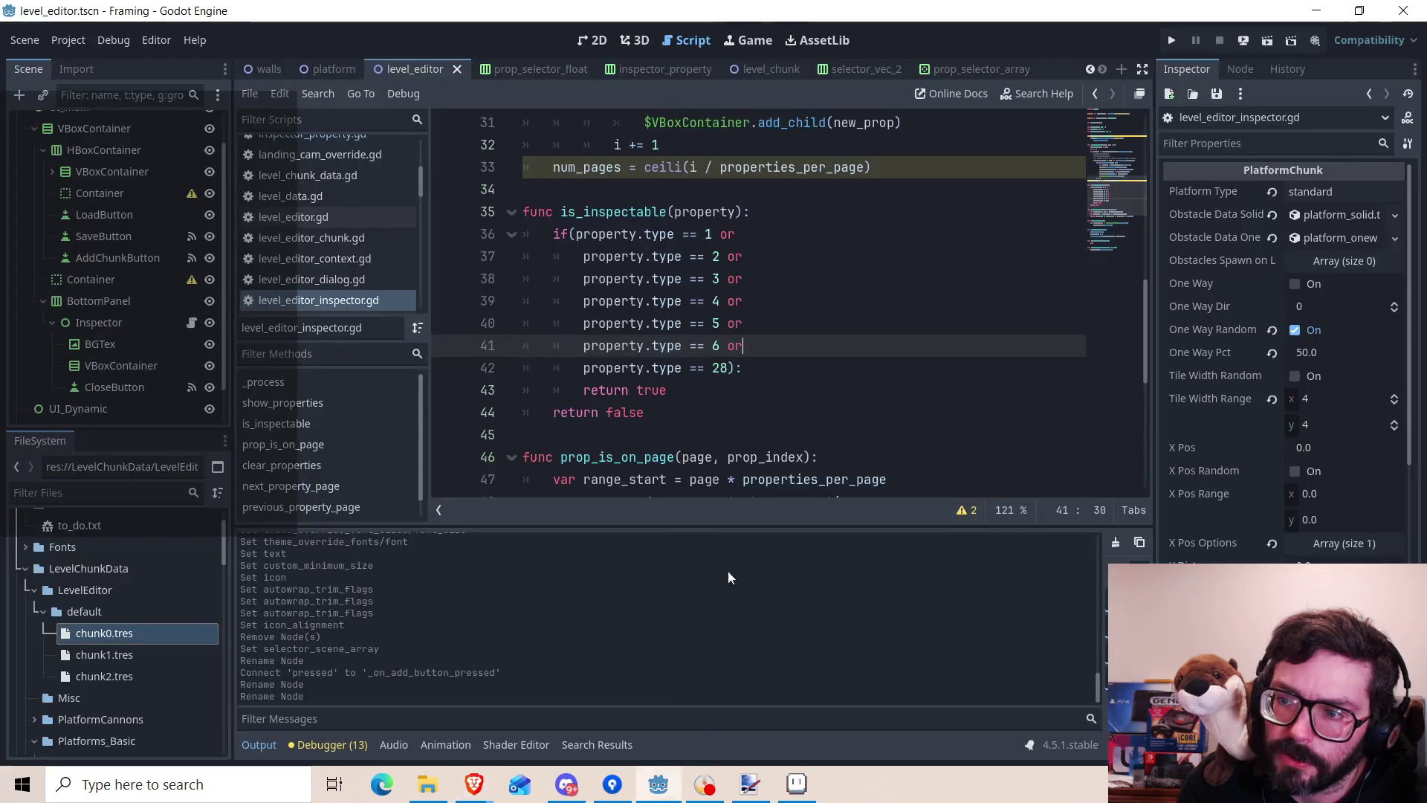
pyautogui.click(711, 376)
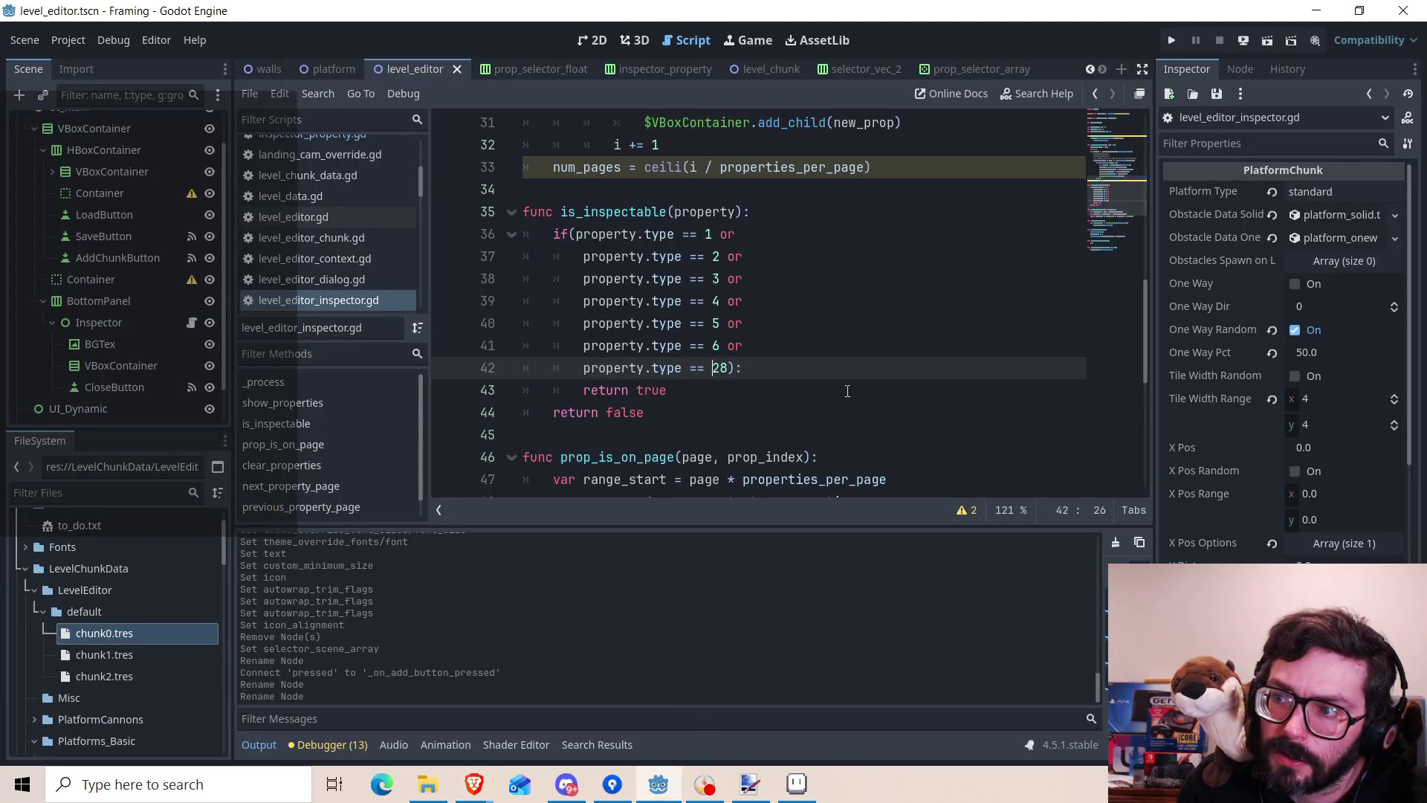
pyautogui.scroll(4, 841, 407)
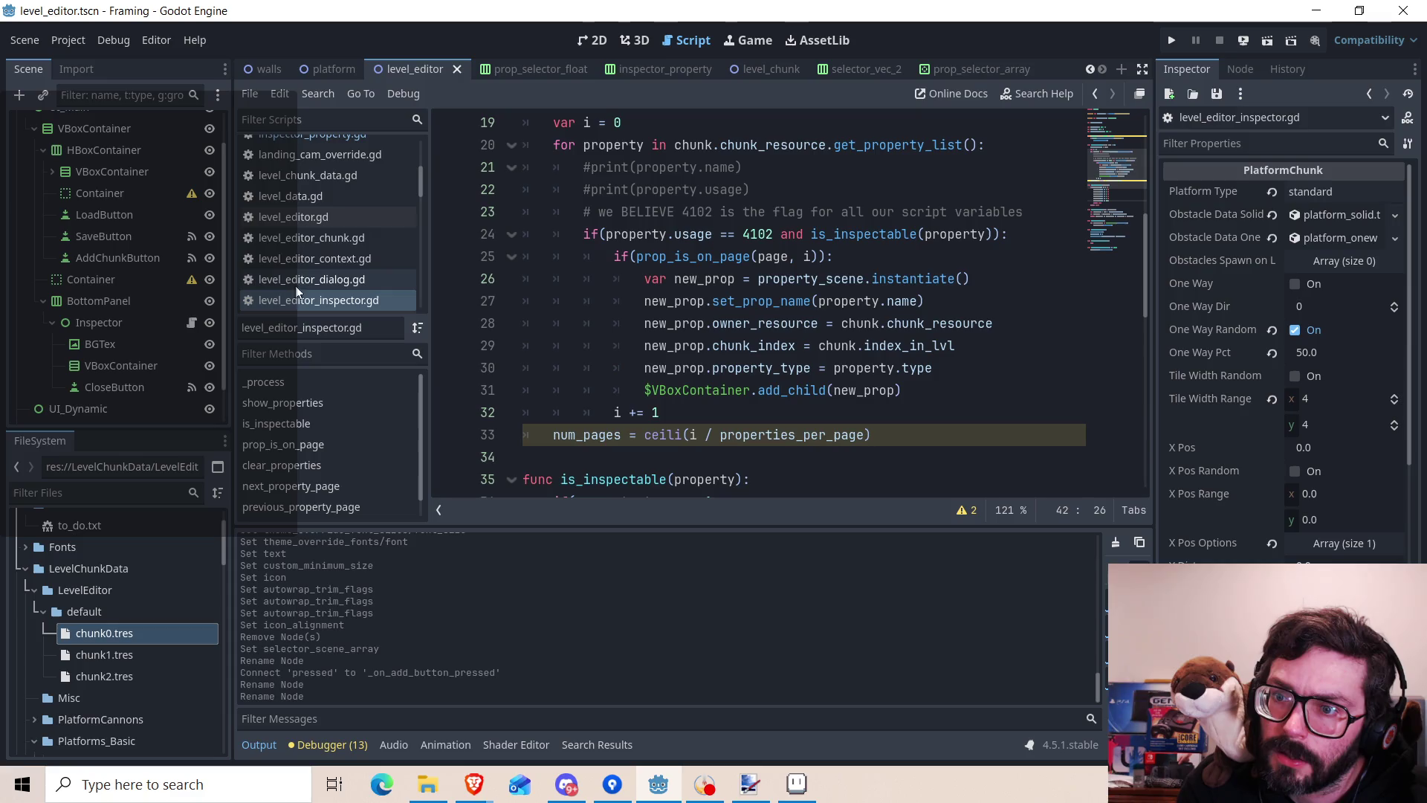
pyautogui.scroll(2, 327, 240)
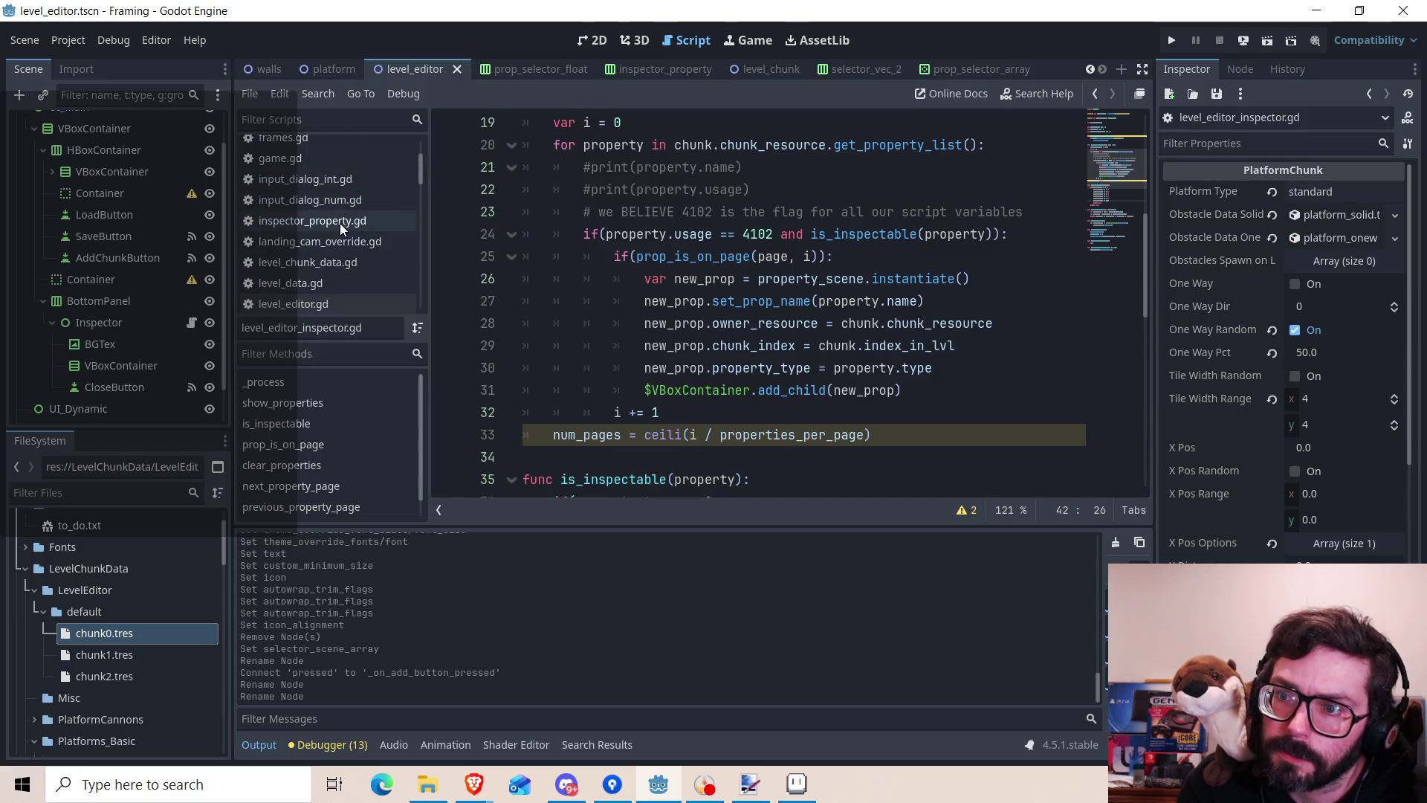
# Open inspector_property.gd and locate the array case in the match block
pyautogui.click(341, 221)
pyautogui.scroll(-4, 648, 284)
pyautogui.scroll(-3, 649, 284)
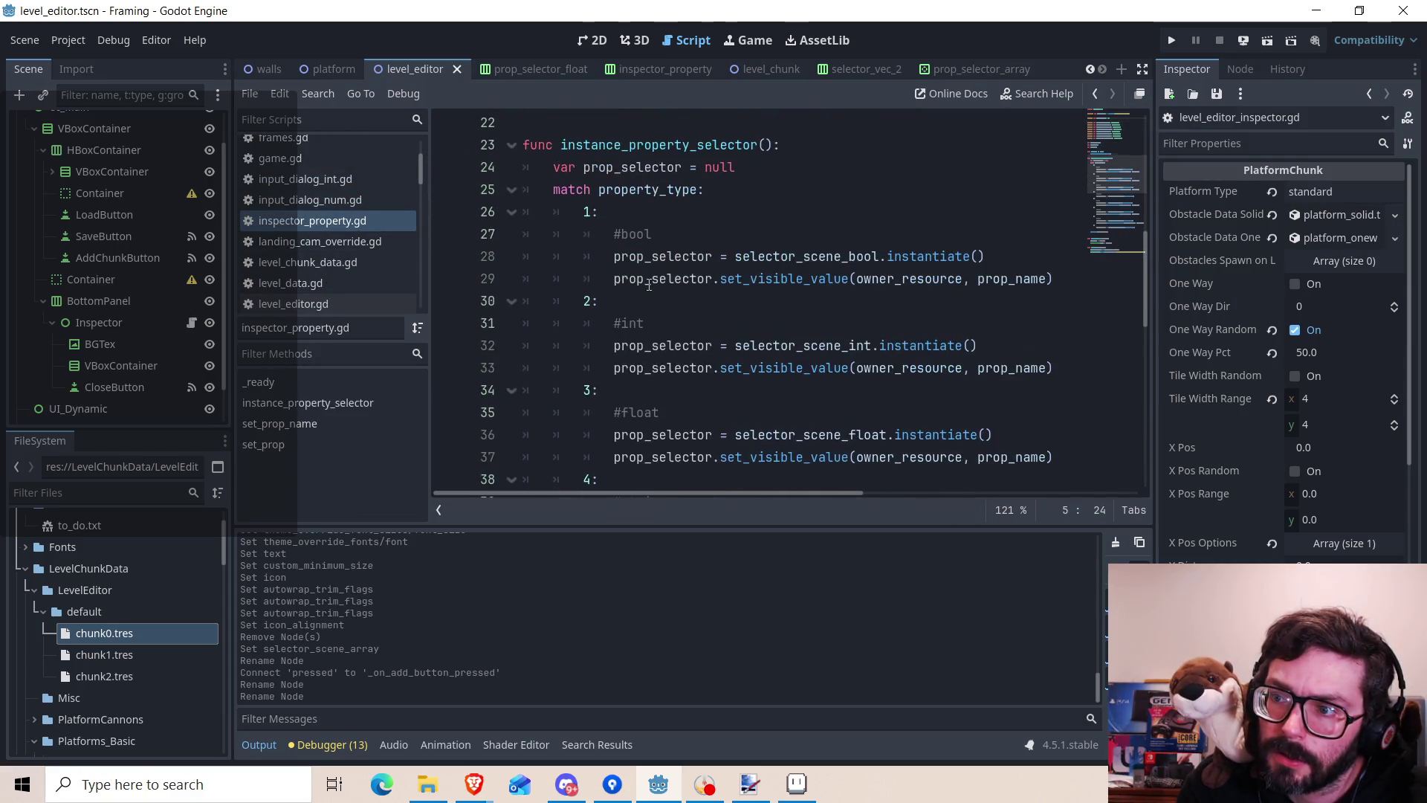
pyautogui.click(622, 191)
pyautogui.scroll(-6, 649, 283)
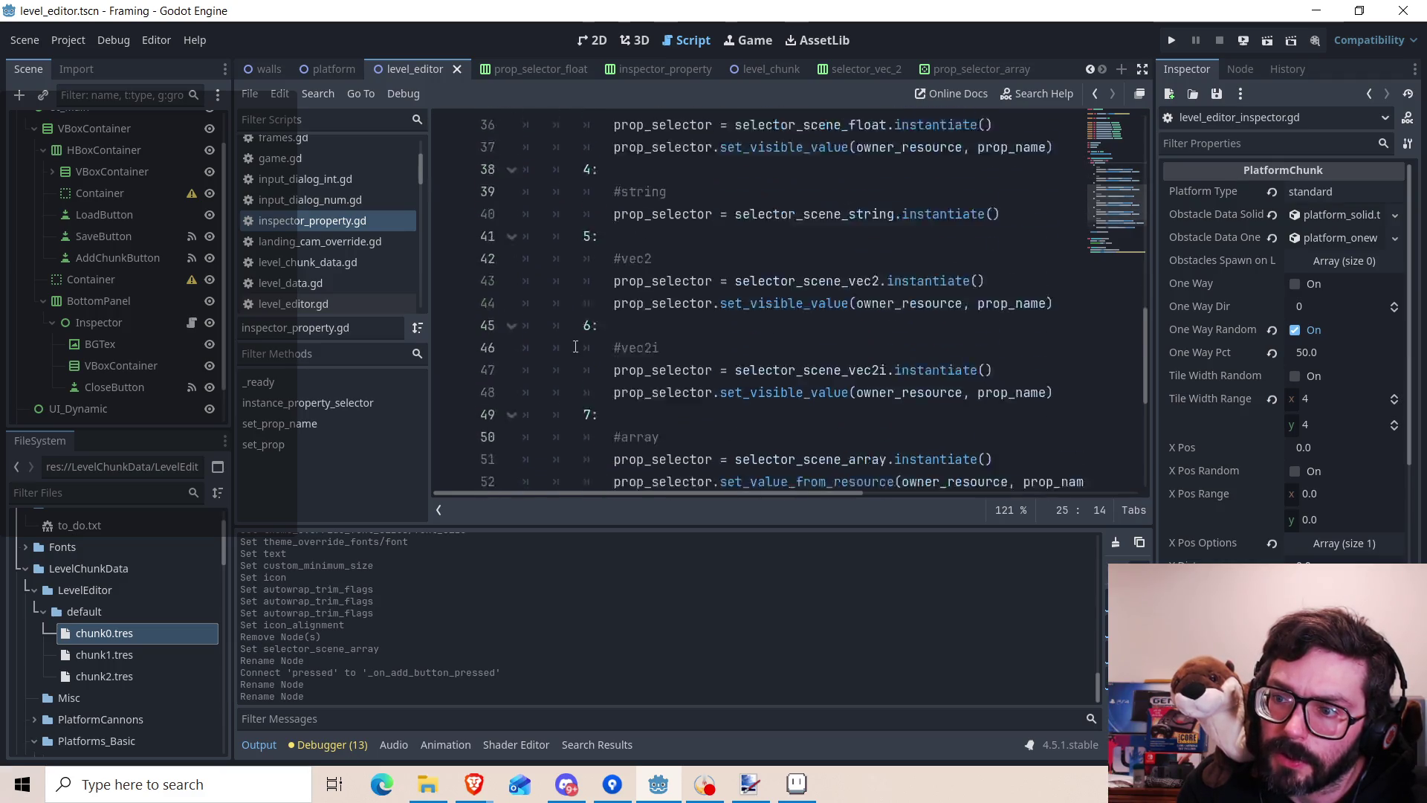
pyautogui.click(585, 324)
# Change the array match case from 7 to 28 and save the script
pyautogui.press('Delete')
pyautogui.write('28')
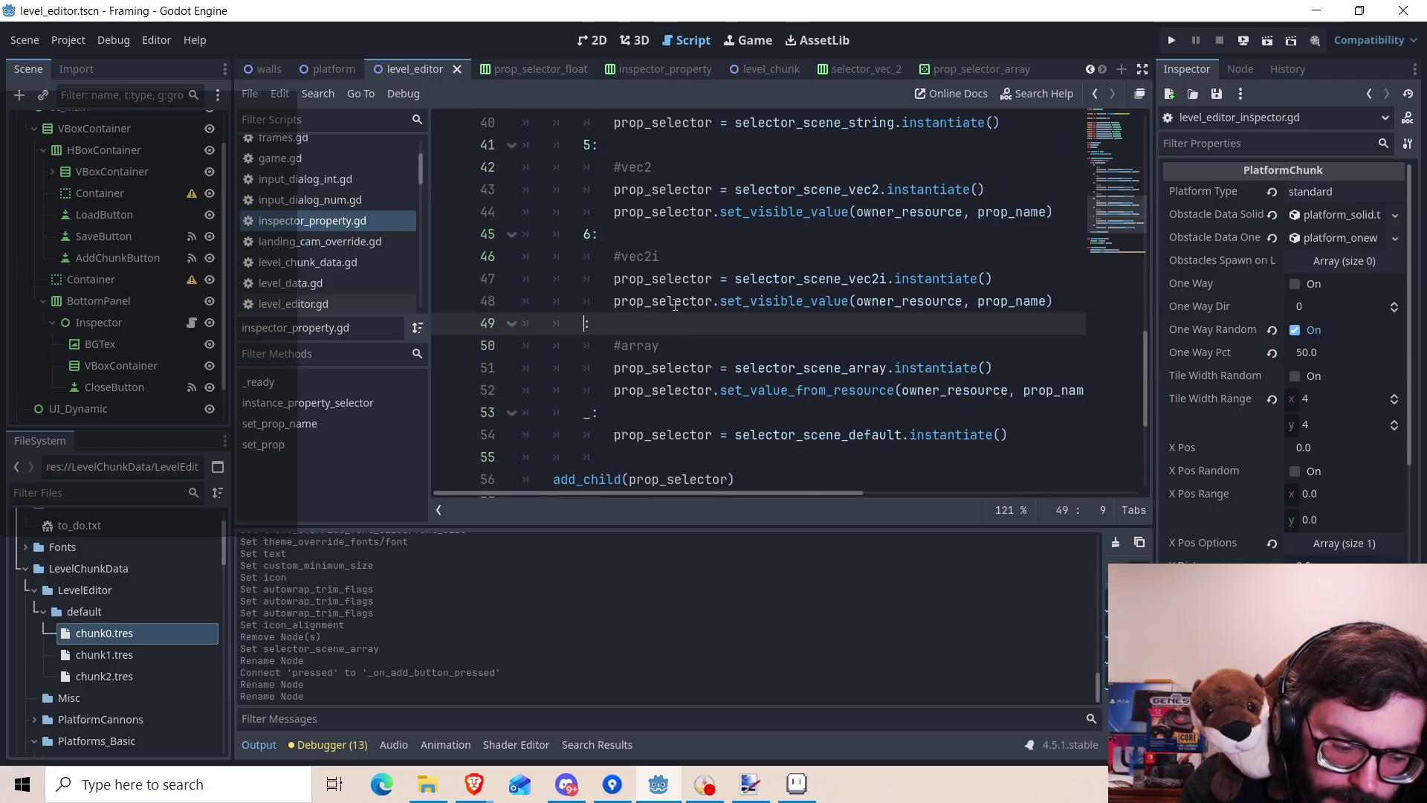
pyautogui.press('Right')
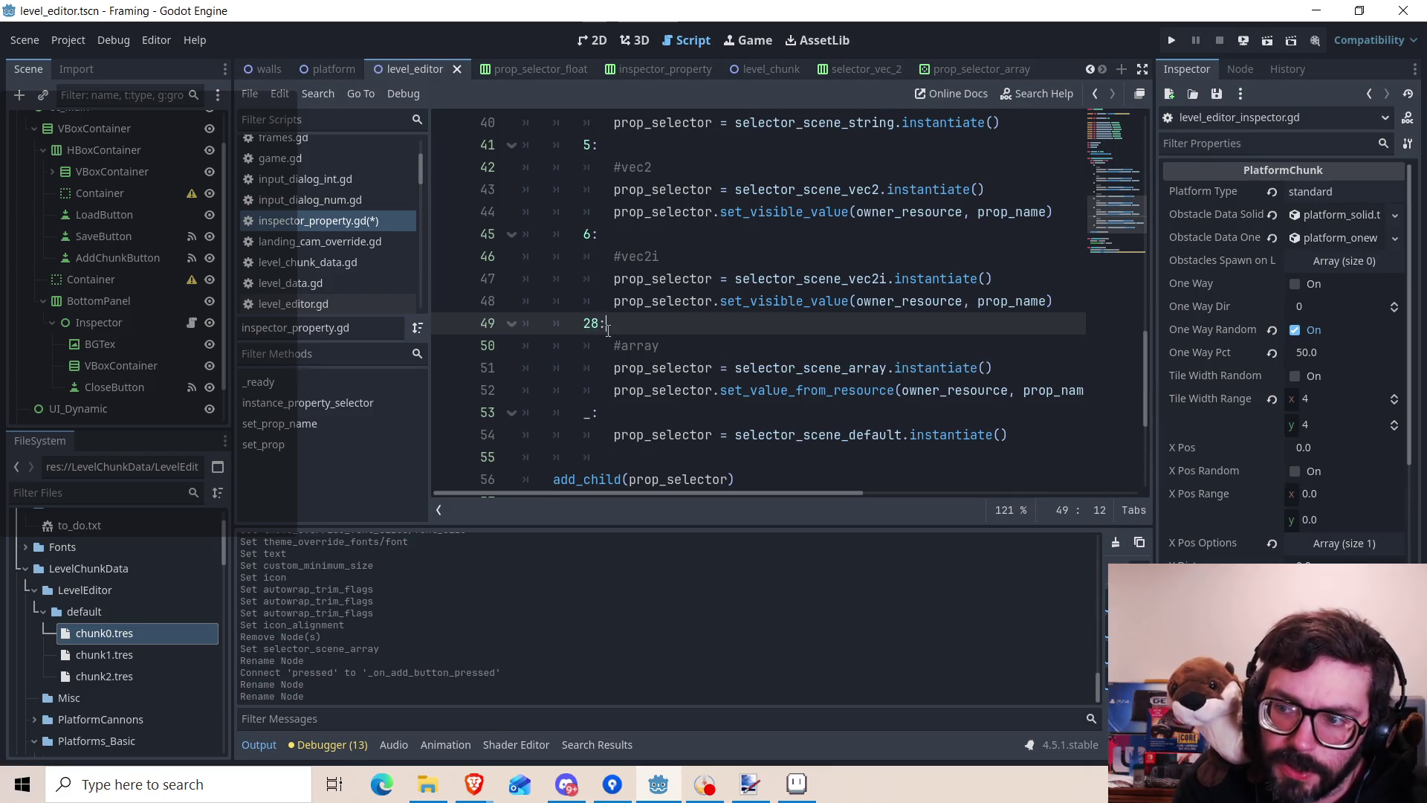
pyautogui.scroll(8, 587, 316)
pyautogui.scroll(-8, 584, 297)
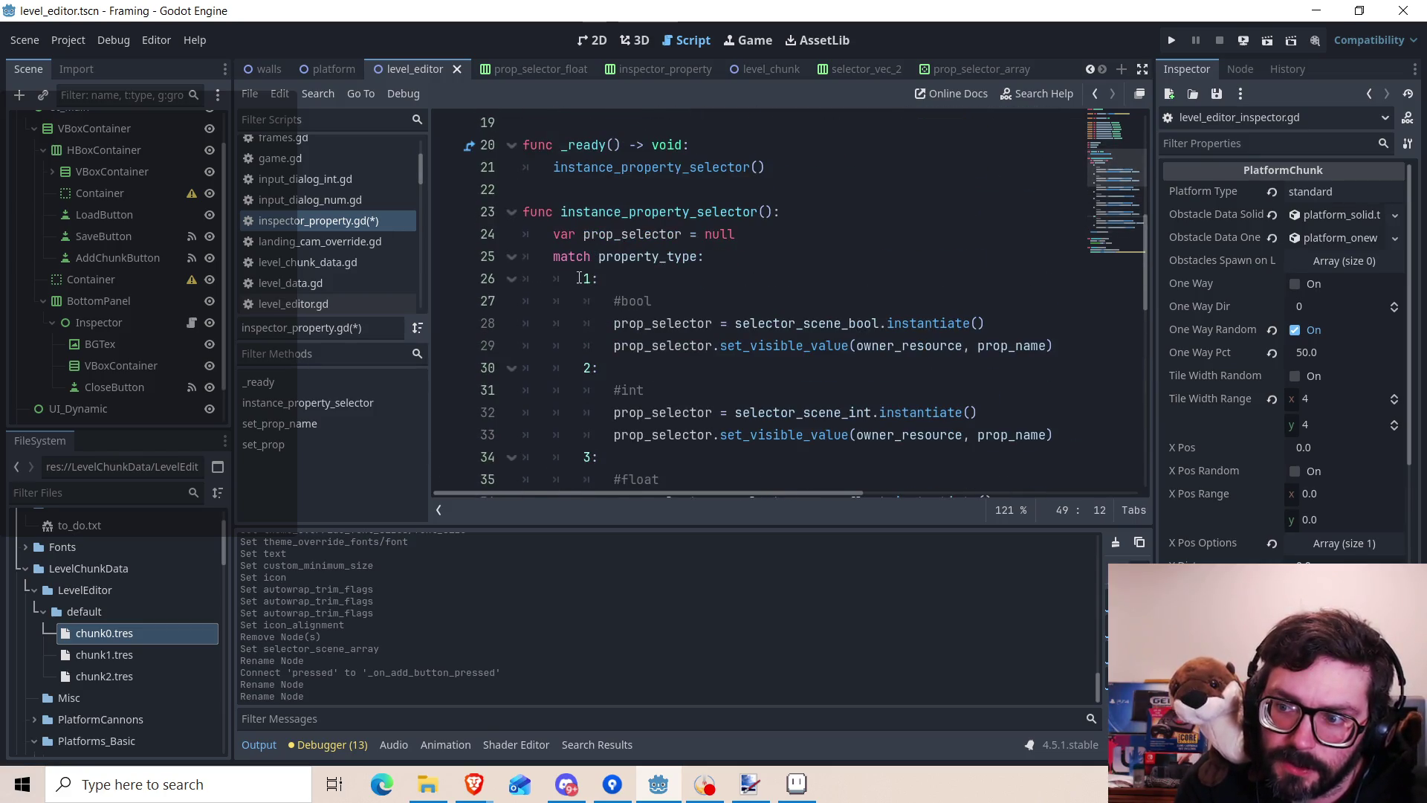
pyautogui.scroll(-1, 595, 318)
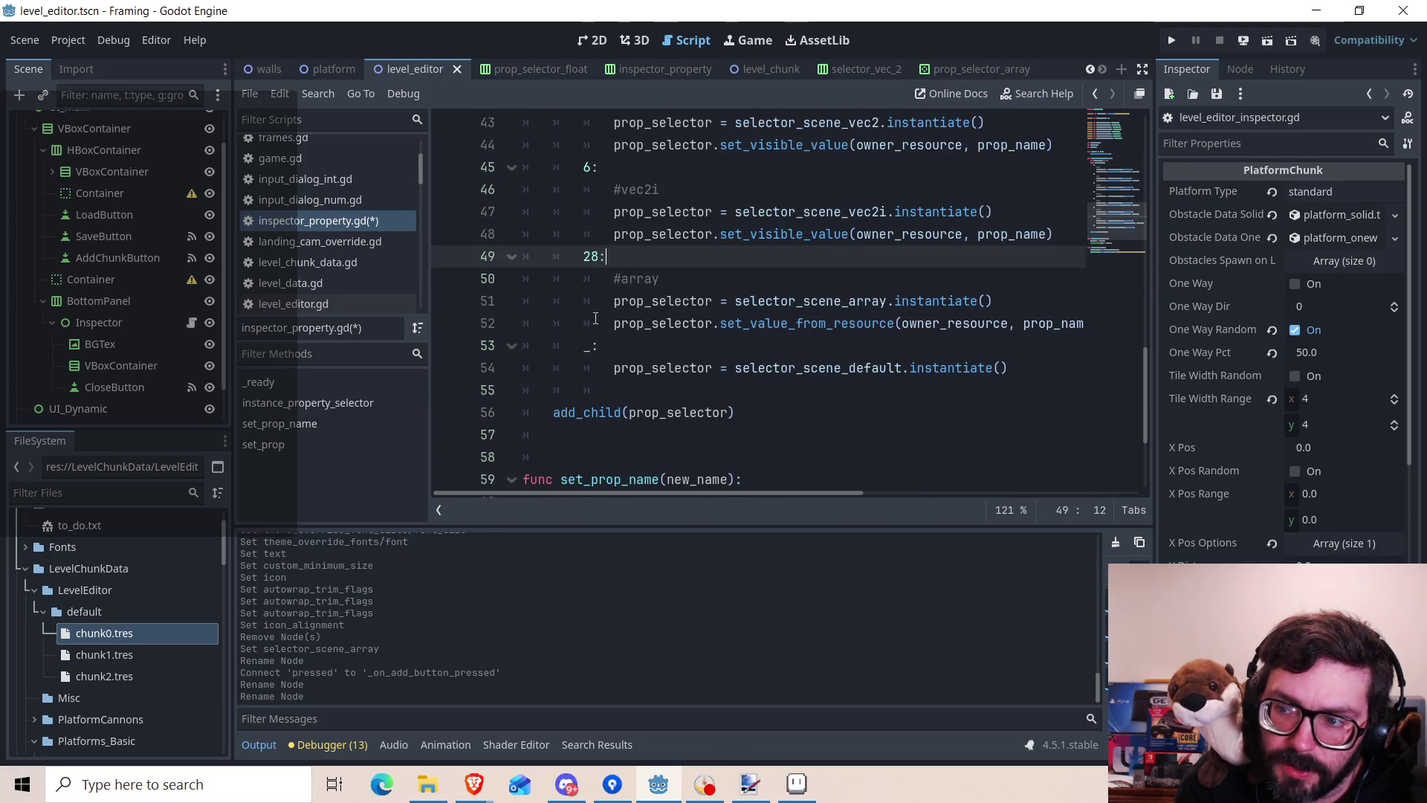
pyautogui.scroll(1, 626, 301)
pyautogui.scroll(-1, 627, 324)
pyautogui.hotkey('ctrl', 's')
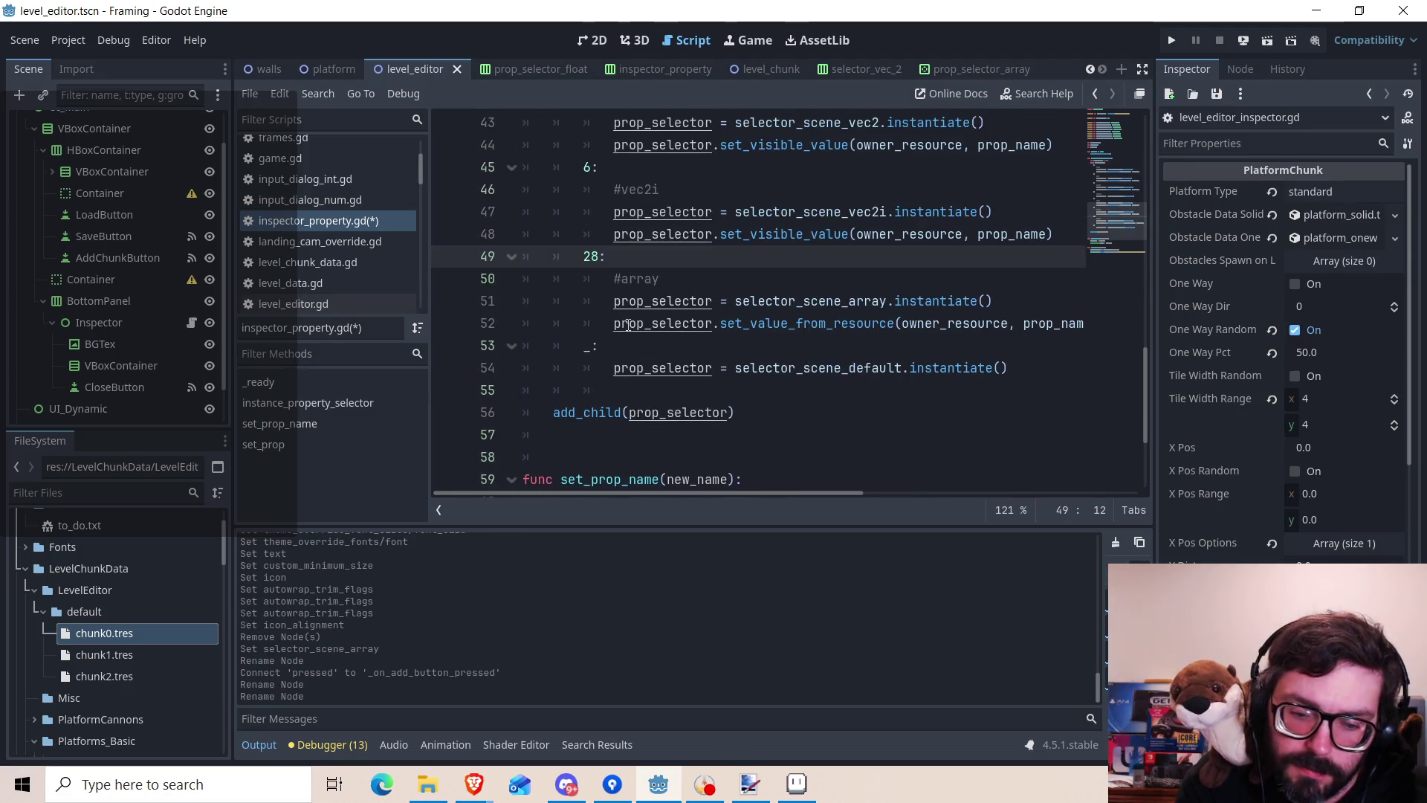
# Review the edited 28: case and its #array comment
pyautogui.click(638, 277)
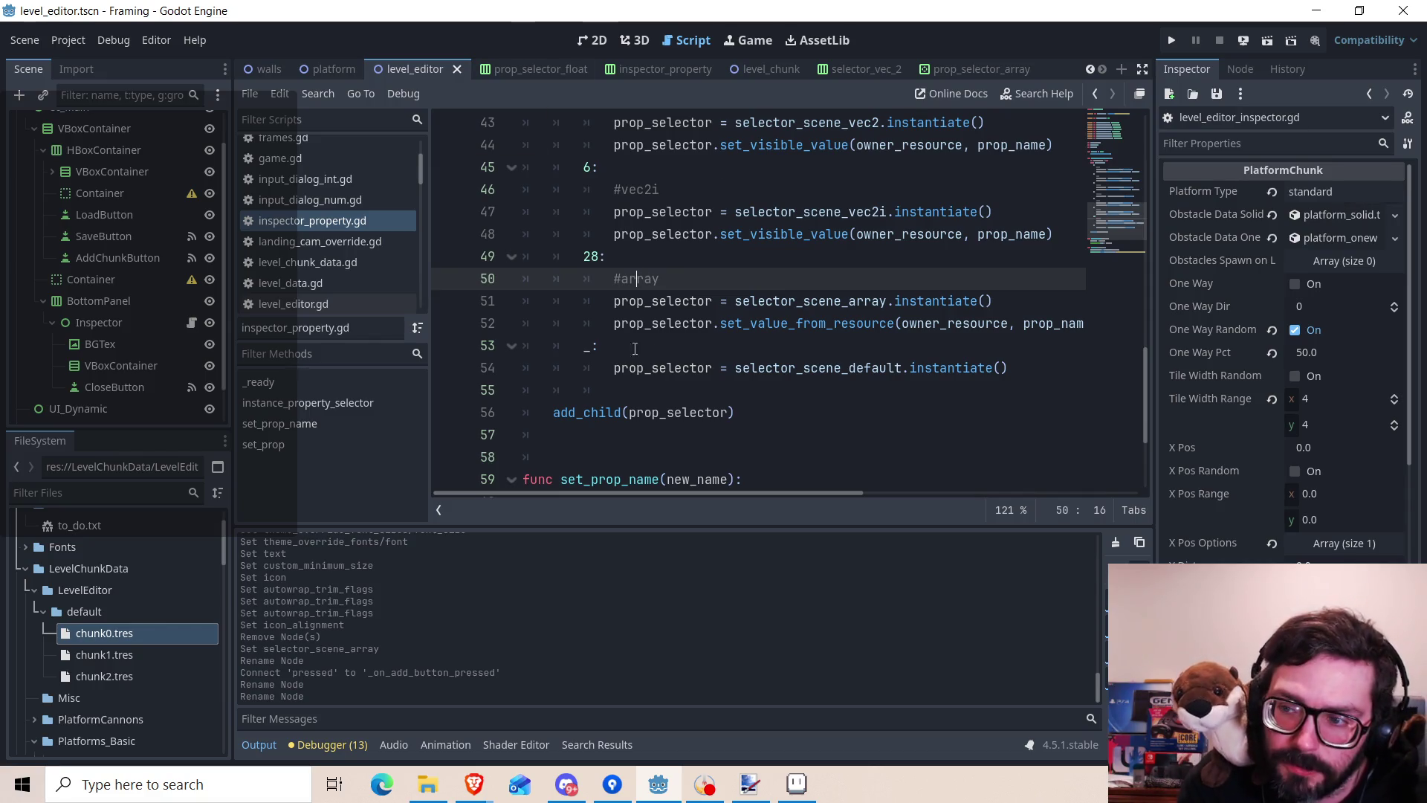
pyautogui.click(599, 346)
pyautogui.click(602, 258)
pyautogui.press('BackSpace')
pyautogui.scroll(6, 602, 260)
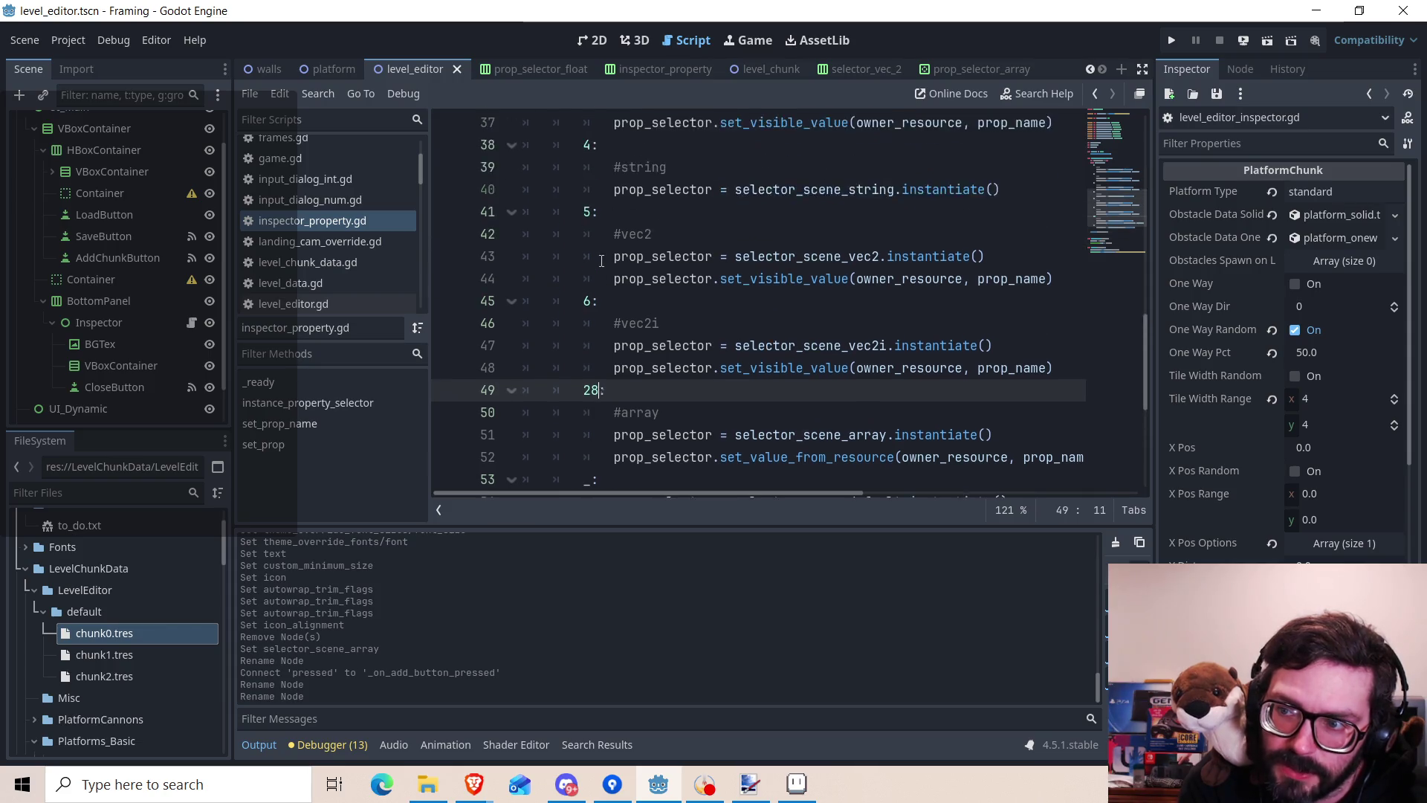
pyautogui.scroll(-5, 590, 223)
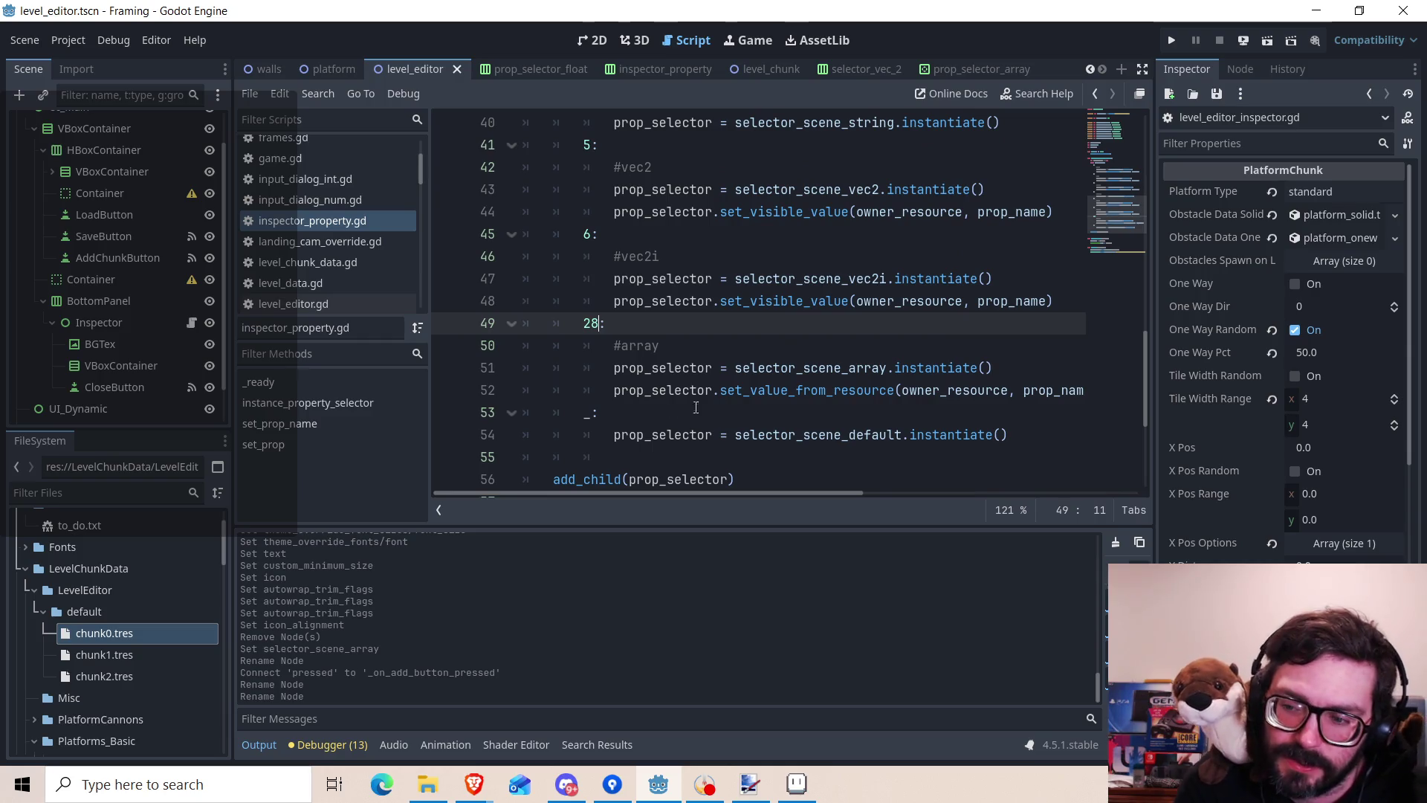
# Recheck the Variant.Type docs, then review the set_value_from_resource call on line 52
pyautogui.moveTo(474, 784)
pyautogui.click(676, 706)
pyautogui.scroll(20, 797, 456)
pyautogui.scroll(3, 660, 611)
pyautogui.click(1321, 18)
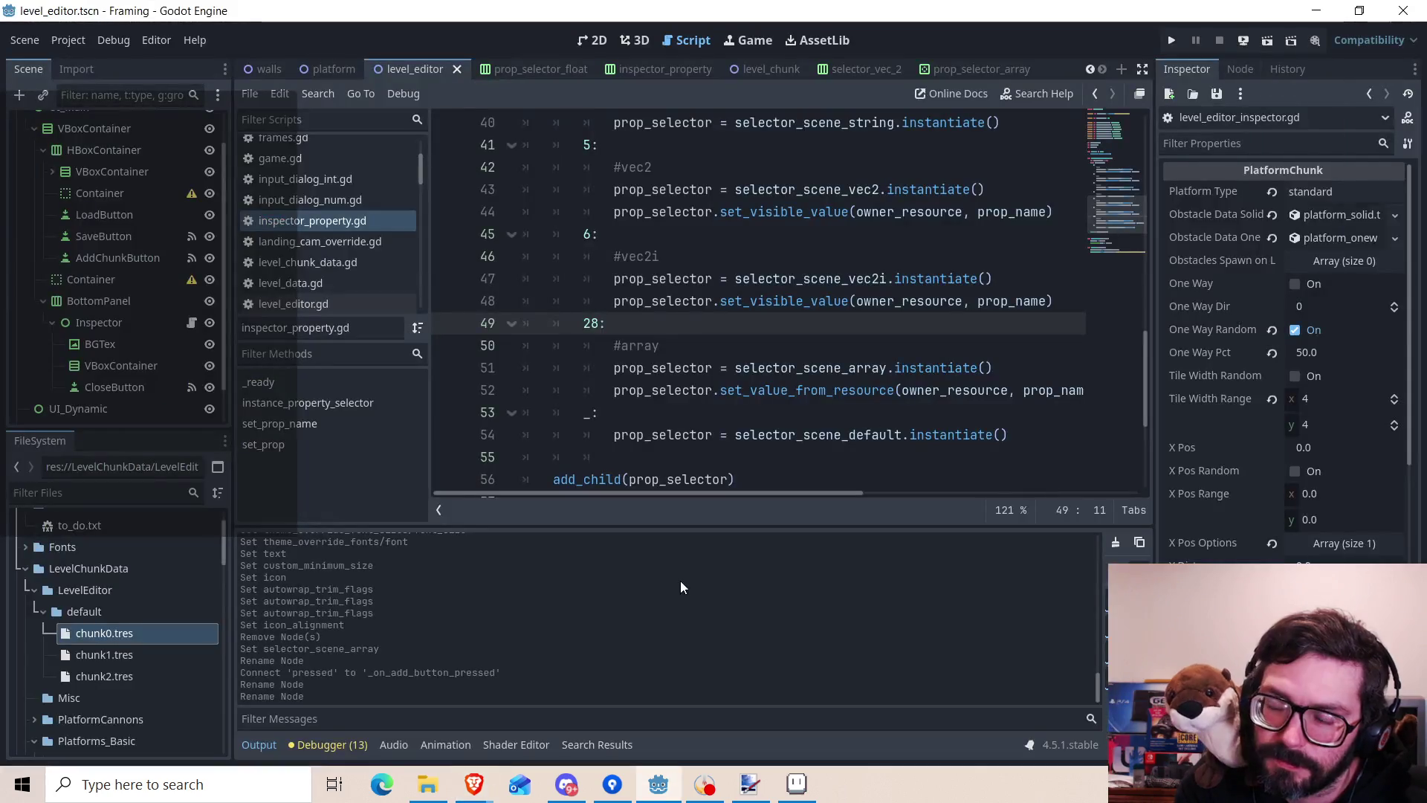
pyautogui.press('Down')
pyautogui.press('Down')
pyautogui.press('Down')
pyautogui.press('Down')
pyautogui.press('Down')
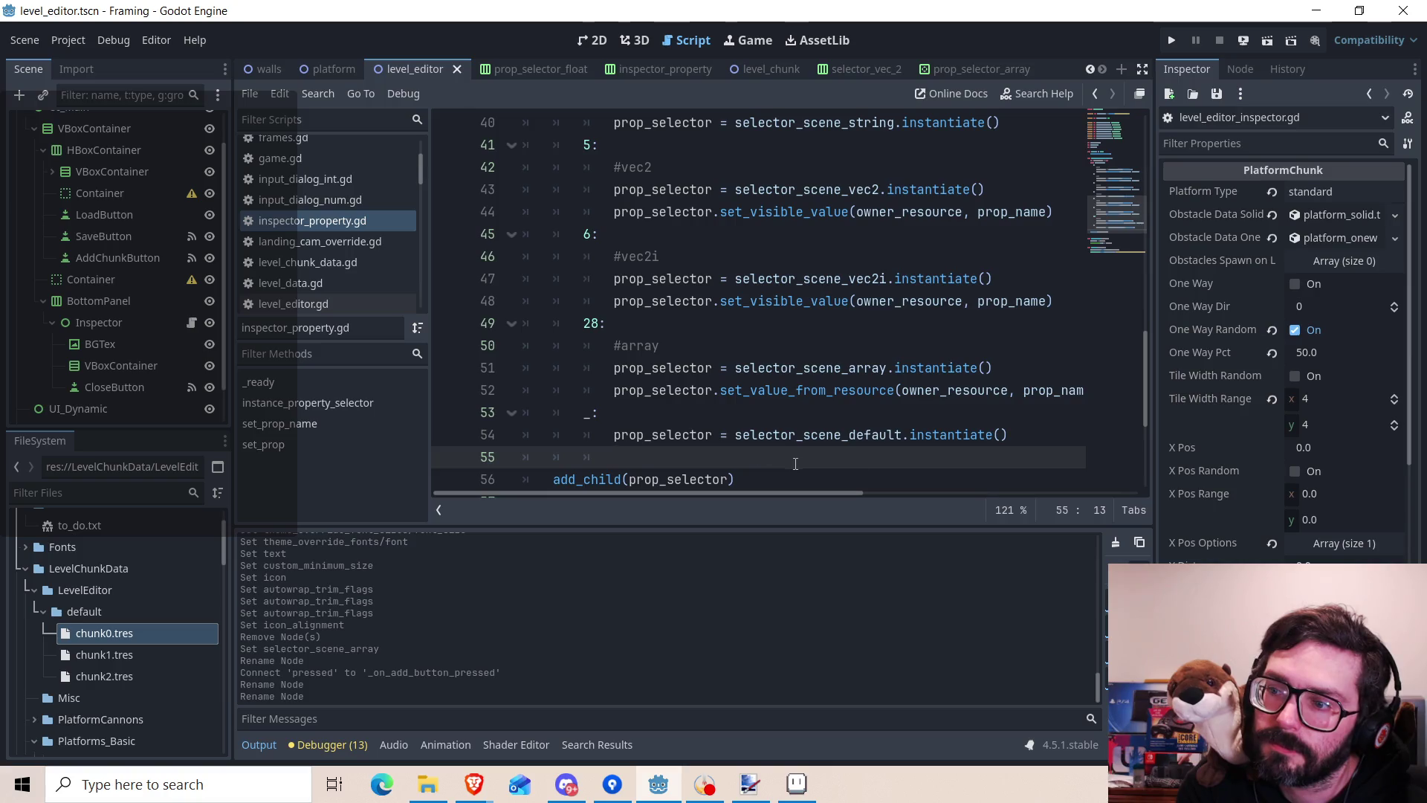
pyautogui.moveTo(783, 489)
pyautogui.mouseDown()
pyautogui.moveTo(933, 492)
pyautogui.moveTo(790, 499)
pyautogui.moveTo(770, 483)
pyautogui.mouseUp()
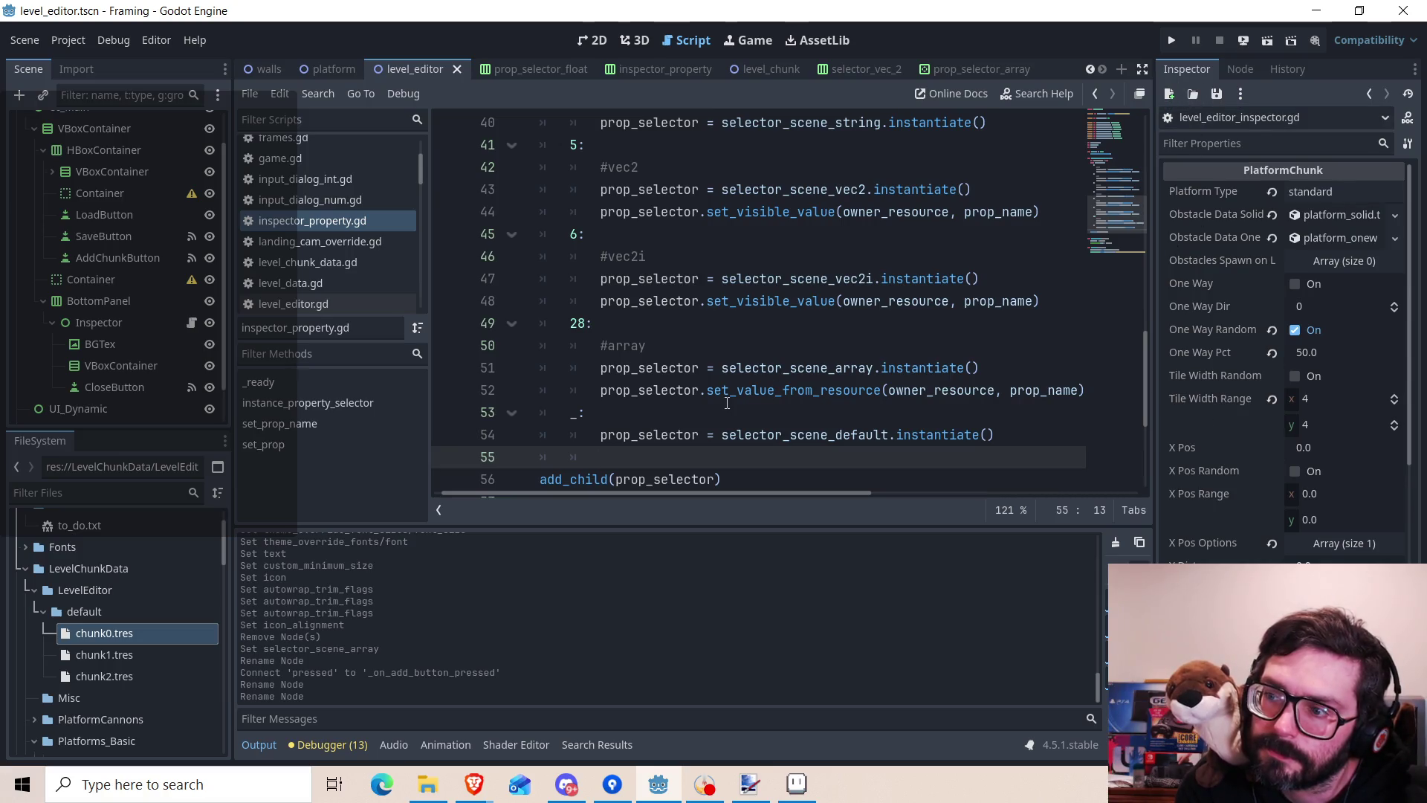
pyautogui.click(797, 397)
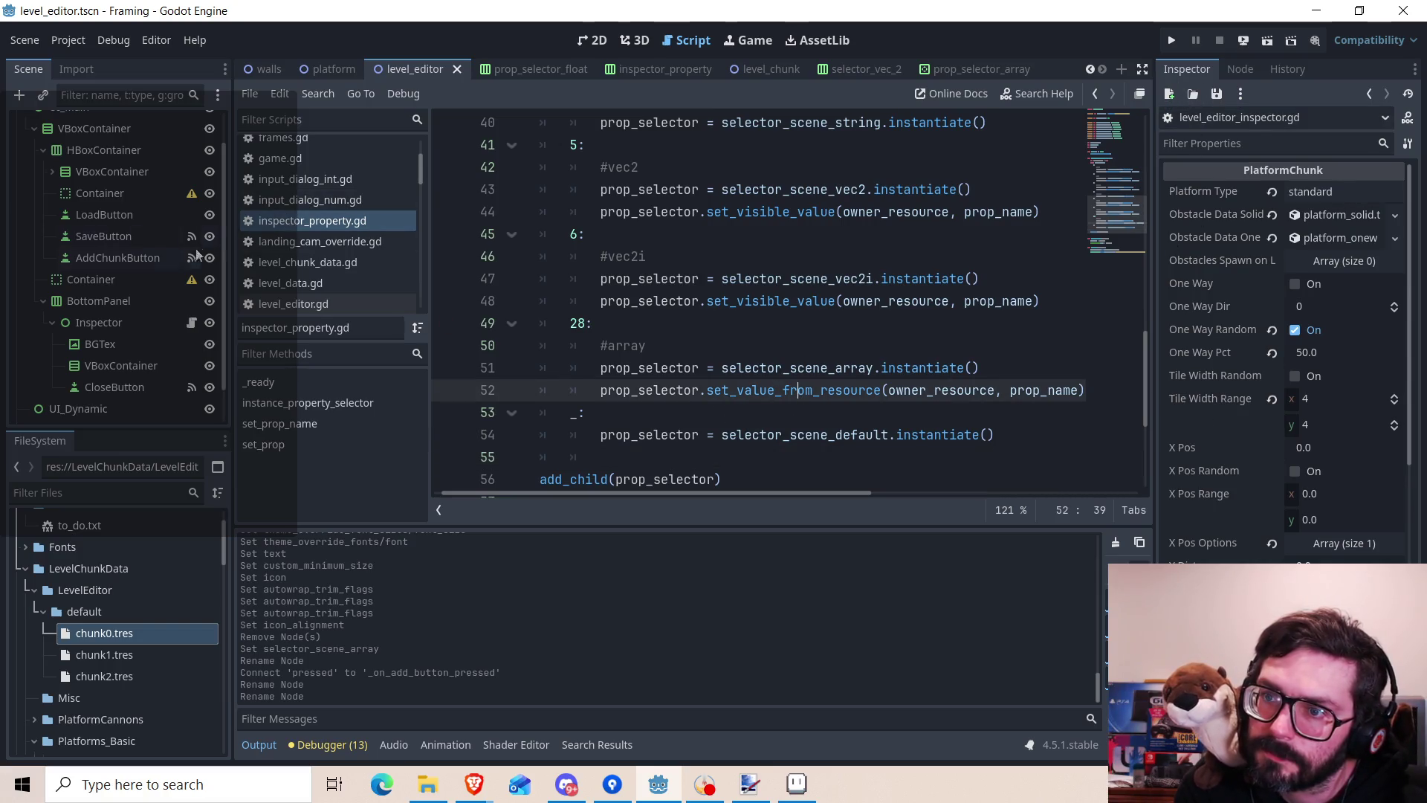
pyautogui.scroll(8, 743, 297)
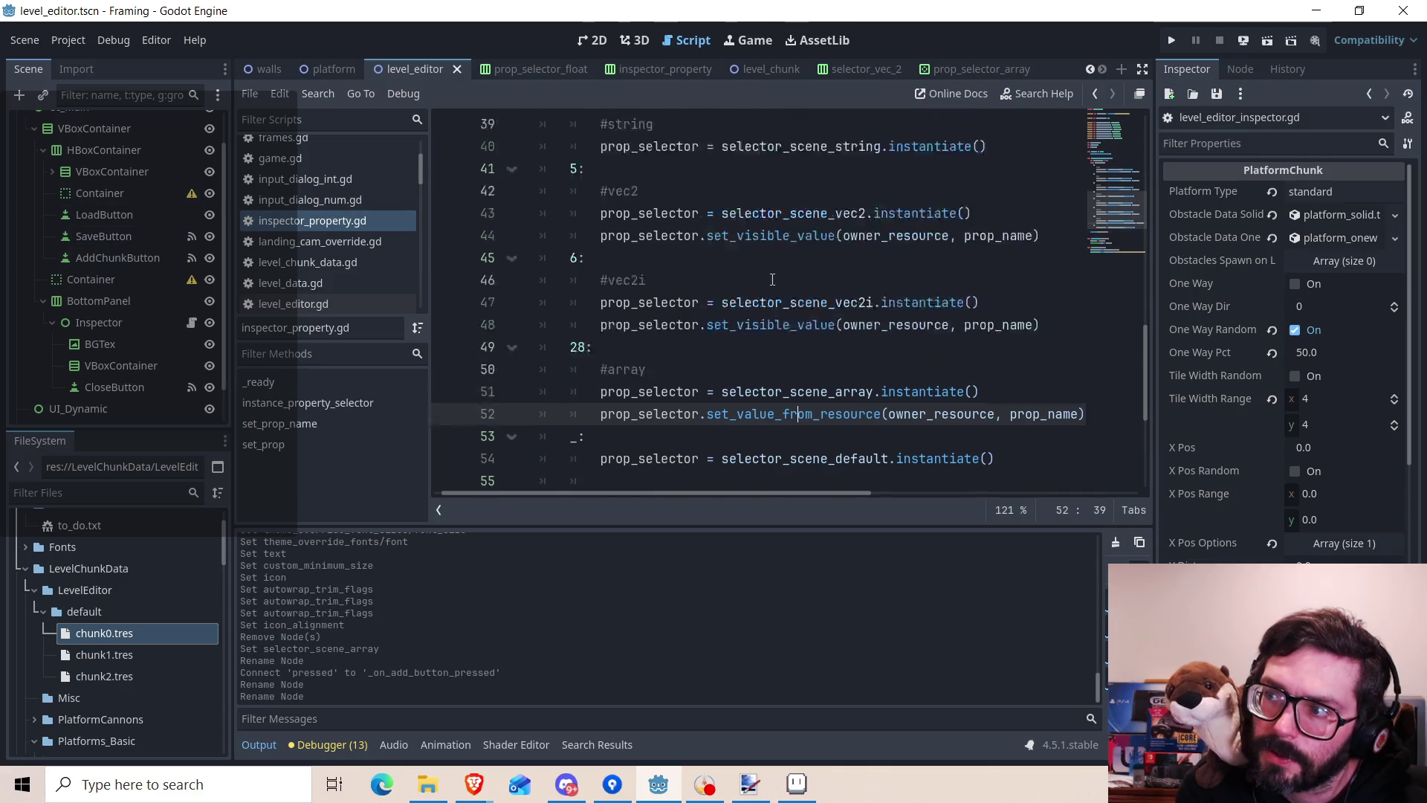
# Test-run the project from the prop_selector_array scene and stop it
pyautogui.click(952, 69)
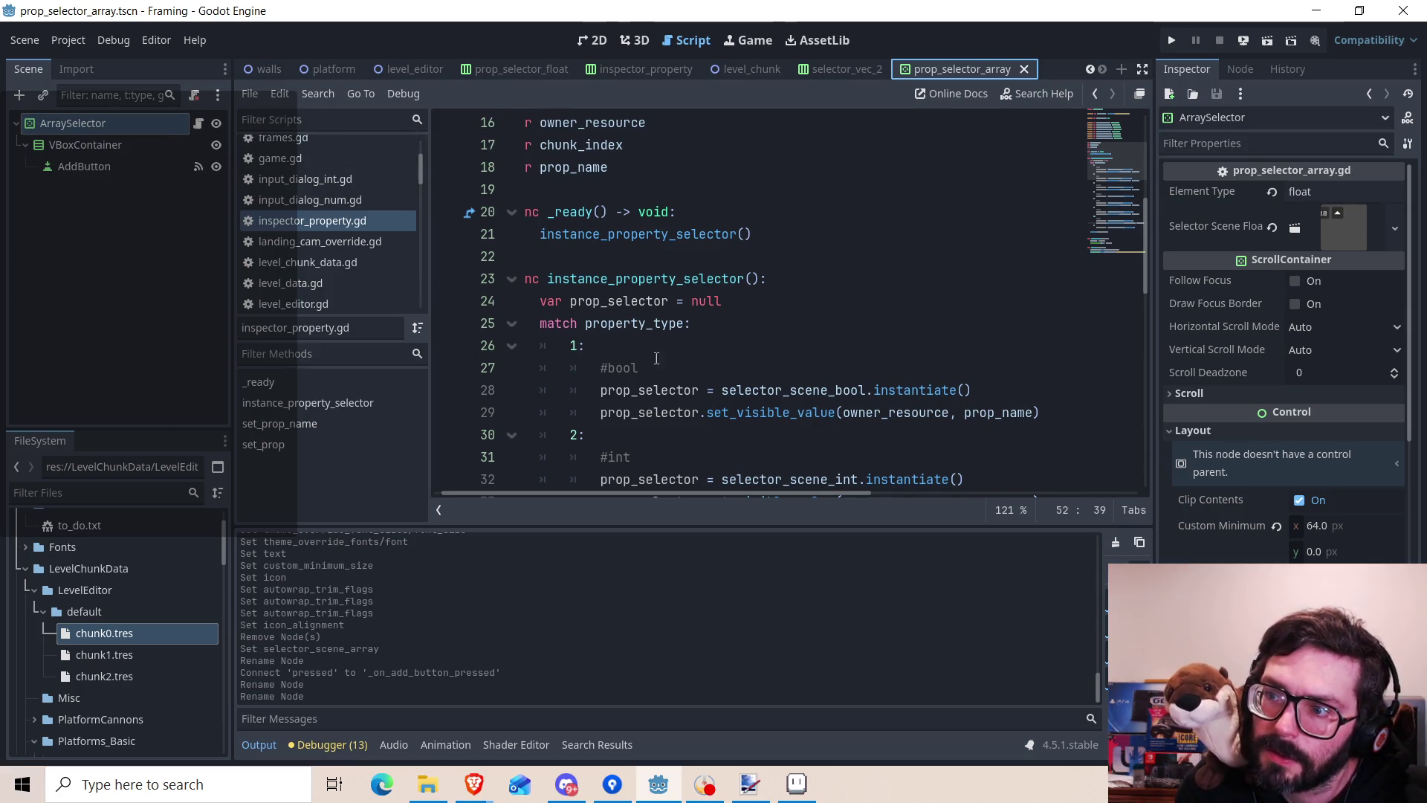
pyautogui.moveTo(603, 494); pyautogui.dragTo(596, 494)
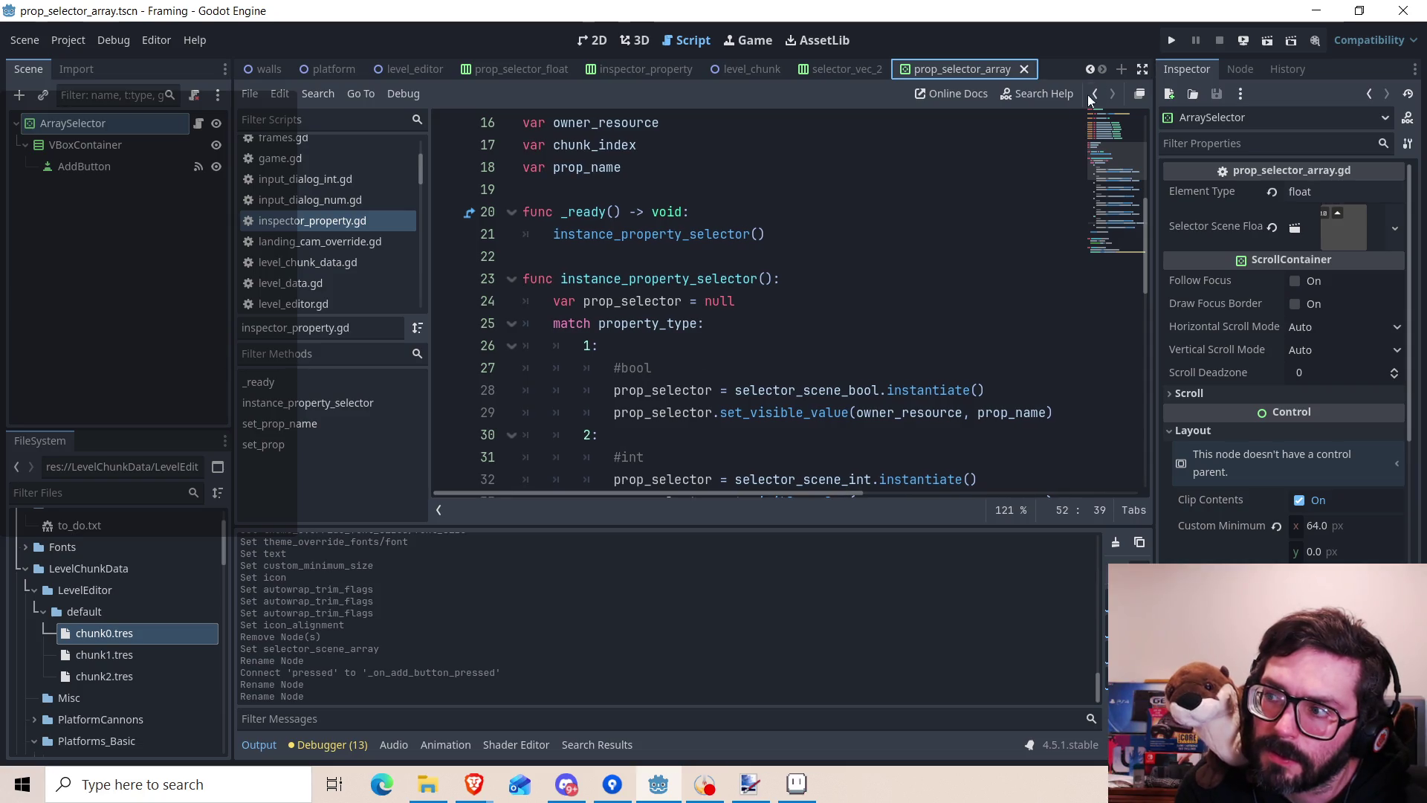
pyautogui.click(1172, 41)
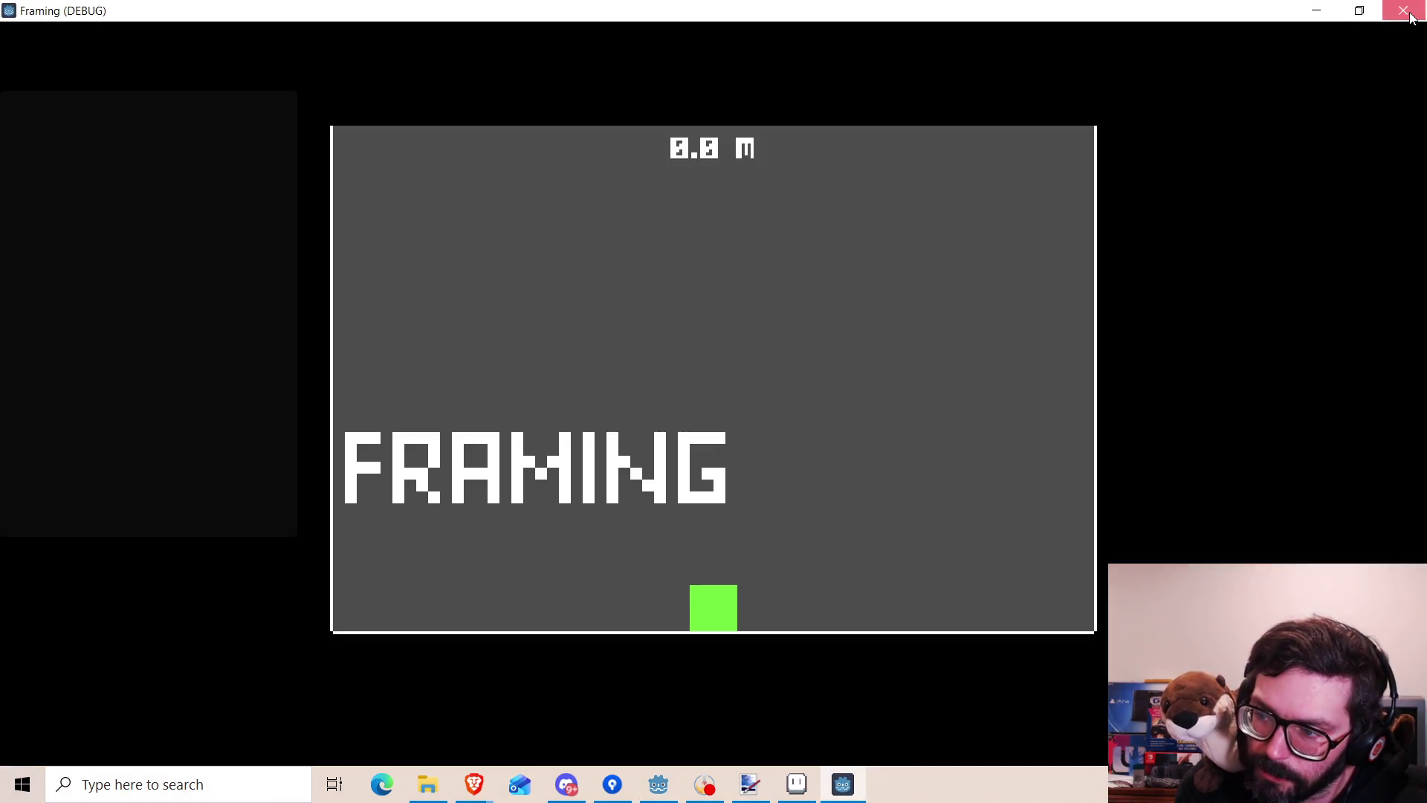
pyautogui.press('F8')
# Run the level_editor scene and add a chunk in the running editor
pyautogui.click(415, 68)
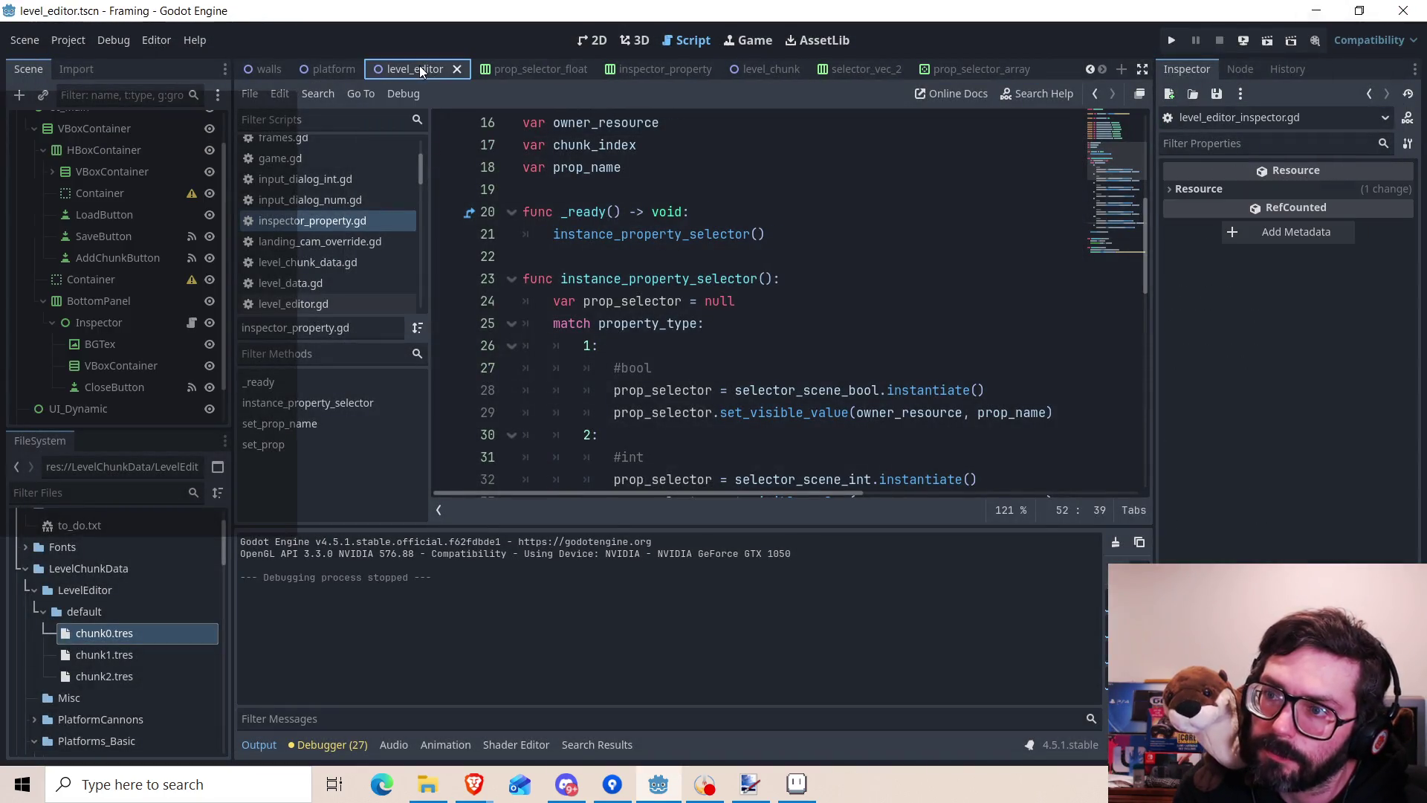
pyautogui.click(1264, 47)
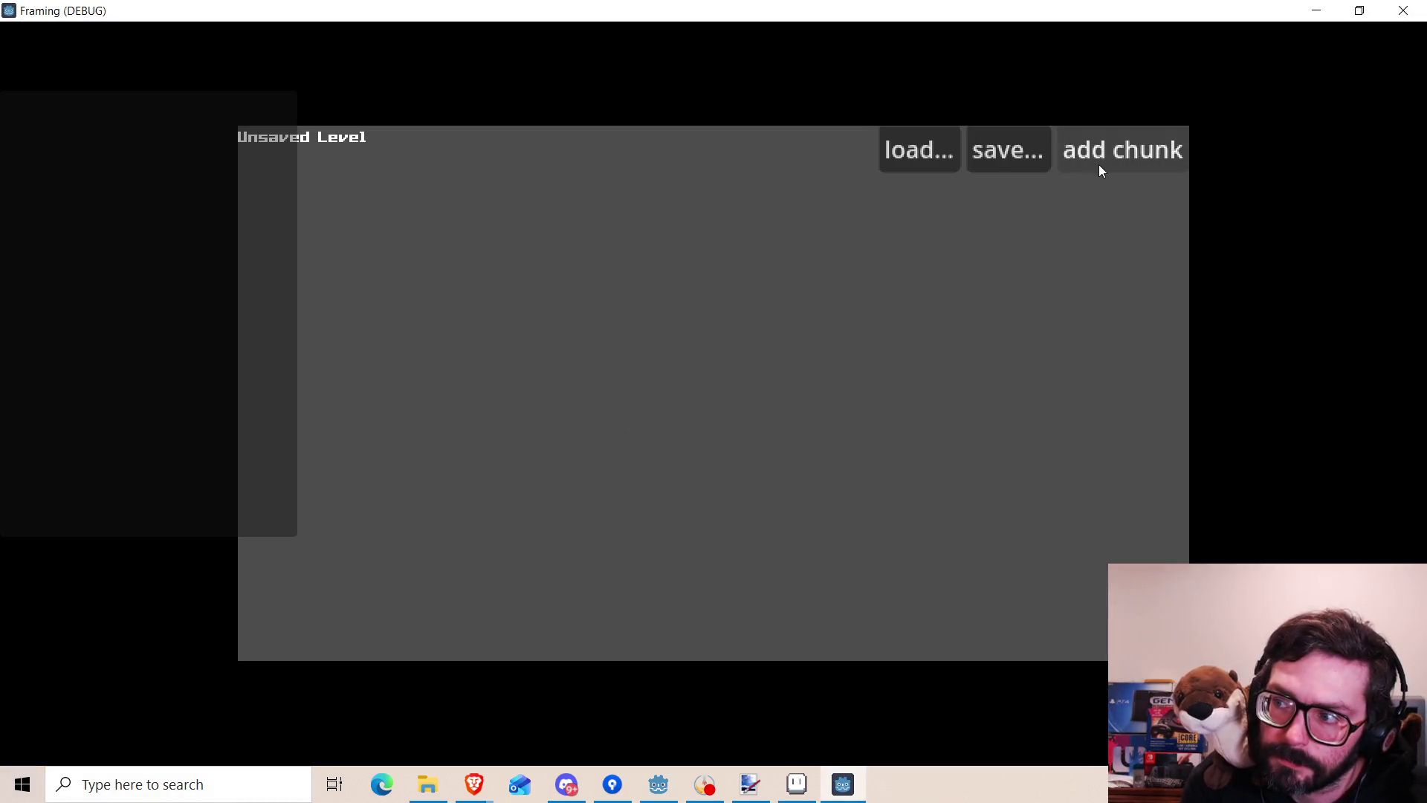
pyautogui.click(1099, 163)
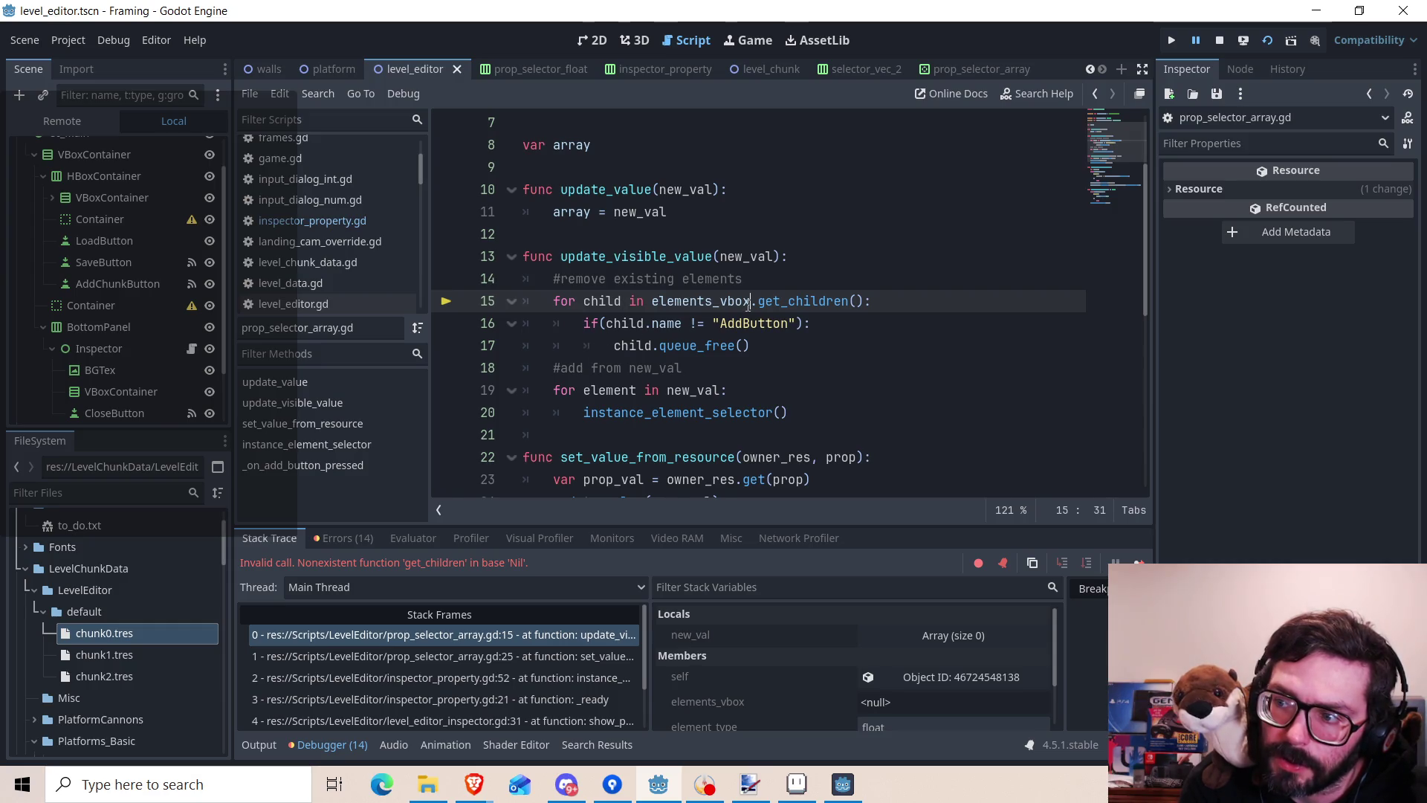
# Inspect the null elements_vbox at line 15, then examine BottomPanel and Inspector in the Remote tree
pyautogui.click(704, 309)
pyautogui.scroll(2, 696, 313)
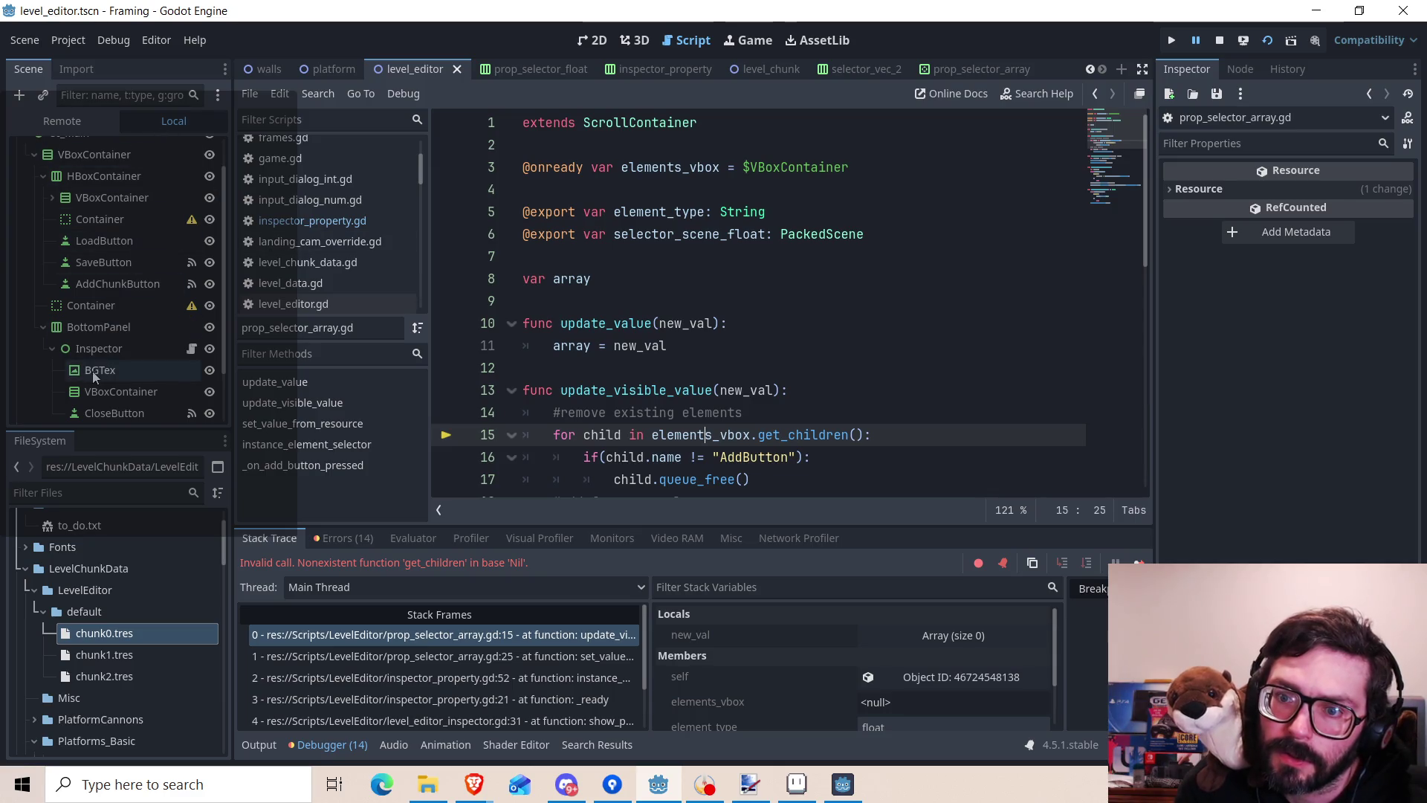
pyautogui.scroll(-3, 37, 341)
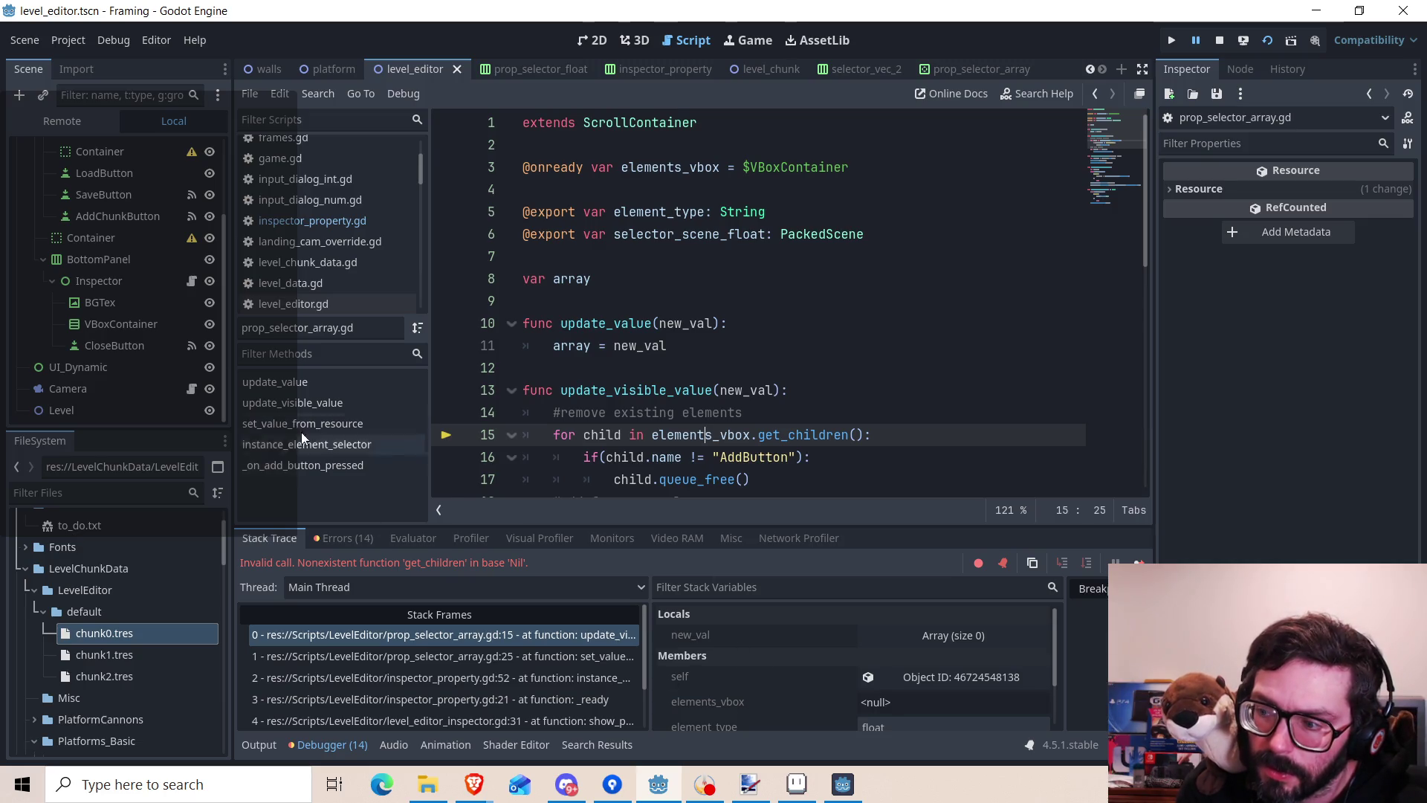
pyautogui.click(115, 257)
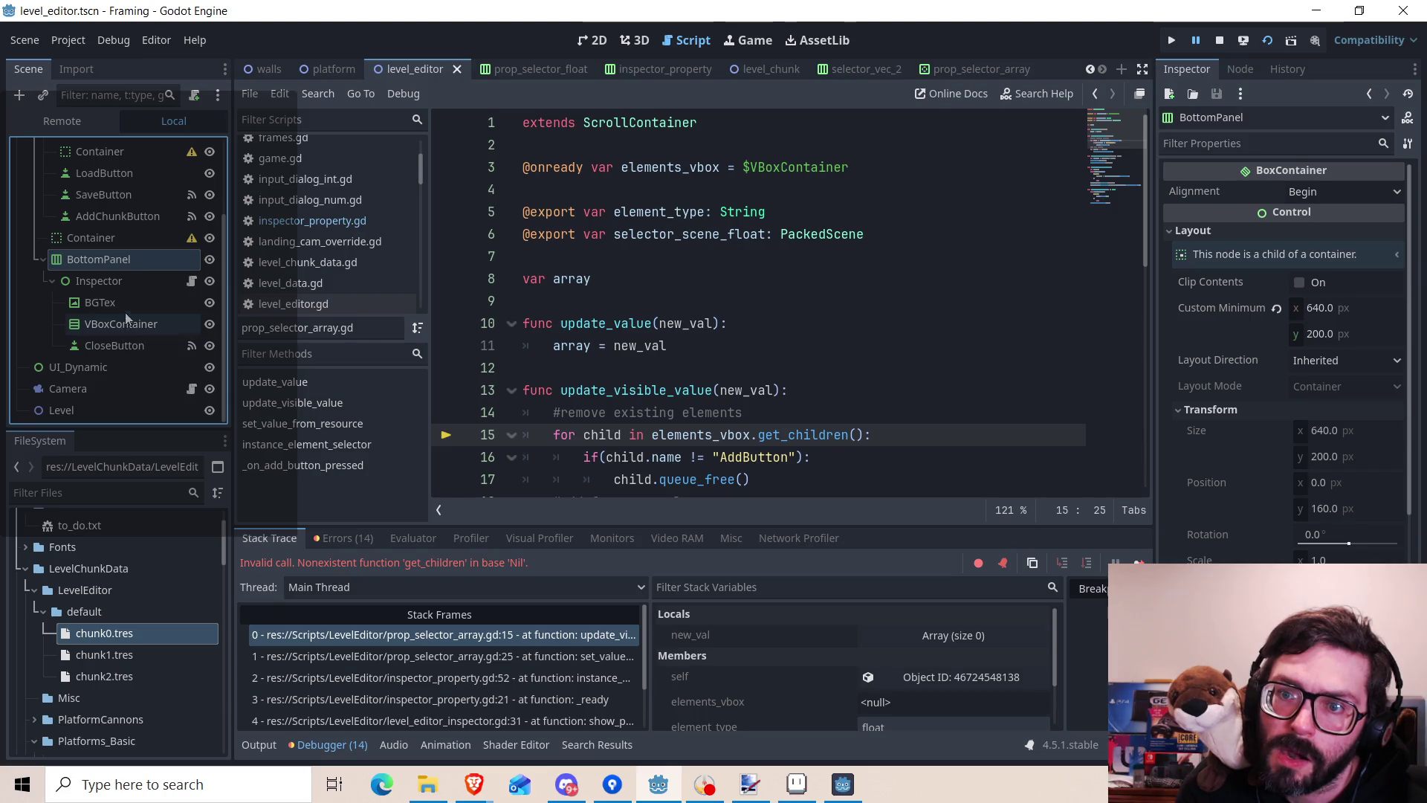
pyautogui.click(61, 283)
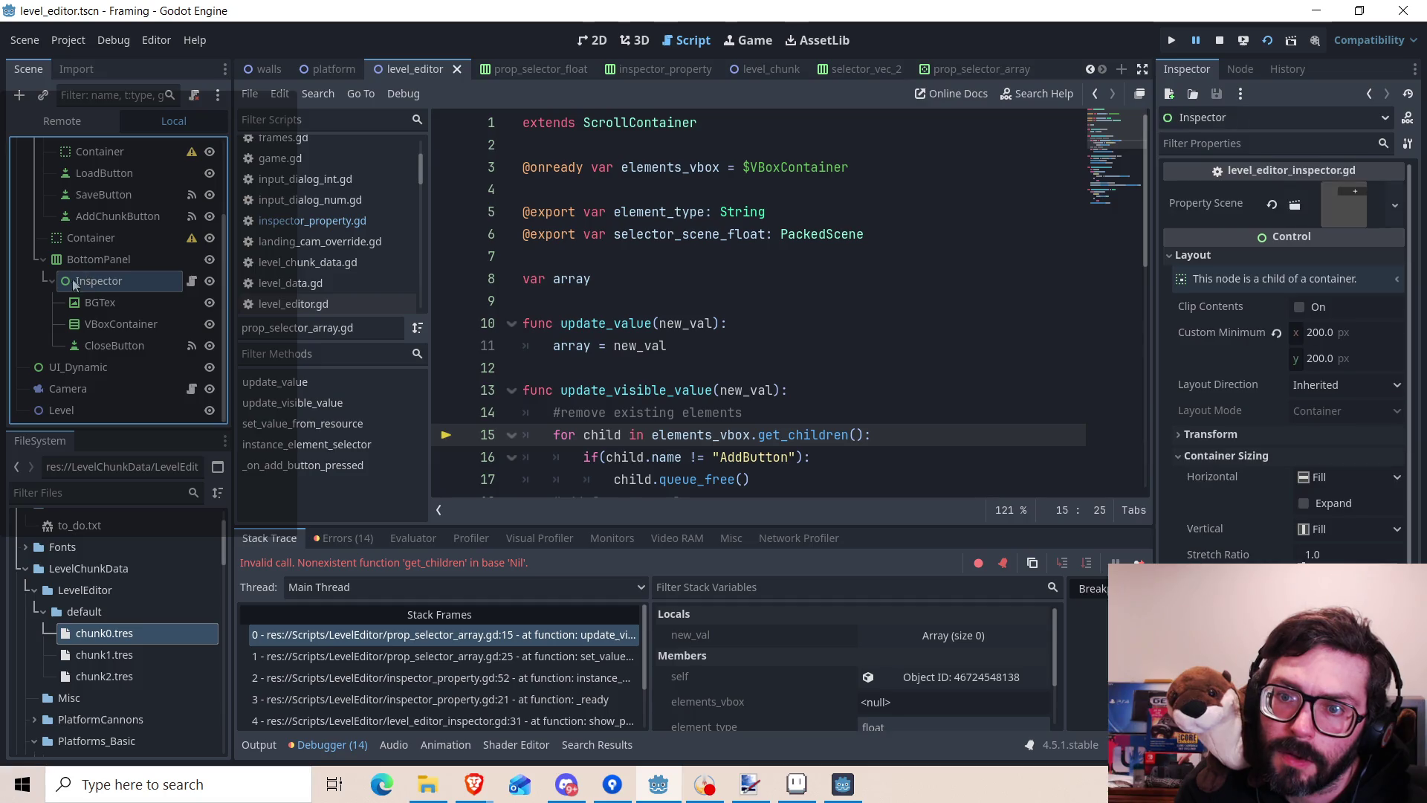
pyautogui.click(51, 283)
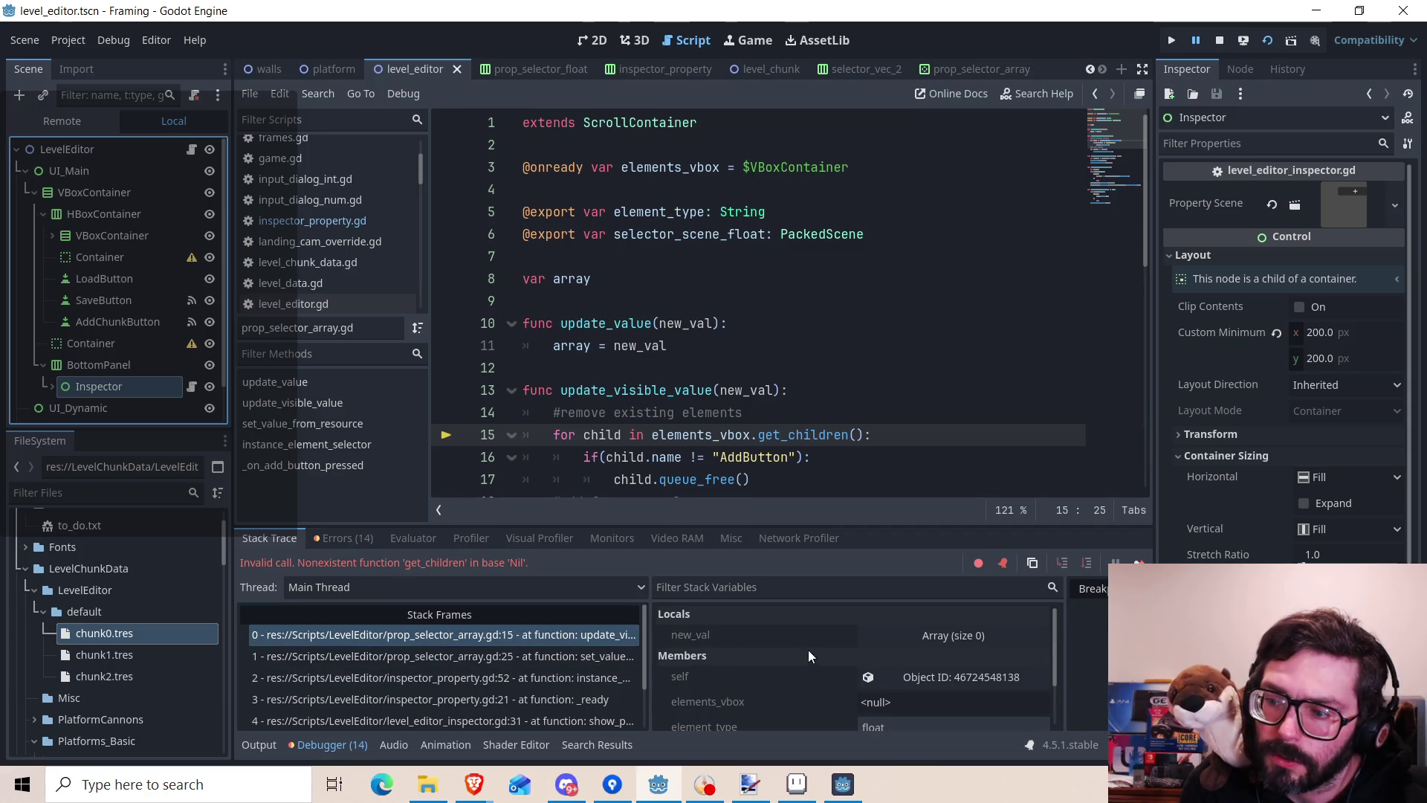
# Trace the stack frames from line 15 back to the inspector_property.gd caller, then open the inspector_property scene
pyautogui.click(538, 662)
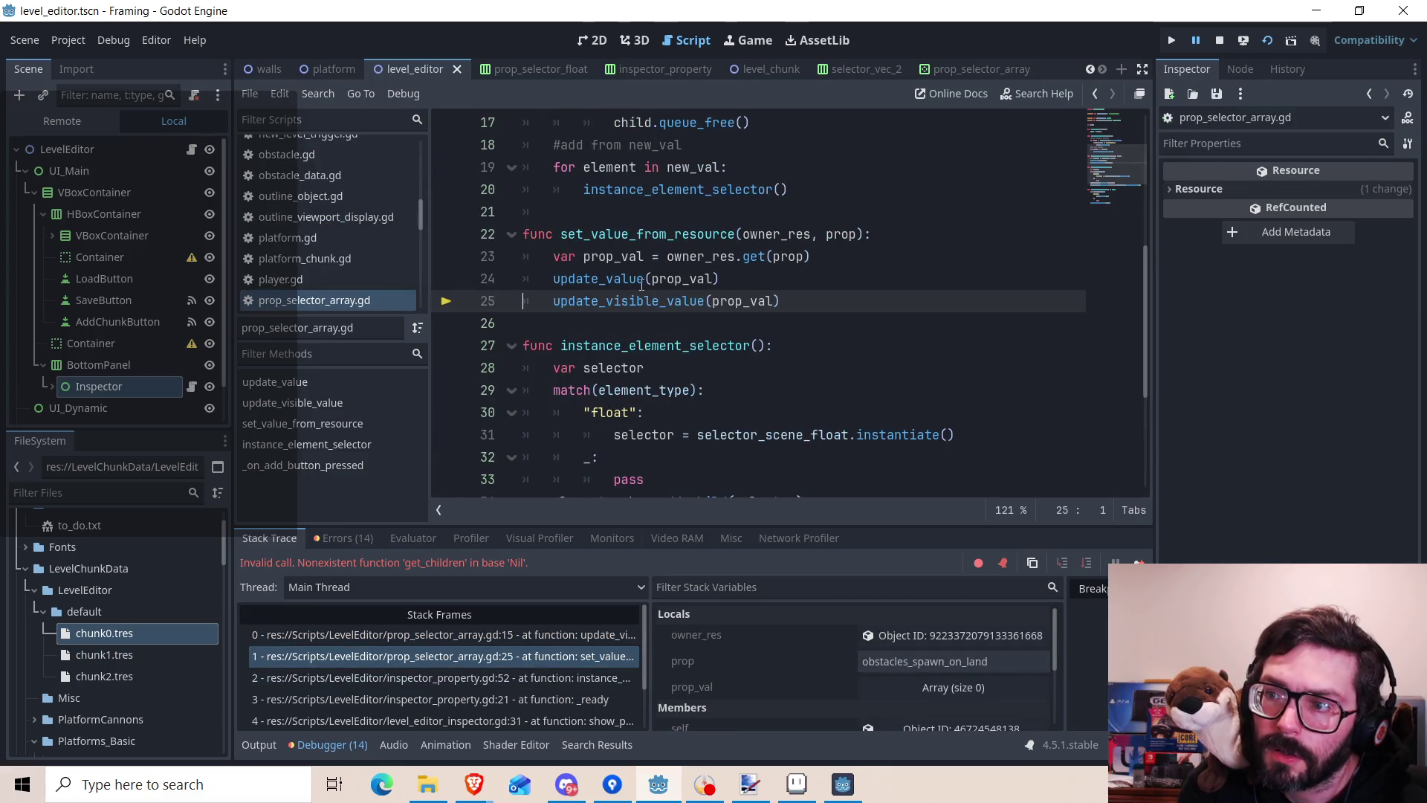
pyautogui.scroll(-1, 333, 245)
pyautogui.scroll(5, 649, 332)
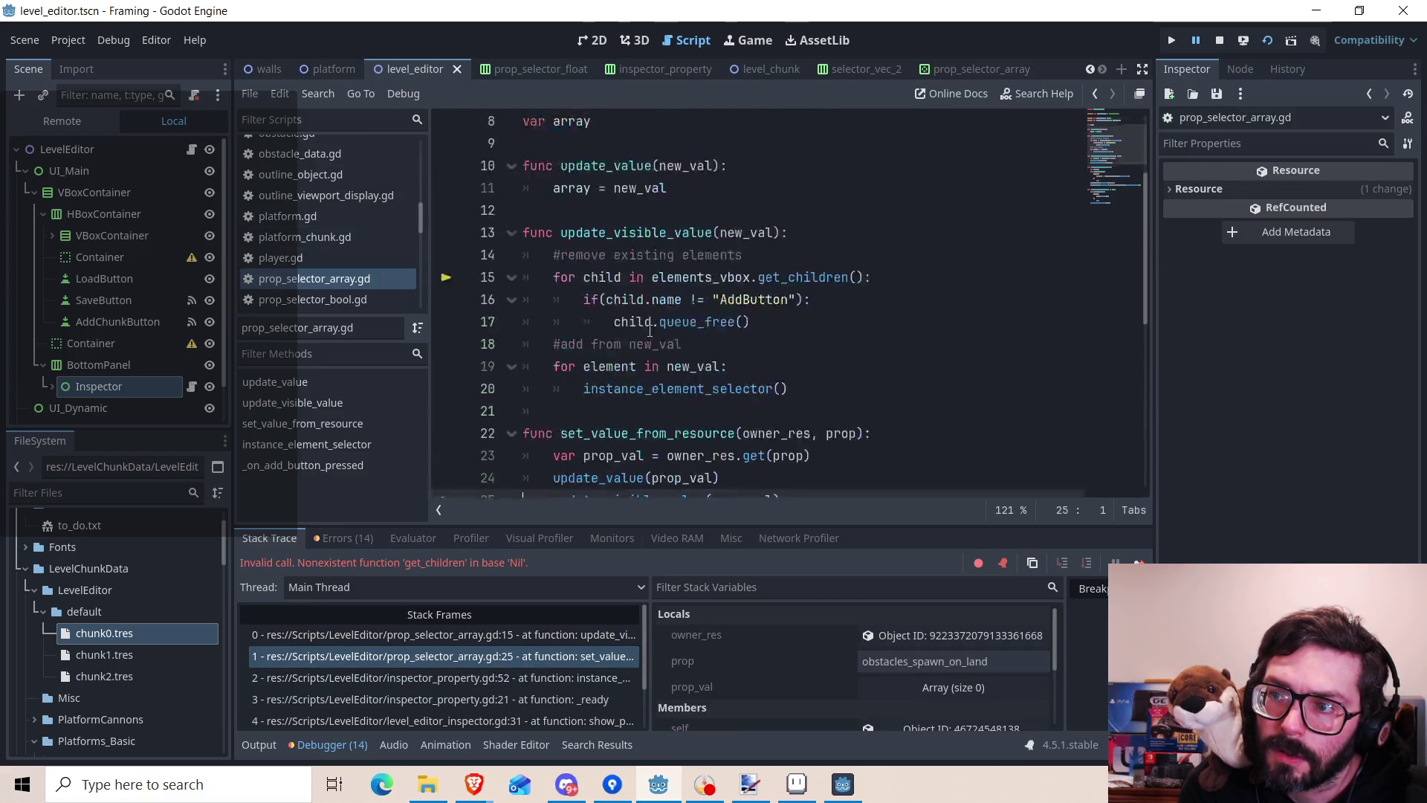
pyautogui.scroll(-4, 659, 410)
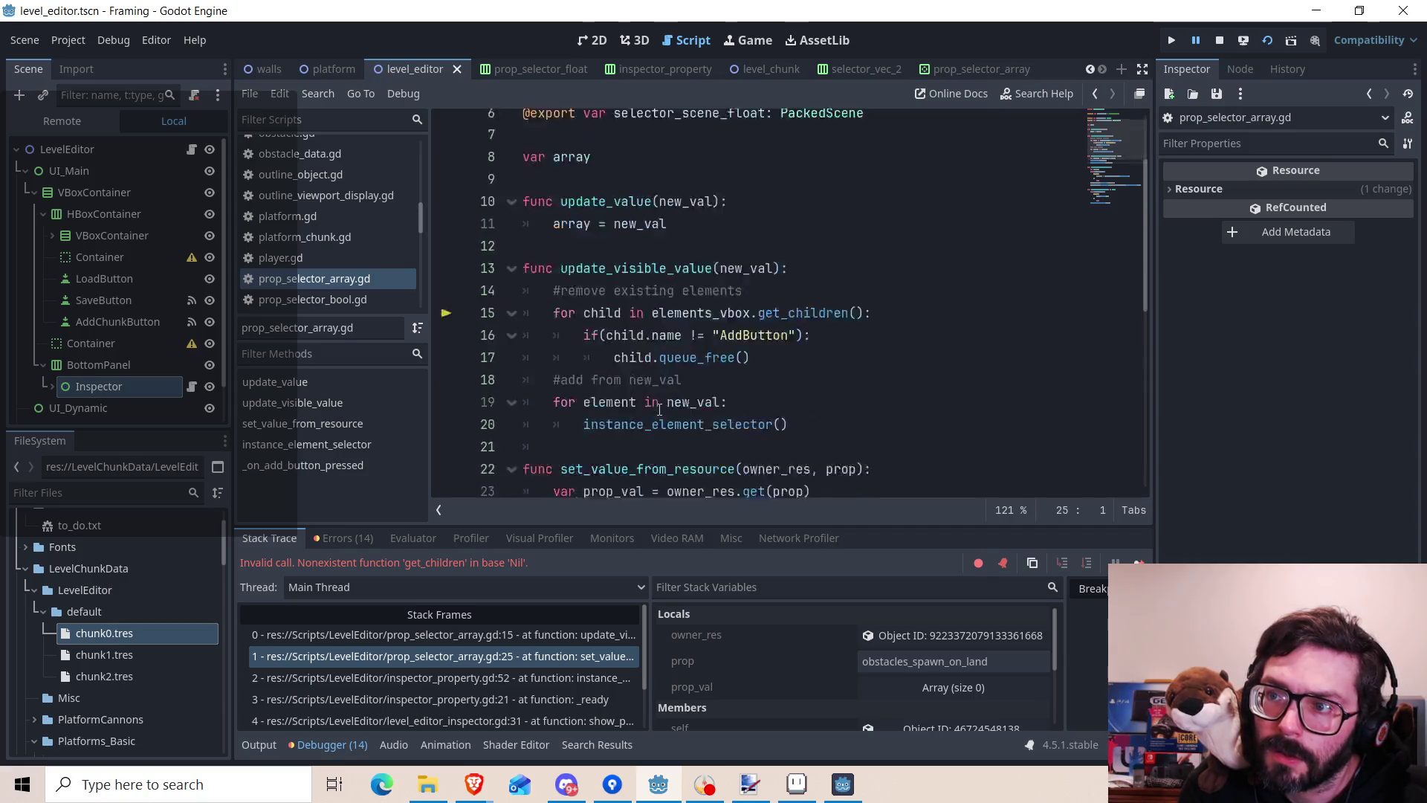
pyautogui.click(518, 638)
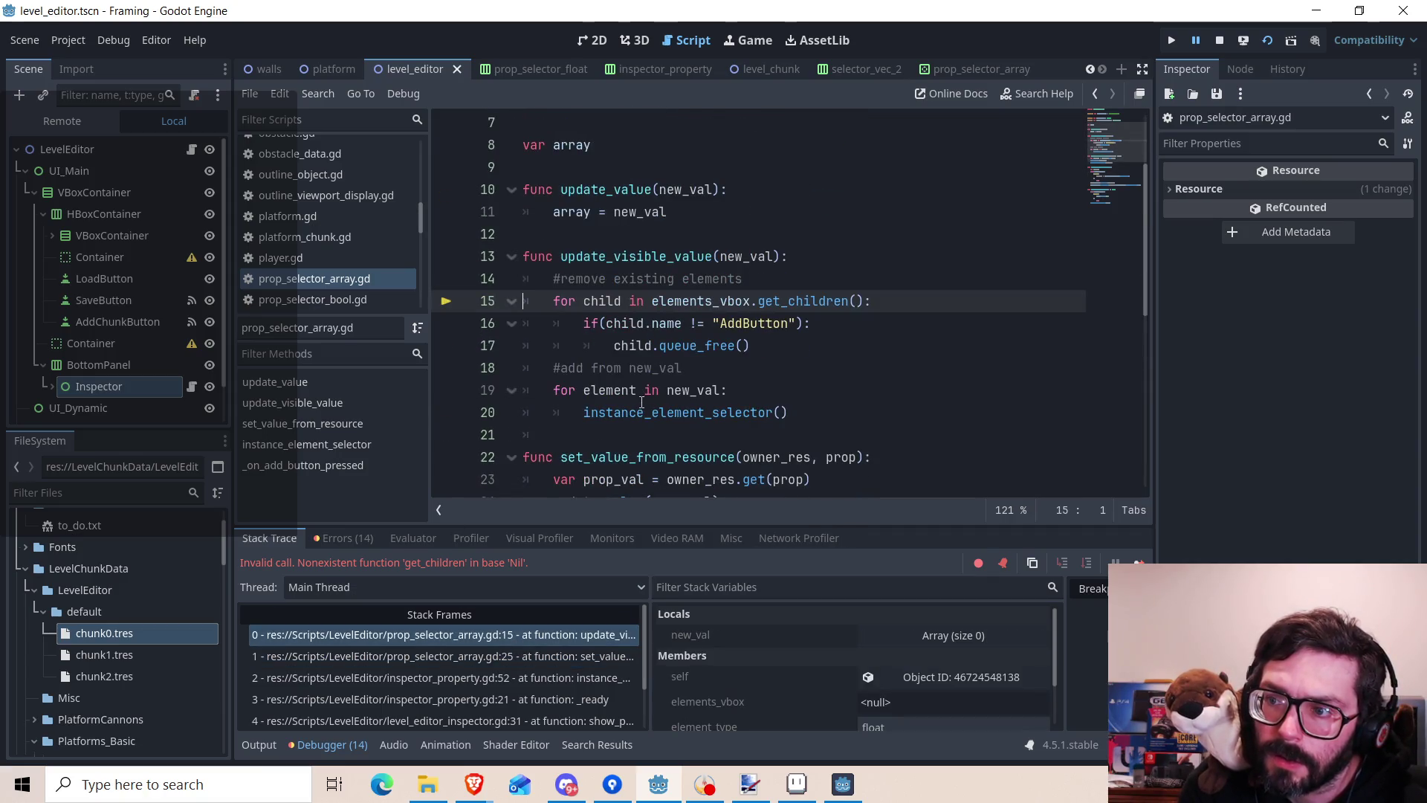
pyautogui.scroll(2, 758, 304)
pyautogui.click(502, 678)
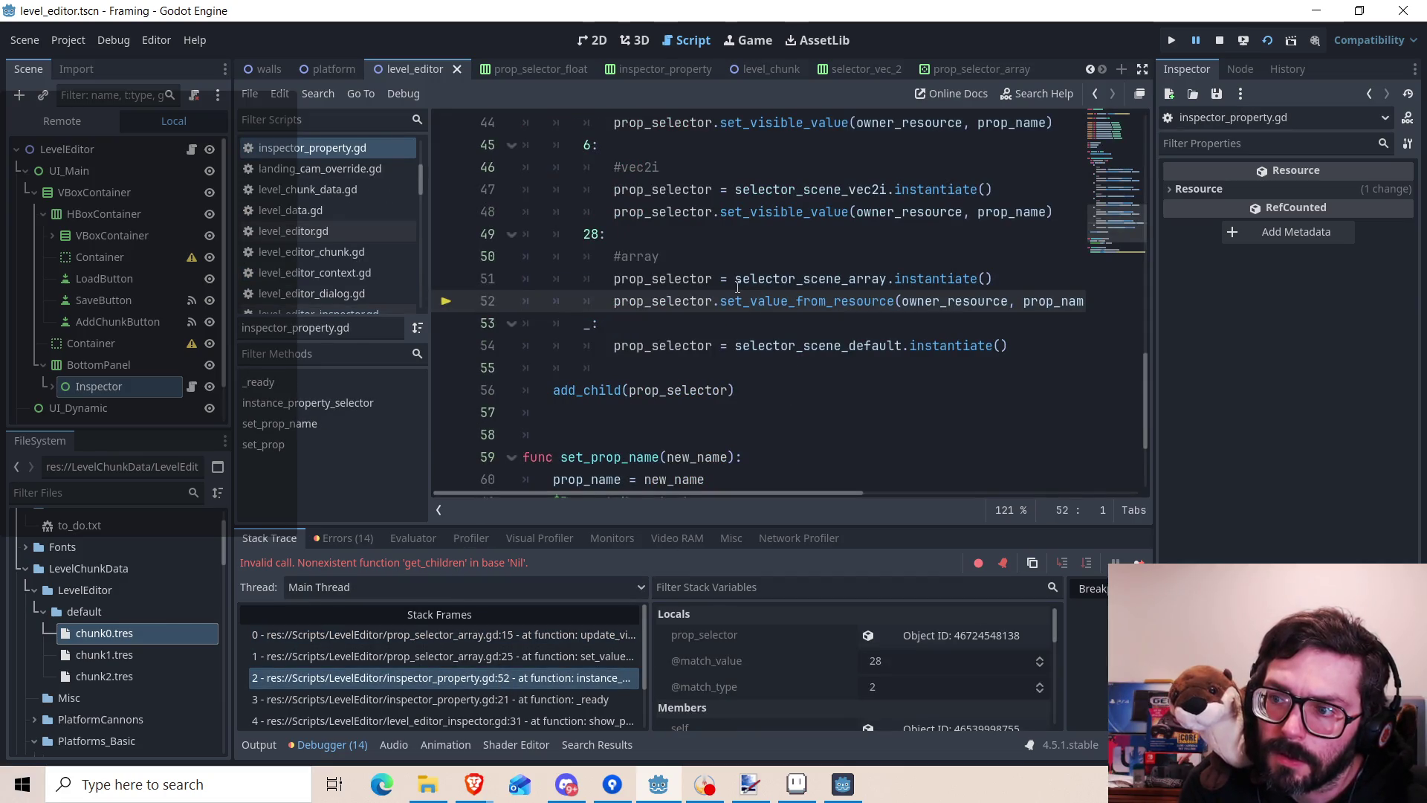
pyautogui.scroll(-1, 502, 678)
pyautogui.scroll(1, 511, 672)
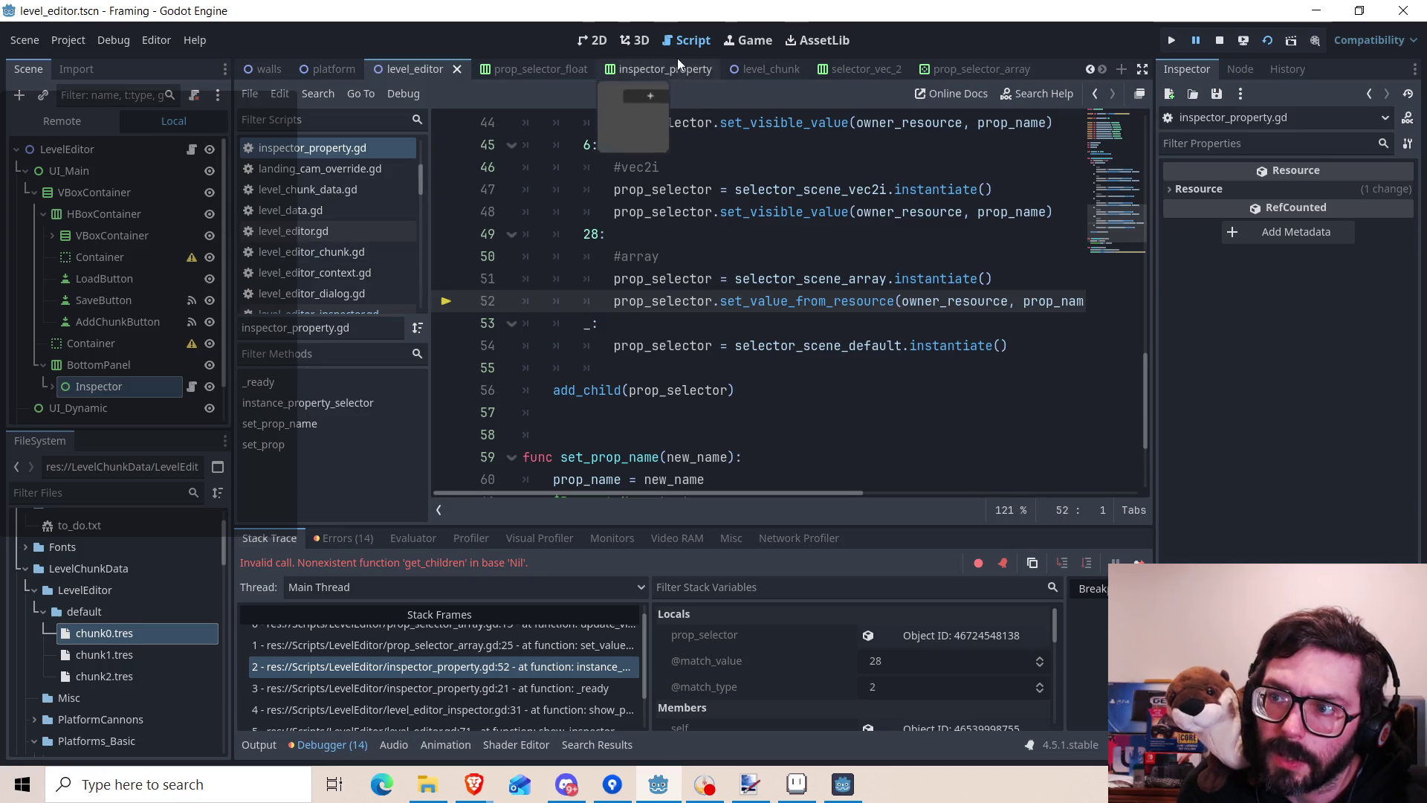
pyautogui.click(631, 65)
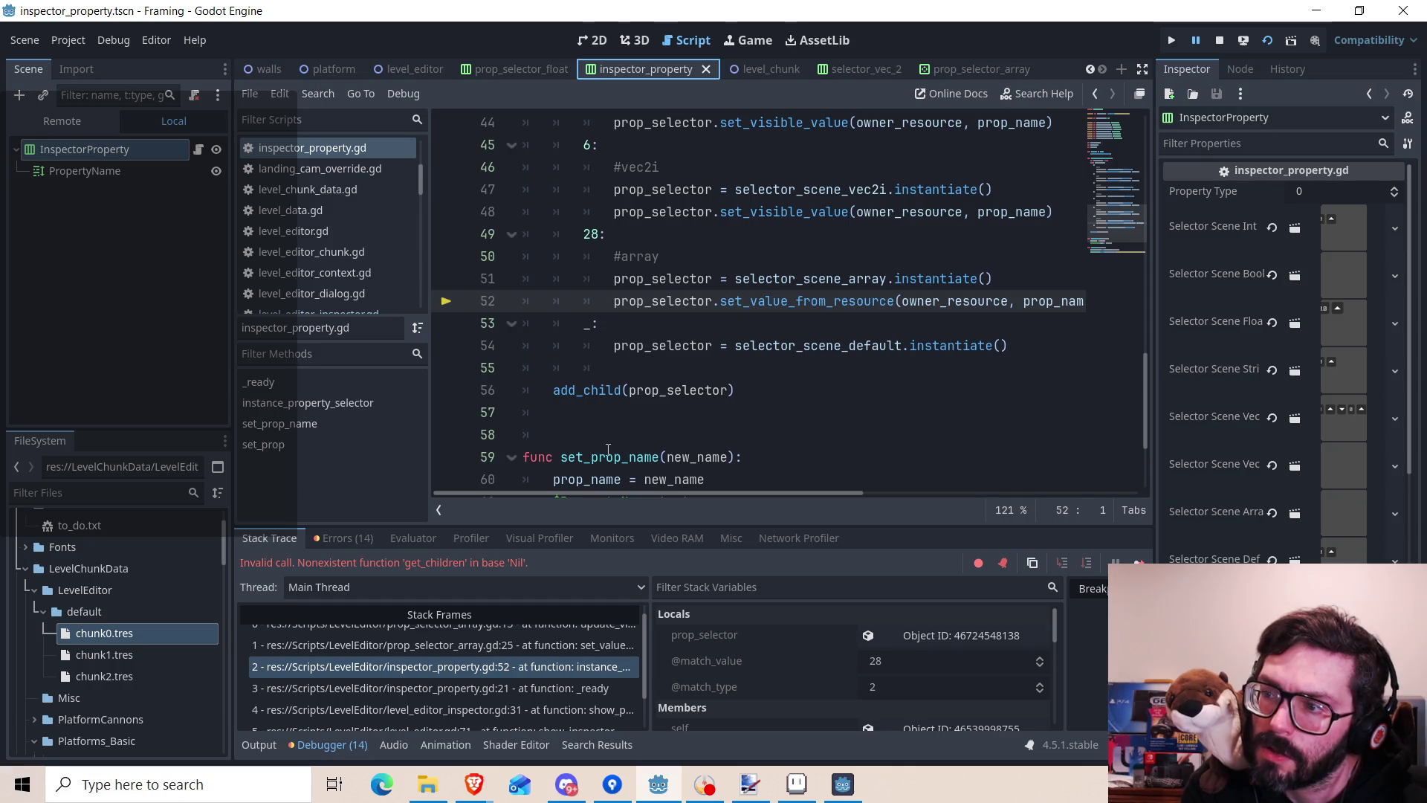
# Scroll through the script and inspect the set_value_from_resource call on line 52
pyautogui.scroll(-1, 467, 702)
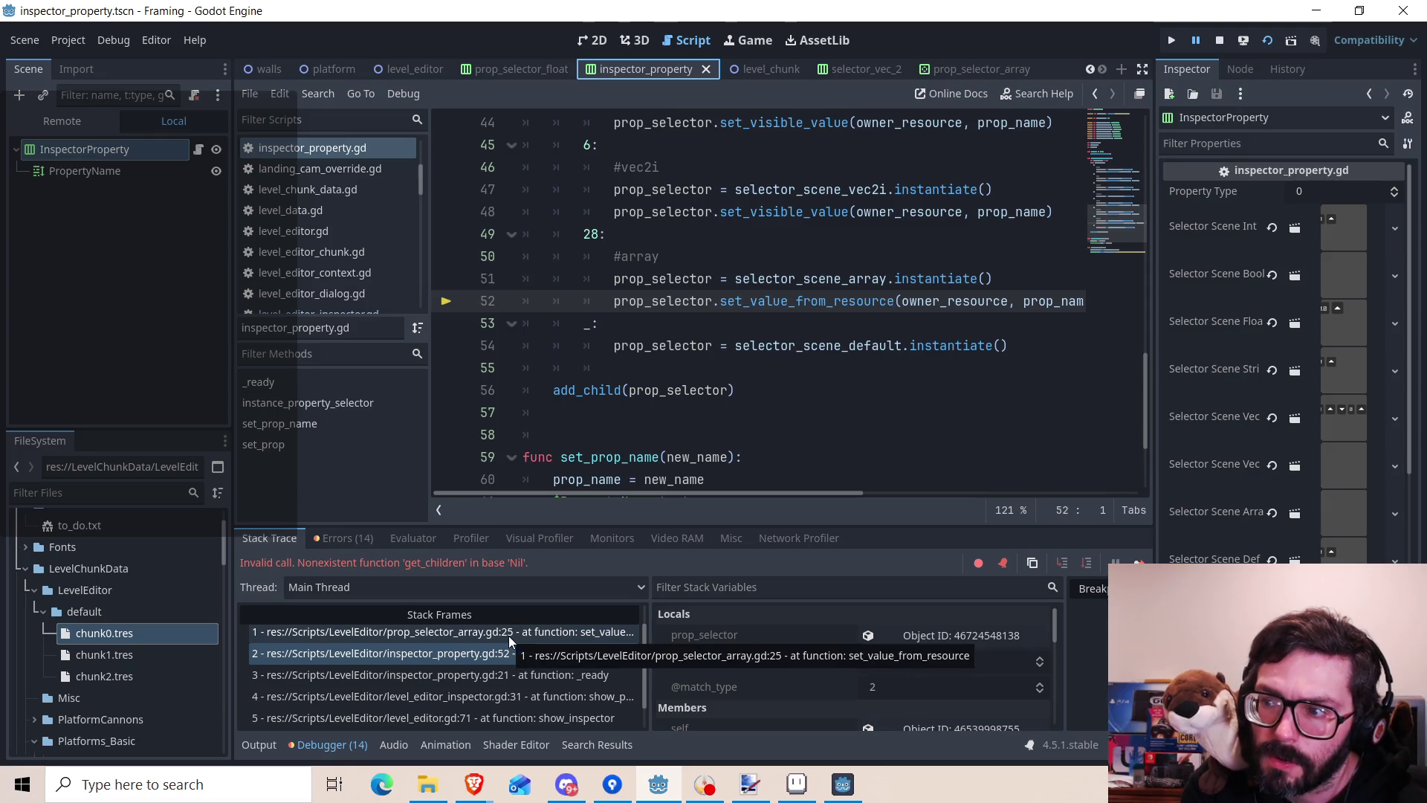
pyautogui.moveTo(778, 493)
pyautogui.mouseDown()
pyautogui.moveTo(848, 489)
pyautogui.moveTo(761, 497)
pyautogui.mouseUp()
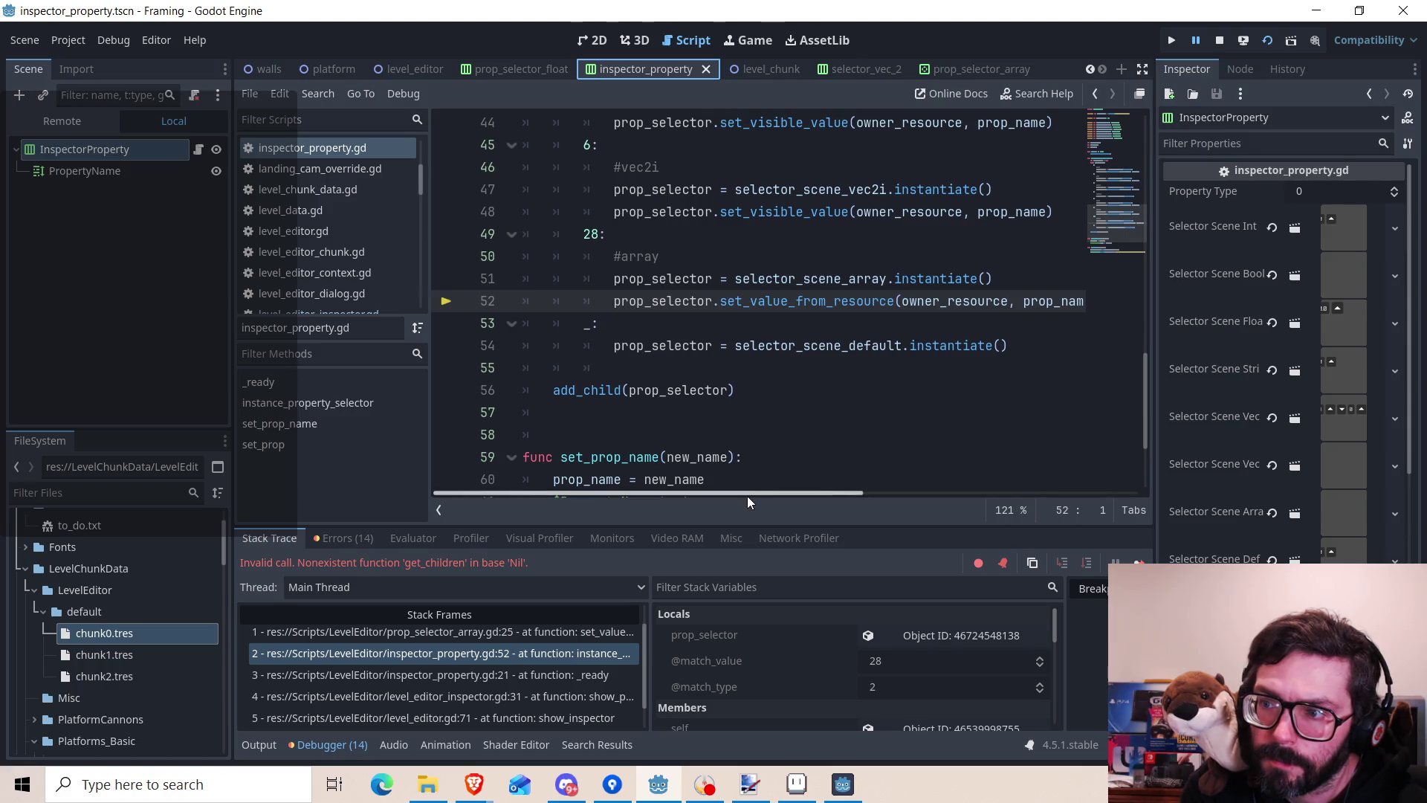
pyautogui.scroll(1, 476, 684)
pyautogui.scroll(-1, 476, 683)
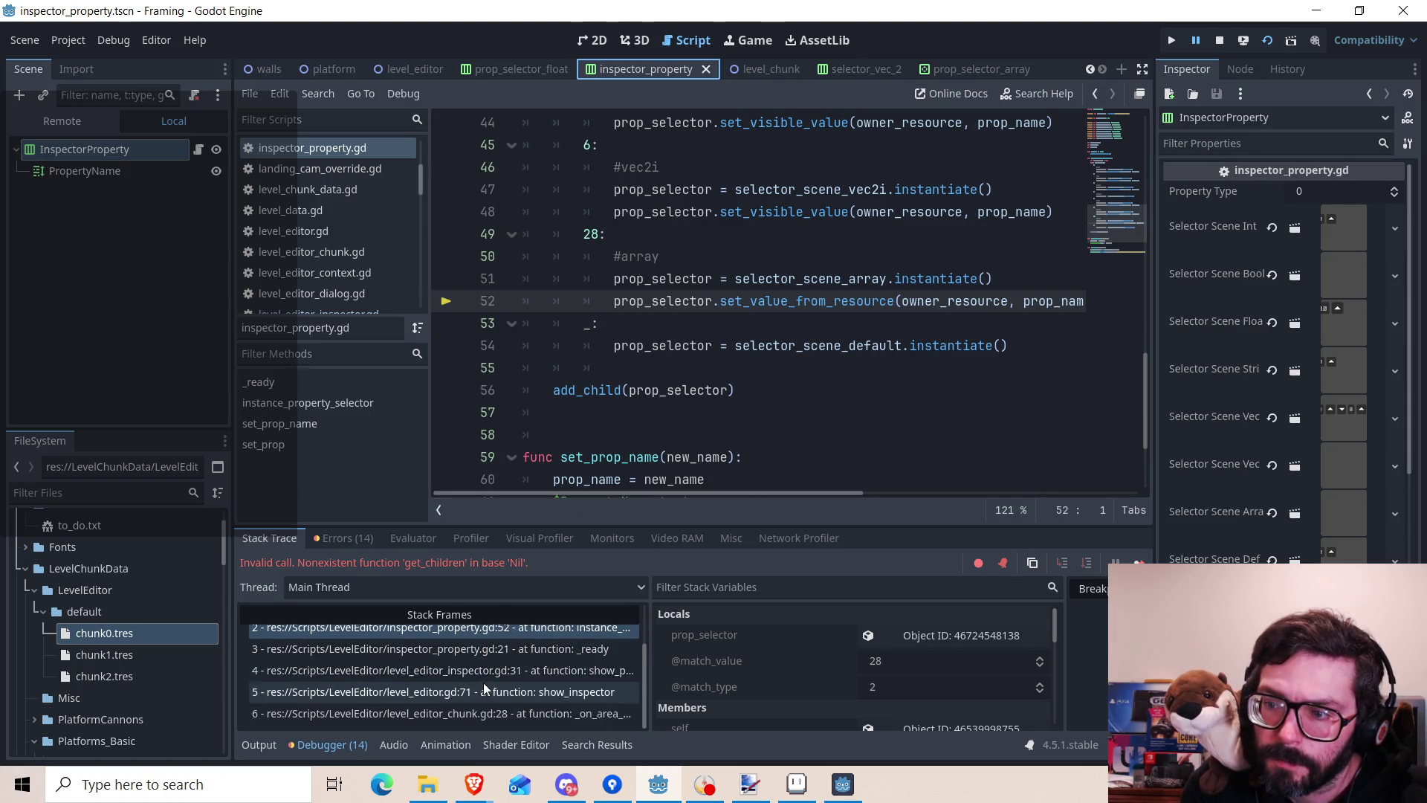
pyautogui.scroll(4, 738, 438)
pyautogui.scroll(6, 738, 439)
pyautogui.scroll(-3, 669, 408)
pyautogui.scroll(1, 610, 389)
pyautogui.scroll(-9, 611, 389)
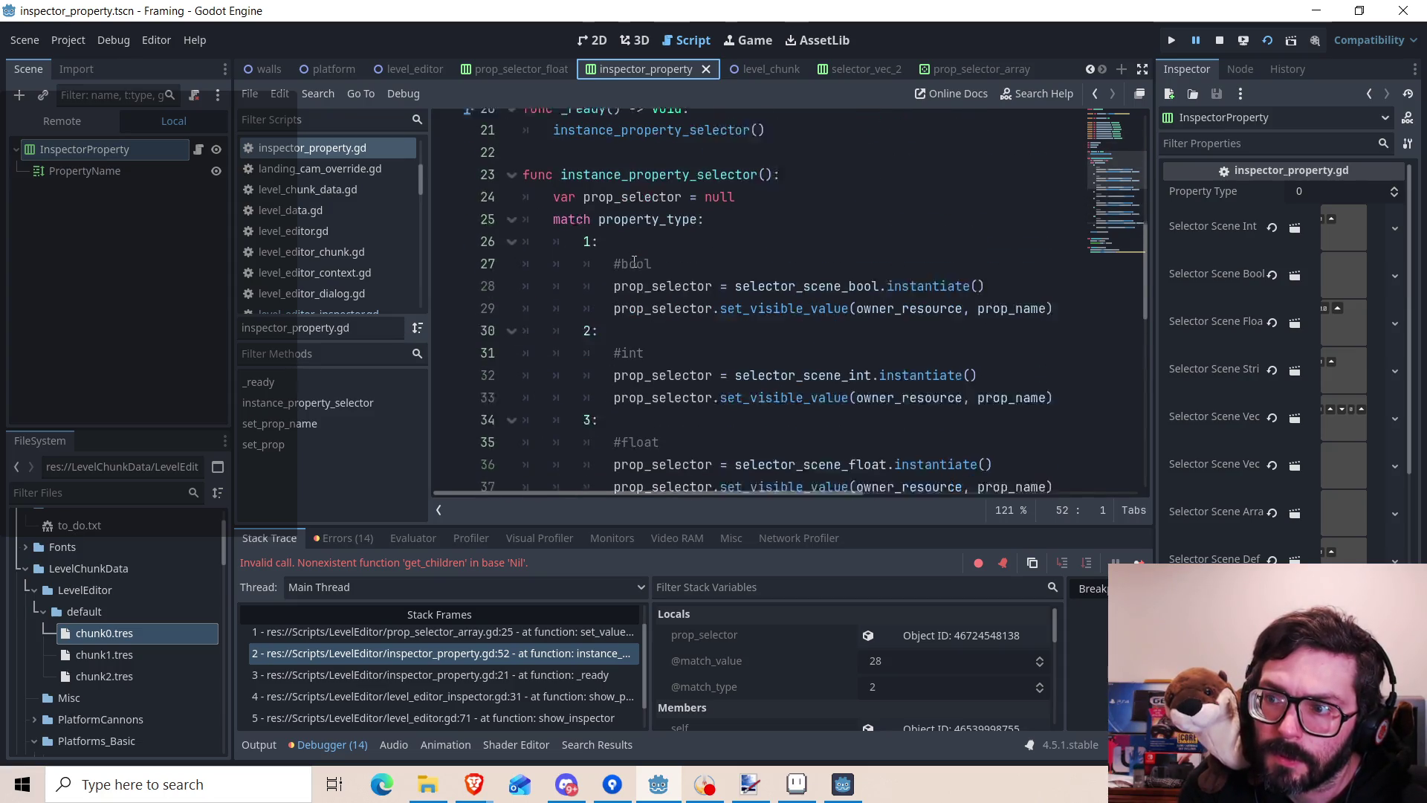
pyautogui.click(623, 242)
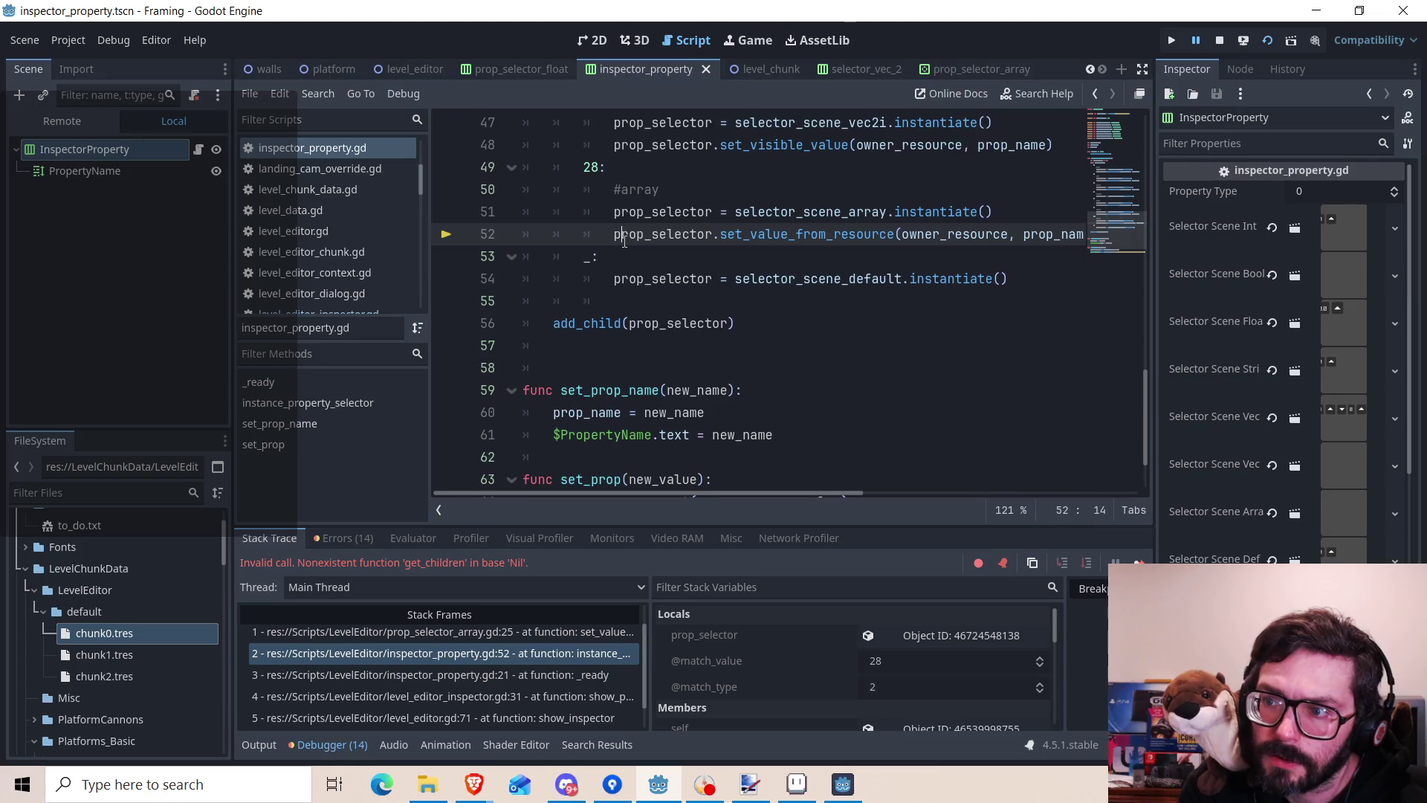
# Select the array selector's set_value_from_resource frame and inspect owner_res and prop (obstacles_spawn_on_land)
pyautogui.scroll(-1, 628, 257)
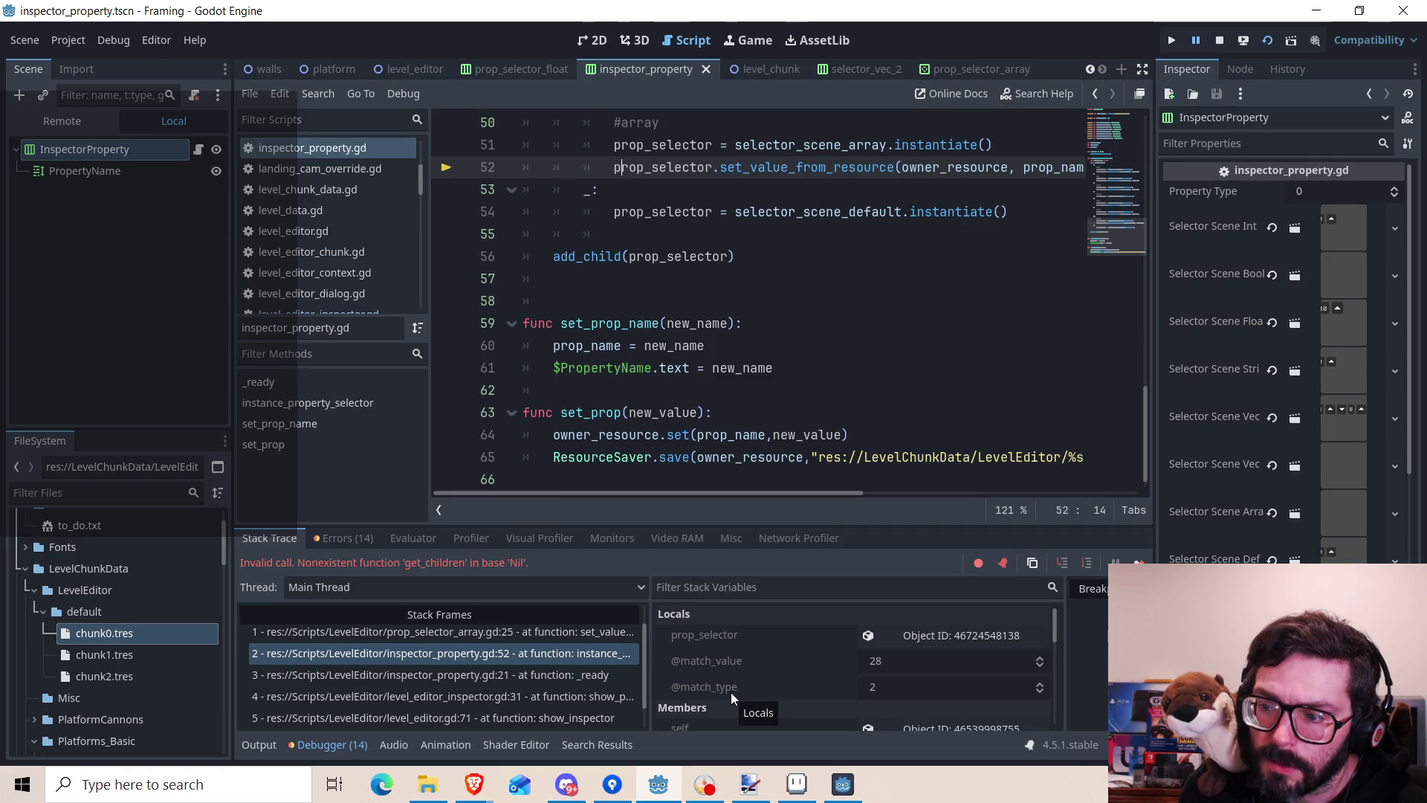
pyautogui.scroll(-3, 743, 666)
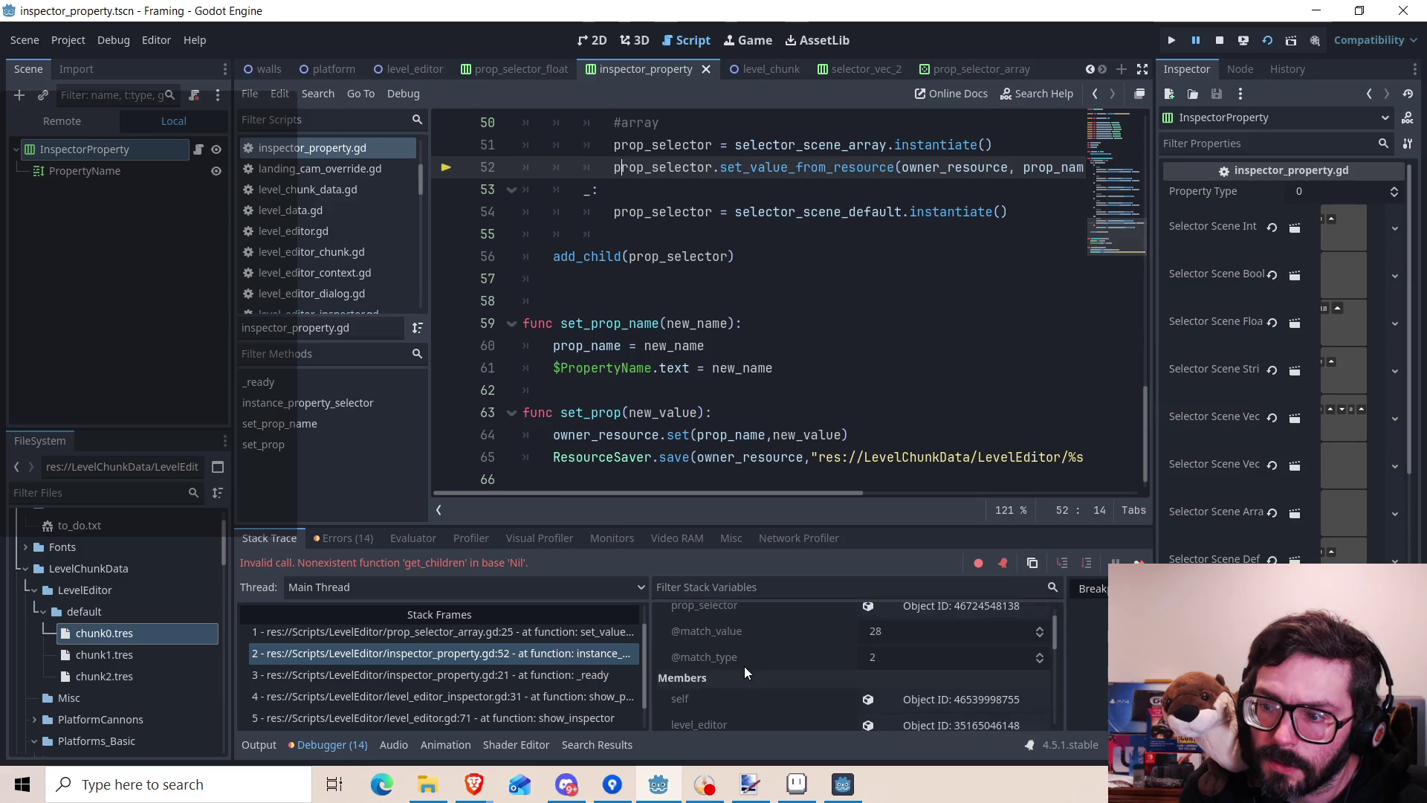
pyautogui.scroll(-1, 729, 652)
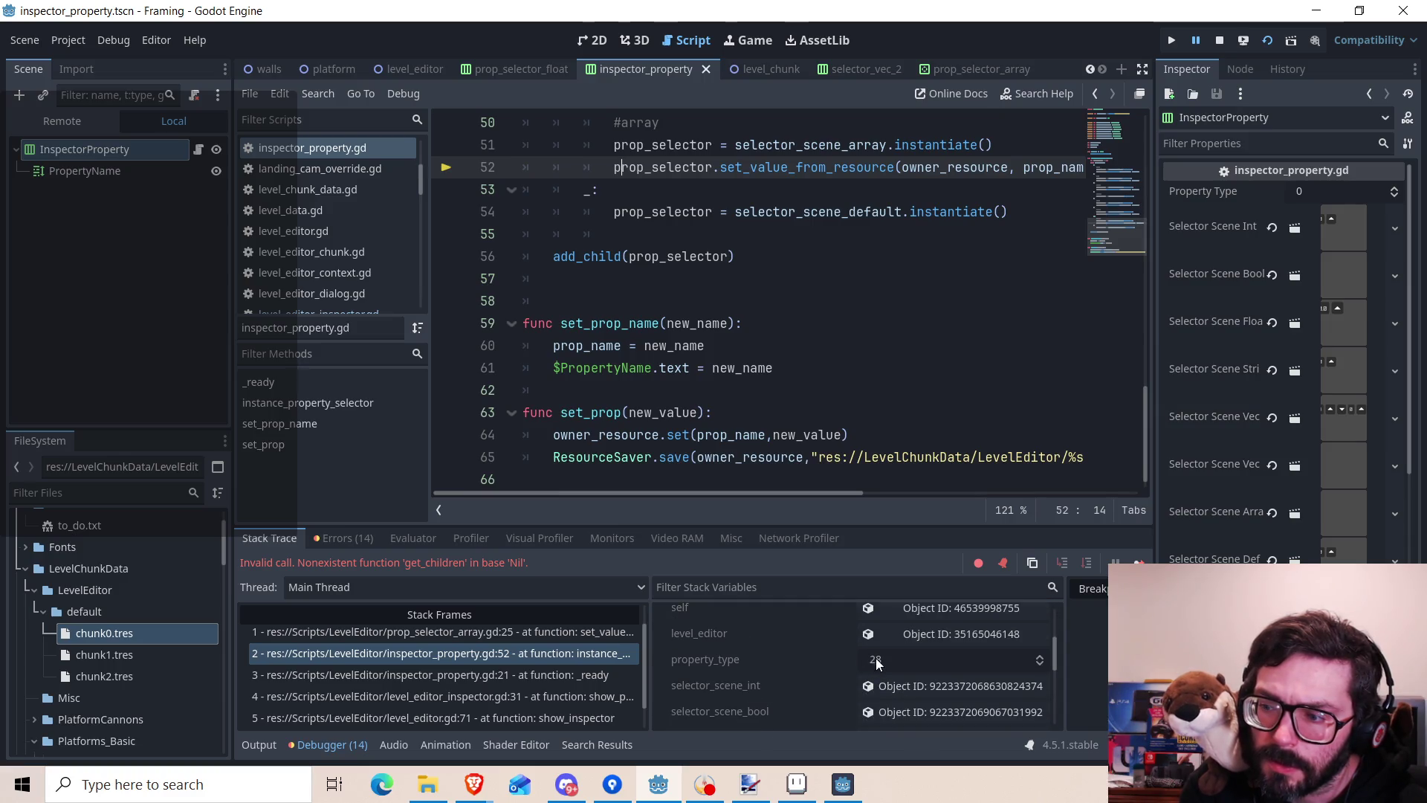
pyautogui.scroll(-2, 761, 695)
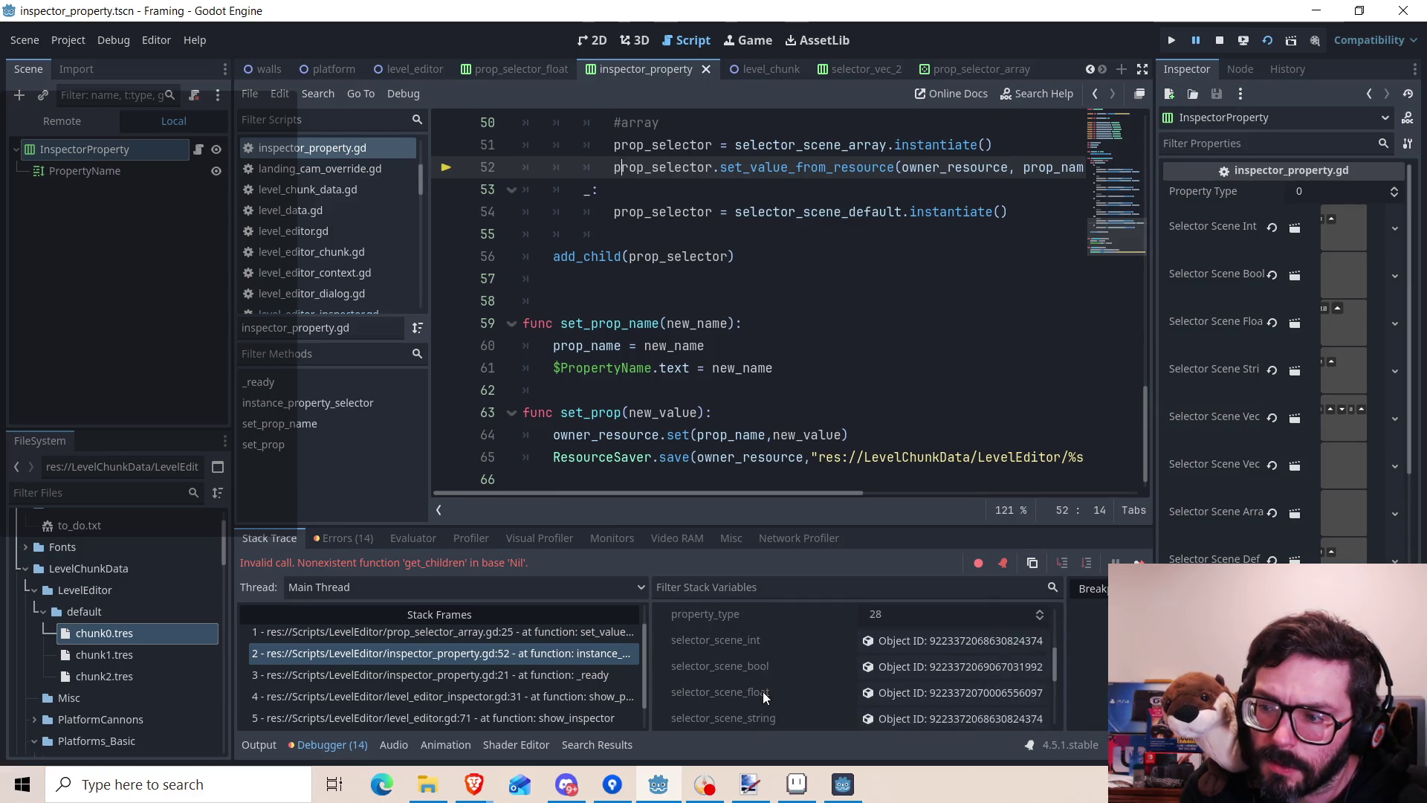
pyautogui.scroll(3, 762, 691)
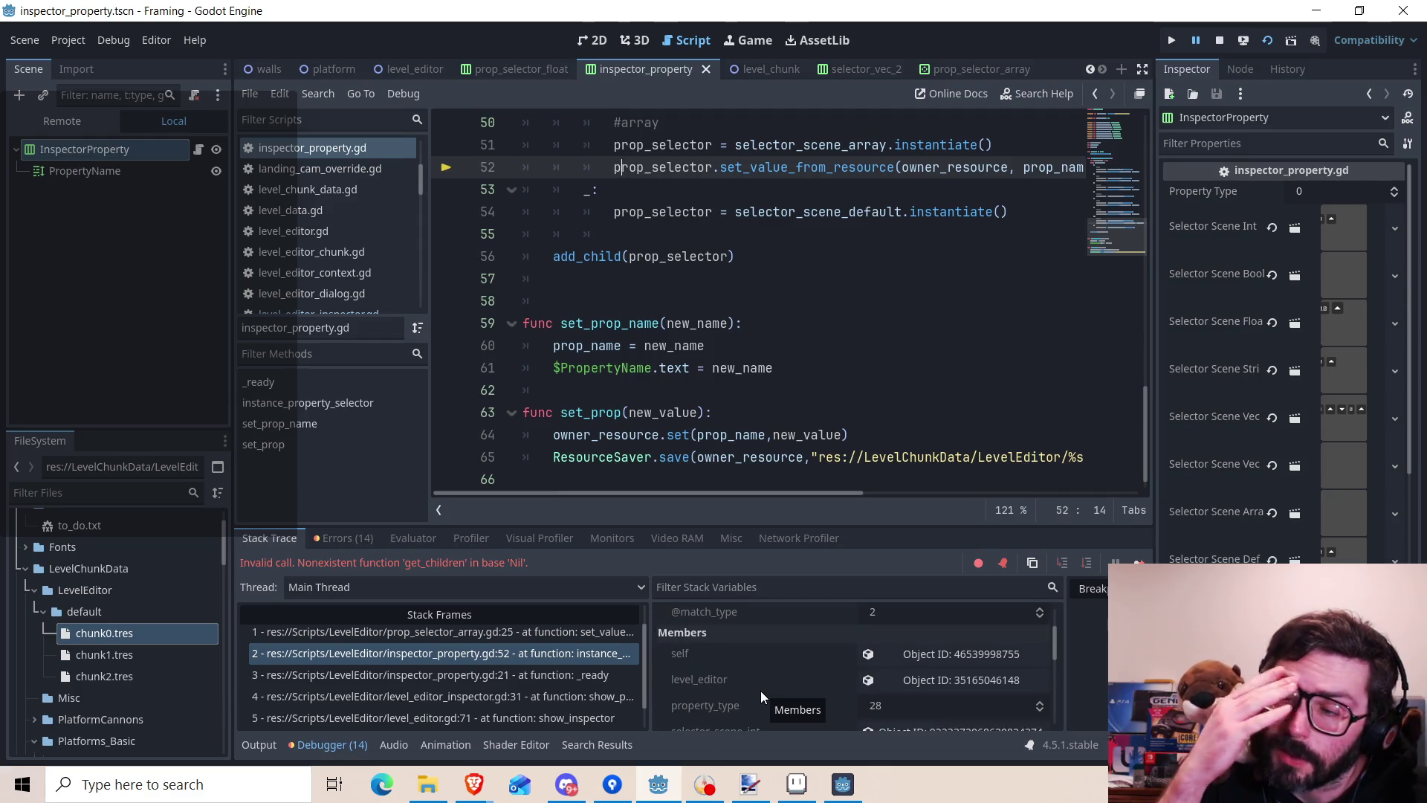
pyautogui.scroll(1, 550, 668)
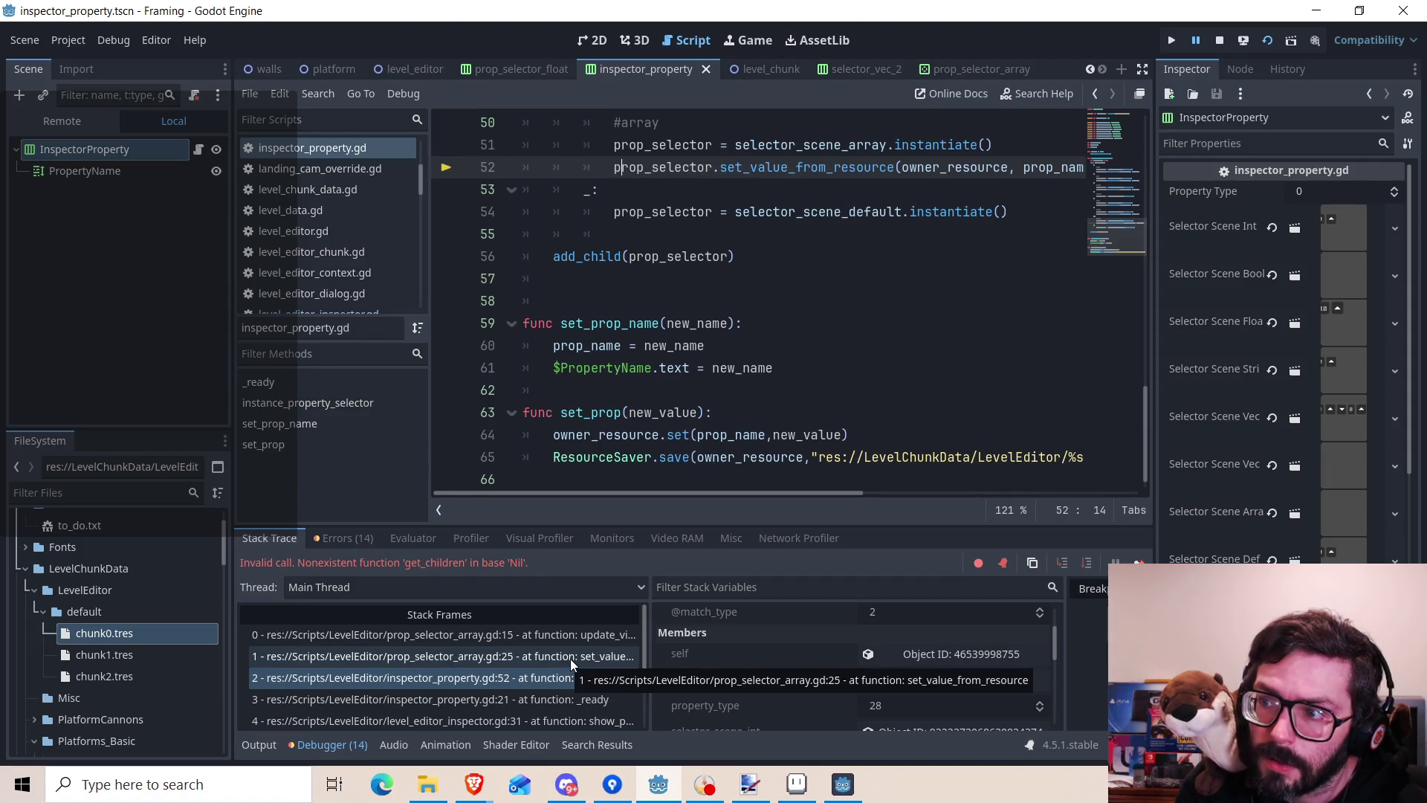
pyautogui.click(579, 657)
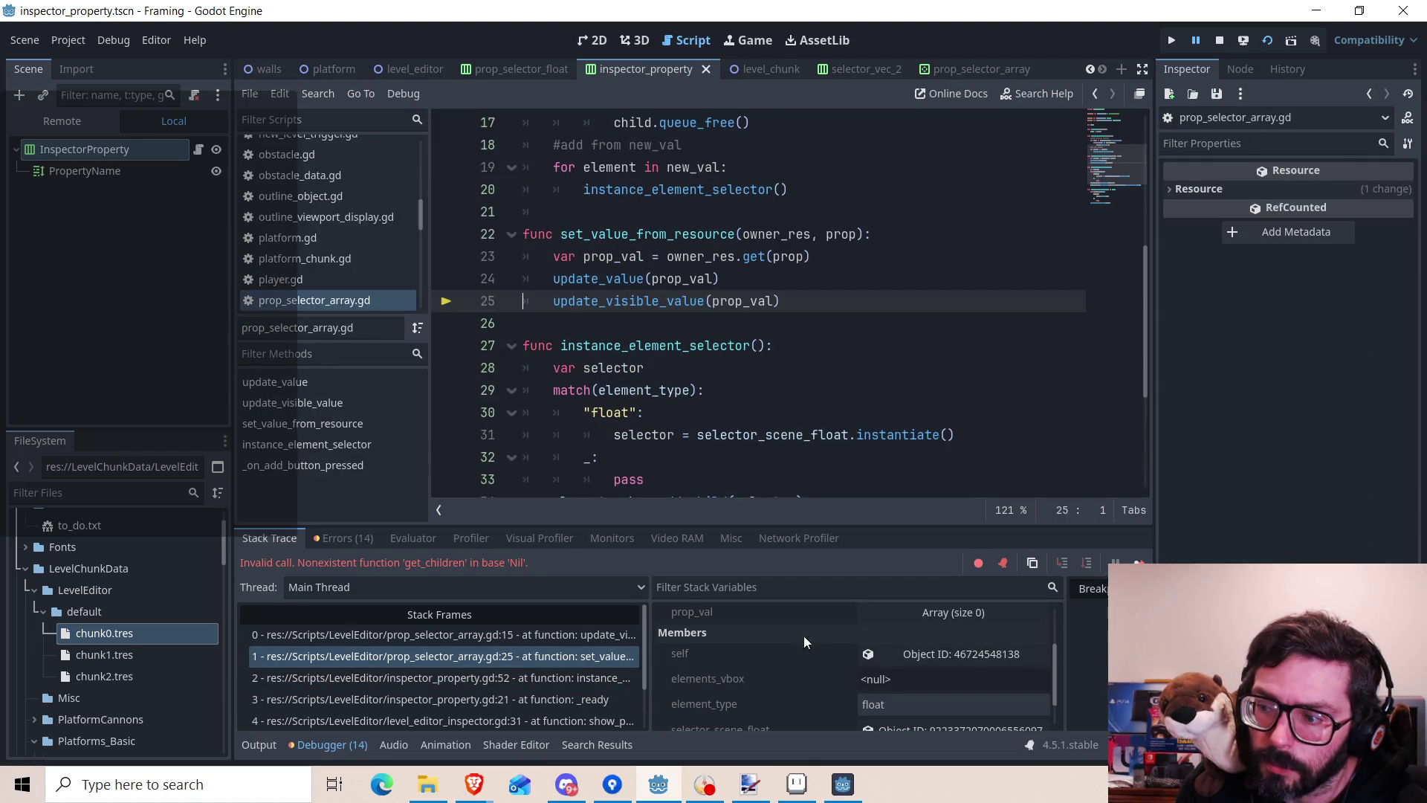
pyautogui.scroll(2, 805, 642)
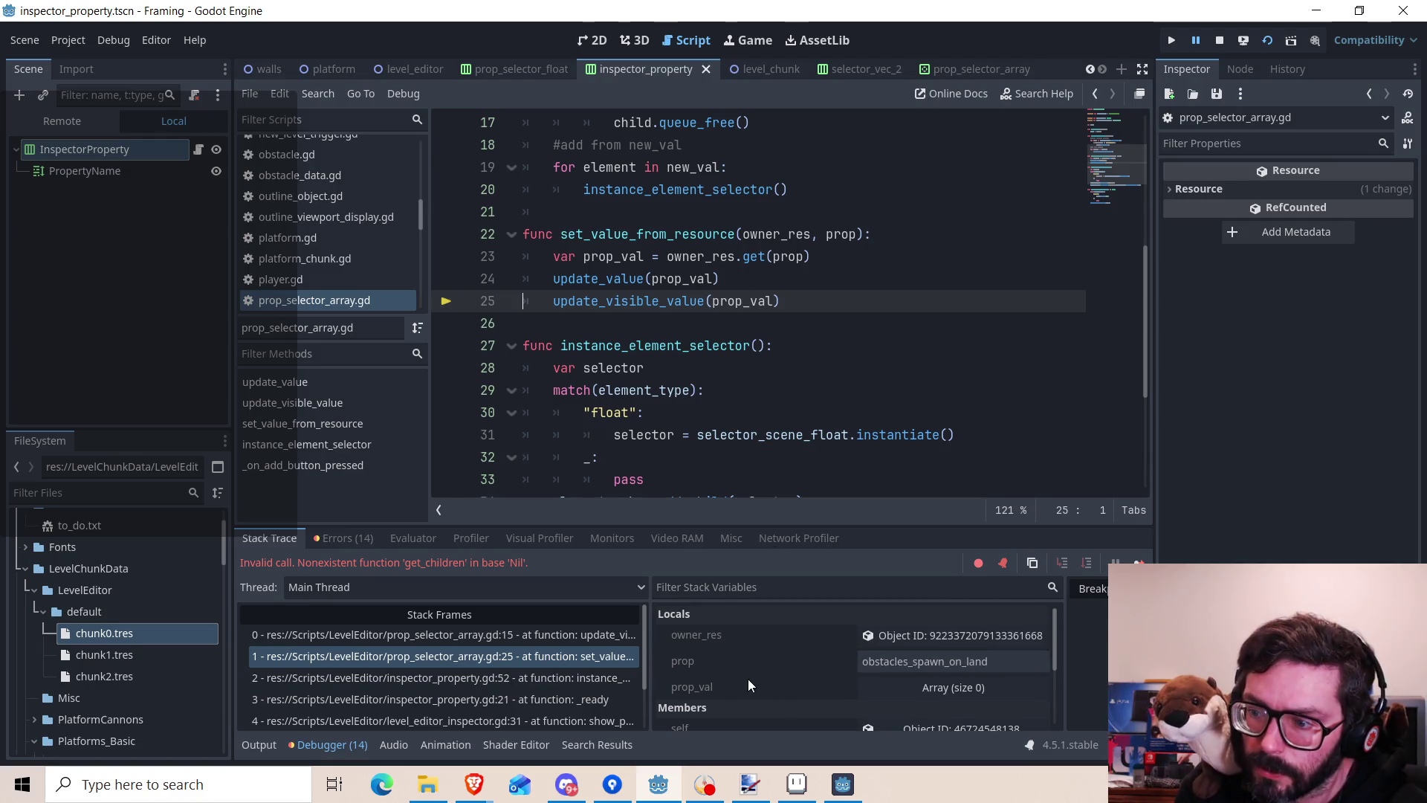
pyautogui.click(905, 639)
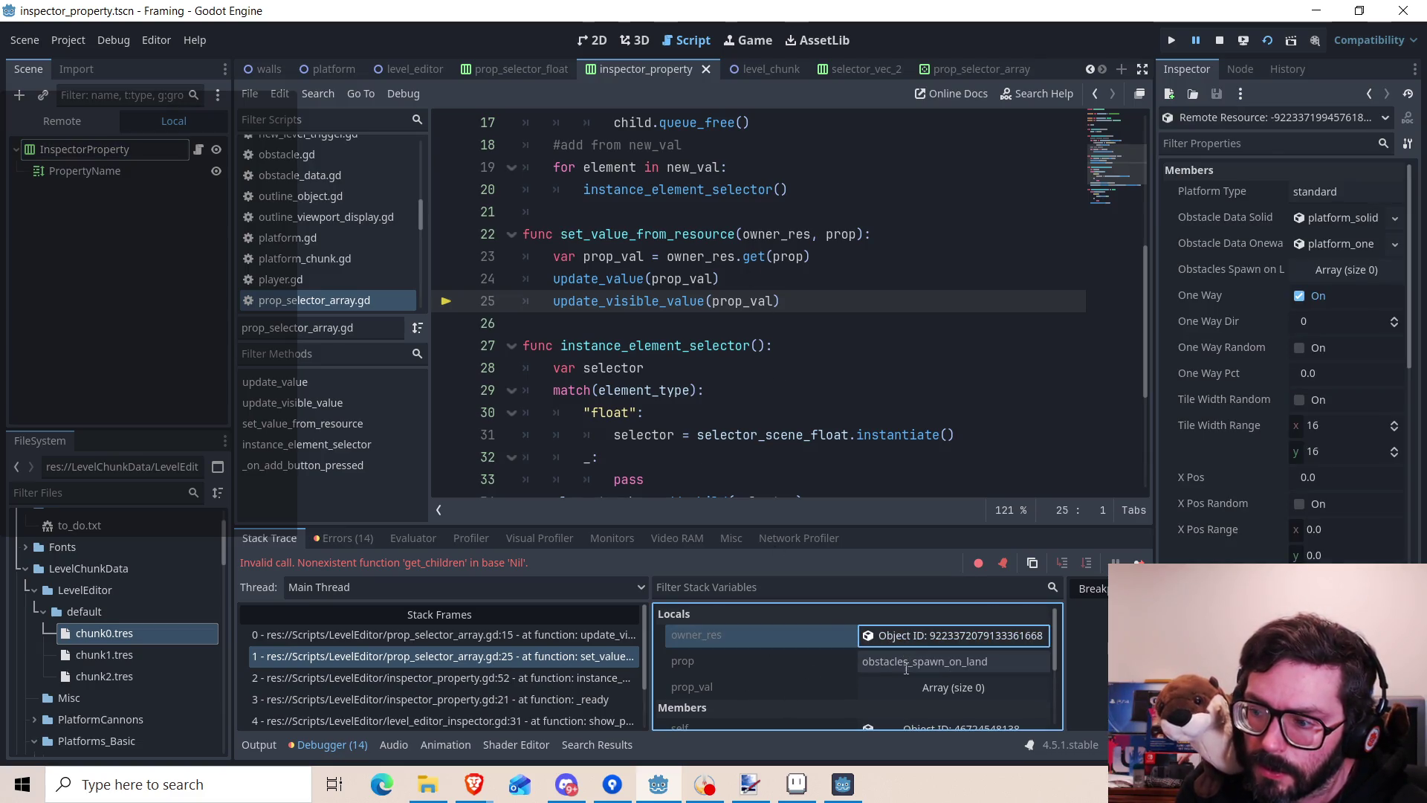
pyautogui.click(906, 665)
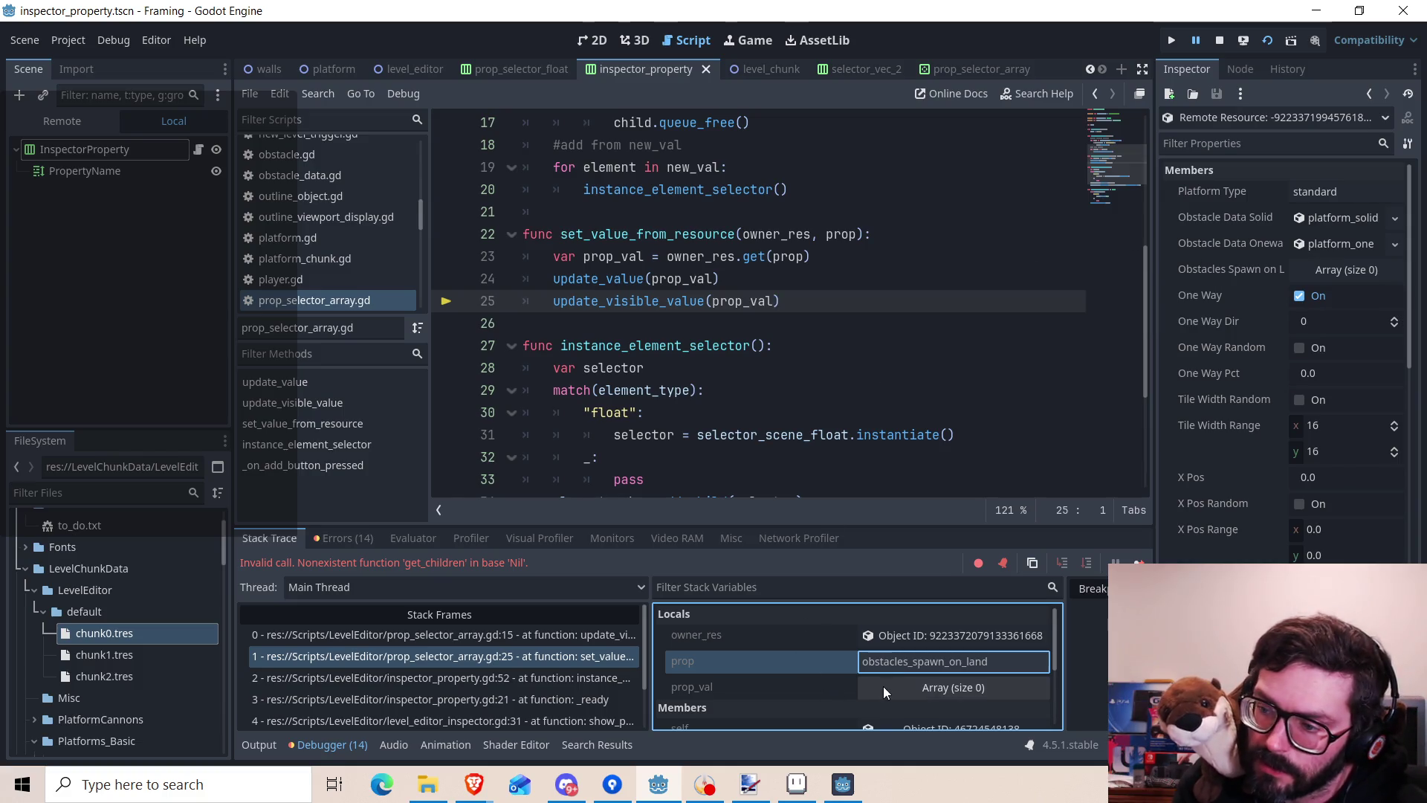
# Place the caret in the update_visible_value call on line 25
pyautogui.click(611, 301)
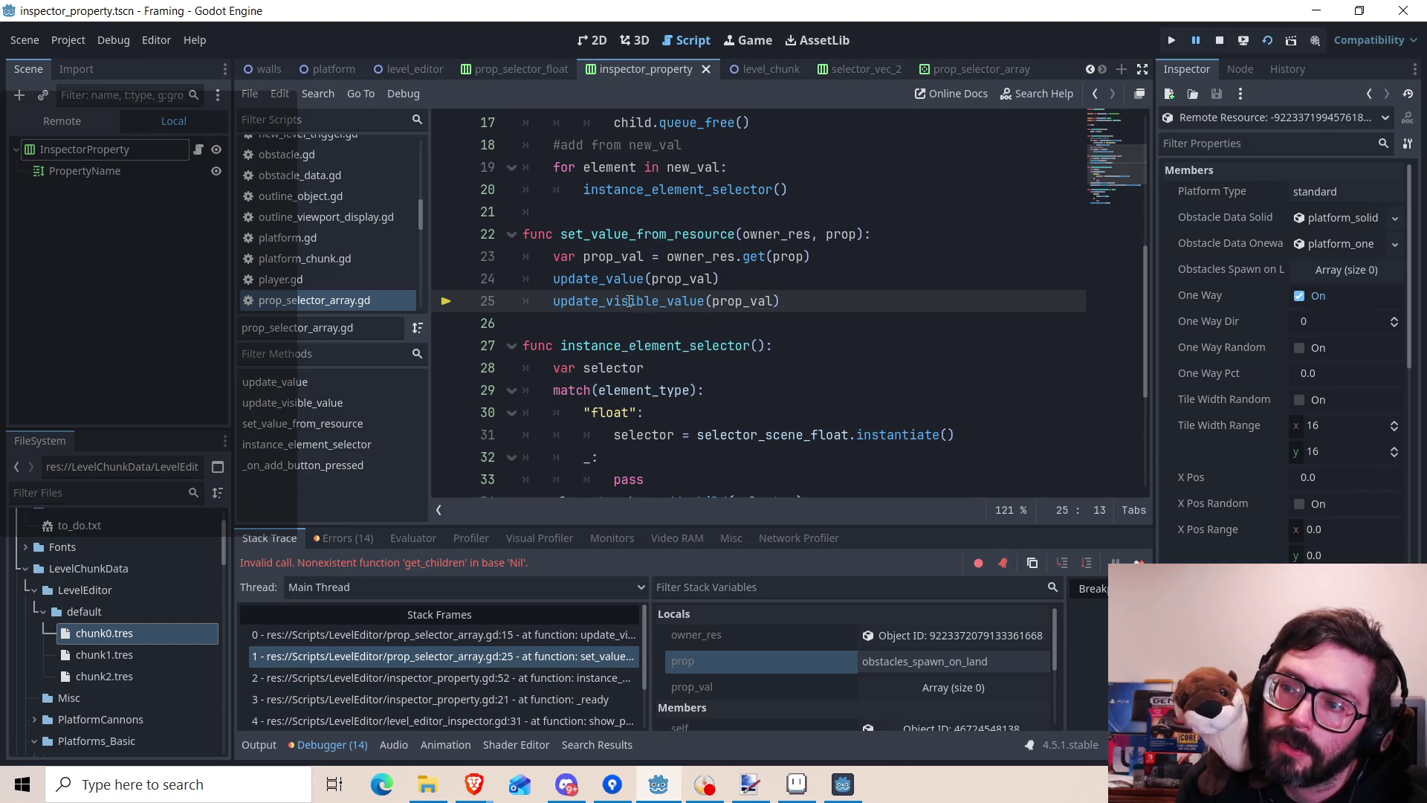
pyautogui.moveTo(630, 301)
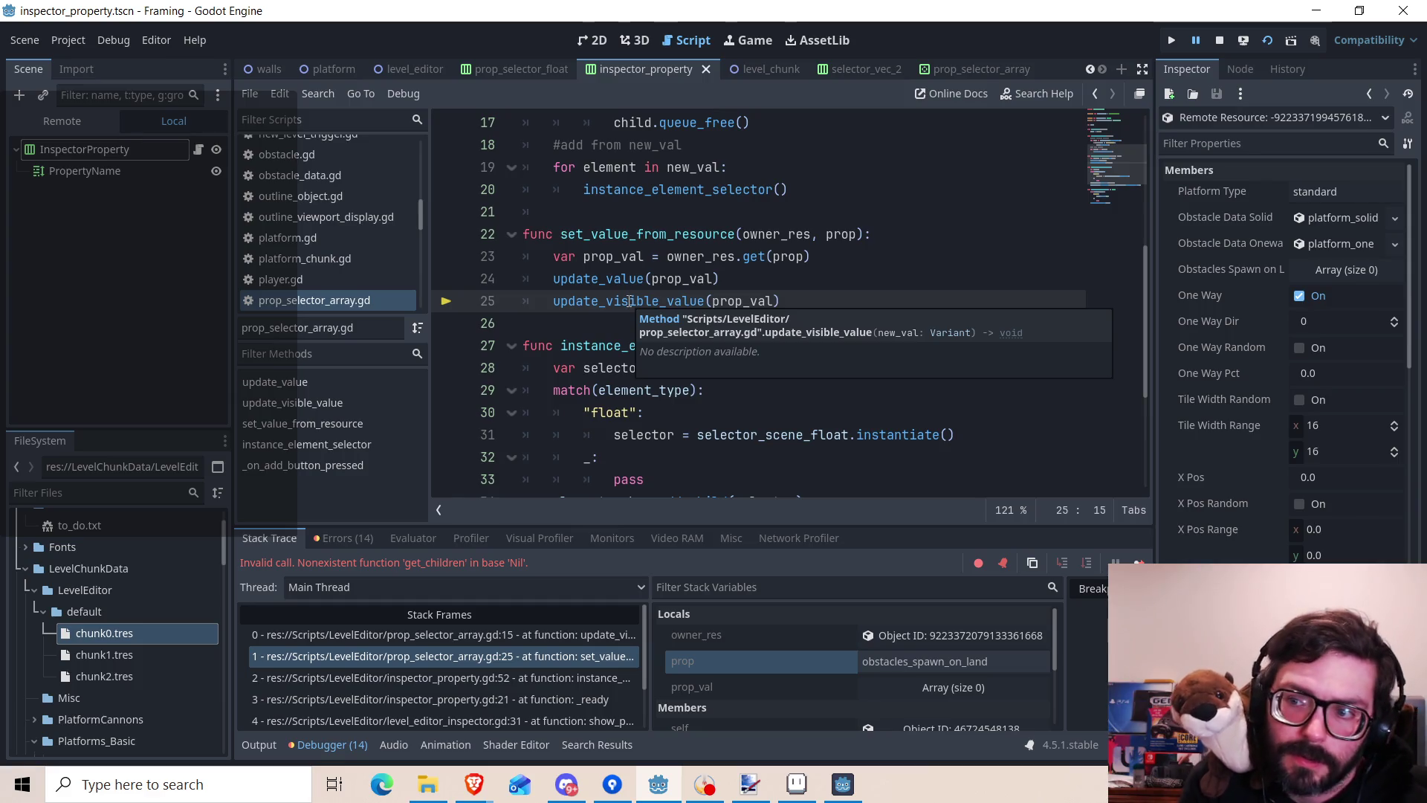
pyautogui.click(639, 305)
pyautogui.moveTo(642, 307)
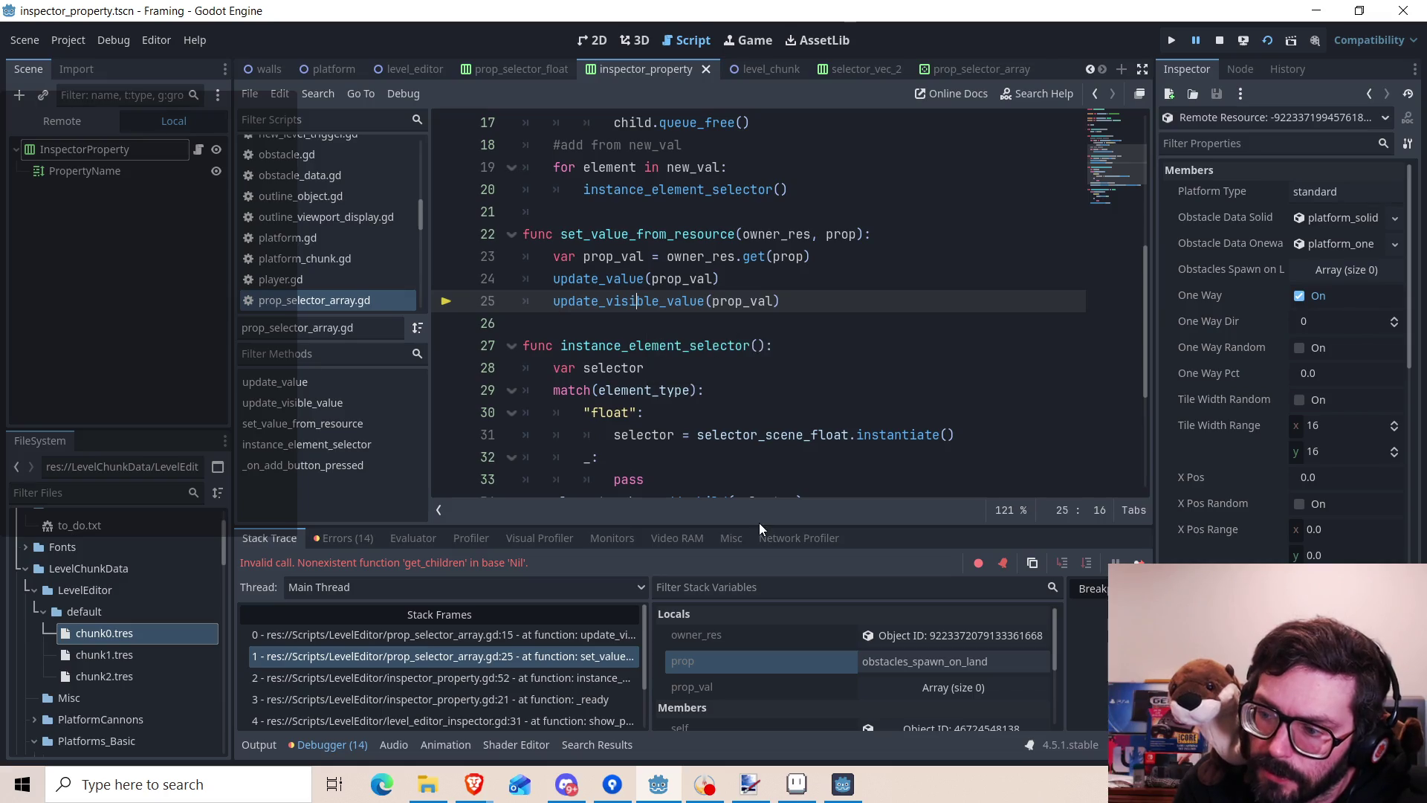
# Follow update_visible_value from line 25 to its definition and check elements_vbox on line 15
pyautogui.click(582, 300)
pyautogui.scroll(2, 582, 300)
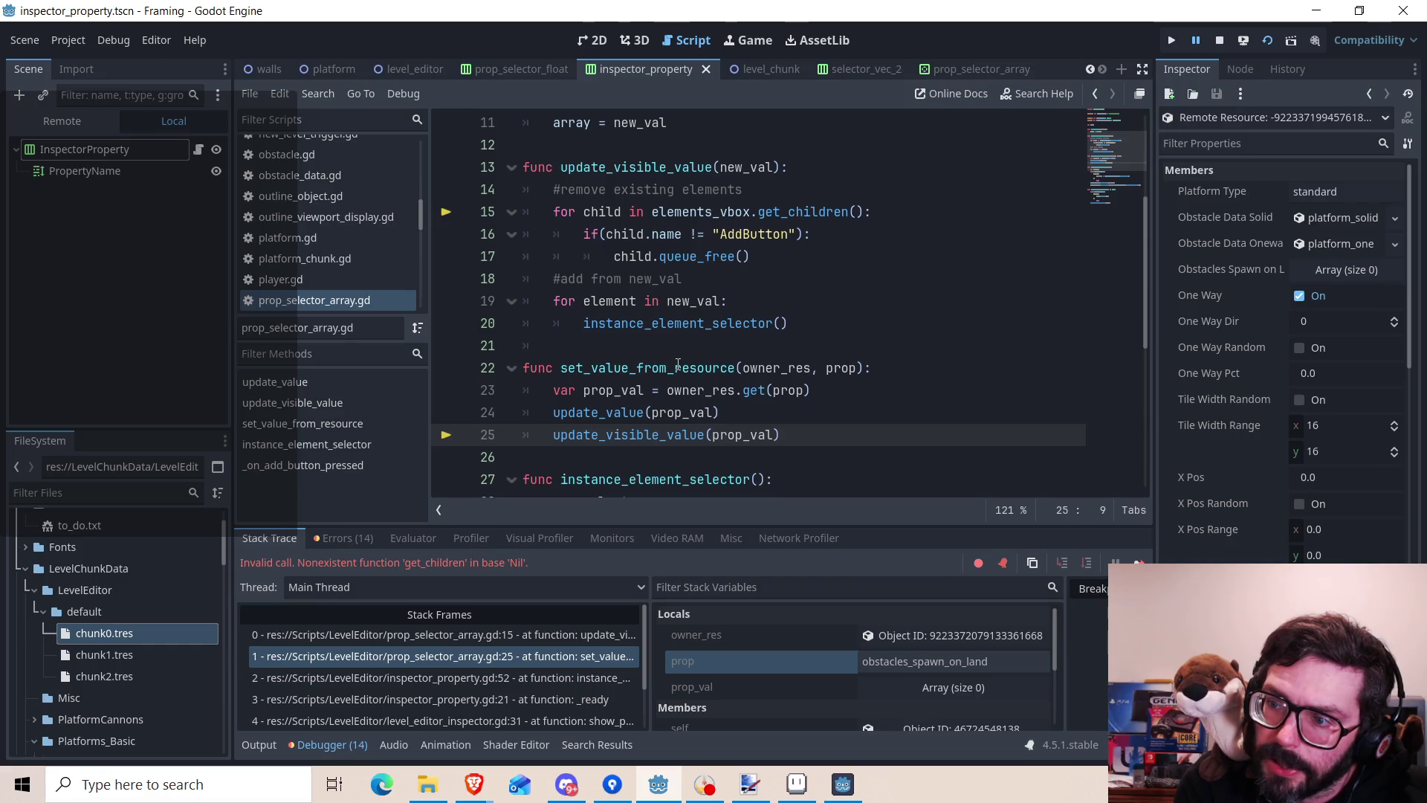
pyautogui.scroll(2, 678, 364)
pyautogui.click(655, 301)
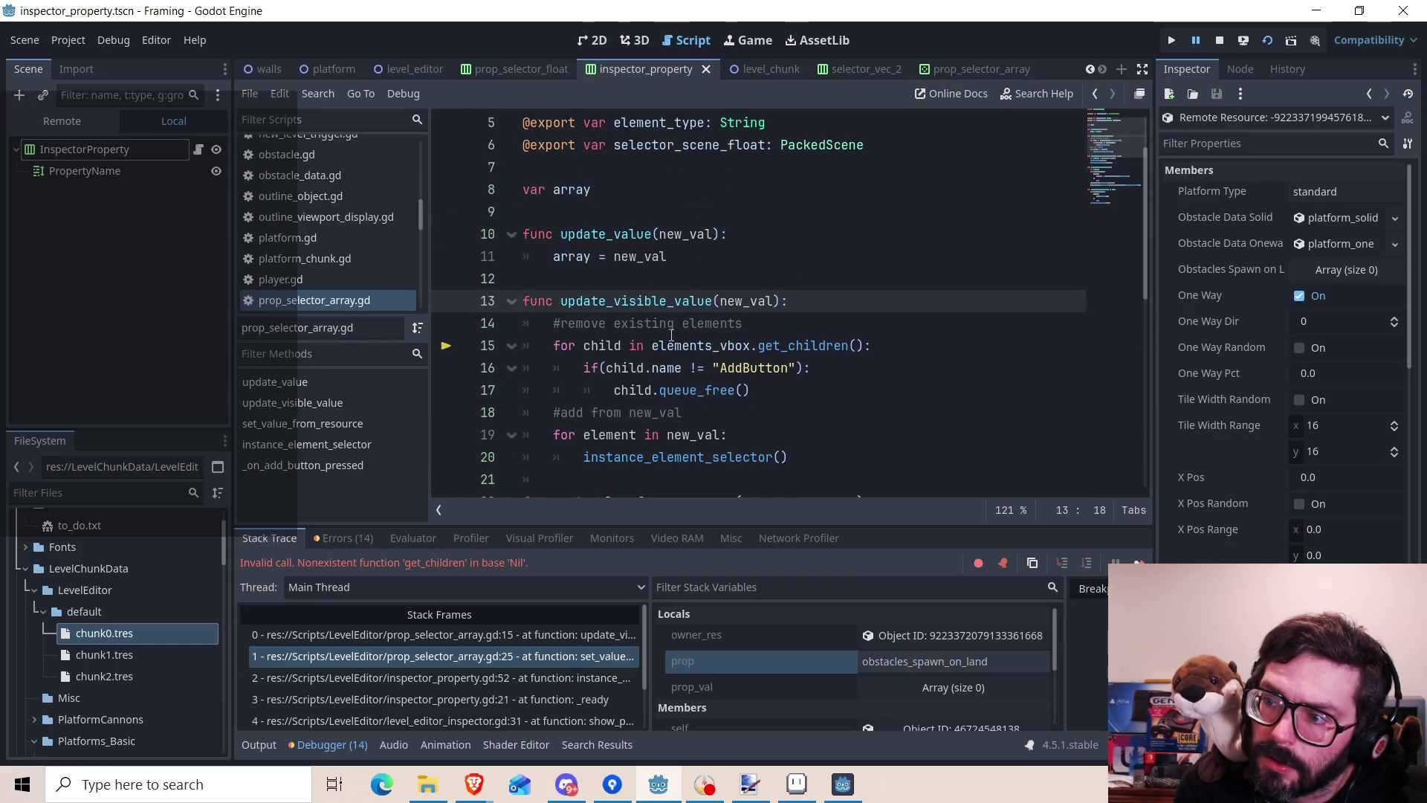
pyautogui.scroll(-1, 661, 312)
pyautogui.moveTo(664, 276)
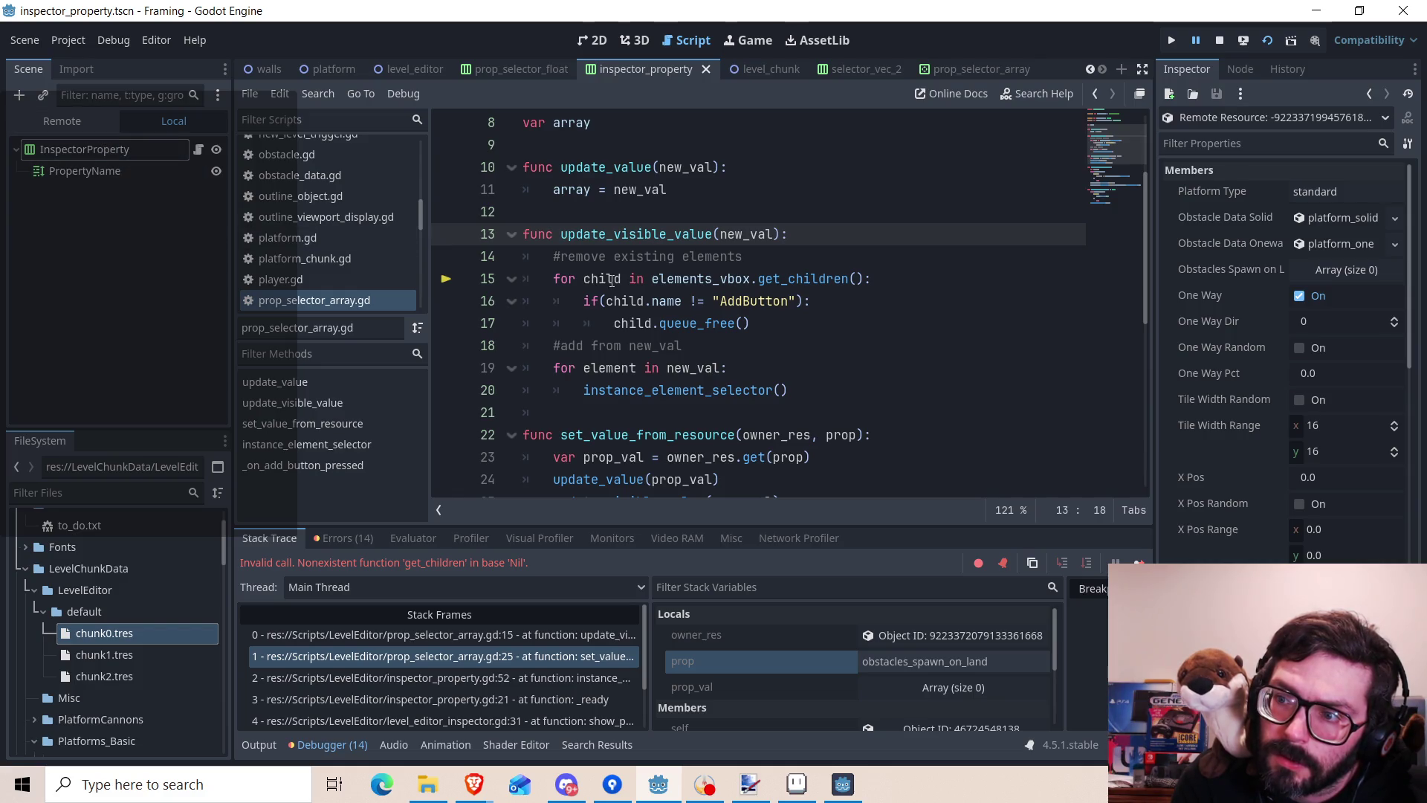
pyautogui.click(704, 281)
# Scroll through prop_selector_array.gd, then reopen inspector_property.gd at line 52
pyautogui.scroll(3, 587, 425)
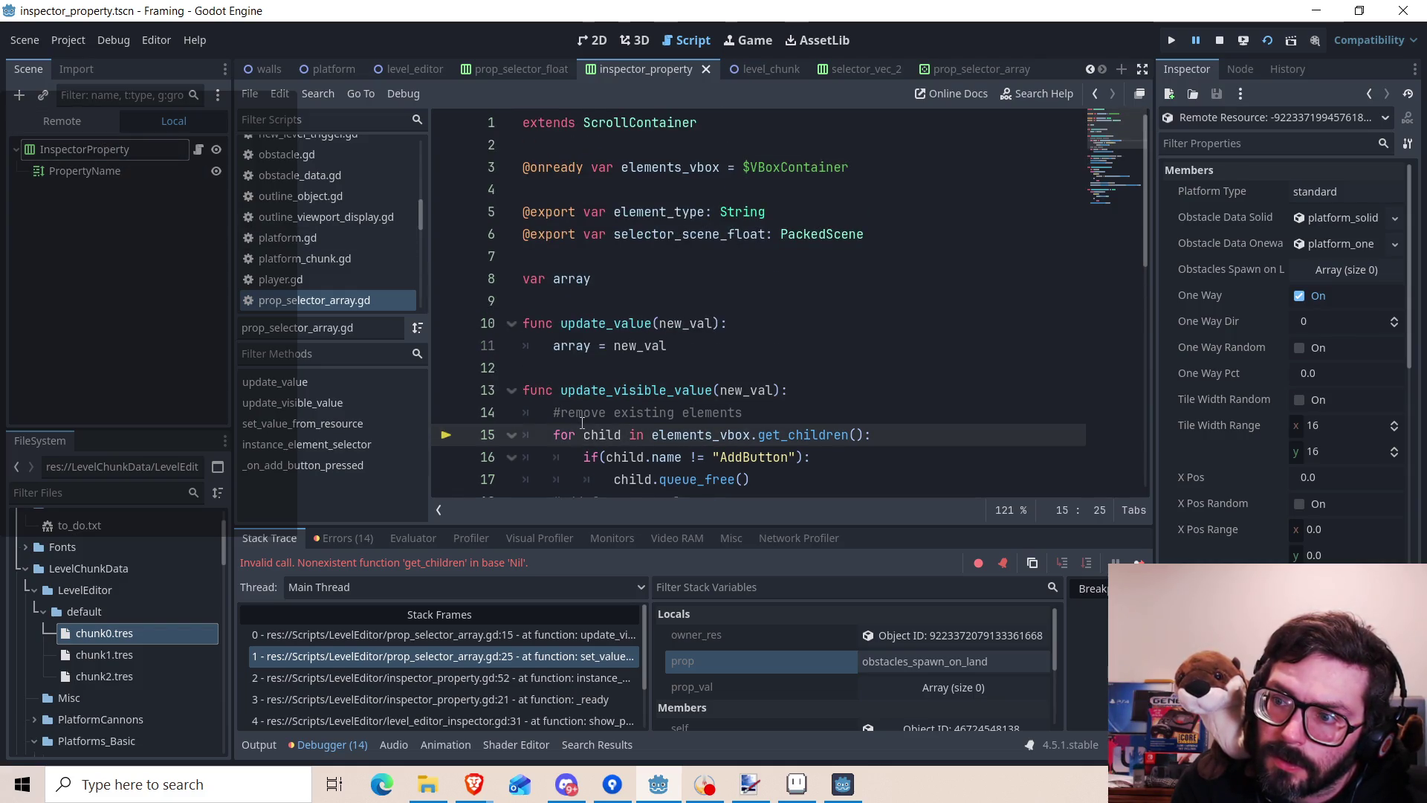
pyautogui.scroll(-4, 582, 422)
pyautogui.scroll(-1, 574, 423)
pyautogui.scroll(1, 576, 420)
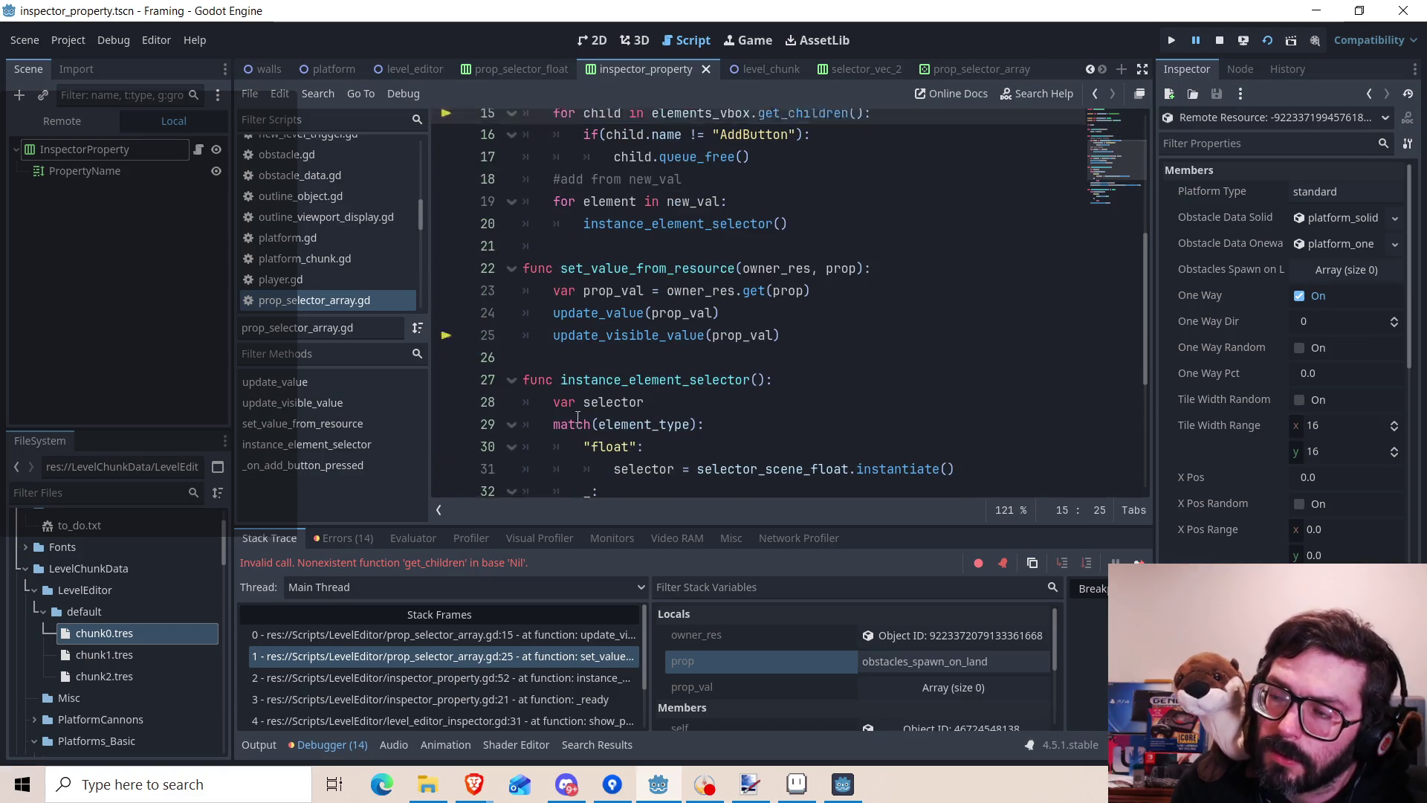
pyautogui.scroll(-1, 578, 417)
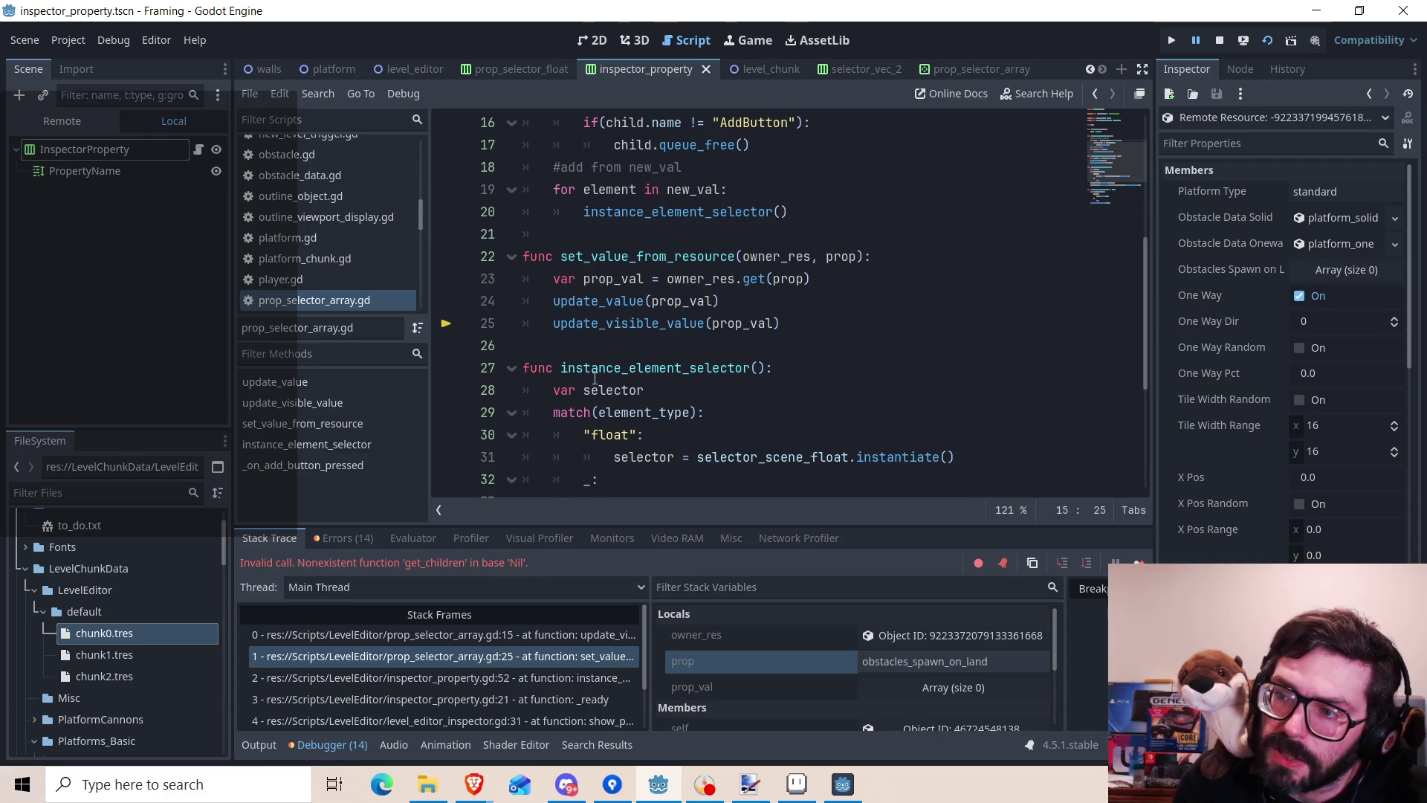
pyautogui.scroll(1, 595, 379)
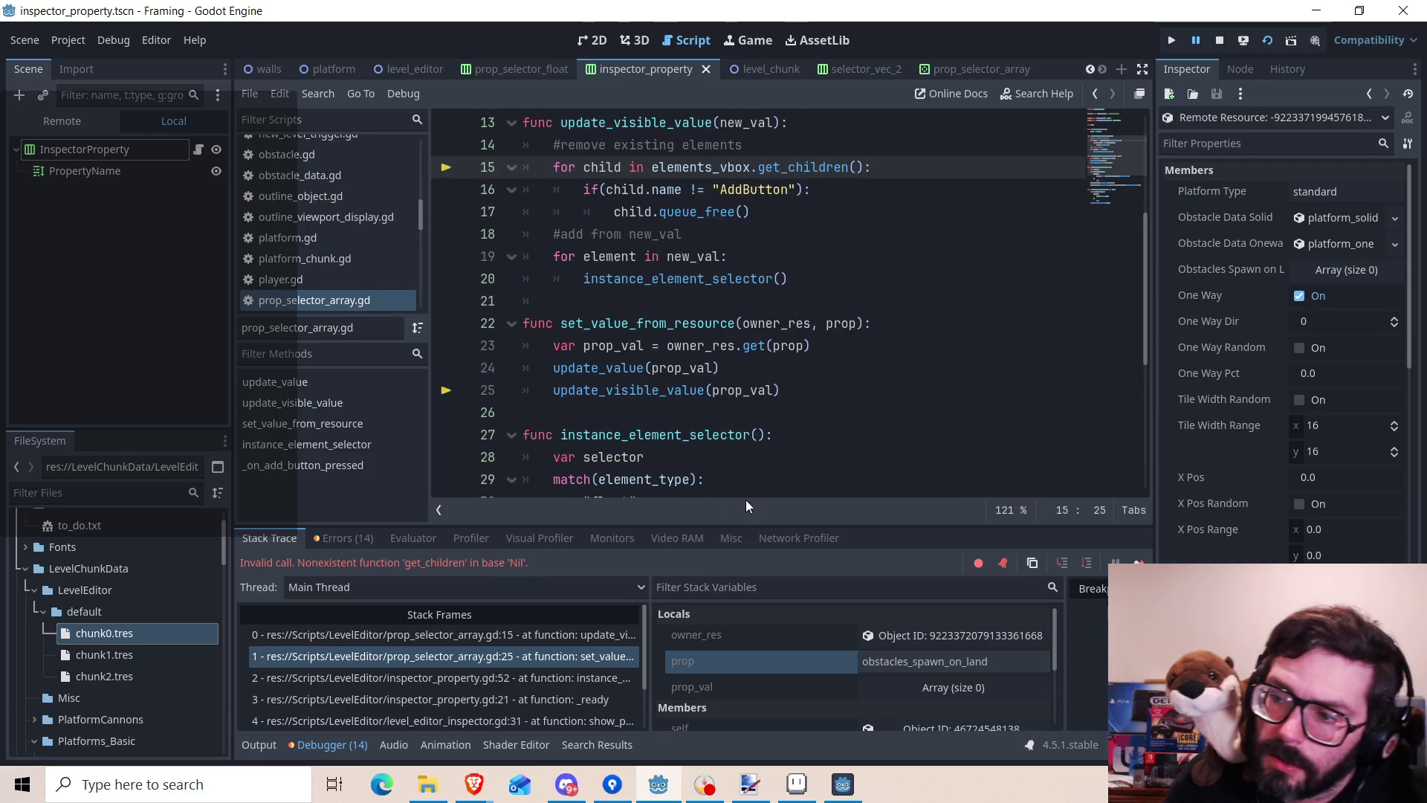
pyautogui.scroll(3, 307, 216)
pyautogui.scroll(3, 309, 208)
pyautogui.click(321, 208)
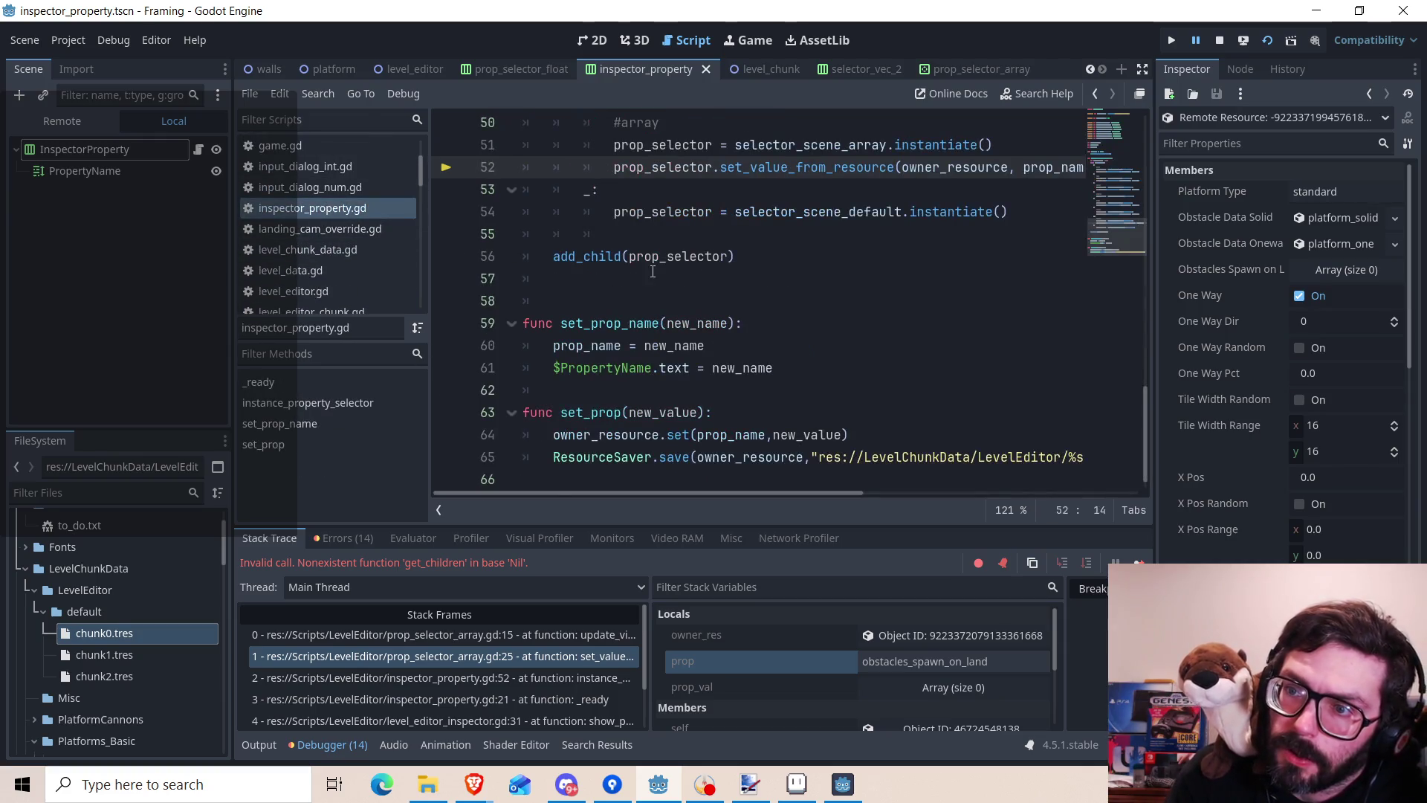
# Review the prop_selector.set_value_from_resource call on line 52 and add_child(prop_selector) on line 56
pyautogui.scroll(3, 721, 271)
pyautogui.scroll(-1, 696, 342)
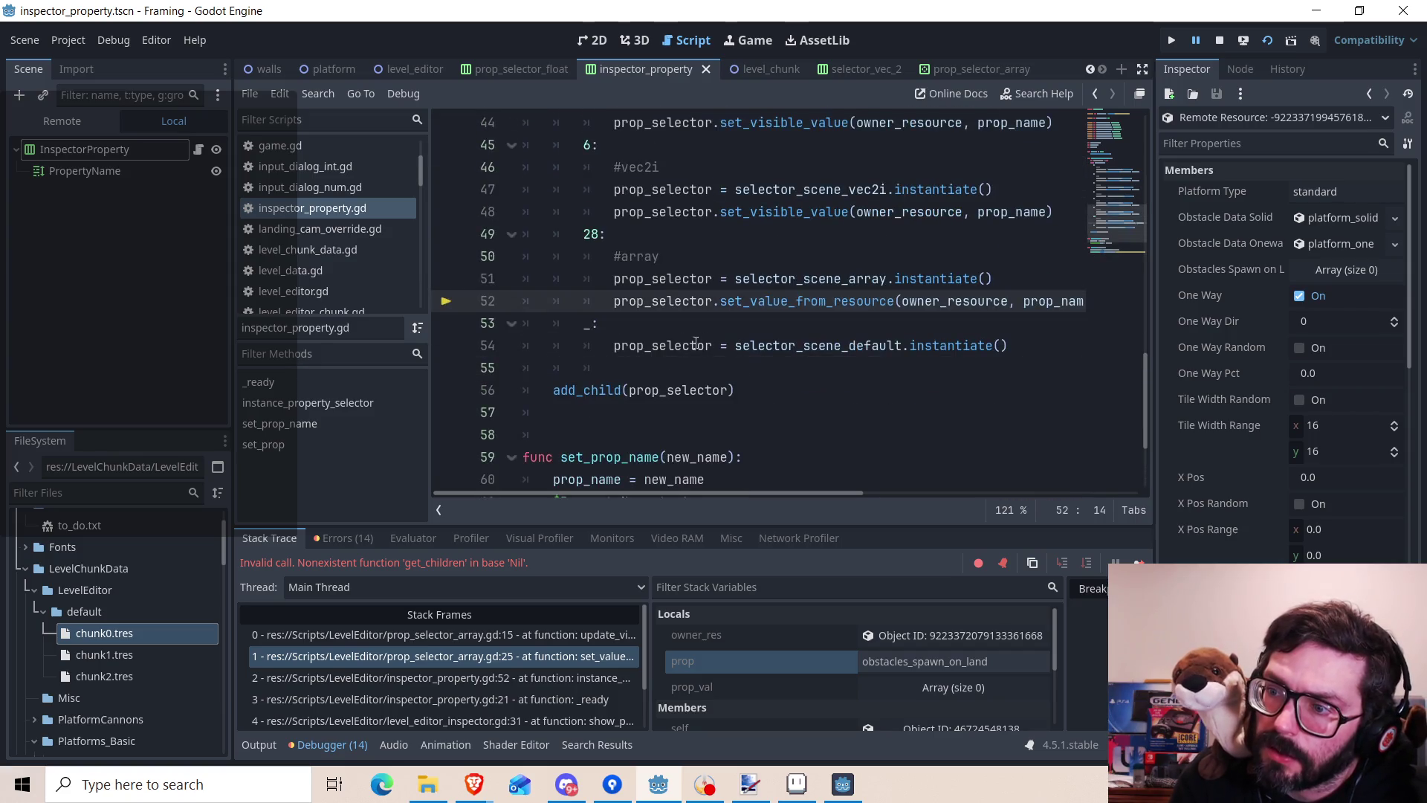
pyautogui.click(763, 305)
pyautogui.moveTo(613, 303); pyautogui.dragTo(725, 303)
pyautogui.moveTo(551, 390); pyautogui.dragTo(741, 394)
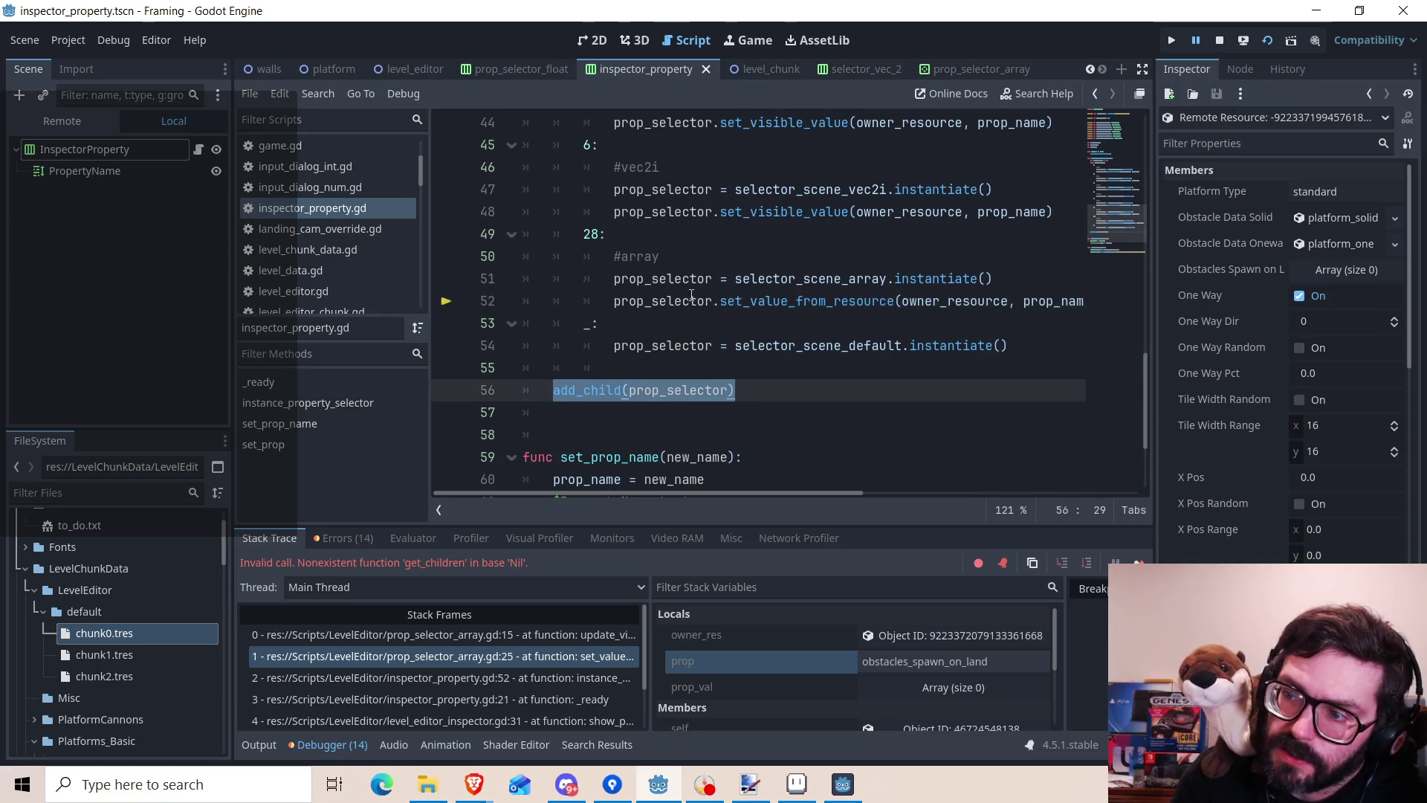
pyautogui.moveTo(691, 297)
pyautogui.click(793, 301)
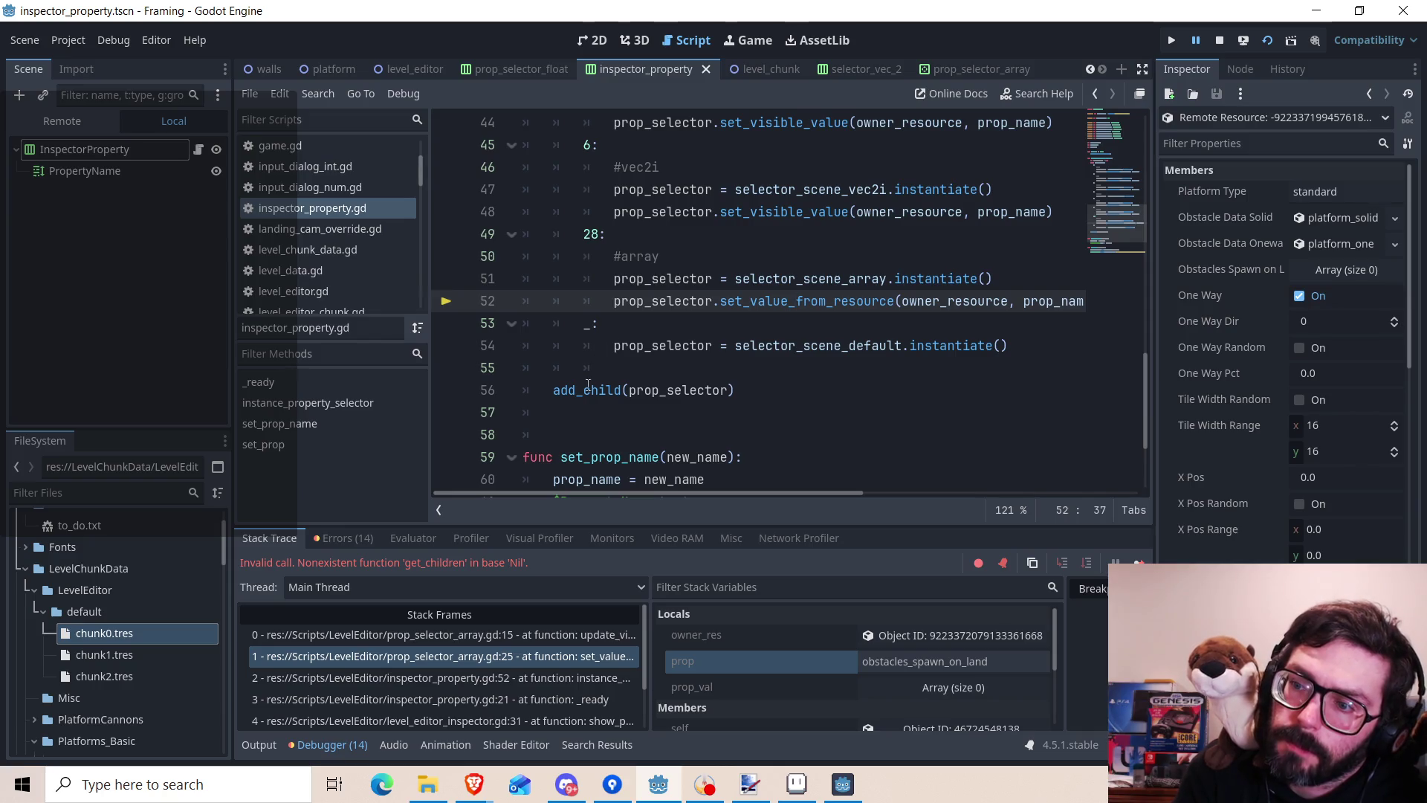
# Check the set_visible_value call on line 48, then stop the running debug session
pyautogui.scroll(-2, 588, 384)
pyautogui.scroll(2, 778, 393)
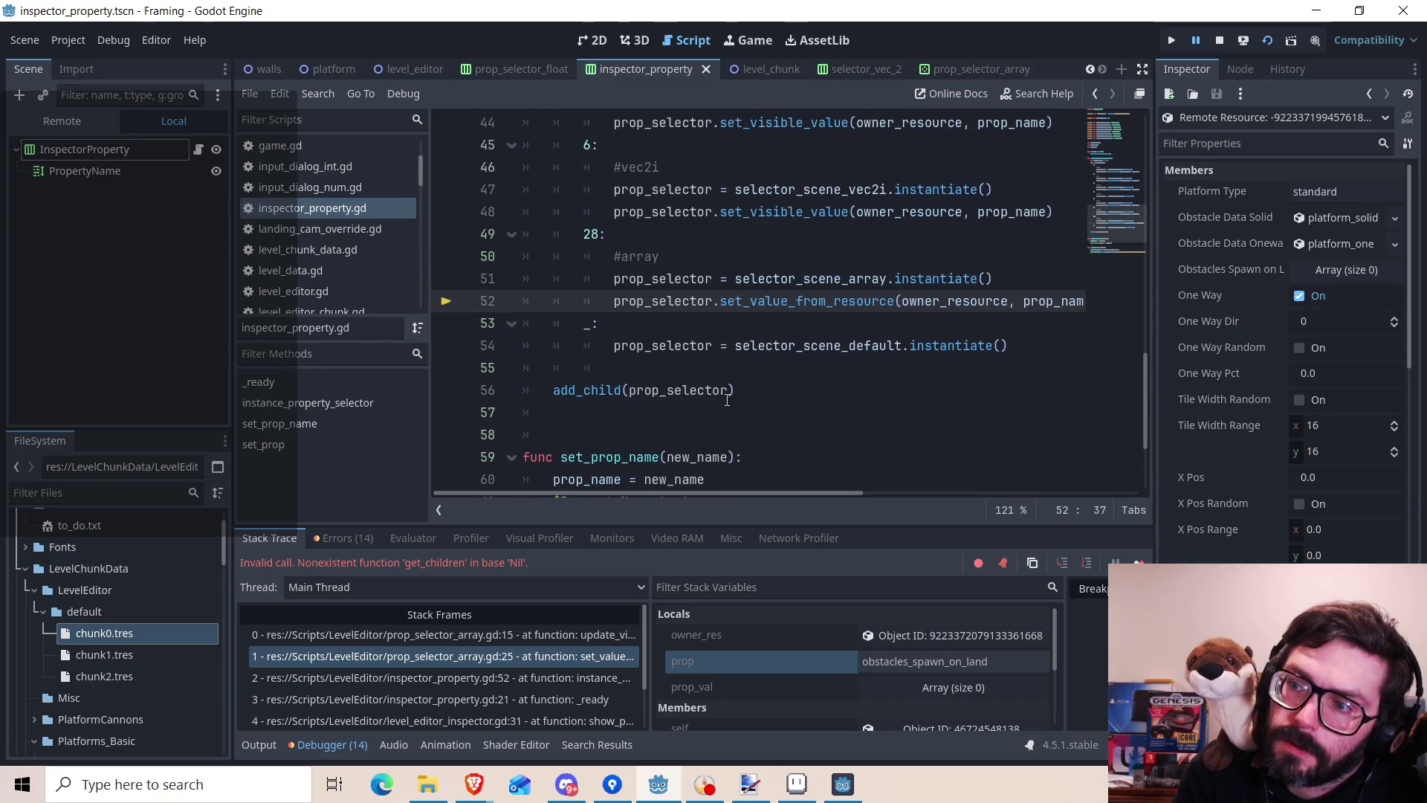
pyautogui.click(610, 394)
pyautogui.click(730, 301)
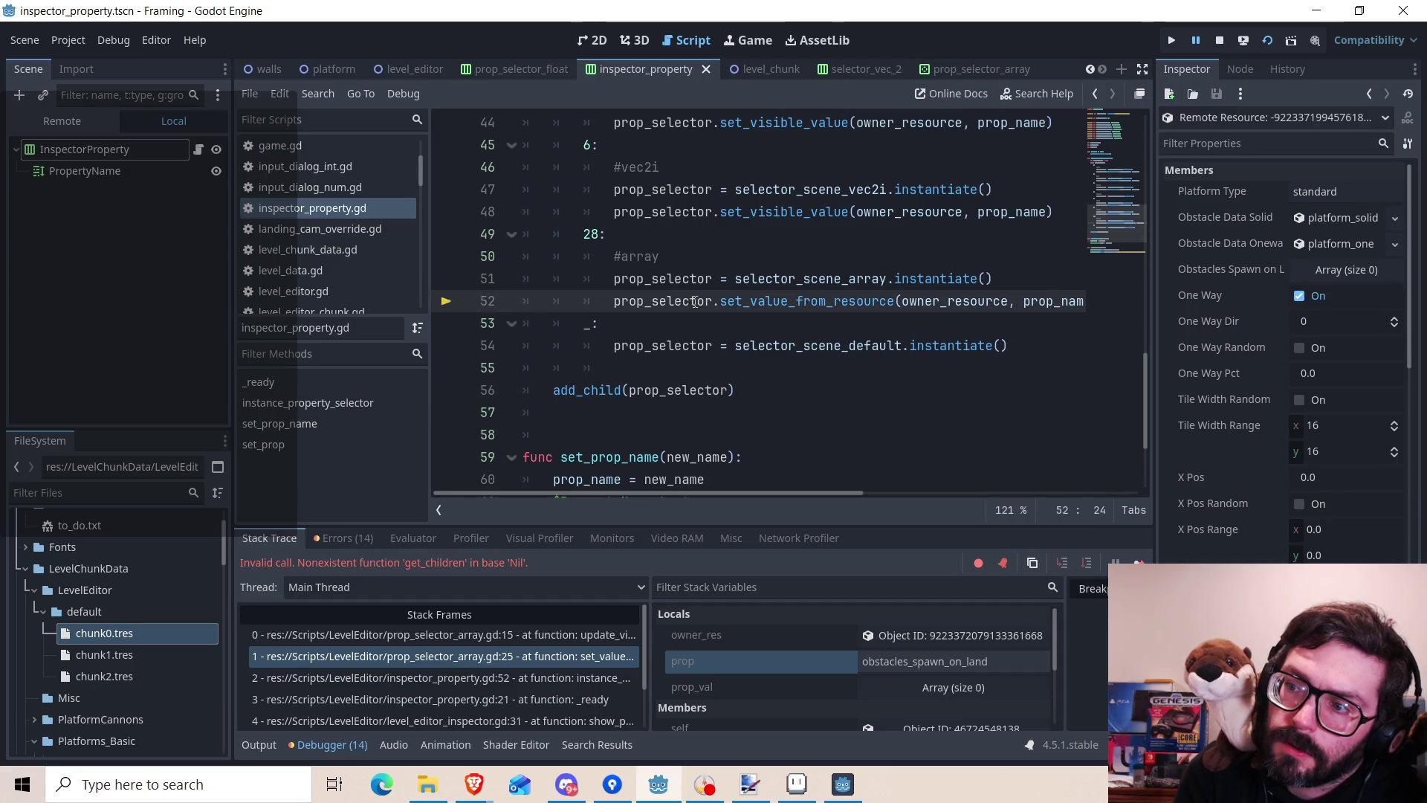
pyautogui.click(765, 212)
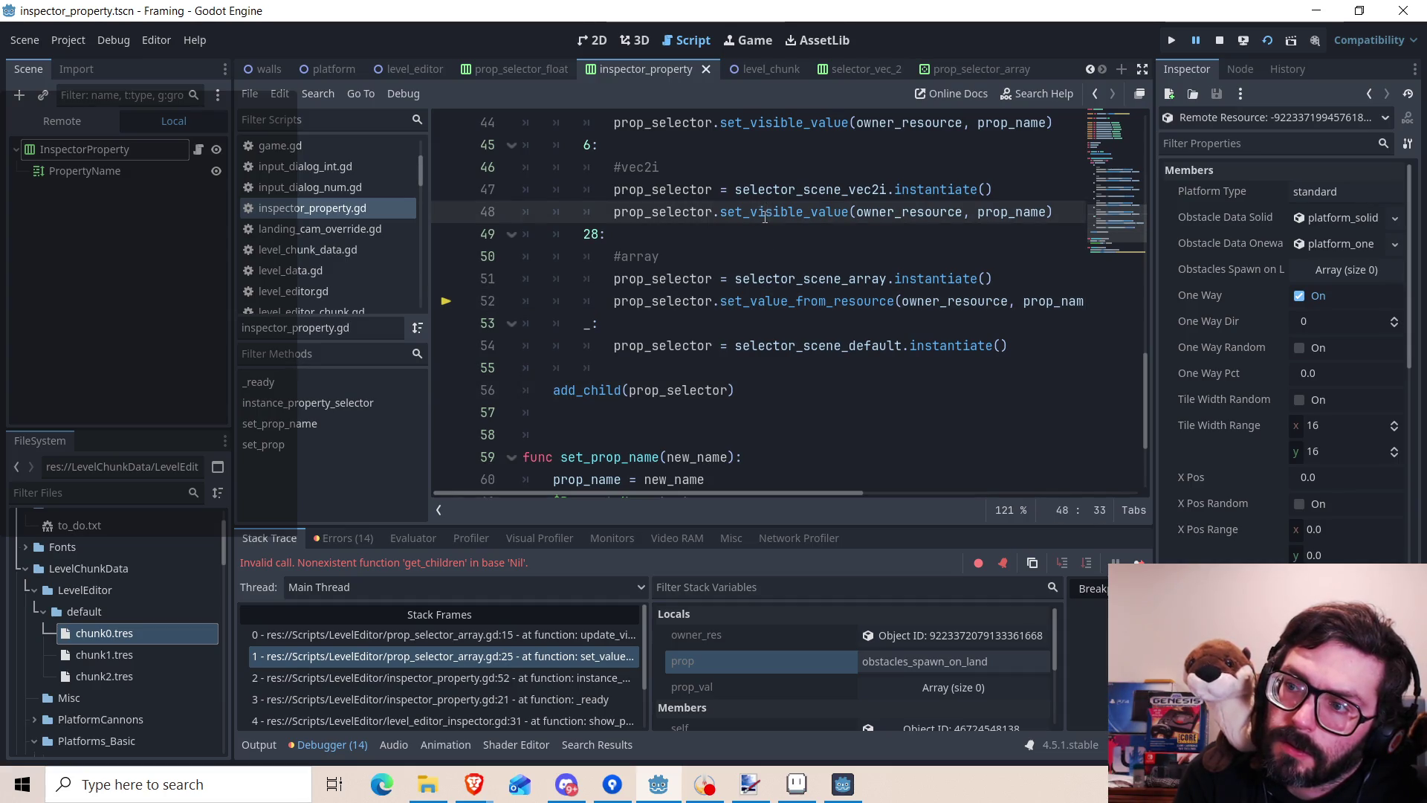
pyautogui.scroll(3, 743, 304)
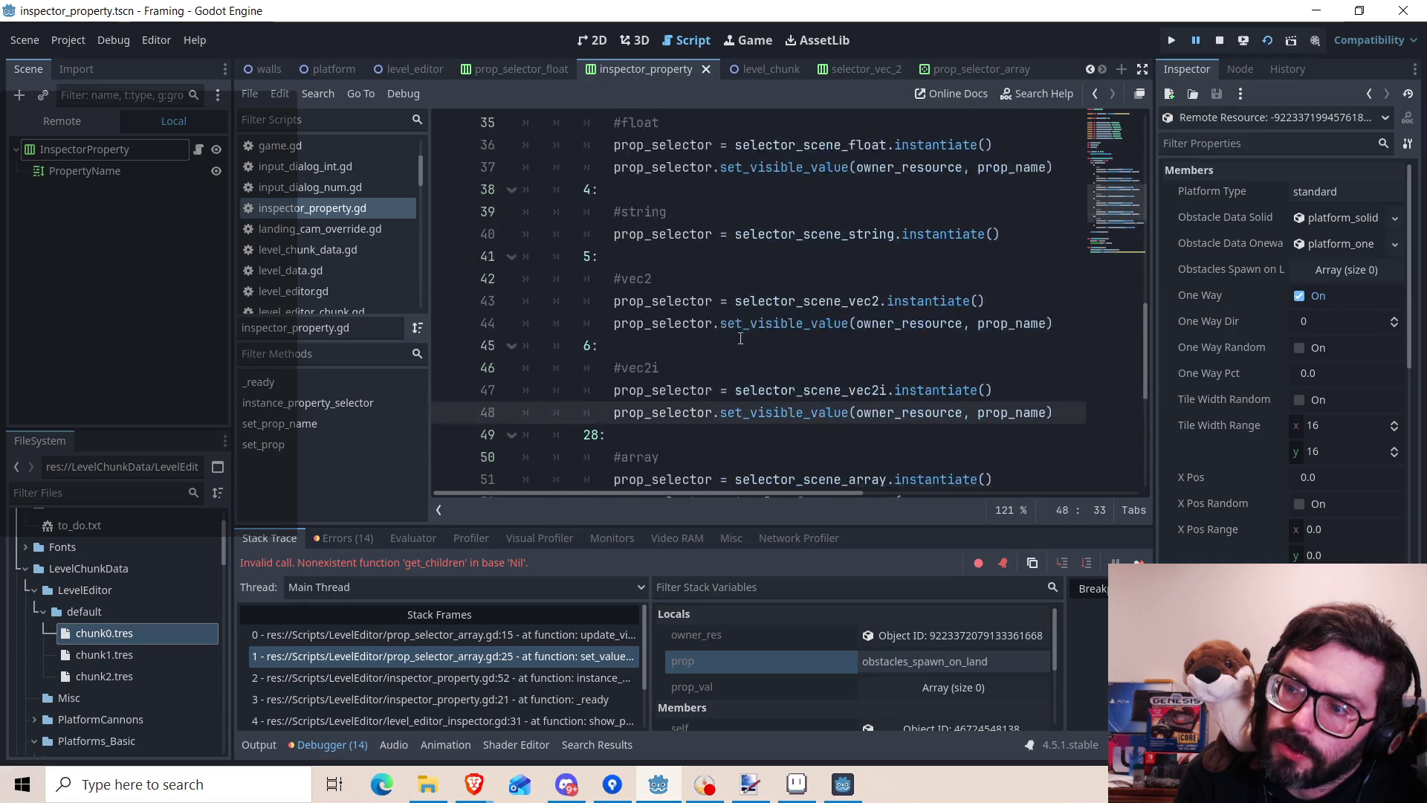
pyautogui.scroll(-1, 740, 339)
pyautogui.press('Right')
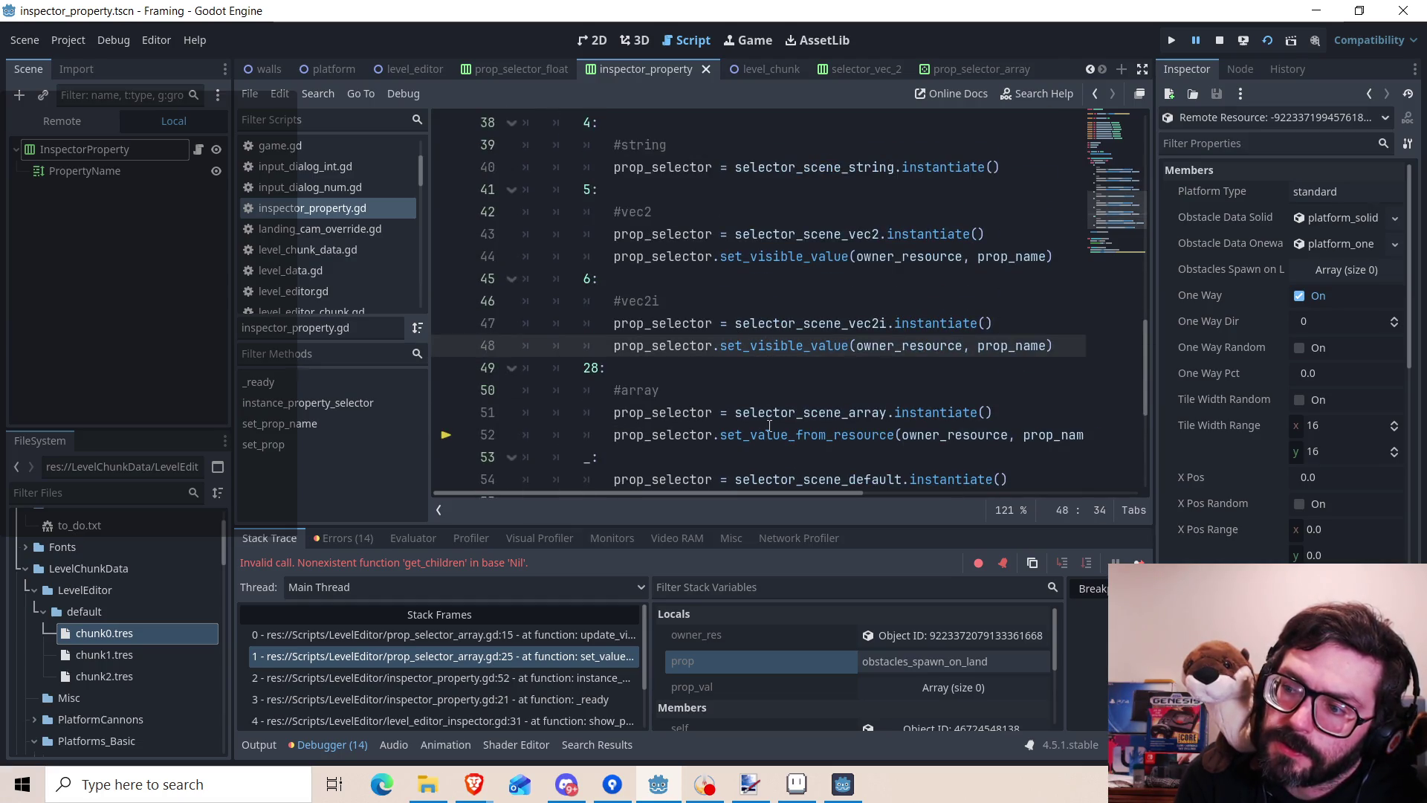
pyautogui.click(1222, 43)
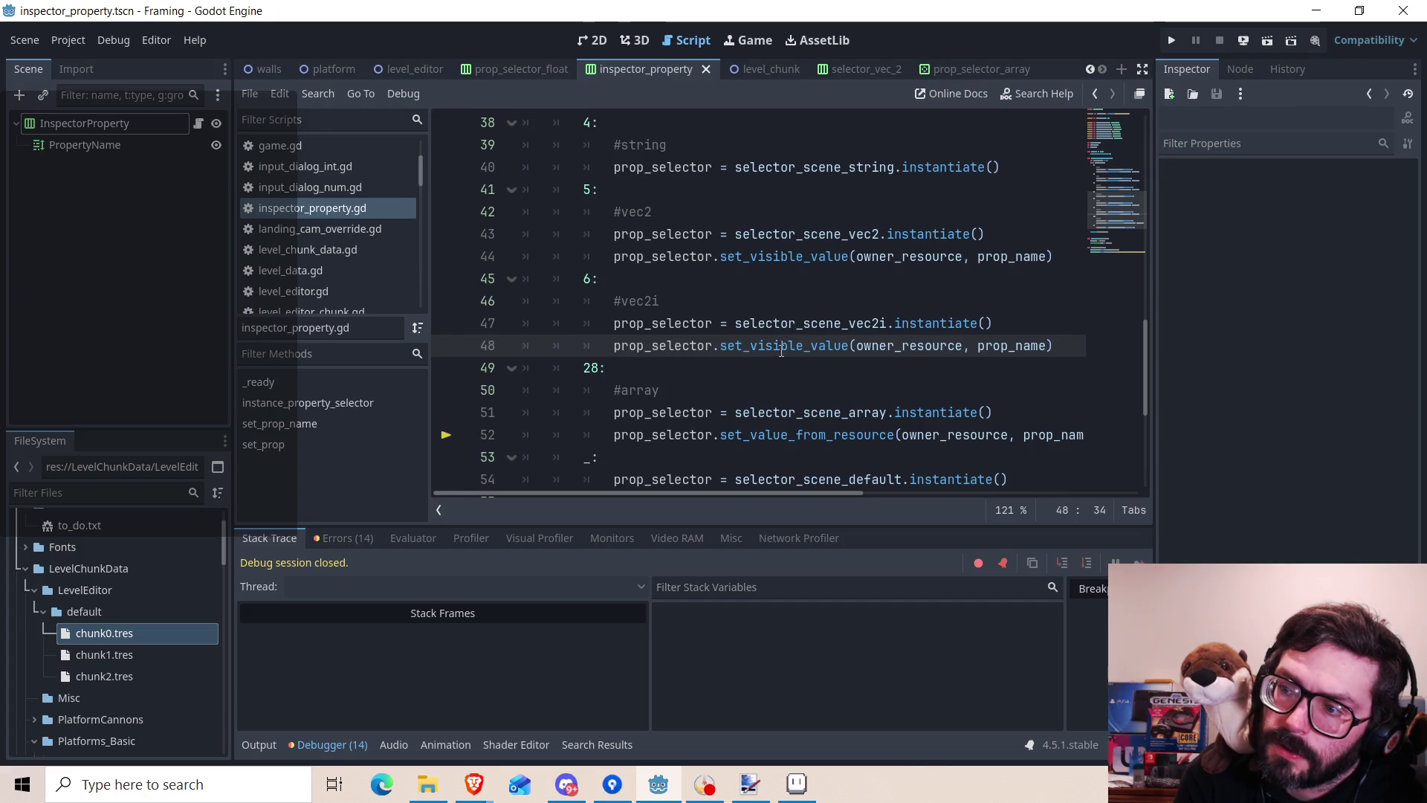
# Check set_visible_value on line 44, then open the SelectorVec2i script from the selector_vec_2 scene
pyautogui.click(835, 256)
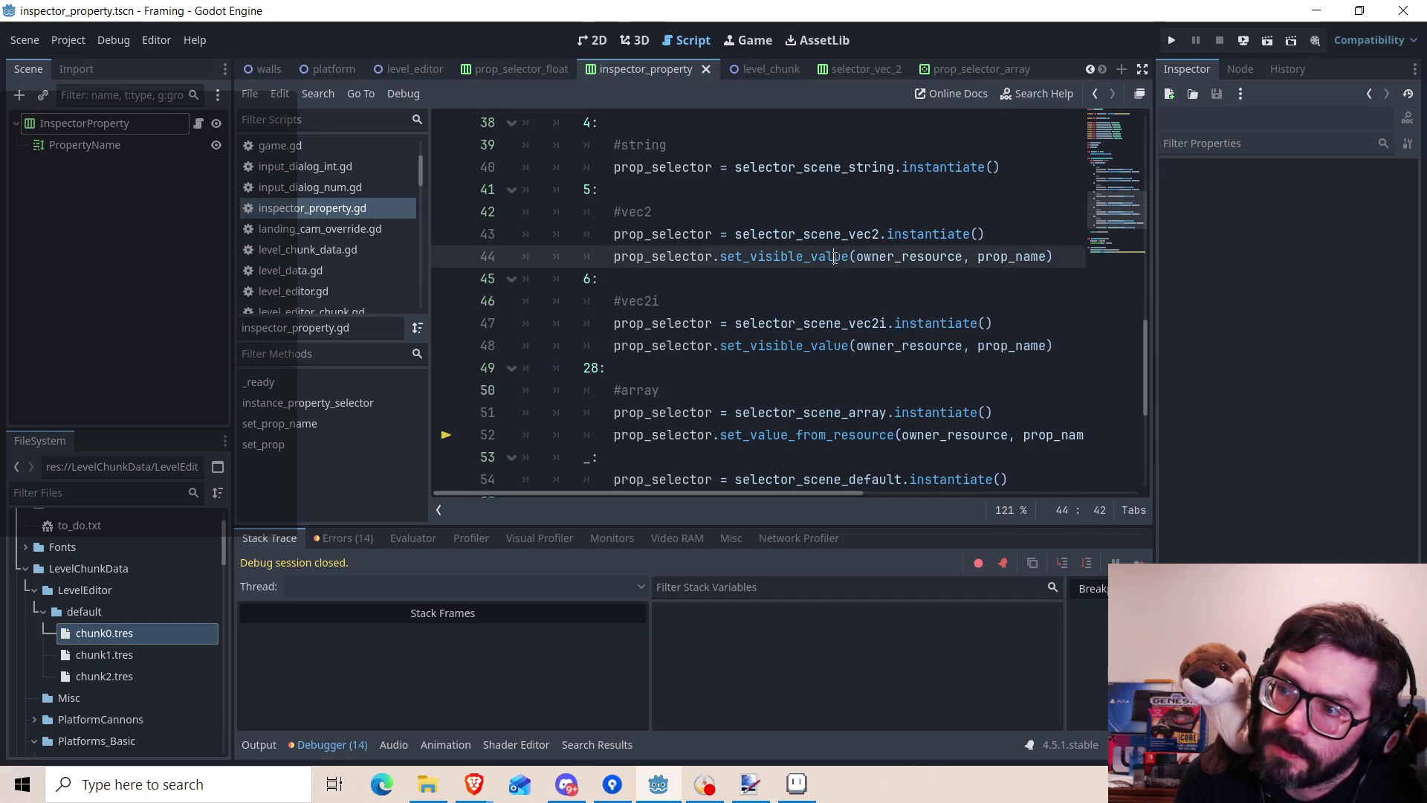
pyautogui.click(770, 262)
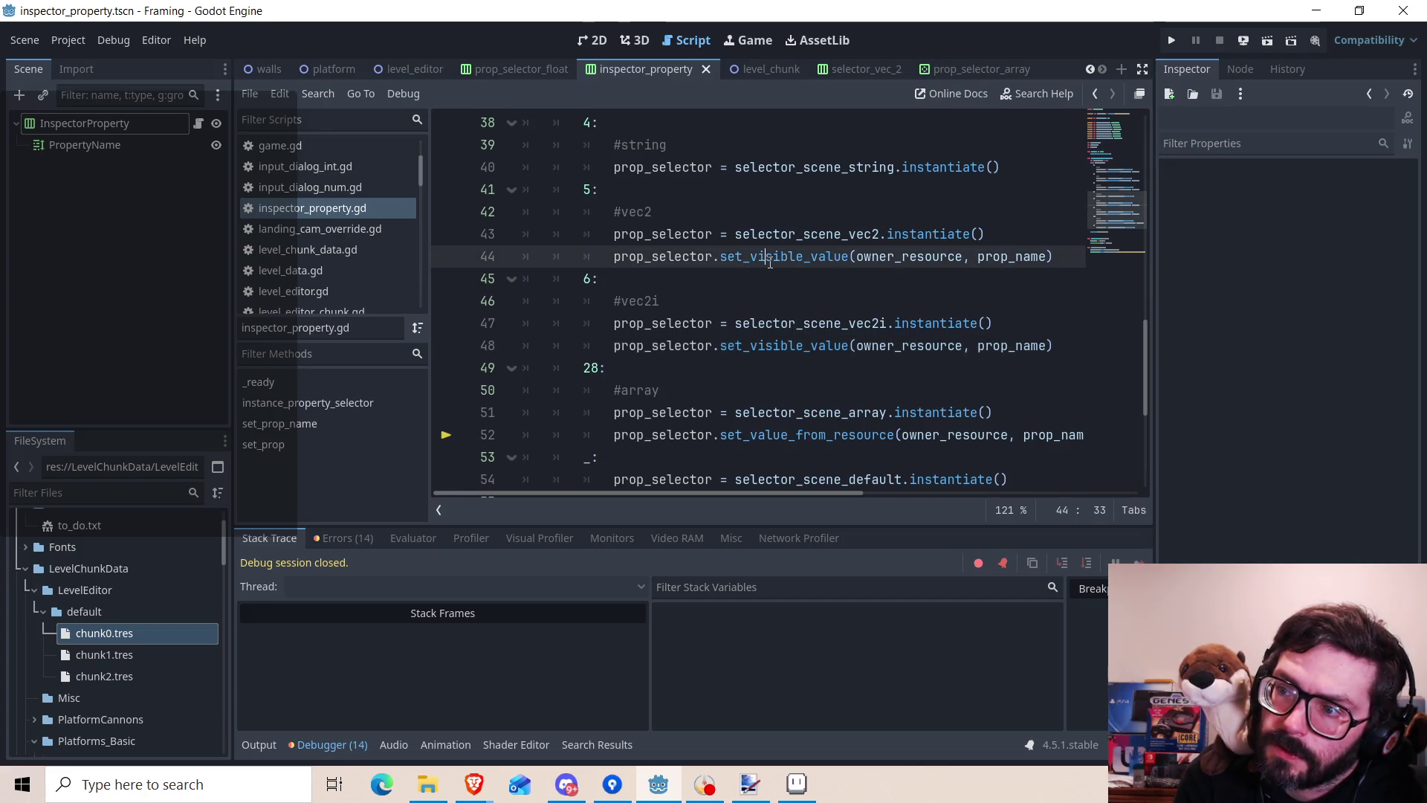
pyautogui.click(851, 63)
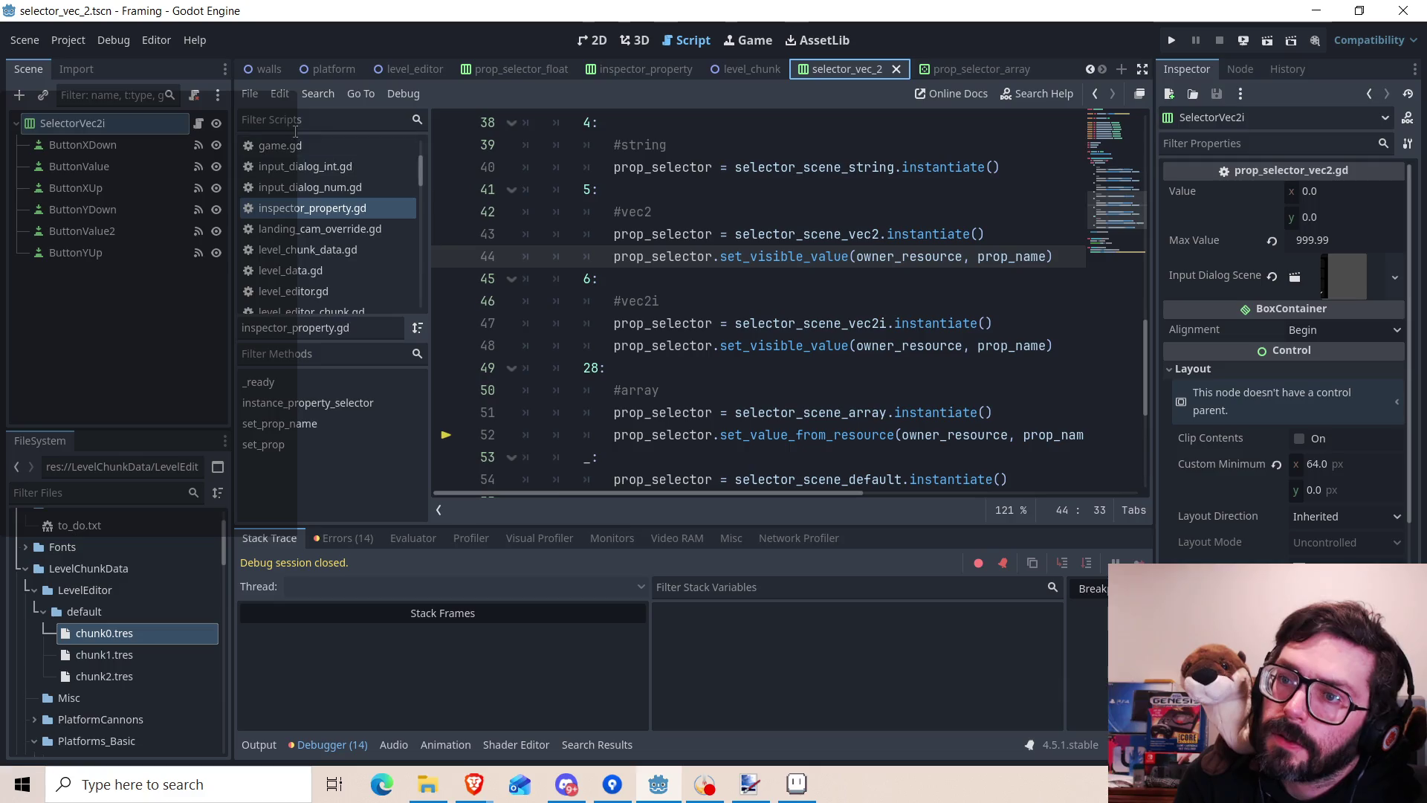
pyautogui.click(199, 128)
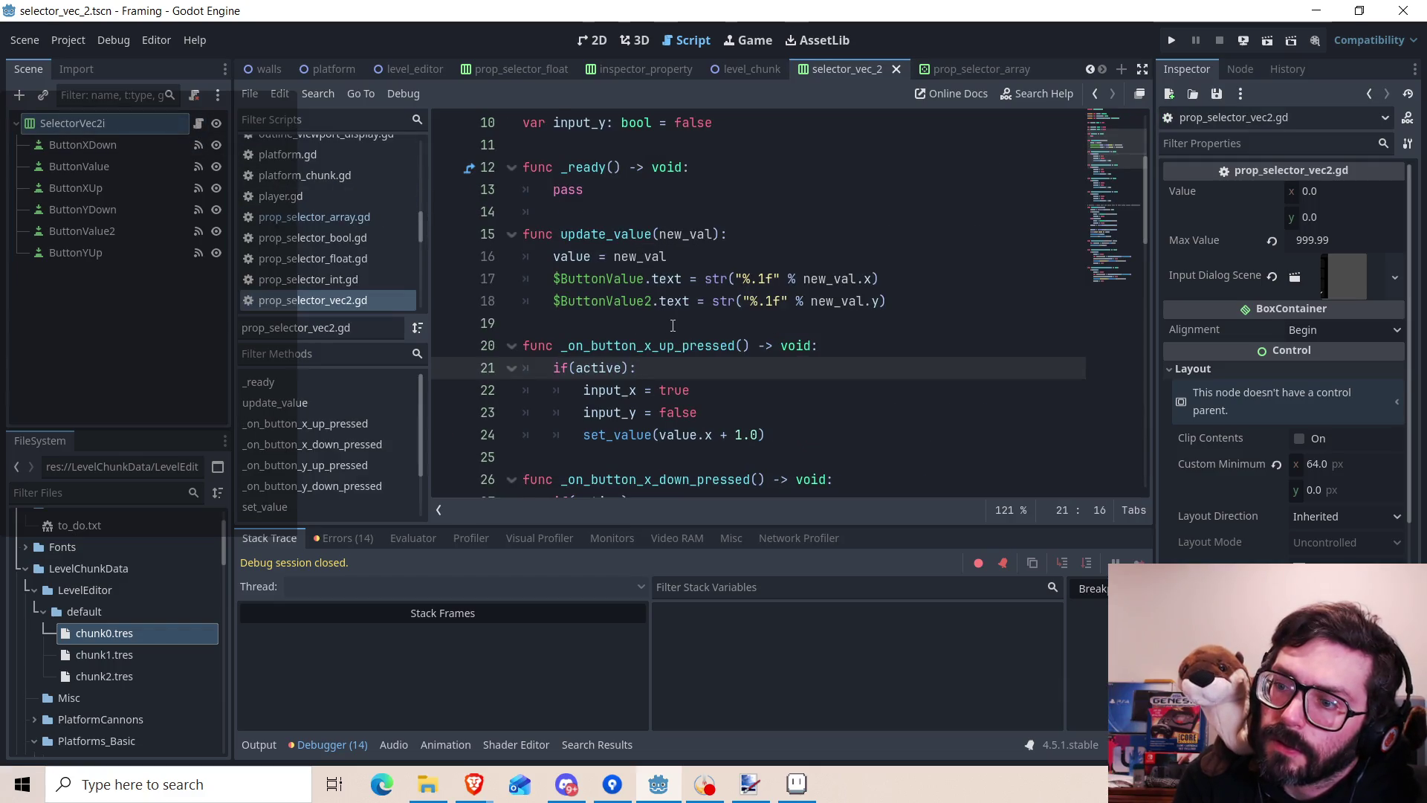
# Review how set_visible_value reads owner_res.get and the update_value call on line 62
pyautogui.scroll(-14, 673, 326)
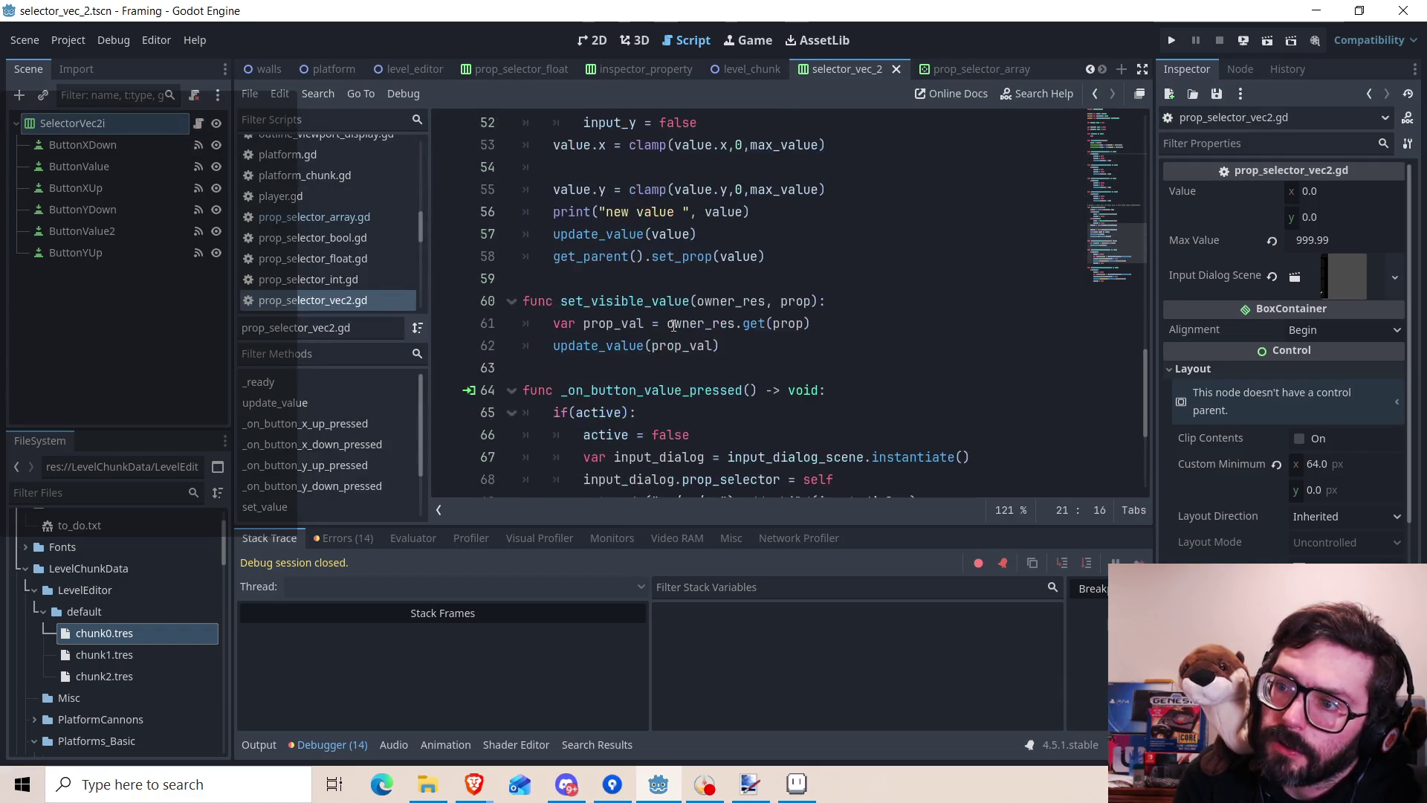
pyautogui.click(735, 324)
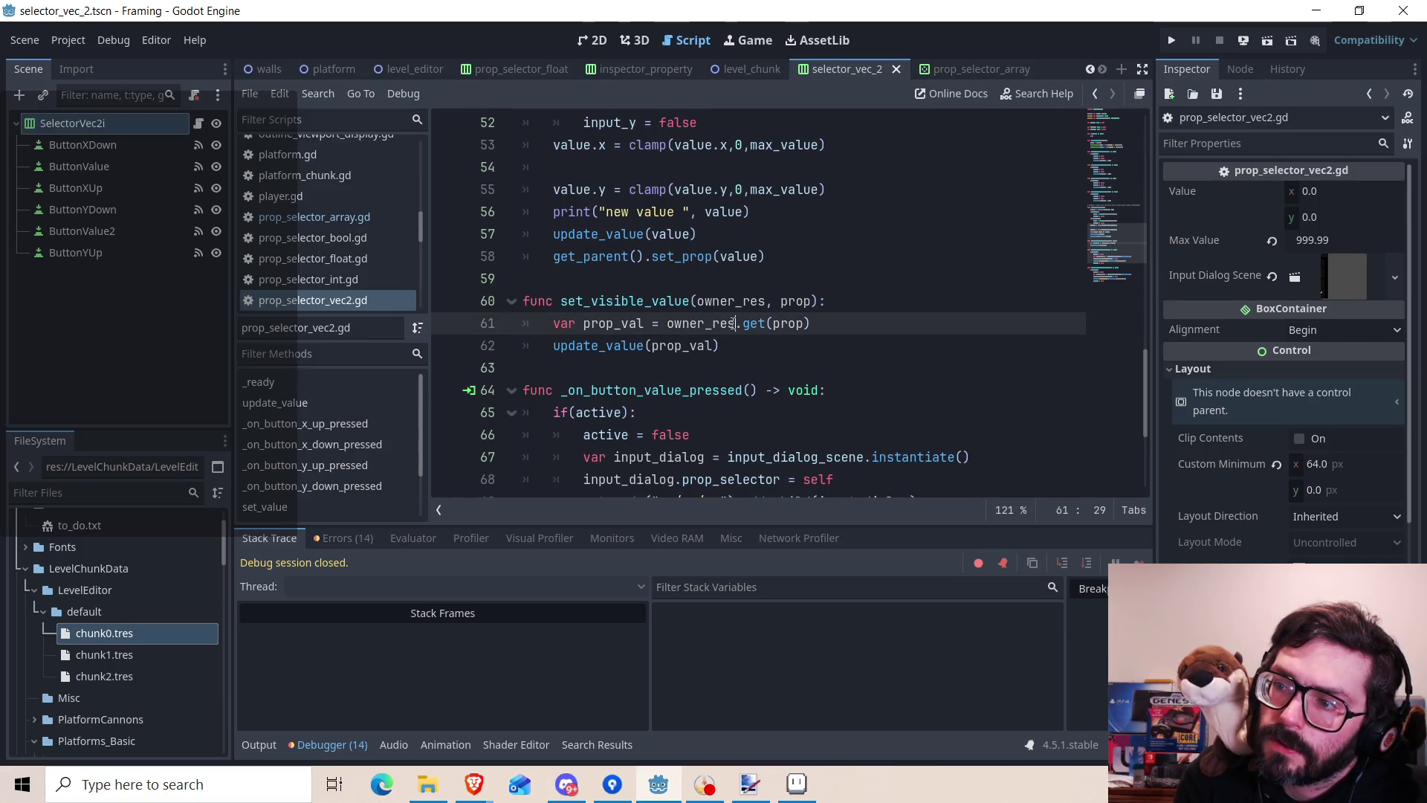
pyautogui.moveTo(836, 330); pyautogui.dragTo(637, 327)
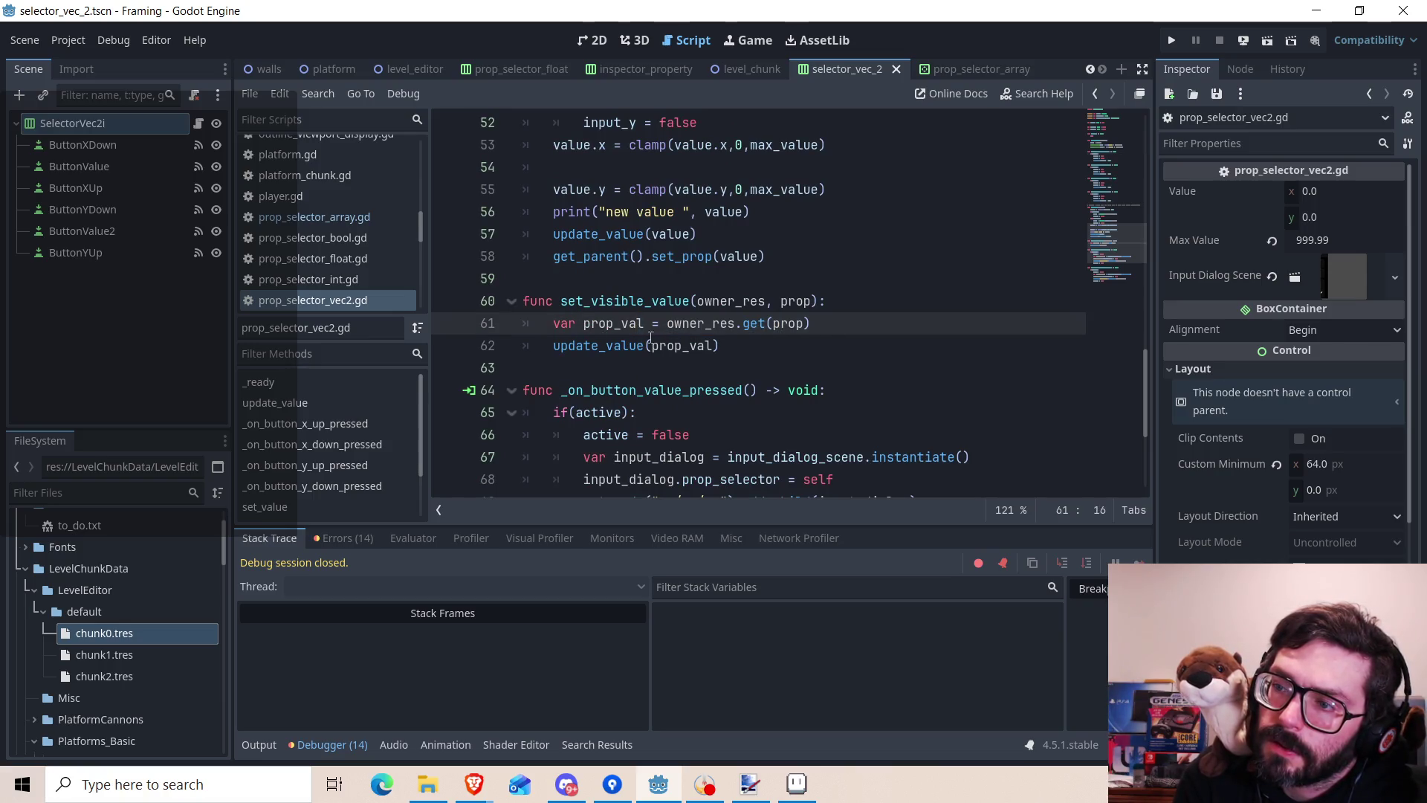
pyautogui.click(746, 350)
pyautogui.moveTo(747, 350); pyautogui.dragTo(616, 348)
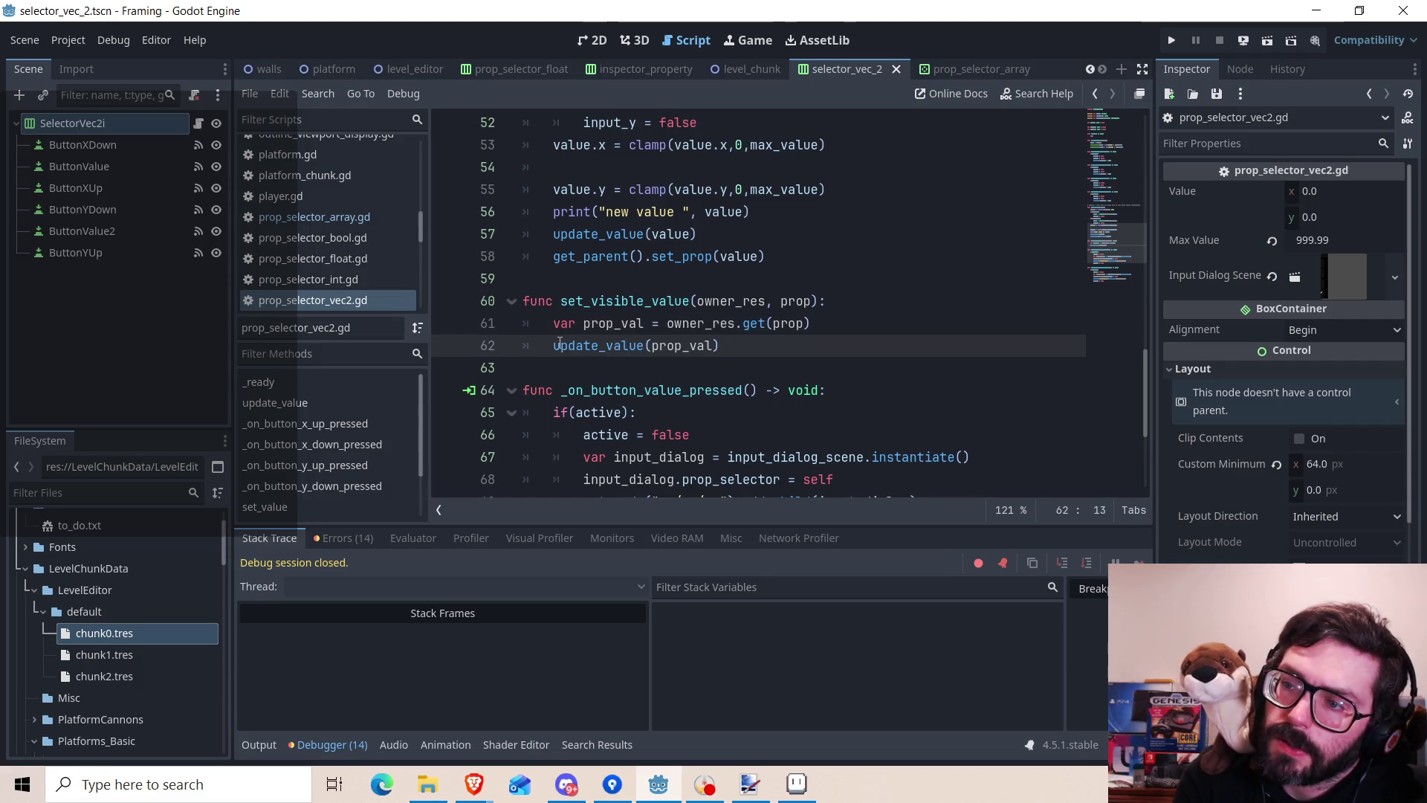
pyautogui.hotkey('shift', 'Home')
pyautogui.click(707, 352)
# Review update_value's $ButtonValue.text assignments on lines 17–18
pyautogui.scroll(2, 699, 359)
pyautogui.scroll(8, 699, 358)
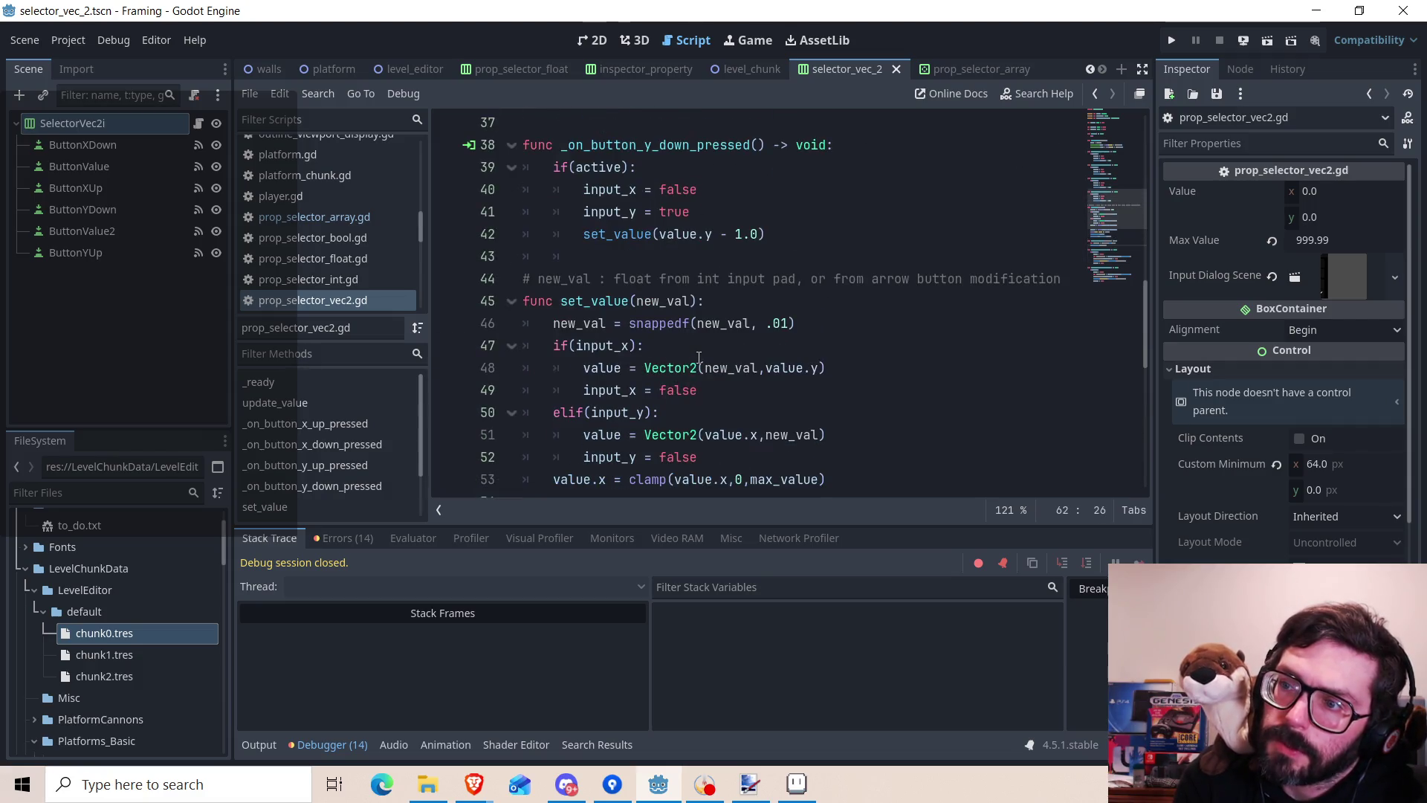
pyautogui.scroll(4, 698, 358)
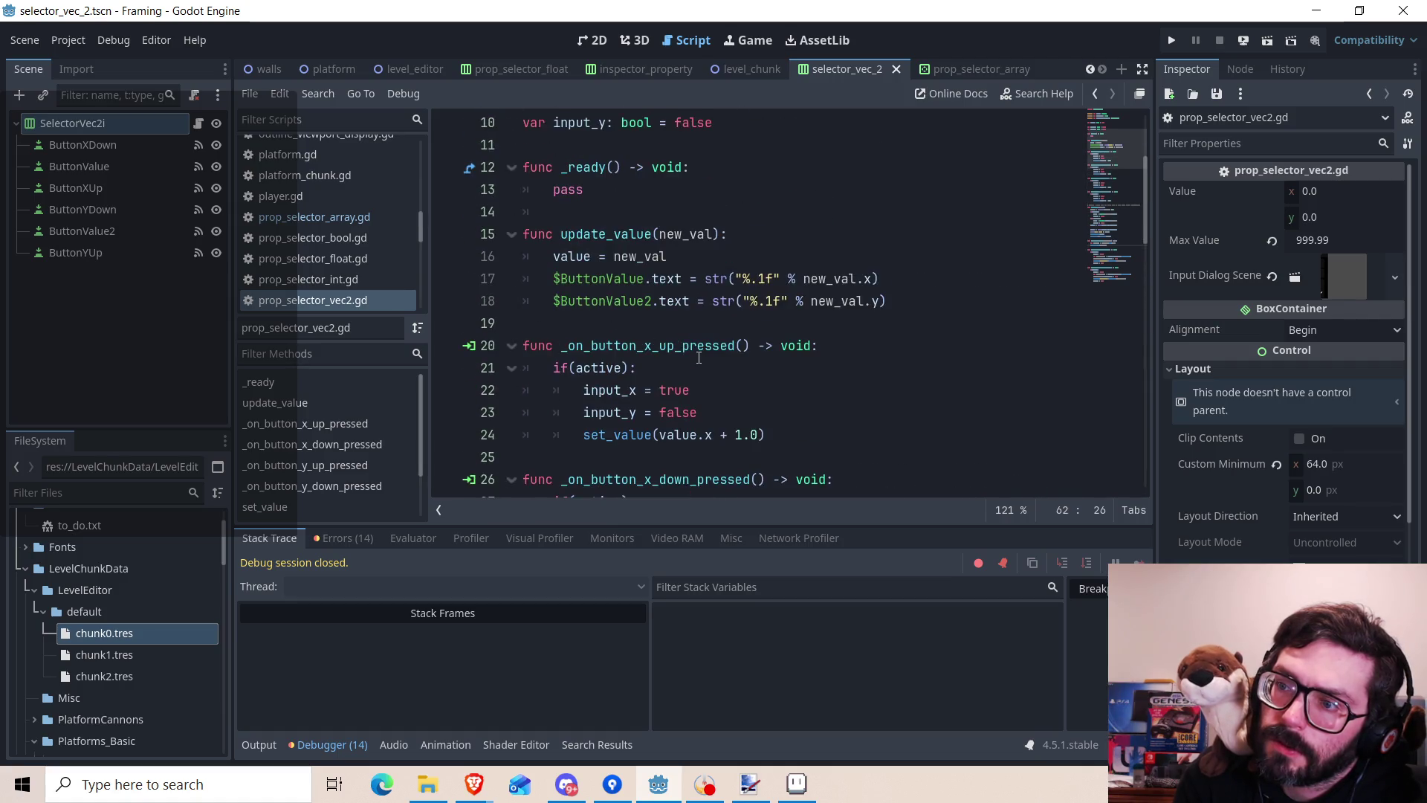
pyautogui.click(620, 258)
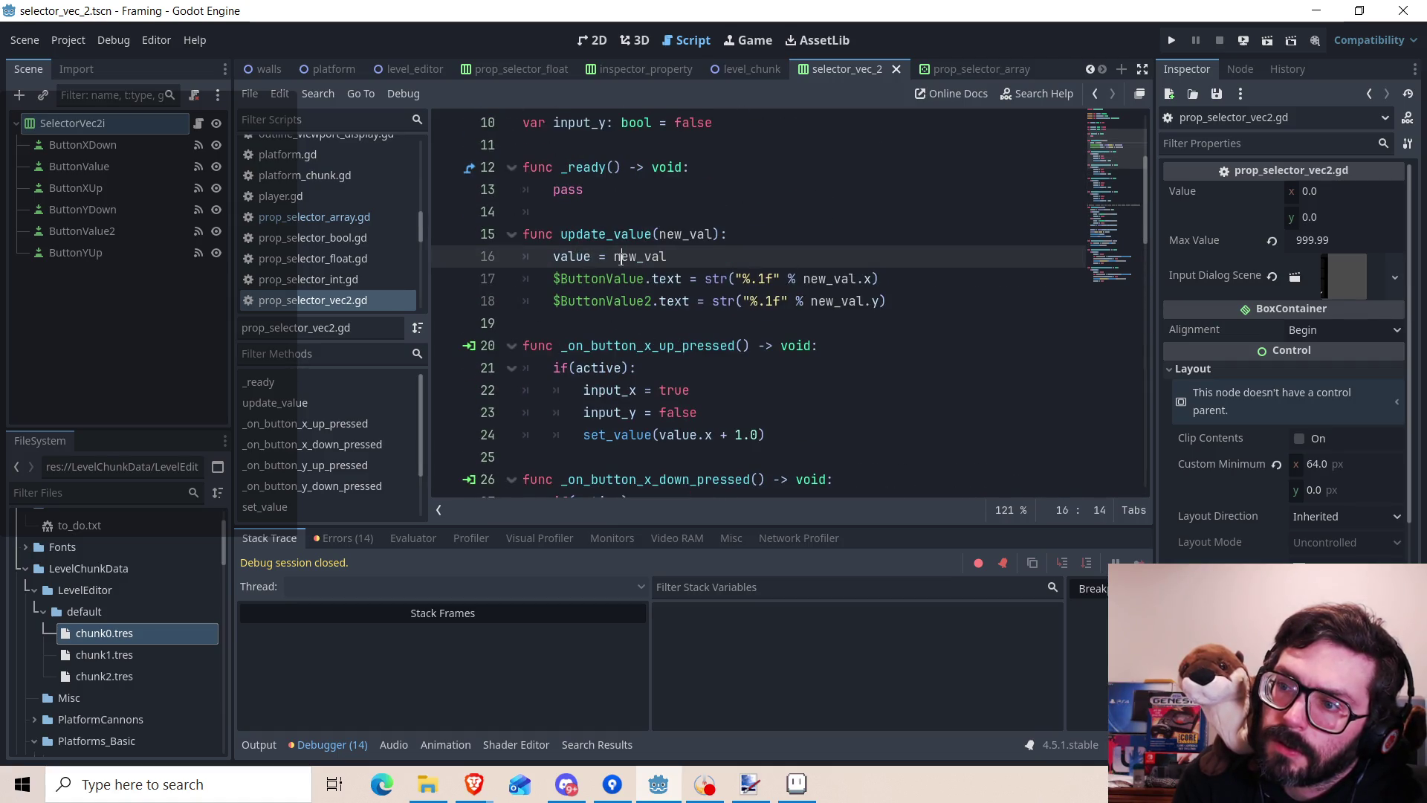
pyautogui.moveTo(554, 278); pyautogui.dragTo(683, 278)
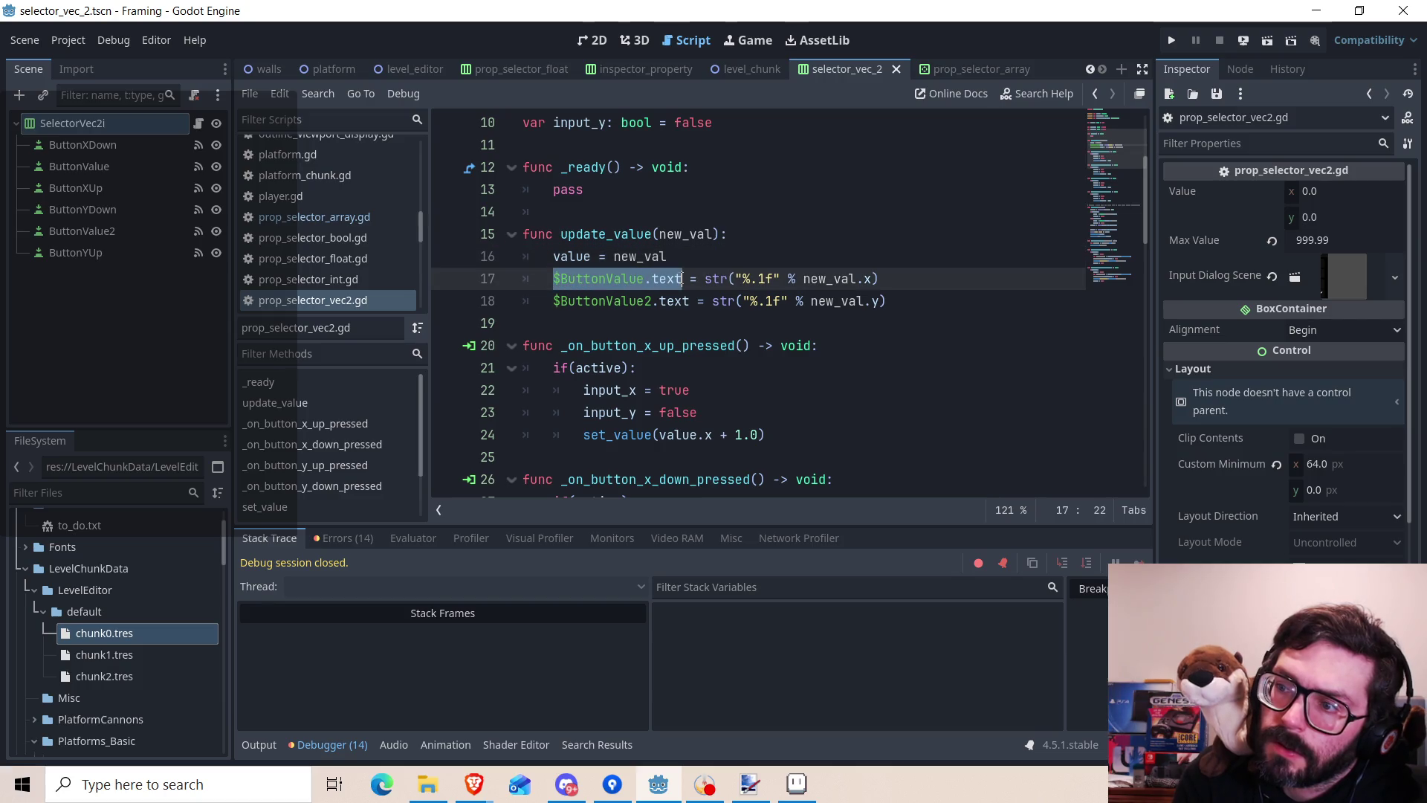
pyautogui.moveTo(934, 291); pyautogui.dragTo(543, 287)
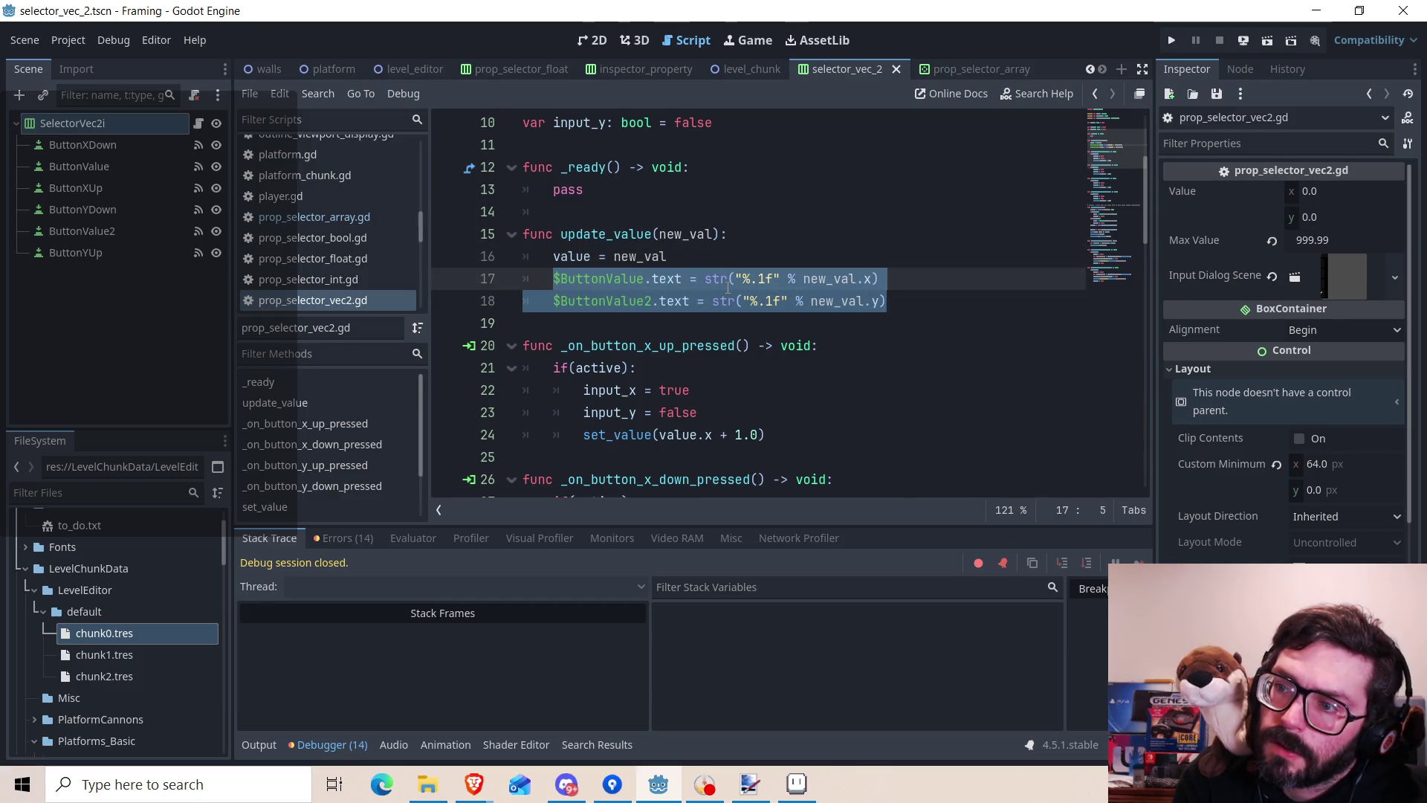
pyautogui.click(612, 280)
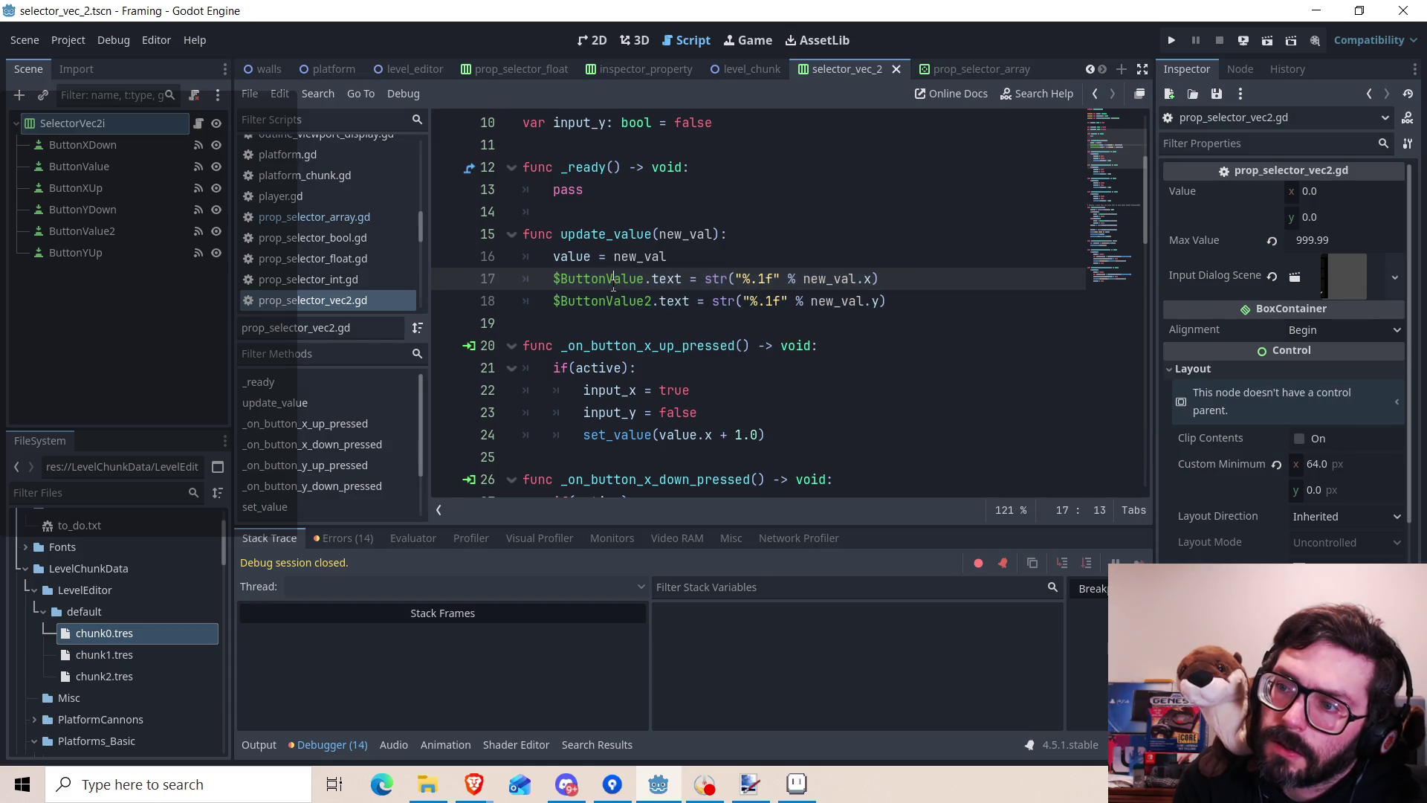
pyautogui.moveTo(556, 278); pyautogui.dragTo(880, 278)
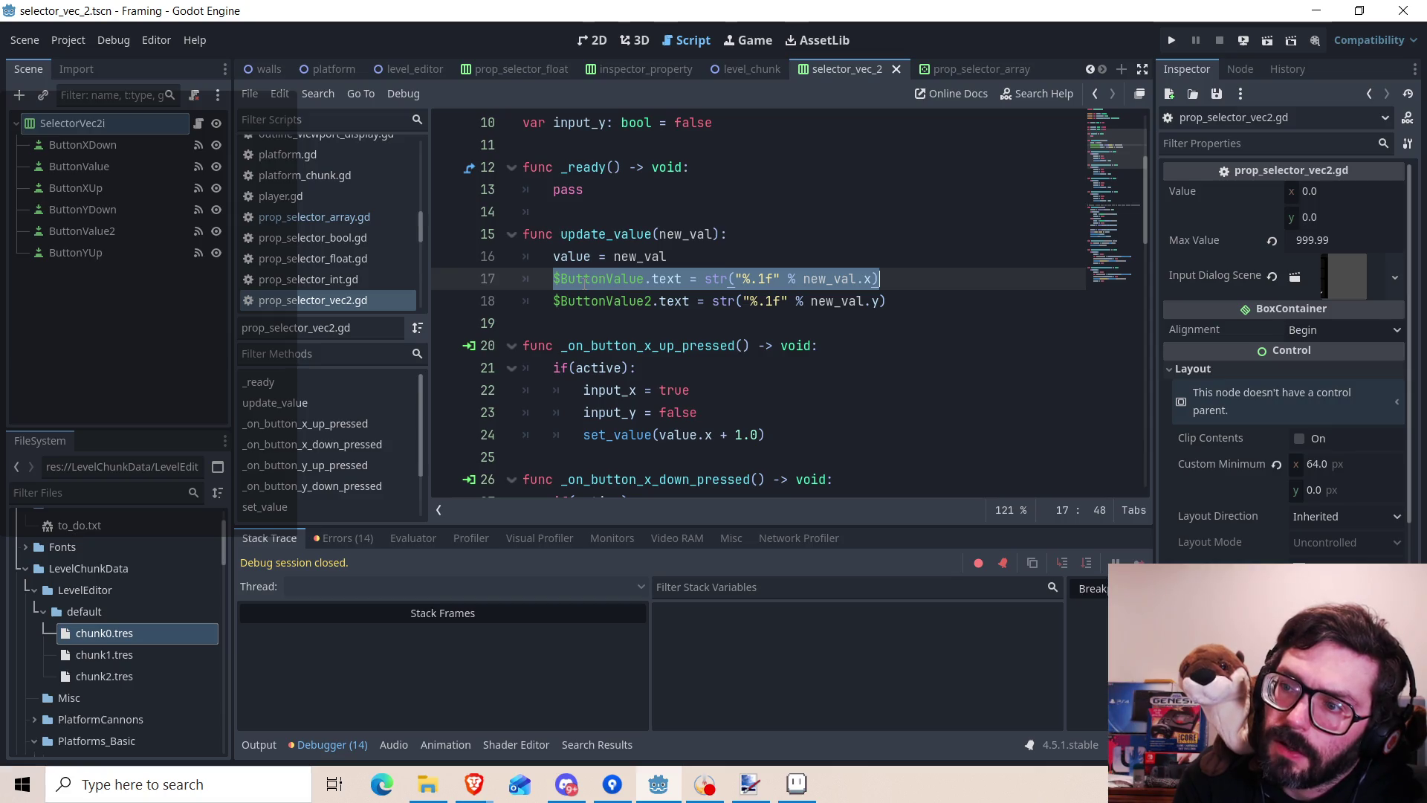
pyautogui.click(585, 280)
pyautogui.moveTo(553, 278)
pyautogui.mouseDown()
pyautogui.moveTo(678, 279)
pyautogui.moveTo(572, 260)
pyautogui.moveTo(553, 279)
pyautogui.mouseUp()
pyautogui.click(678, 279)
pyautogui.click(551, 277)
pyautogui.scroll(3, 526, 191)
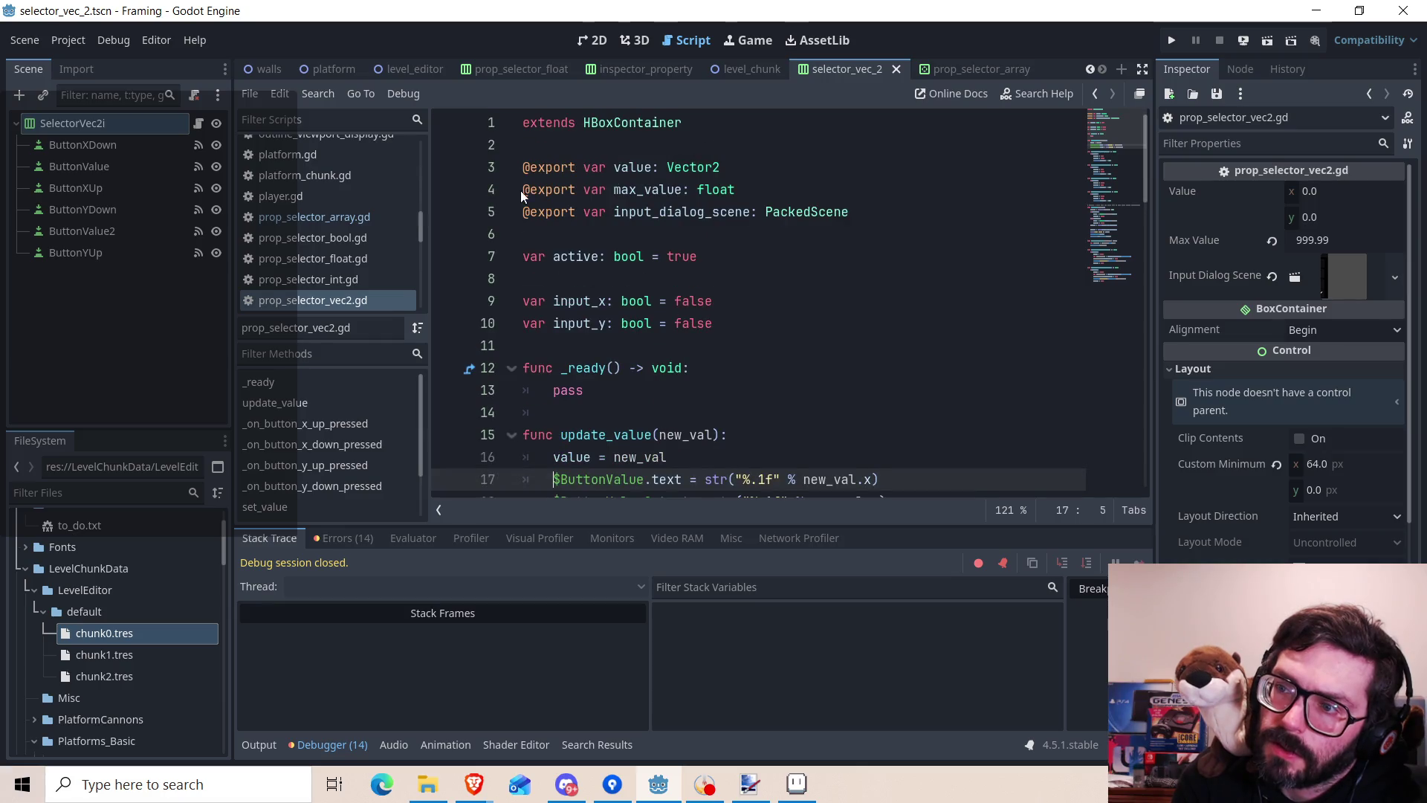
# In prop_selector_array.gd, copy $VBoxContainer from line 3 and select elements_vbox on line 15
pyautogui.click(319, 217)
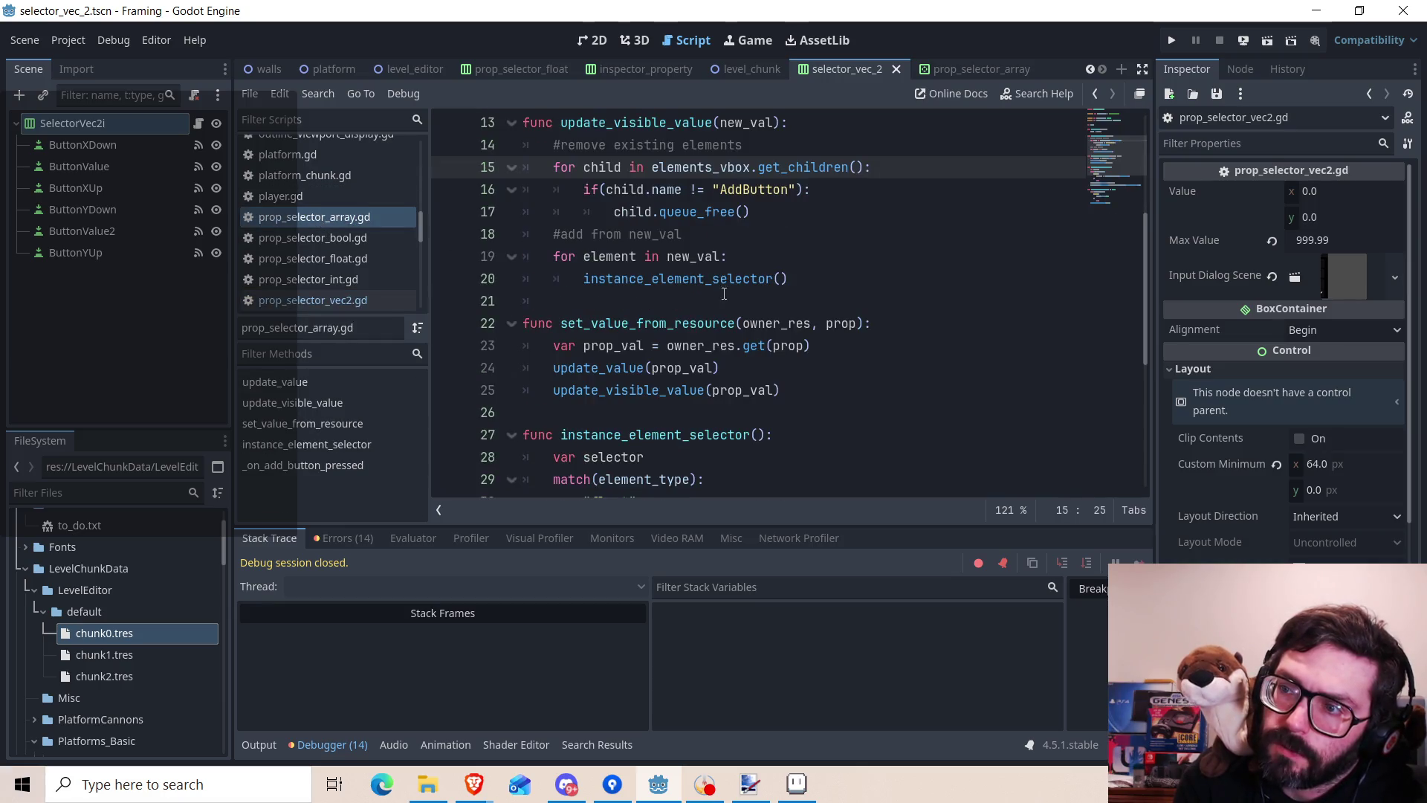
pyautogui.scroll(4, 687, 293)
pyautogui.moveTo(854, 166)
pyautogui.mouseDown()
pyautogui.moveTo(728, 168)
pyautogui.moveTo(743, 167)
pyautogui.mouseUp()
pyautogui.rightClick(789, 171)
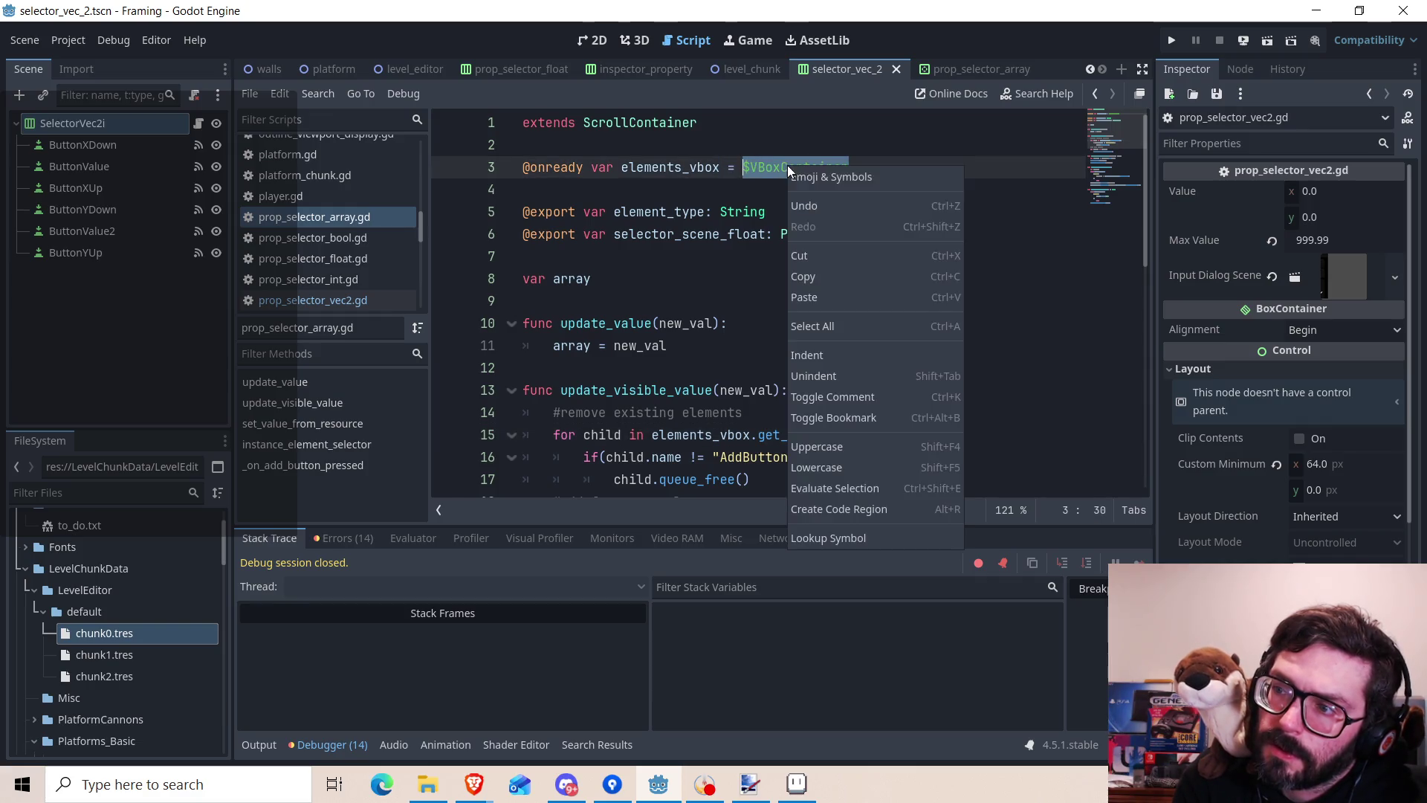
pyautogui.click(803, 276)
pyautogui.scroll(-2, 614, 309)
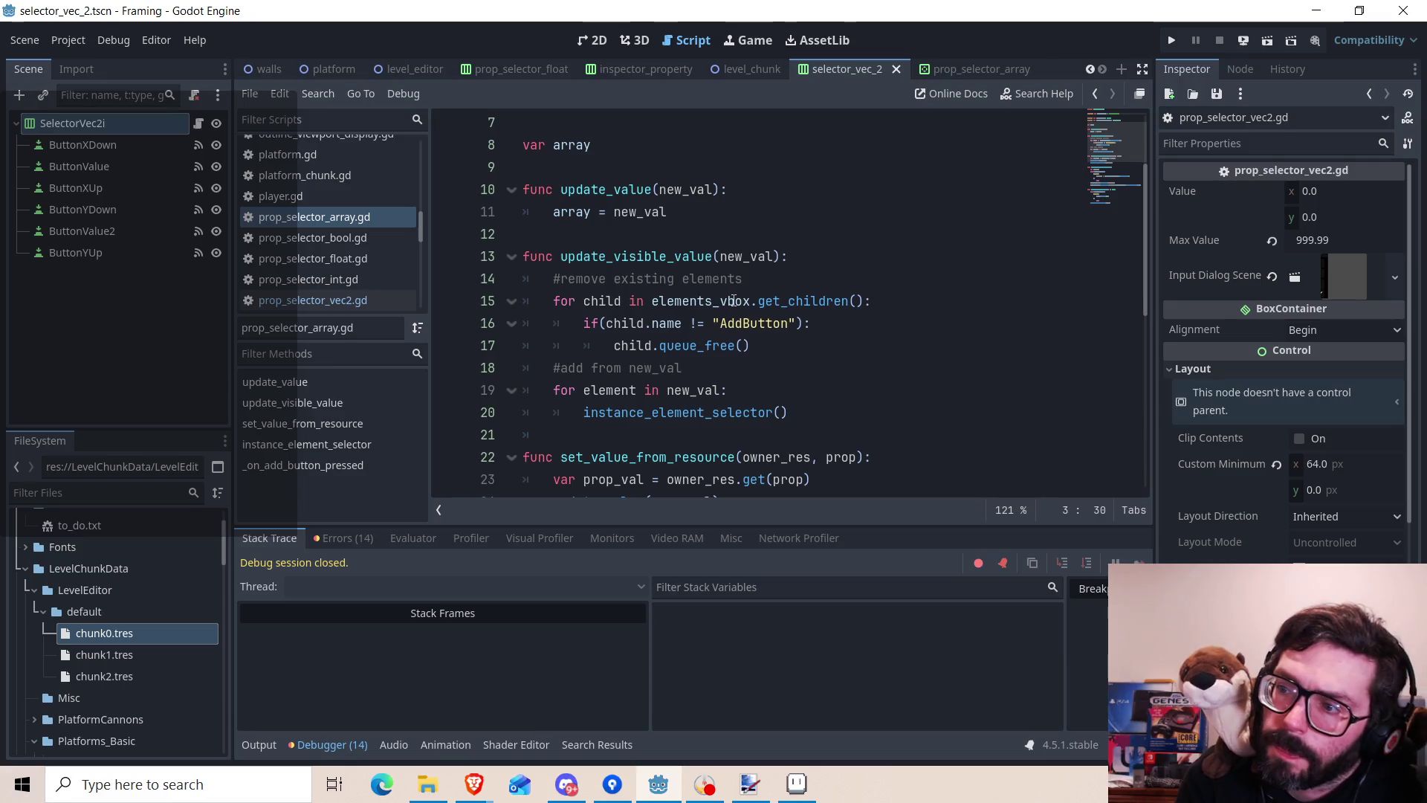
pyautogui.moveTo(752, 301); pyautogui.dragTo(653, 301)
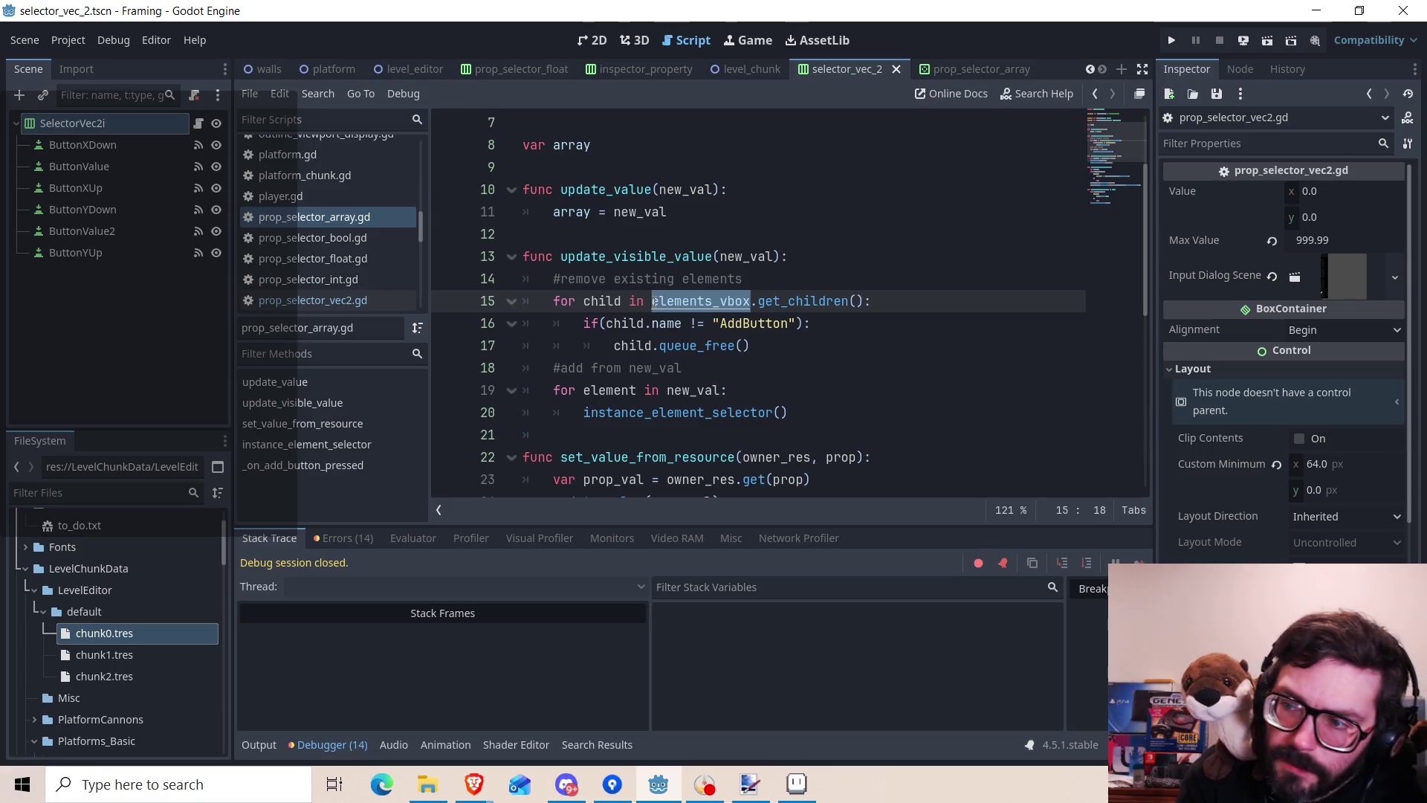
# Replace elements_vbox with $VBoxContainer on lines 15, 34 and 35
pyautogui.hotkey('ctrl', 'v')
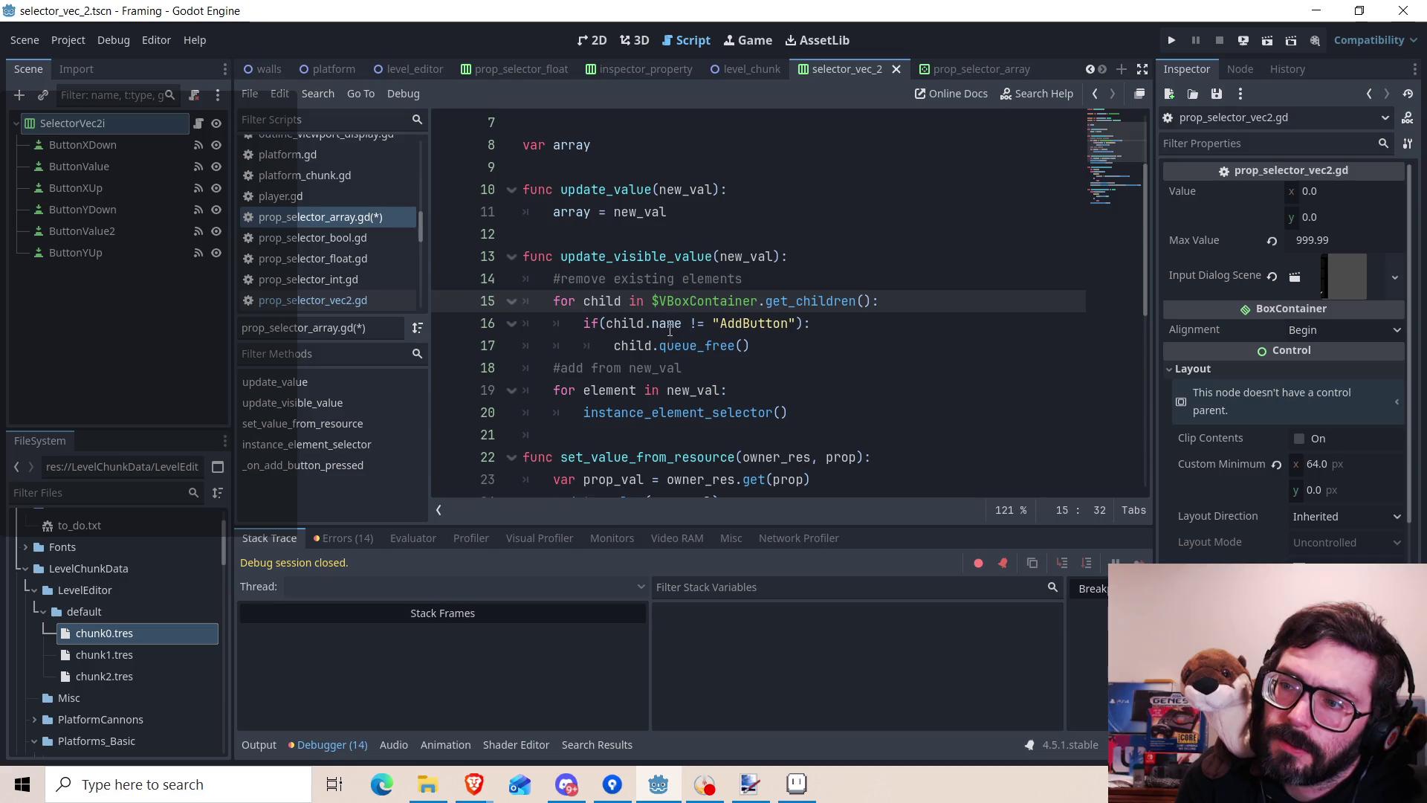
pyautogui.scroll(-4, 640, 343)
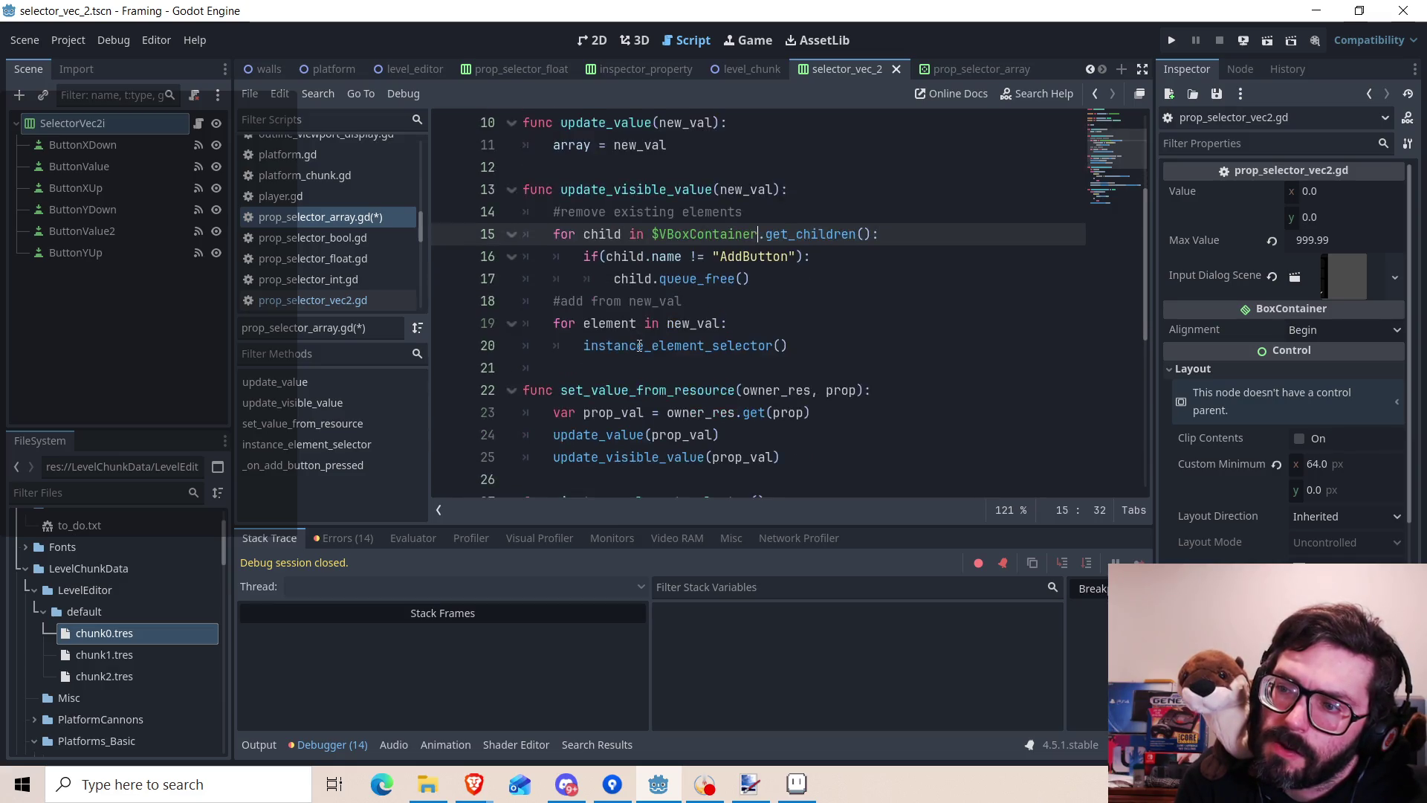
pyautogui.scroll(-2, 603, 295)
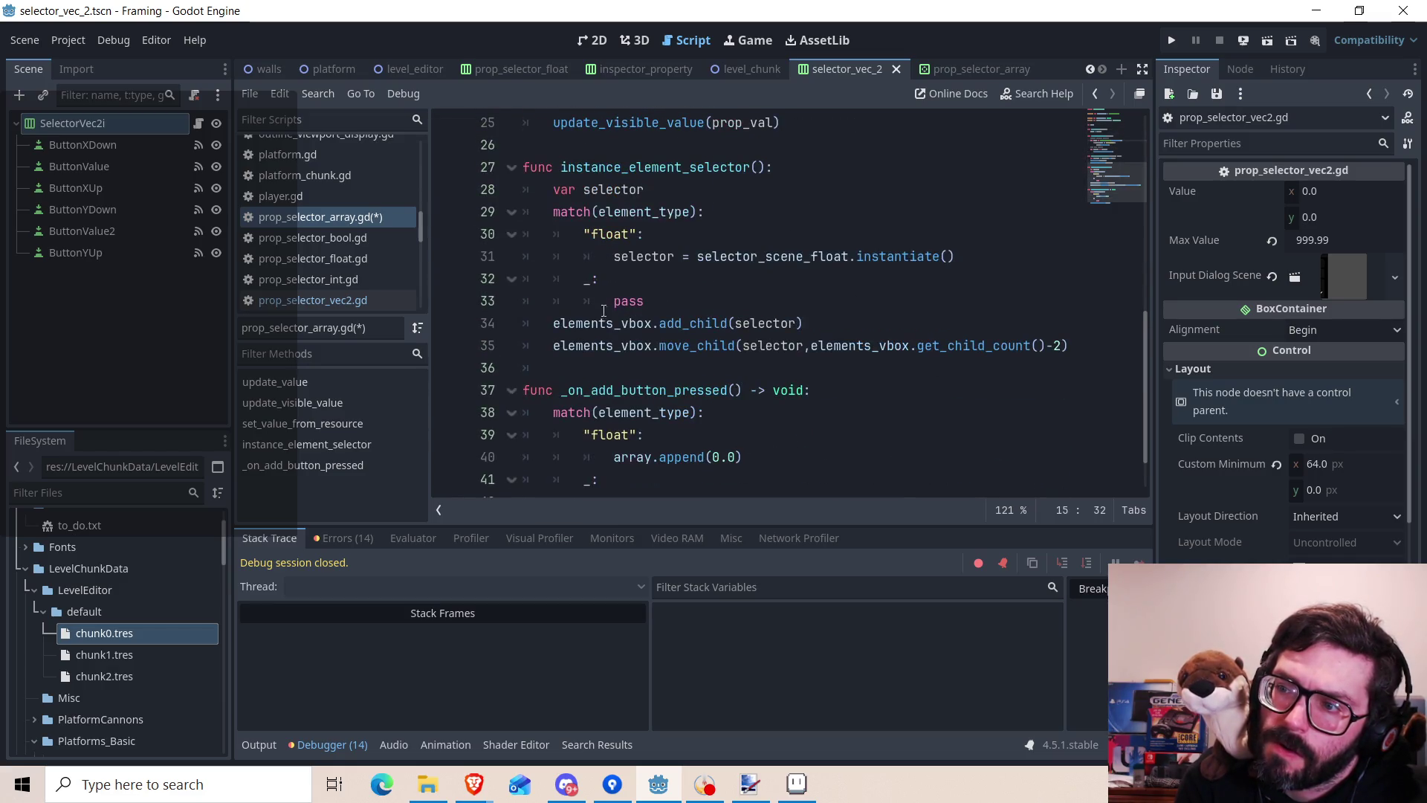
pyautogui.moveTo(650, 323); pyautogui.dragTo(554, 325)
pyautogui.hotkey('ctrl', 'v')
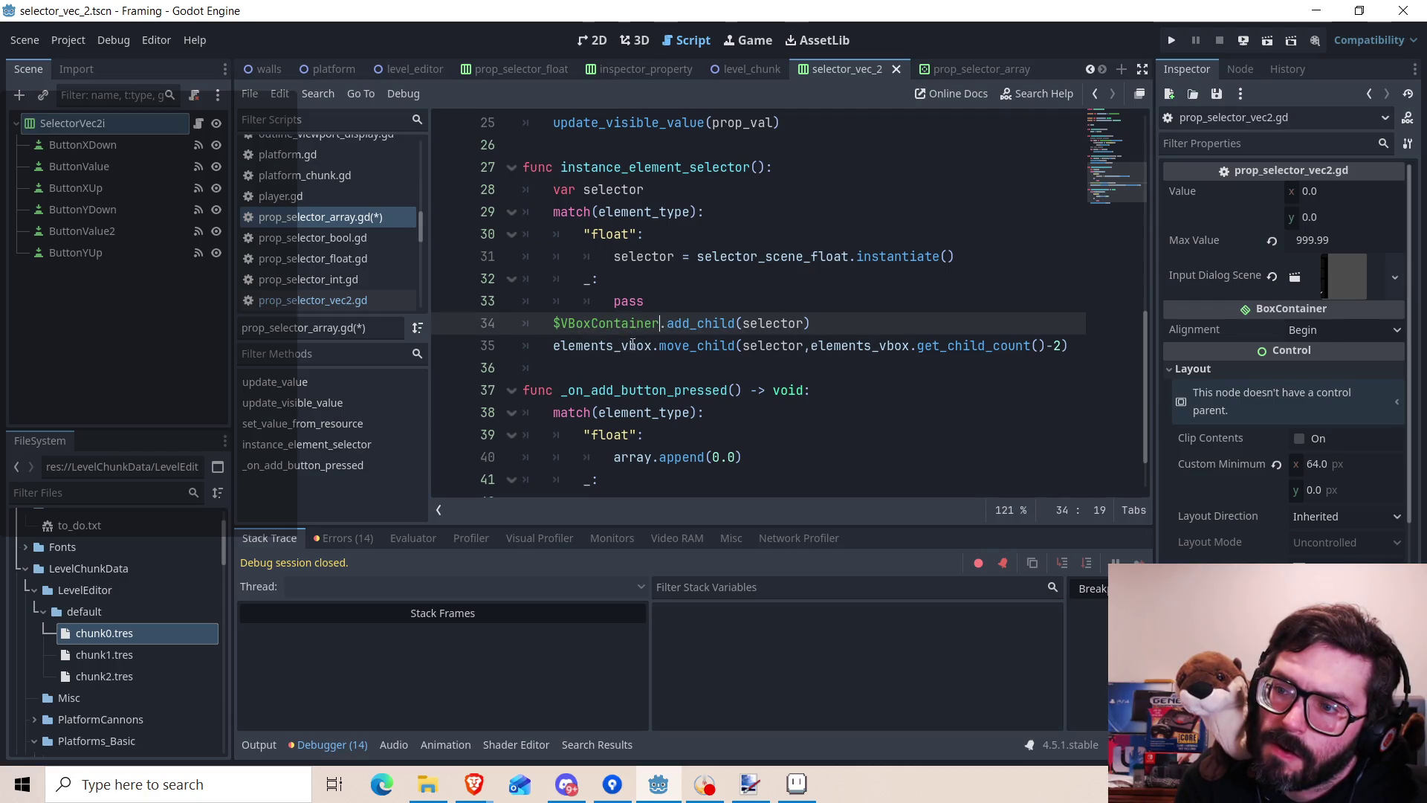
pyautogui.moveTo(652, 345); pyautogui.dragTo(554, 348)
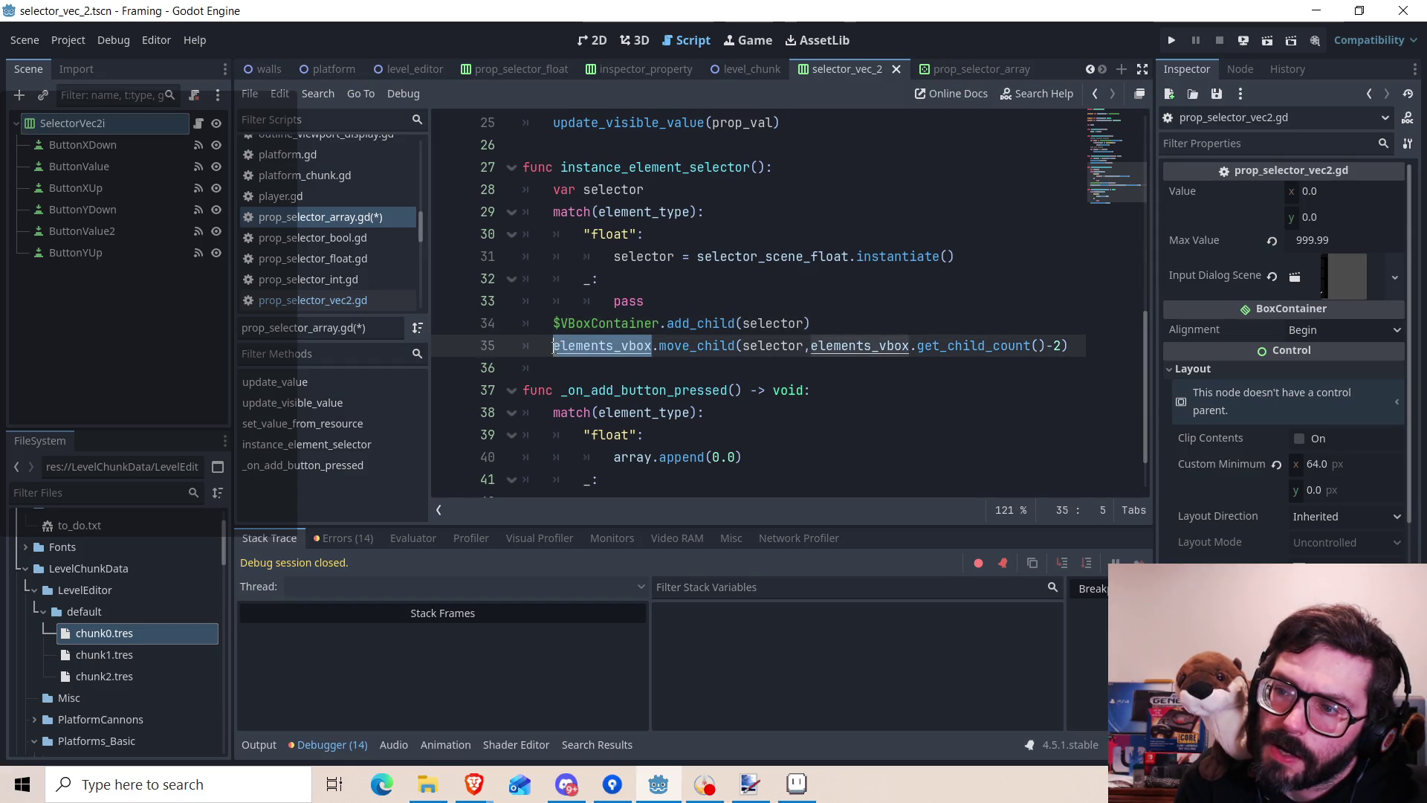
pyautogui.hotkey('ctrl', 'v')
pyautogui.click(831, 347)
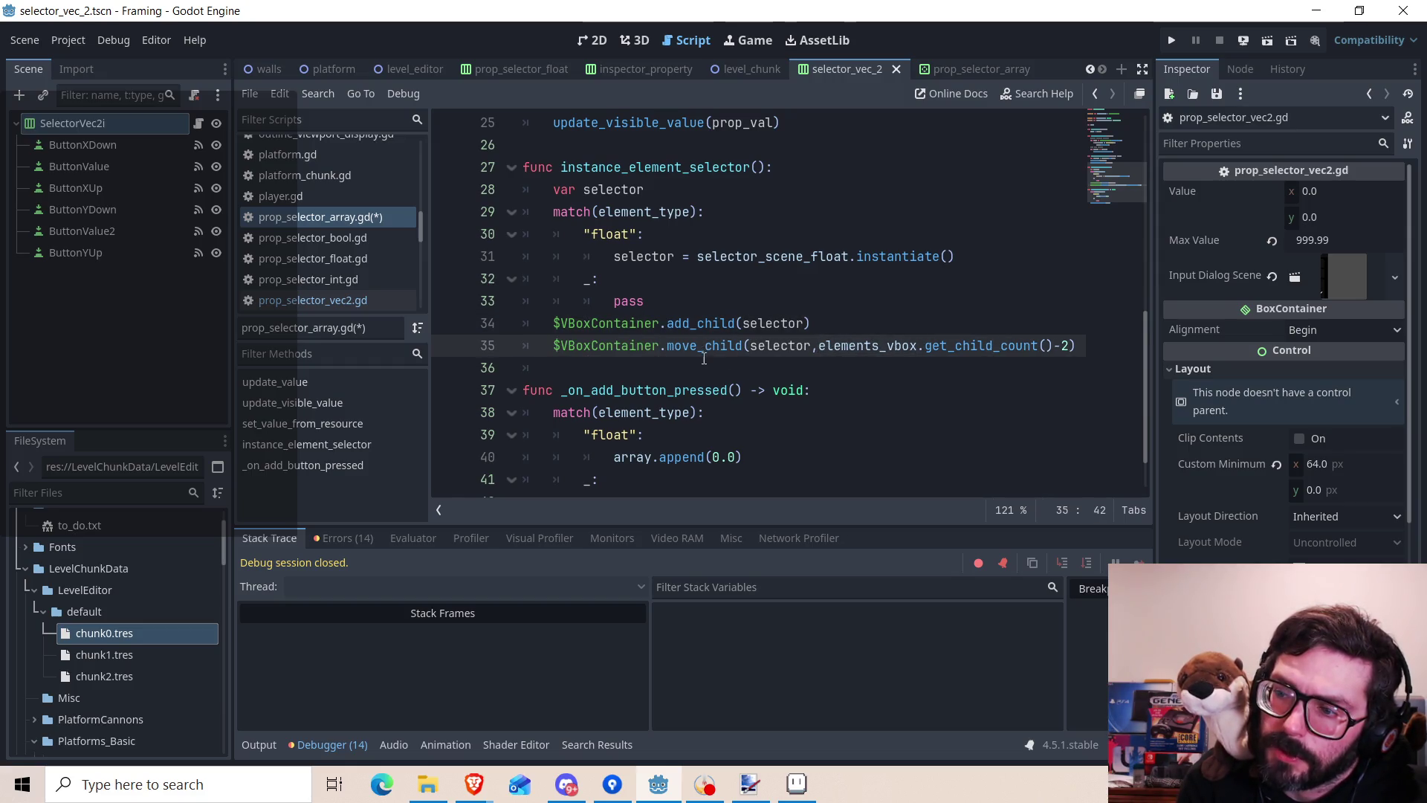
# Look over the edited script and save prop_selector_array.gd
pyautogui.scroll(-1, 704, 359)
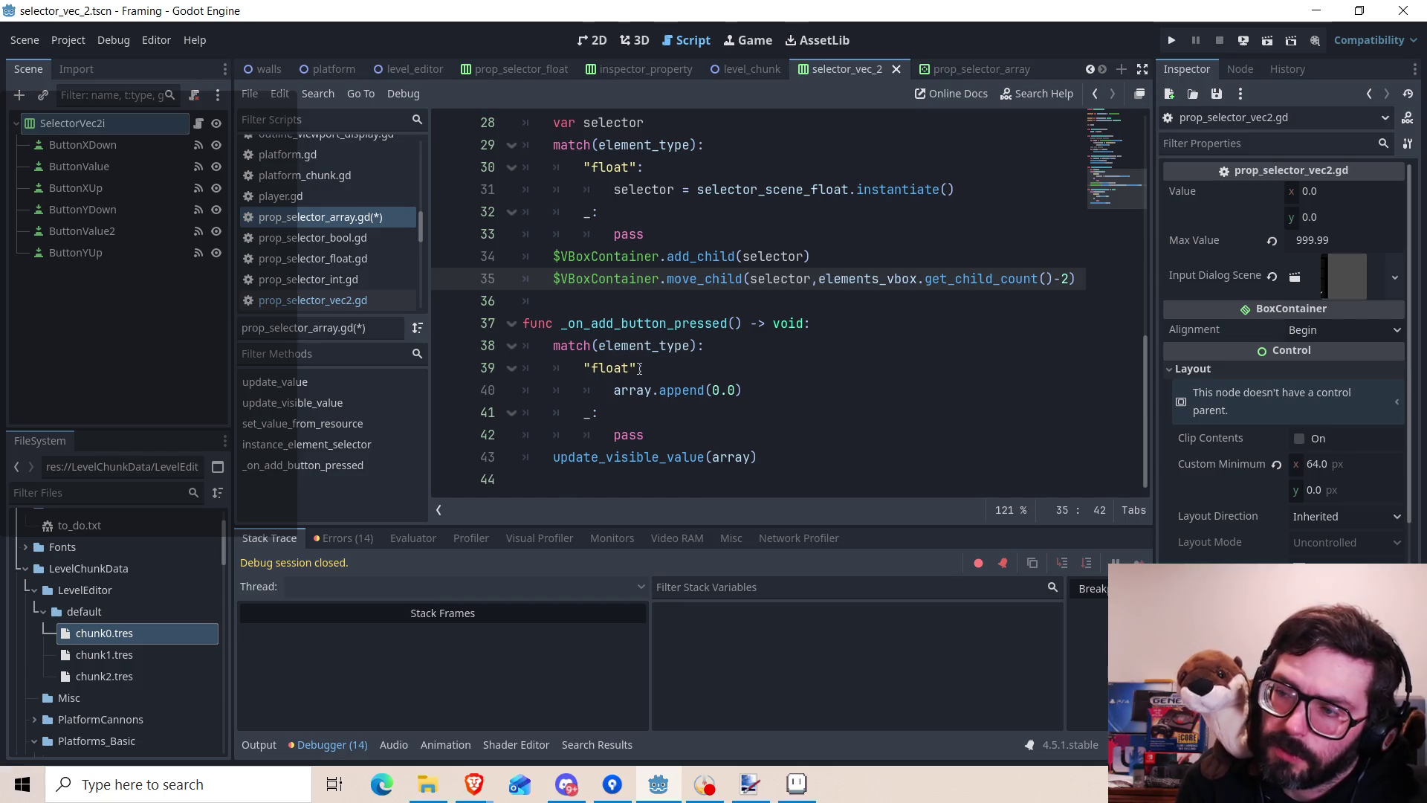
pyautogui.scroll(2, 729, 416)
pyautogui.scroll(-2, 724, 427)
pyautogui.scroll(1, 723, 427)
pyautogui.scroll(-1, 723, 428)
pyautogui.scroll(2, 722, 429)
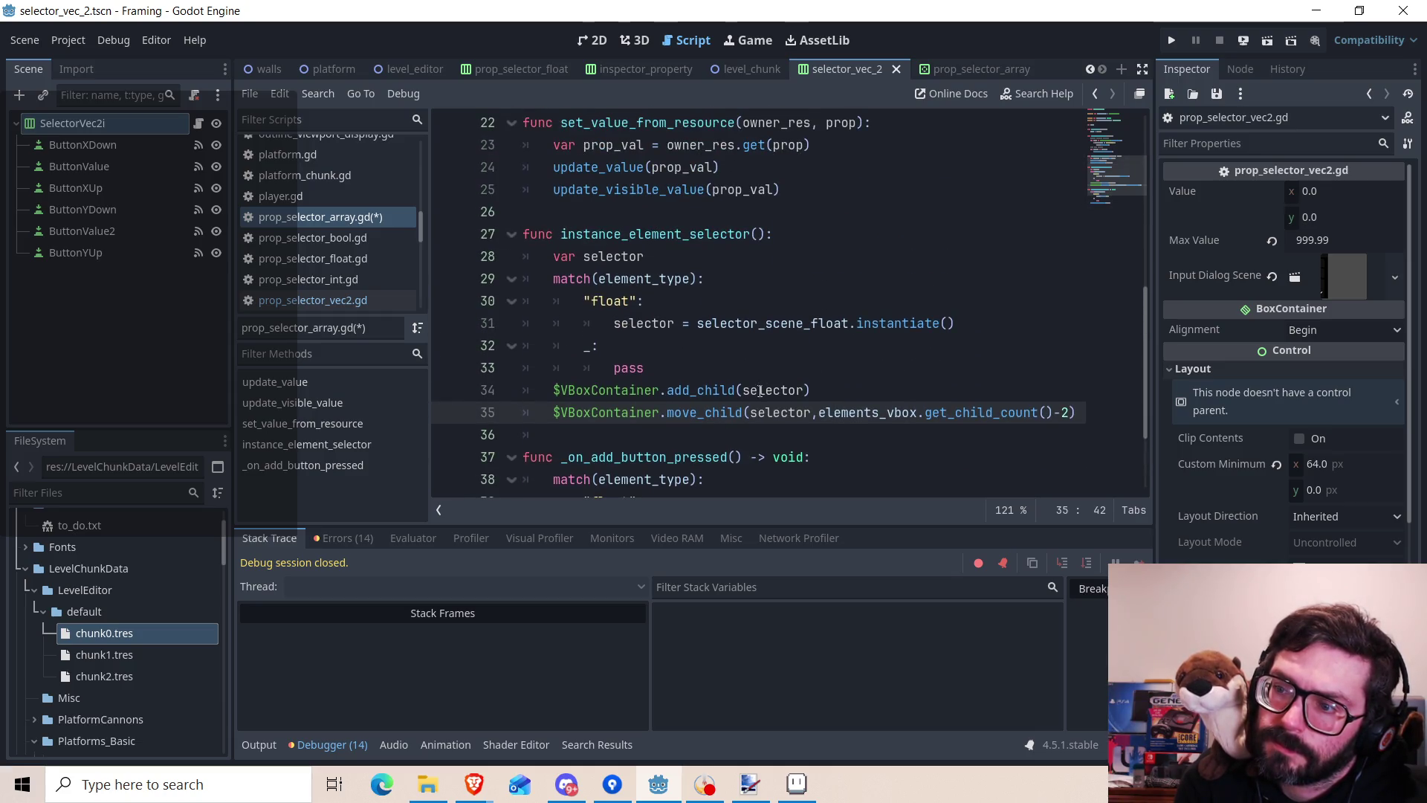
pyautogui.scroll(4, 747, 376)
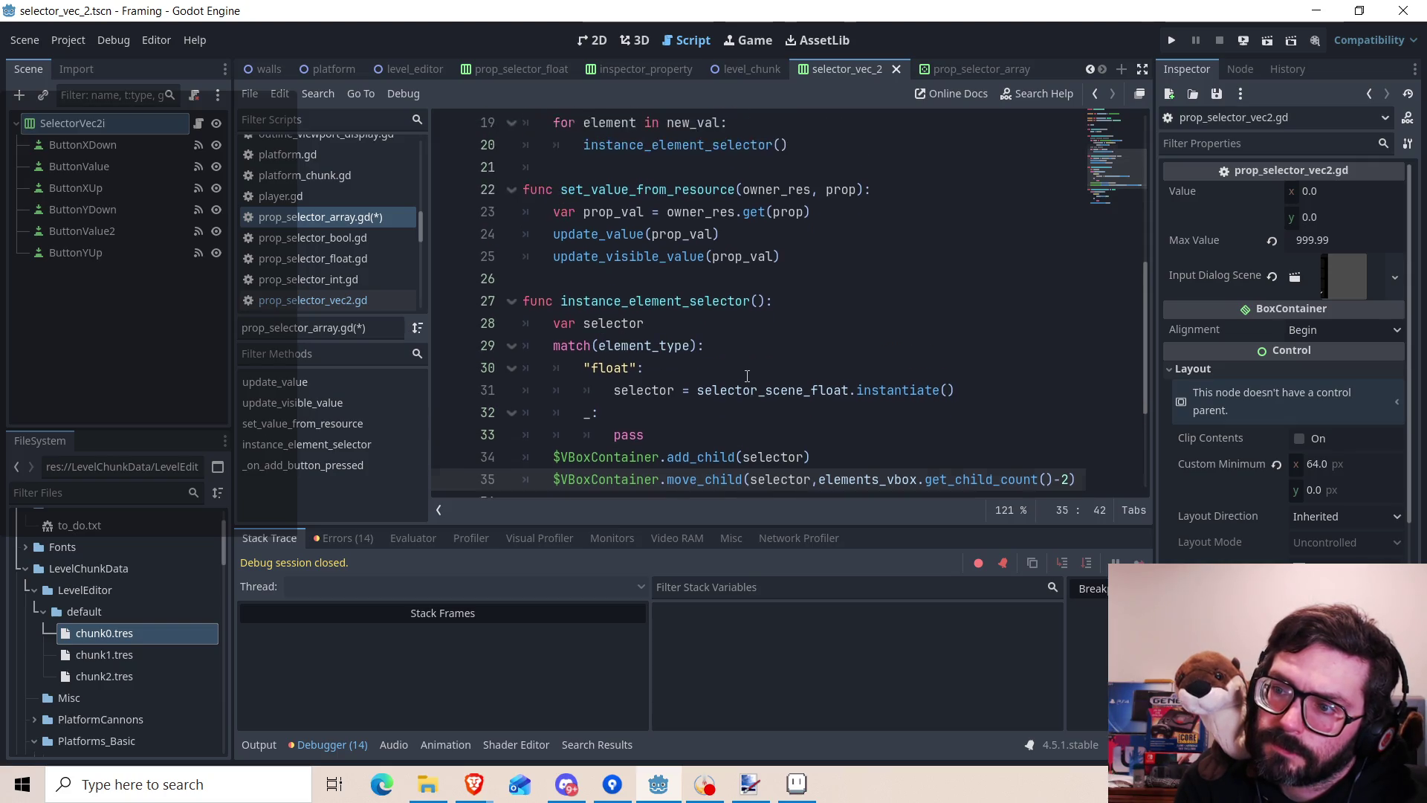
pyautogui.scroll(1, 841, 352)
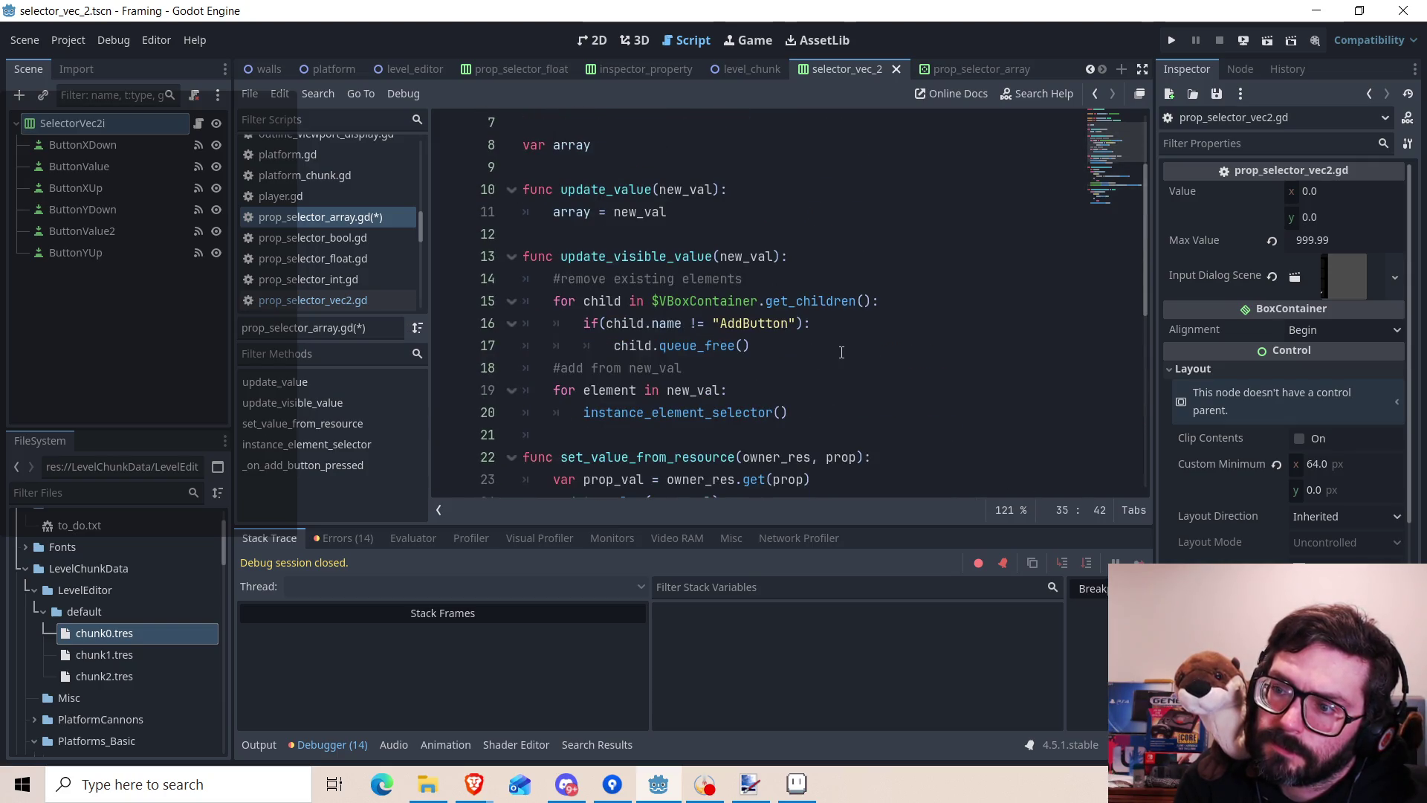
pyautogui.scroll(2, 841, 352)
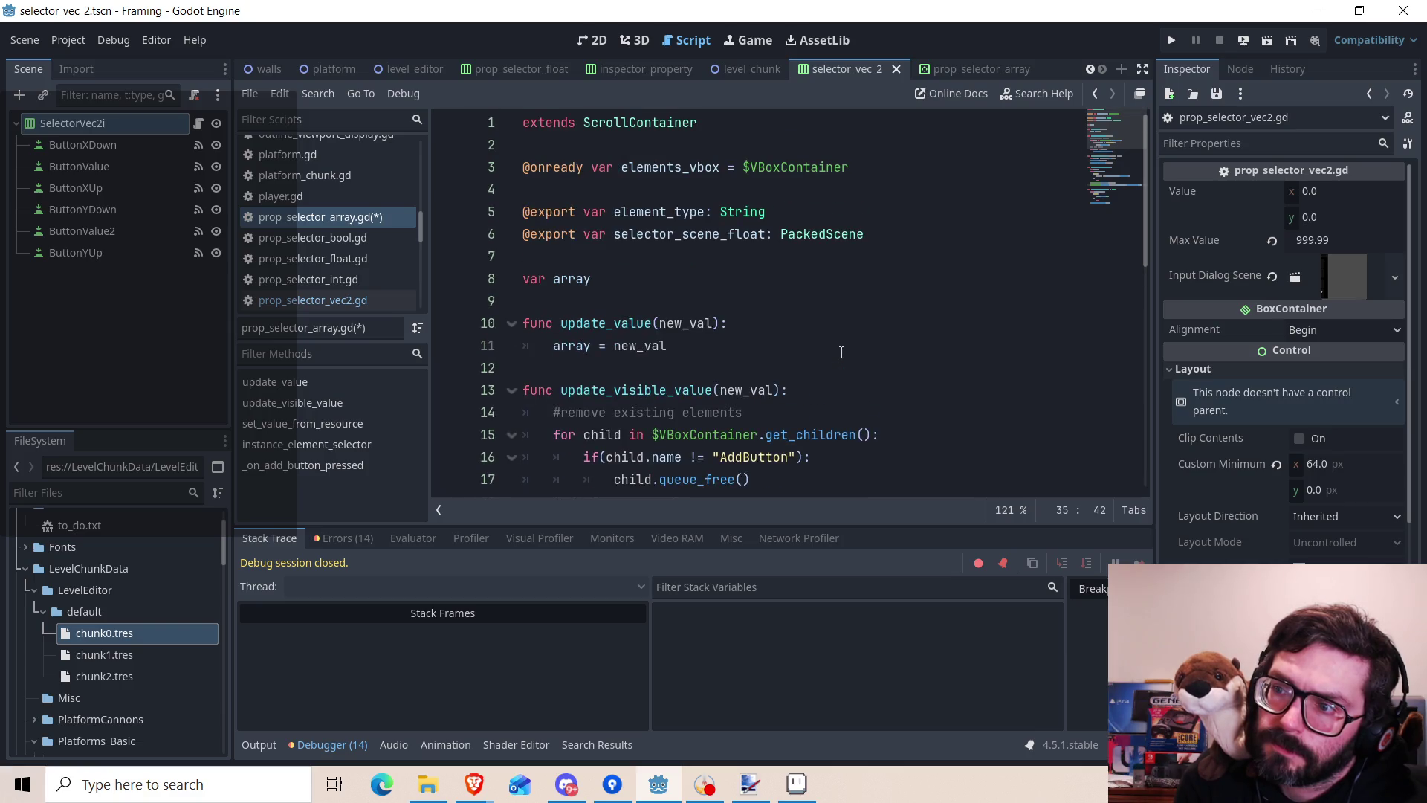
pyautogui.scroll(-3, 841, 352)
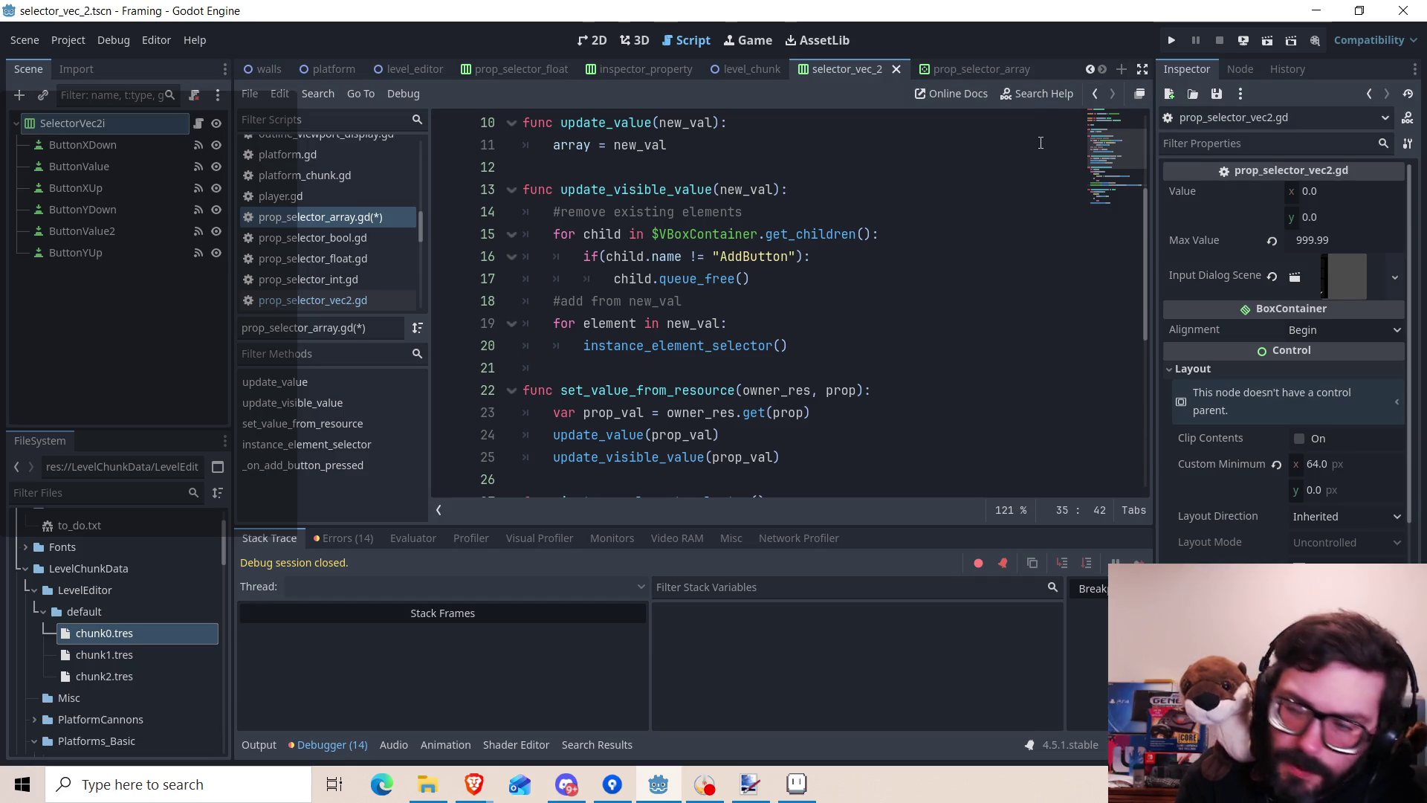
pyautogui.hotkey('ctrl', 's')
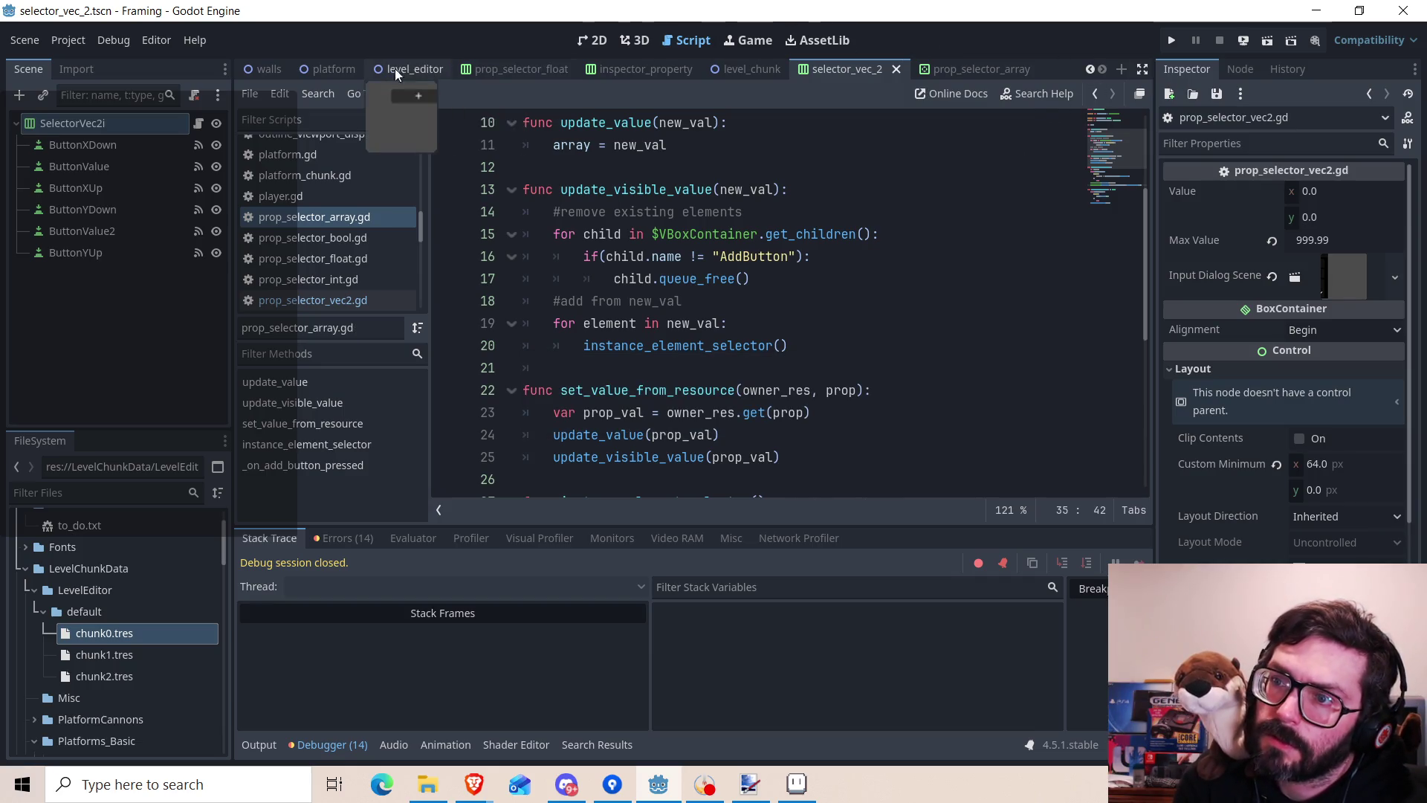
# Run the level_editor scene and add a chunk, triggering the get_child_count on Nil error
pyautogui.click(394, 68)
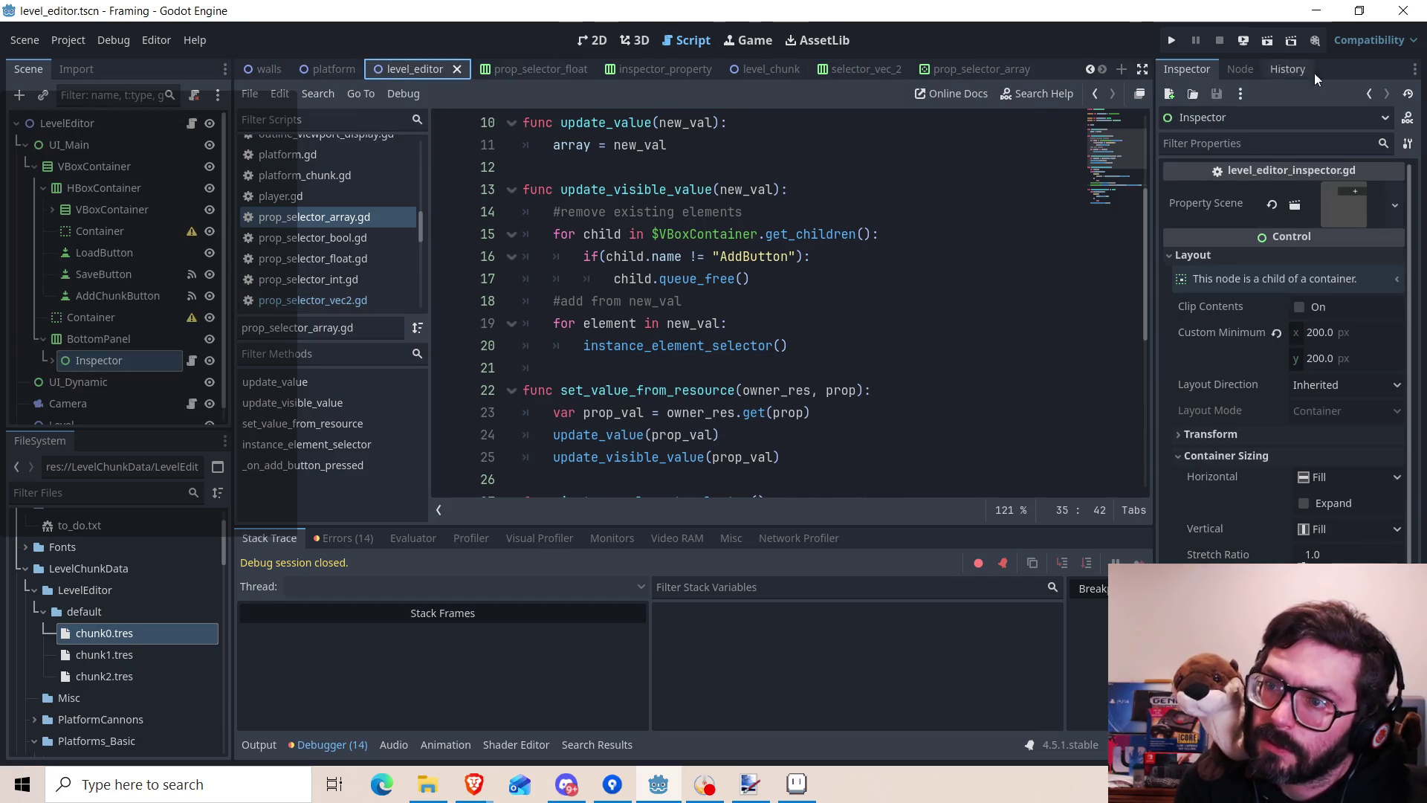
pyautogui.click(1265, 41)
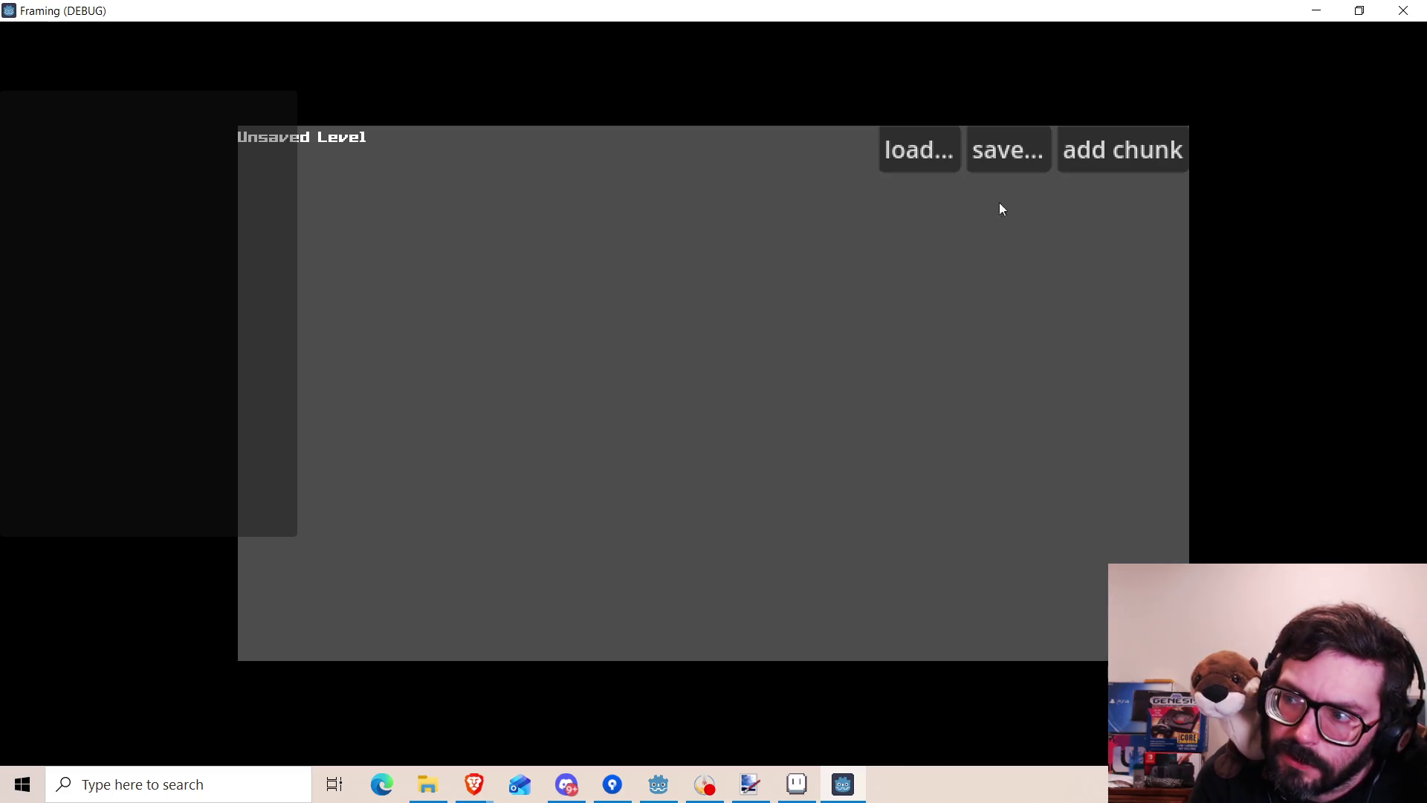
pyautogui.click(1153, 150)
pyautogui.click(764, 369)
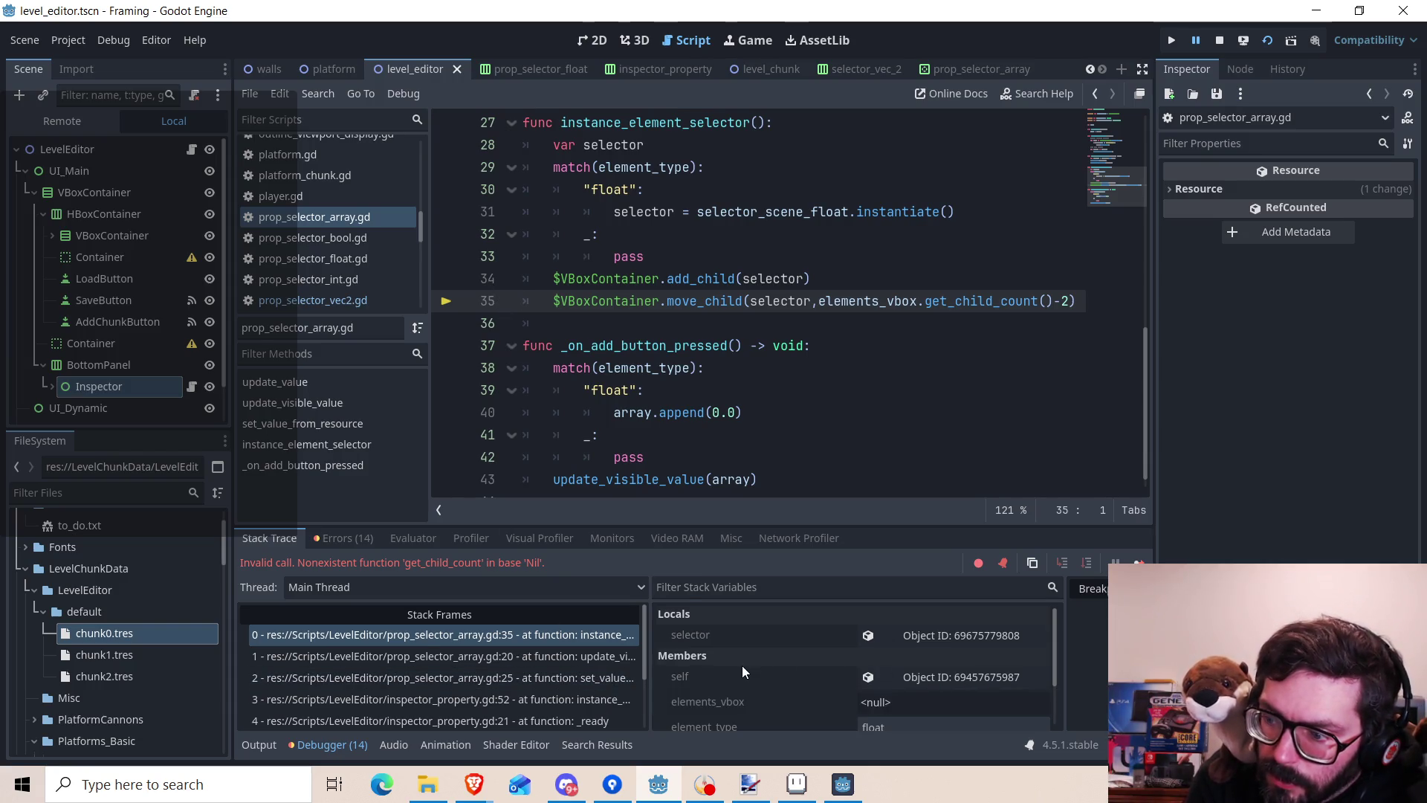
# Inspect the set_value_from_resource and update_visible_value frames and expand prop_val
pyautogui.scroll(-1, 741, 666)
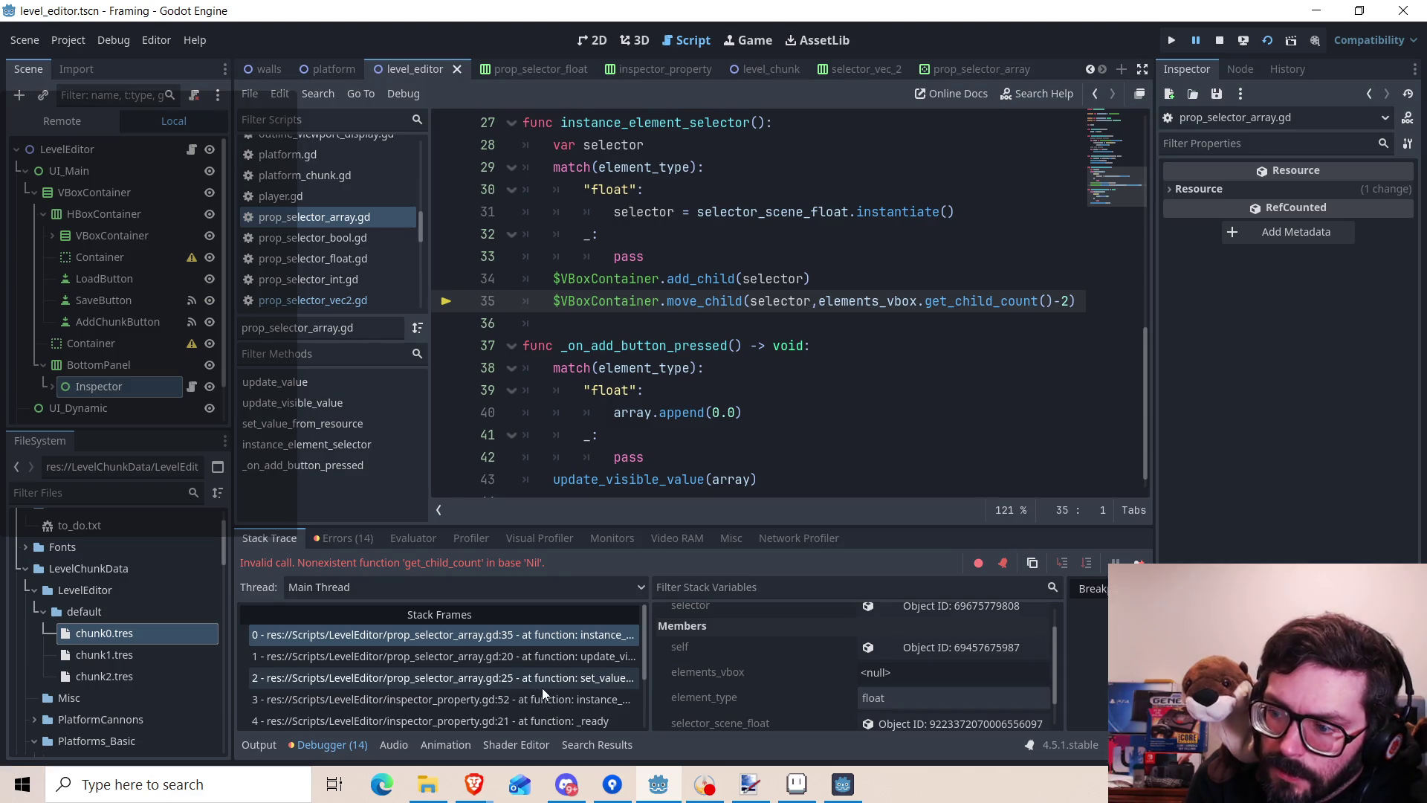
pyautogui.click(568, 680)
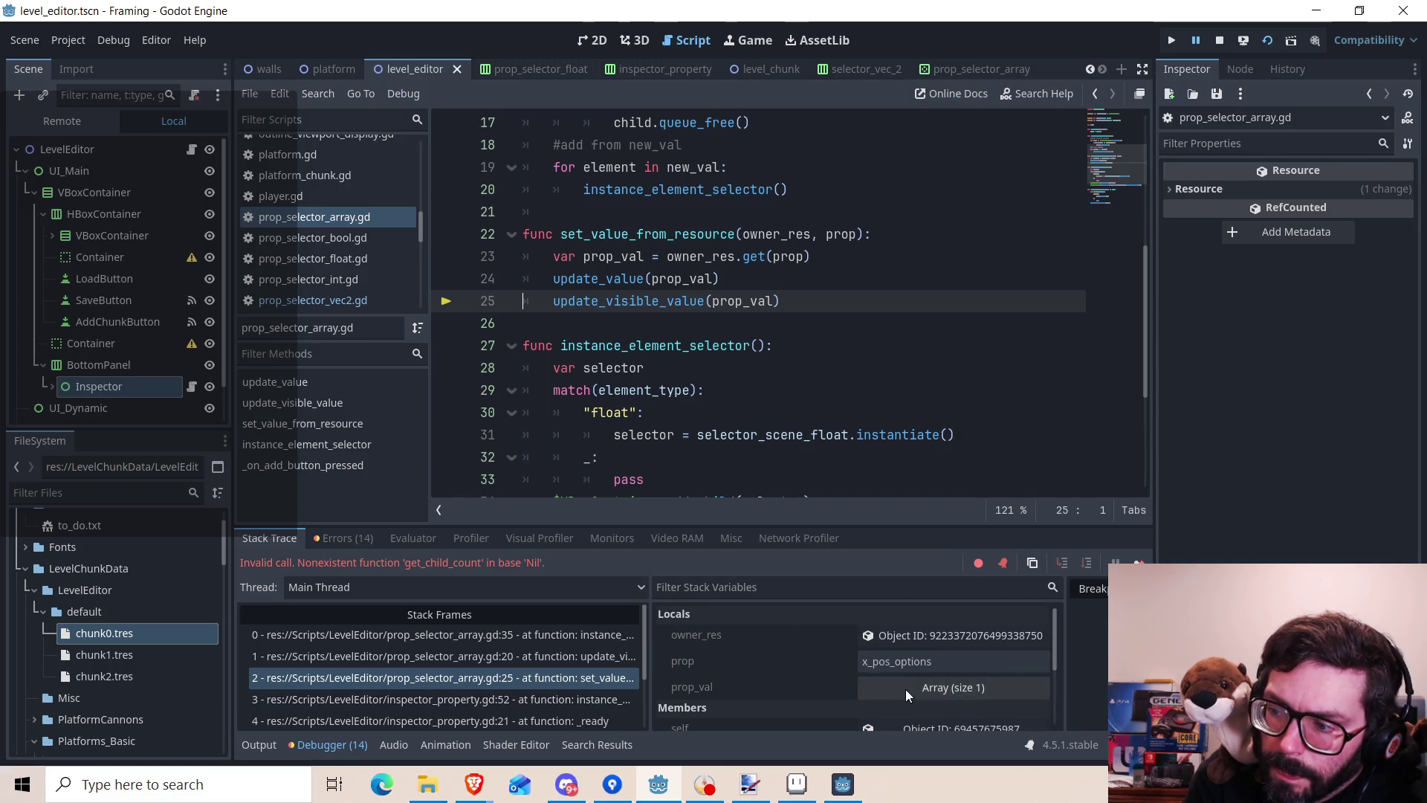
pyautogui.click(907, 677)
pyautogui.scroll(1, 877, 695)
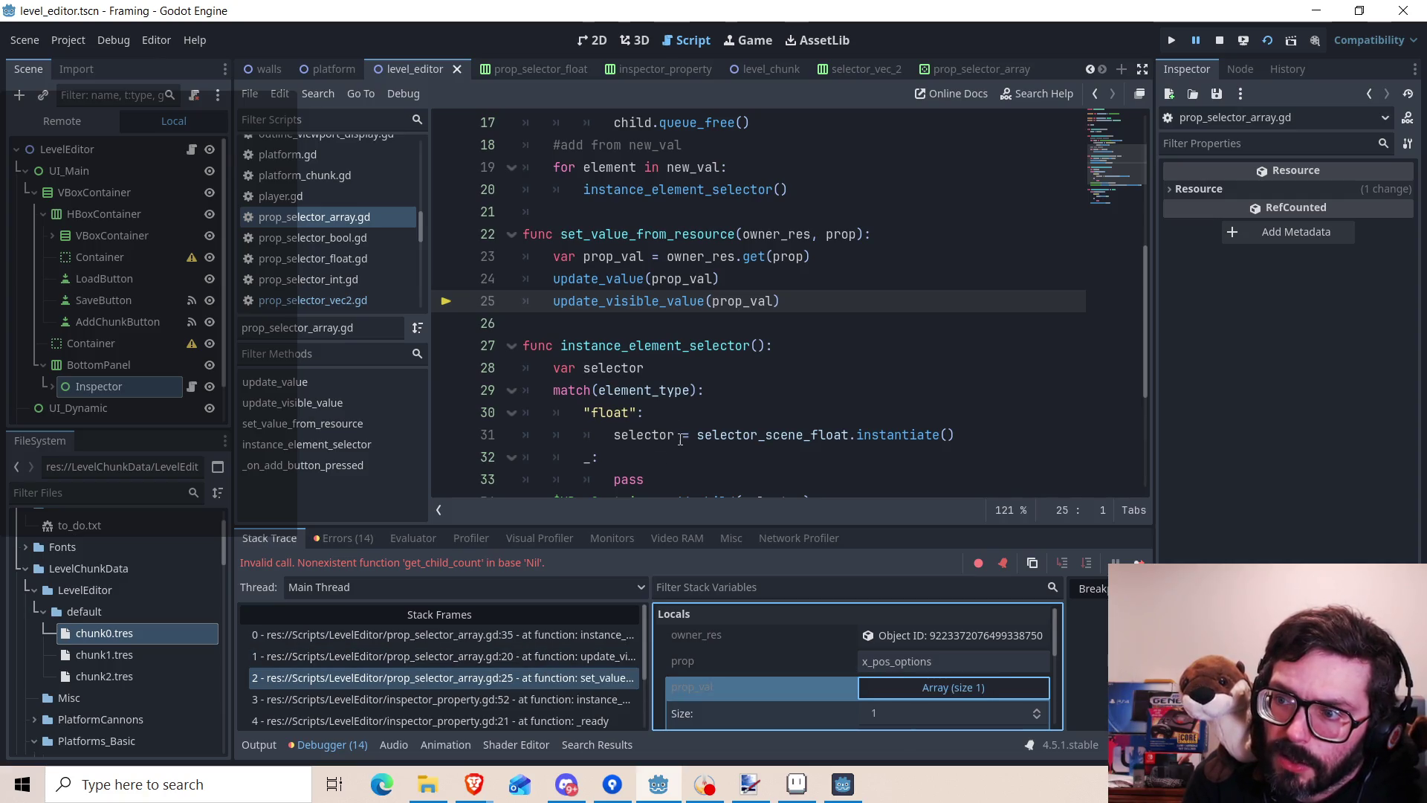
pyautogui.click(554, 658)
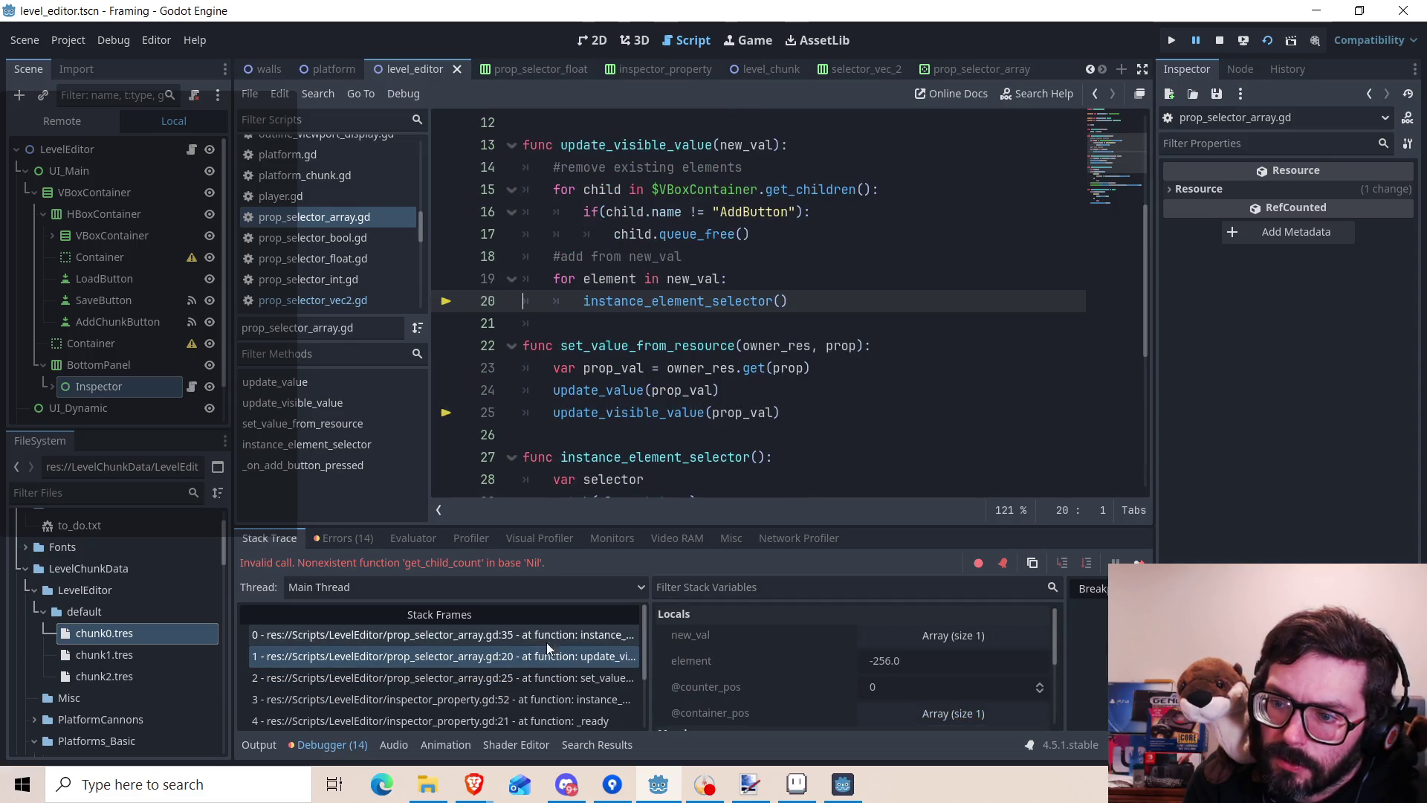
pyautogui.click(543, 636)
# Select elements_vbox on line 35, stop the running scene, and select $VBoxContainer there
pyautogui.scroll(1, 754, 466)
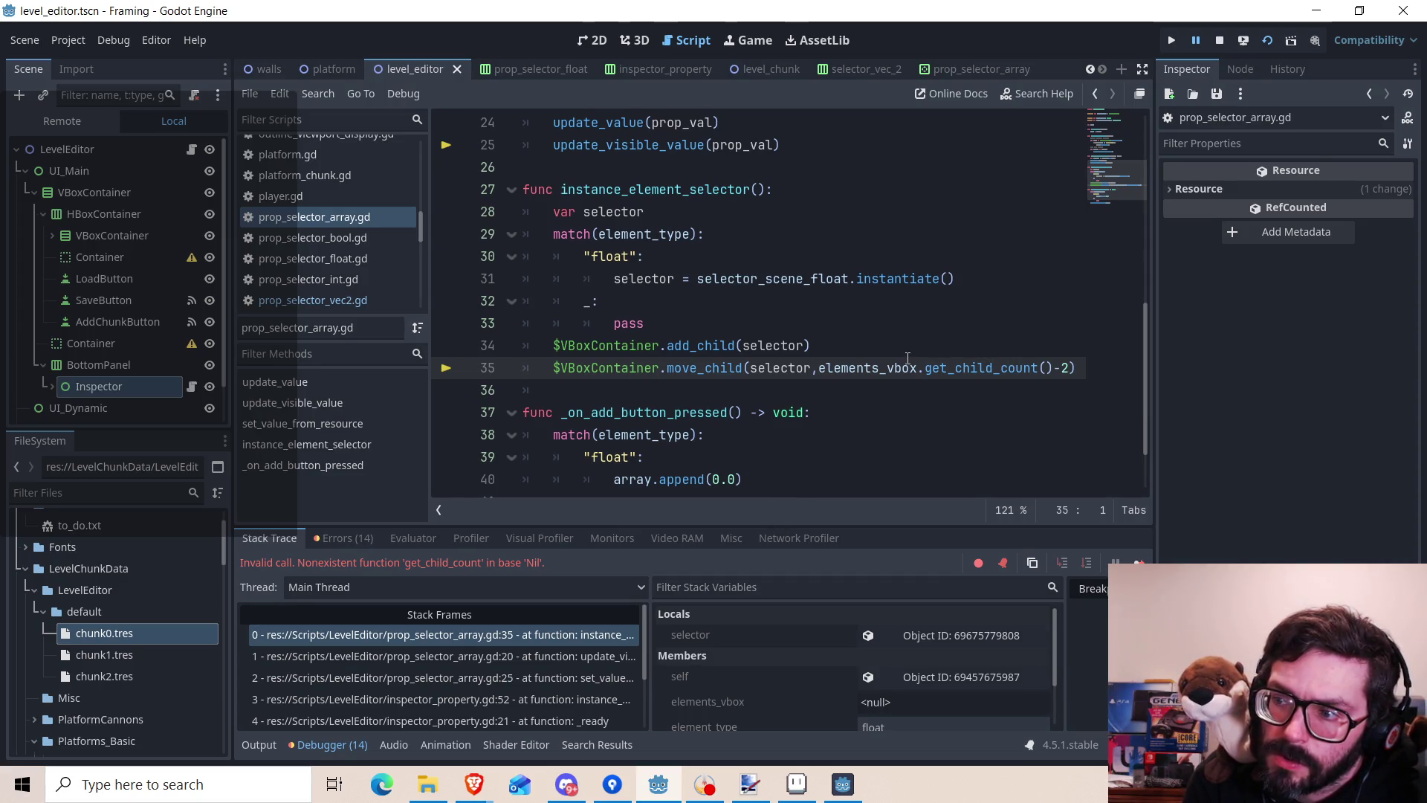
pyautogui.click(836, 367)
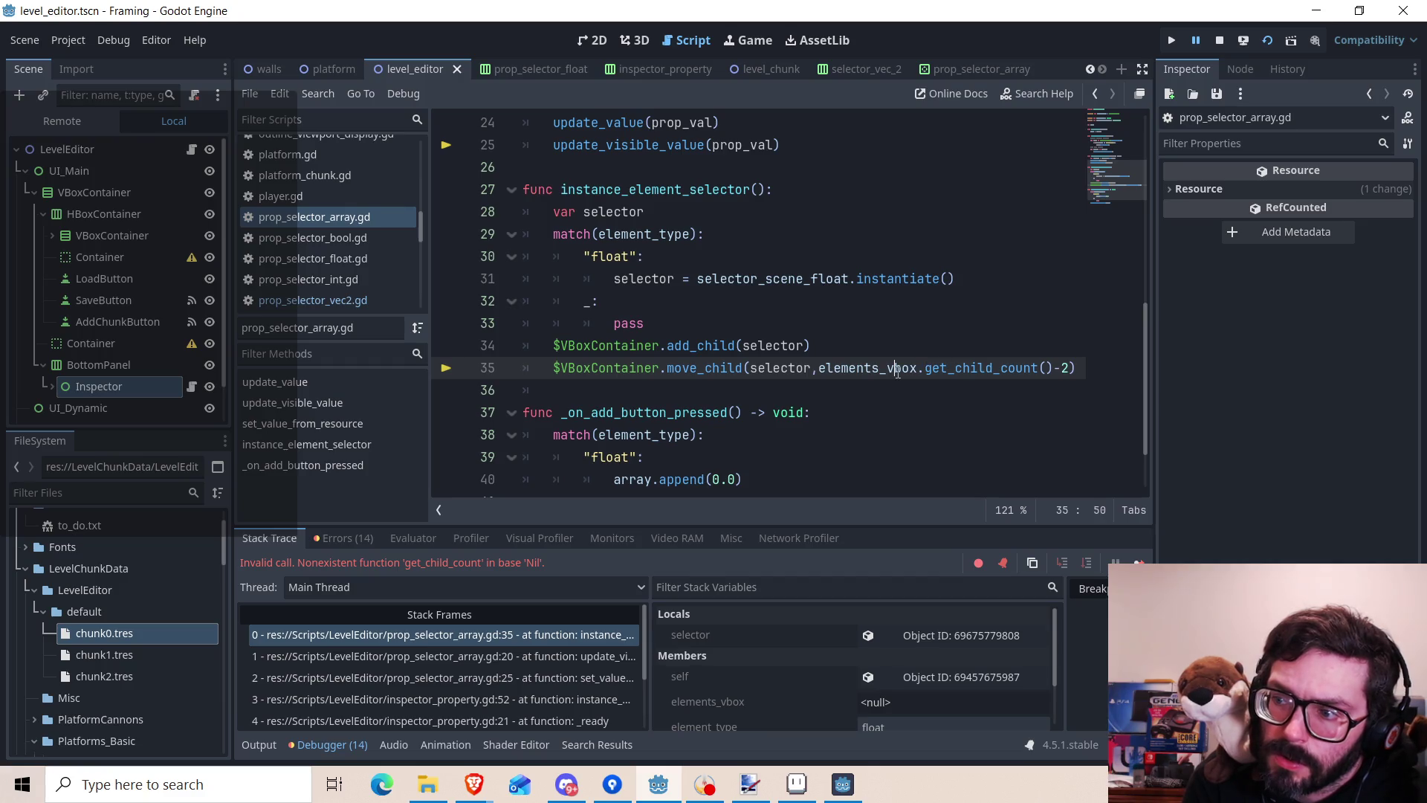
pyautogui.doubleClick(819, 368)
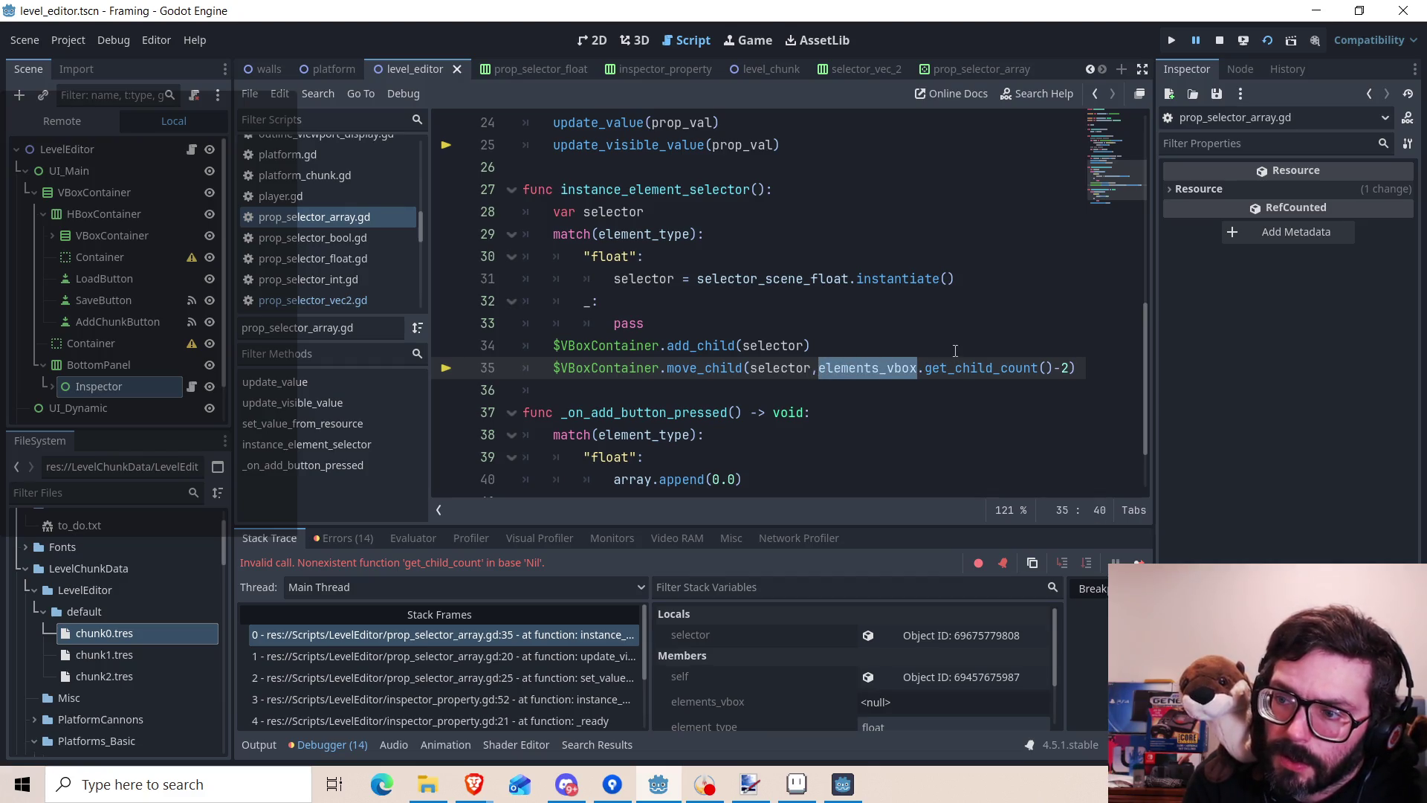
pyautogui.click(1219, 40)
pyautogui.moveTo(666, 368); pyautogui.dragTo(554, 375)
pyautogui.hotkey('ctrl', 'c')
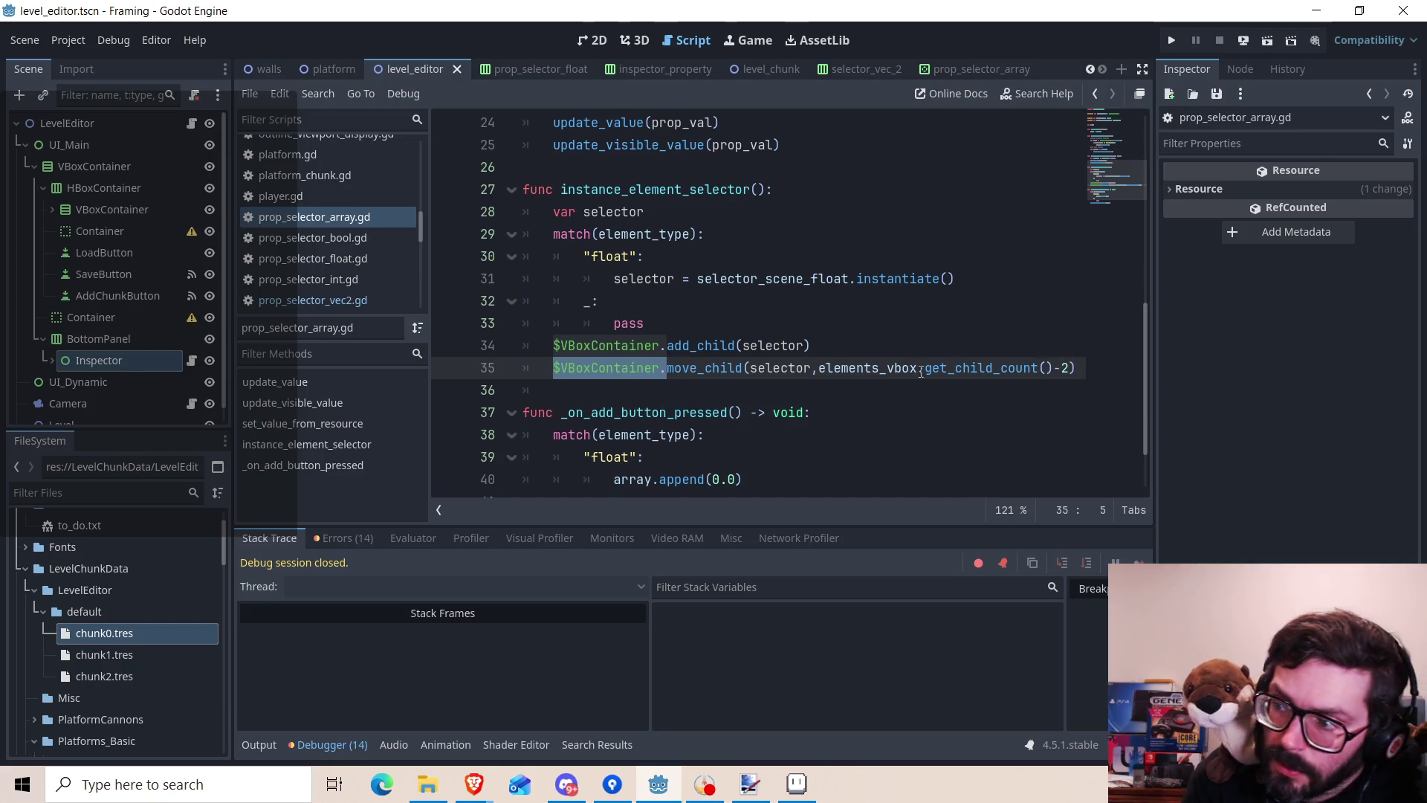
# Replace elements_vbox on line 35 with $VBoxContainer, save, and review lines 34–36
pyautogui.moveTo(923, 368); pyautogui.dragTo(818, 369)
pyautogui.hotkey('ctrl', 'v')
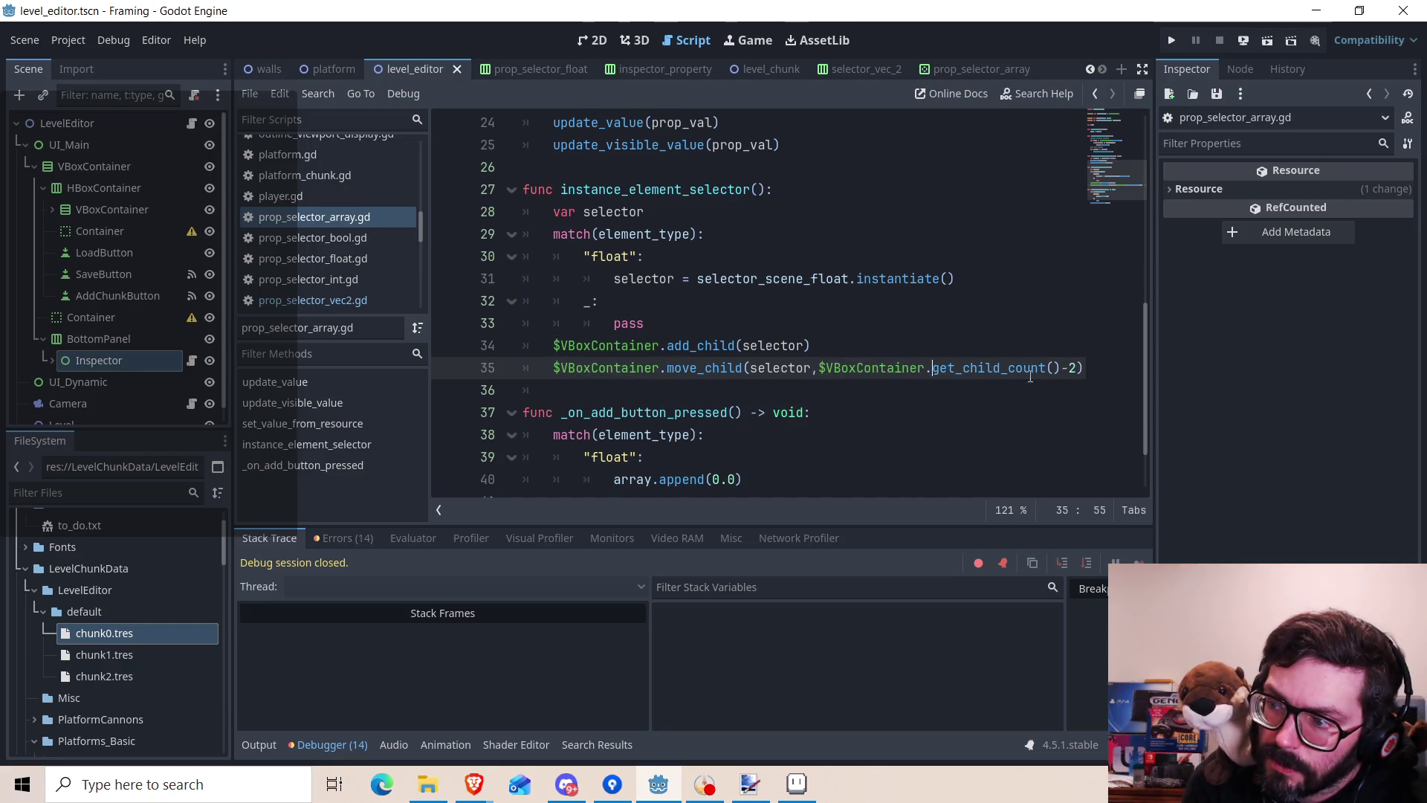
pyautogui.hotkey('ctrl', 's')
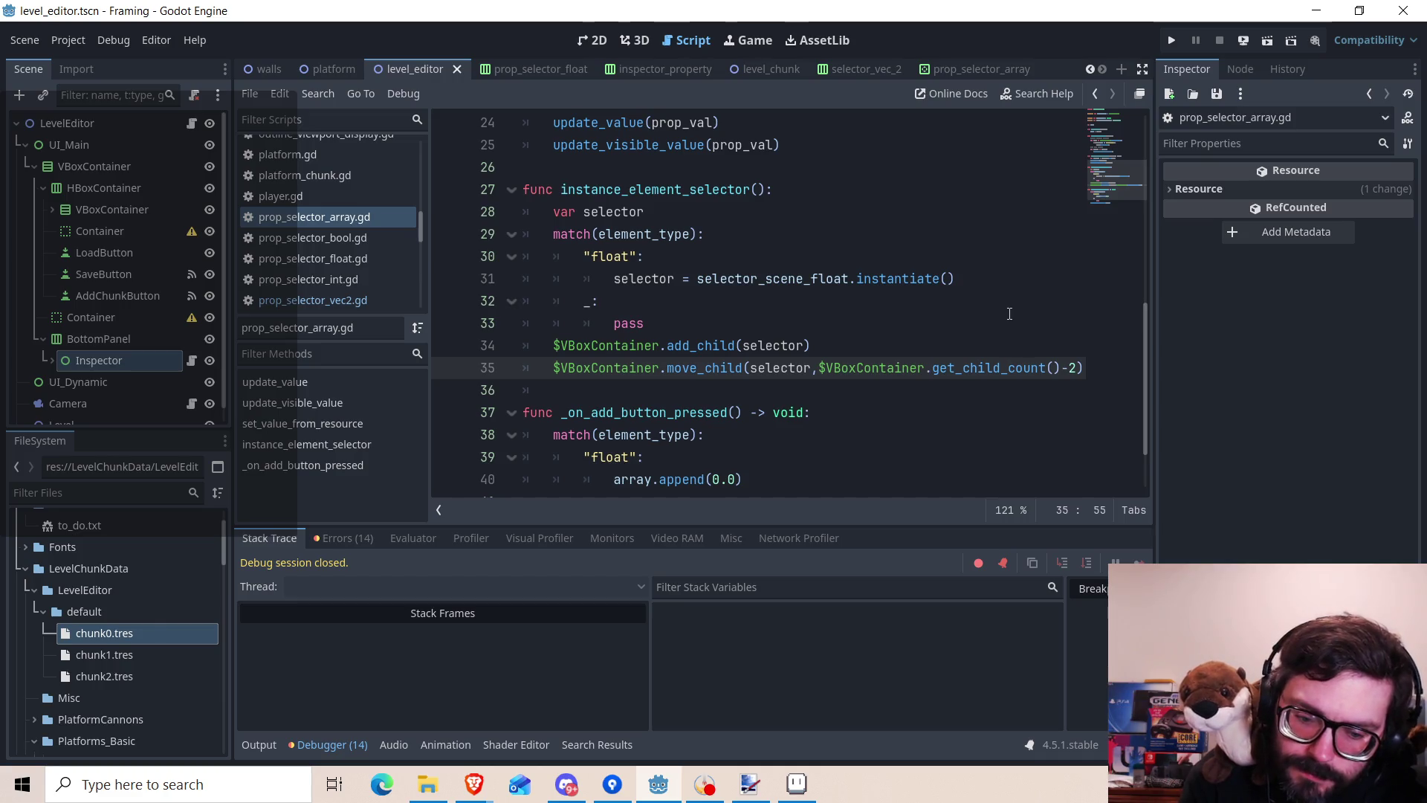
pyautogui.click(856, 339)
pyautogui.click(855, 323)
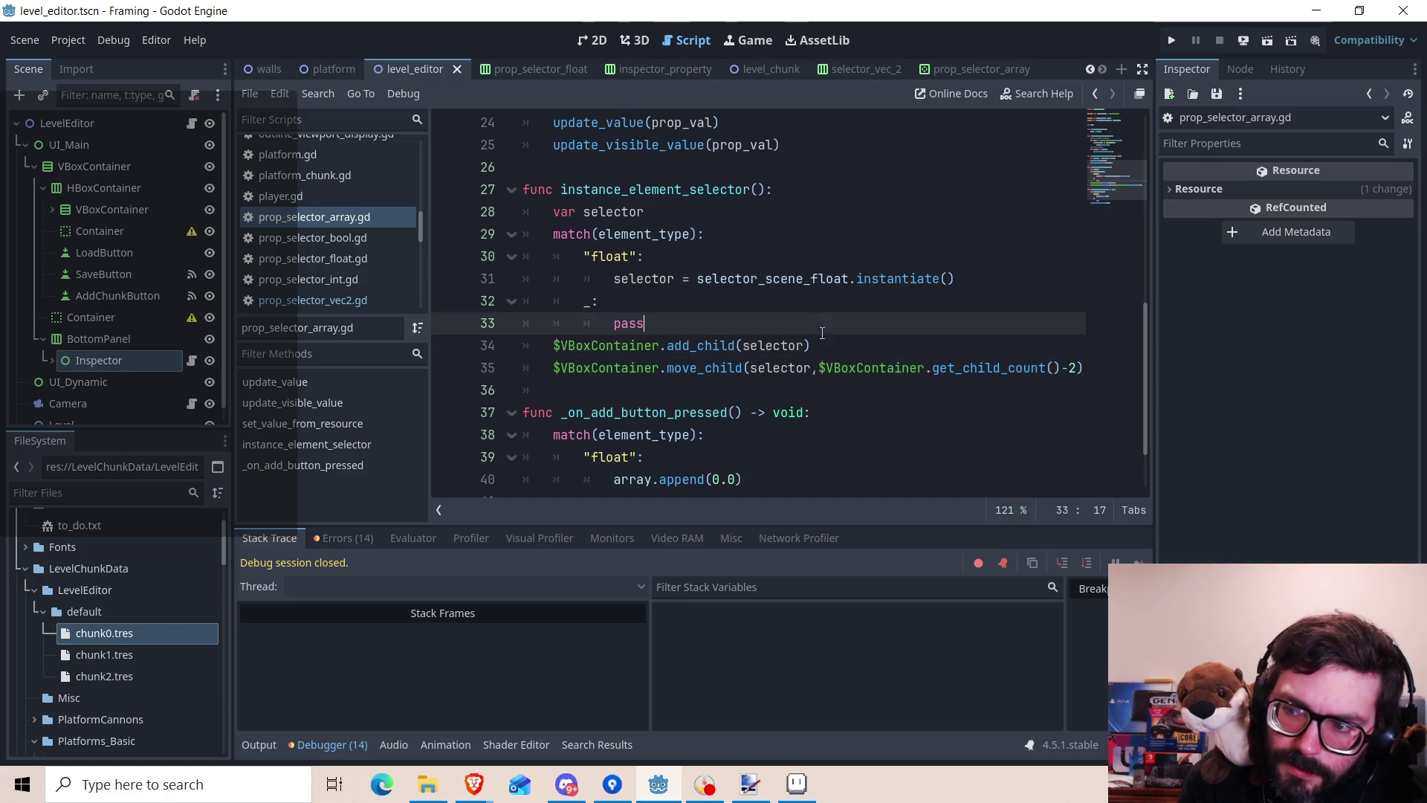
pyautogui.click(856, 345)
pyautogui.click(866, 408)
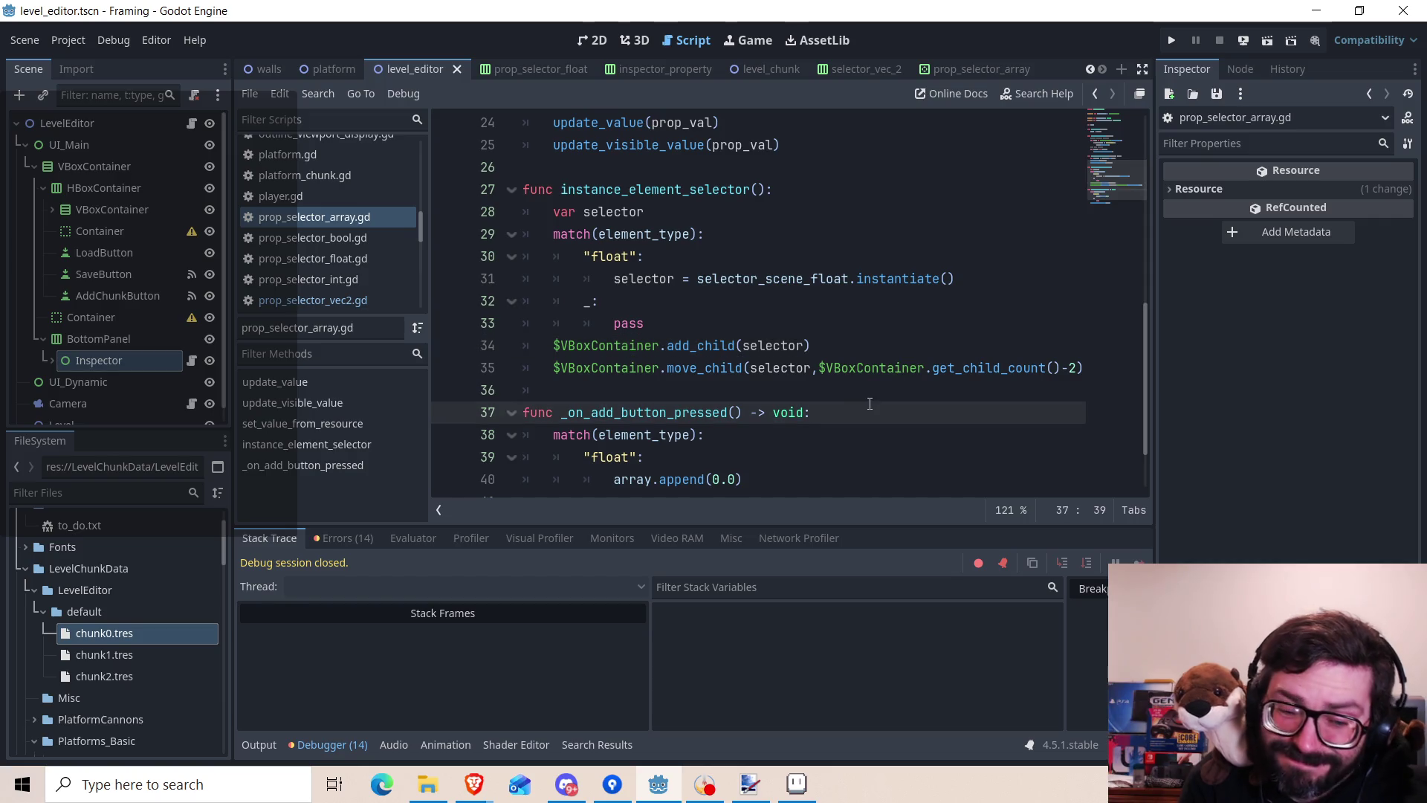
pyautogui.click(868, 392)
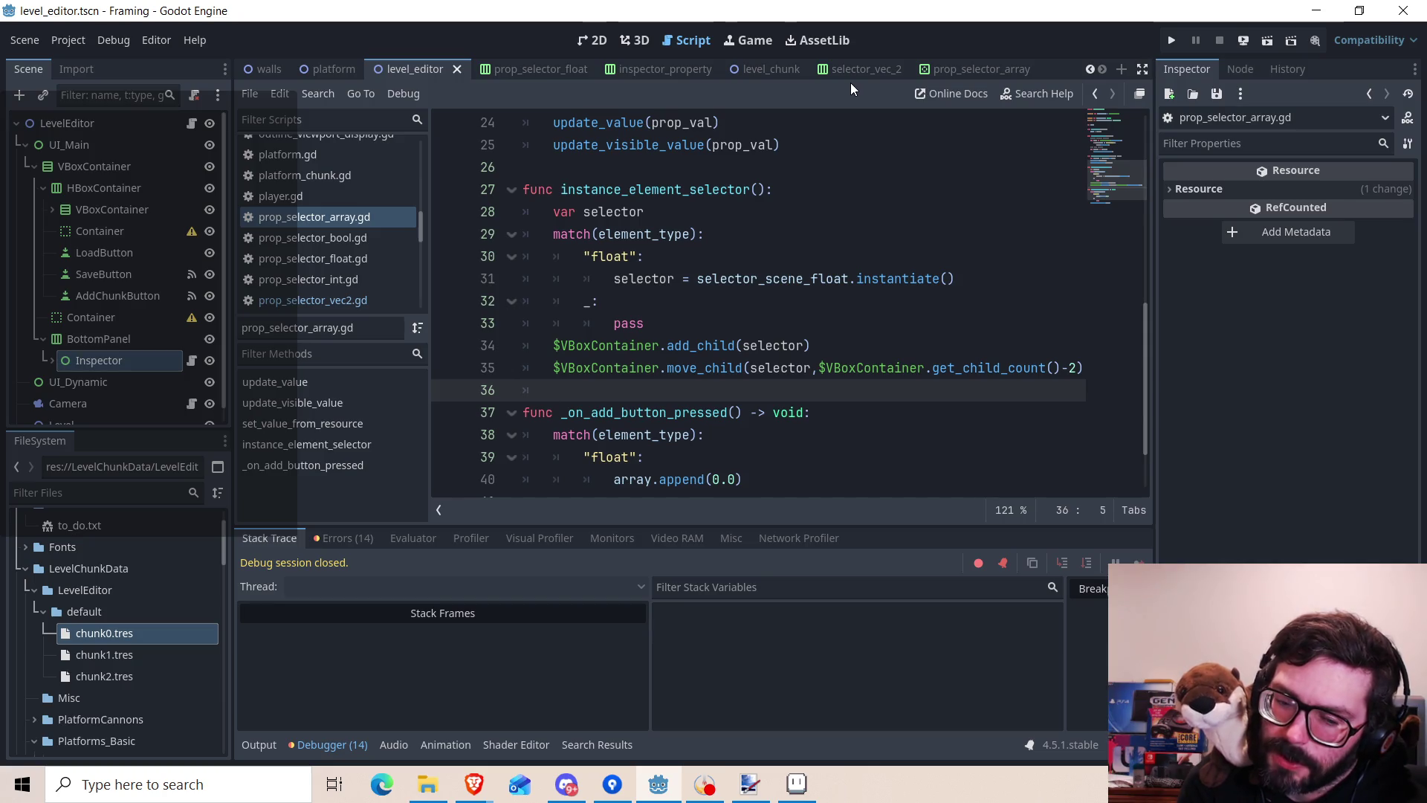
pyautogui.scroll(8, 789, 180)
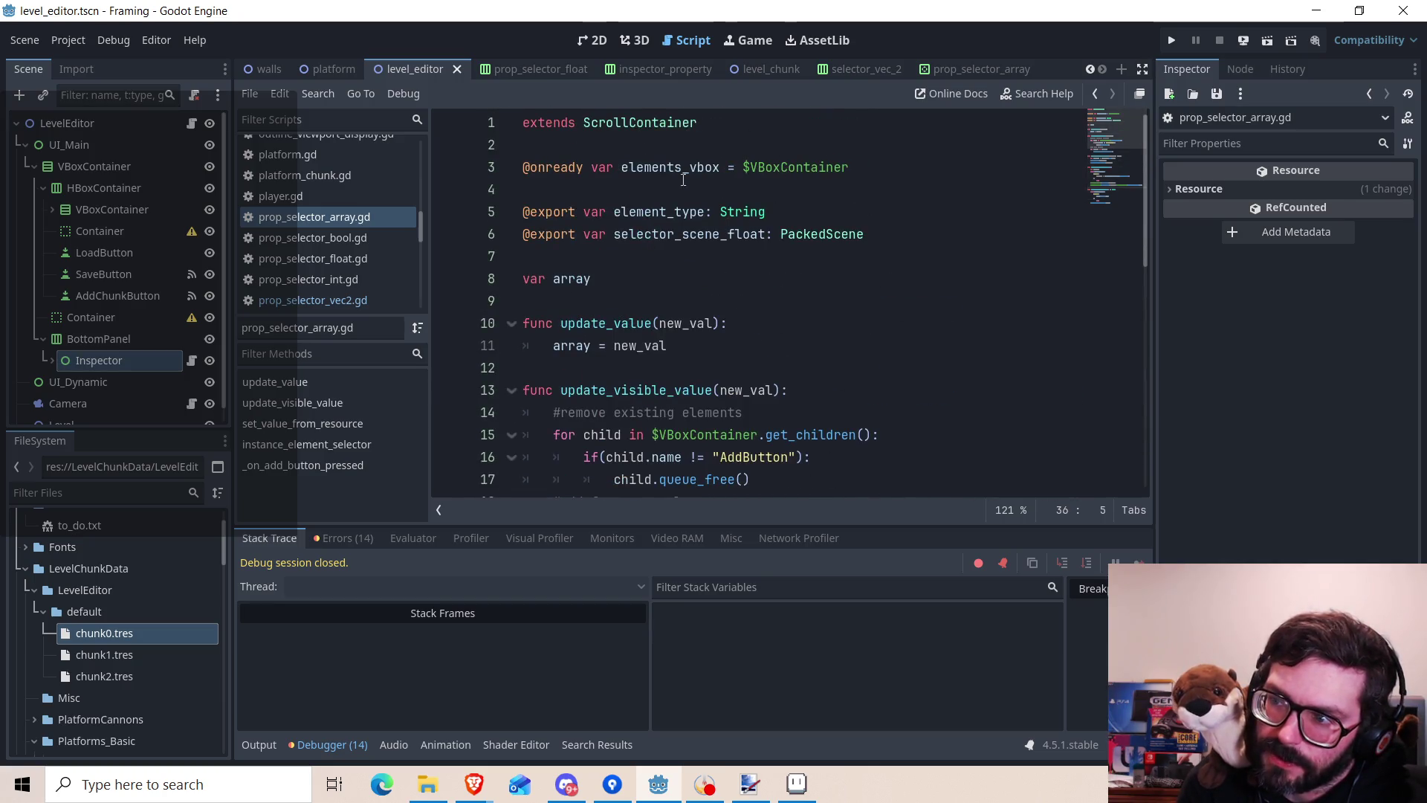
pyautogui.moveTo(866, 234)
pyautogui.mouseDown()
pyautogui.moveTo(524, 234)
pyautogui.moveTo(572, 186)
pyautogui.mouseUp()
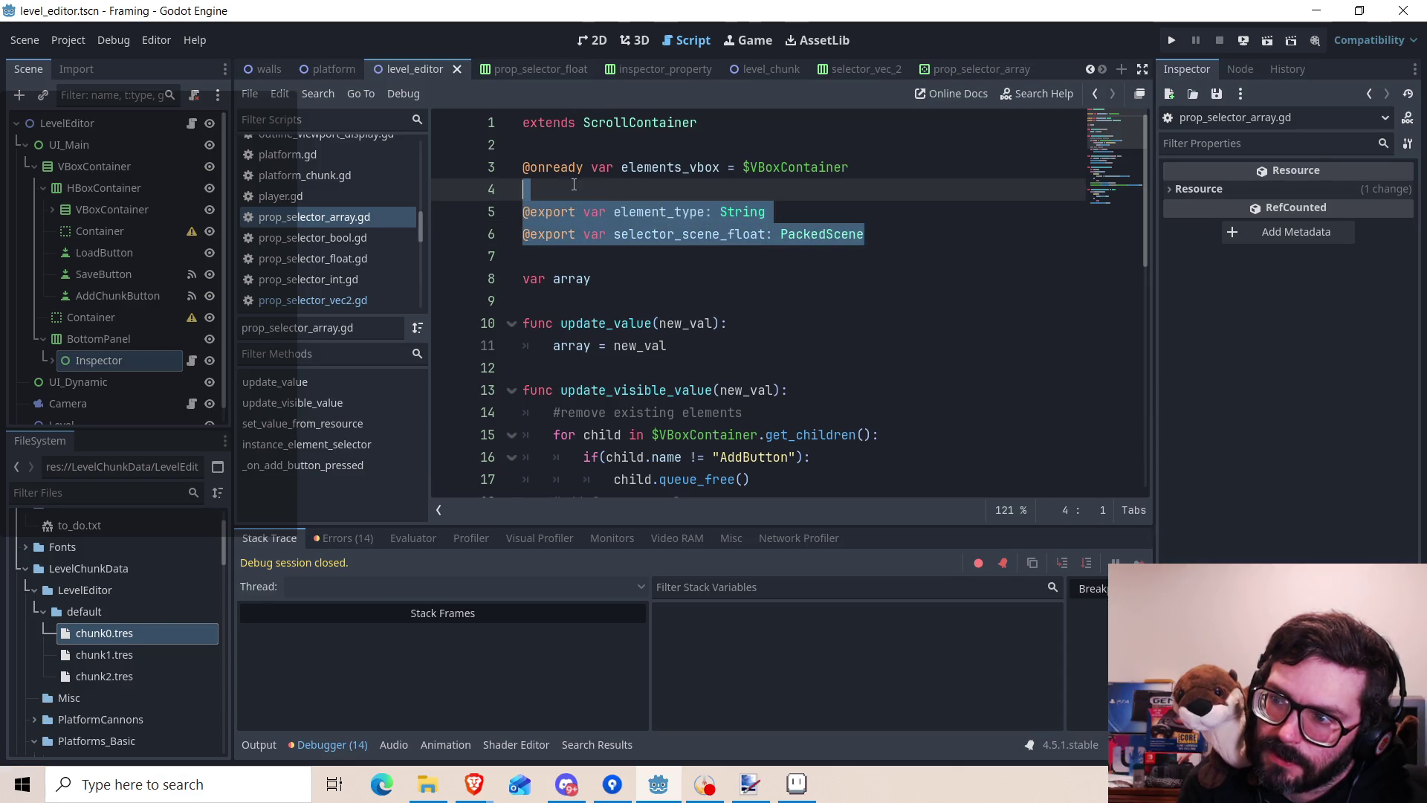
pyautogui.click(621, 182)
pyautogui.scroll(-8, 743, 260)
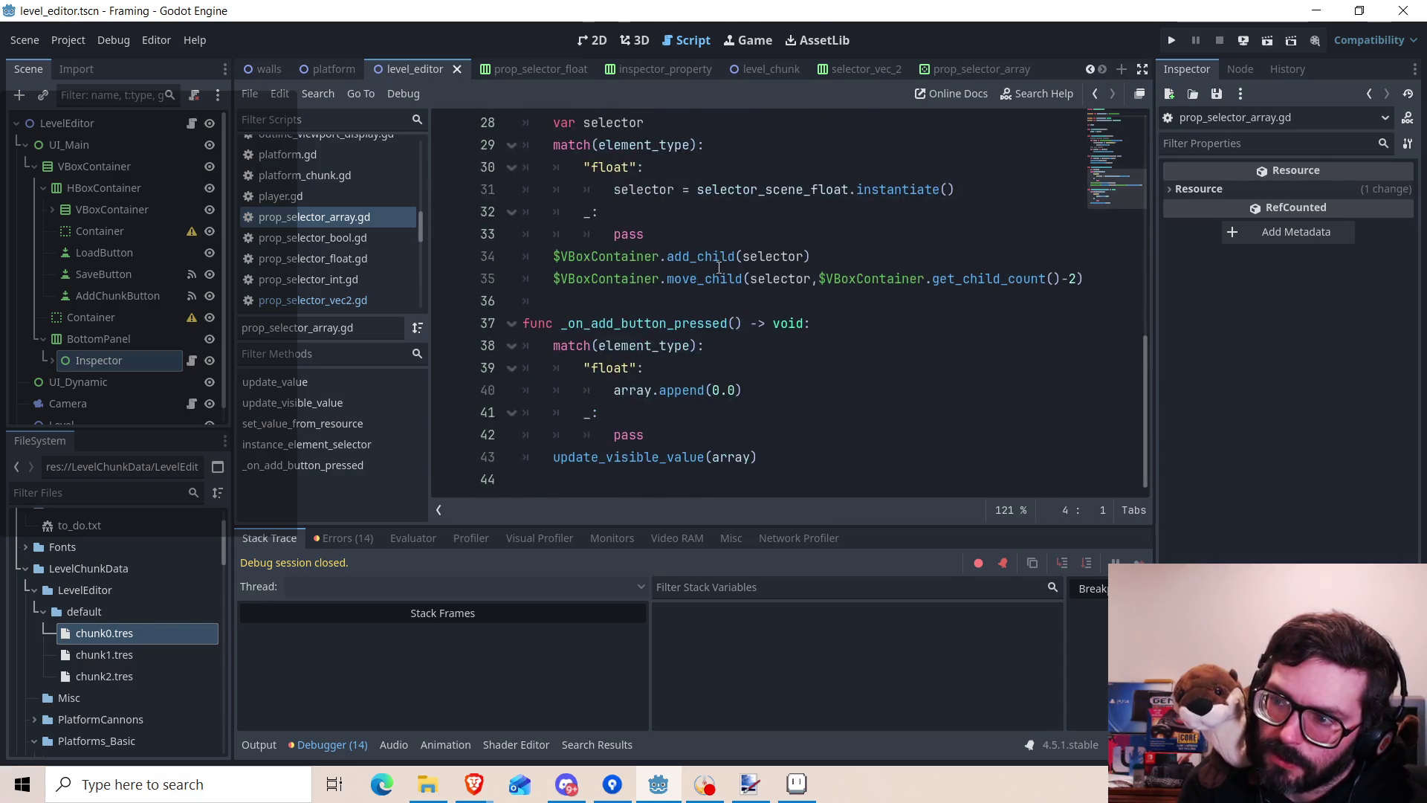
pyautogui.scroll(6, 748, 264)
pyautogui.scroll(-1, 748, 264)
pyautogui.scroll(3, 748, 264)
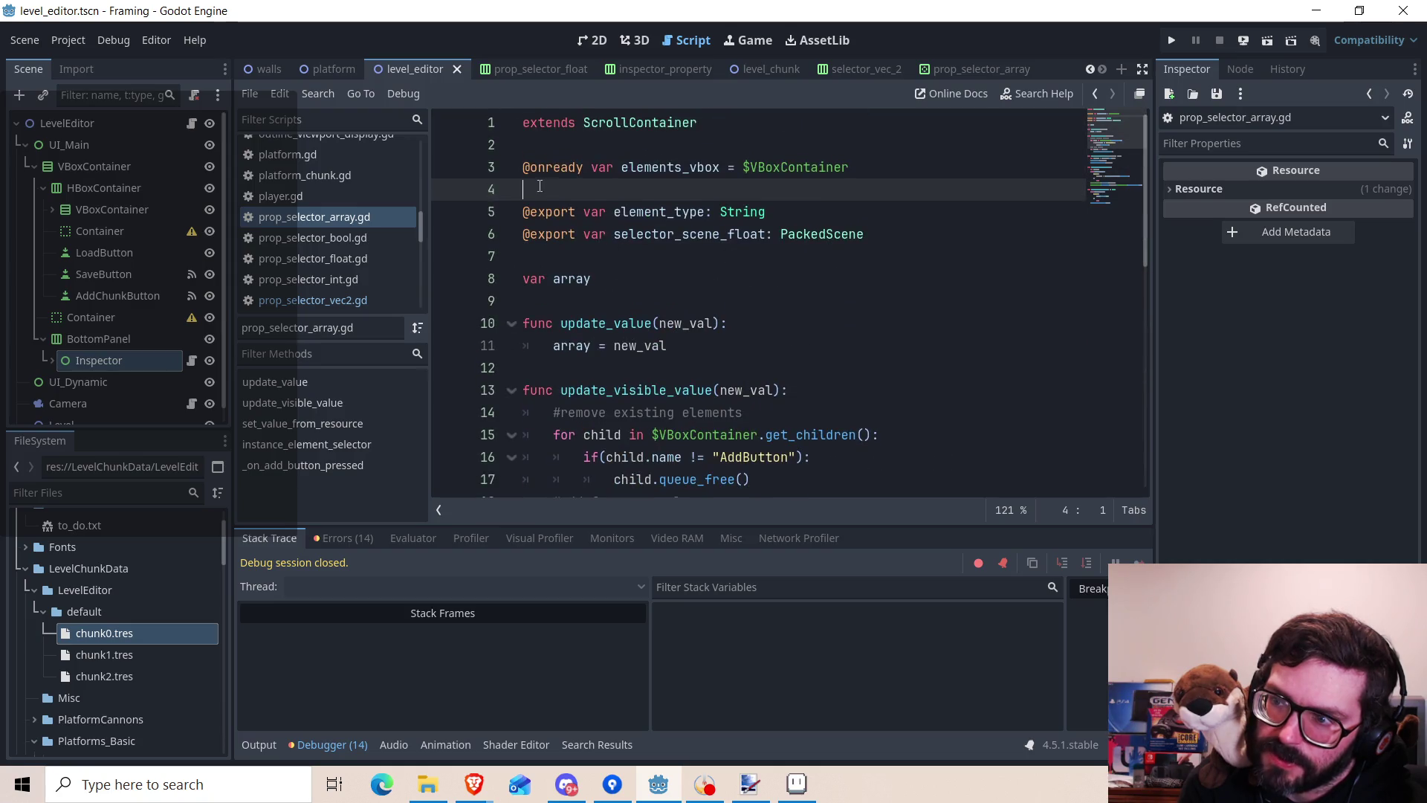
pyautogui.moveTo(850, 167); pyautogui.dragTo(609, 170)
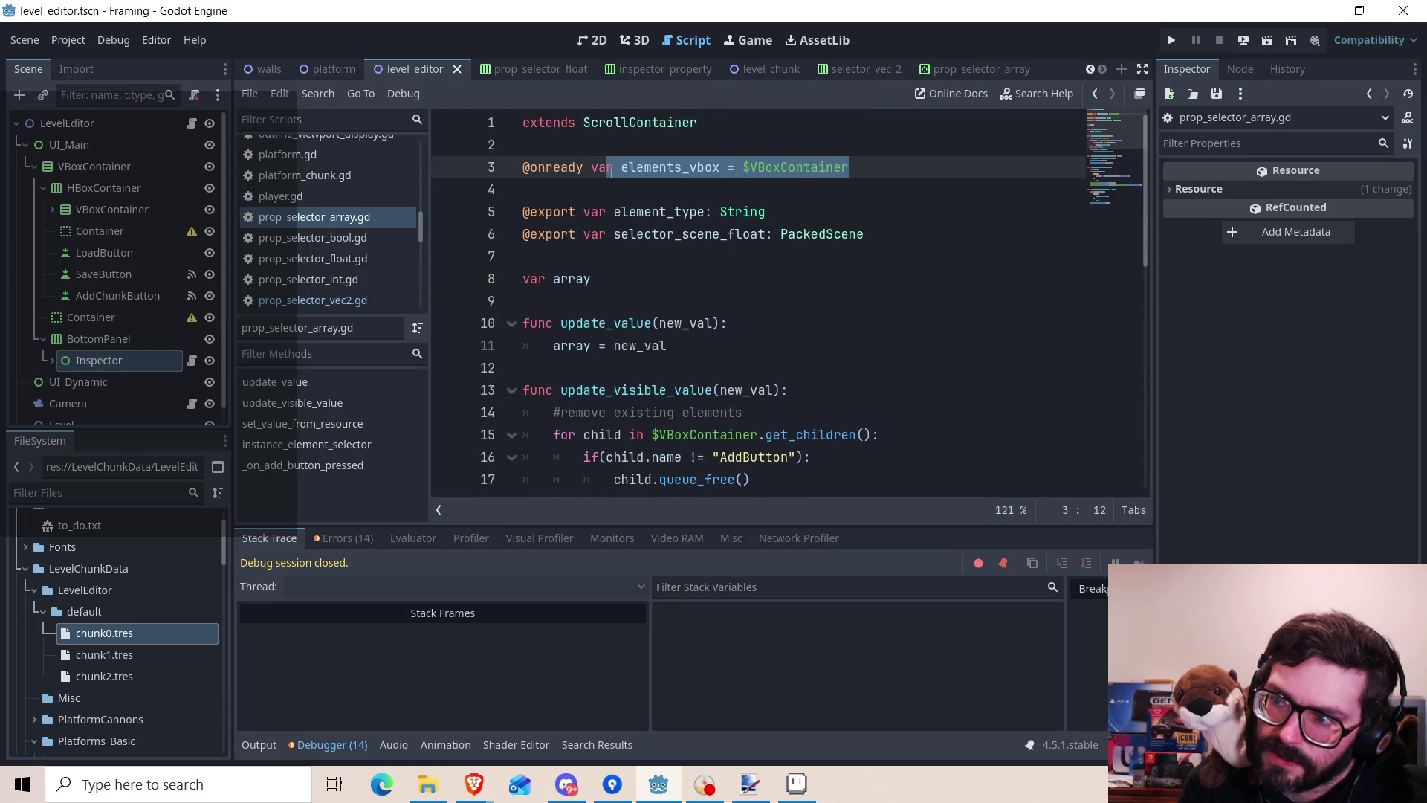
pyautogui.click(907, 153)
pyautogui.scroll(-2, 588, 256)
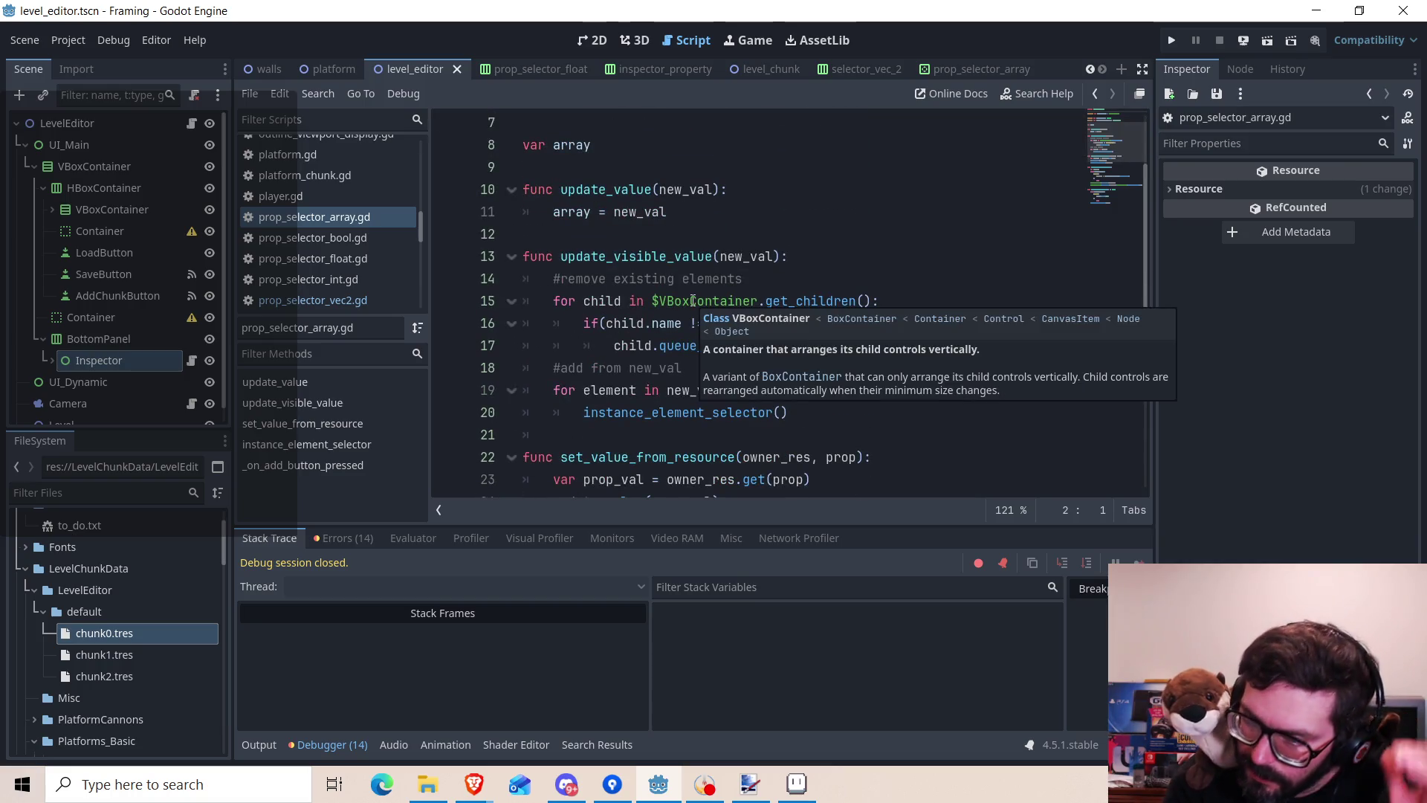
pyautogui.moveTo(687, 313)
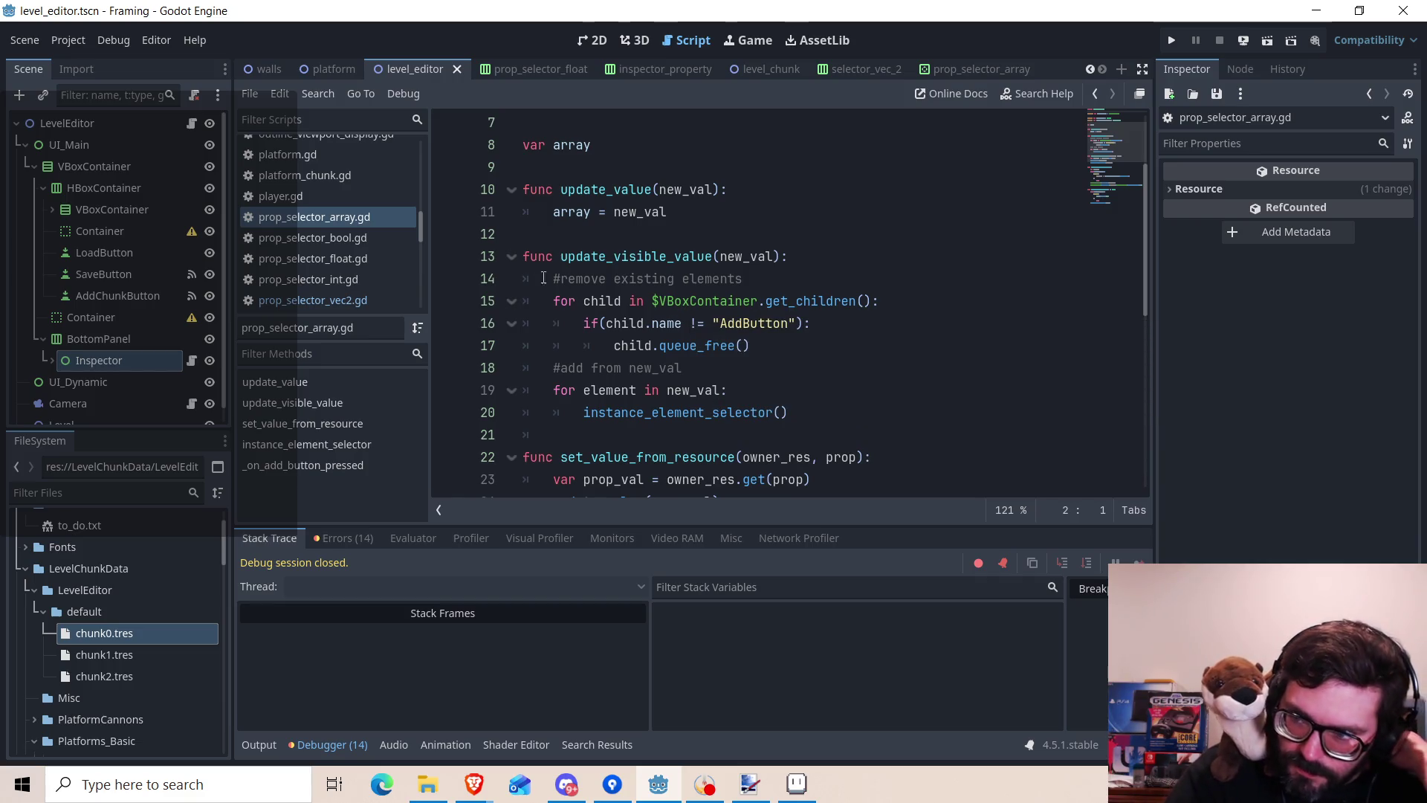
pyautogui.scroll(2, 610, 180)
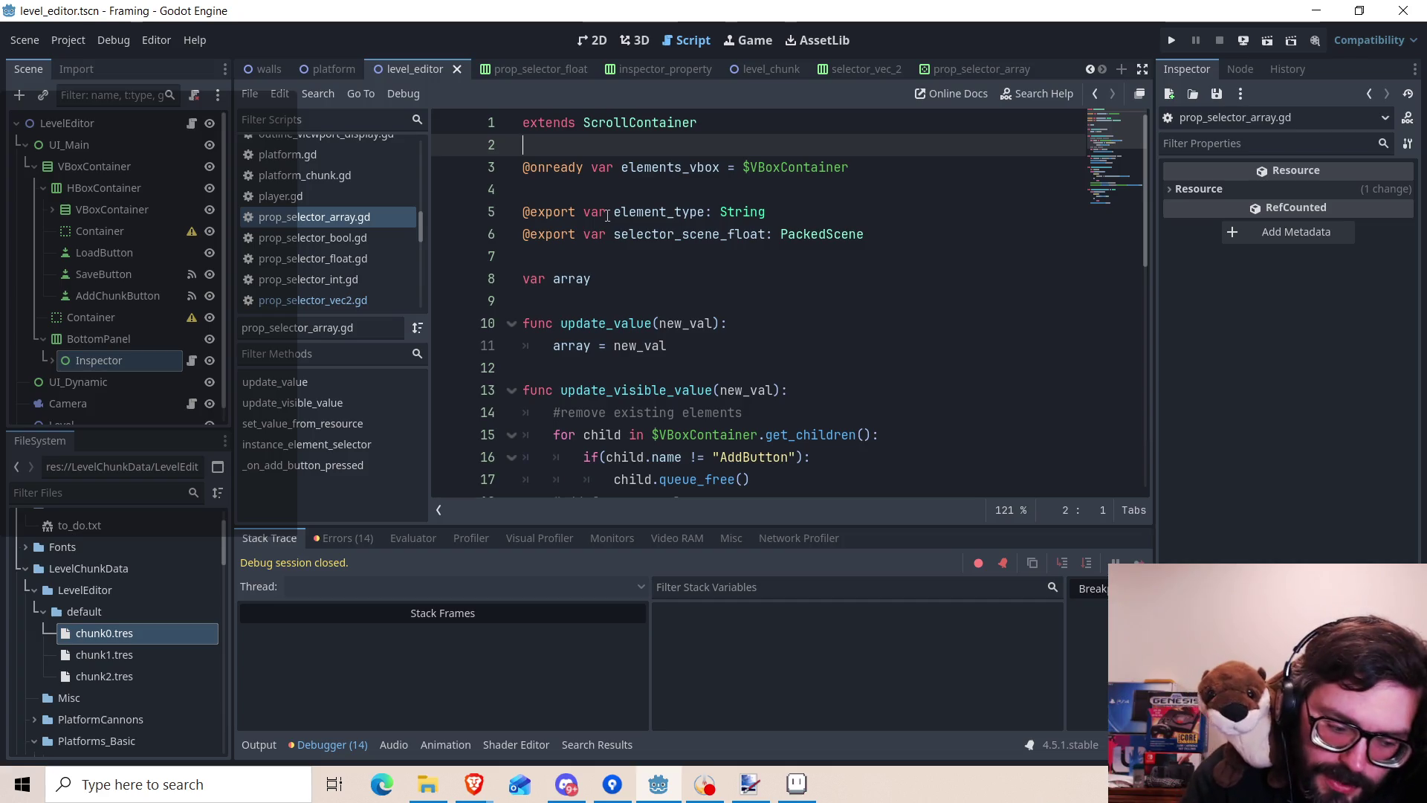
pyautogui.click(619, 283)
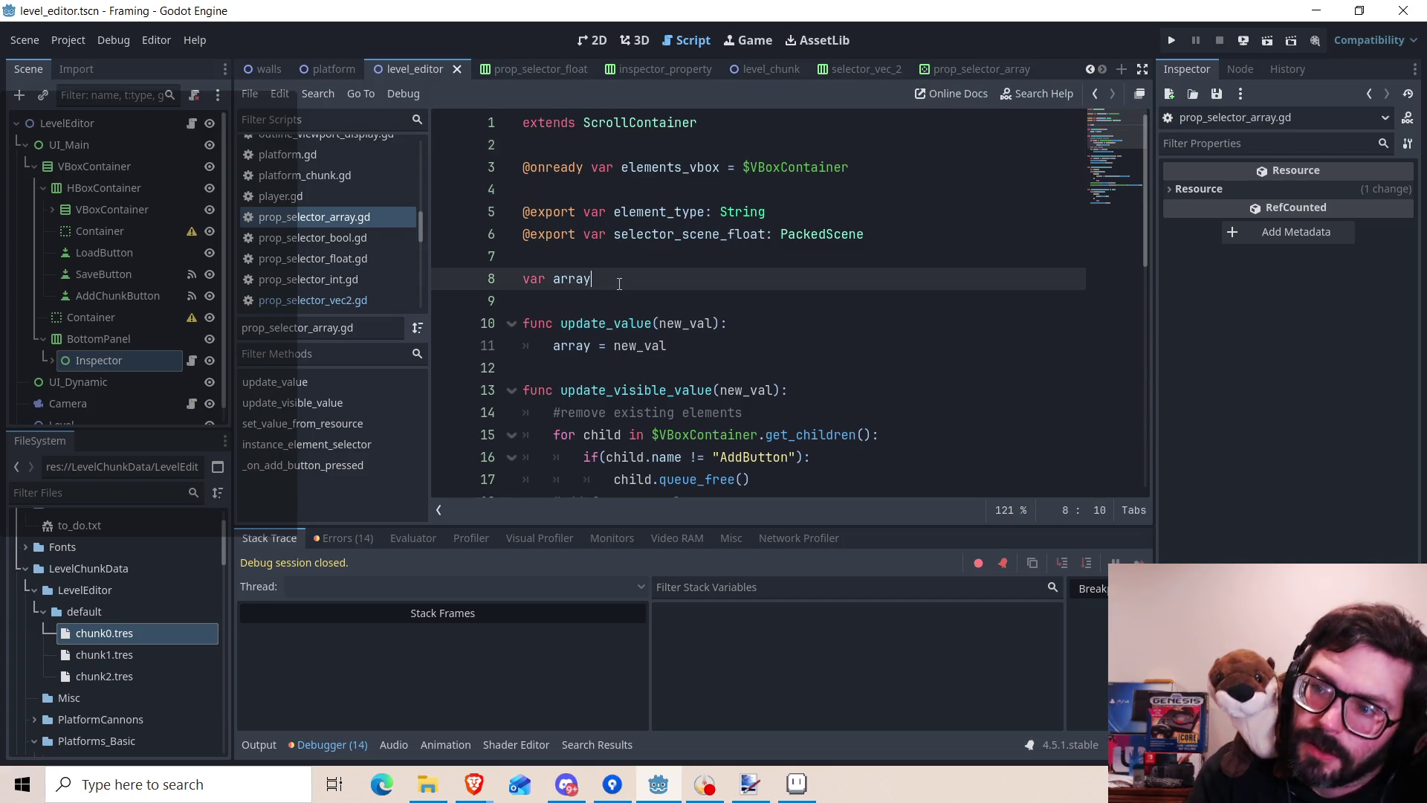
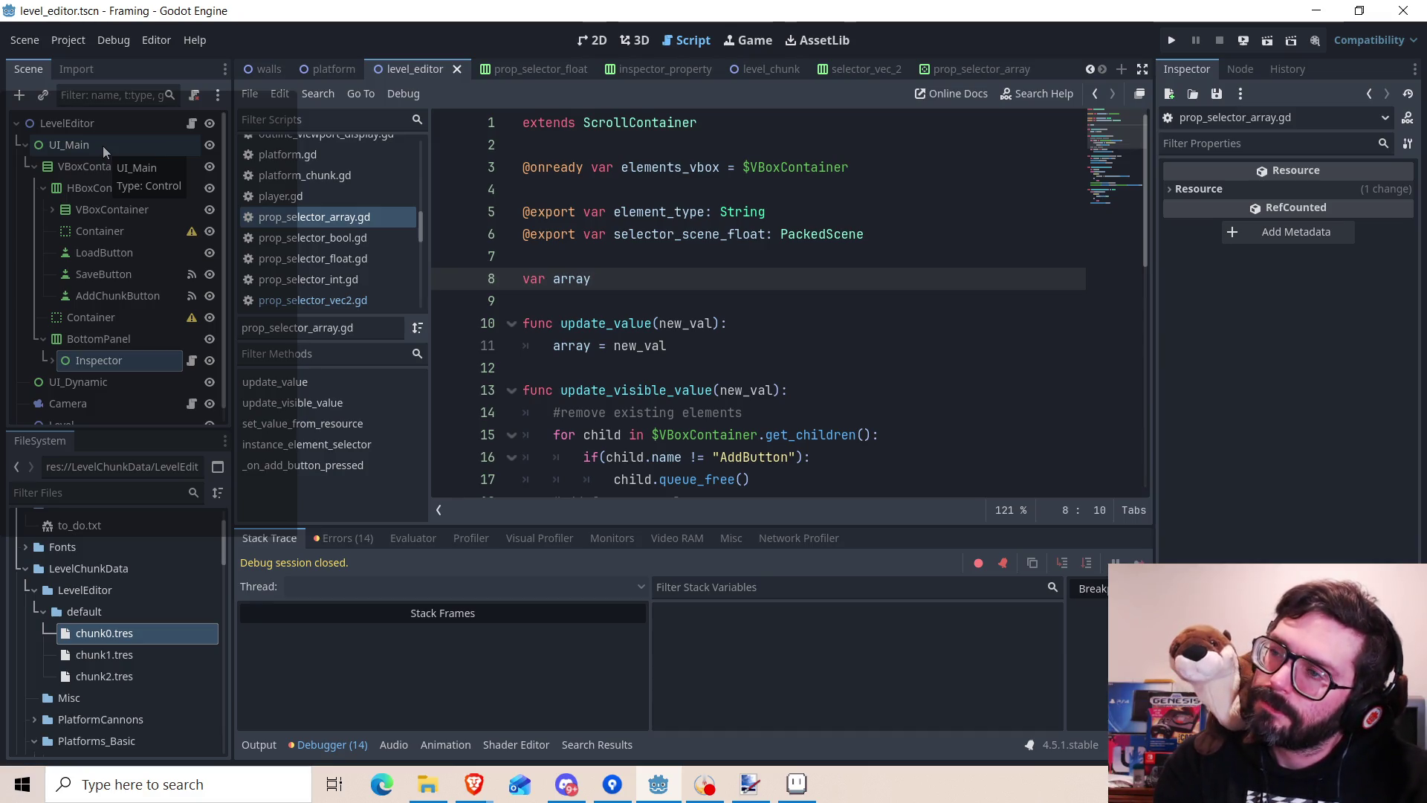
# Review the elements_vbox declaration and element_type line in the selector script
pyautogui.click(639, 198)
pyautogui.press('Down')
pyautogui.press('Down')
pyautogui.press('Down')
pyautogui.press('Up')
pyautogui.press('Up')
pyautogui.press('Up')
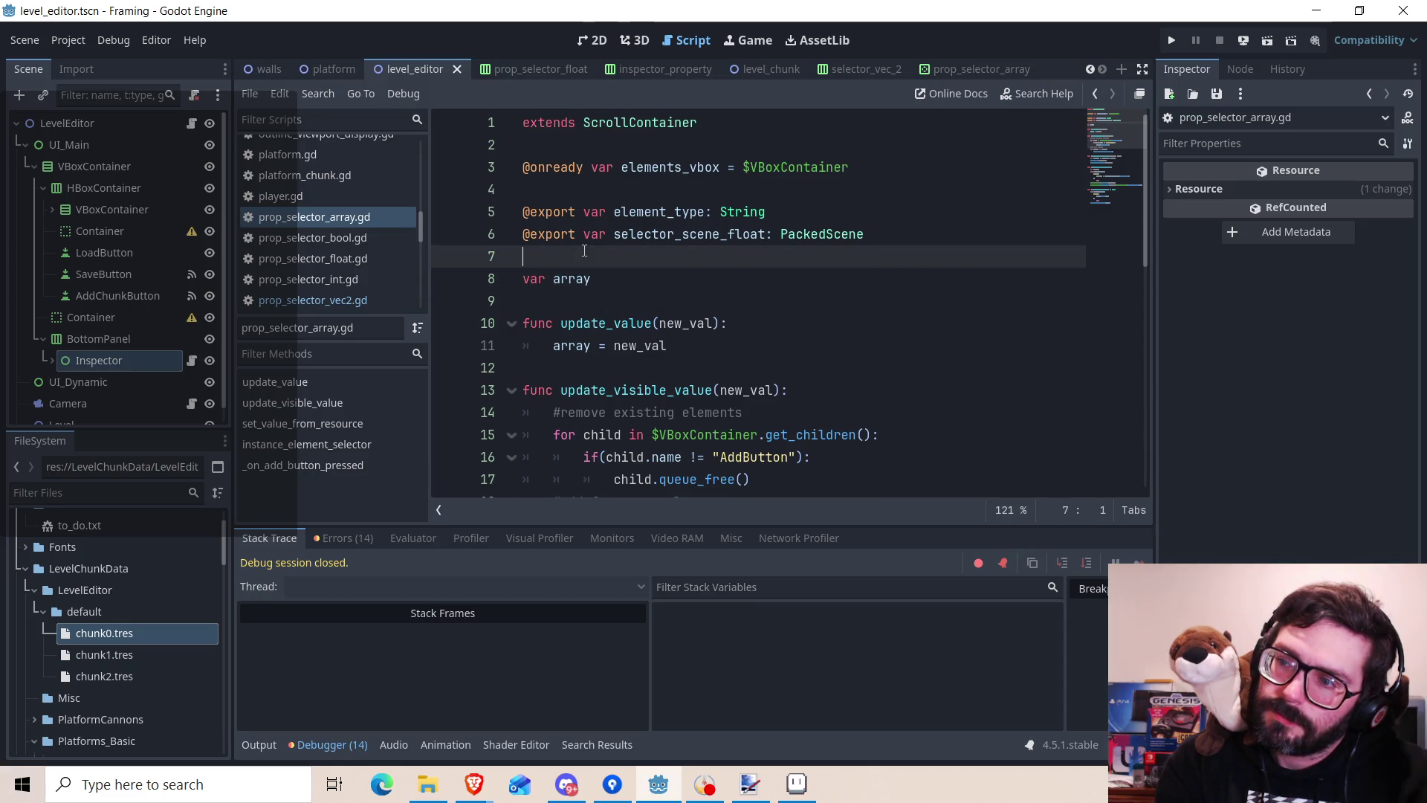
pyautogui.click(651, 169)
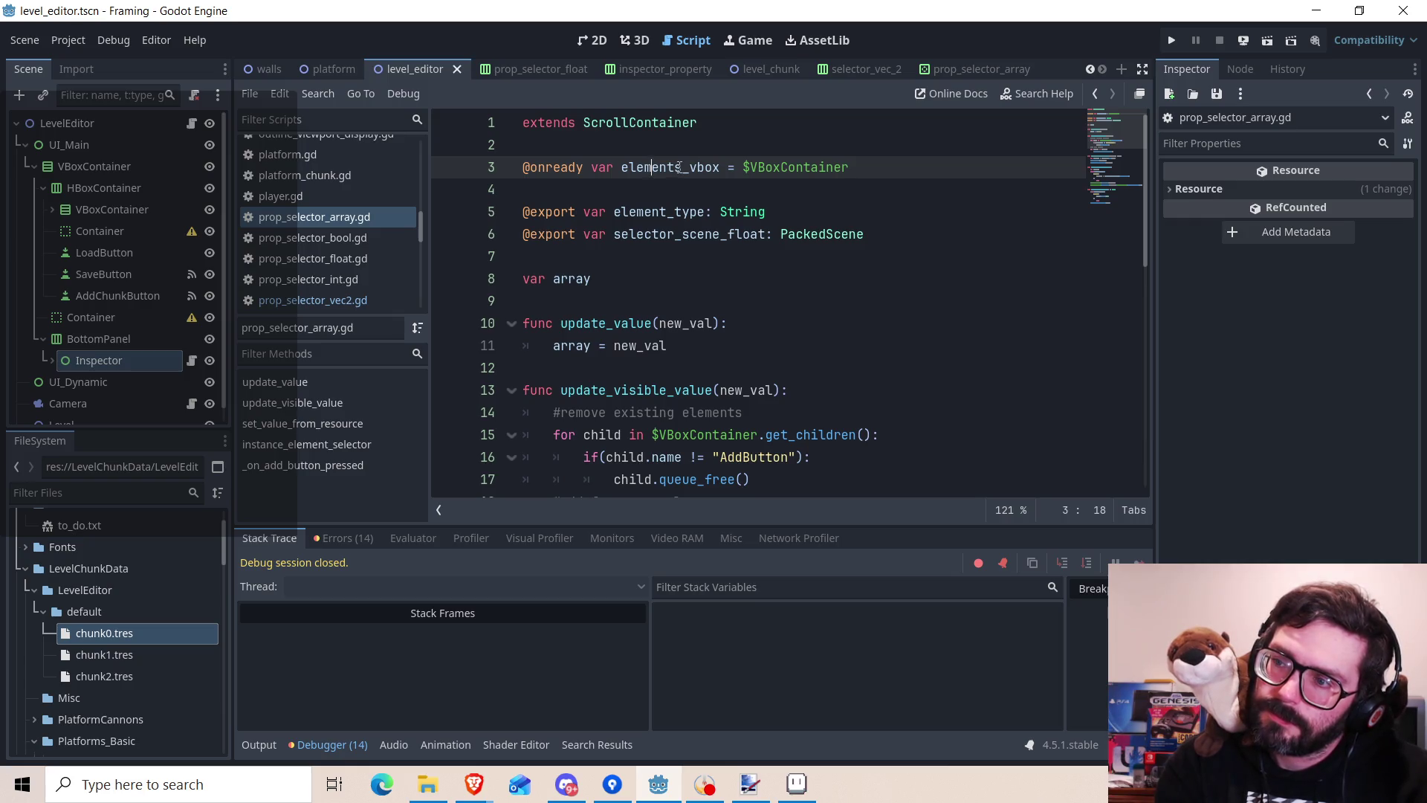
pyautogui.click(562, 170)
pyautogui.moveTo(858, 172); pyautogui.dragTo(527, 168)
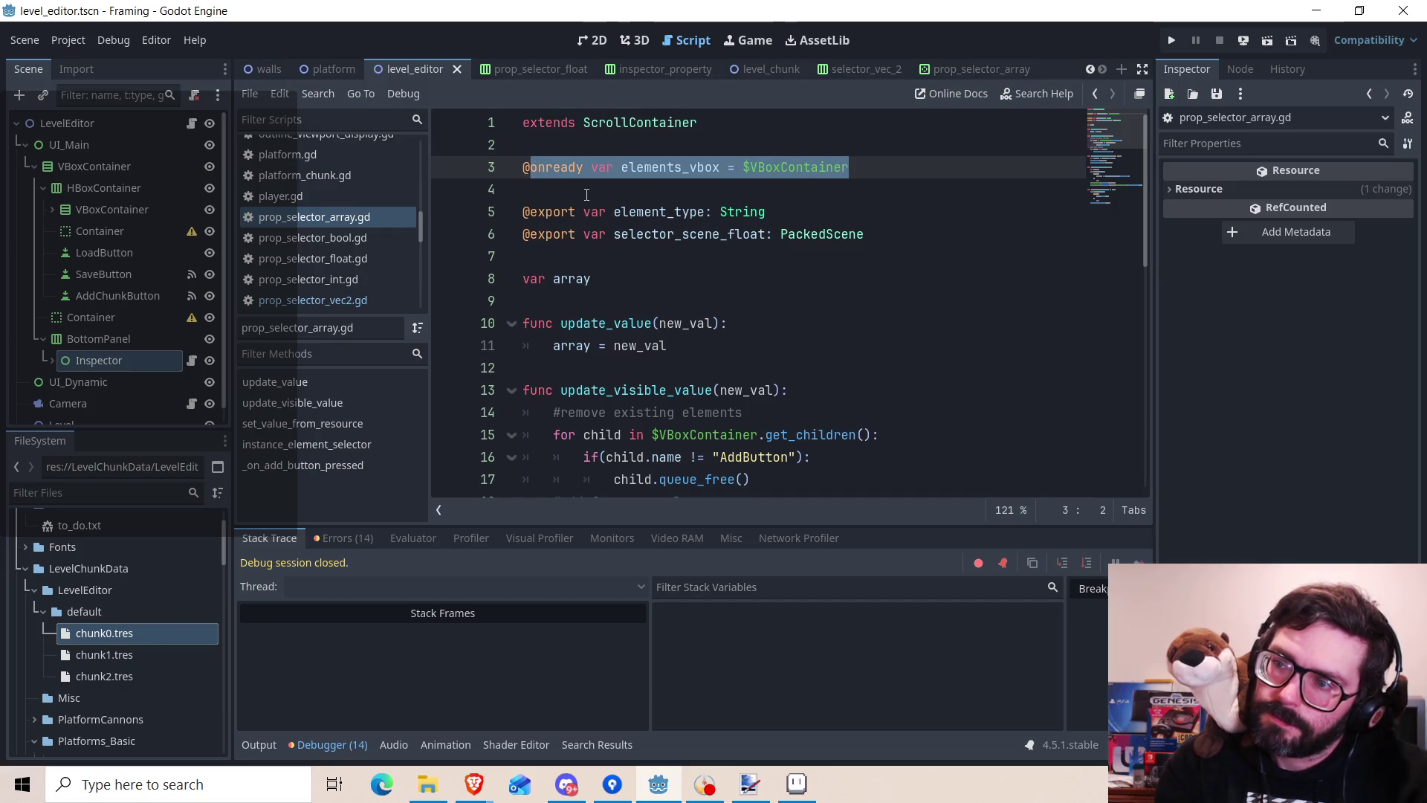
pyautogui.click(658, 170)
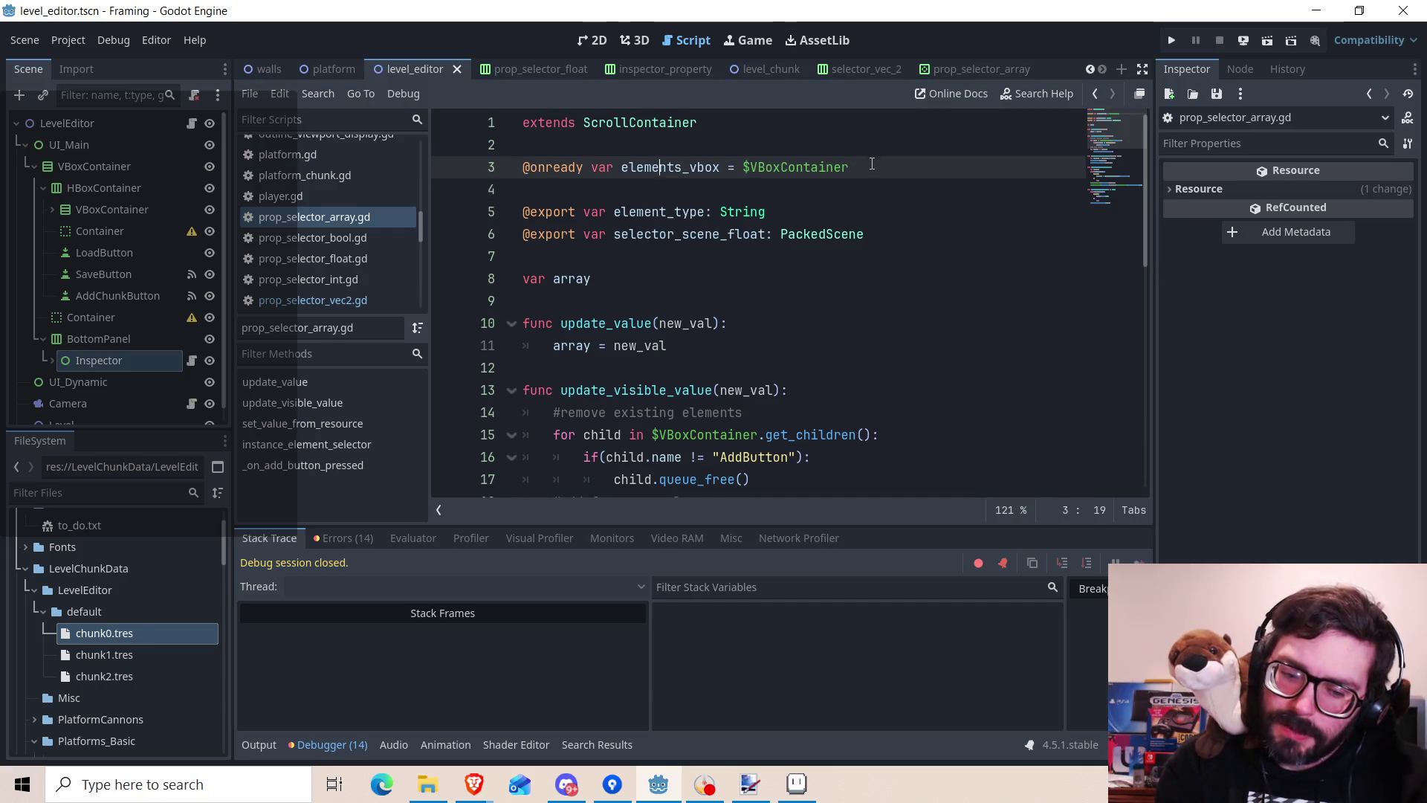
pyautogui.moveTo(862, 167); pyautogui.dragTo(494, 165)
pyautogui.click(608, 170)
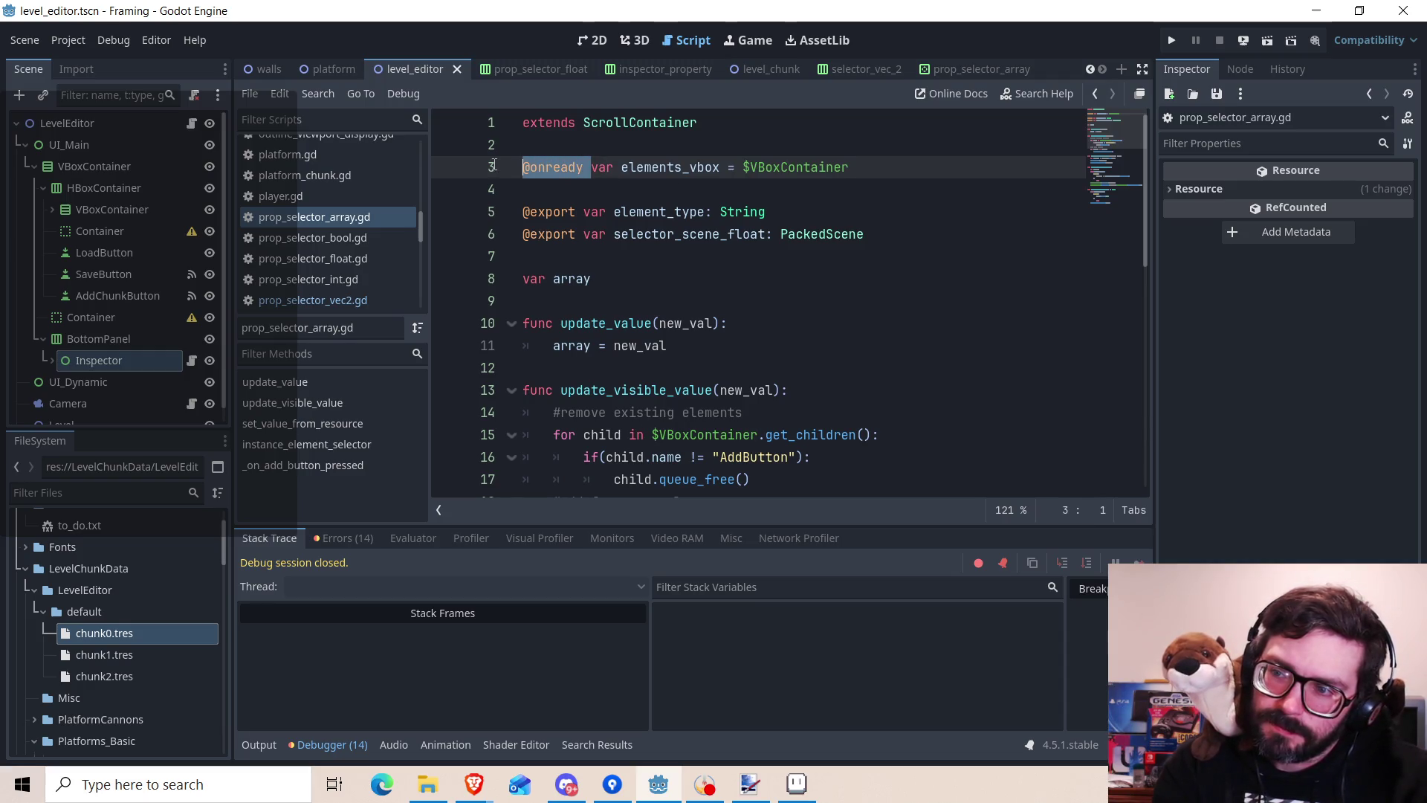
pyautogui.click(689, 170)
pyautogui.click(722, 167)
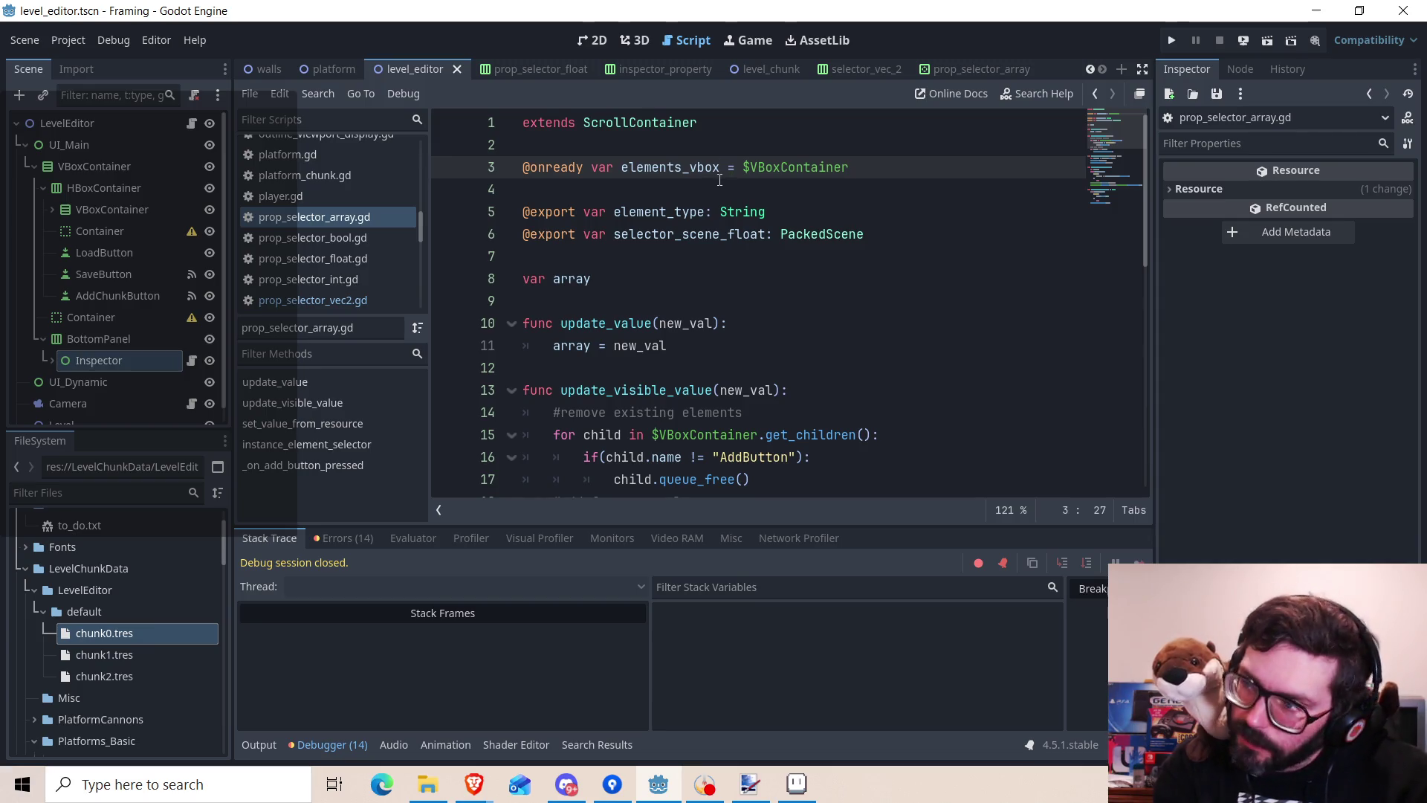
pyautogui.press('Down')
pyautogui.press('Down')
pyautogui.press('End')
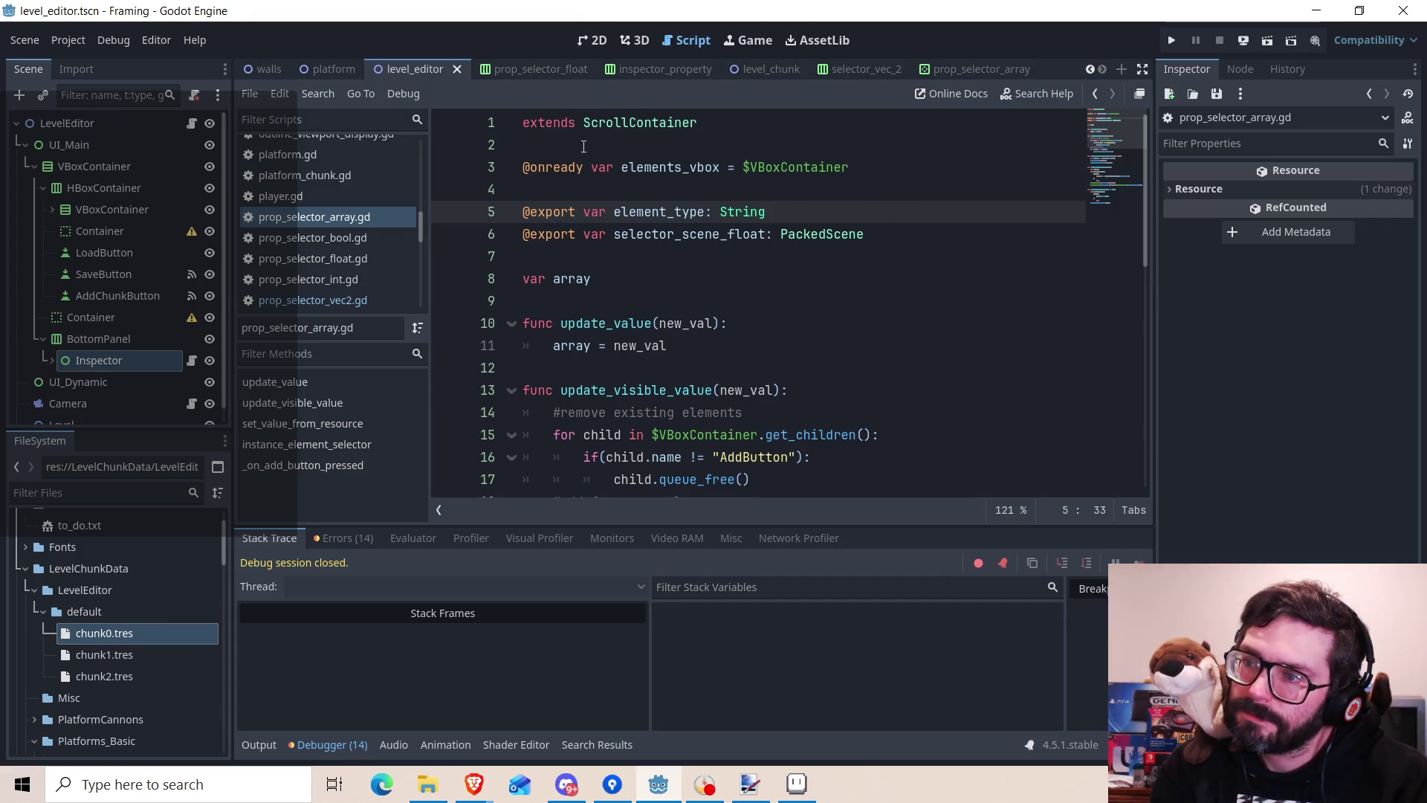
pyautogui.scroll(-7, 584, 146)
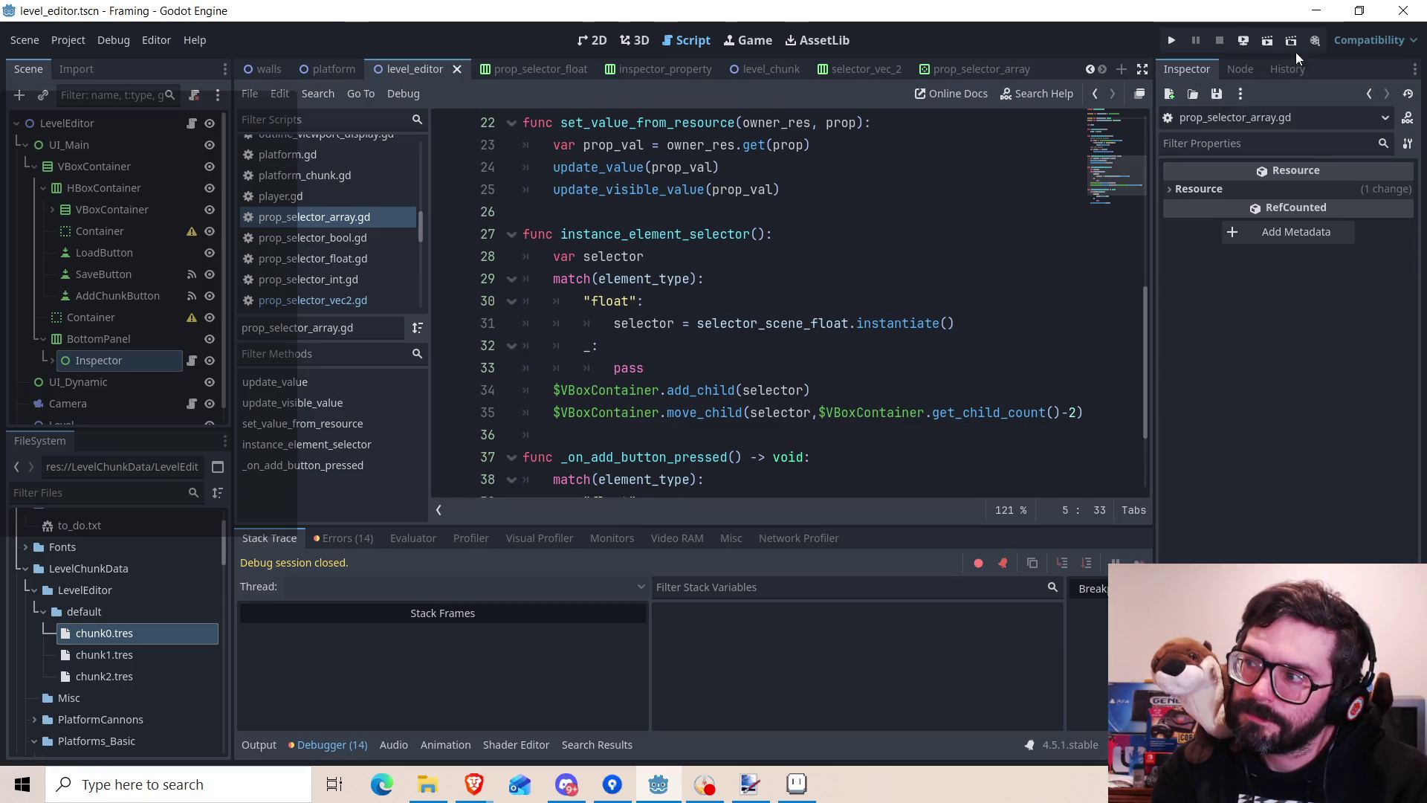
# Test-run the level editor, add a chunk, inspect its x_pos_options, then close the game
pyautogui.click(1267, 41)
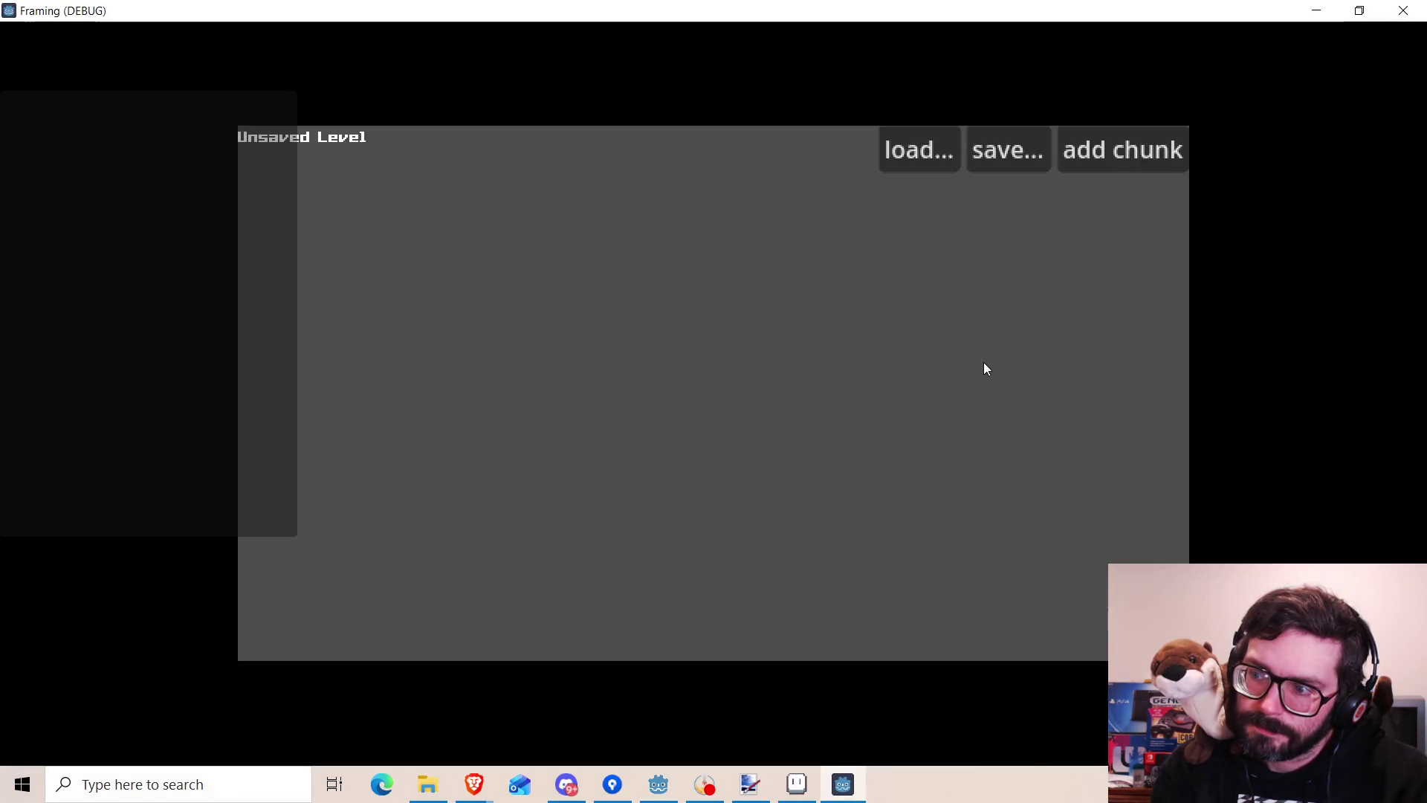
pyautogui.click(1134, 150)
pyautogui.click(708, 364)
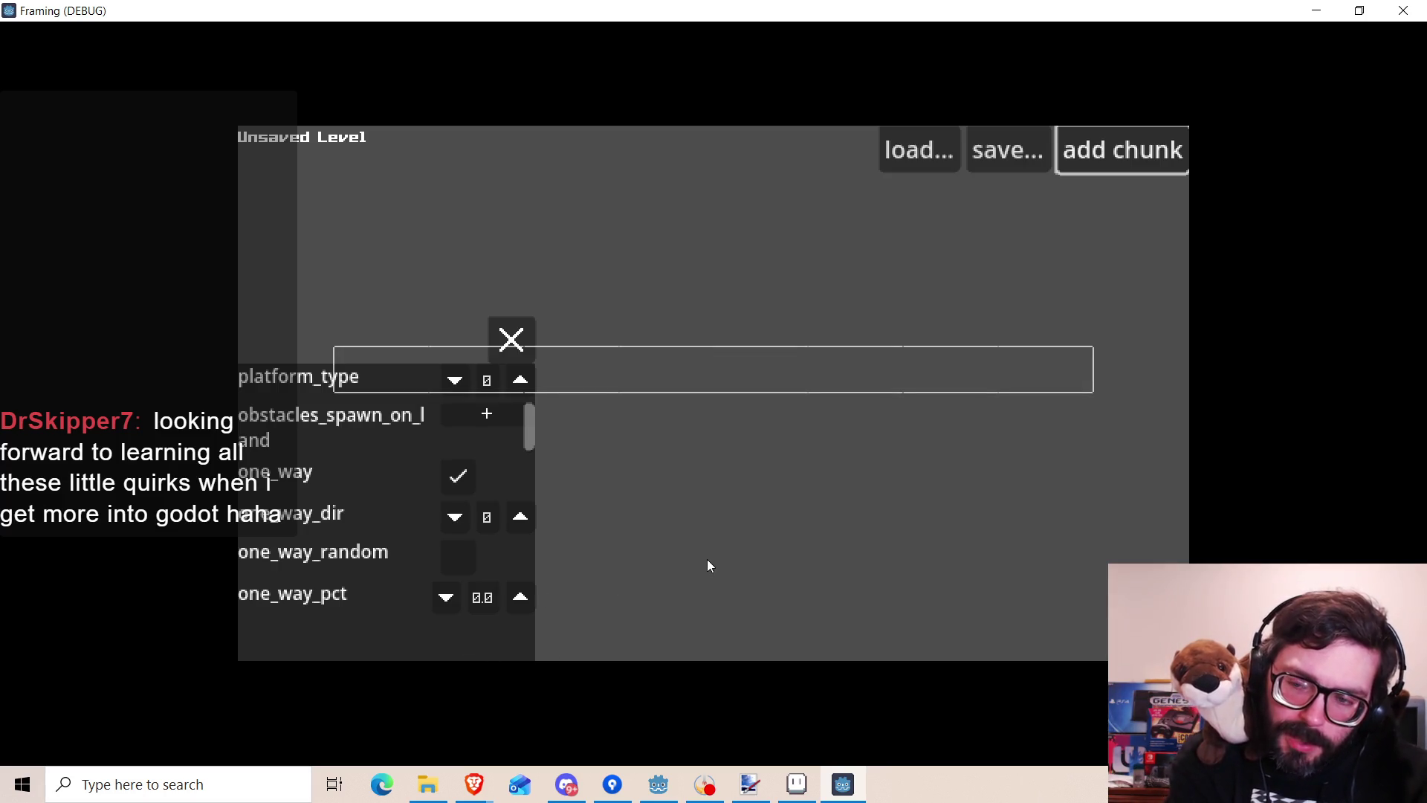
pyautogui.scroll(-5, 707, 565)
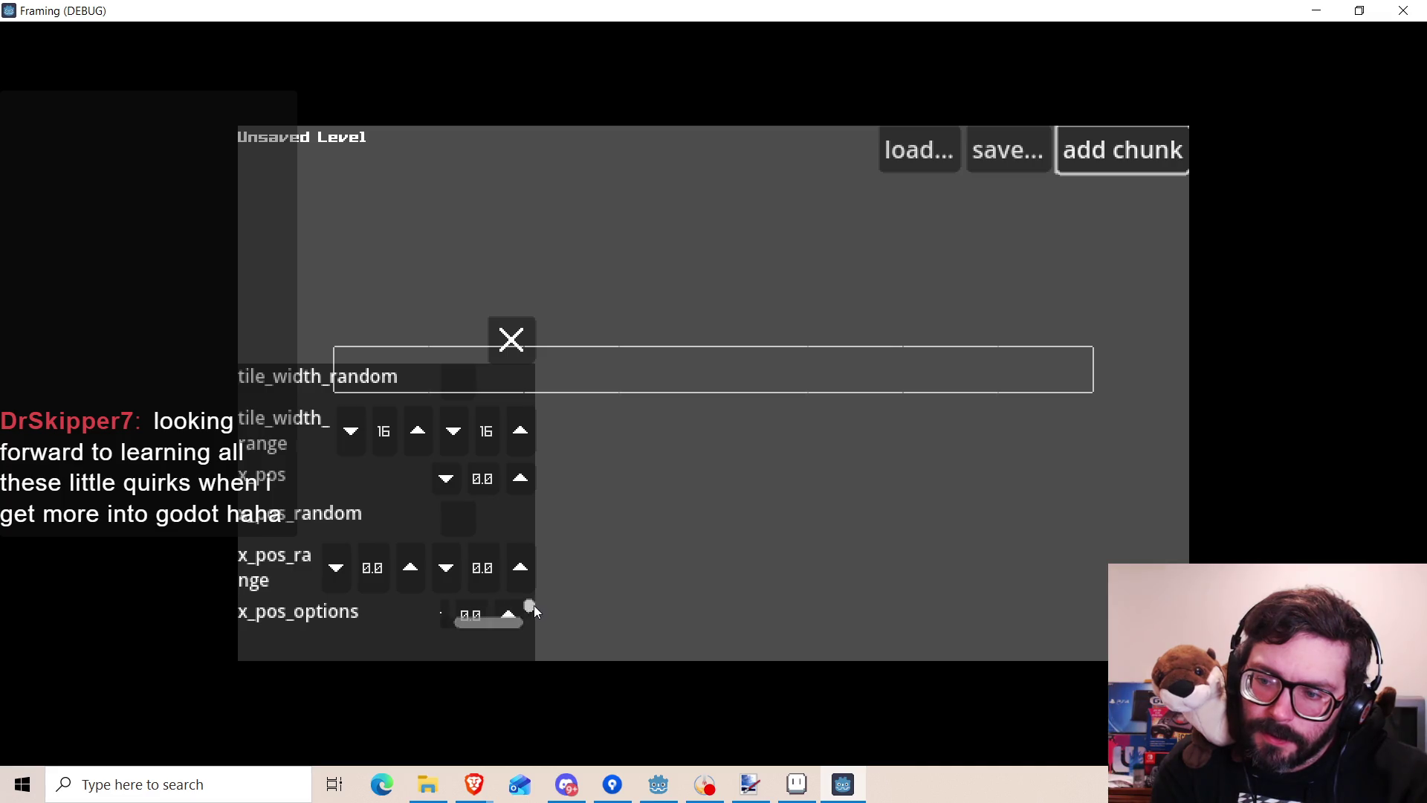
pyautogui.moveTo(533, 604); pyautogui.dragTo(495, 626)
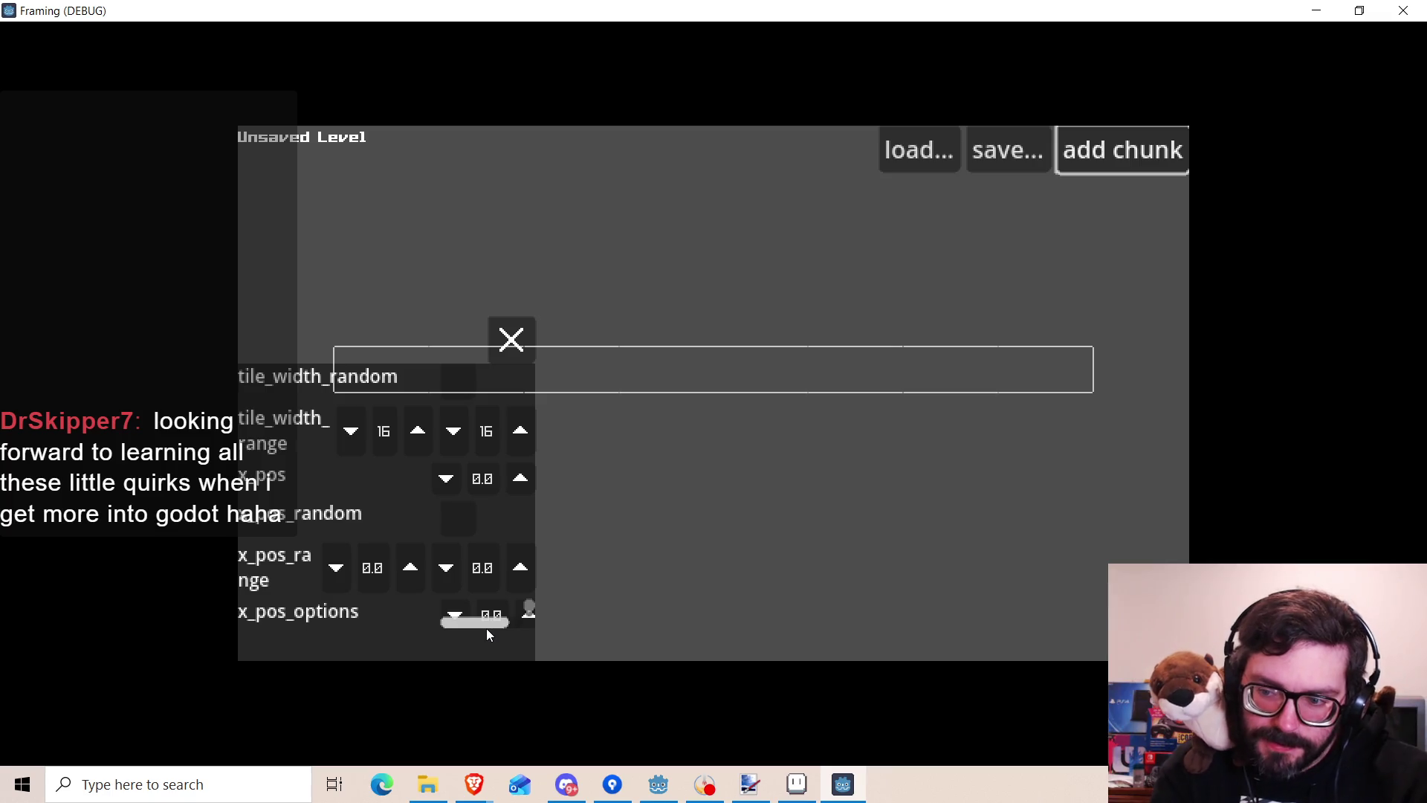
pyautogui.moveTo(487, 628); pyautogui.dragTo(506, 622)
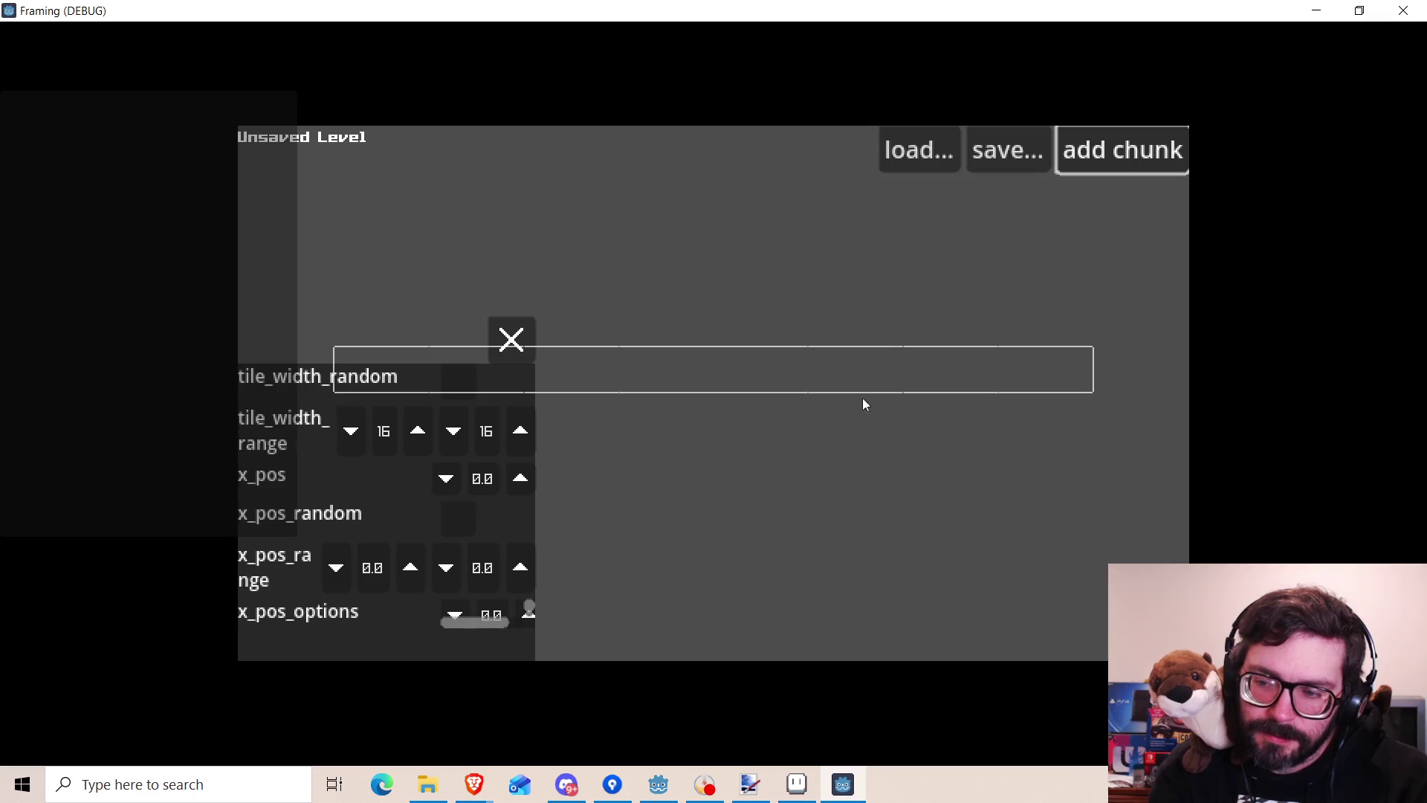
pyautogui.click(1410, 16)
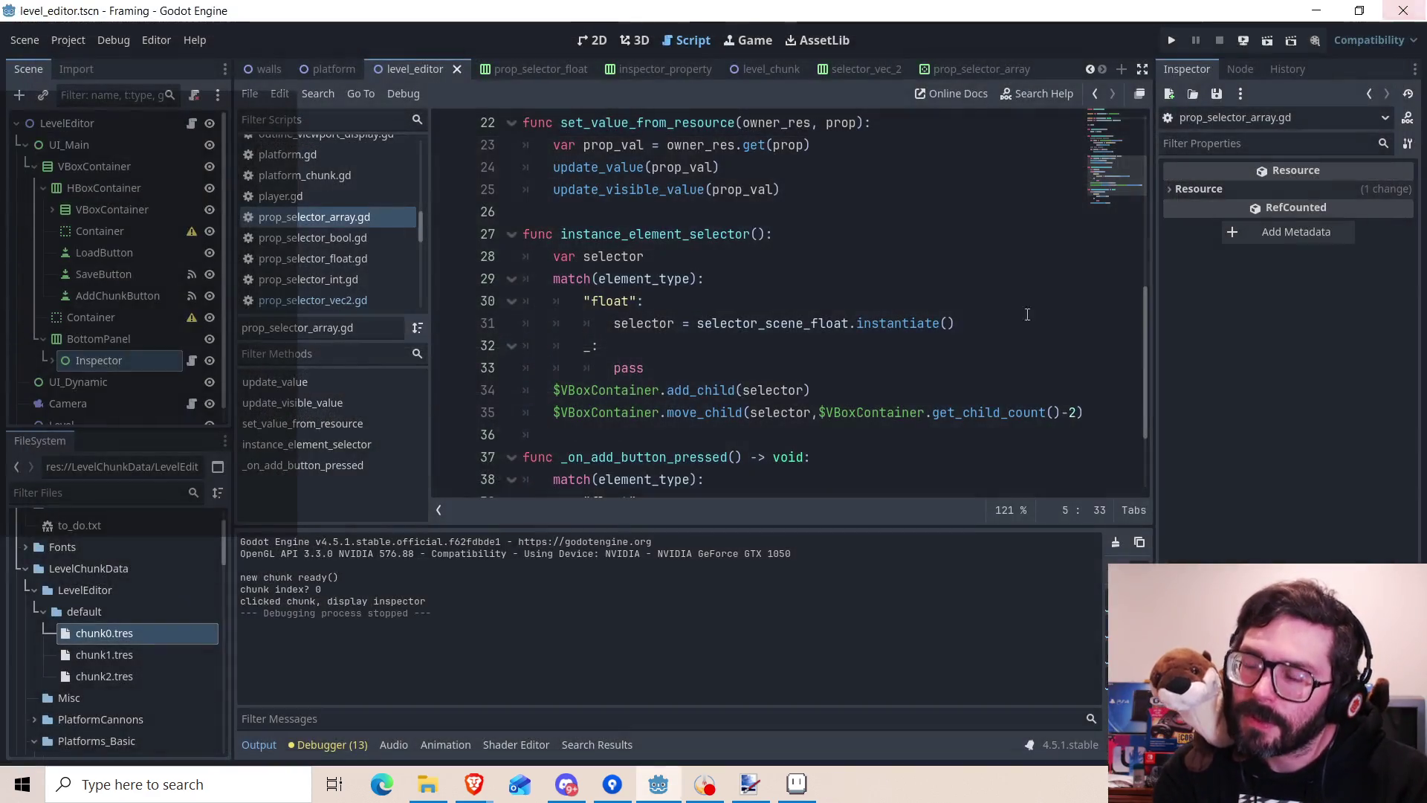
# Open the prop_selector_array scene and give ArraySelector a 96 px custom minimum width
pyautogui.click(831, 412)
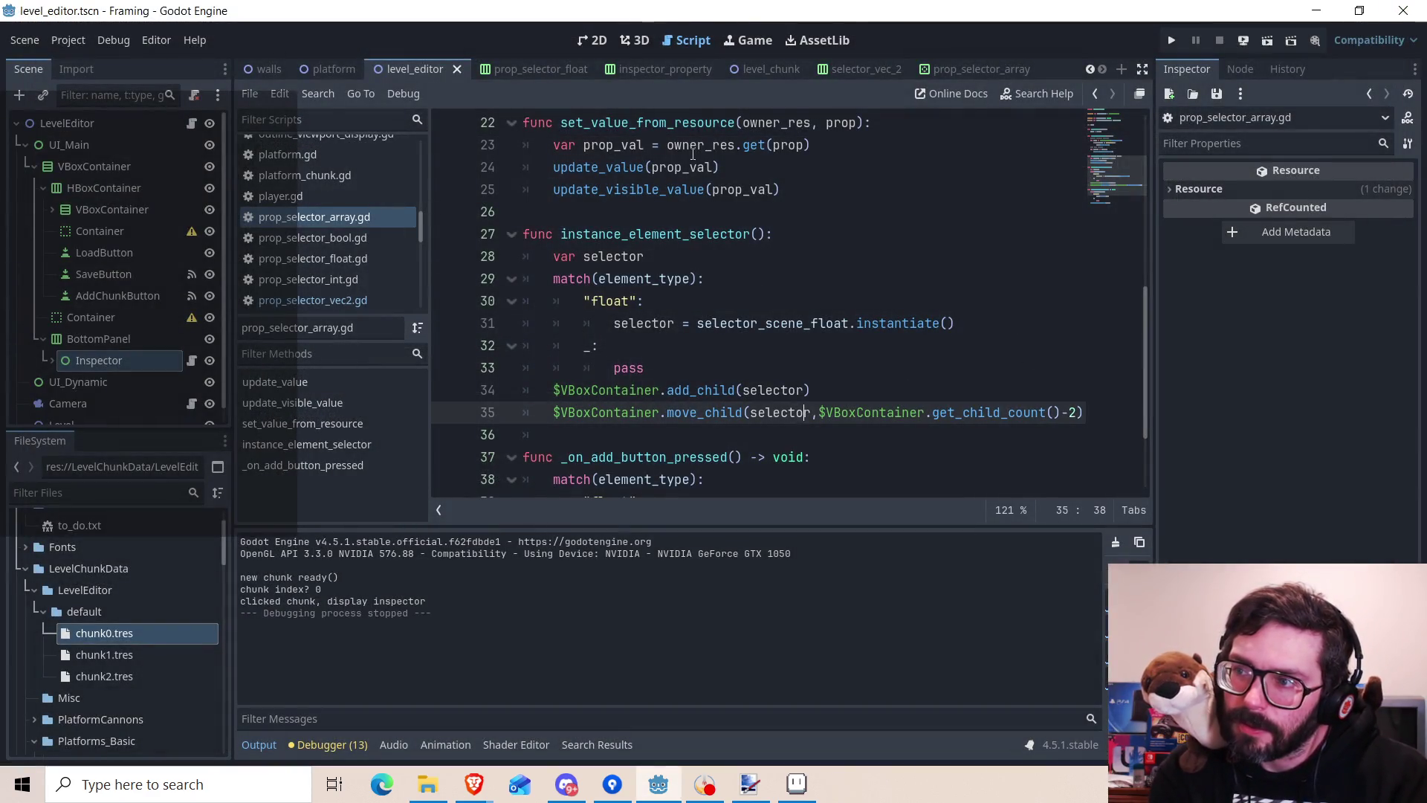
pyautogui.click(967, 68)
pyautogui.click(592, 40)
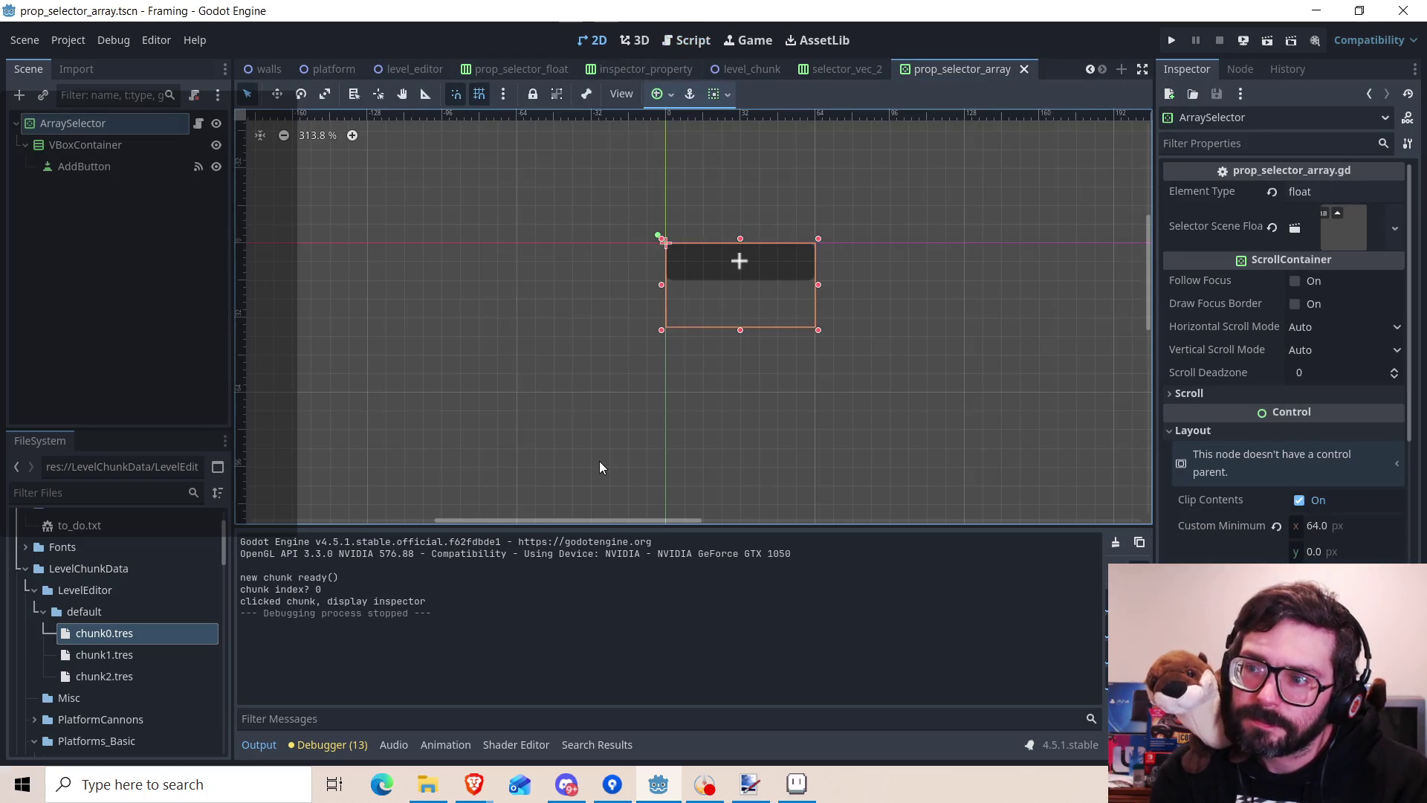
pyautogui.click(109, 146)
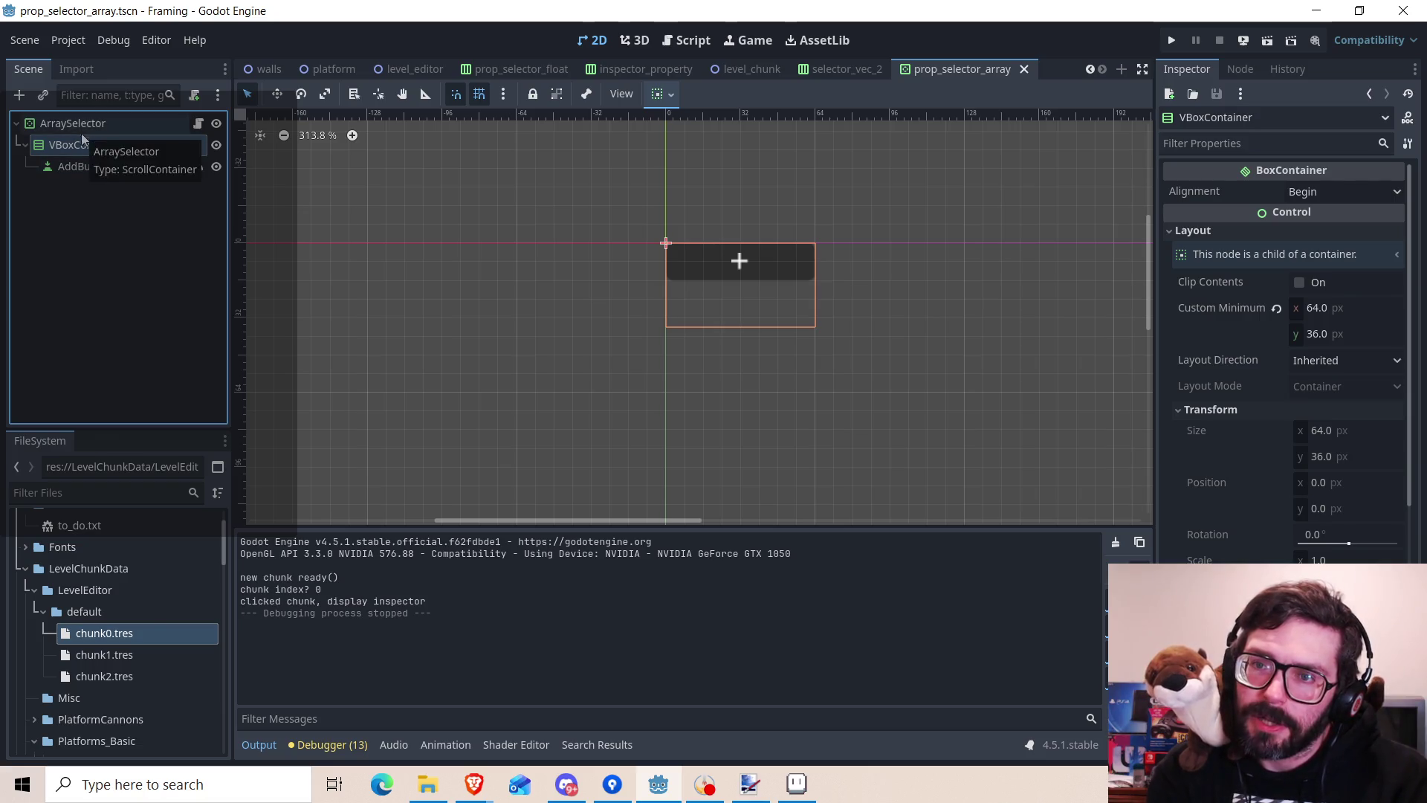
pyautogui.click(122, 127)
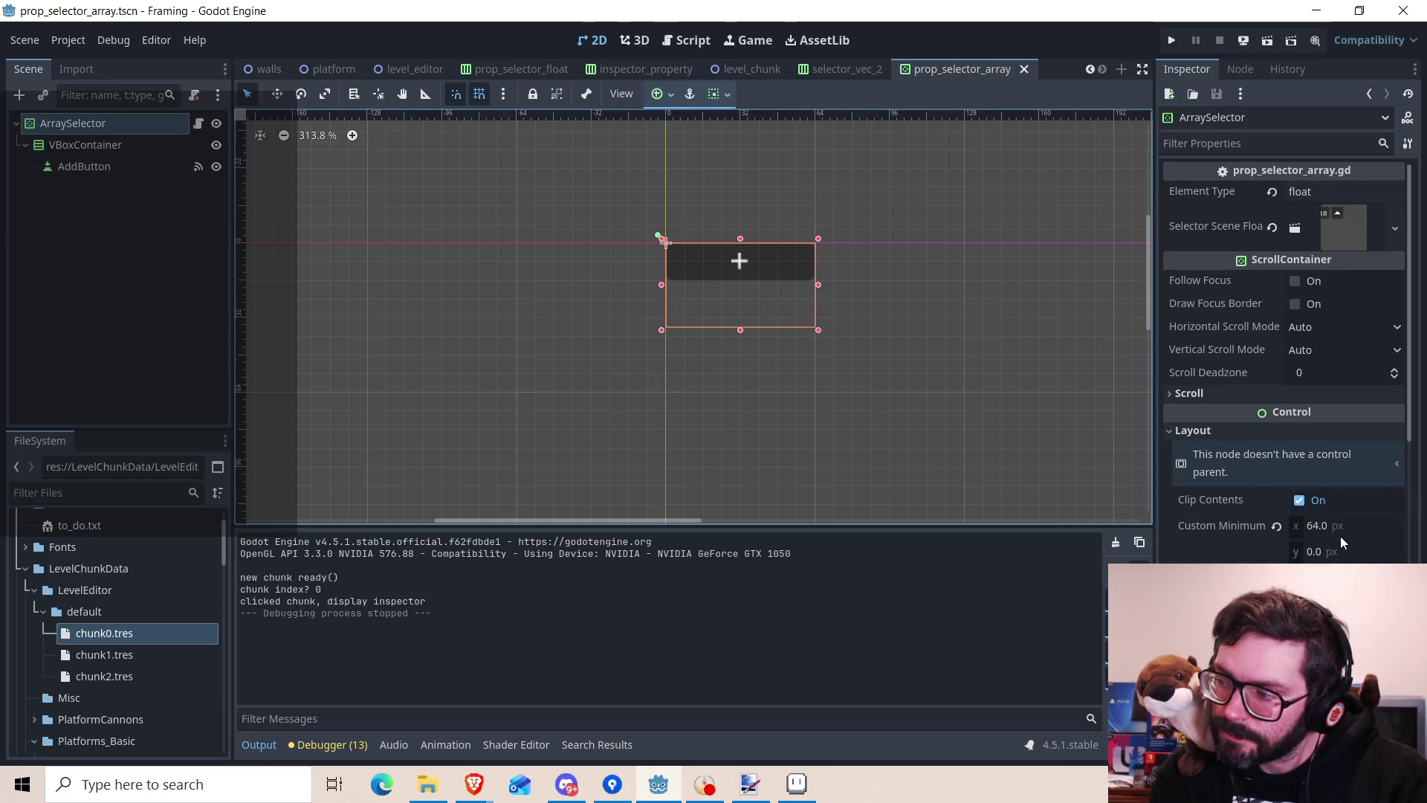
pyautogui.click(1312, 525)
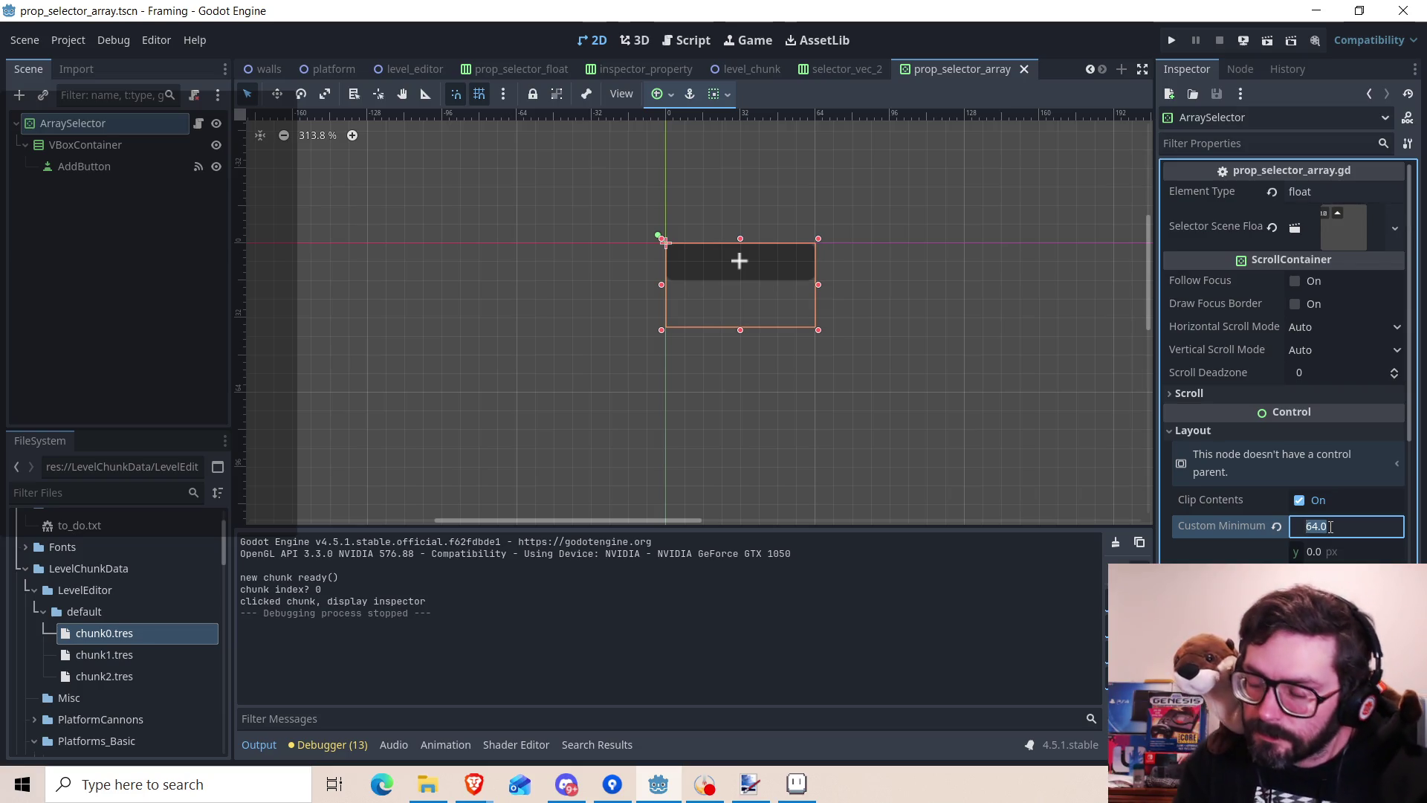
pyautogui.write('96')
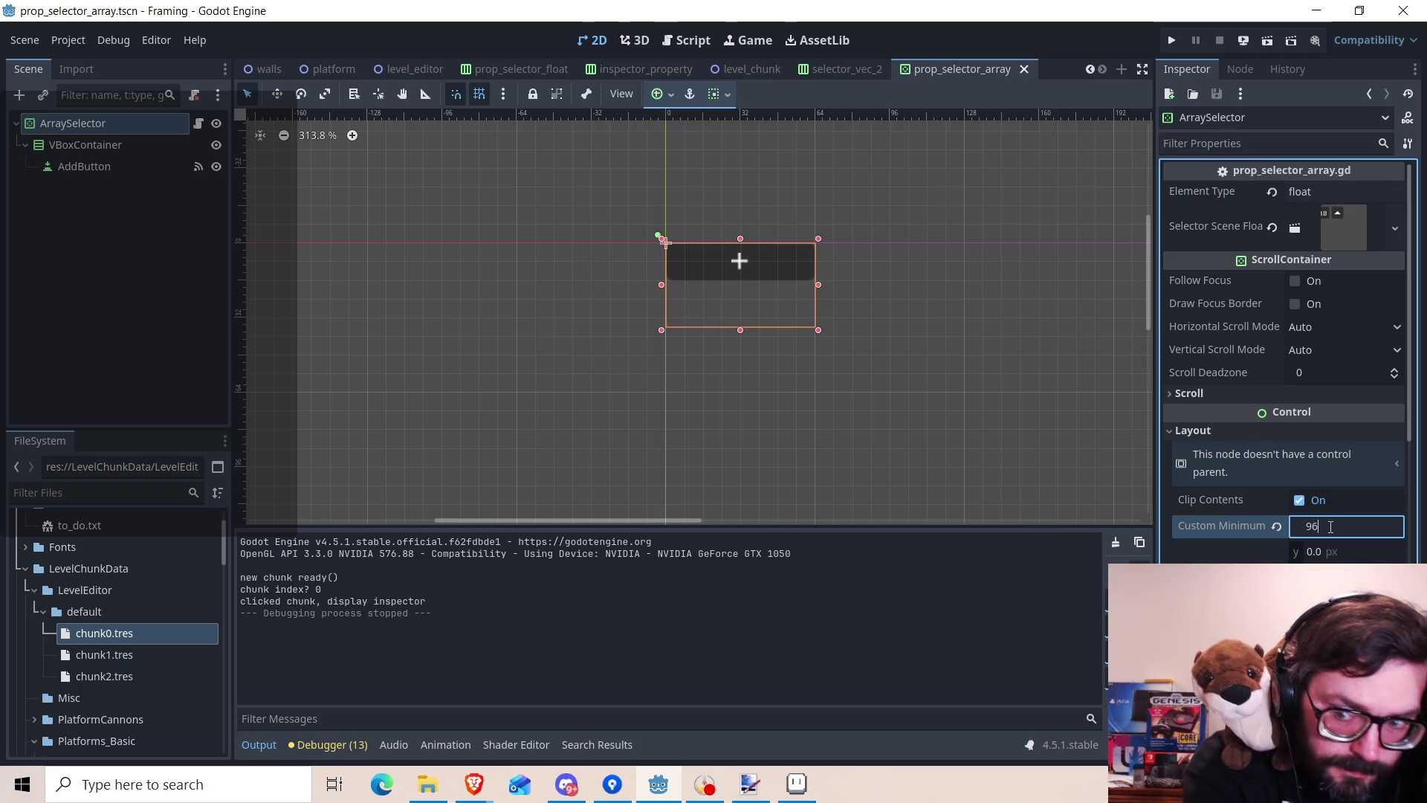
pyautogui.press('Return')
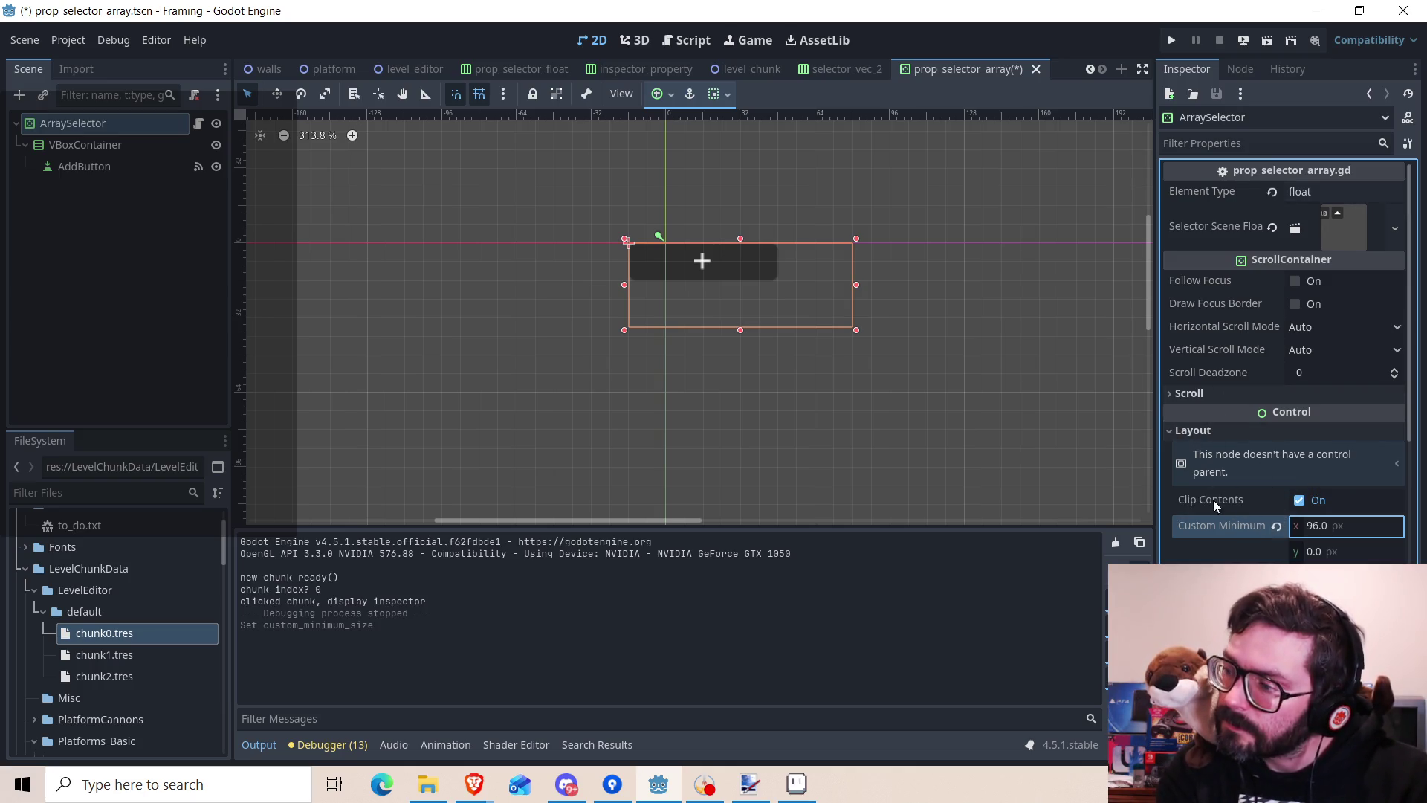
# Leave Layout Direction as Inherited and nudge the ArraySelector box slightly right
pyautogui.scroll(-2, 1235, 527)
pyautogui.click(1337, 504)
pyautogui.click(769, 297)
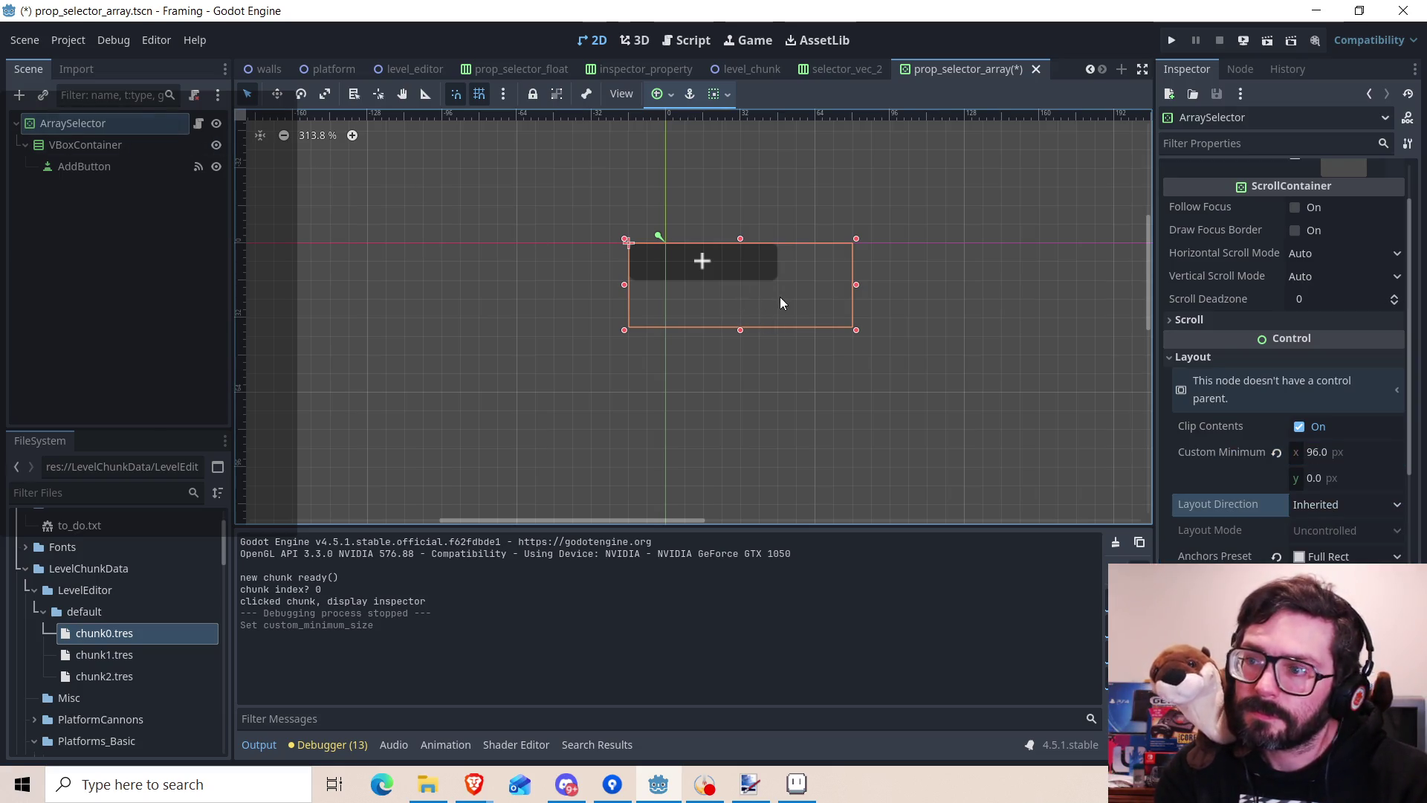
pyautogui.moveTo(862, 322); pyautogui.dragTo(917, 319)
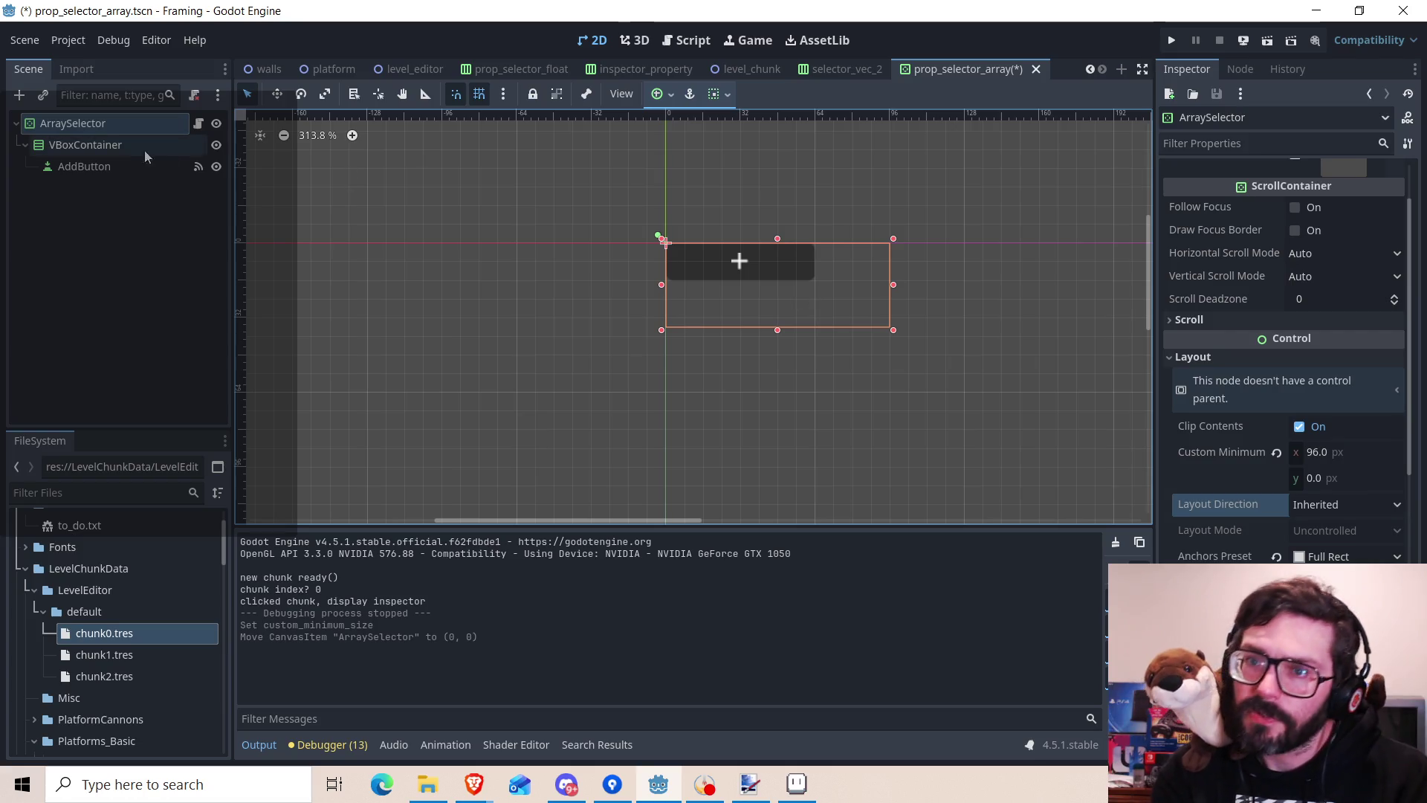
# Set the VBoxContainer's custom minimum width to 96, save, and switch to level_editor
pyautogui.click(103, 145)
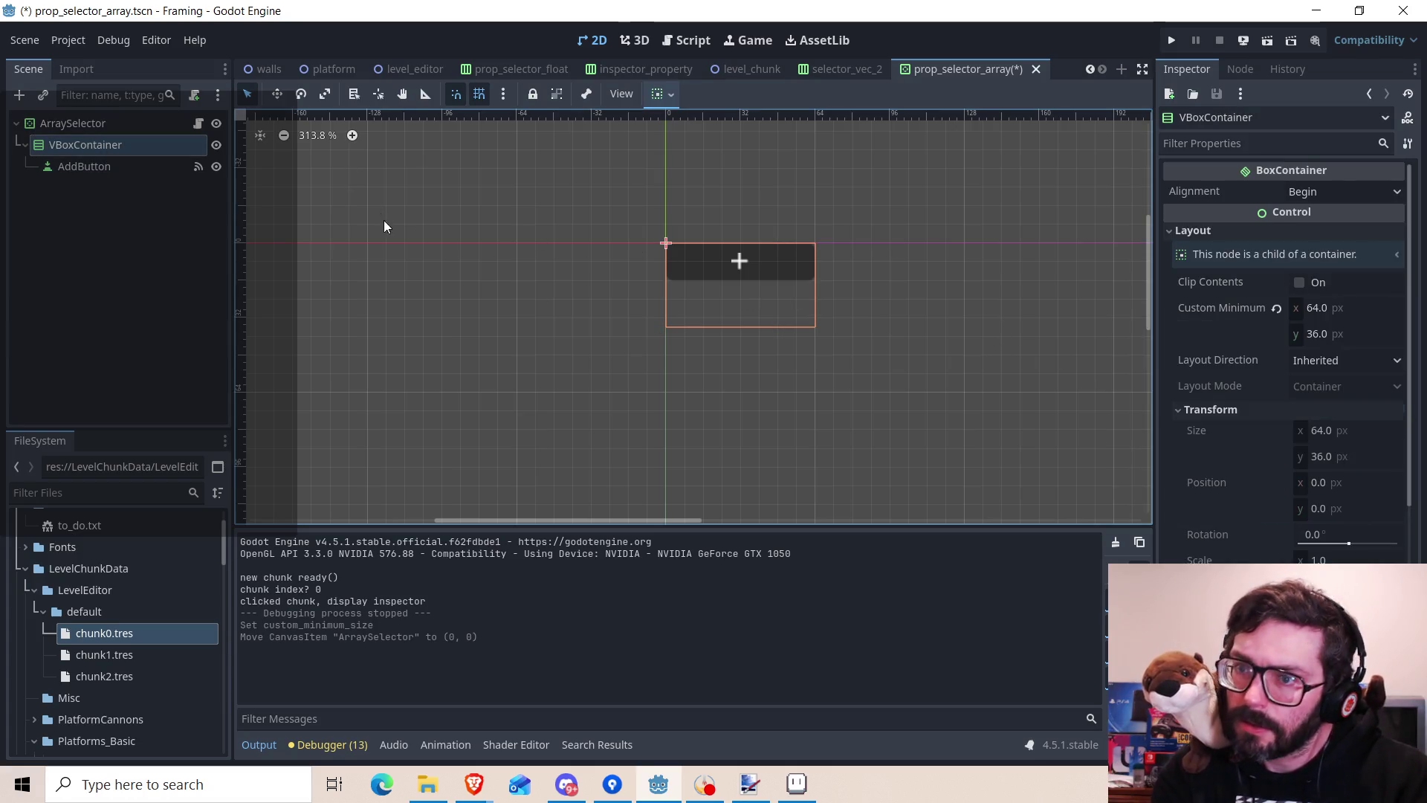
pyautogui.click(1321, 433)
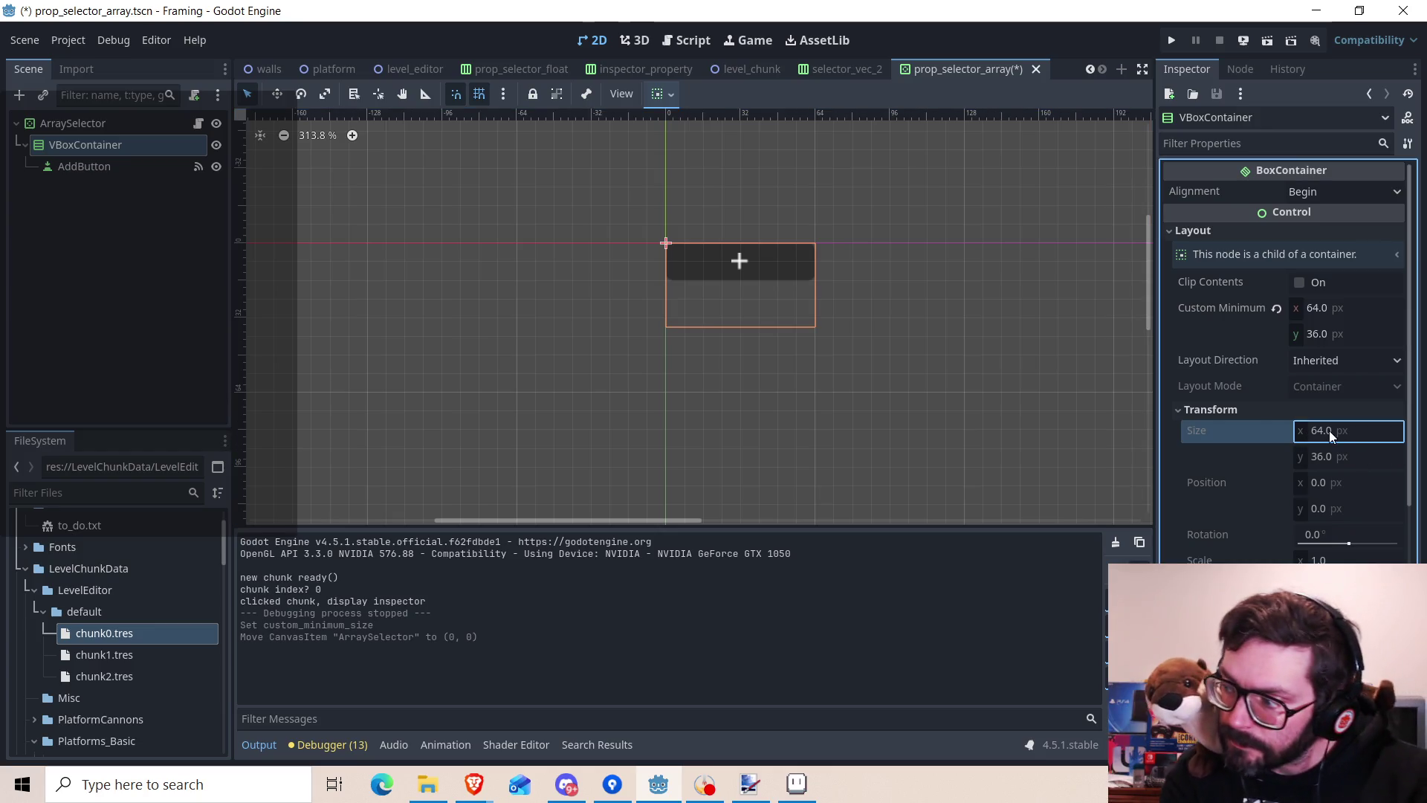
pyautogui.doubleClick(1315, 308)
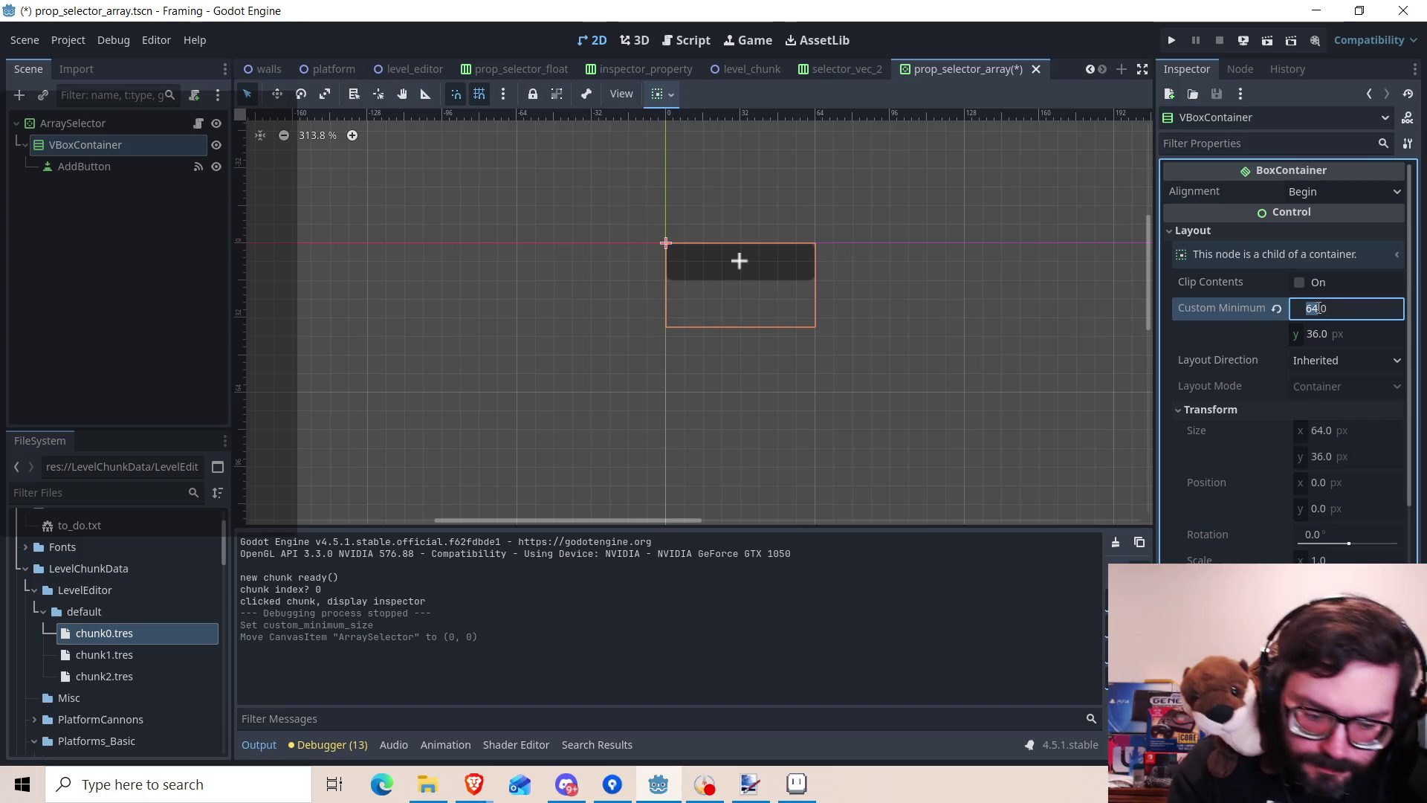
pyautogui.write('96')
pyautogui.press('Return')
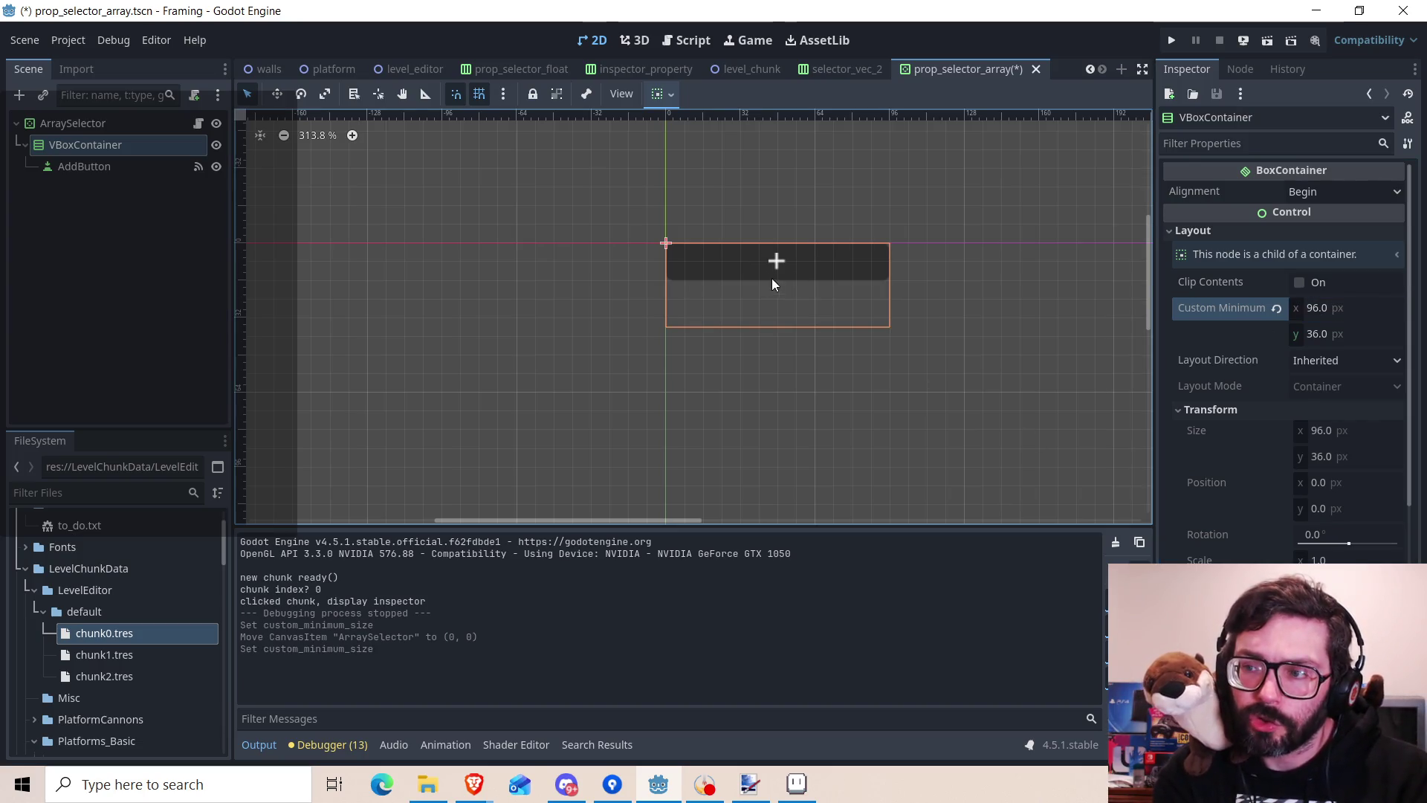
pyautogui.click(149, 162)
pyautogui.click(149, 145)
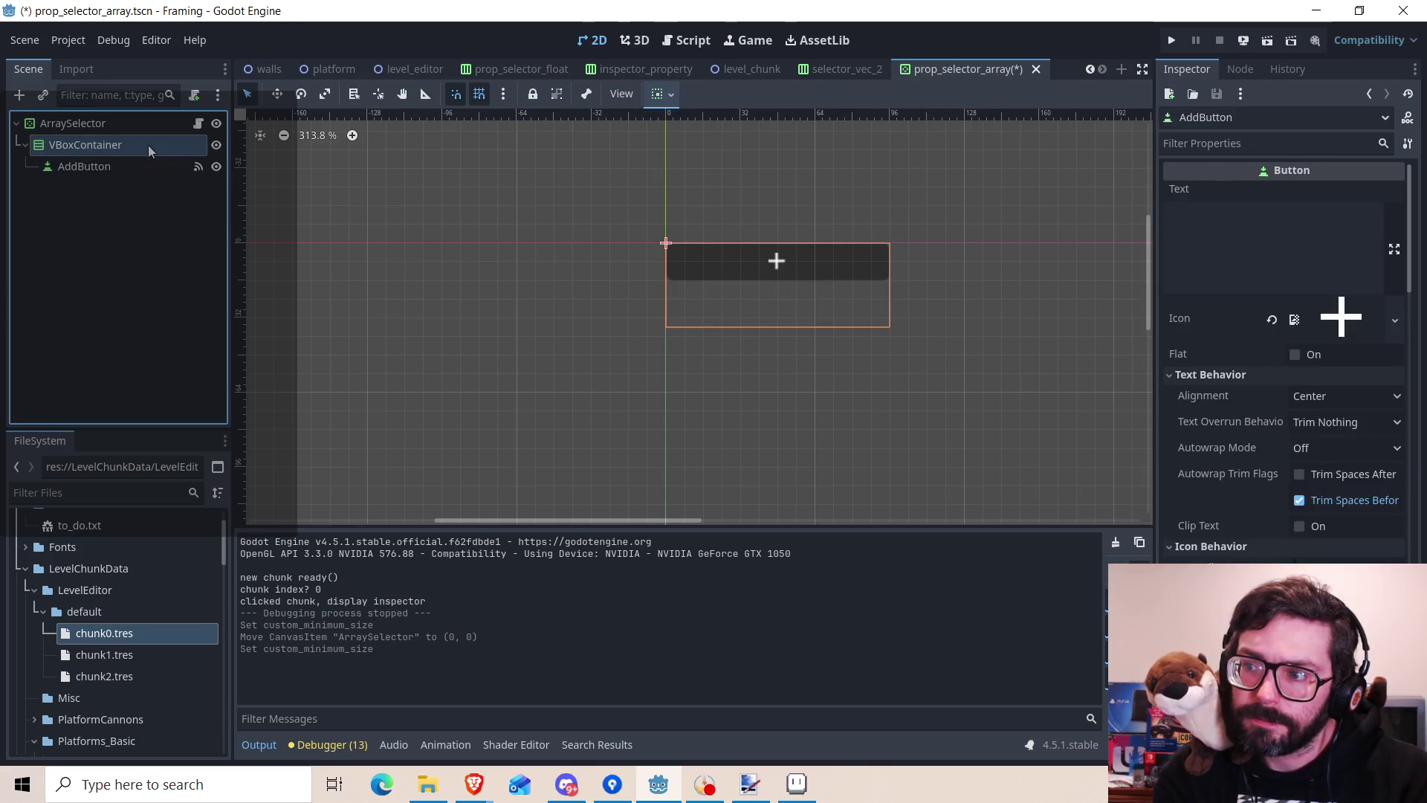
pyautogui.hotkey('ctrl', 's')
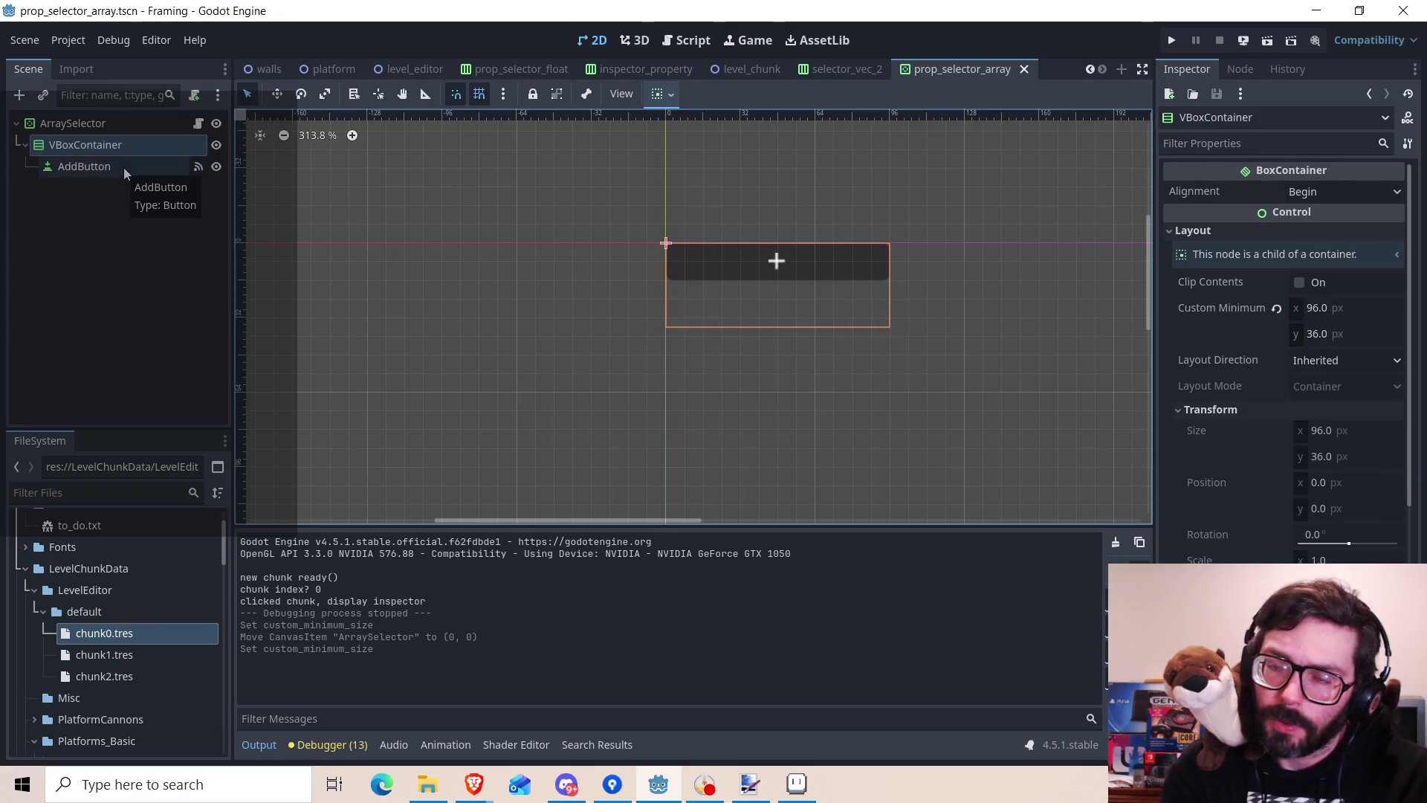
pyautogui.click(113, 121)
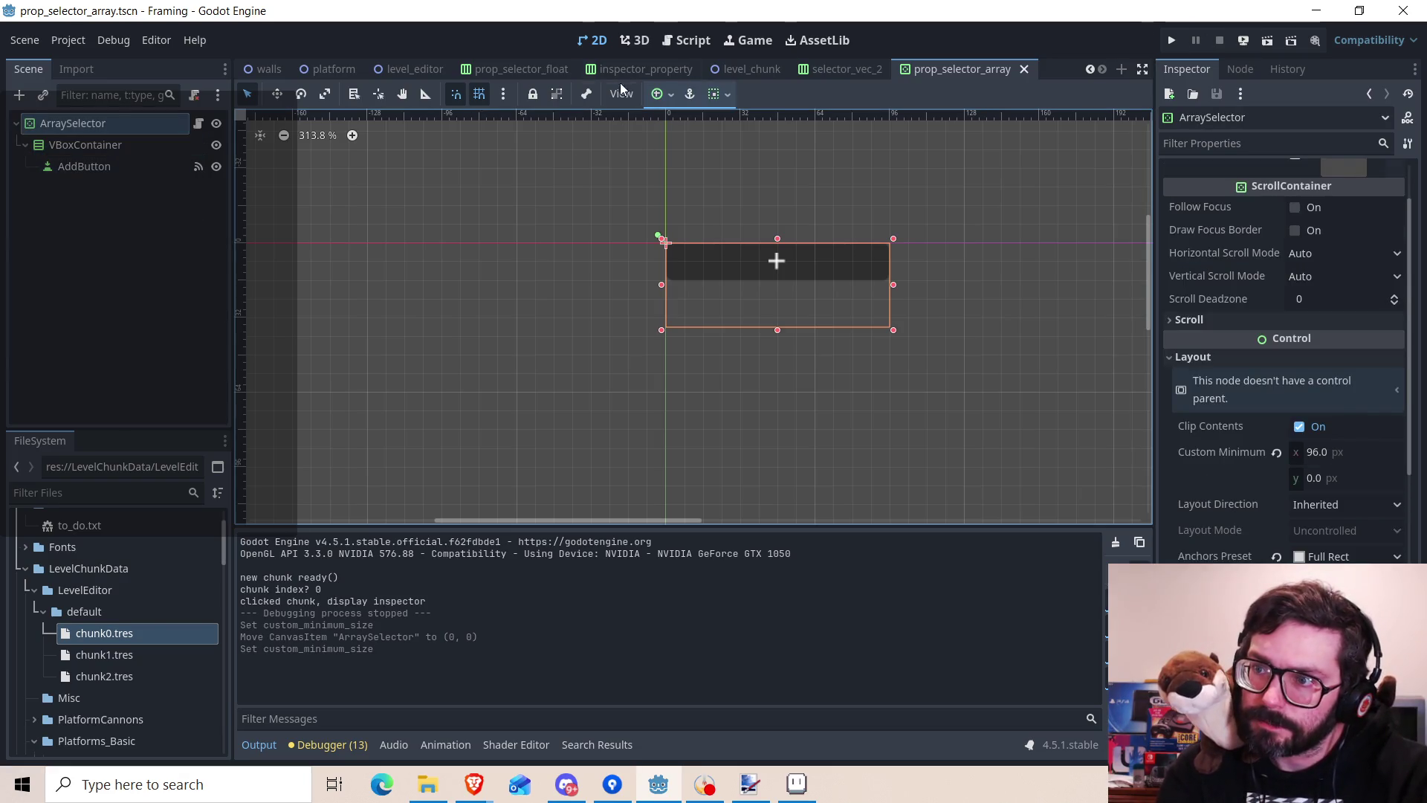
pyautogui.click(435, 69)
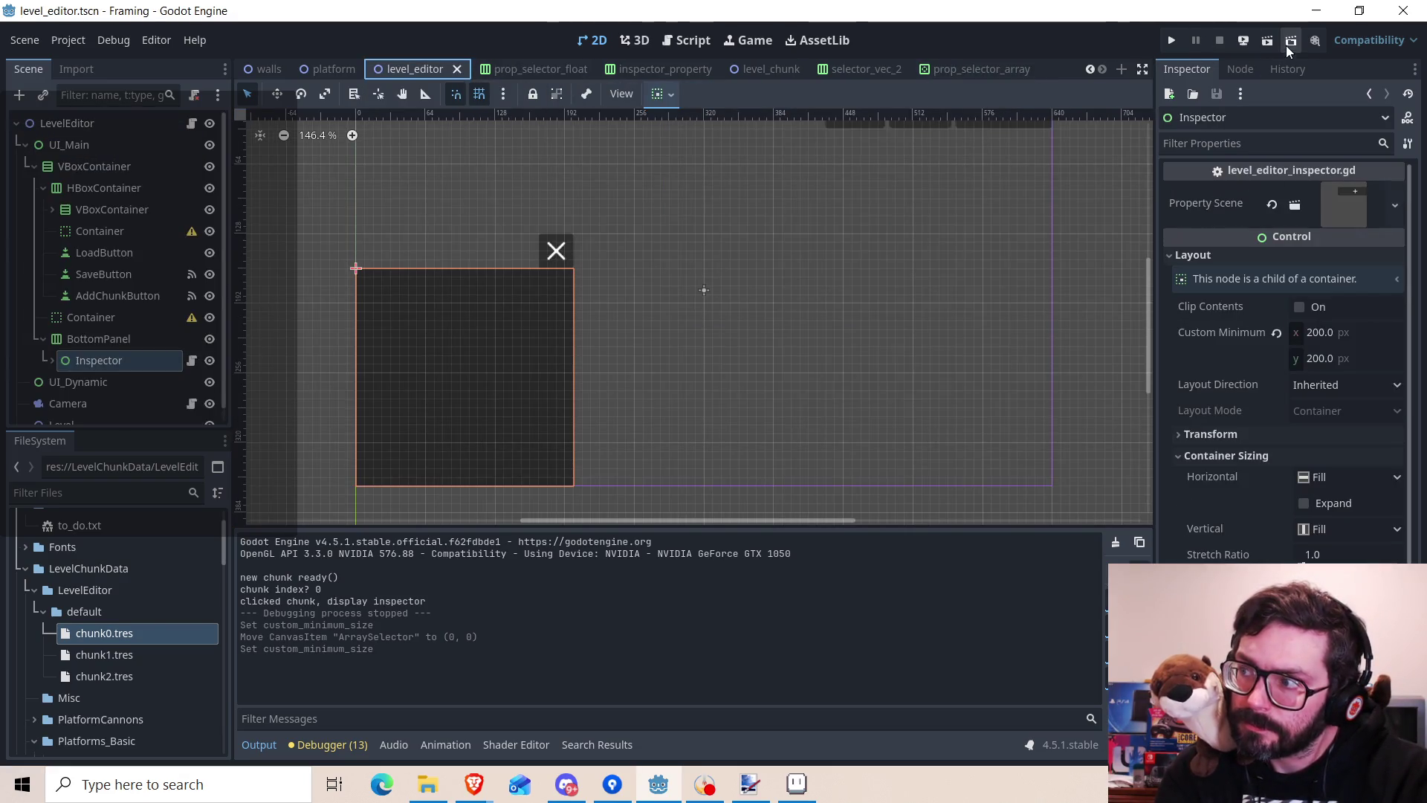
# Run the level editor, add a chunk, and add a 0.0 entry to x_pos_options
pyautogui.click(1267, 41)
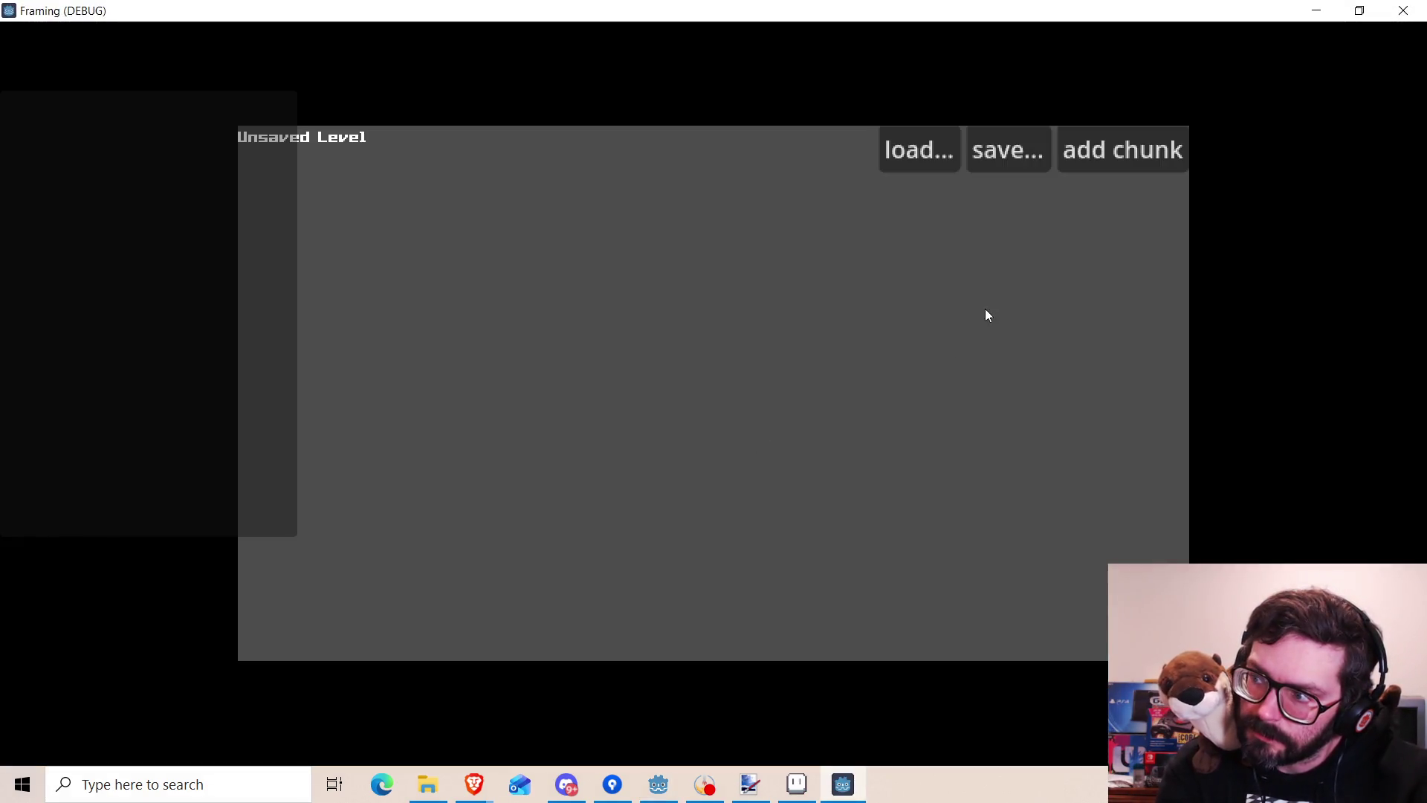
pyautogui.click(1121, 156)
pyautogui.click(720, 371)
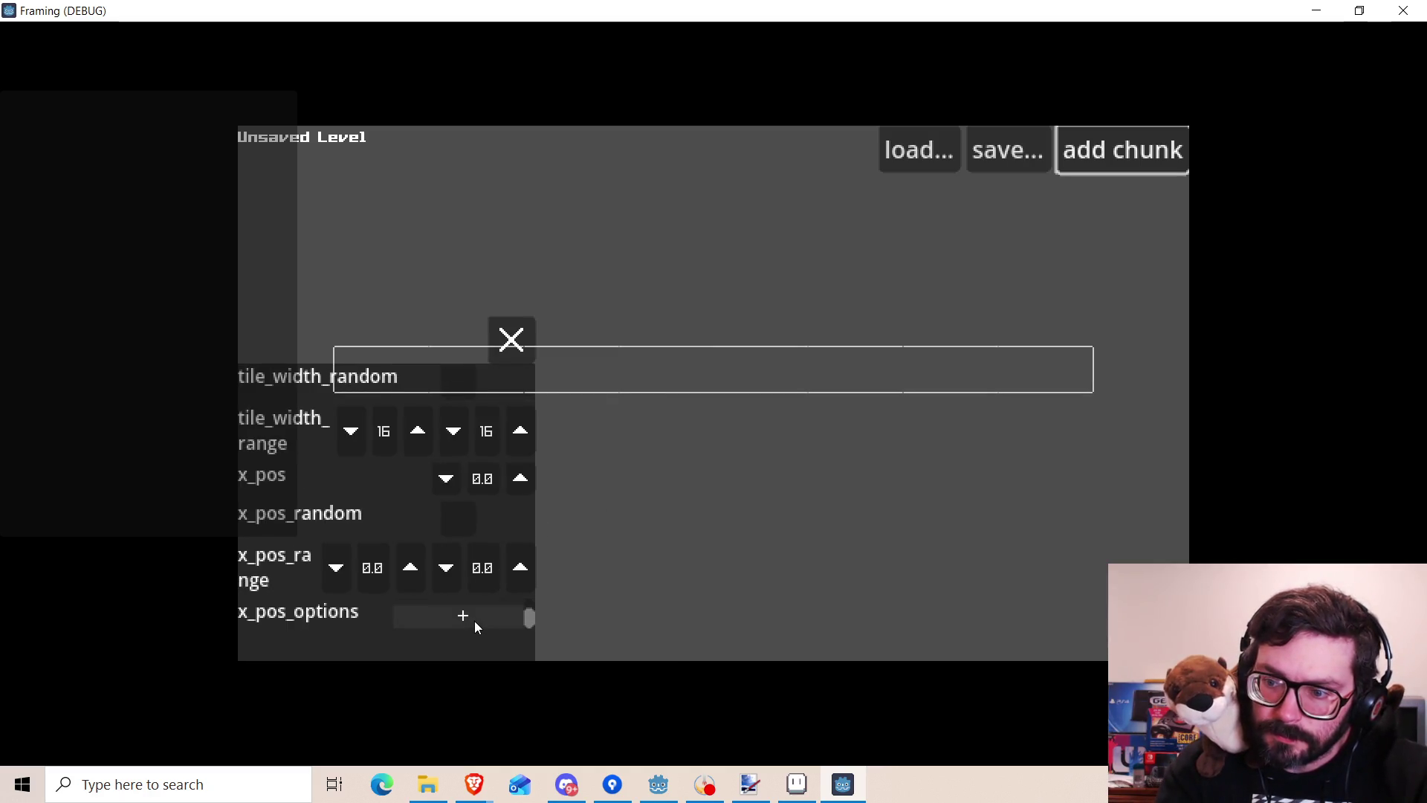
pyautogui.click(475, 622)
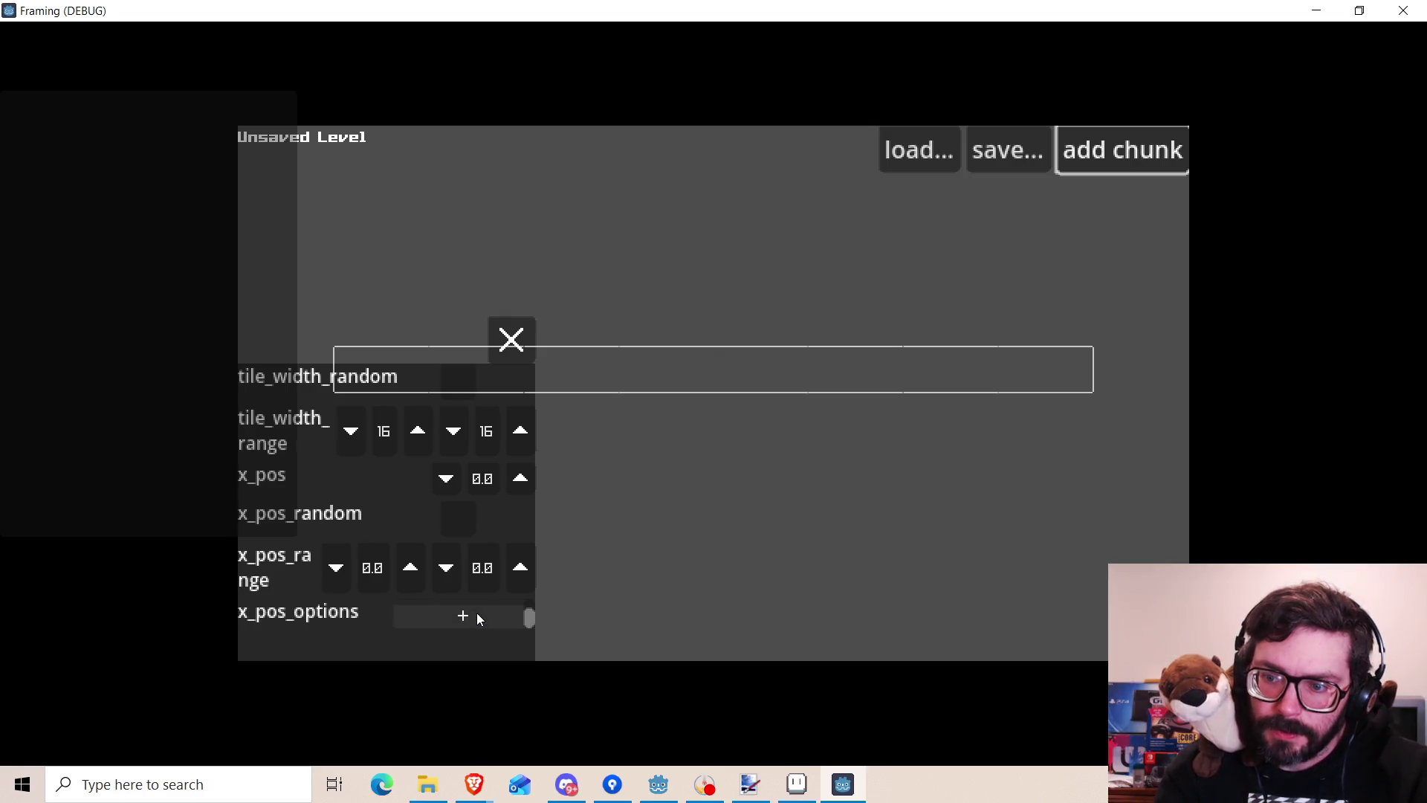
pyautogui.click(477, 615)
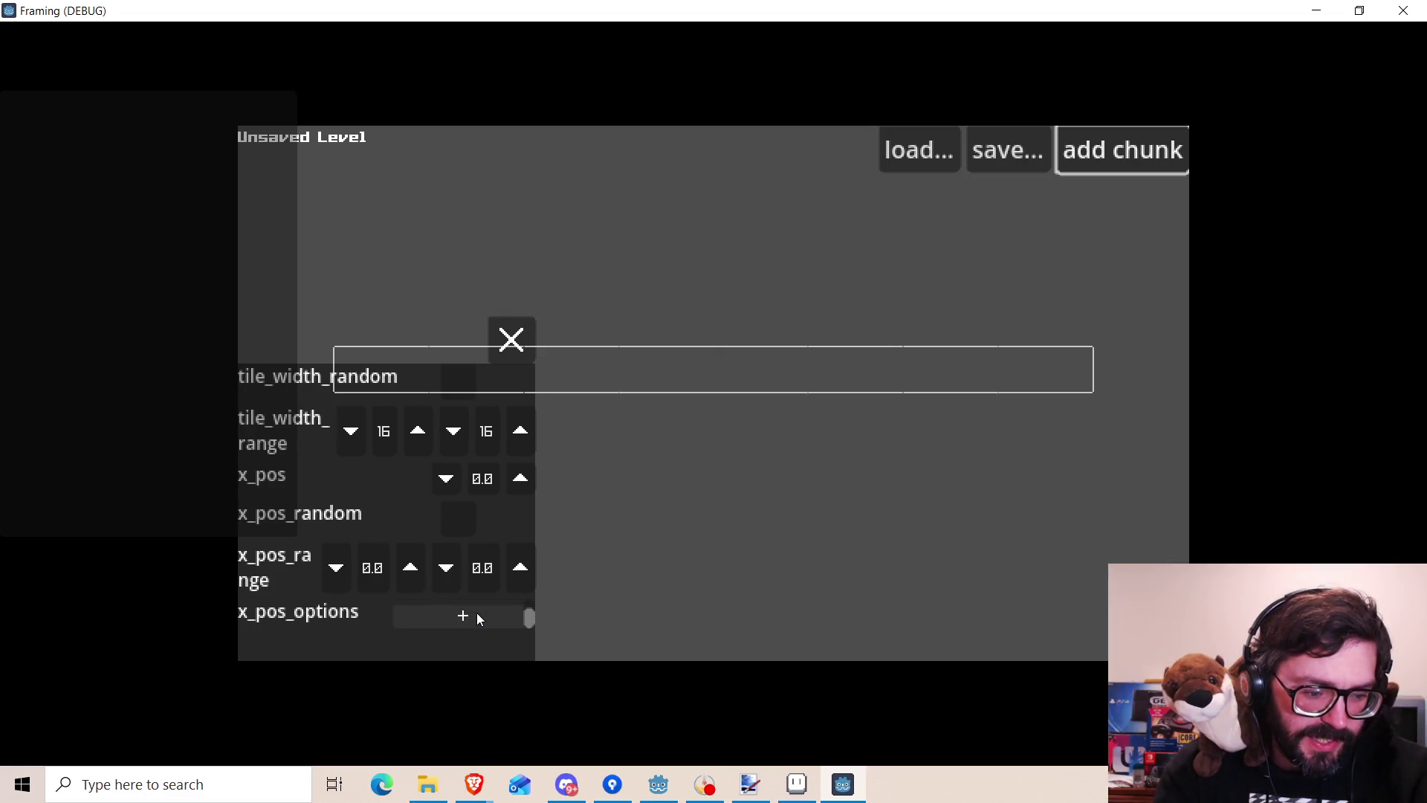
pyautogui.click(477, 615)
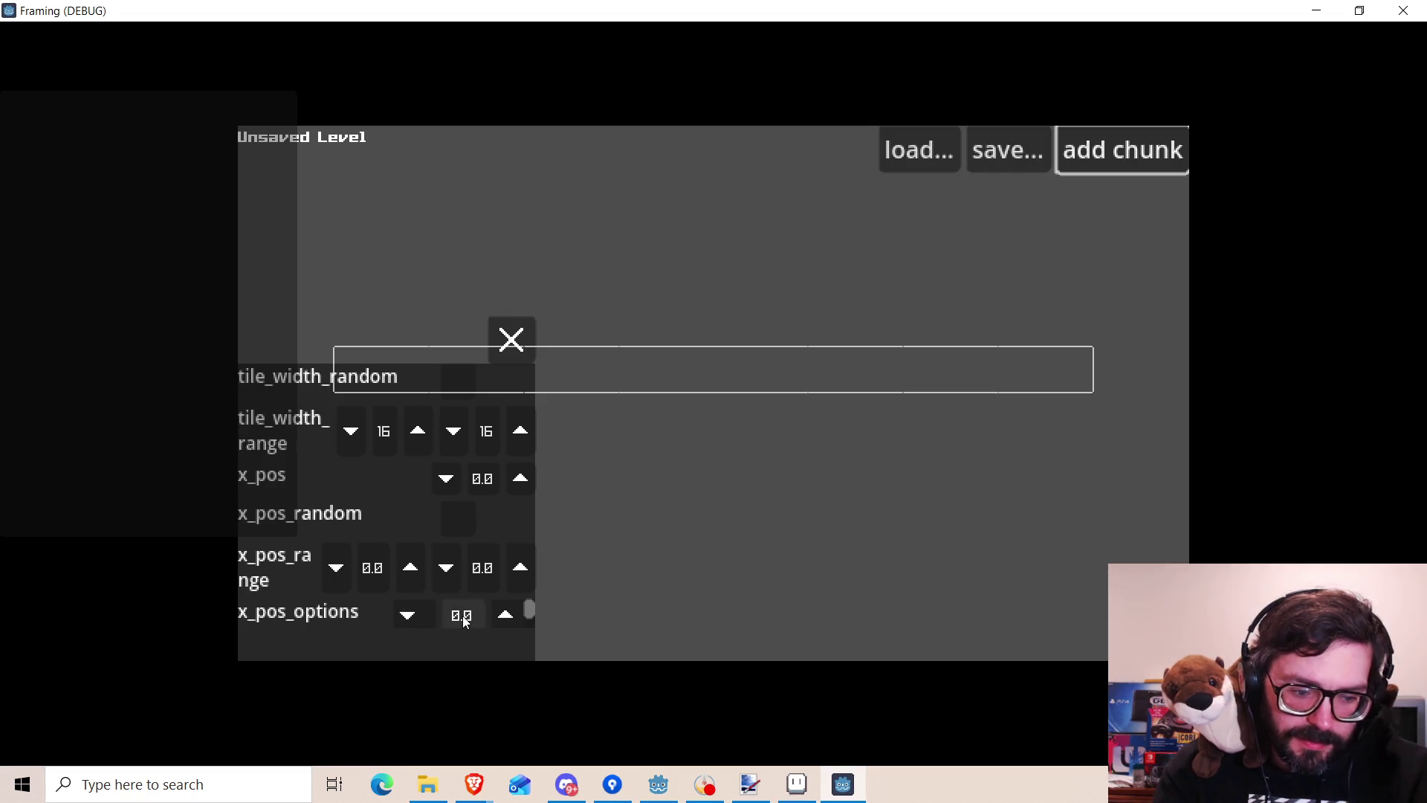
pyautogui.click(462, 616)
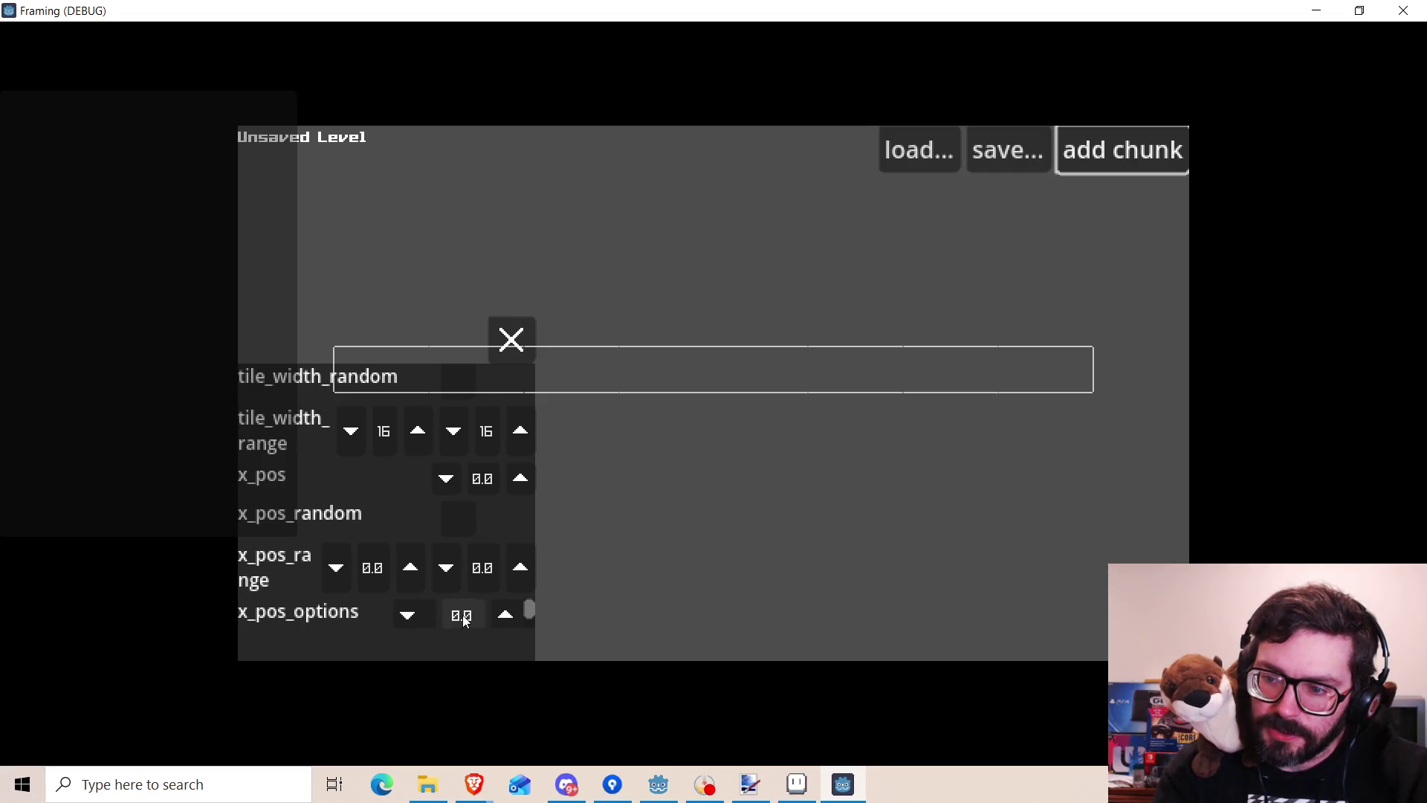
pyautogui.click(462, 614)
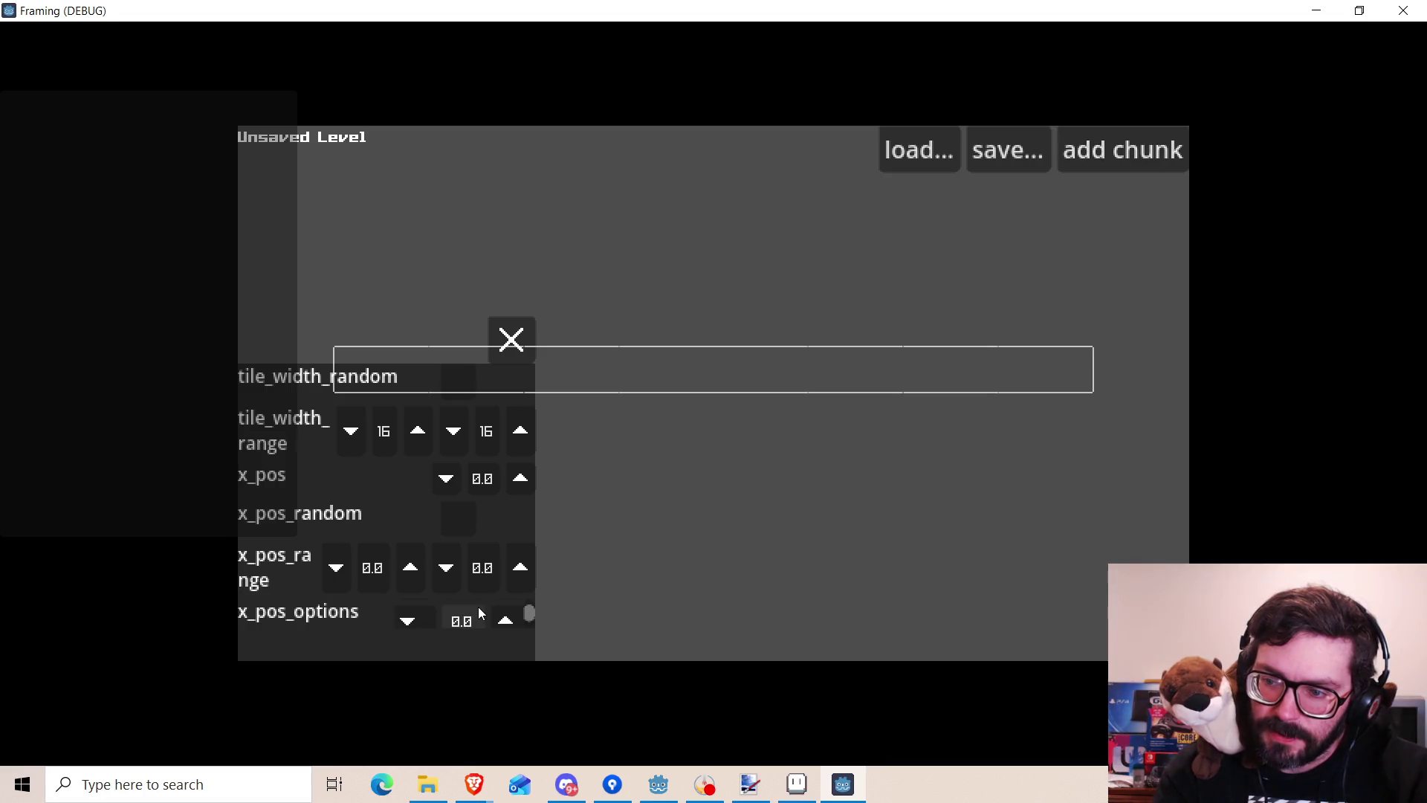
pyautogui.scroll(-2, 480, 606)
pyautogui.scroll(2, 480, 606)
pyautogui.scroll(1, 472, 615)
# Enter 3.4 in the entry's number popup, compare with the Paint.NET mockup, then close the game
pyautogui.click(461, 616)
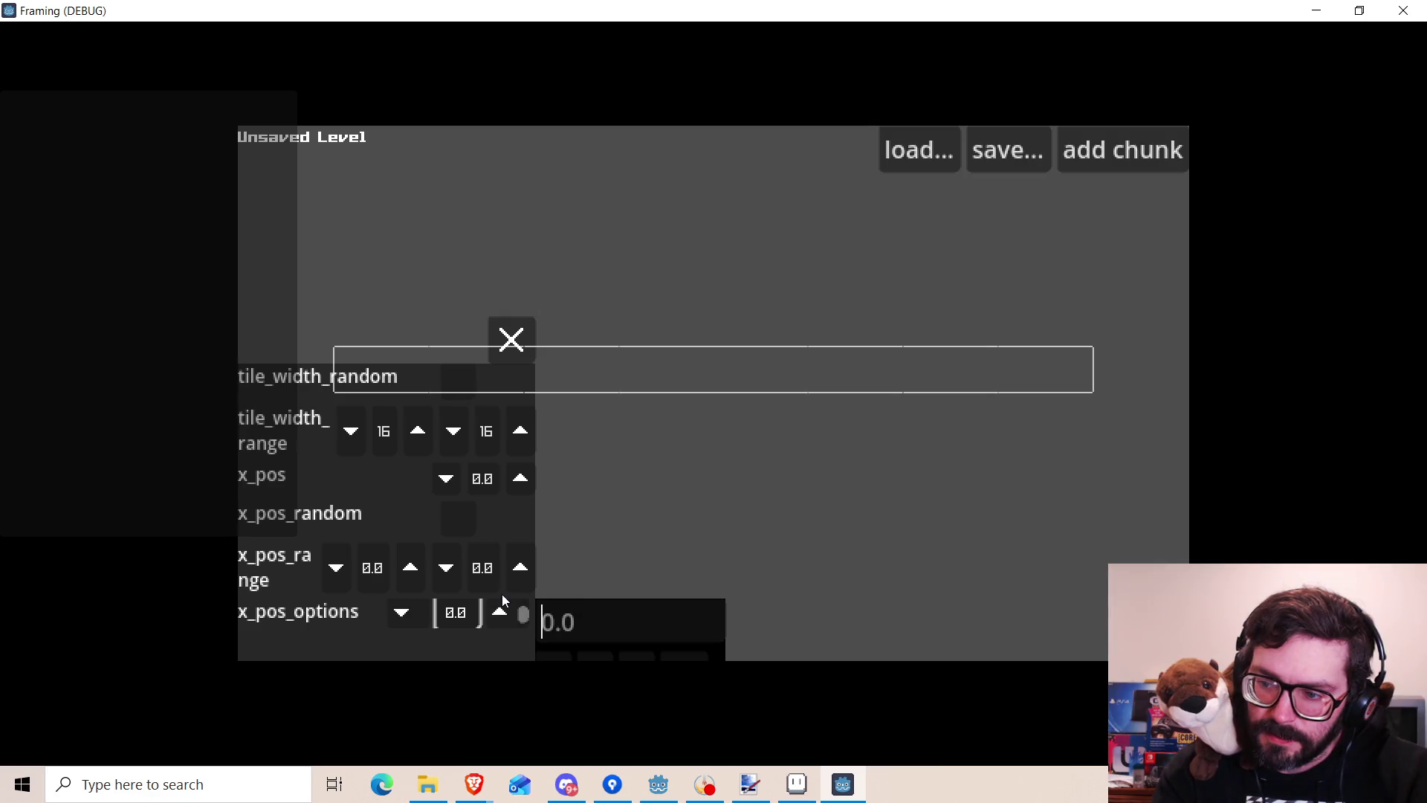
pyautogui.click(584, 618)
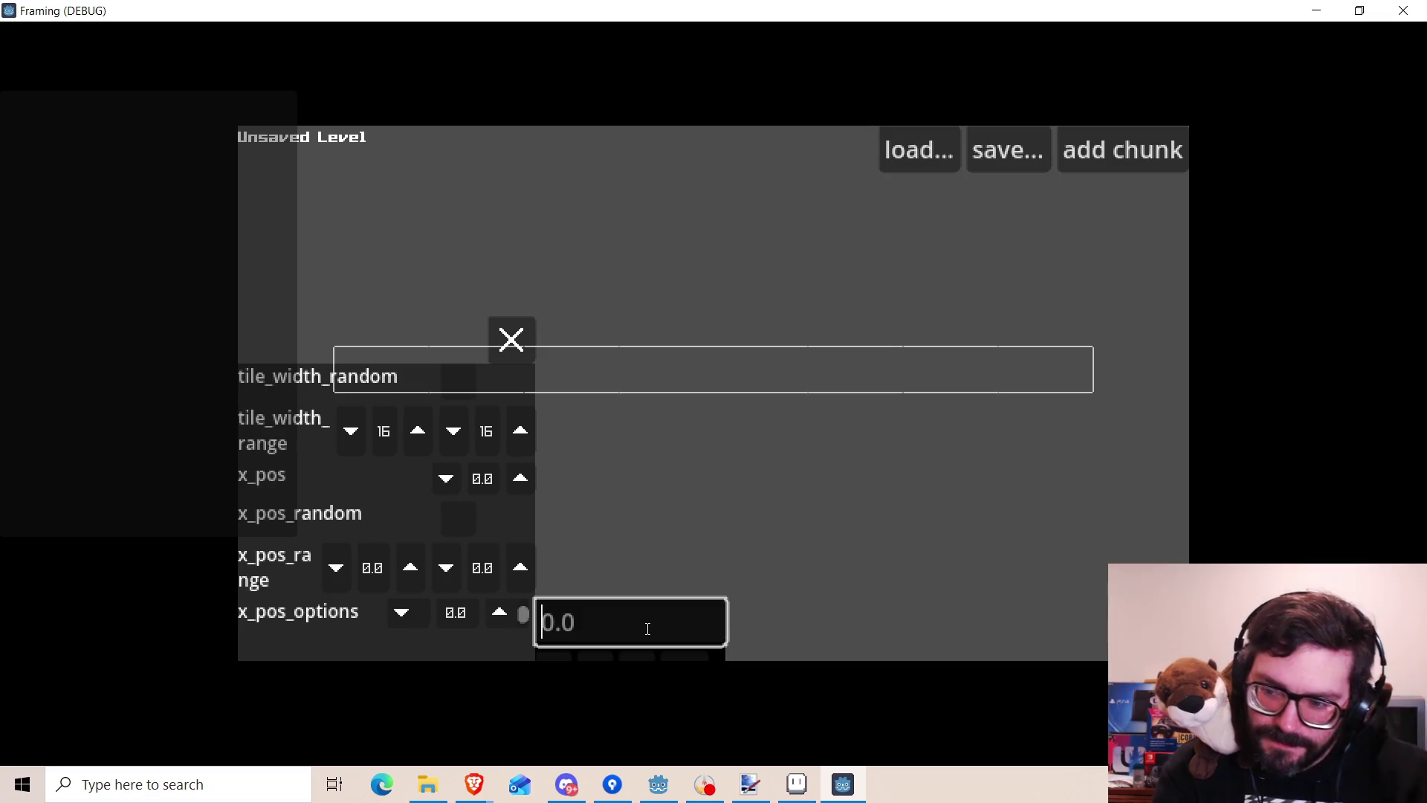
pyautogui.write('3.4')
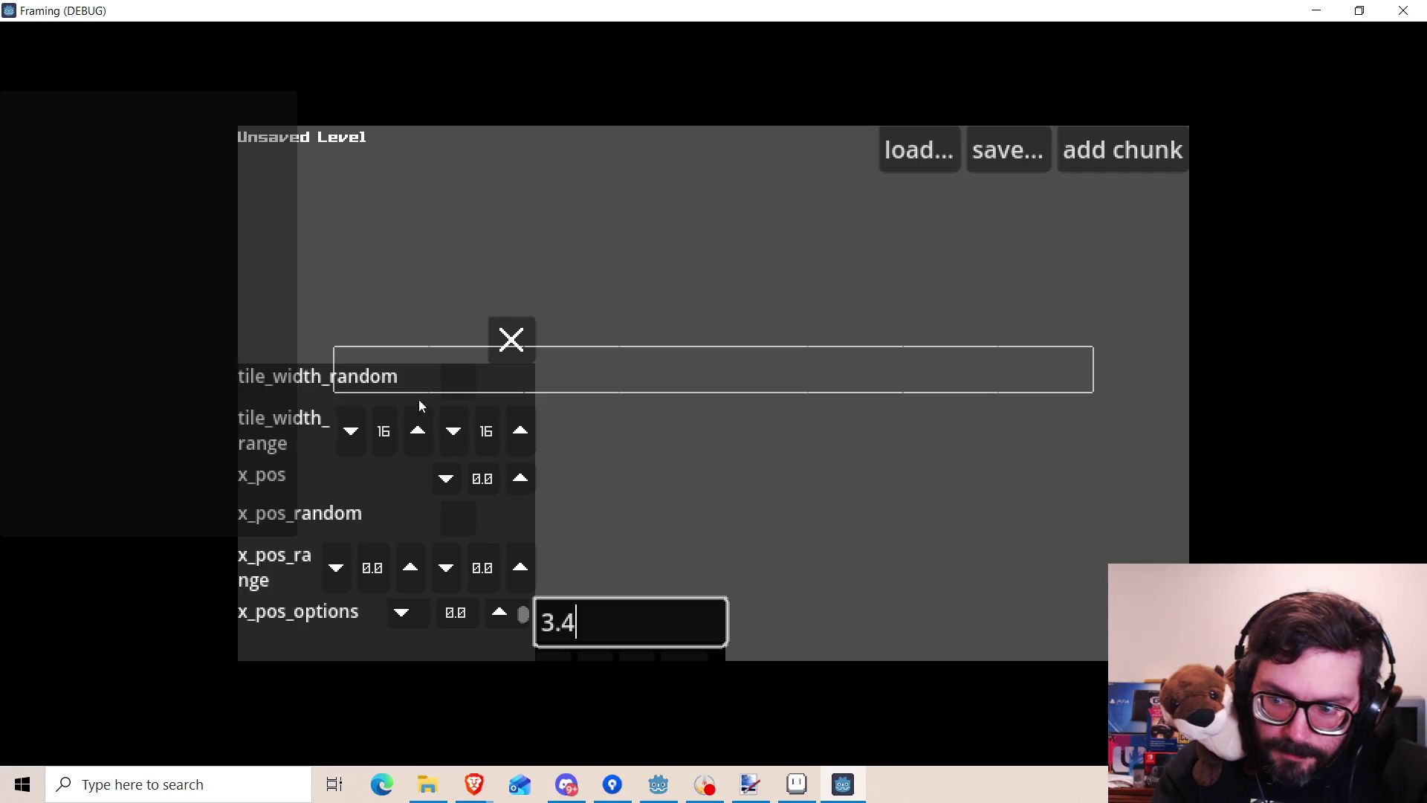
pyautogui.click(749, 785)
pyautogui.click(842, 784)
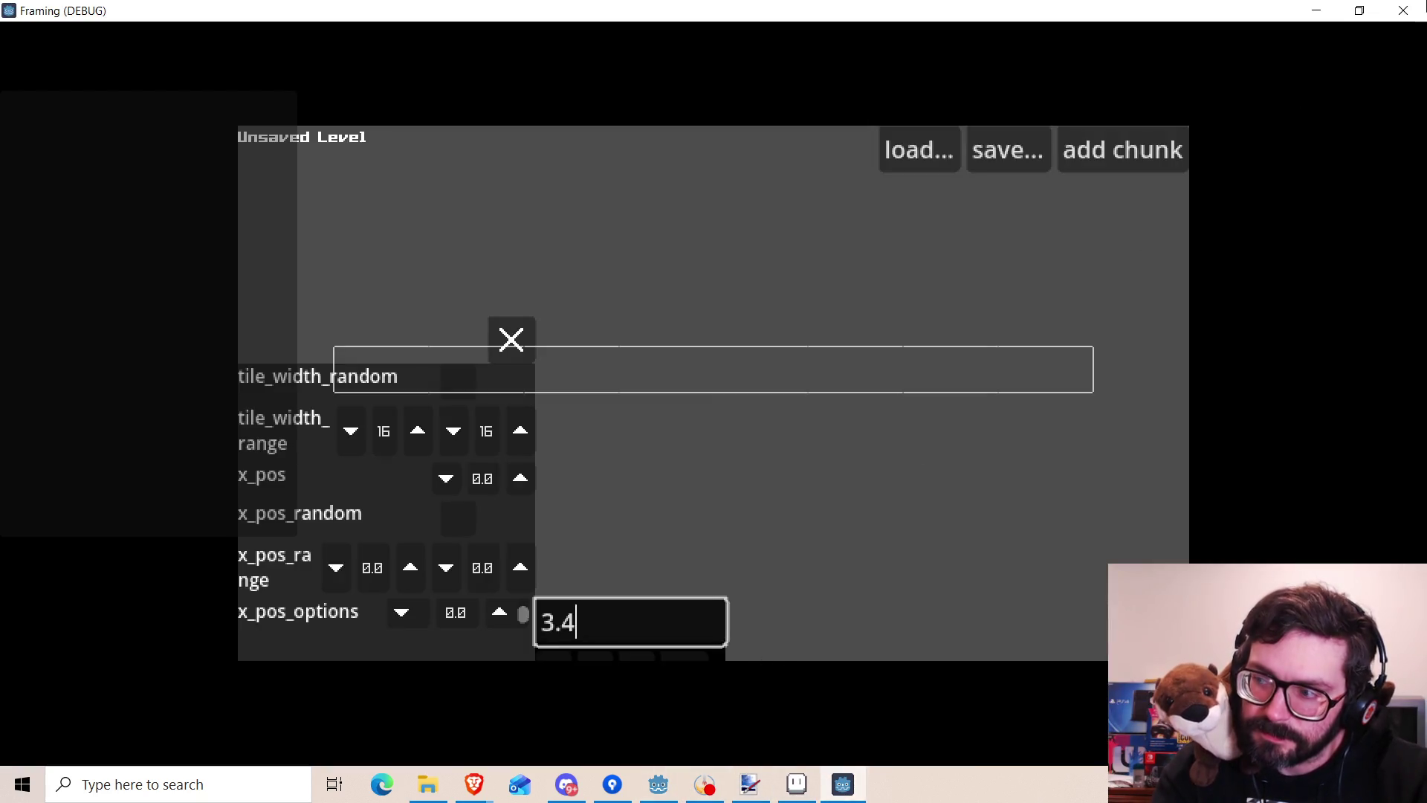
pyautogui.click(1397, 16)
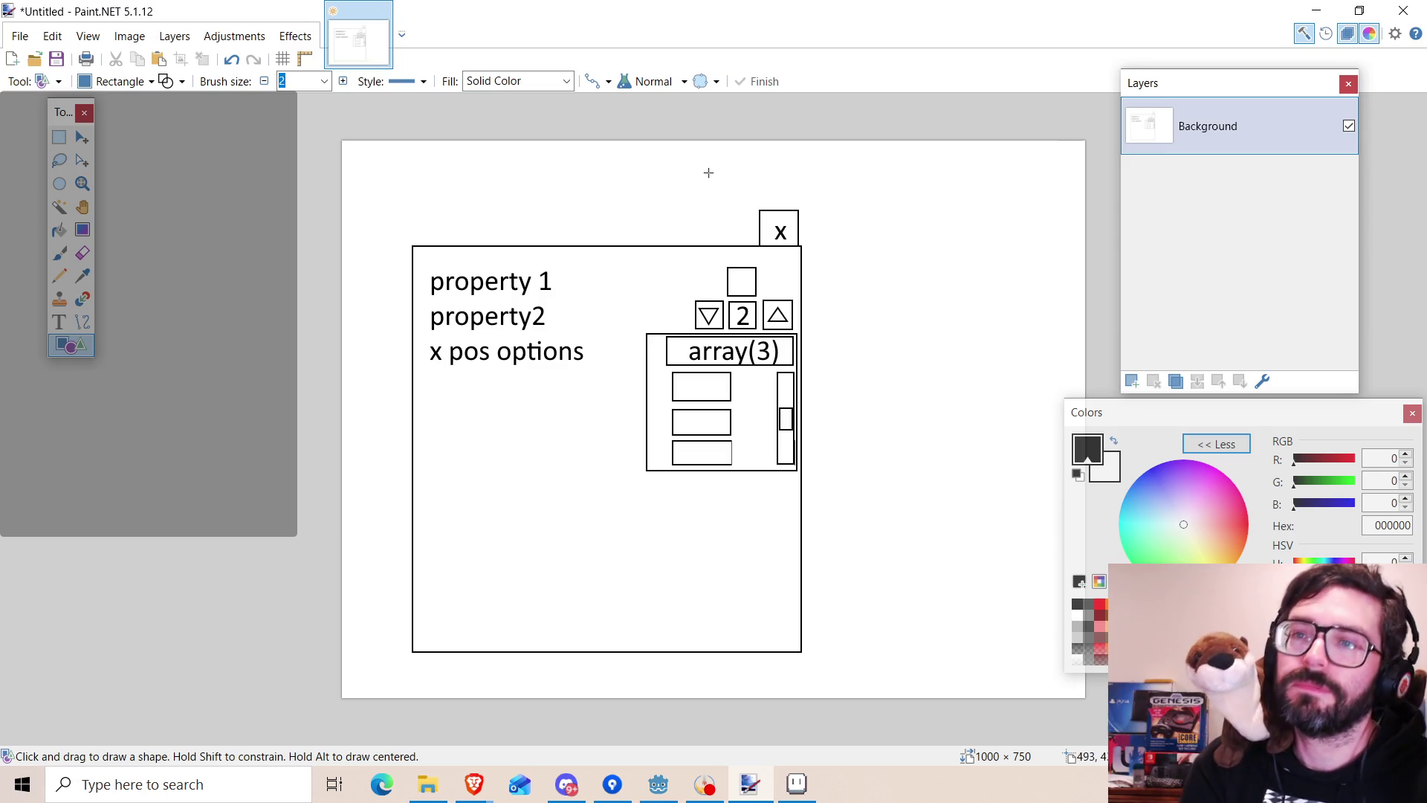
# Close the Paint.NET inspector mockup, discarding its unsaved changes
pyautogui.click(1403, 10)
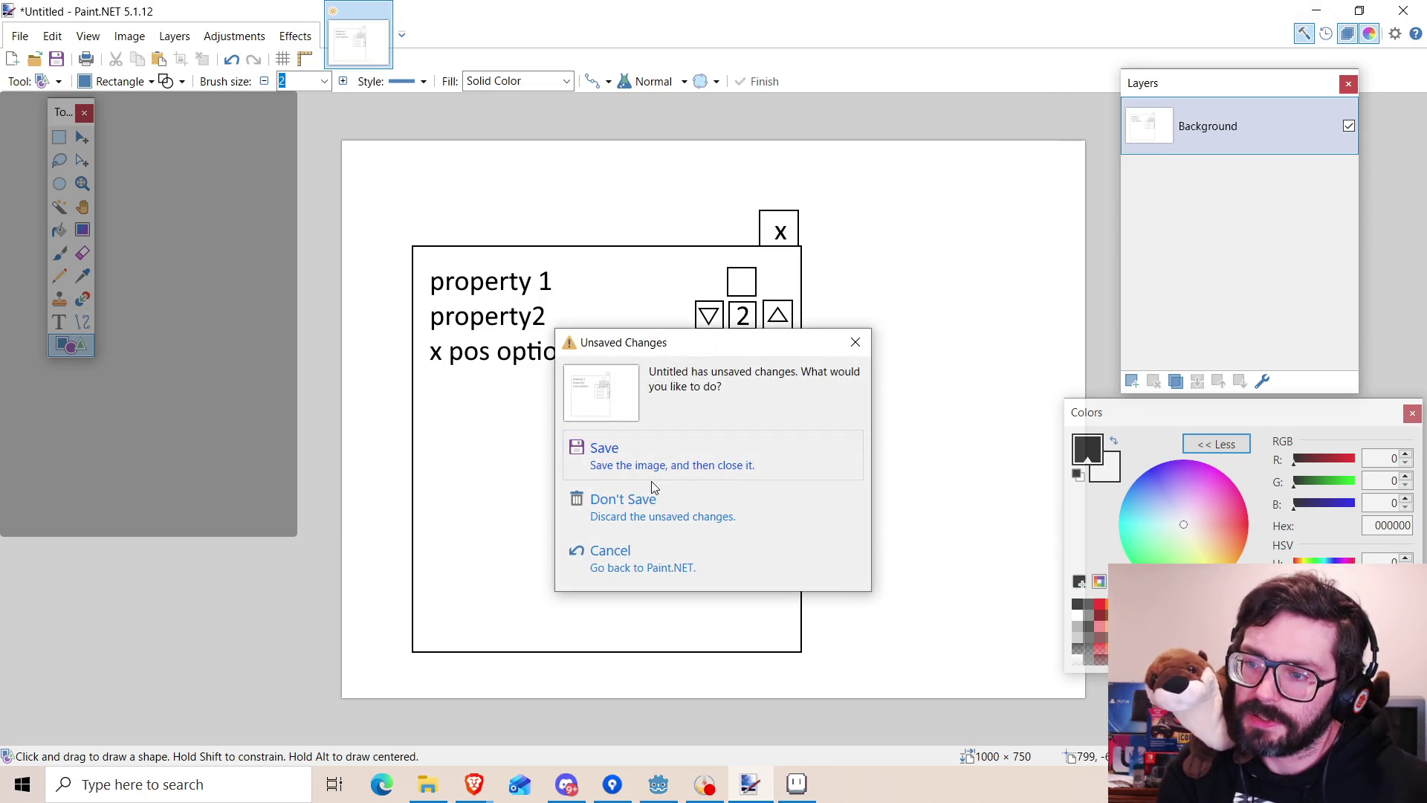
pyautogui.click(652, 509)
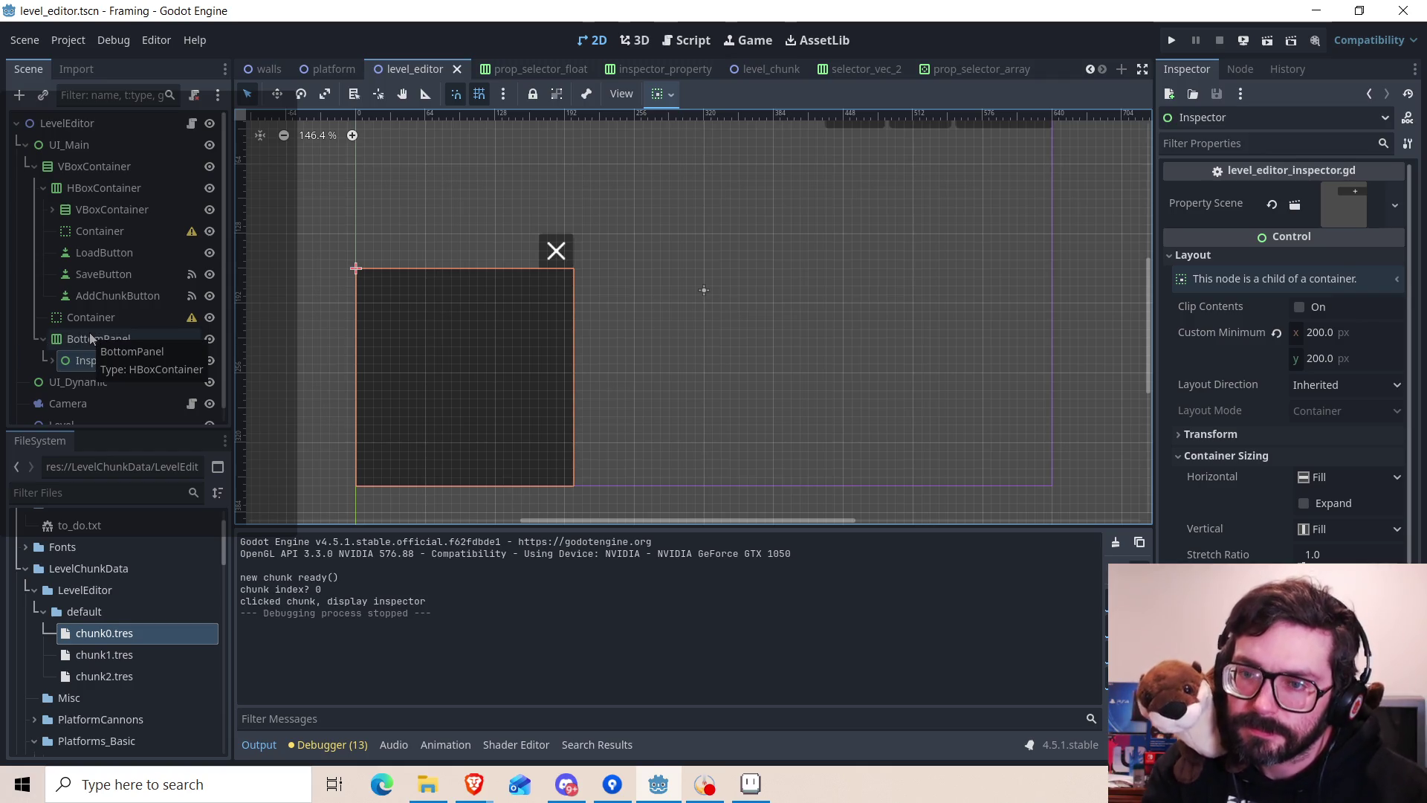
# Open the Inspector's script and review the add-button handler's element_type match block
pyautogui.click(89, 360)
pyautogui.click(686, 40)
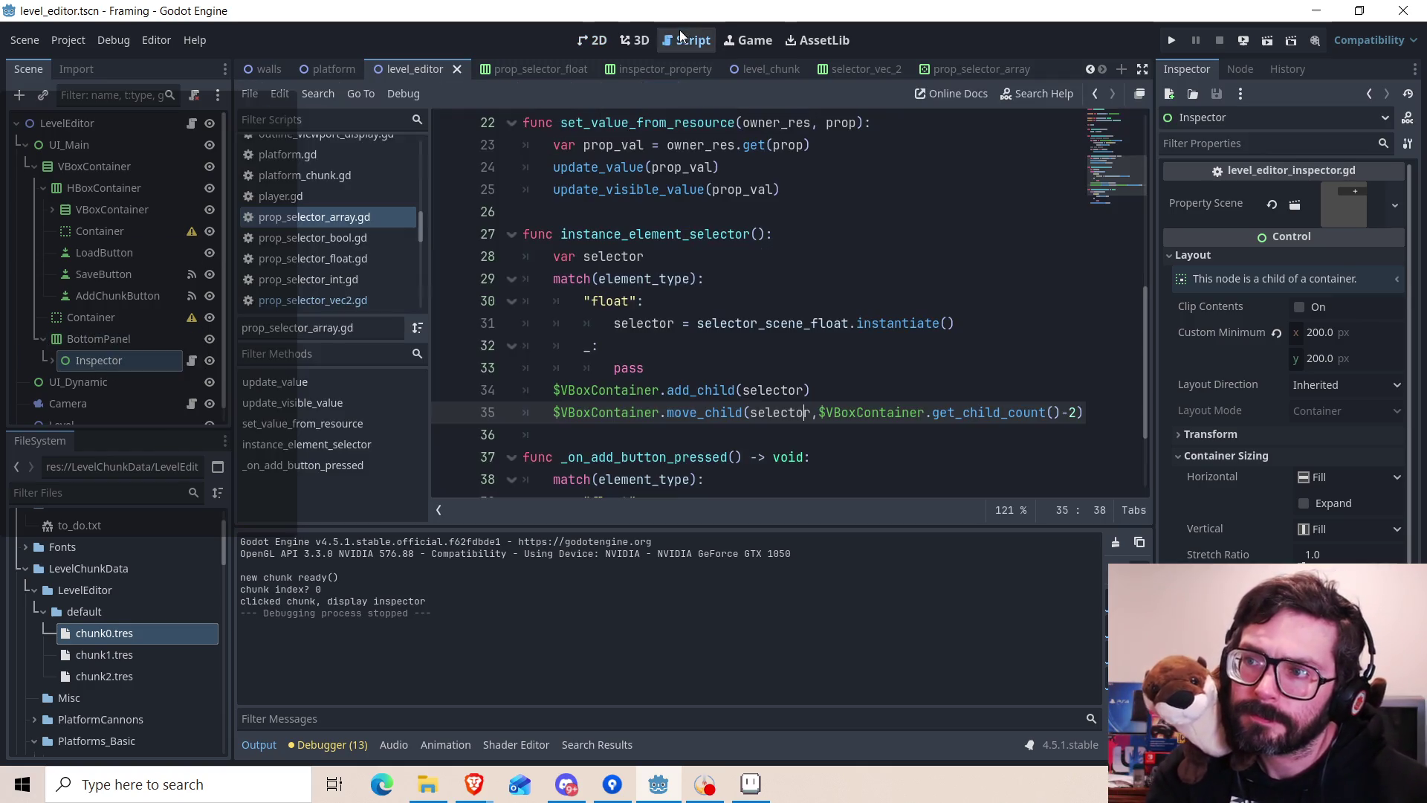
pyautogui.click(714, 389)
pyautogui.click(818, 435)
pyautogui.click(832, 455)
pyautogui.scroll(-2, 817, 438)
pyautogui.click(743, 434)
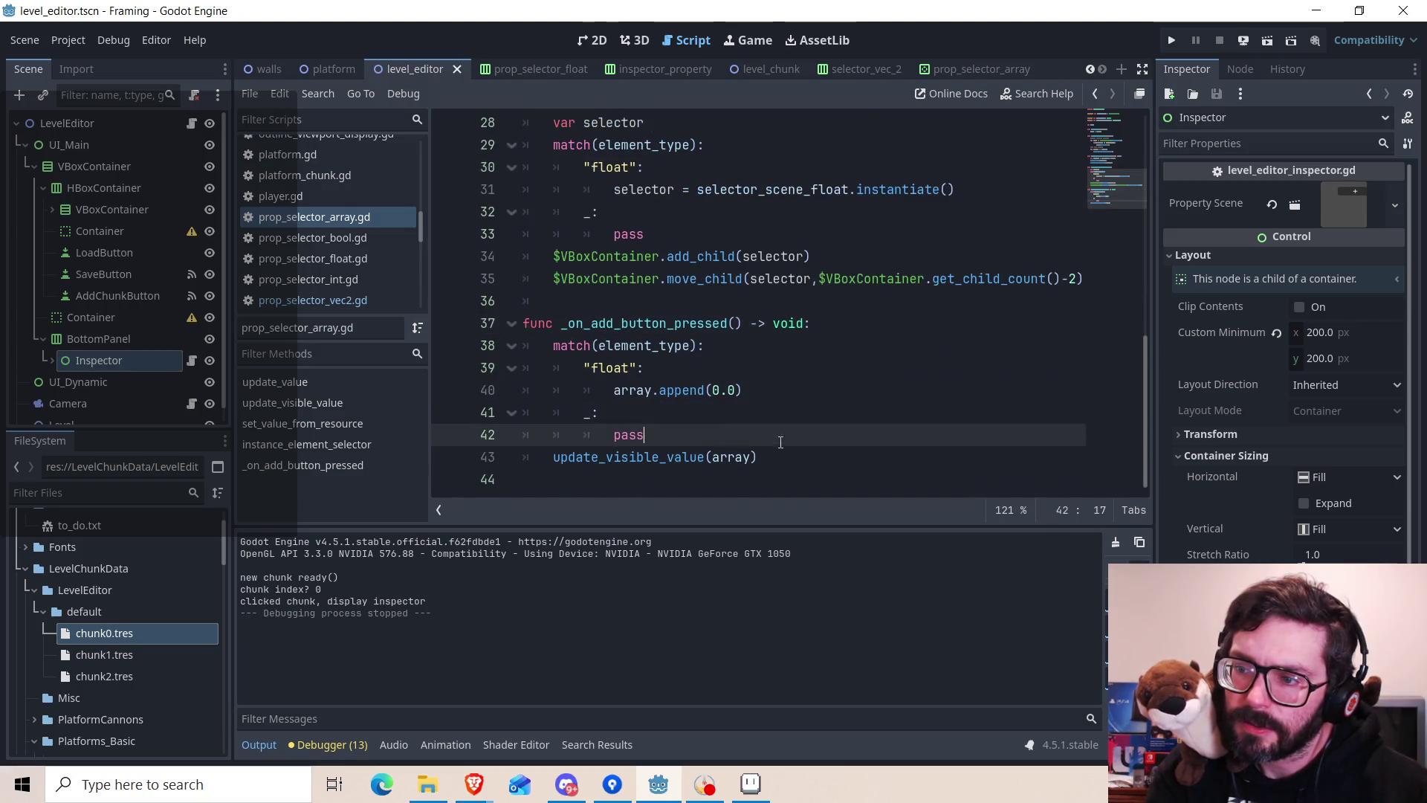
pyautogui.scroll(1, 743, 435)
pyautogui.click(743, 413)
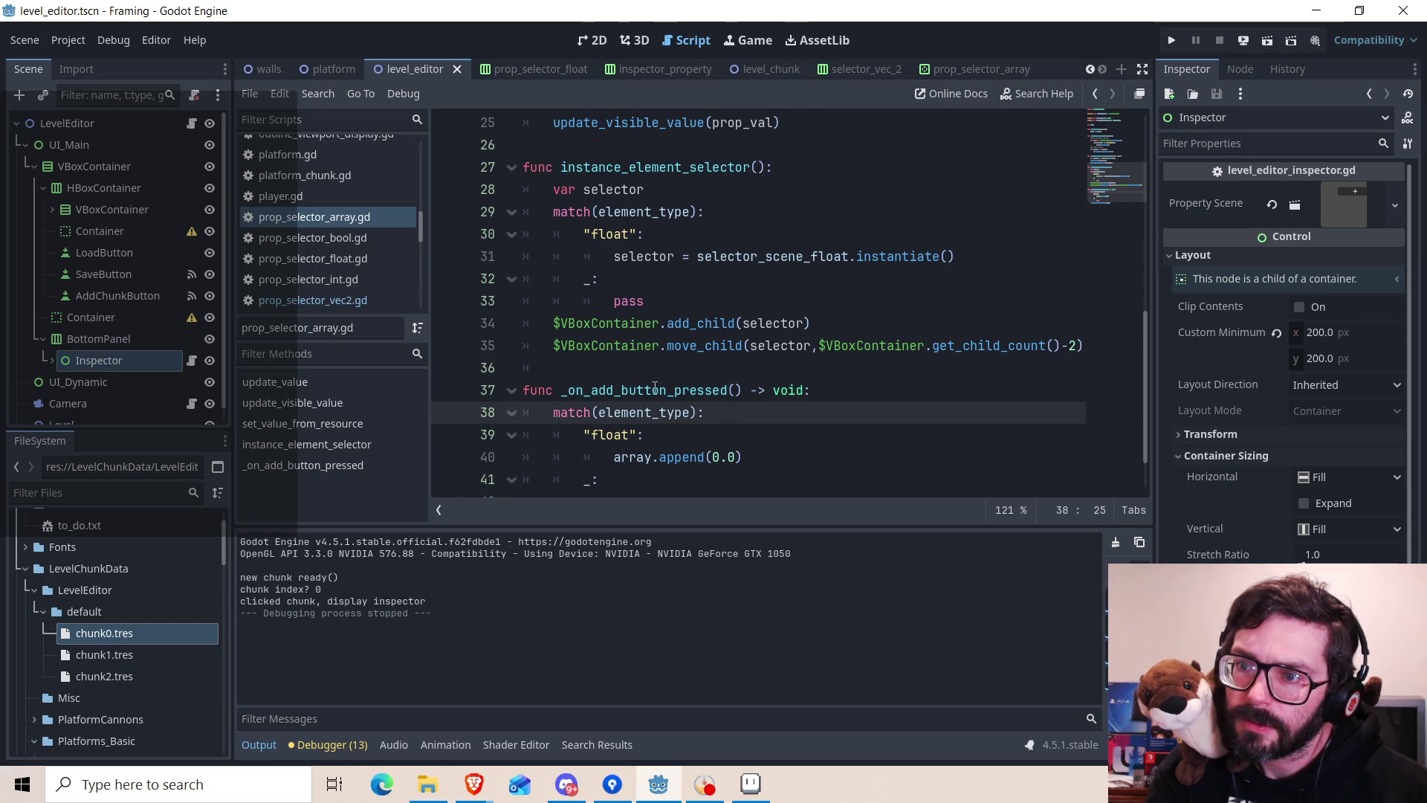
pyautogui.scroll(5, 655, 387)
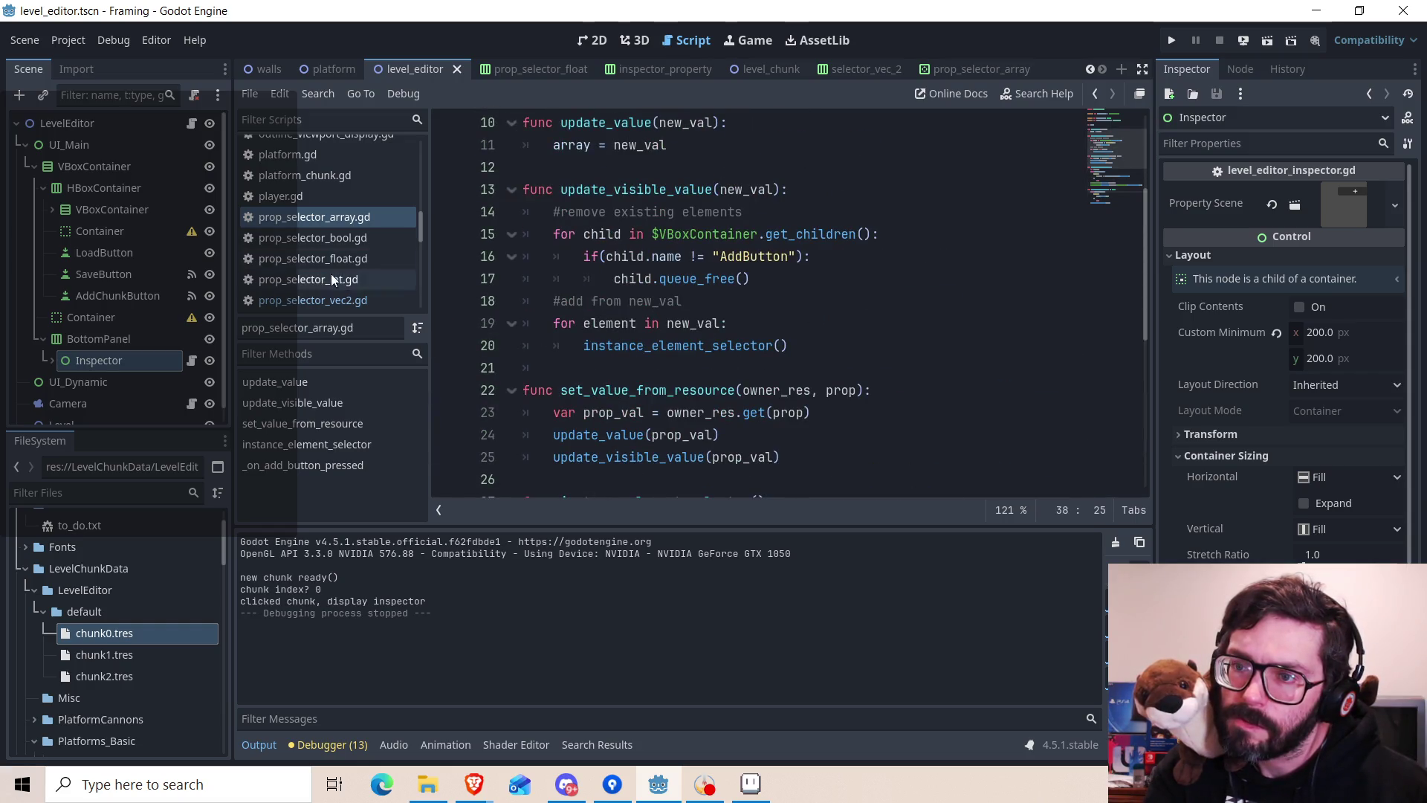
# Review prop_selector_float.gd's value-button handler and its dialog get_node path, then rerun the scene
pyautogui.click(324, 299)
pyautogui.click(350, 264)
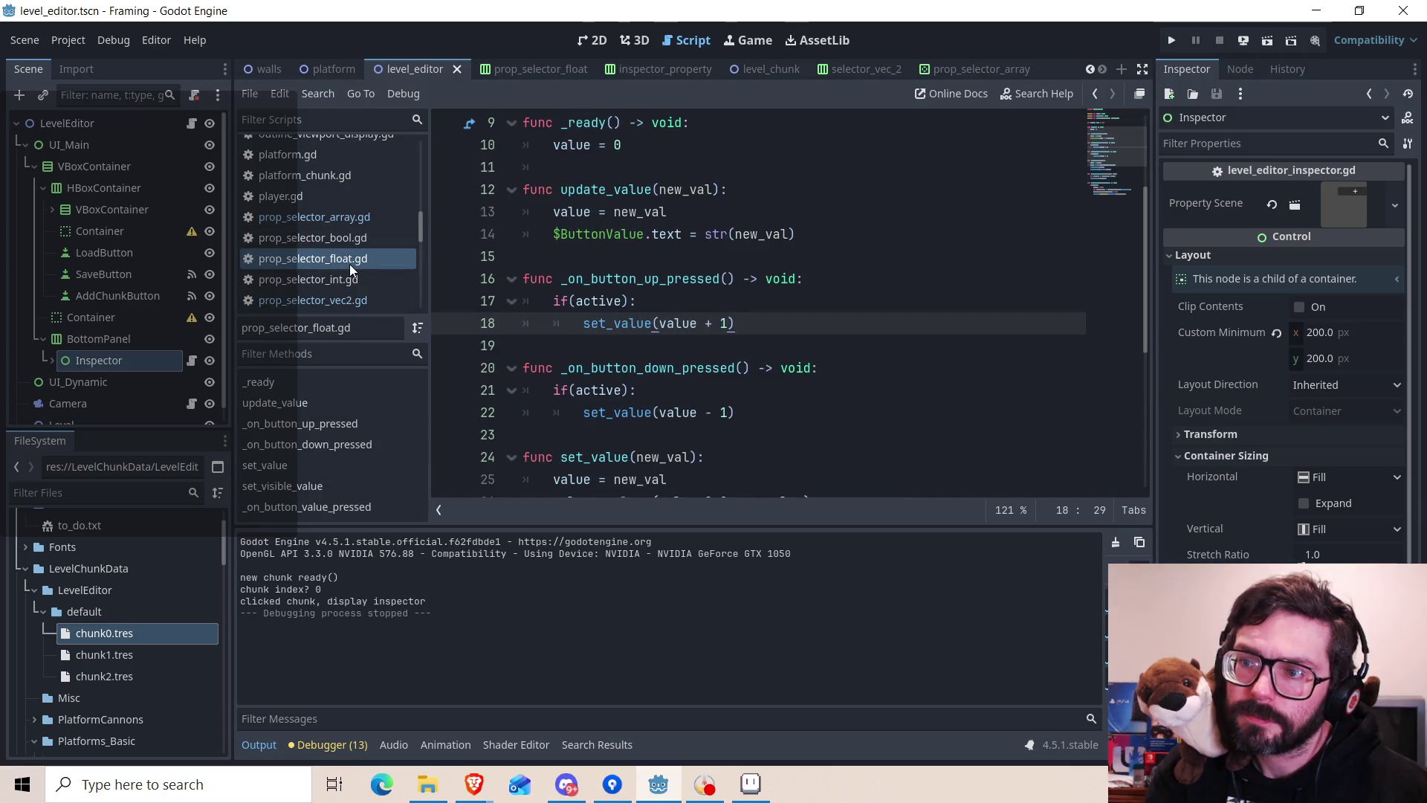
pyautogui.scroll(3, 633, 370)
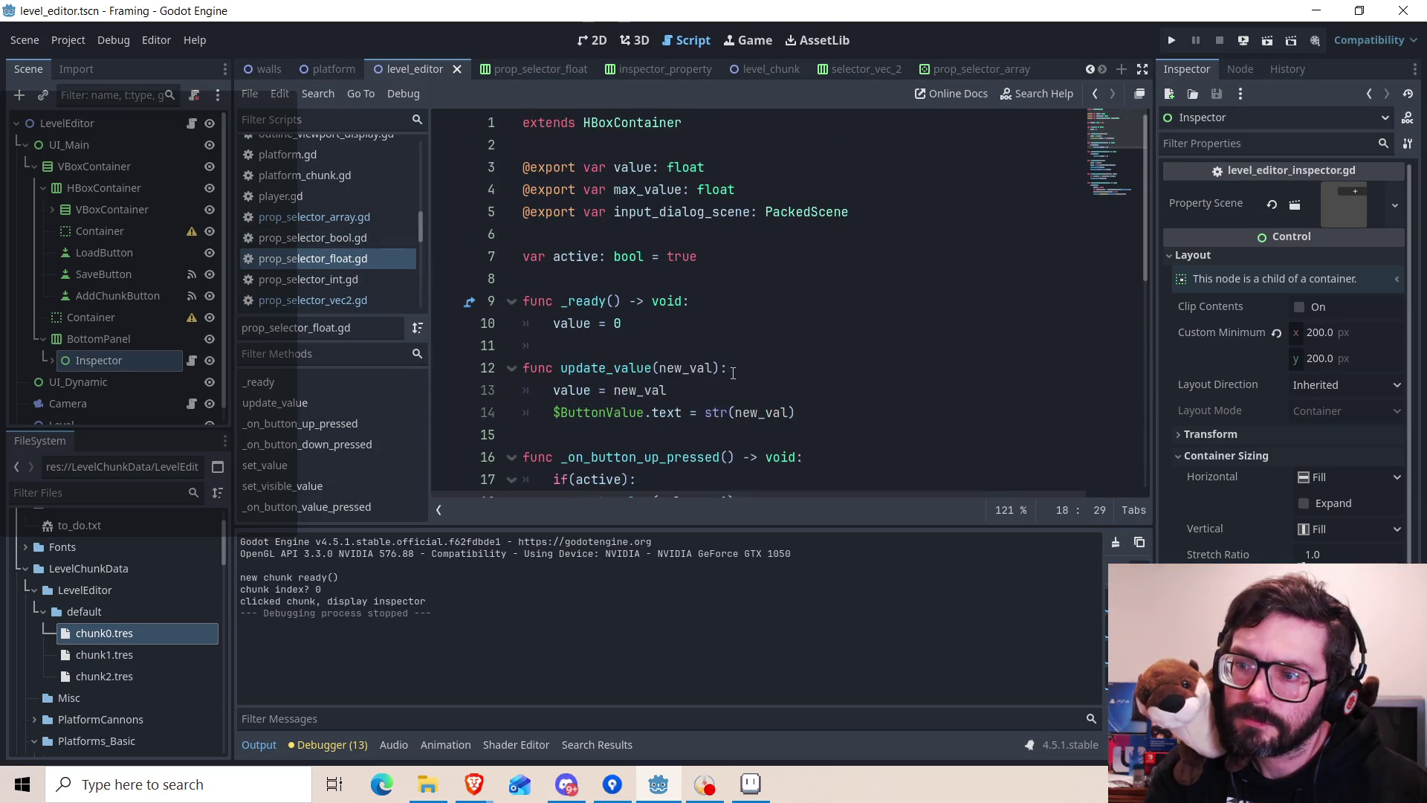
pyautogui.scroll(-5, 733, 373)
pyautogui.press('Down')
pyautogui.press('Down')
pyautogui.press('Down')
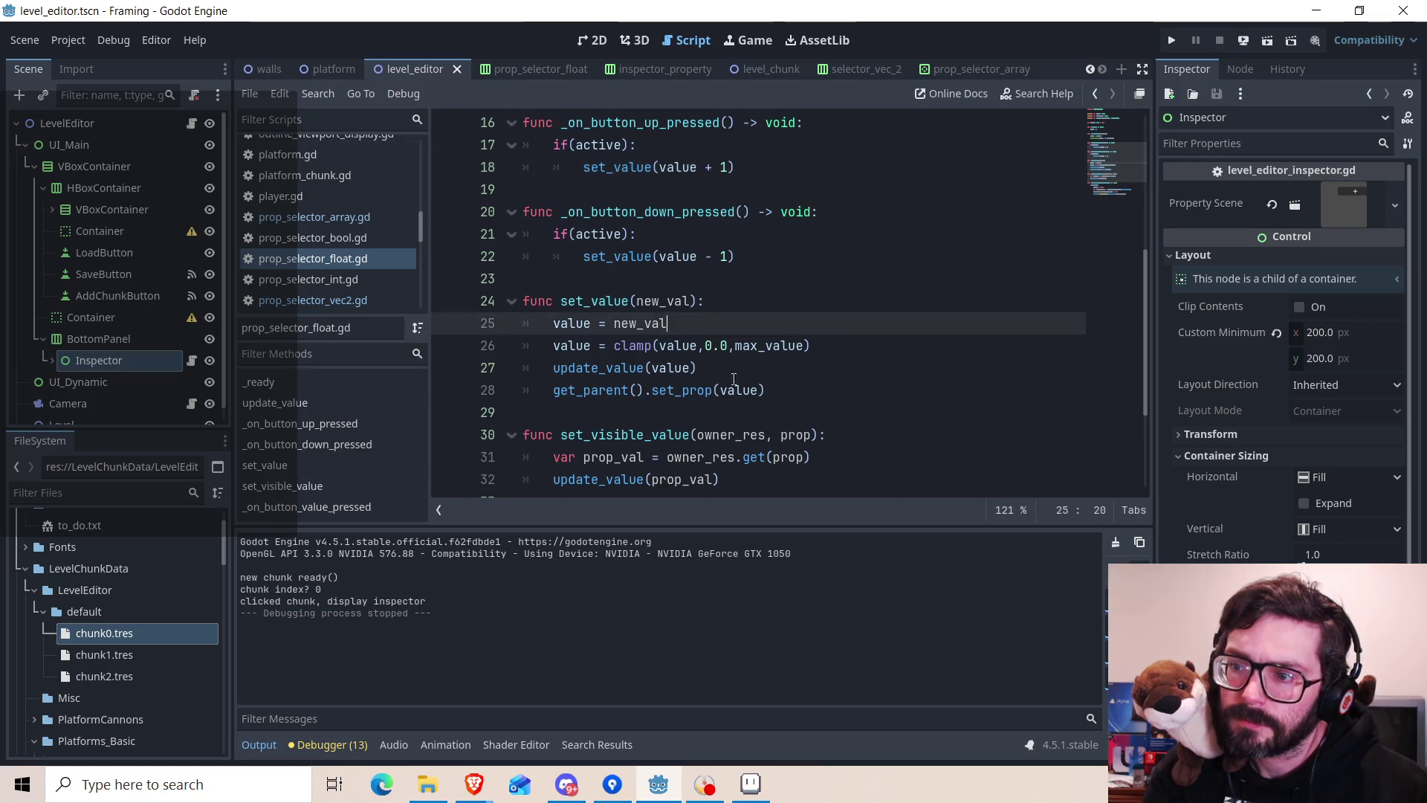
pyautogui.scroll(-3, 734, 379)
pyautogui.click(736, 371)
pyautogui.click(756, 400)
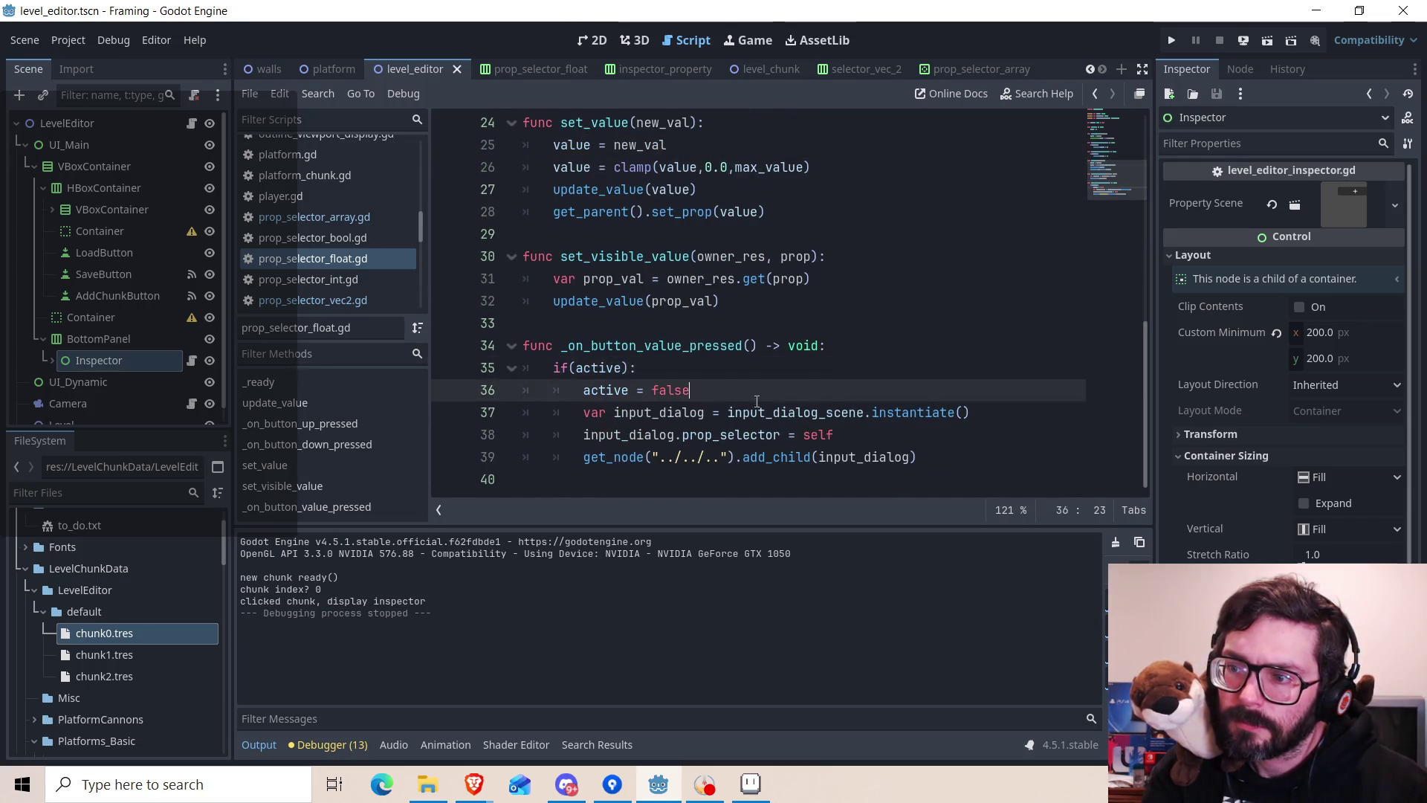
pyautogui.press('Down')
pyautogui.press('Down')
pyautogui.press('End')
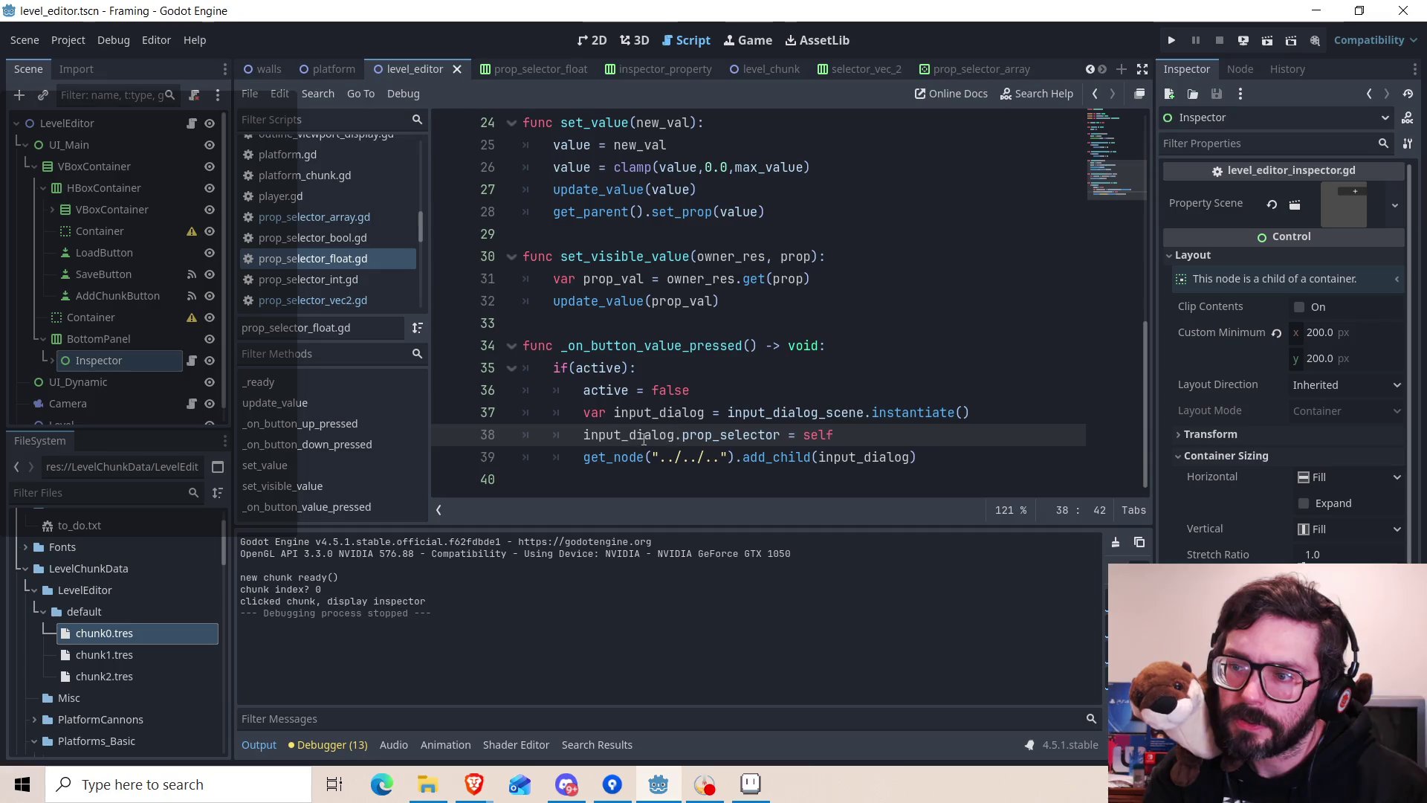
pyautogui.click(665, 458)
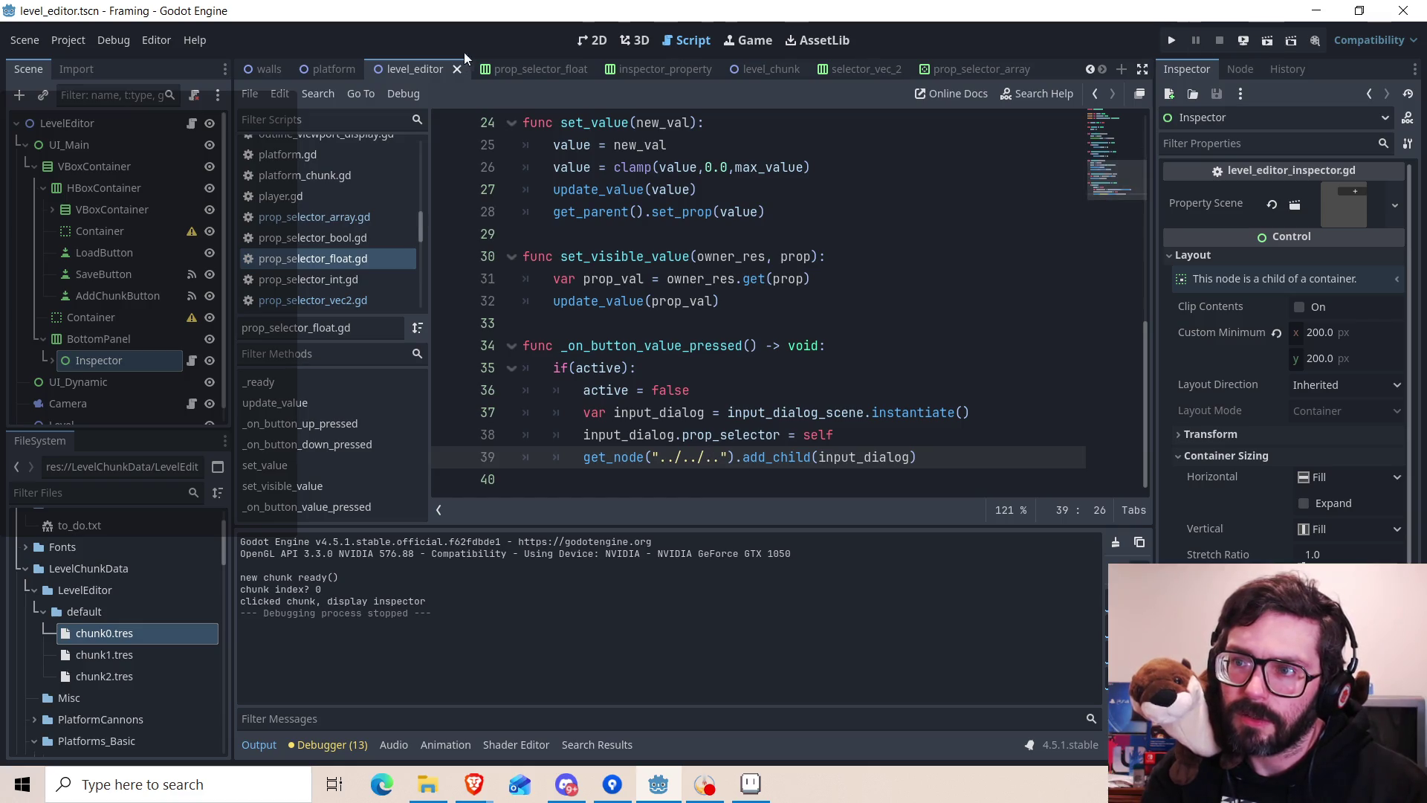
pyautogui.click(1271, 48)
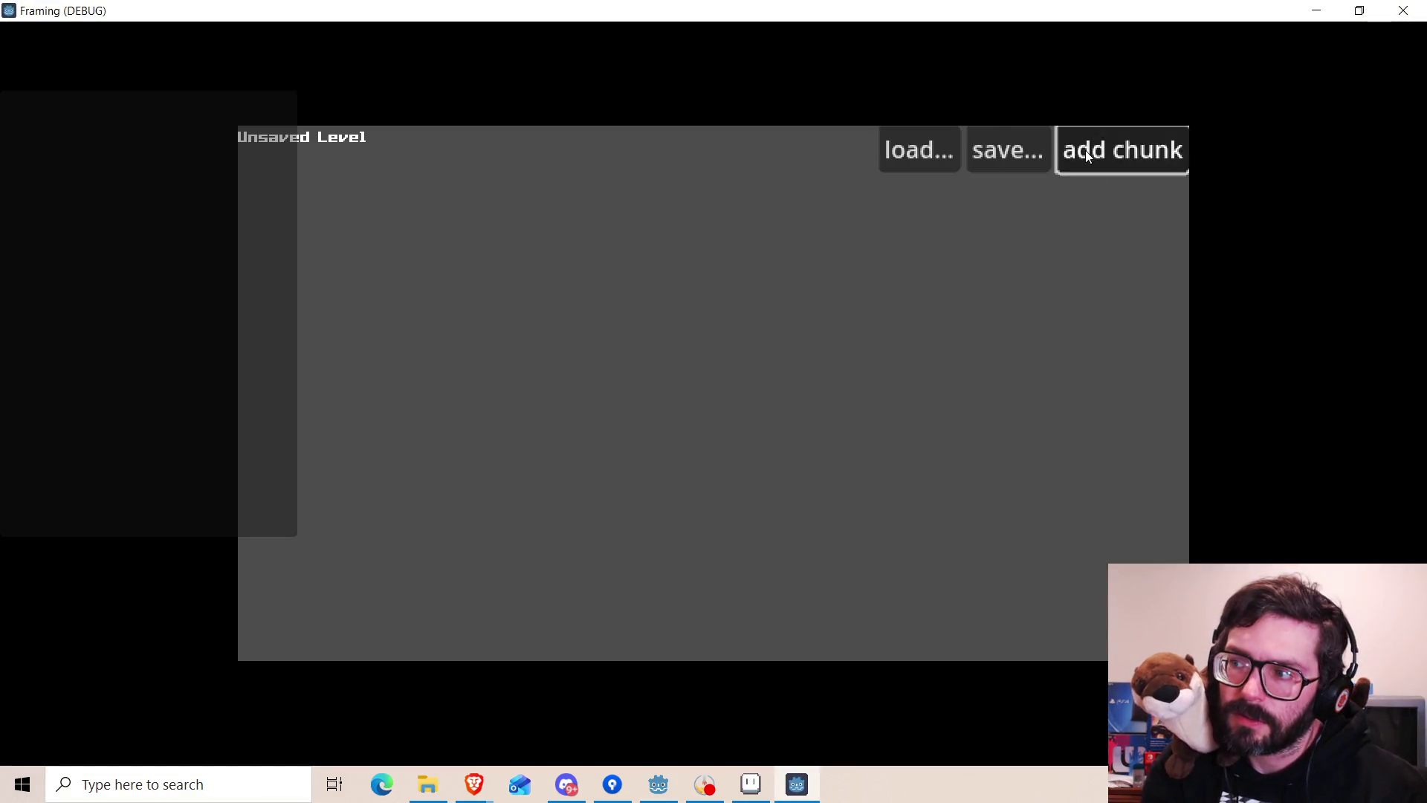
# Add a chunk and open the number pad for its x_pos value, then return to the editor
pyautogui.click(1085, 150)
pyautogui.click(747, 376)
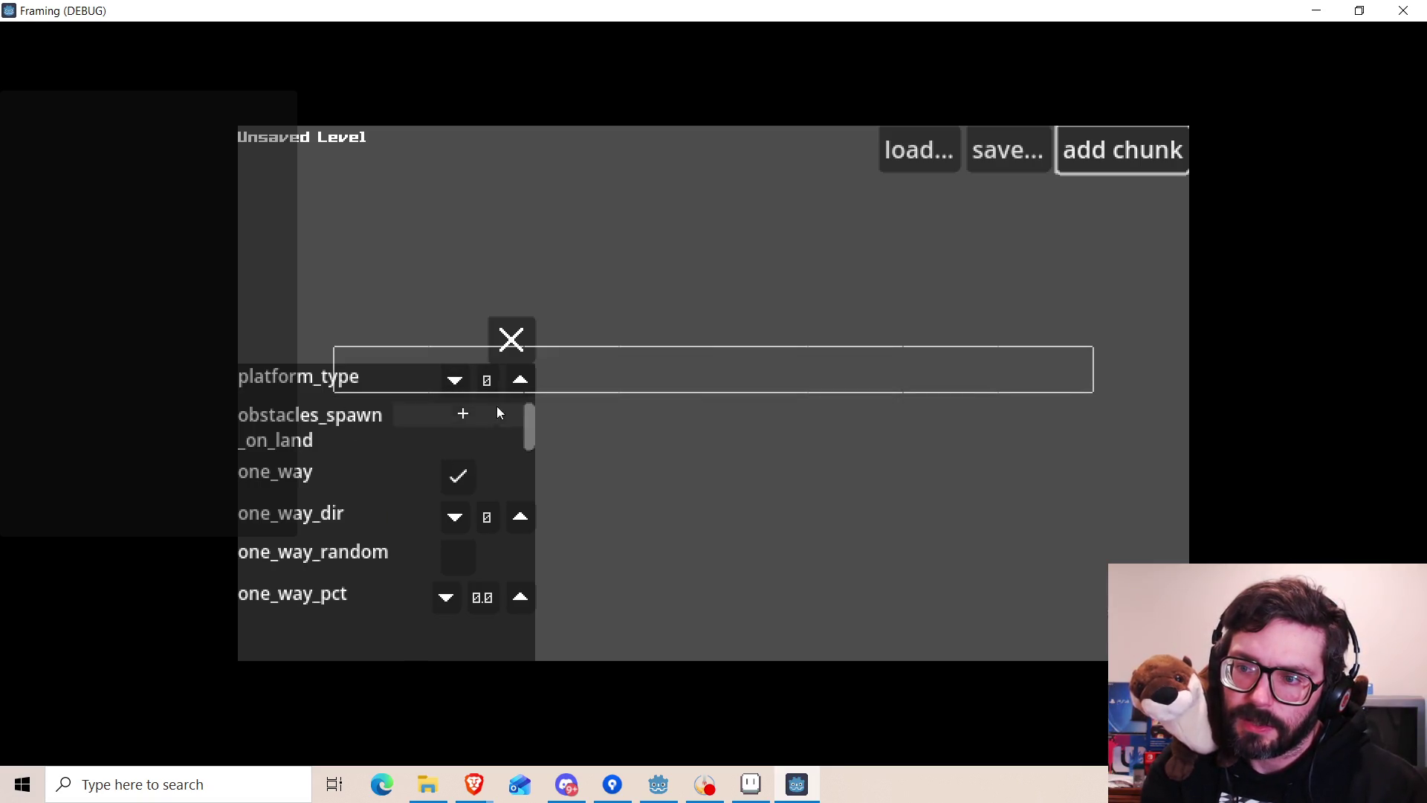
pyautogui.scroll(-5, 500, 630)
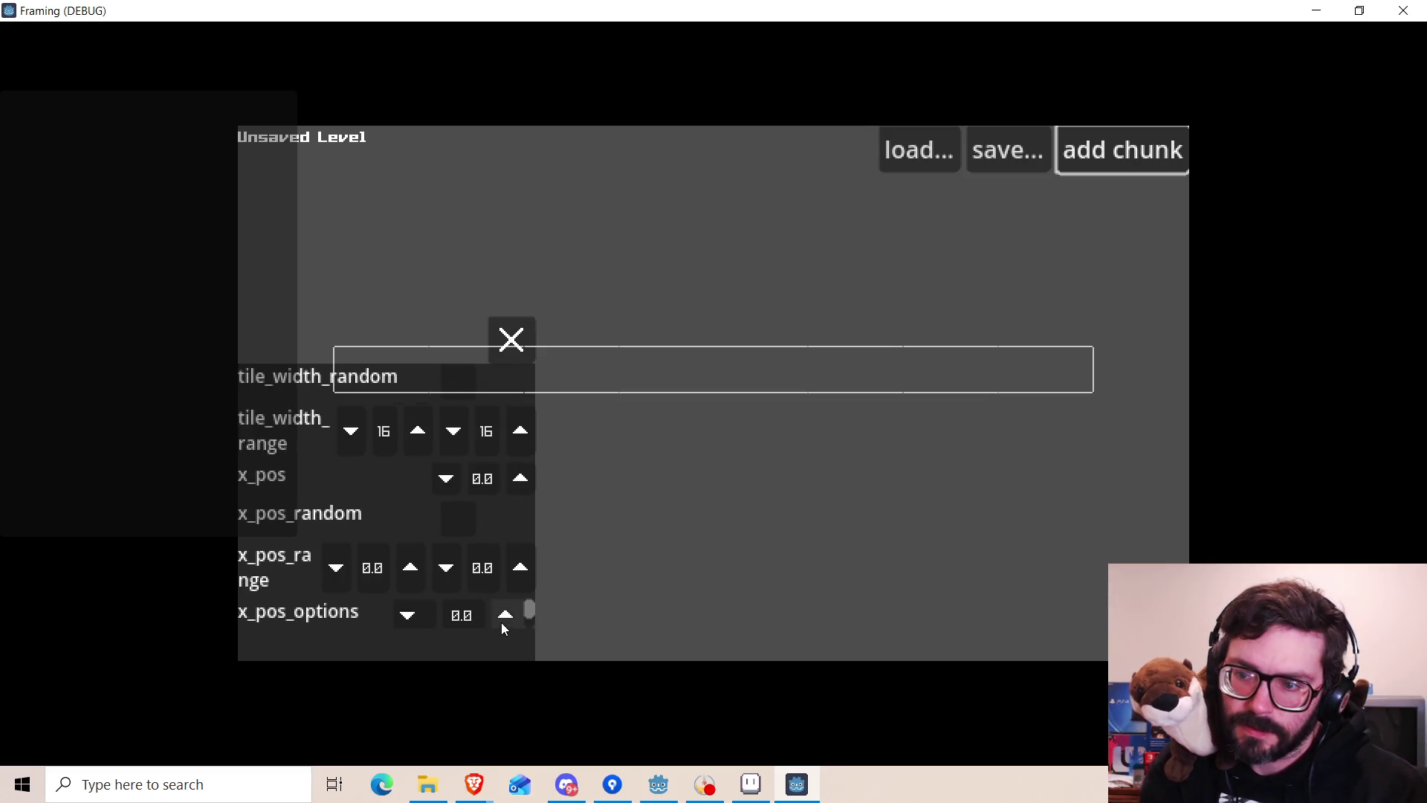
pyautogui.click(483, 479)
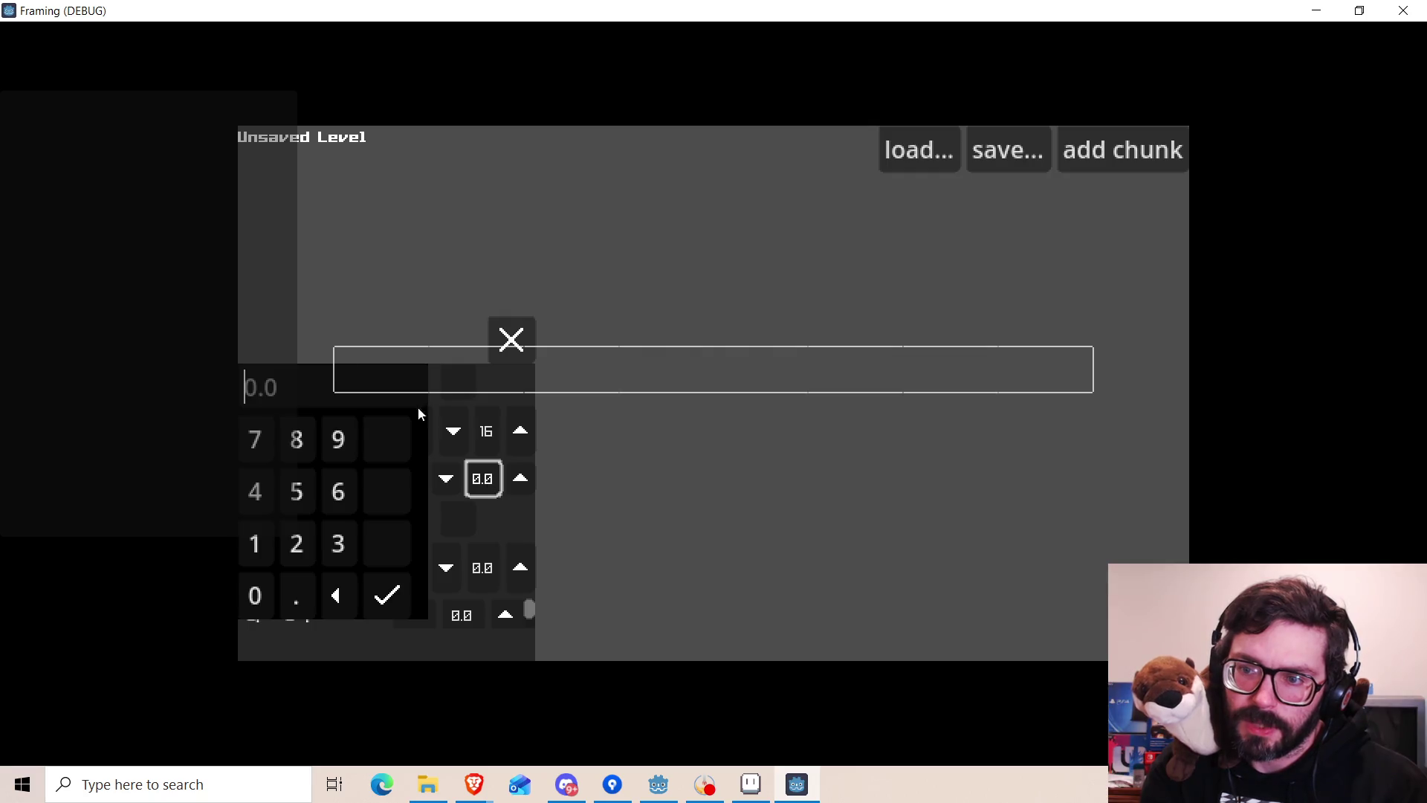
pyautogui.hotkey('alt', 'Tab')
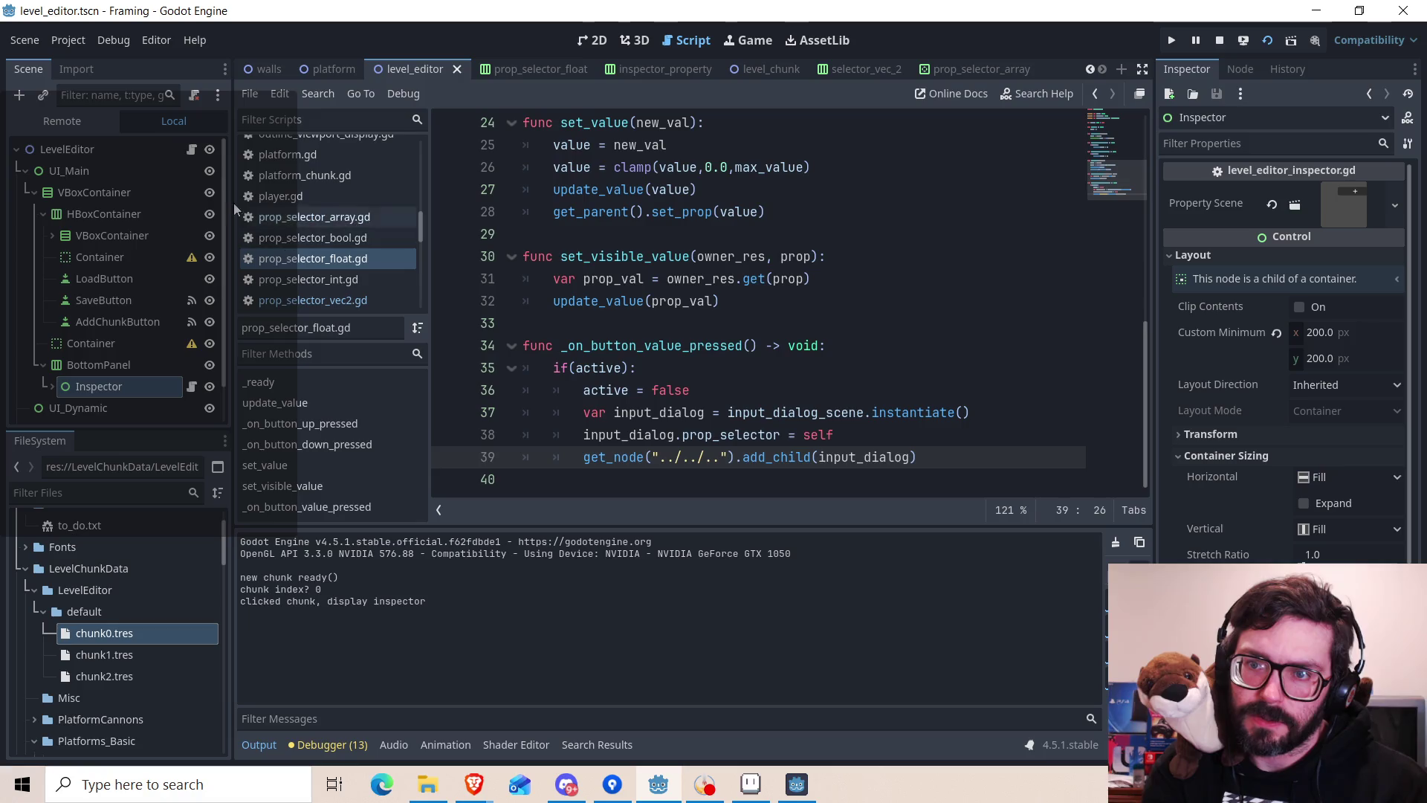
# Expand Level, UI_Main, VBoxContainer, BottomPanel and Inspector in the Remote tree, then stop the game
pyautogui.click(57, 122)
pyautogui.click(34, 257)
pyautogui.click(43, 279)
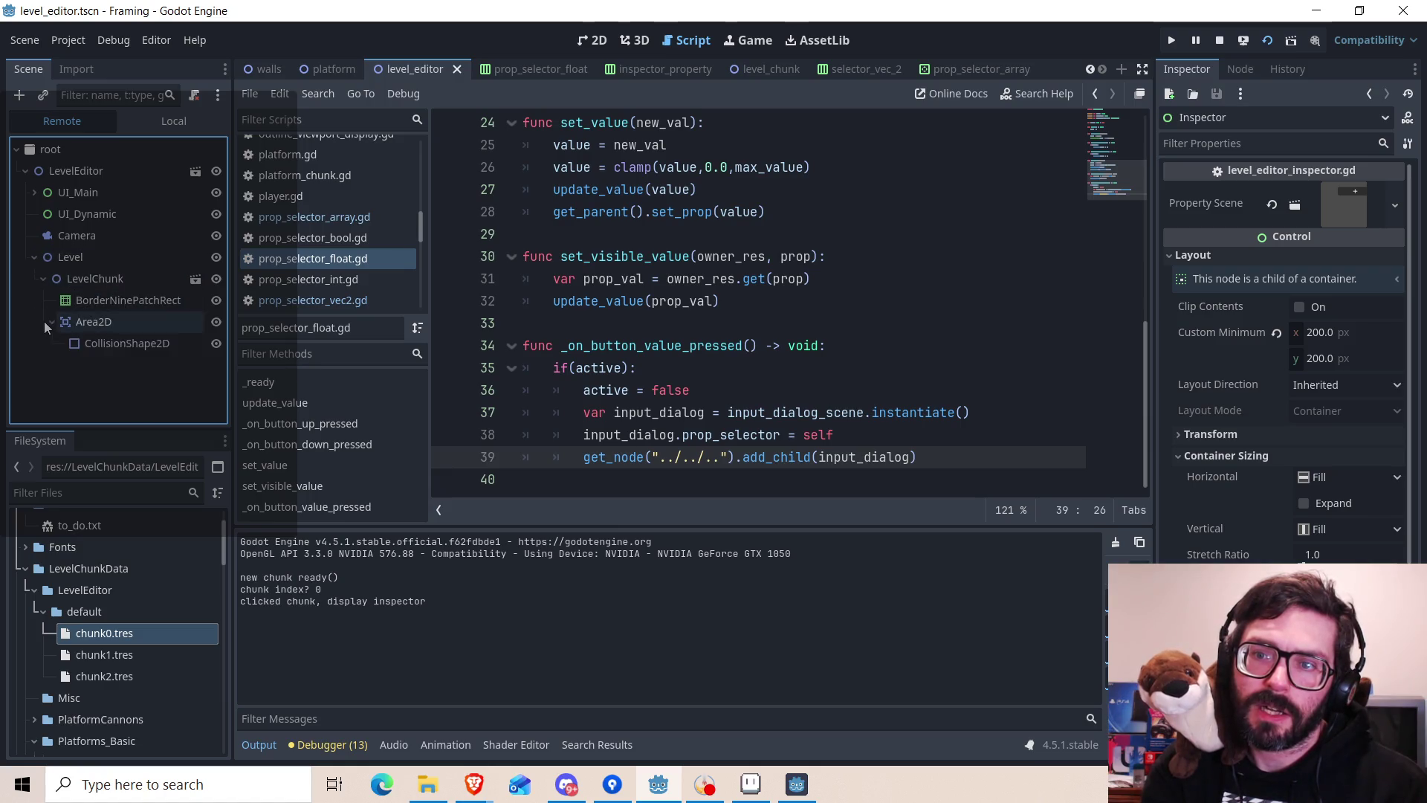
pyautogui.click(38, 254)
pyautogui.click(51, 195)
pyautogui.click(37, 193)
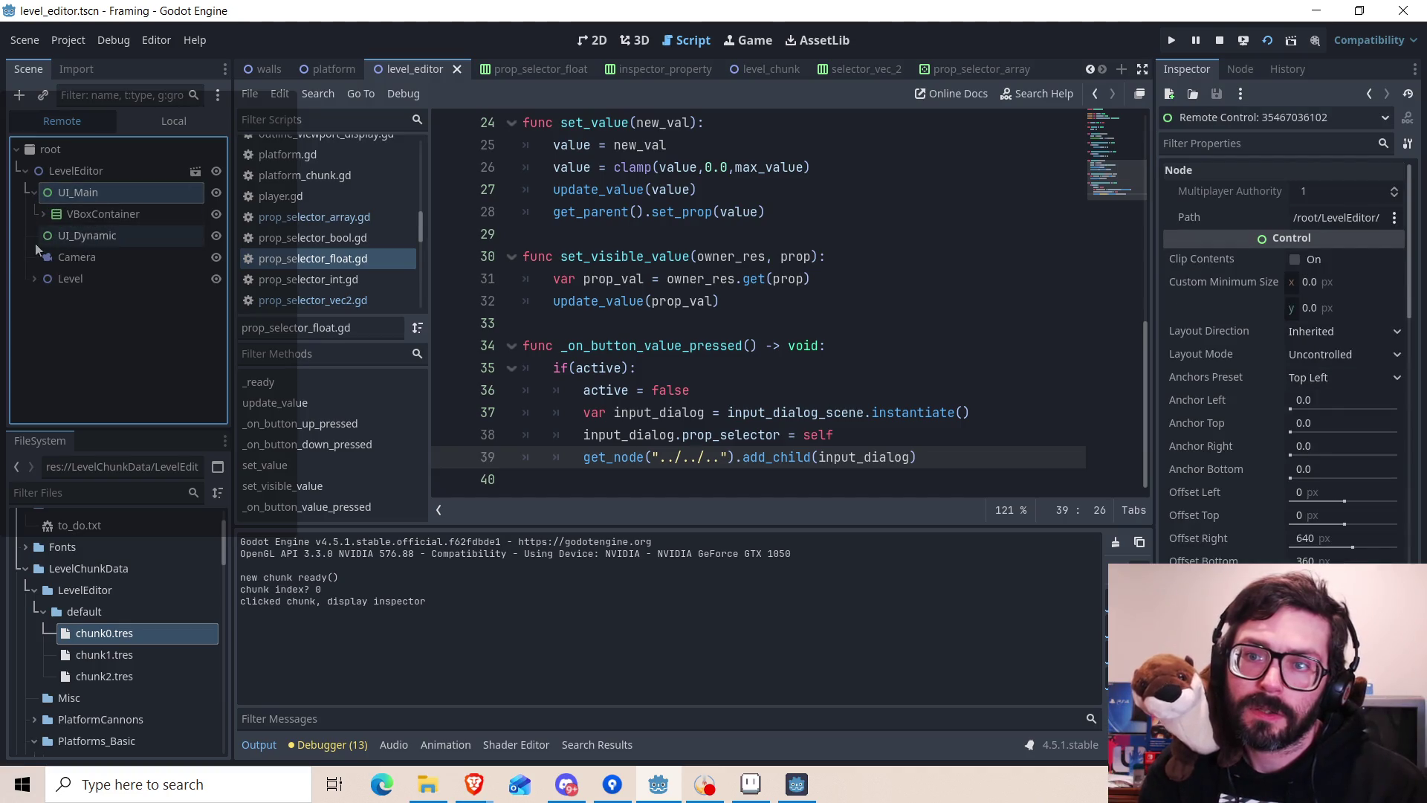
pyautogui.click(41, 215)
pyautogui.click(50, 279)
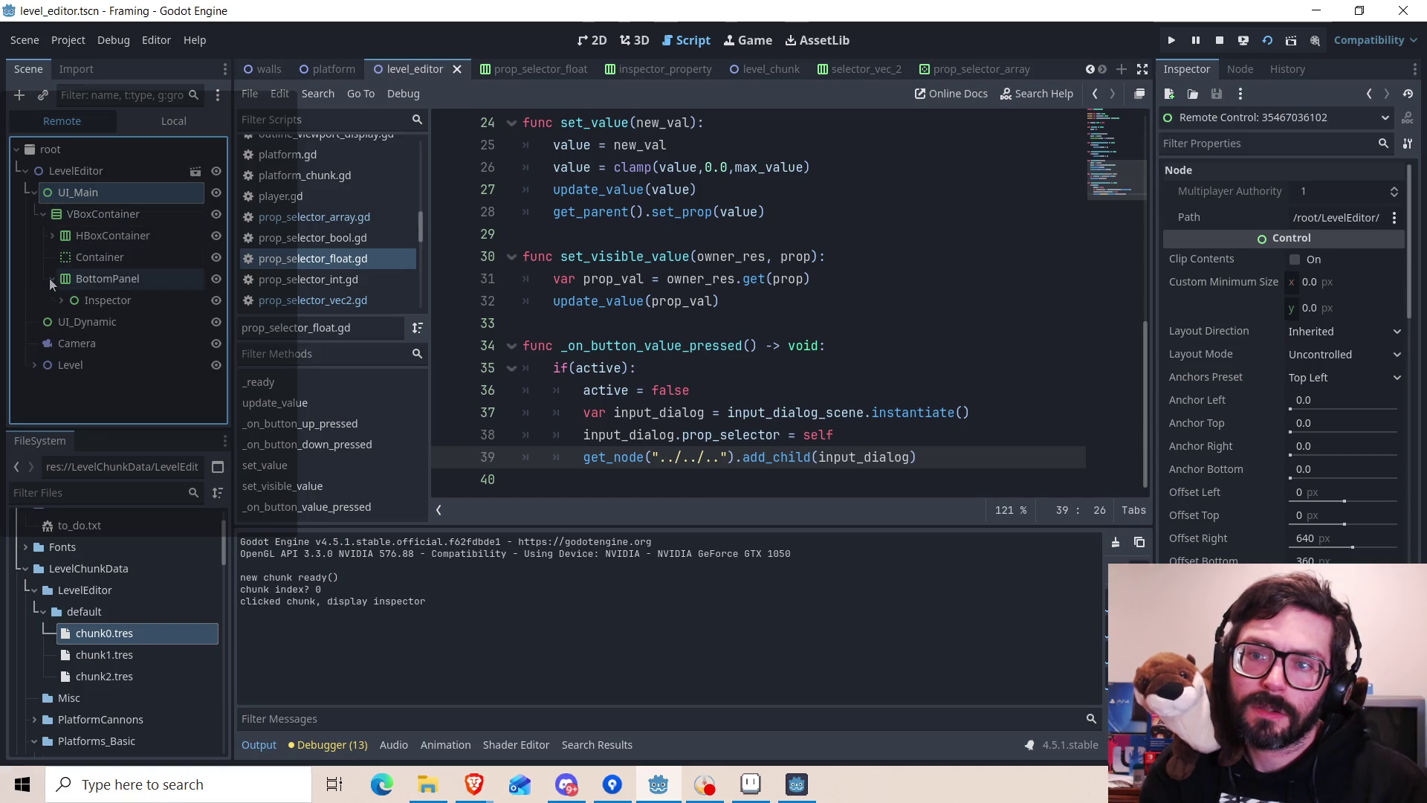
pyautogui.click(62, 298)
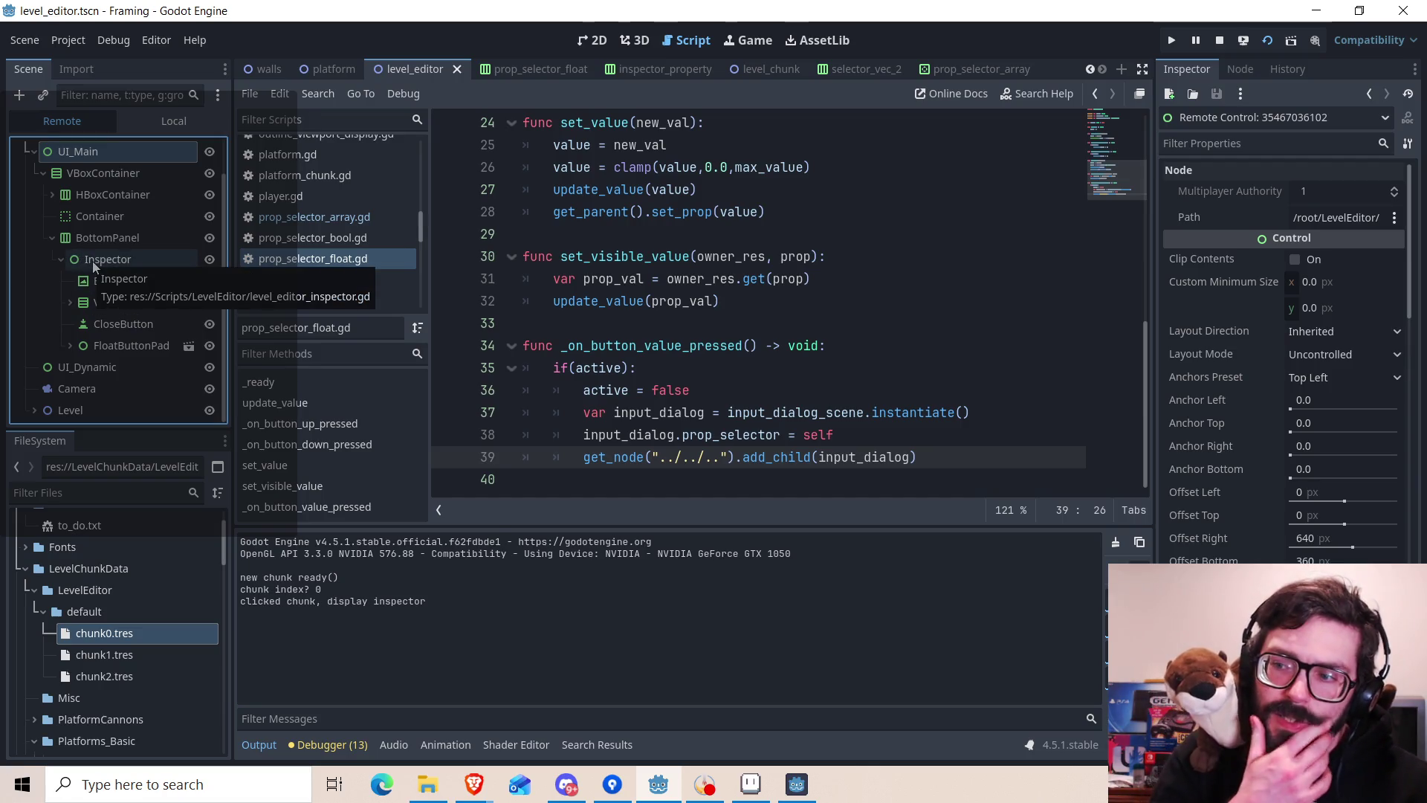
pyautogui.moveTo(658, 459); pyautogui.dragTo(717, 459)
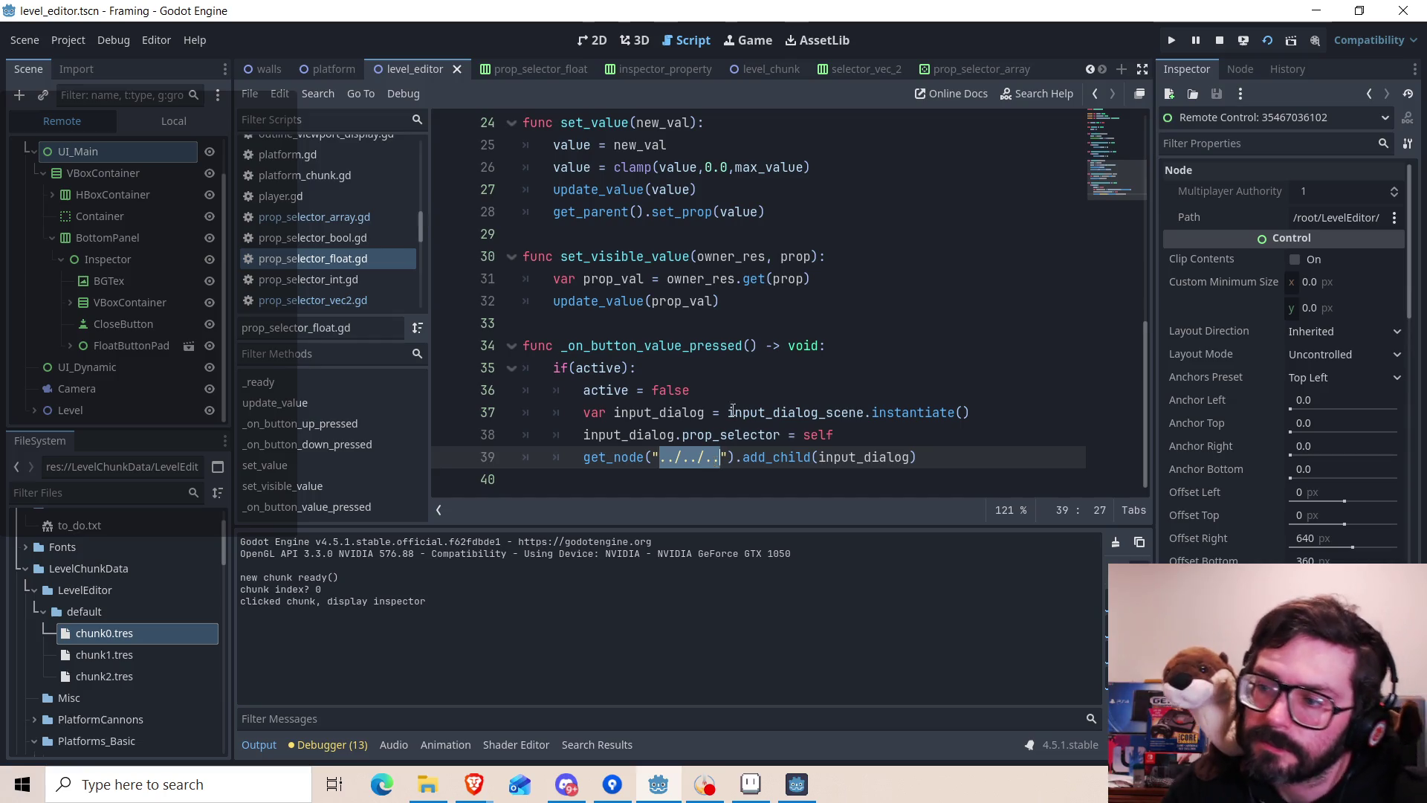
pyautogui.click(1218, 43)
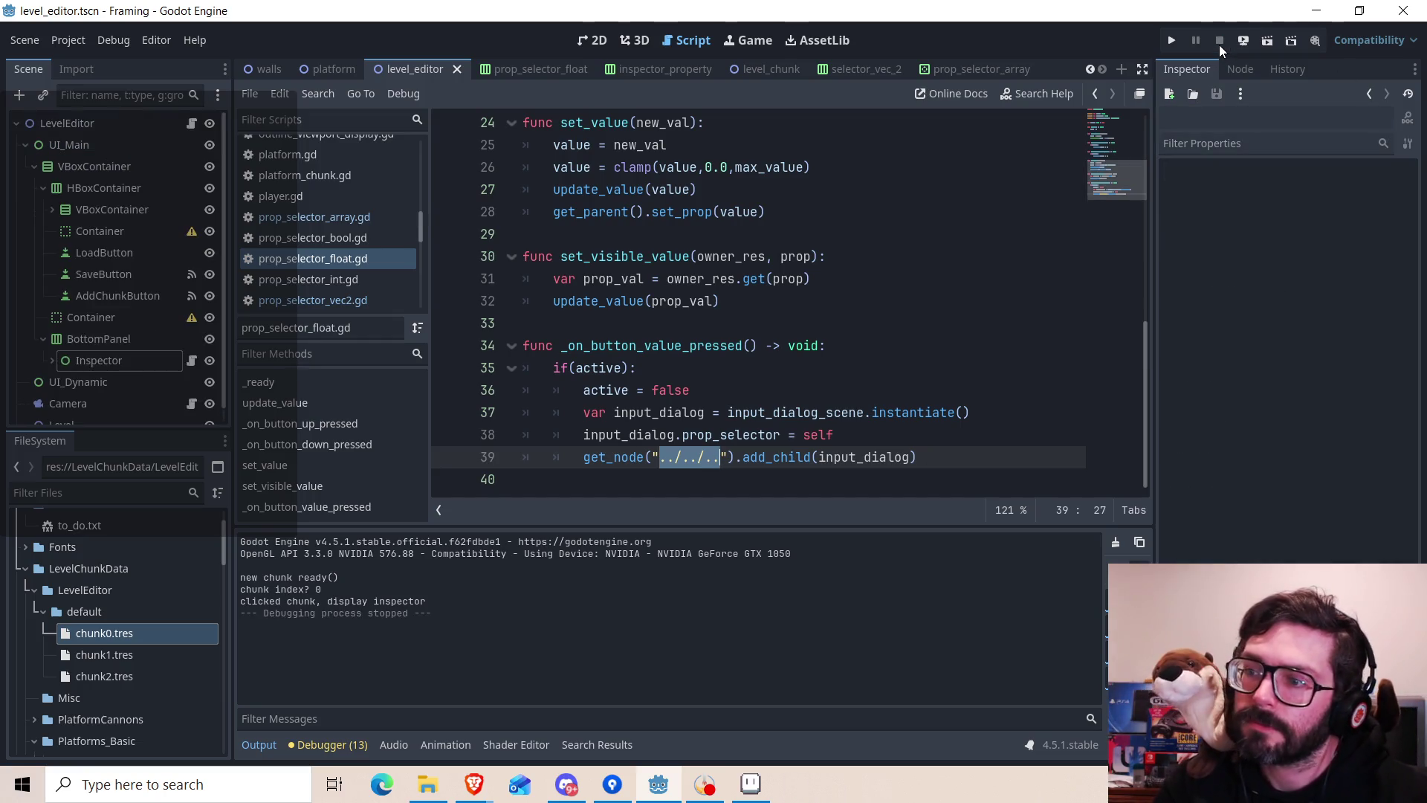
# Review prop_selector_float.gd, then expand the local Inspector node showing BGTex, VBoxContainer and CloseButton
pyautogui.scroll(8, 709, 368)
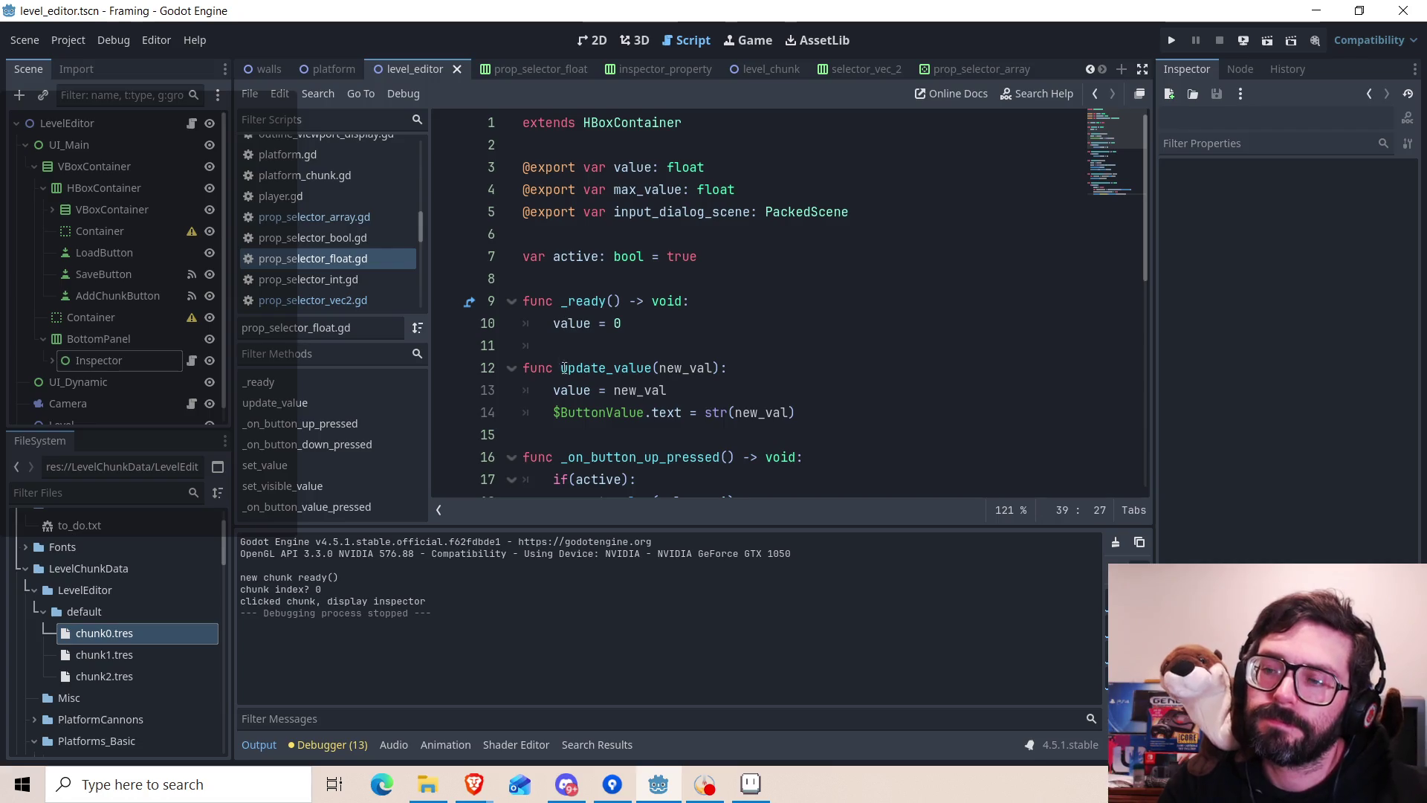
pyautogui.scroll(-8, 686, 430)
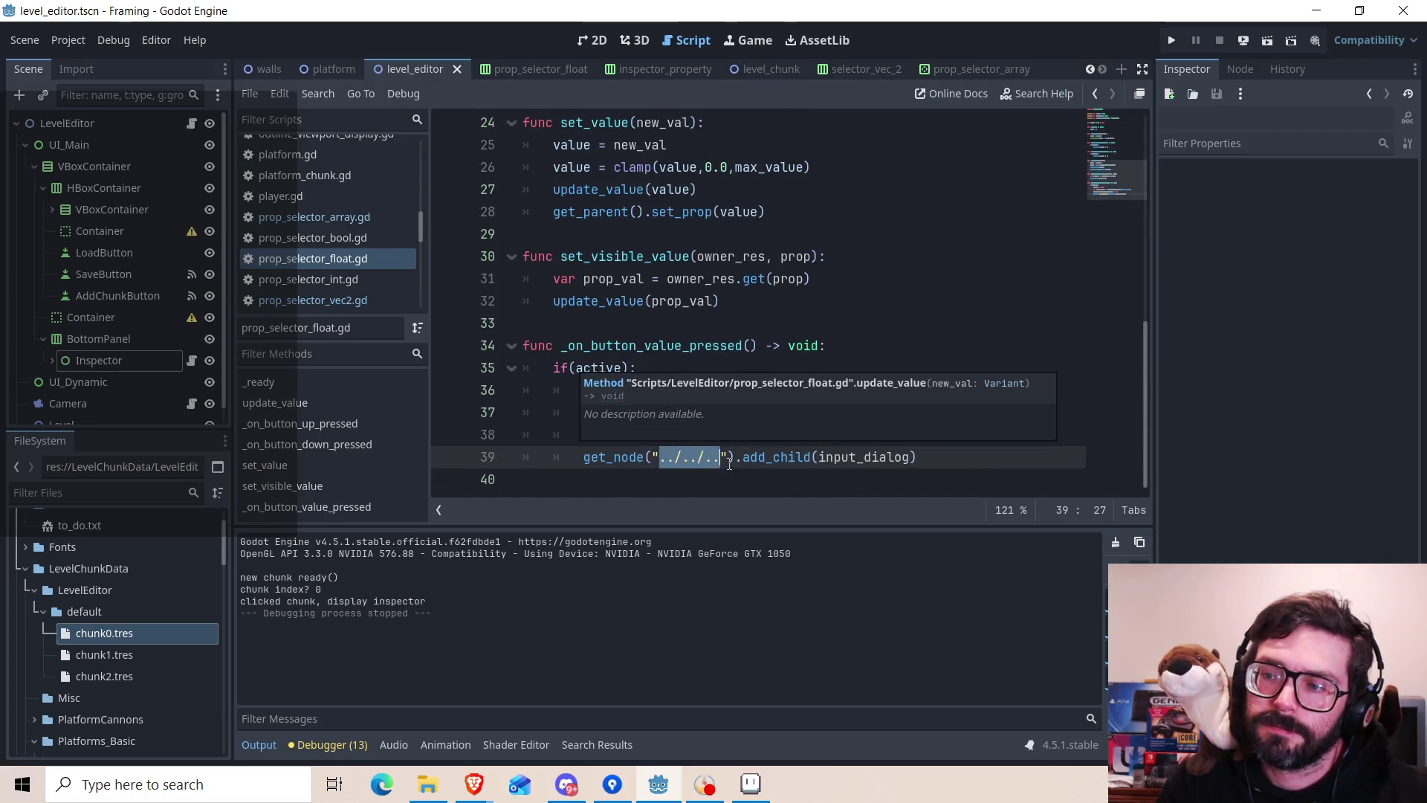
pyautogui.scroll(8, 653, 423)
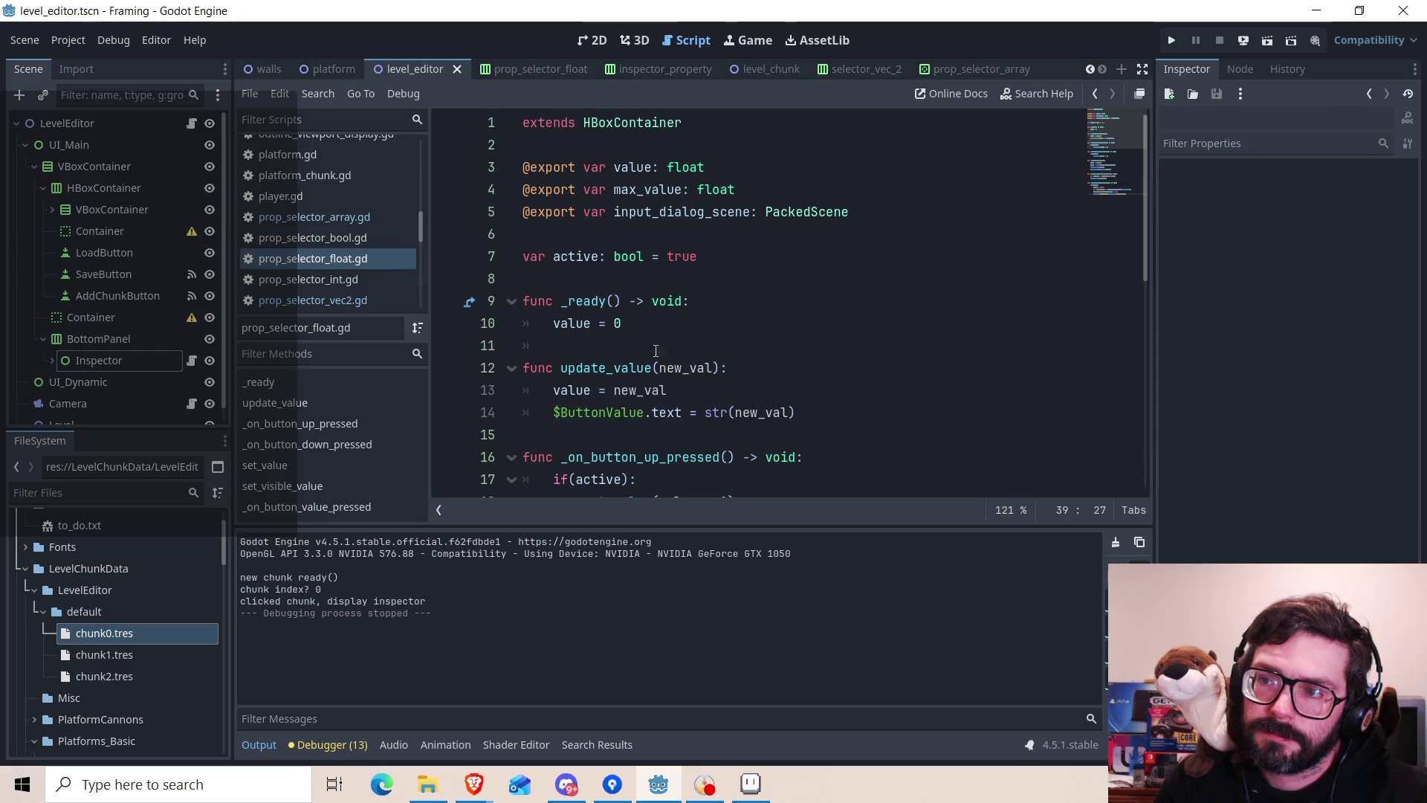
pyautogui.scroll(-1, 333, 264)
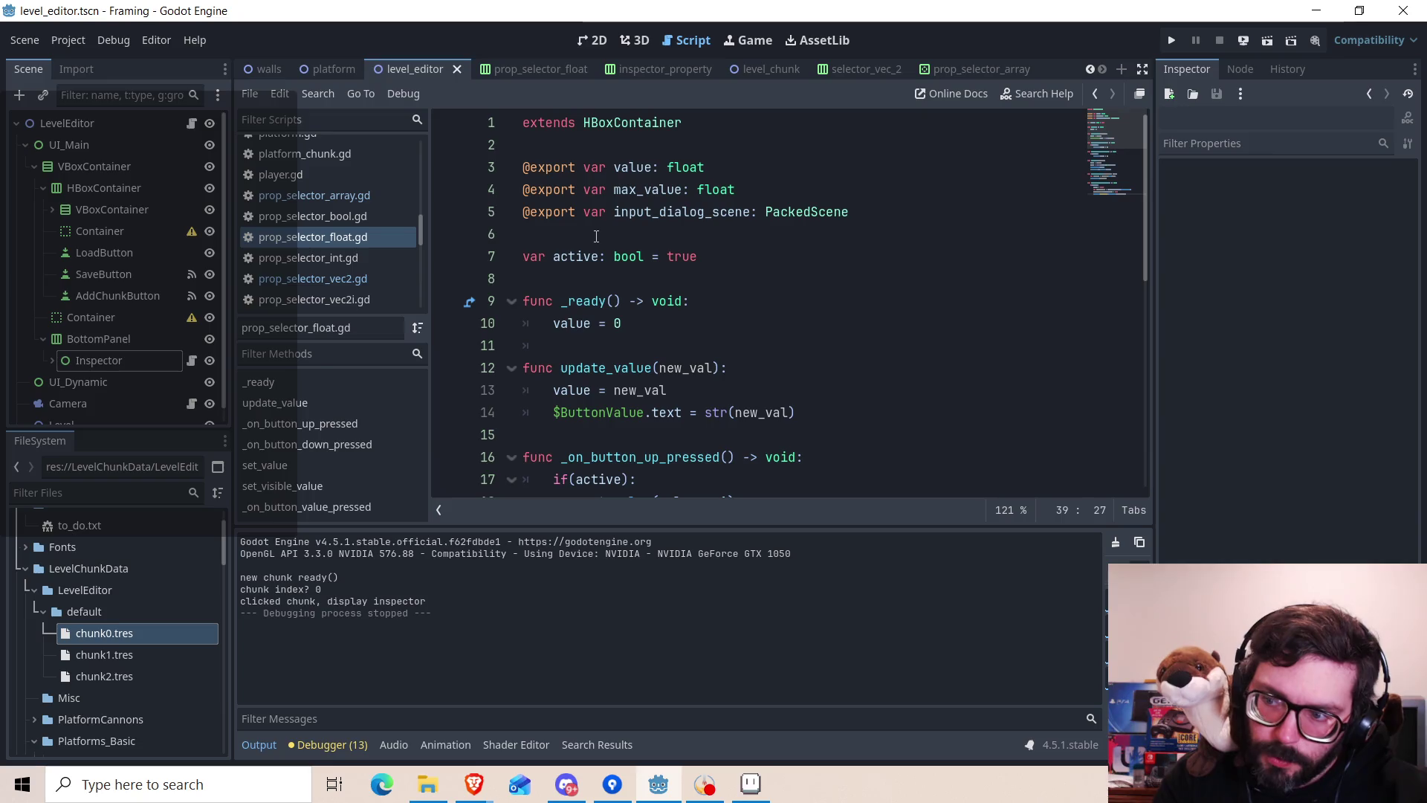
pyautogui.click(635, 325)
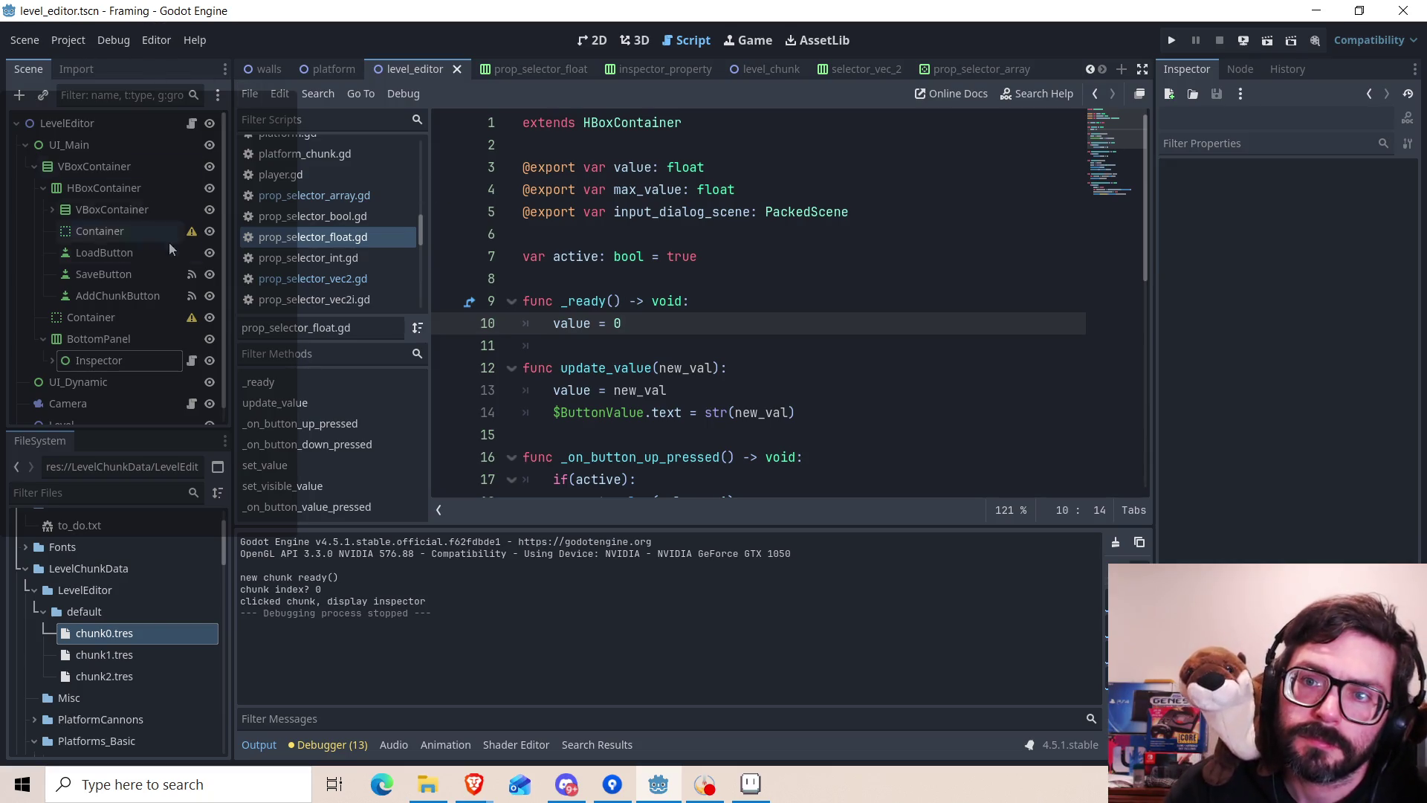
pyautogui.click(148, 360)
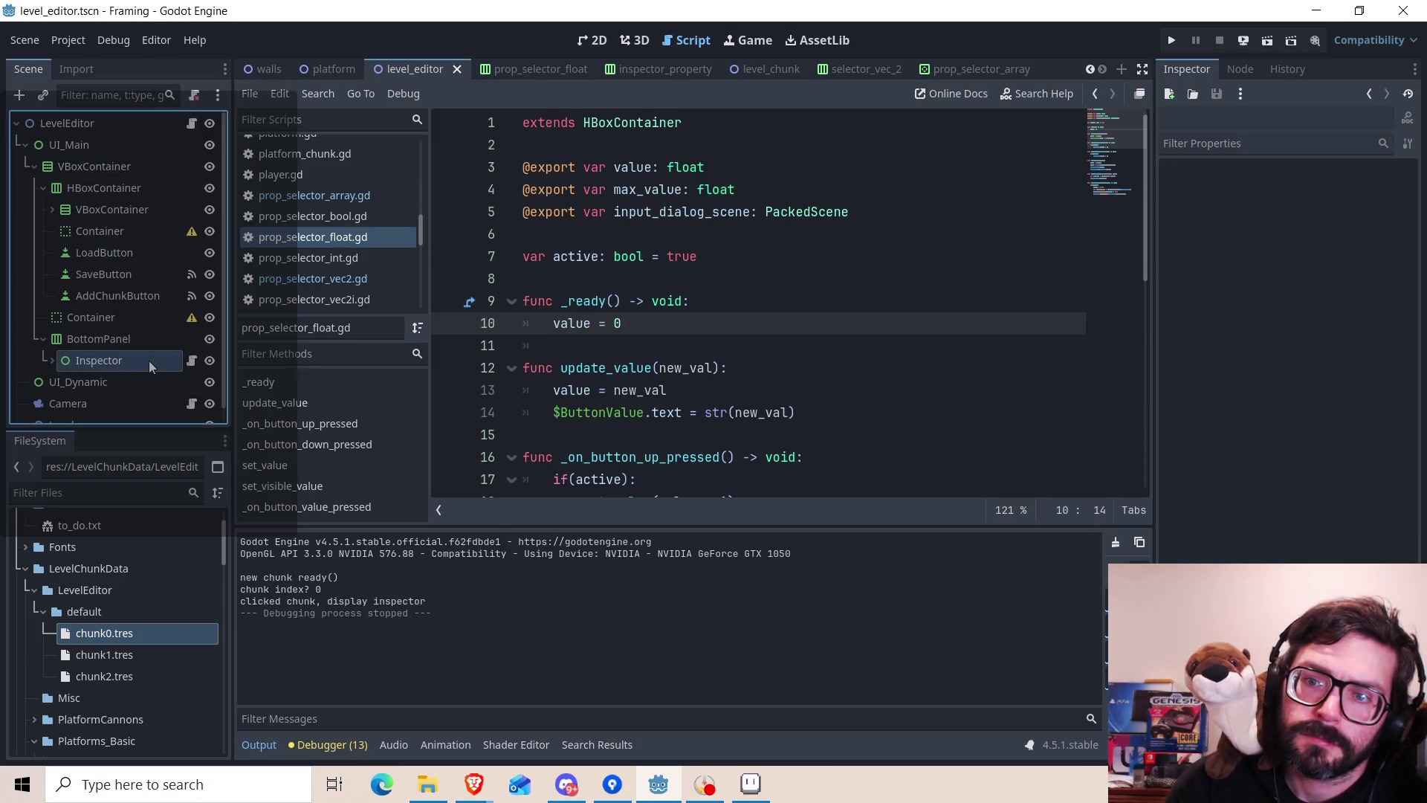
pyautogui.click(54, 361)
pyautogui.scroll(-2, 55, 364)
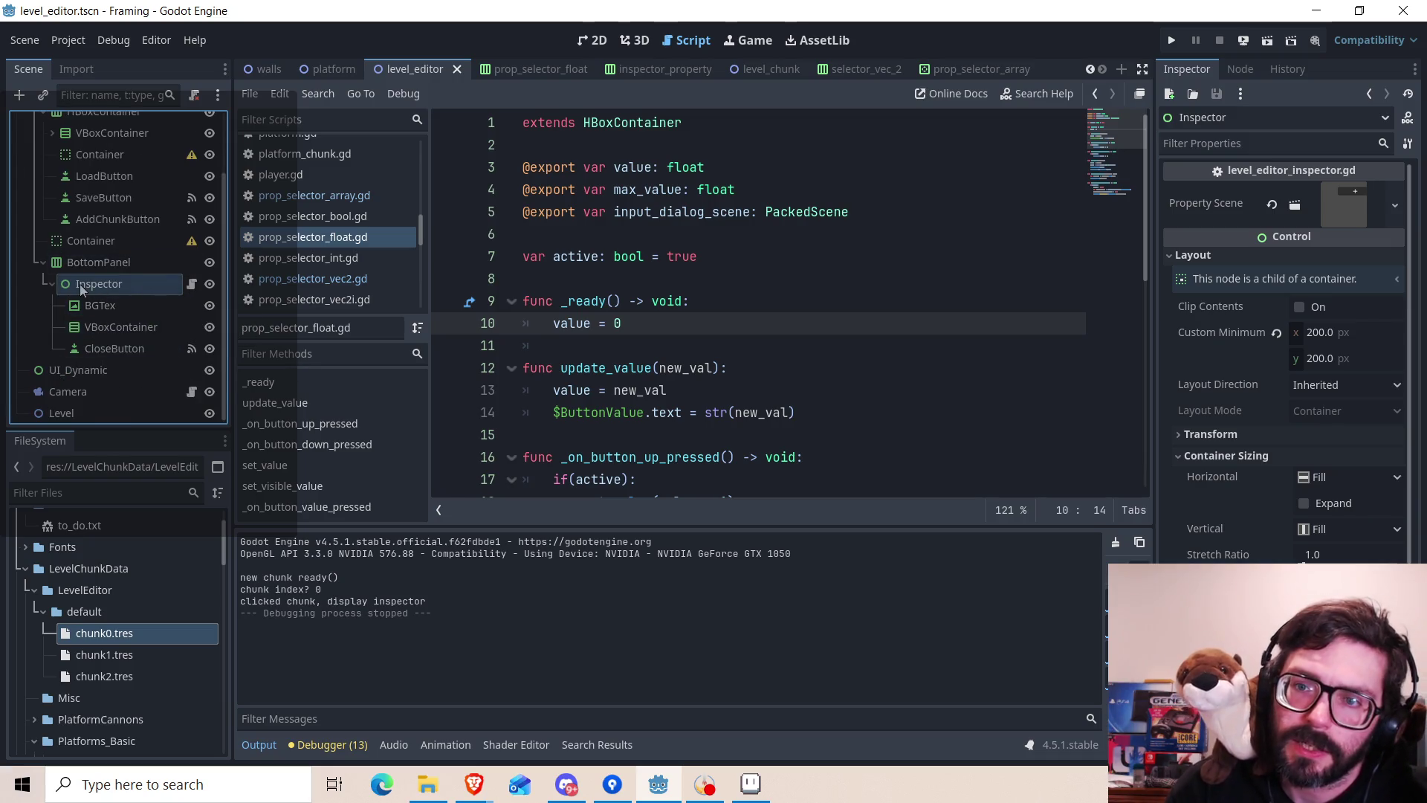
# Give the Inspector node a scene-unique name with Access as Unique Name
pyautogui.rightClick(159, 288)
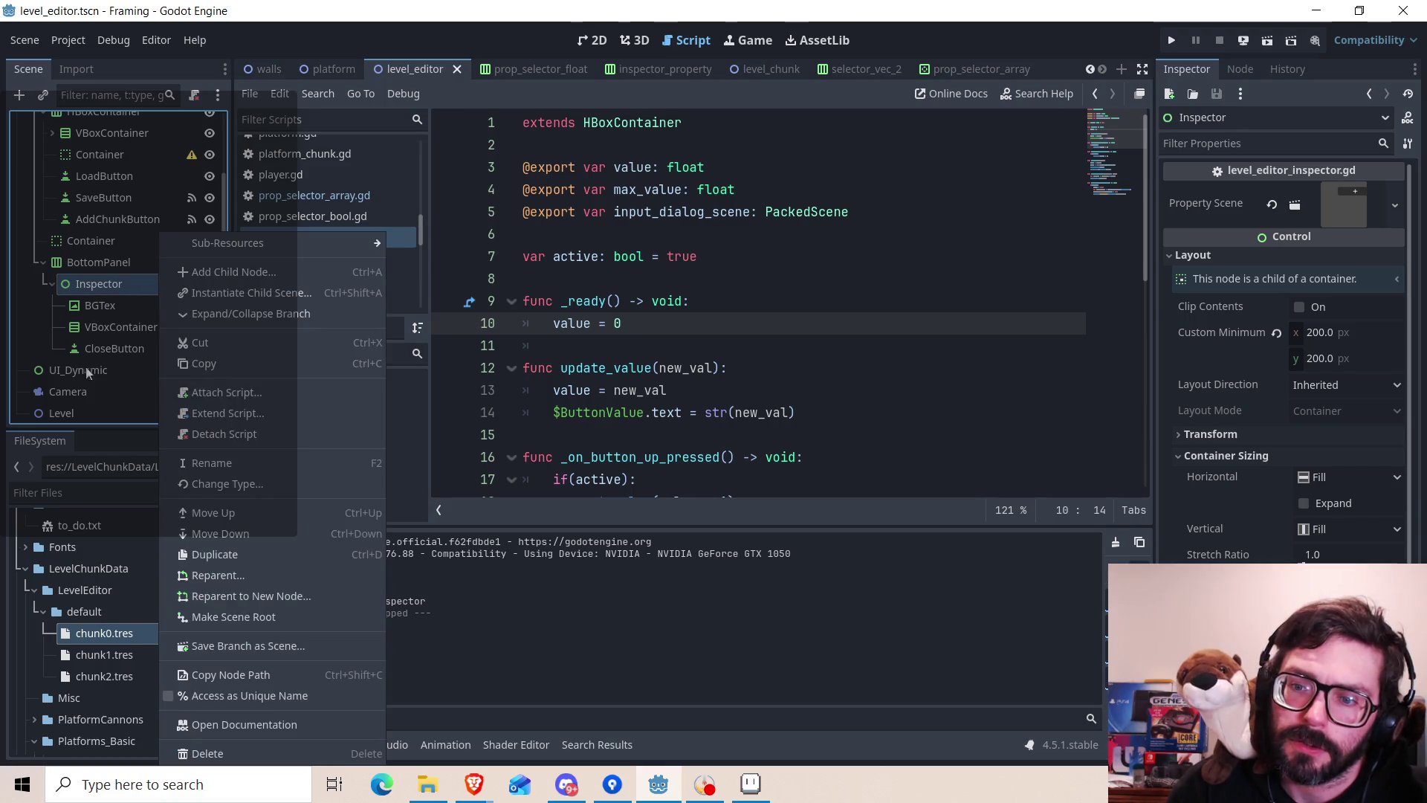
pyautogui.click(230, 694)
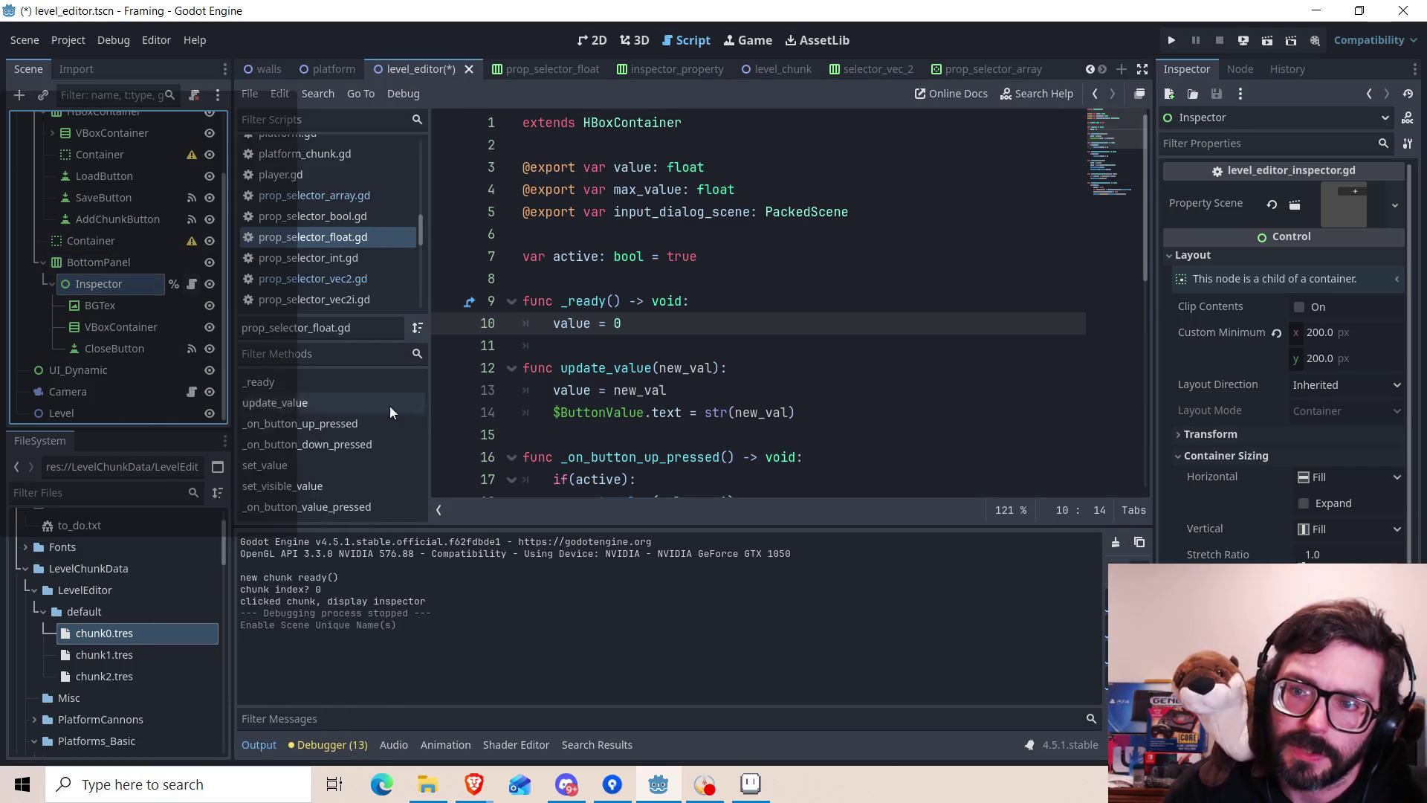
pyautogui.click(646, 321)
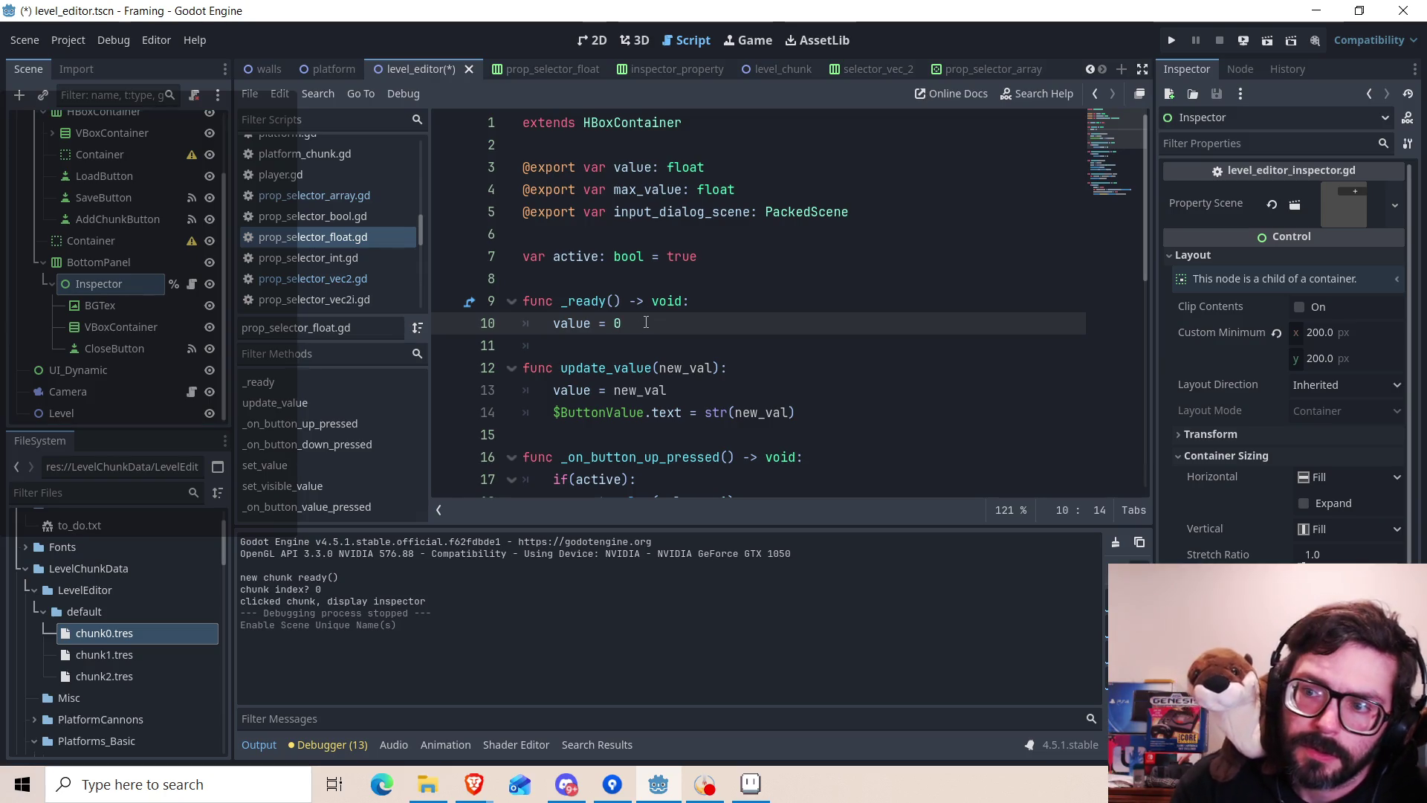
pyautogui.press('Return')
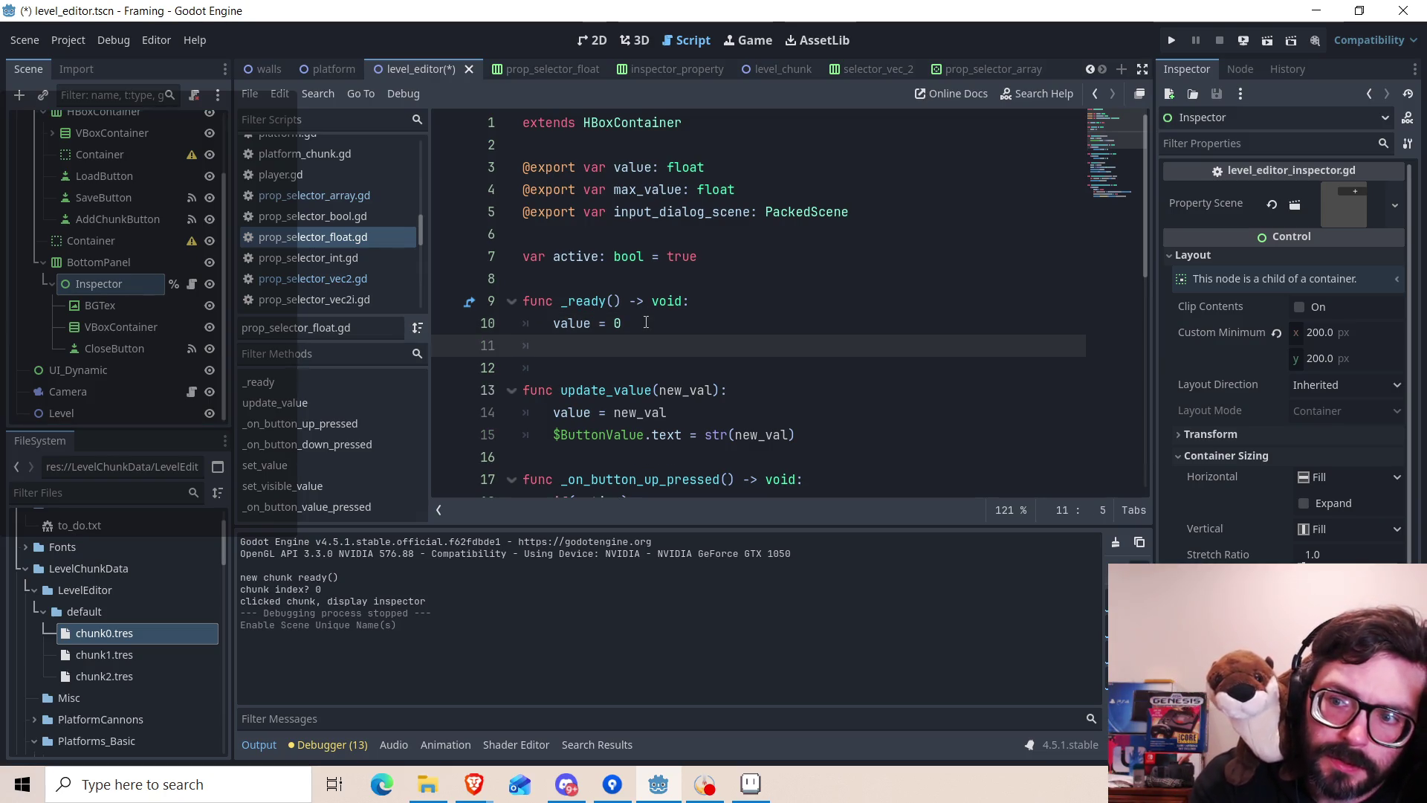
pyautogui.press('BackSpace')
pyautogui.press('BackSpace')
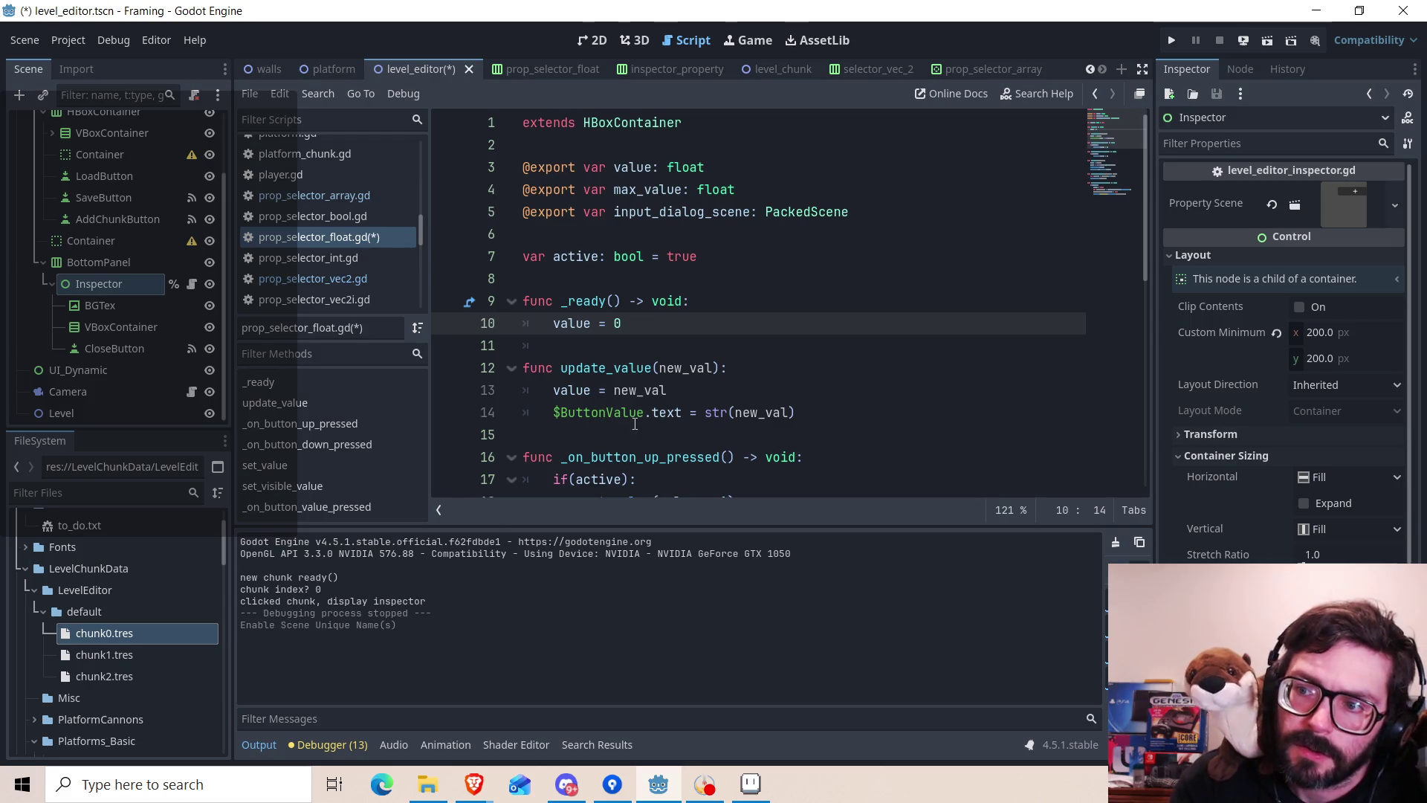
pyautogui.press('Down')
pyautogui.press('Up')
pyautogui.press('Down')
# Replace get_node("../../..") on line 39 with %Inspector and save
pyautogui.scroll(-8, 638, 342)
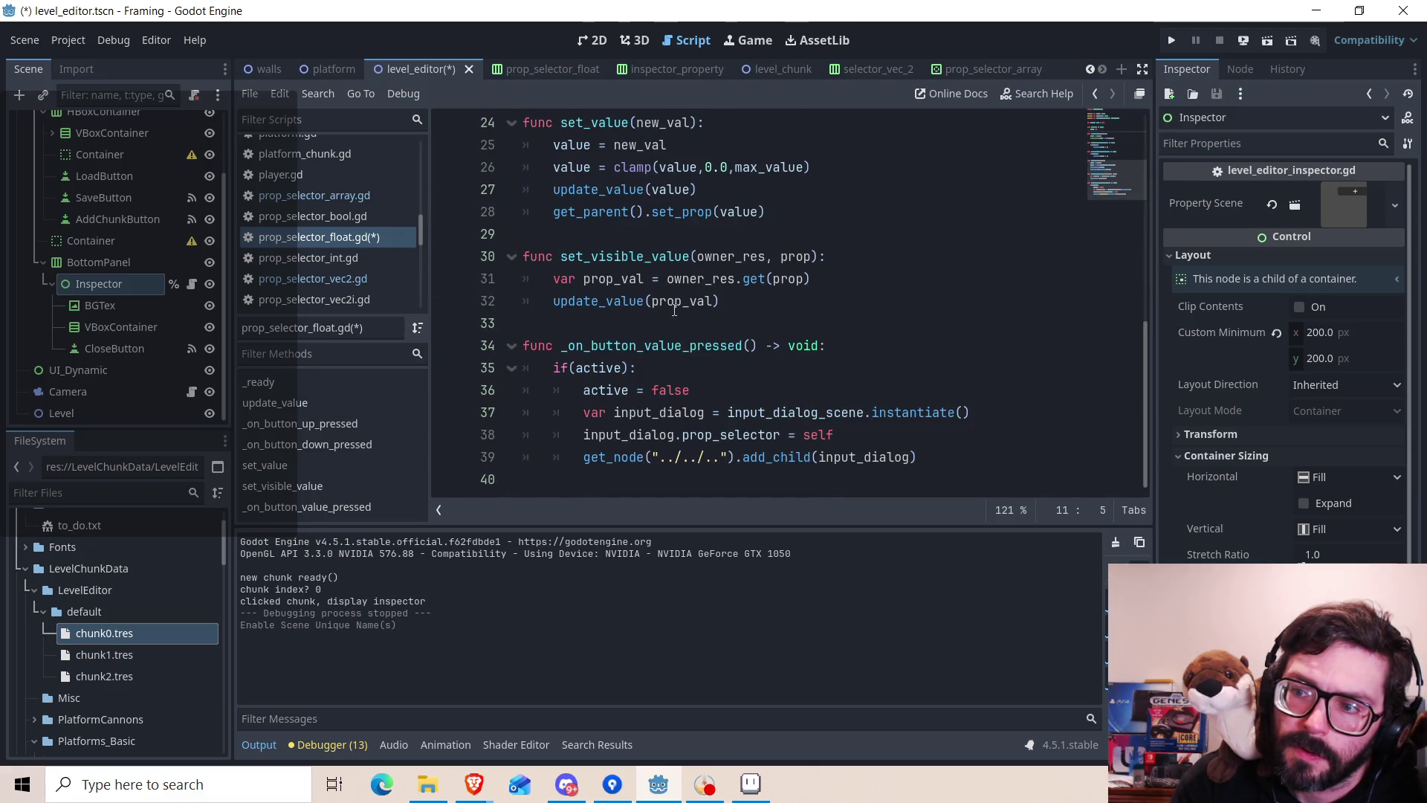
pyautogui.click(672, 436)
pyautogui.click(682, 456)
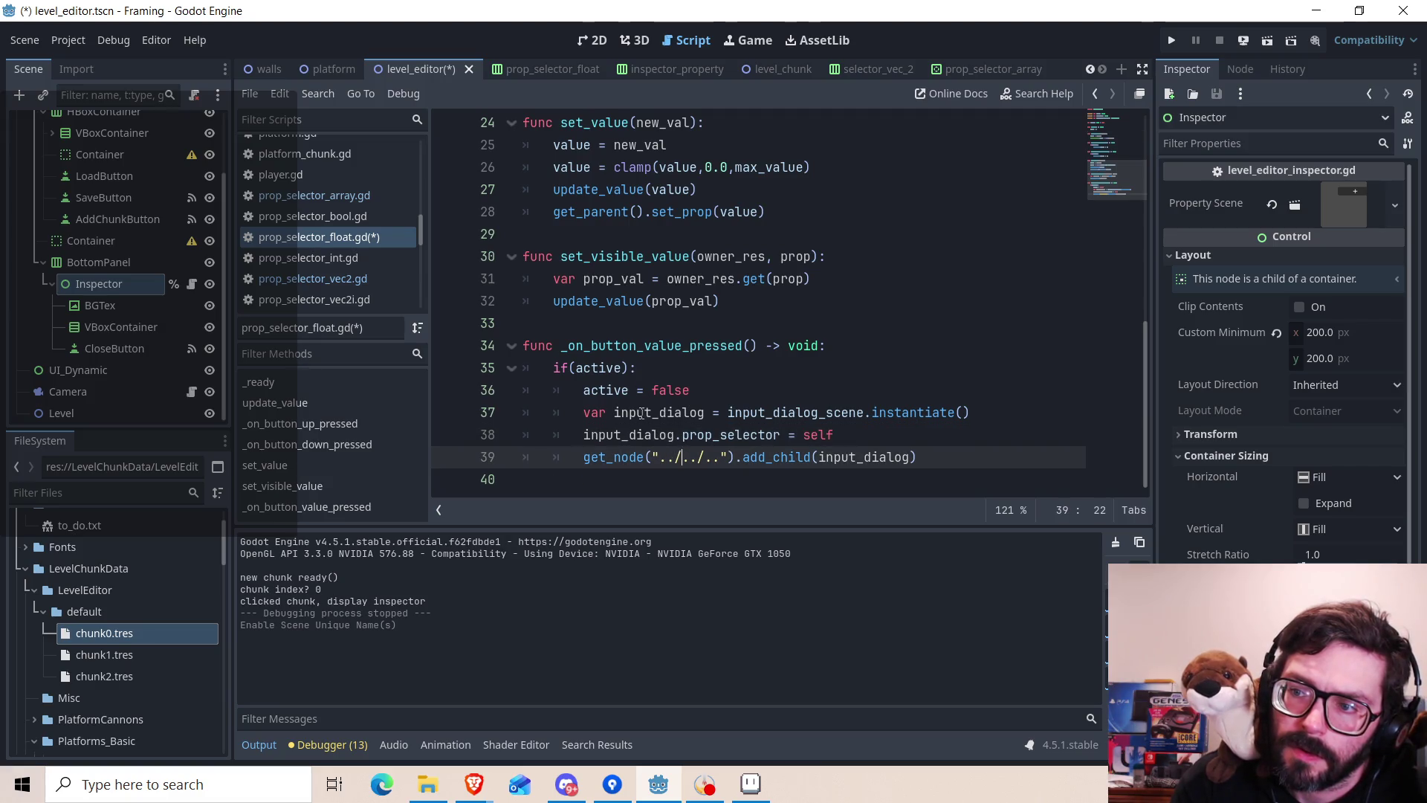
pyautogui.click(667, 457)
pyautogui.click(778, 455)
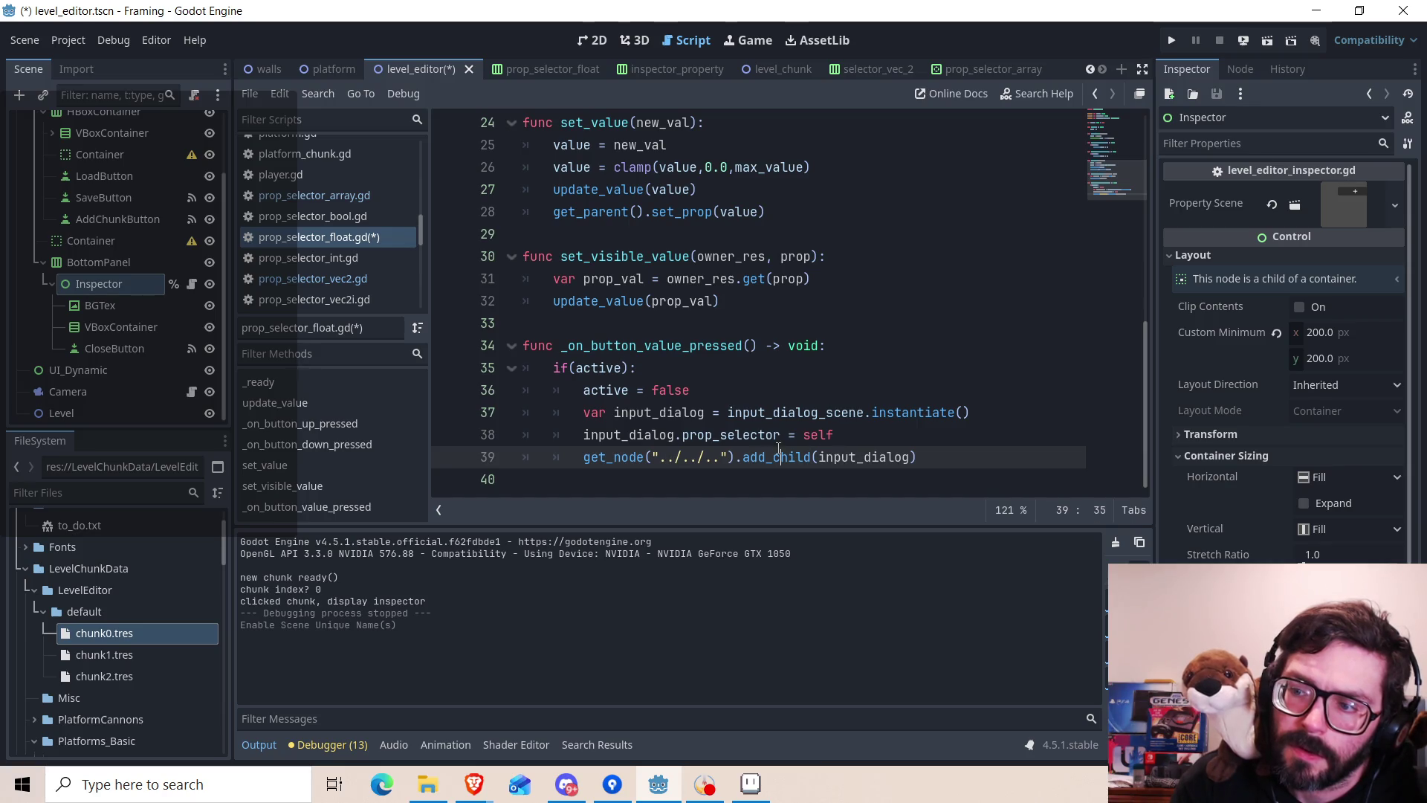
pyautogui.click(719, 455)
pyautogui.moveTo(735, 456)
pyautogui.mouseDown()
pyautogui.moveTo(575, 444)
pyautogui.moveTo(736, 457)
pyautogui.mouseUp()
pyautogui.click(591, 457)
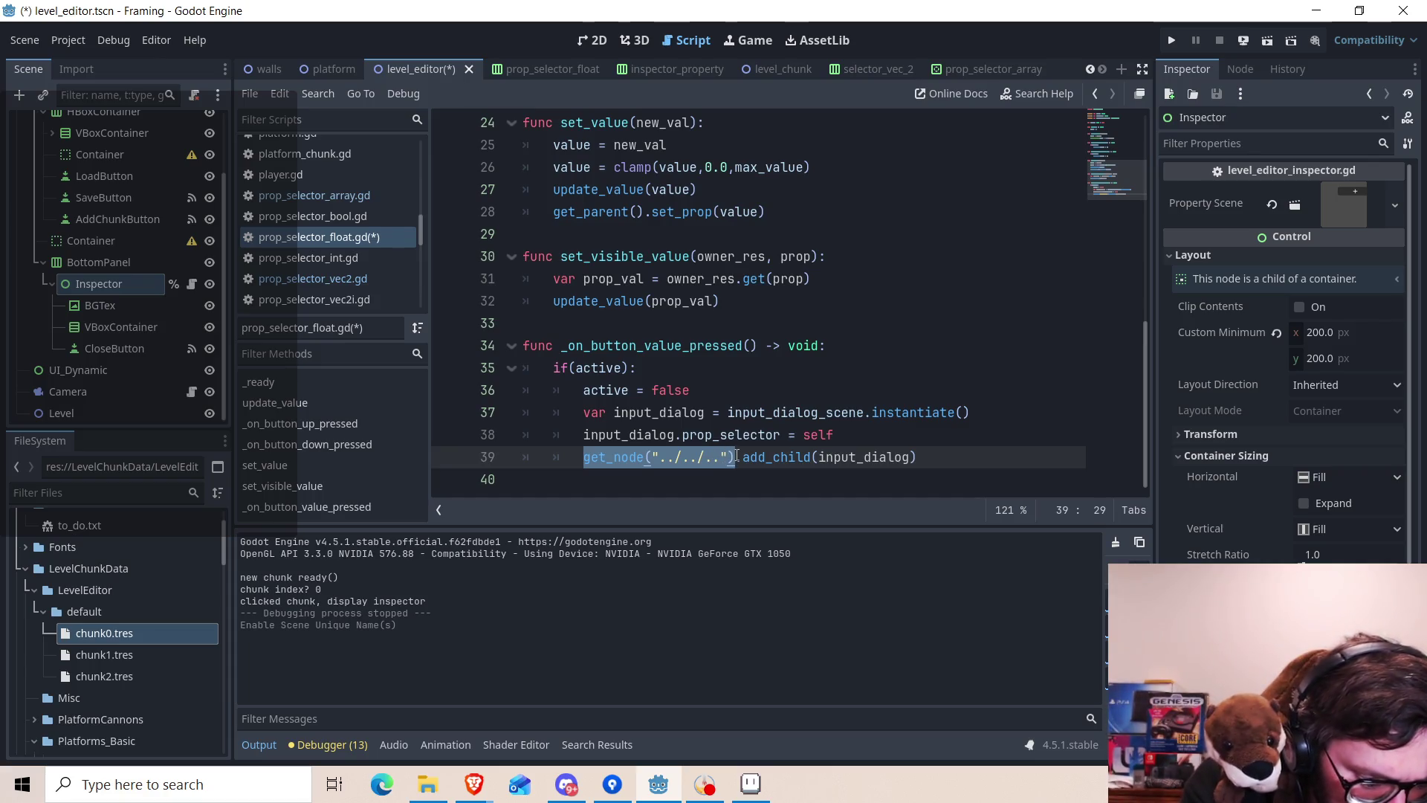
pyautogui.write('%Inspect')
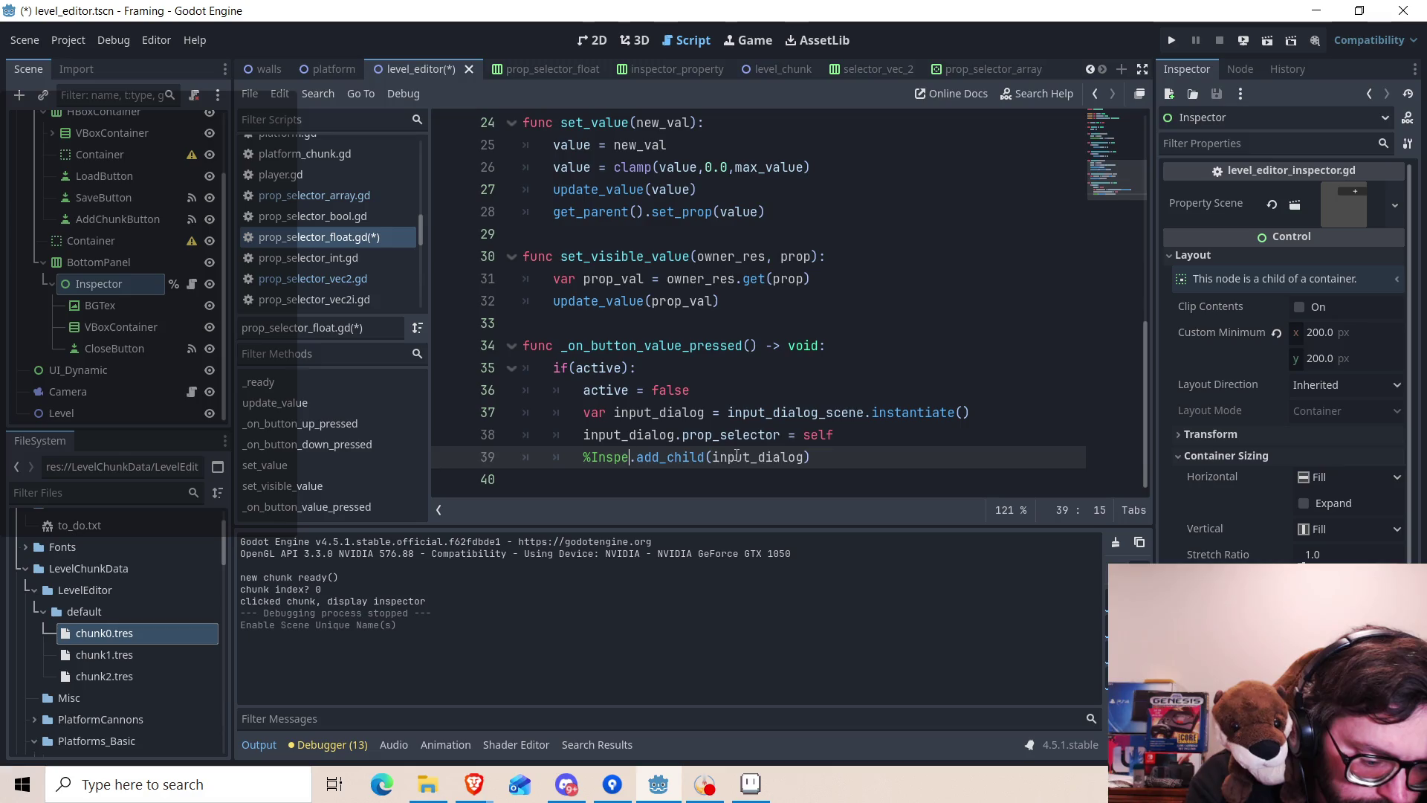
pyautogui.write('or')
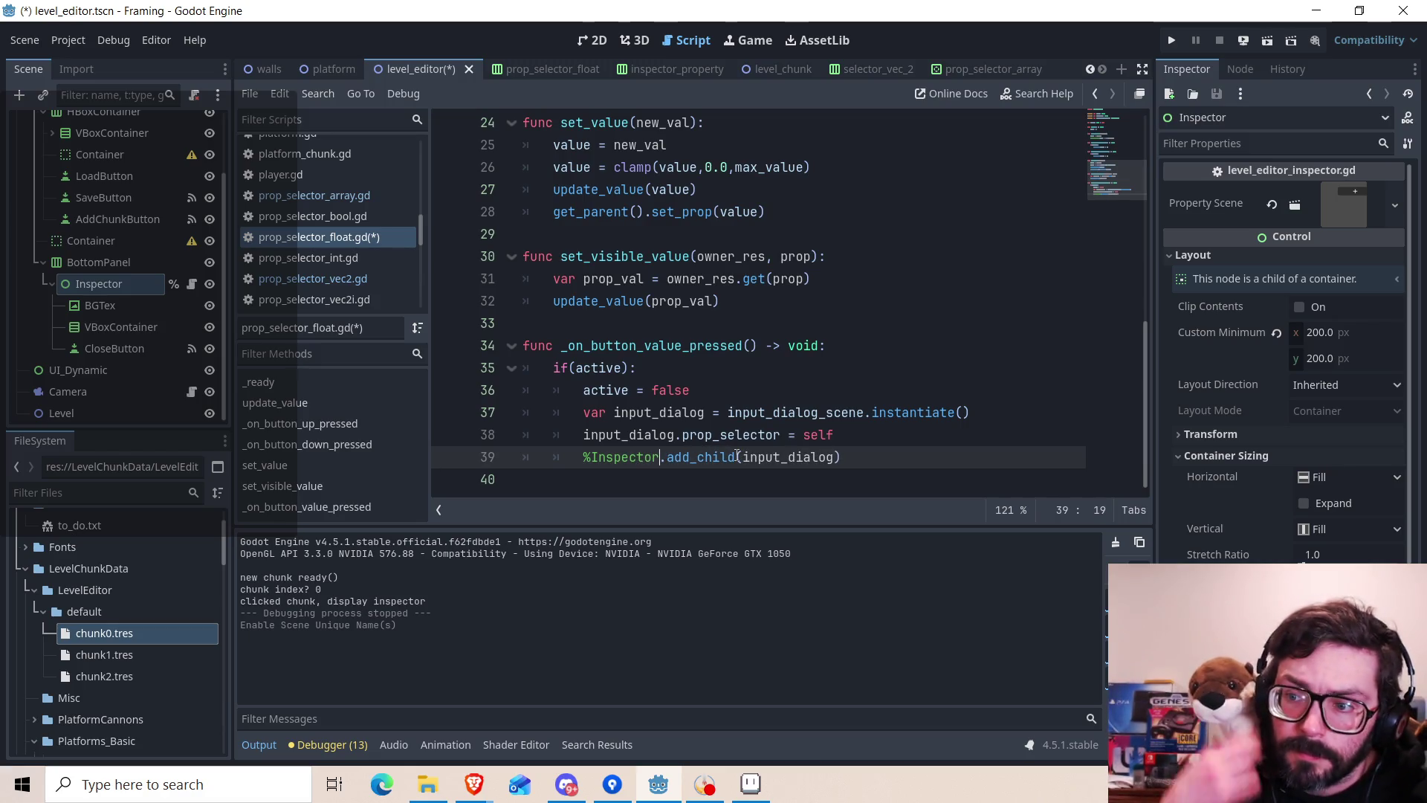
pyautogui.hotkey('ctrl', 's')
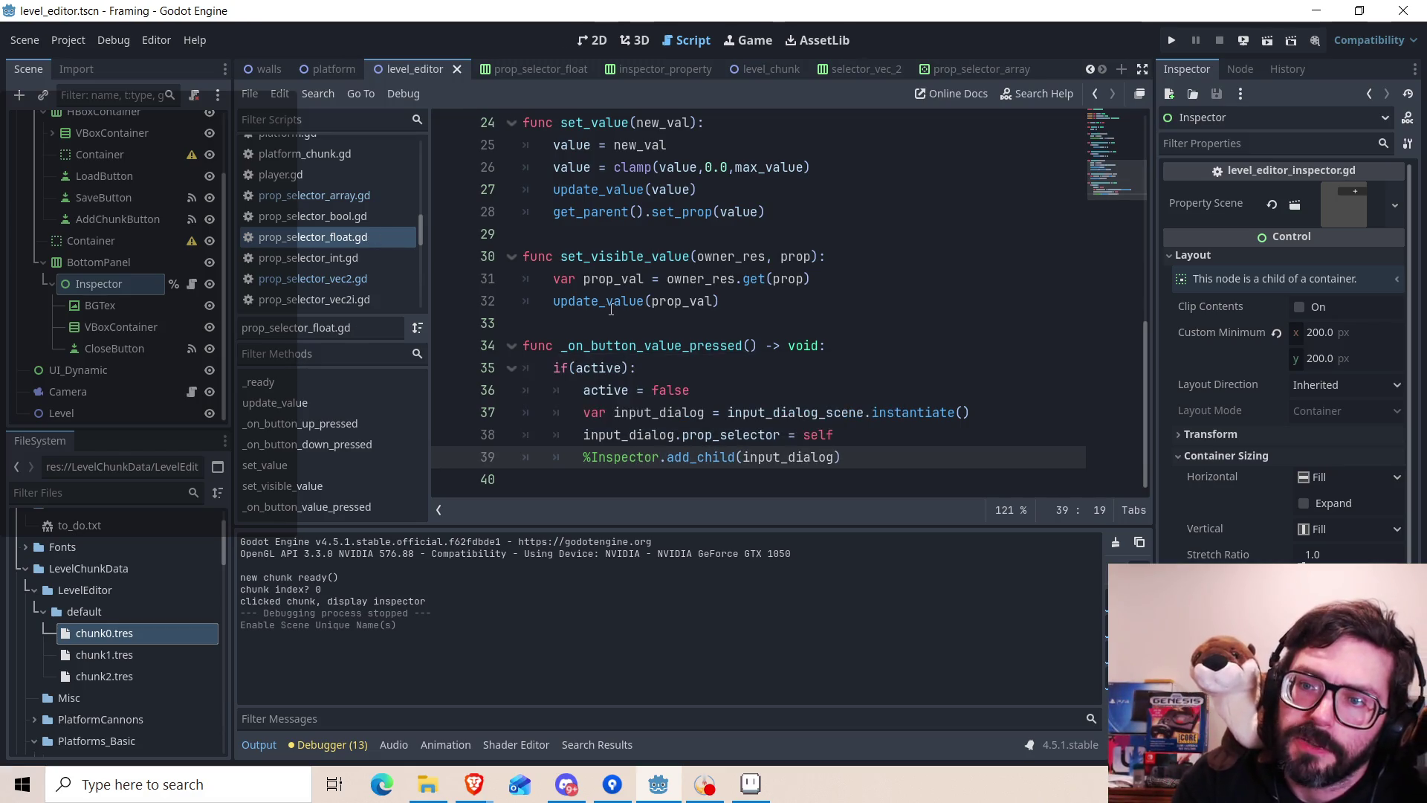
# Look back over the updated prop_selector_float.gd above line 39
pyautogui.click(845, 455)
pyautogui.scroll(3, 114, 363)
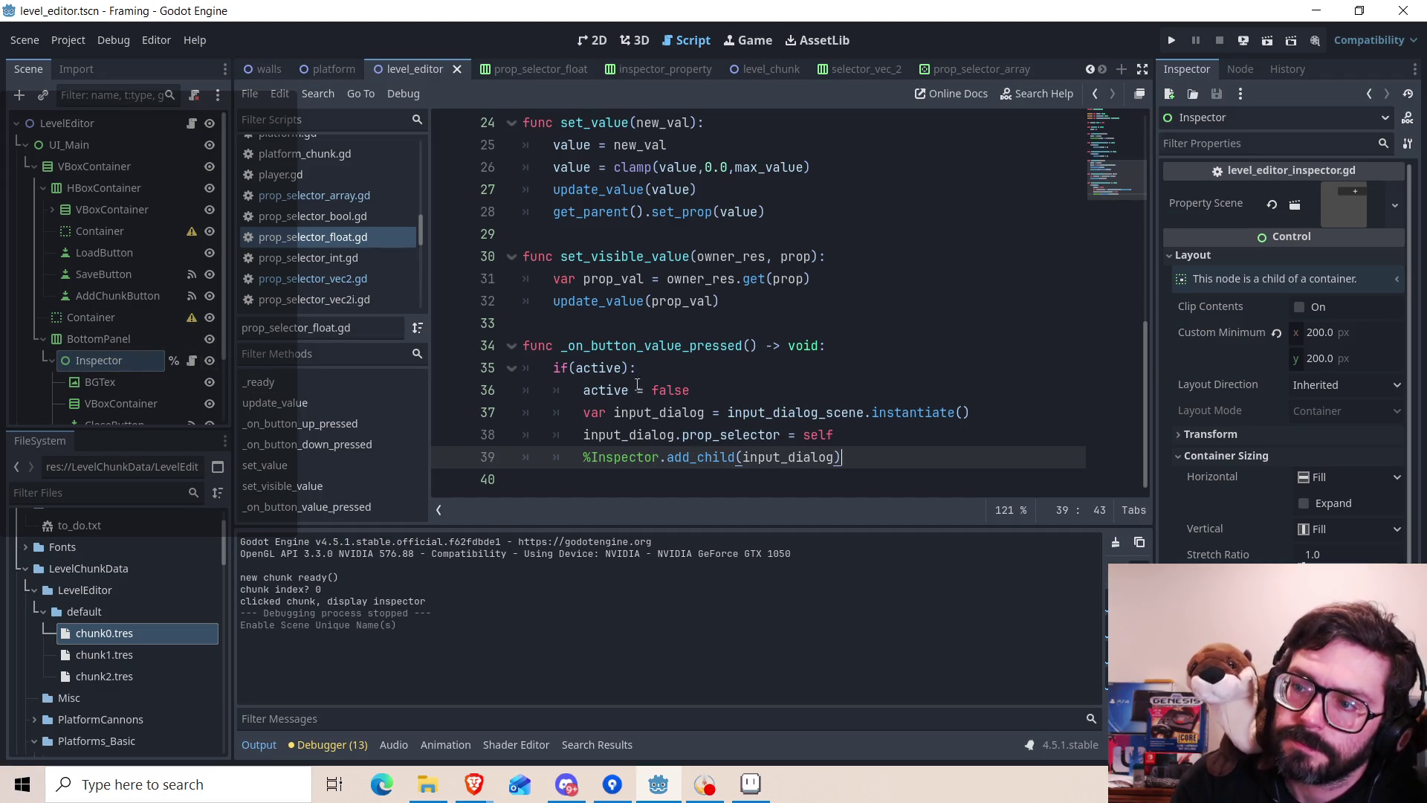
pyautogui.press('Up')
pyautogui.press('Up')
pyautogui.press('Up')
pyautogui.scroll(8, 637, 384)
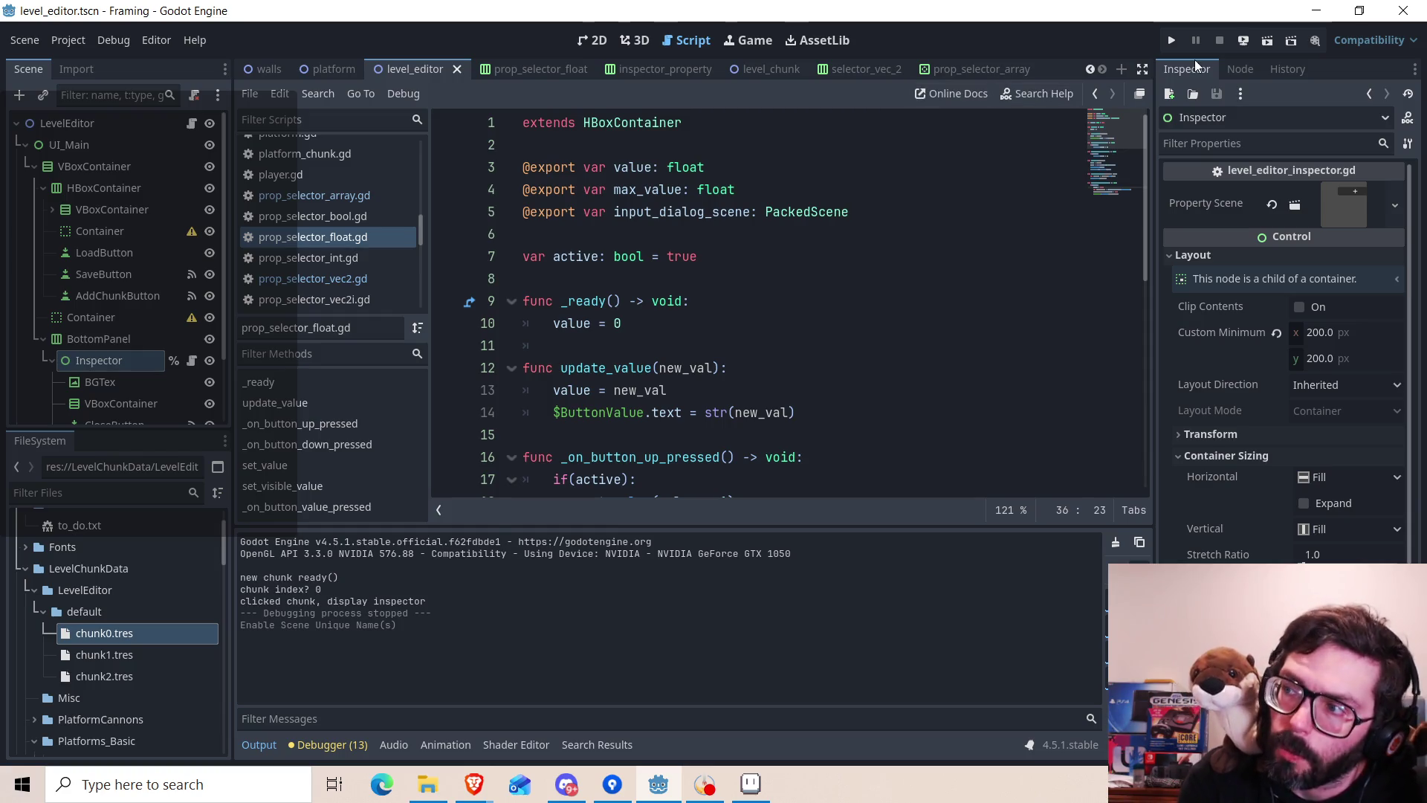
# Run the level editor scene, add a chunk, and click its one_way_pct value to trigger the crash
pyautogui.click(1263, 42)
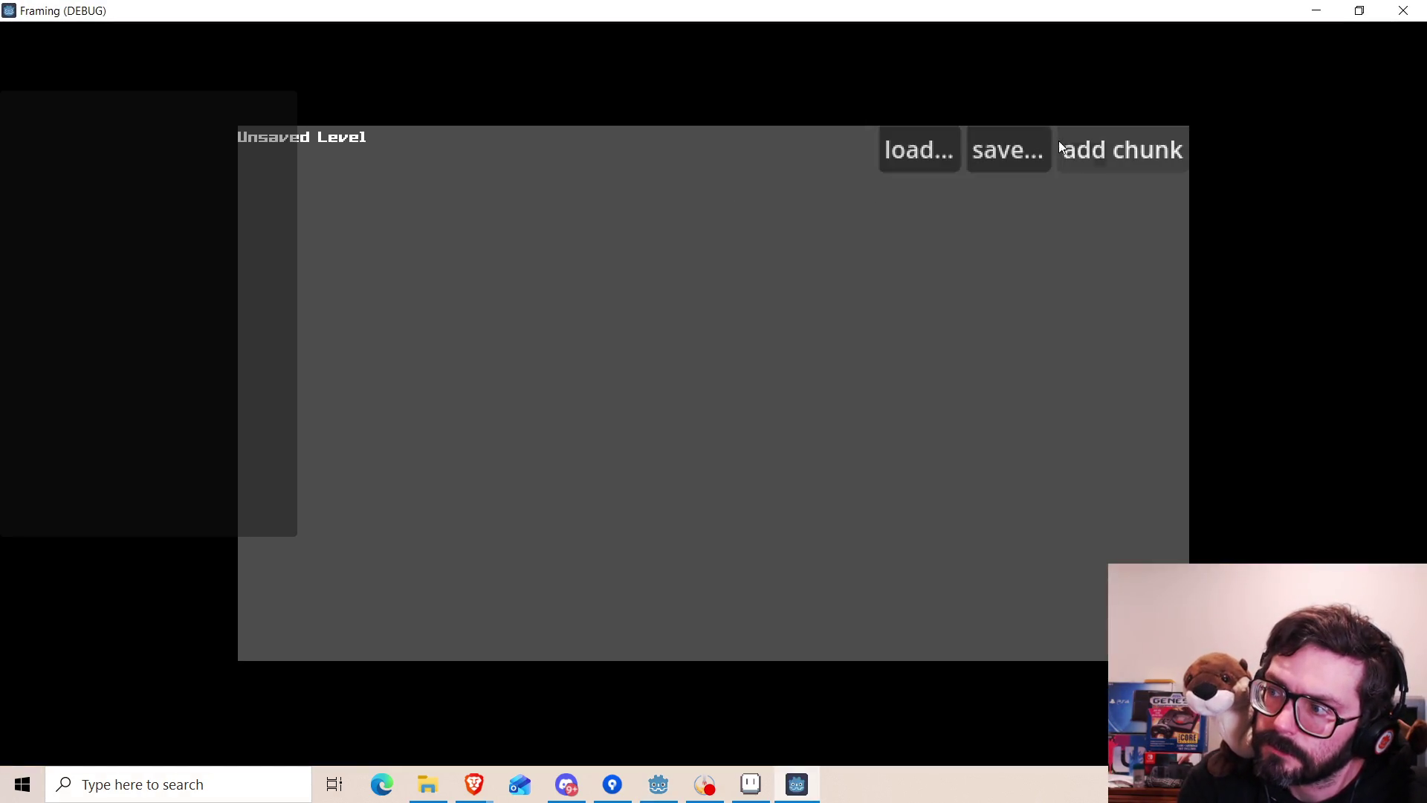
pyautogui.click(1061, 147)
pyautogui.click(785, 359)
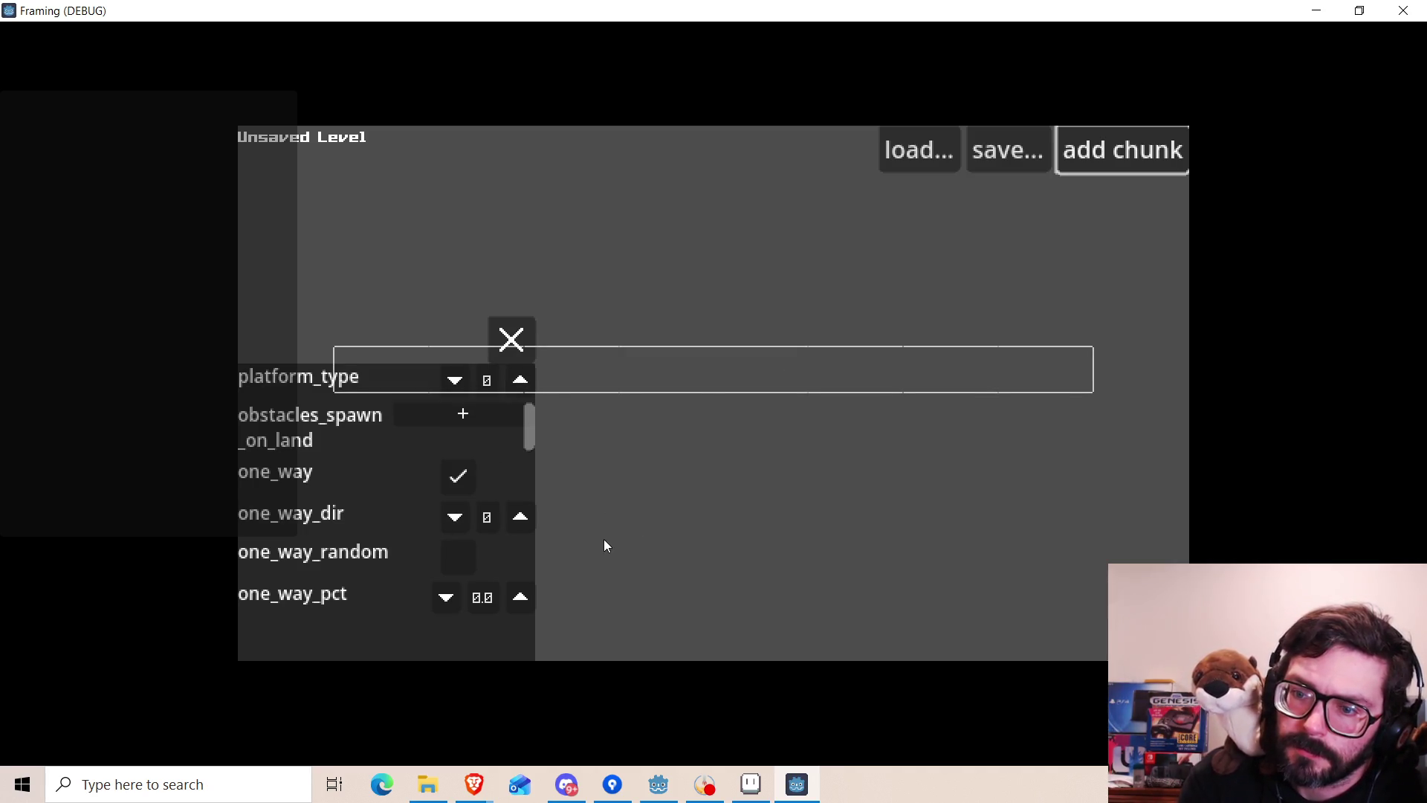
pyautogui.click(483, 600)
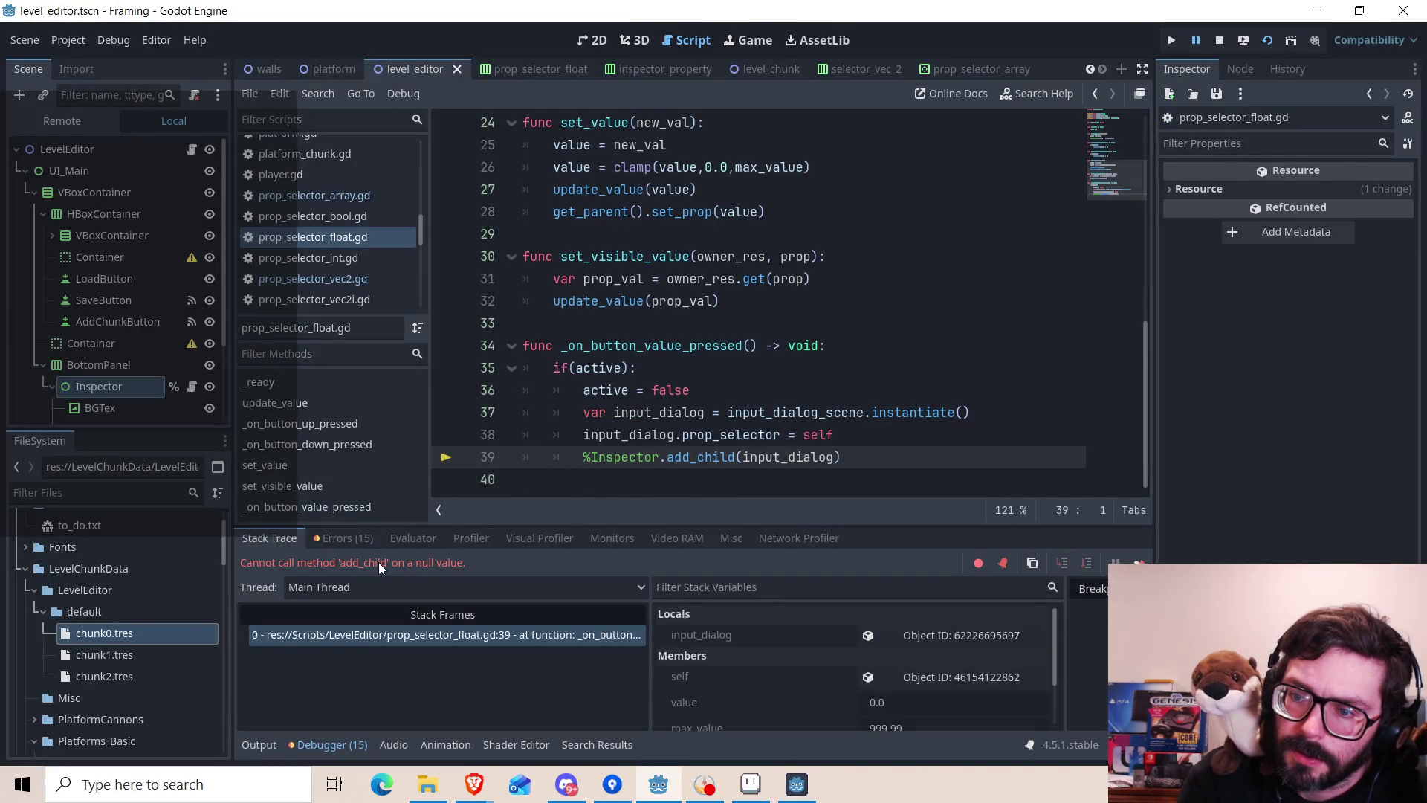
# Examine the null add_child error at line 39 and the Remote scene tree, then stop the run
pyautogui.click(632, 458)
pyautogui.click(703, 458)
pyautogui.scroll(8, 657, 414)
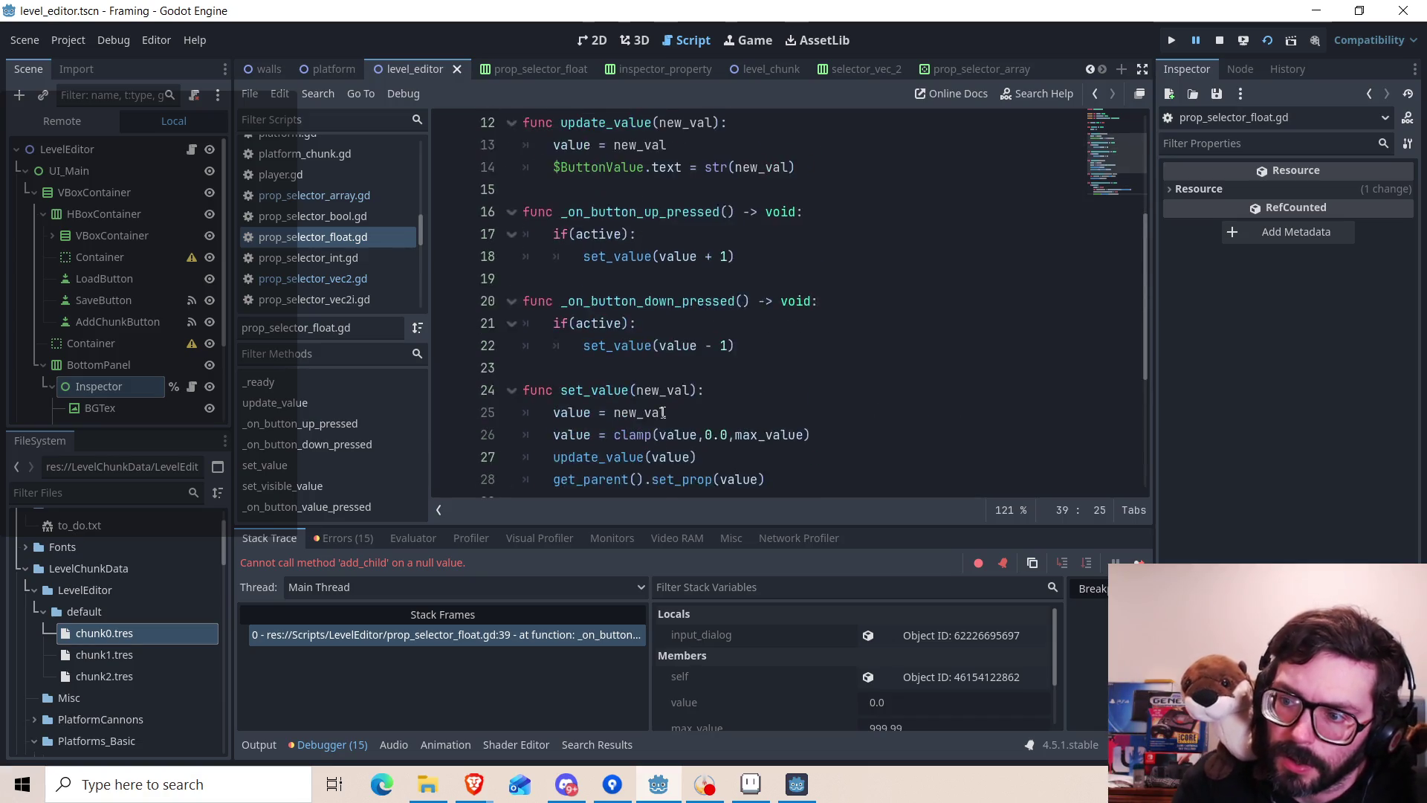
pyautogui.scroll(-8, 662, 413)
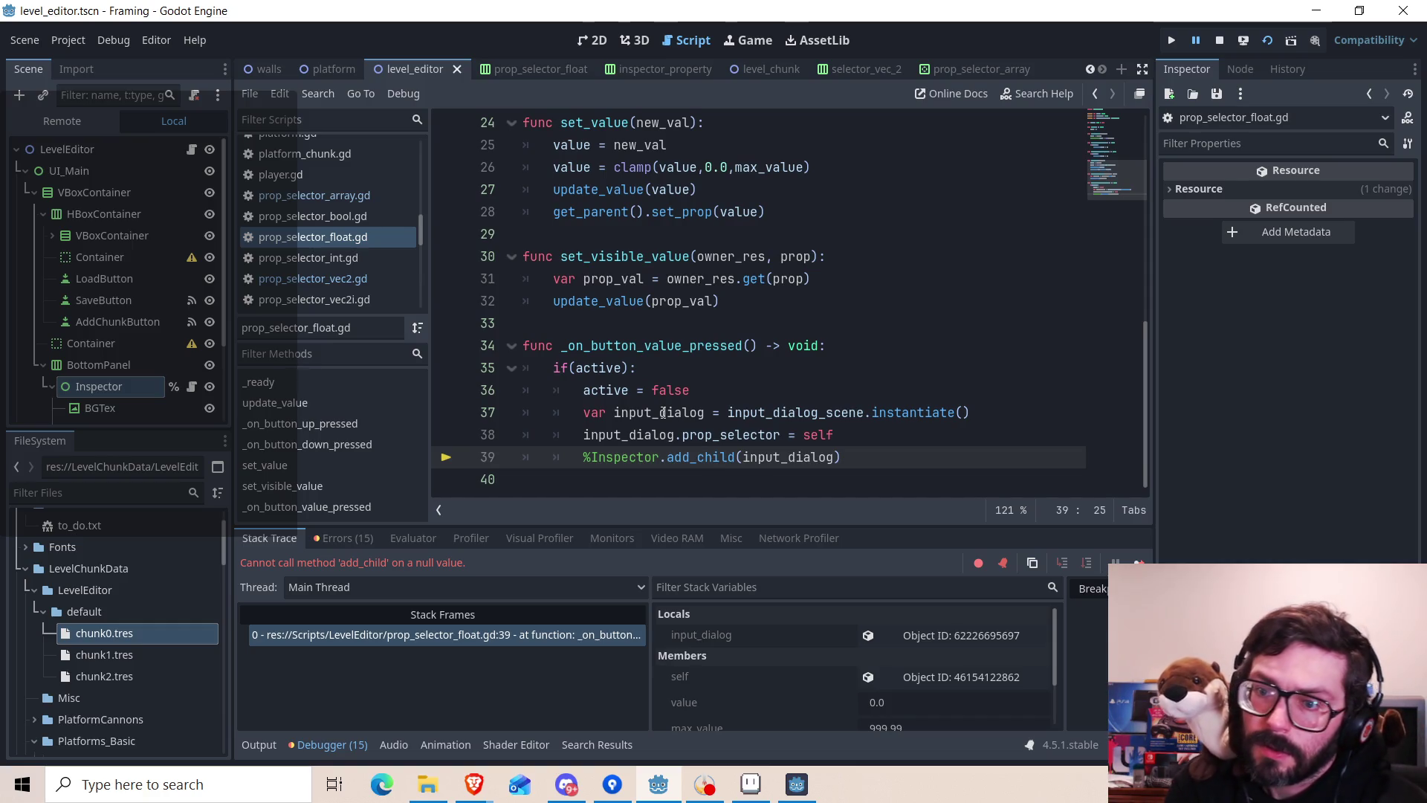
pyautogui.scroll(-3, 194, 348)
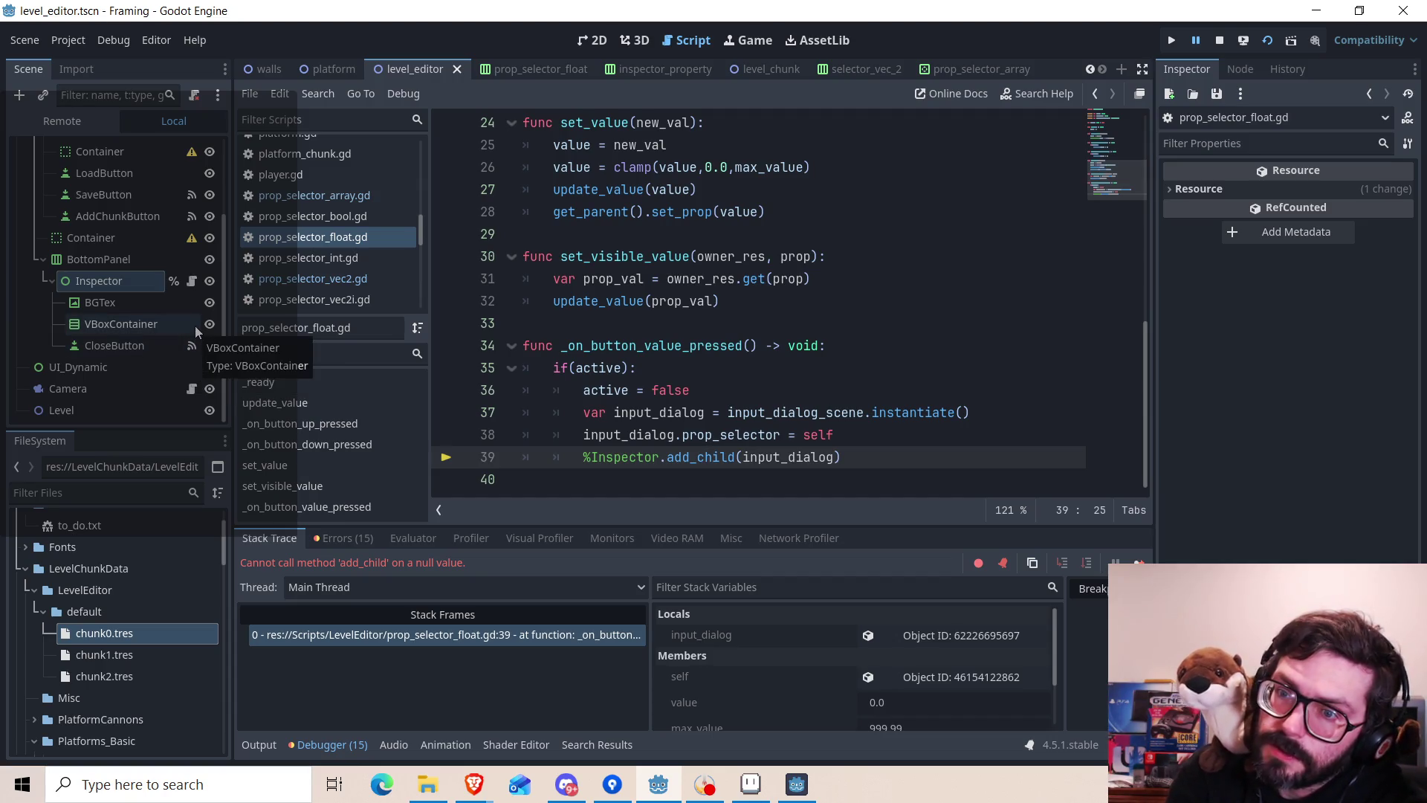
pyautogui.click(70, 123)
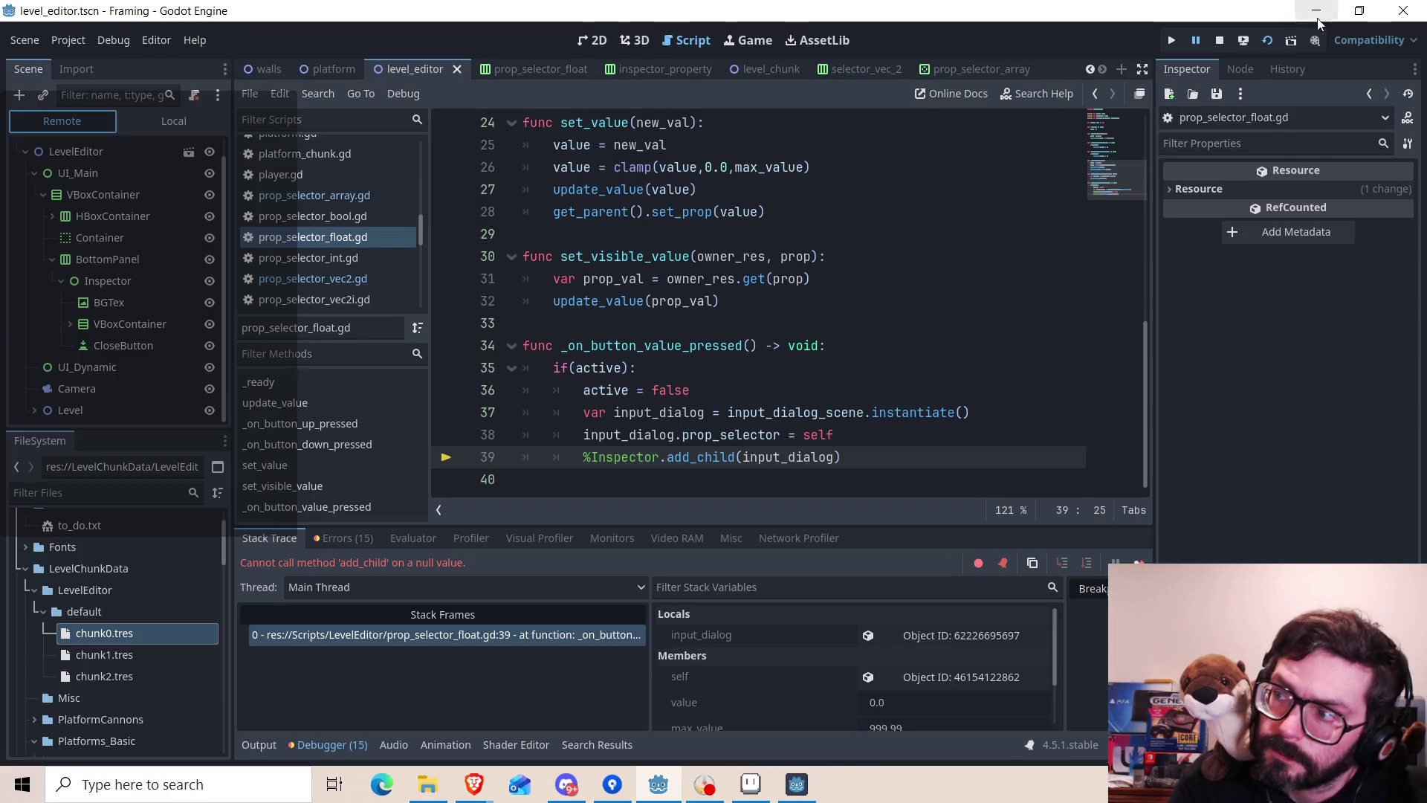
pyautogui.click(1219, 40)
pyautogui.scroll(8, 669, 260)
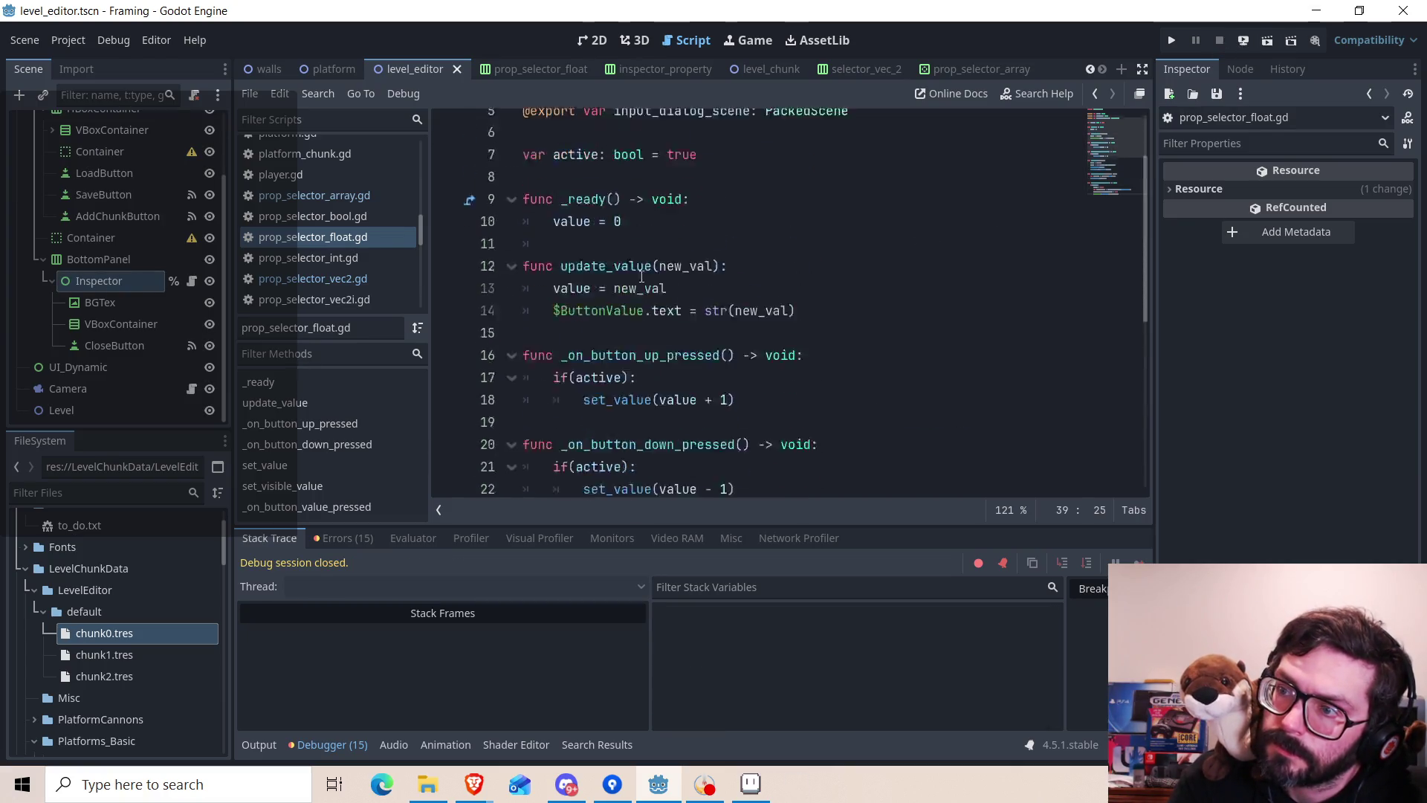
pyautogui.click(551, 147)
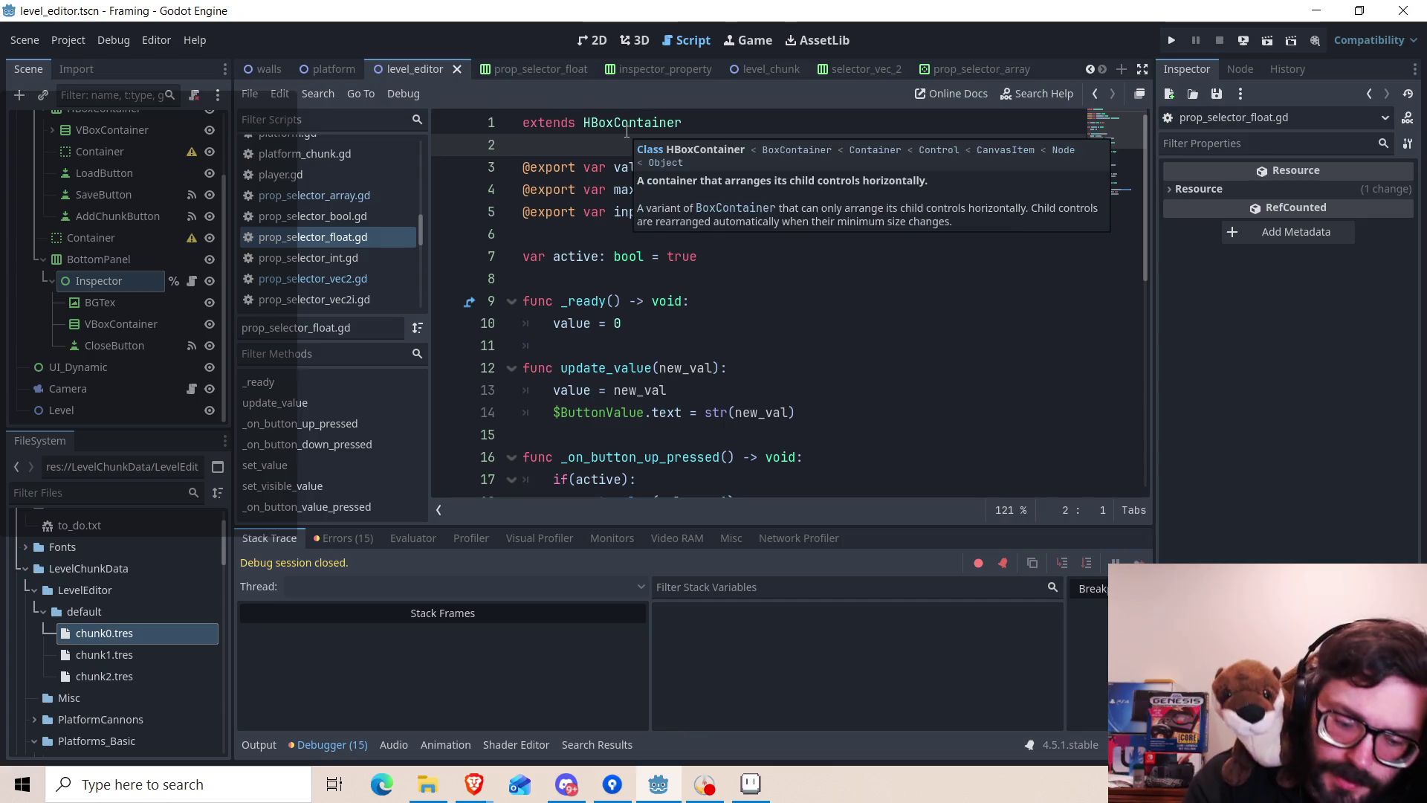
pyautogui.press('Return')
pyautogui.write('@onready var ')
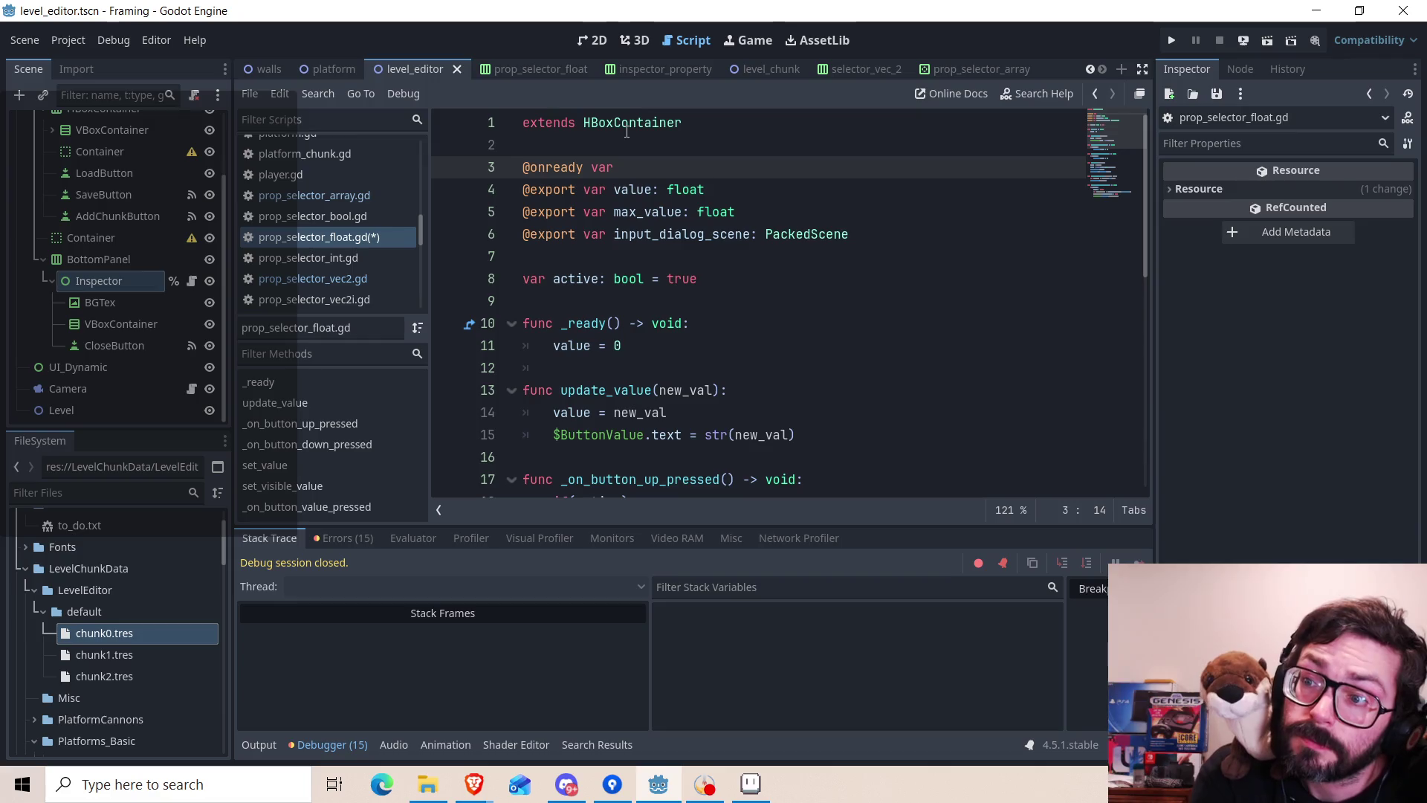
pyautogui.write('inspector = ')
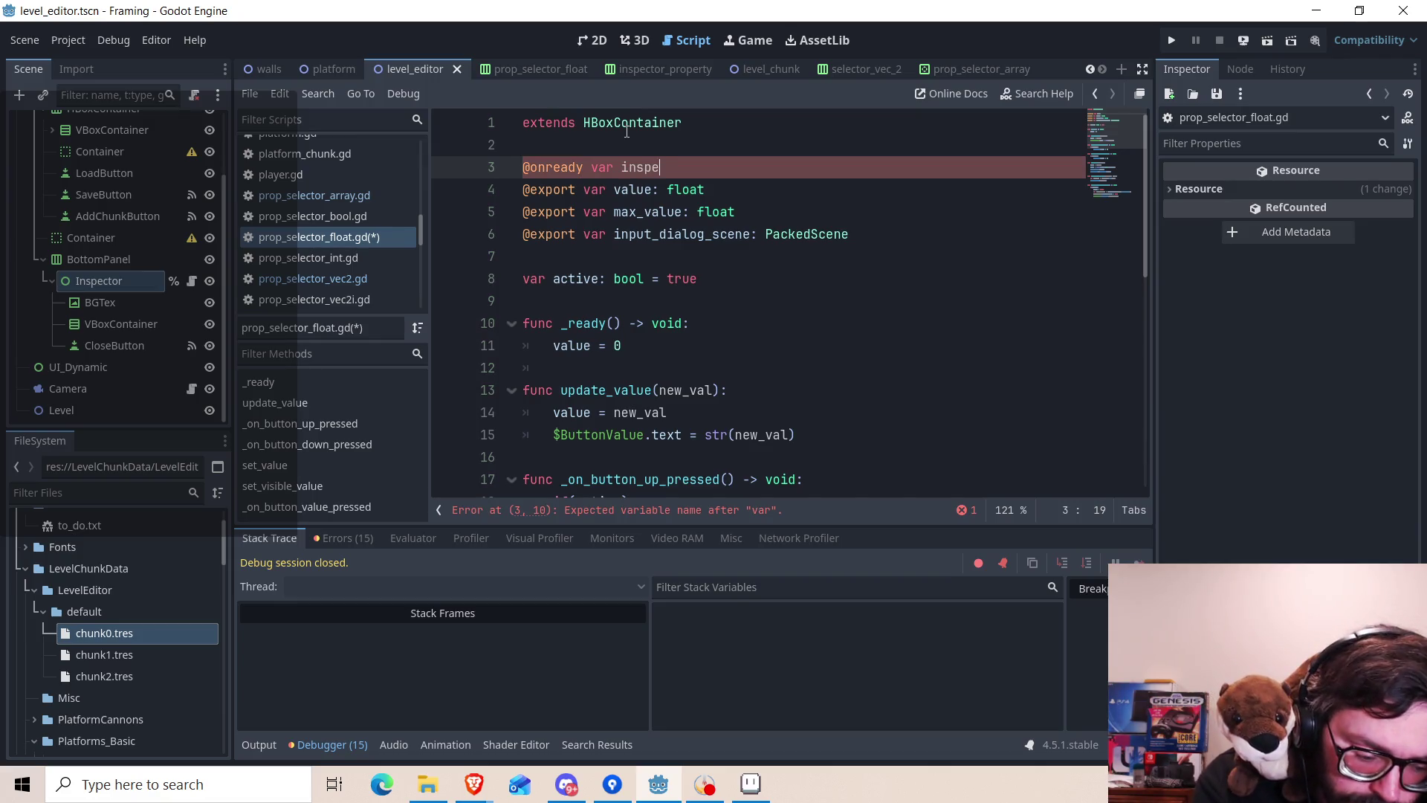
pyautogui.write('%Inspe')
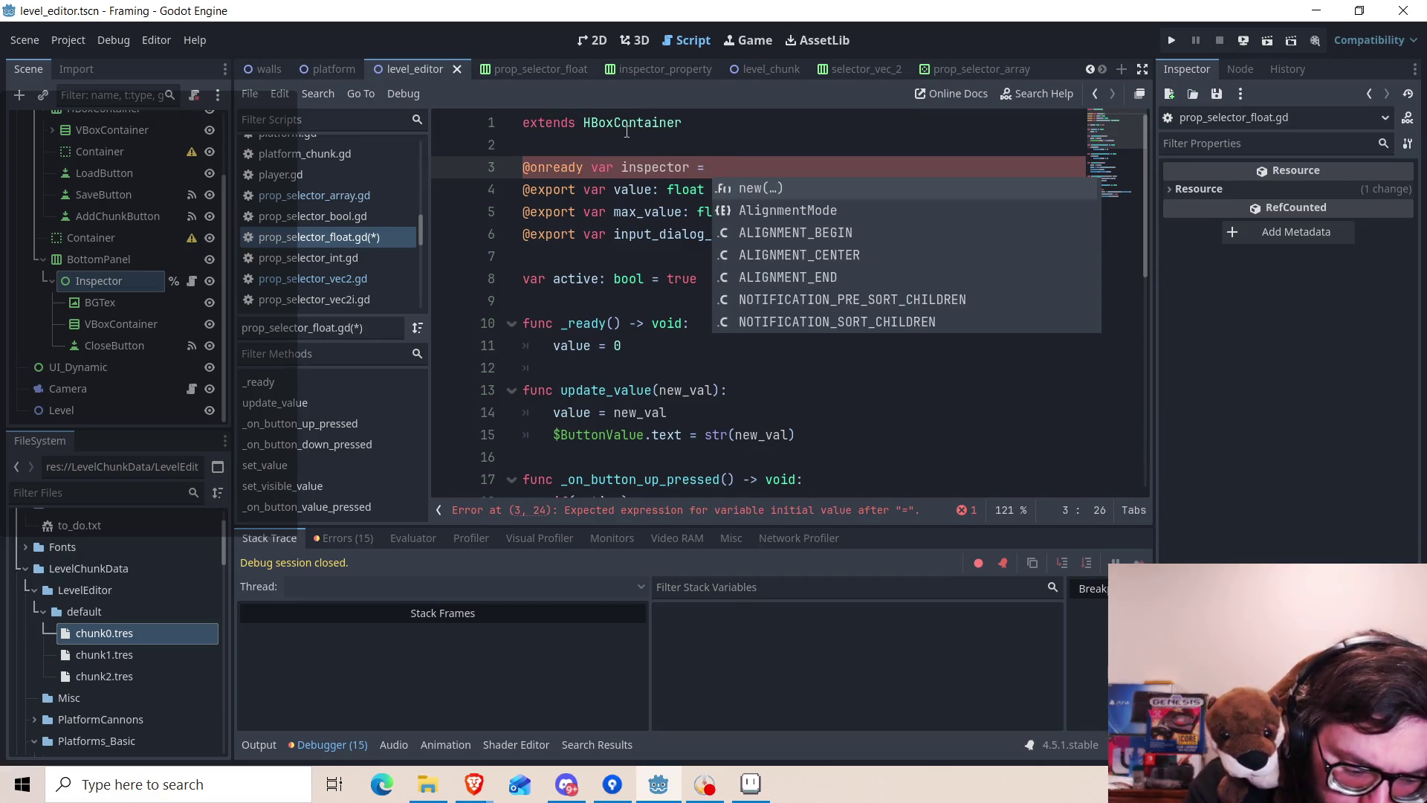
pyautogui.write('ctor')
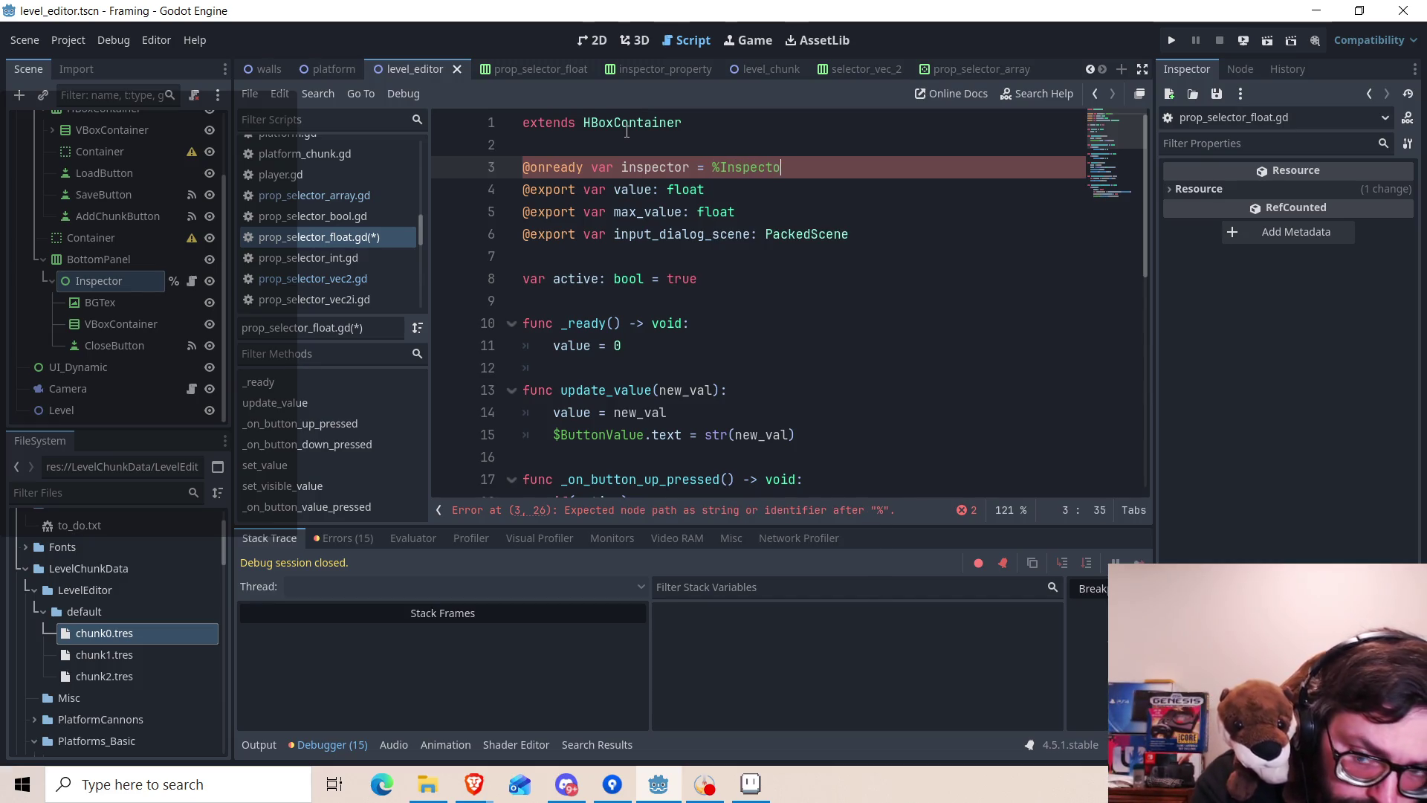
pyautogui.press('Return')
# Replace '%Inspector' with 'inspector' on line 41, save the script, and run the scene again
pyautogui.scroll(-8, 601, 252)
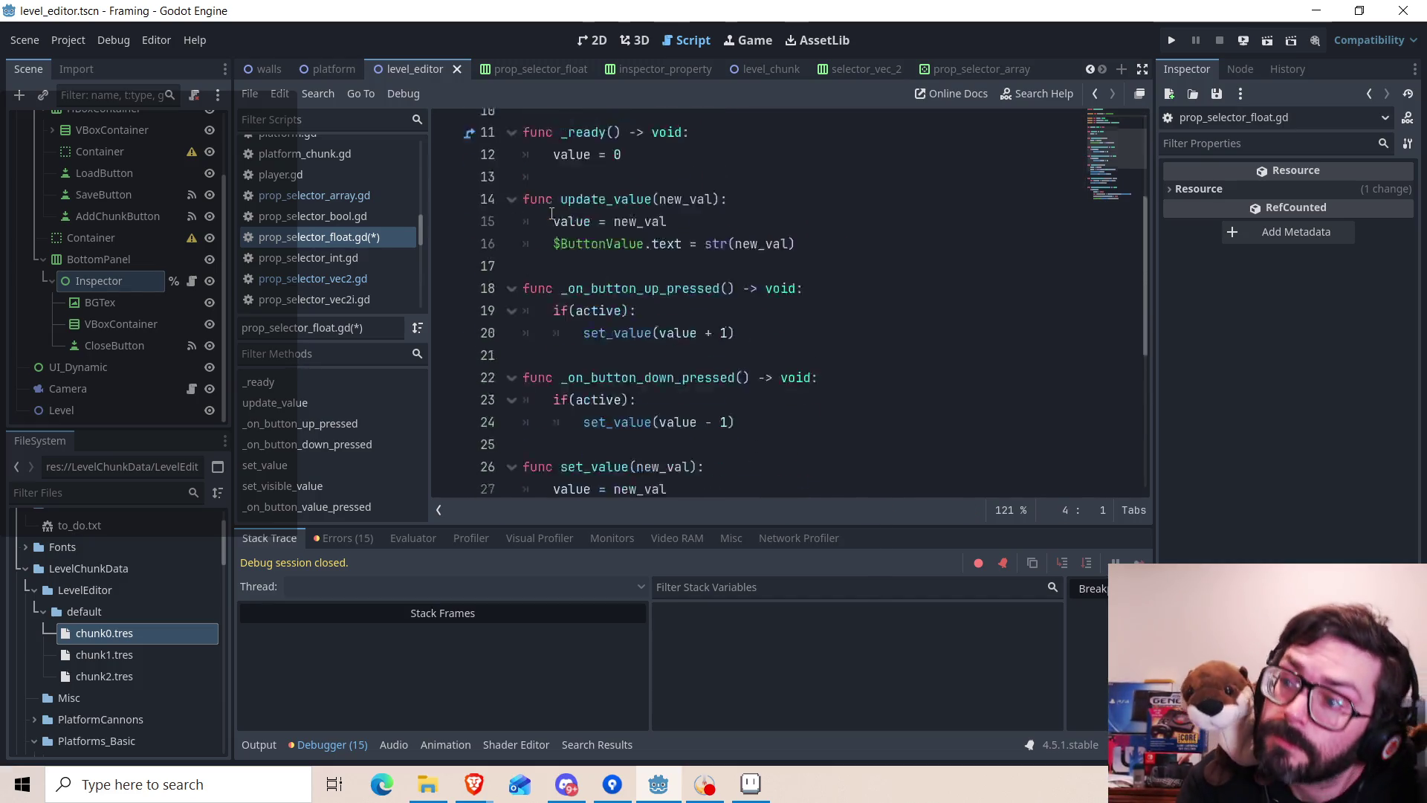
pyautogui.moveTo(660, 456); pyautogui.dragTo(584, 456)
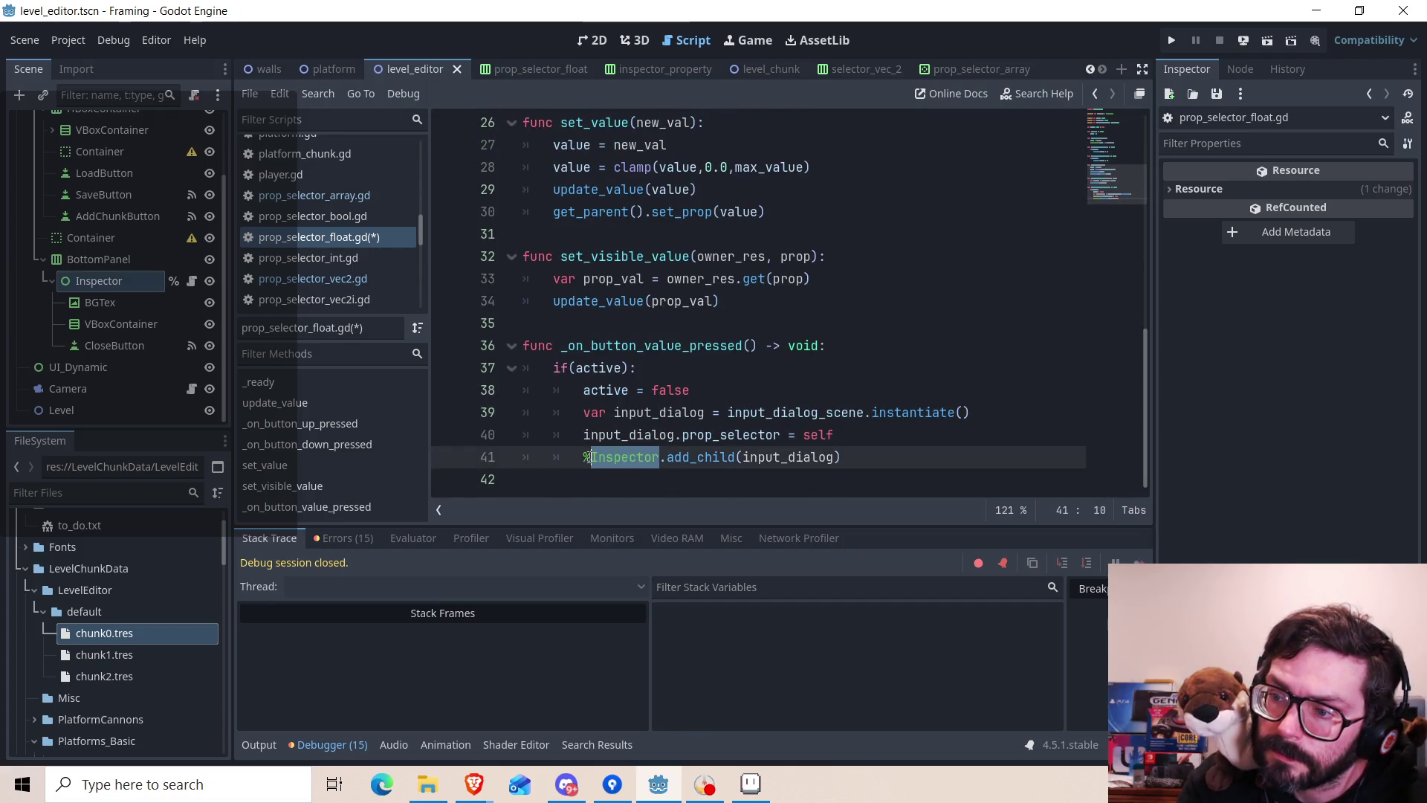
pyautogui.write('inspector')
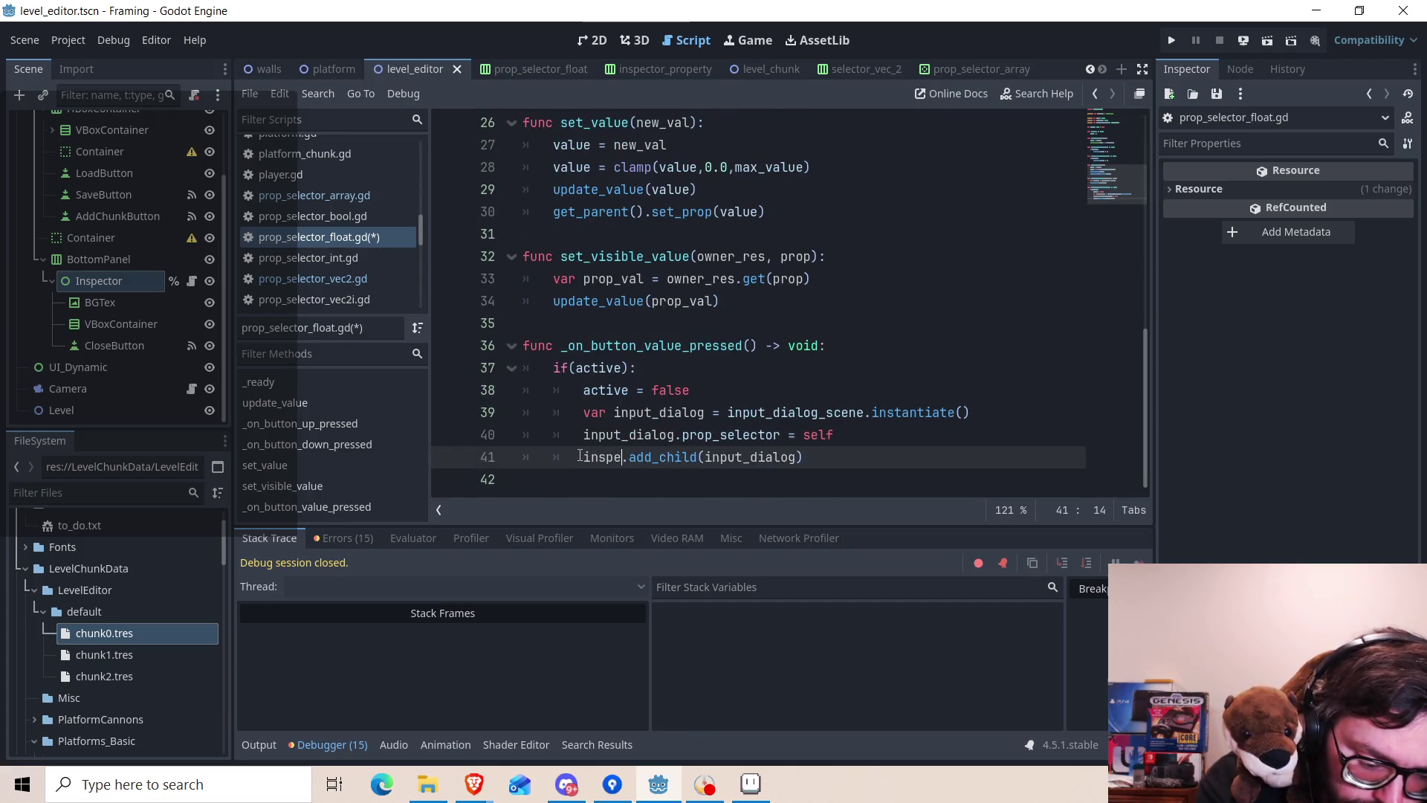
pyautogui.hotkey('ctrl', 's')
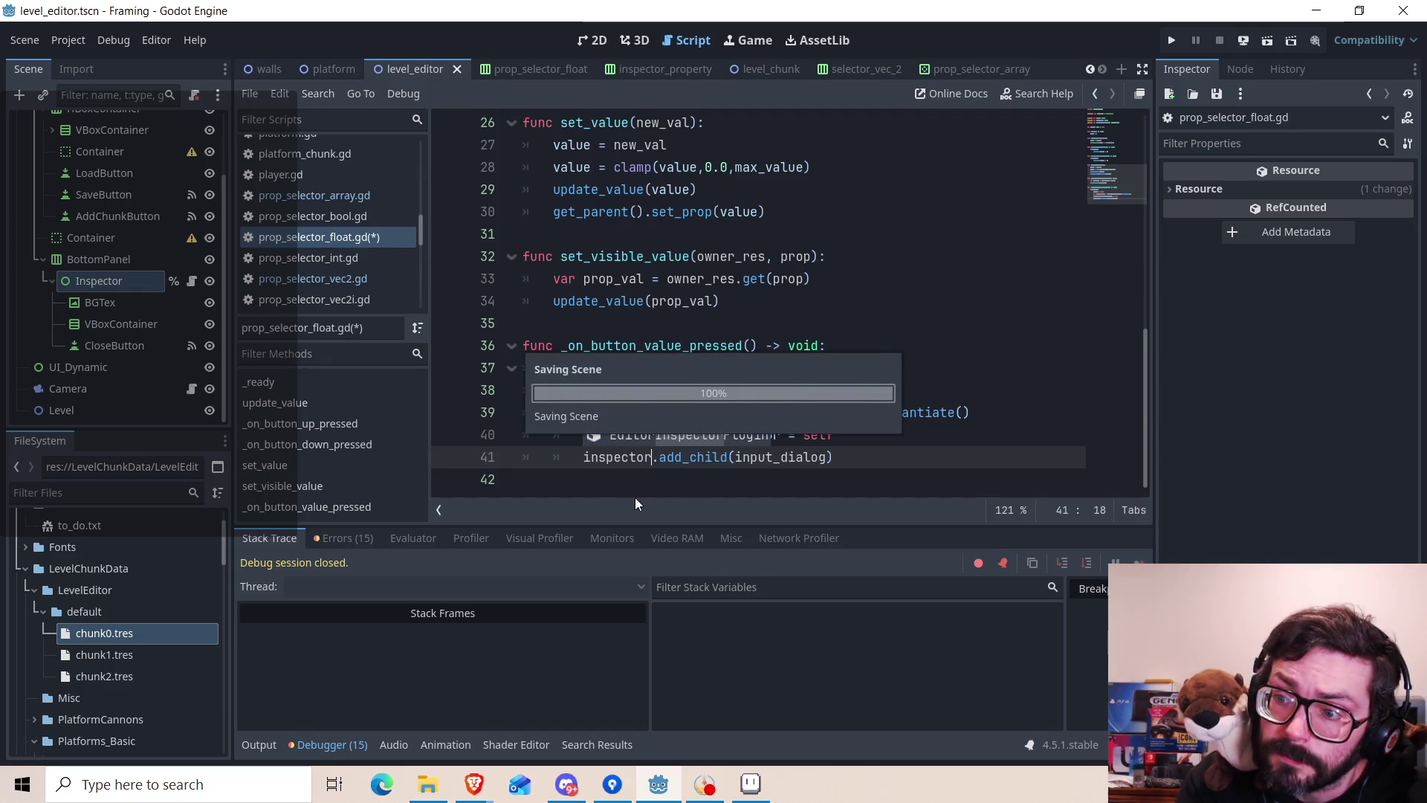
pyautogui.click(886, 456)
pyautogui.scroll(8, 889, 452)
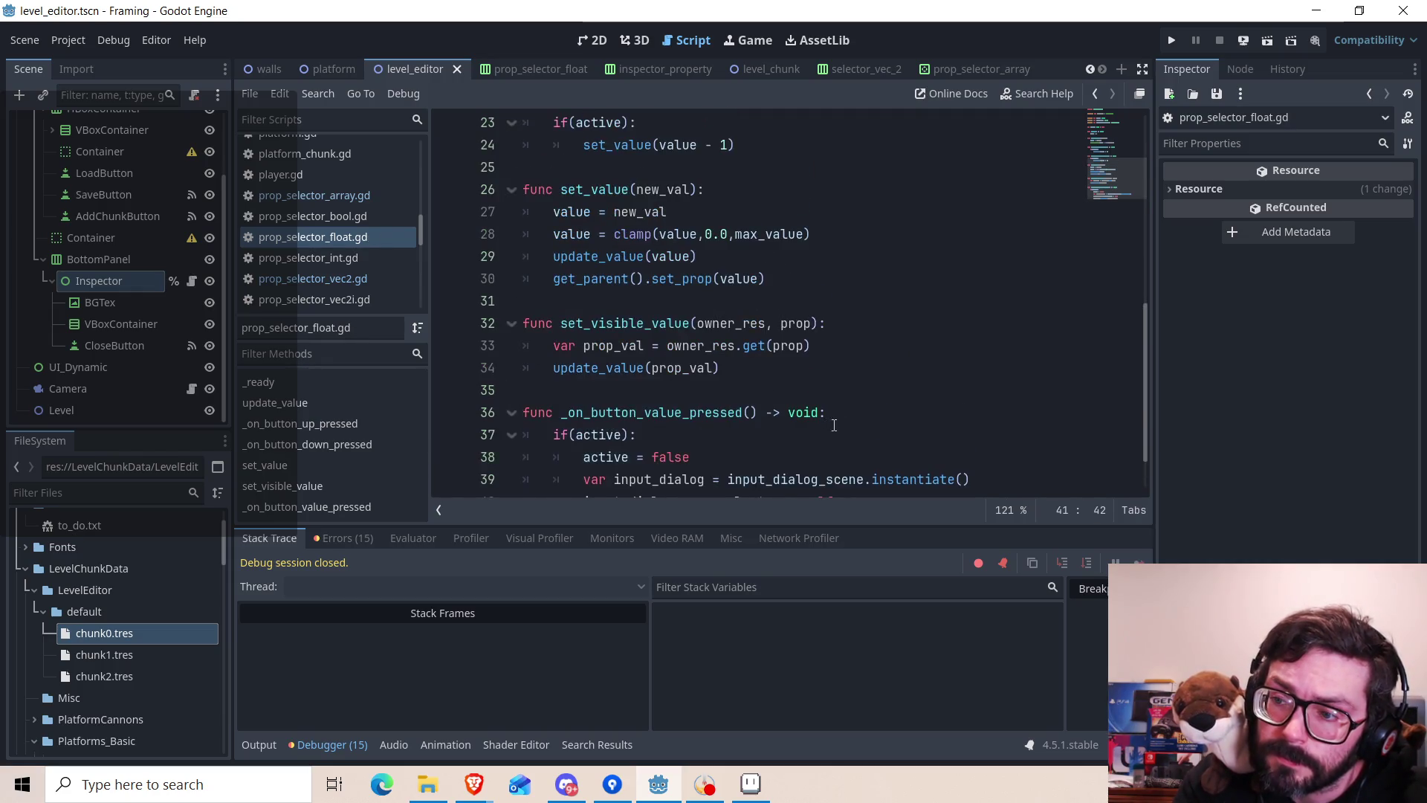
pyautogui.click(739, 193)
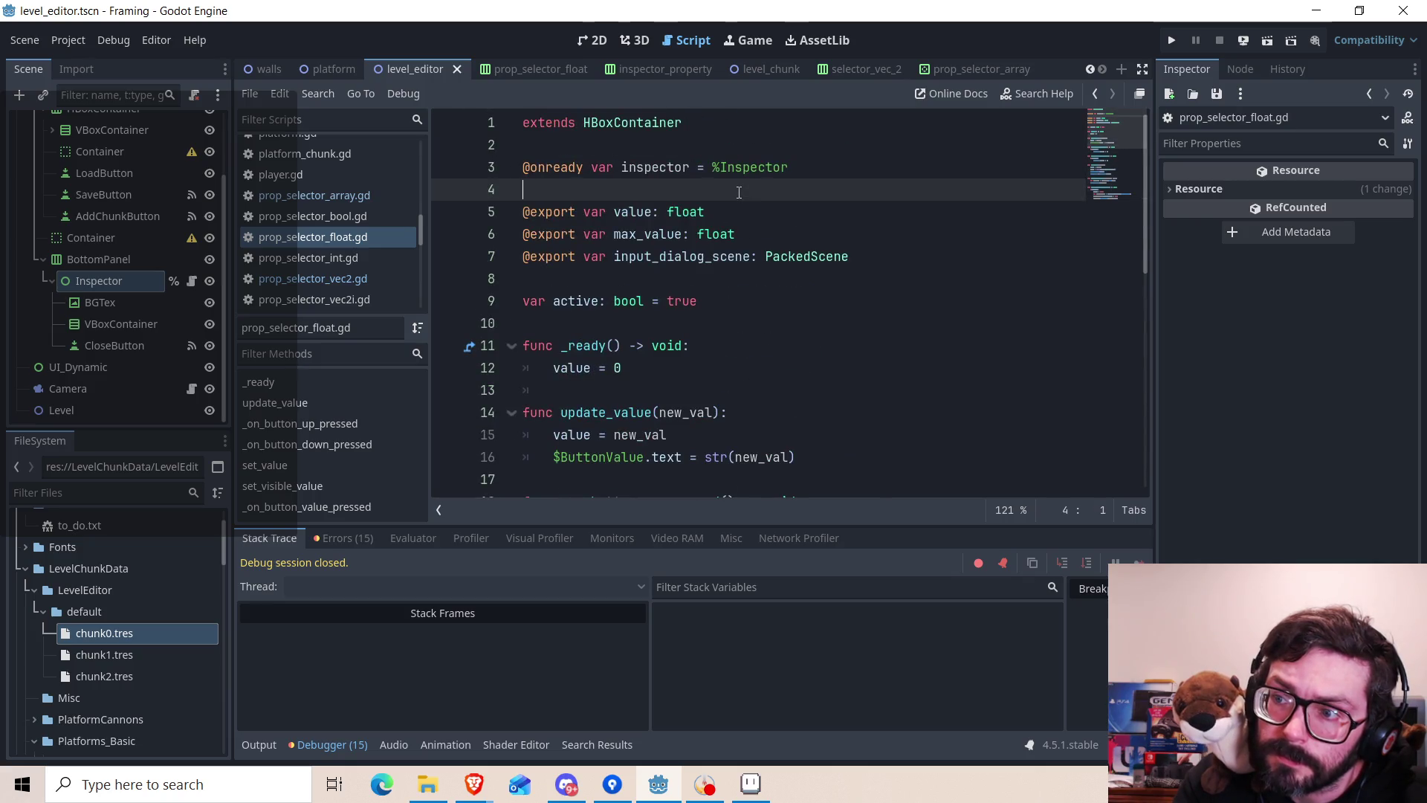
pyautogui.click(1267, 44)
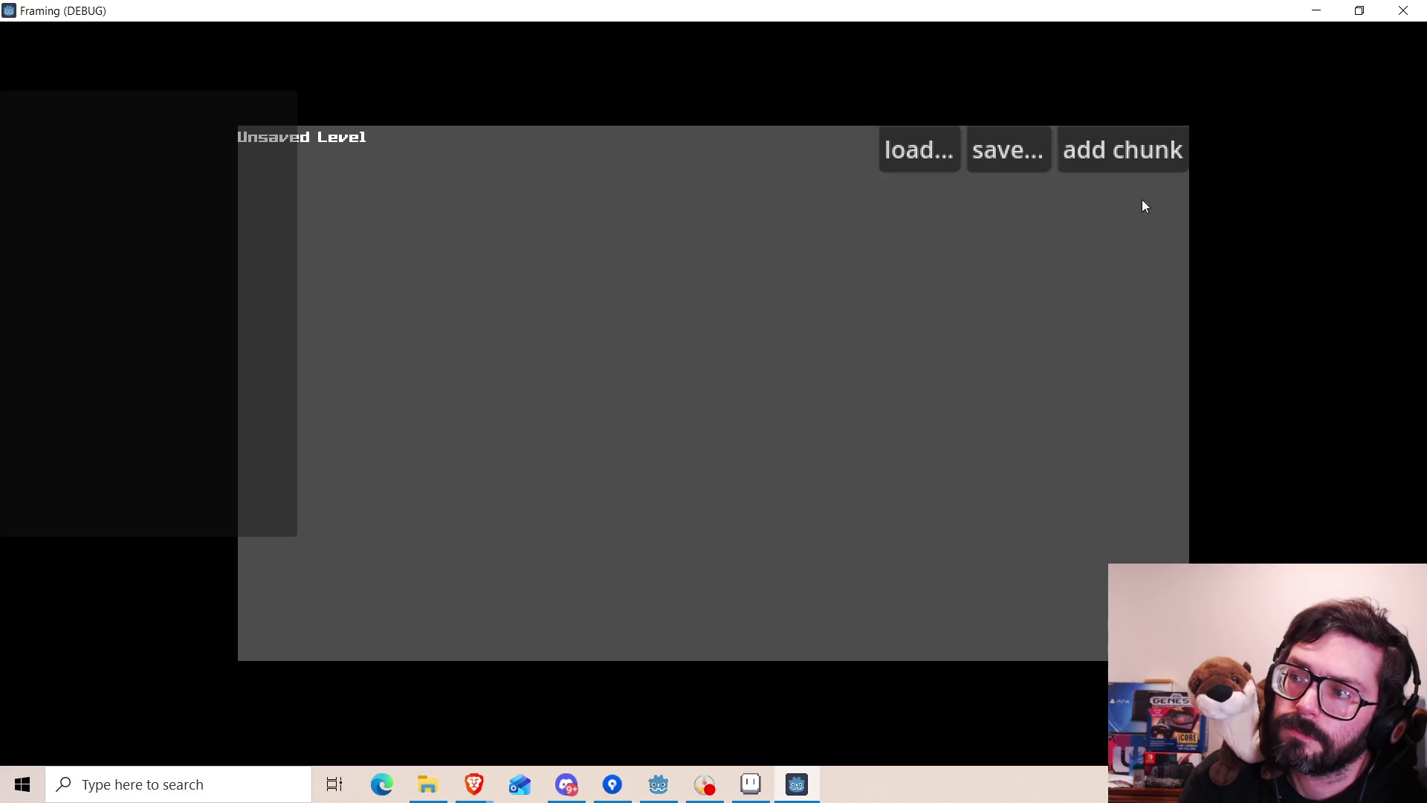
# Add a chunk in the running game, open its properties, and switch back to the editor
pyautogui.click(1092, 165)
pyautogui.click(755, 377)
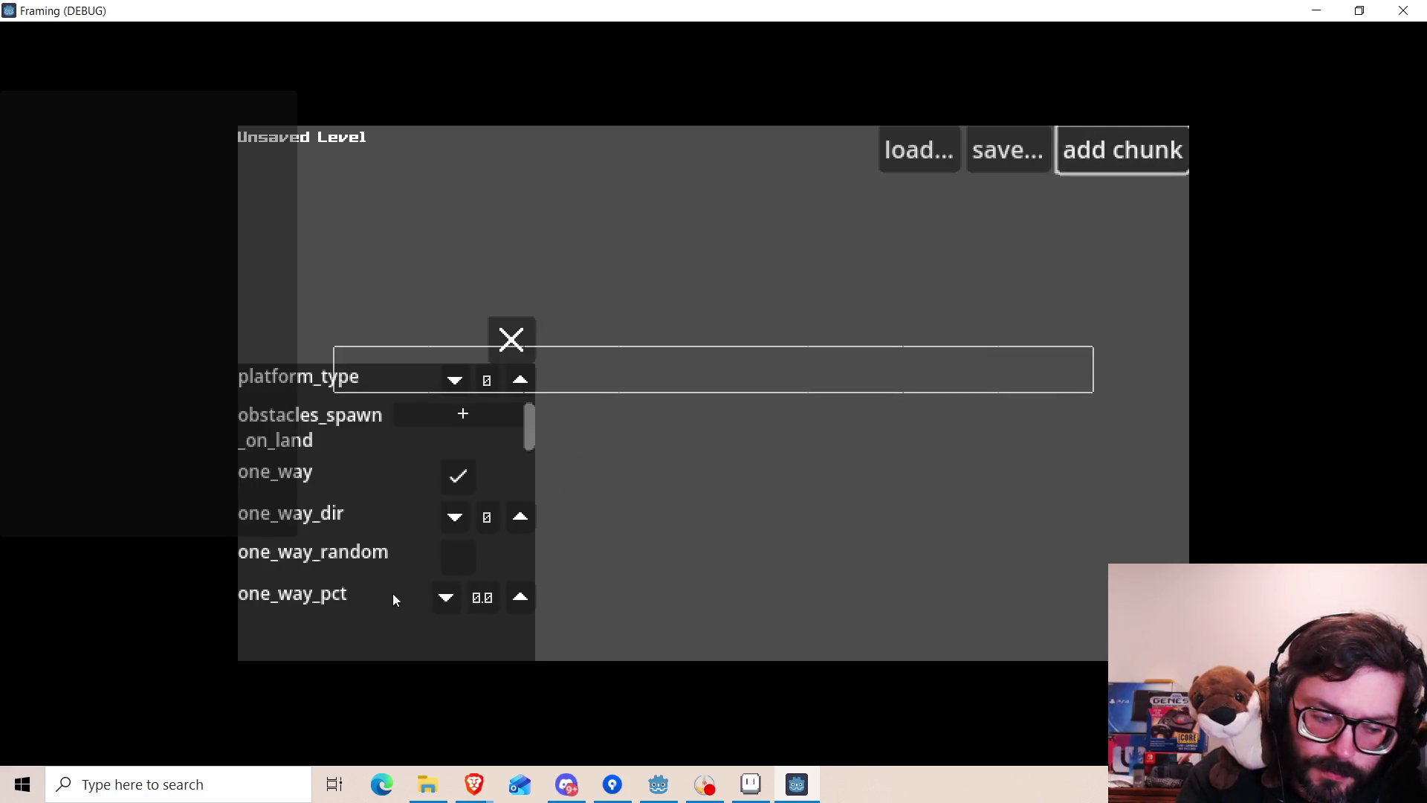
pyautogui.hotkey('alt', 'Tab')
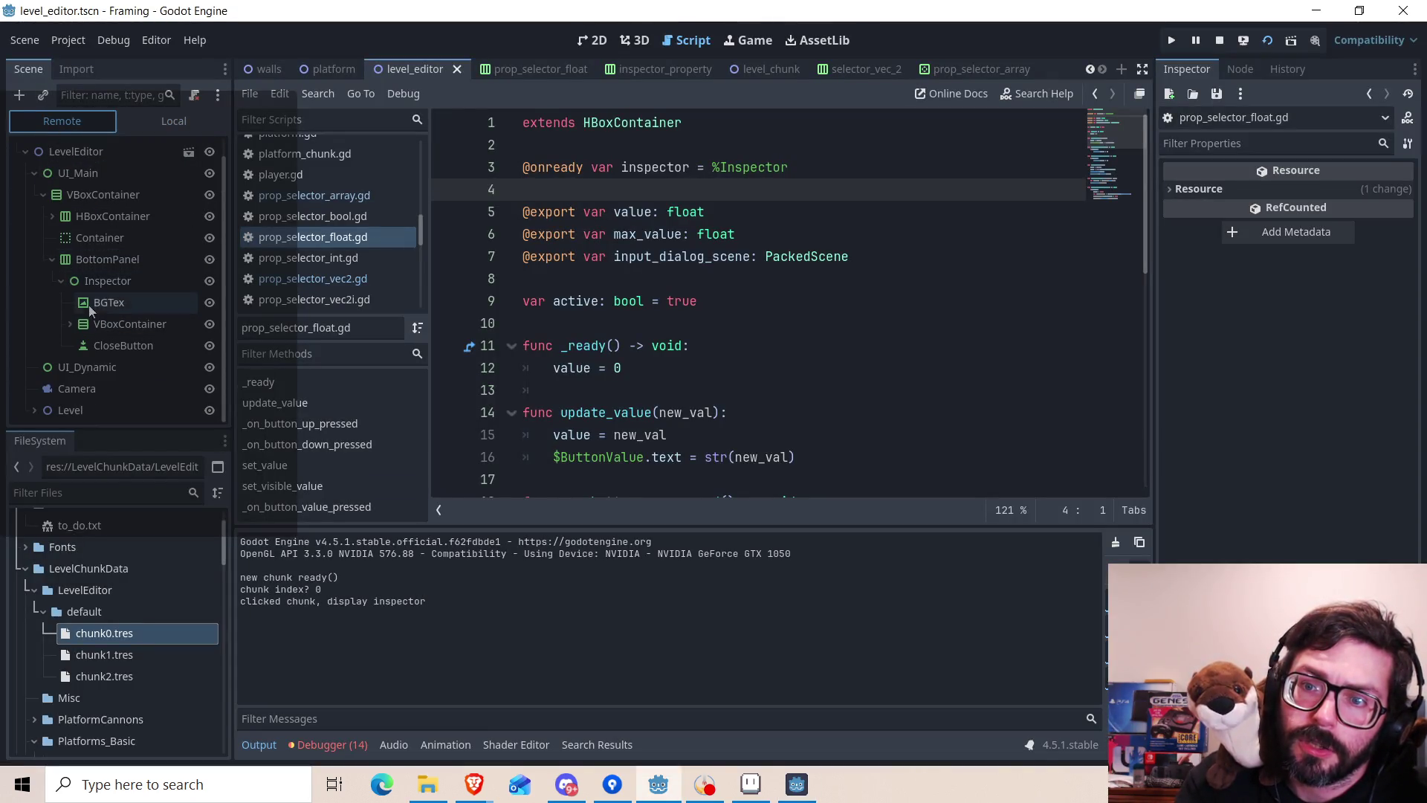
# Expand Inspector > VBoxContainer in the Remote tree and select SelectorFloat to see value 0.0, max 999.99
pyautogui.click(70, 324)
pyautogui.scroll(-3, 112, 312)
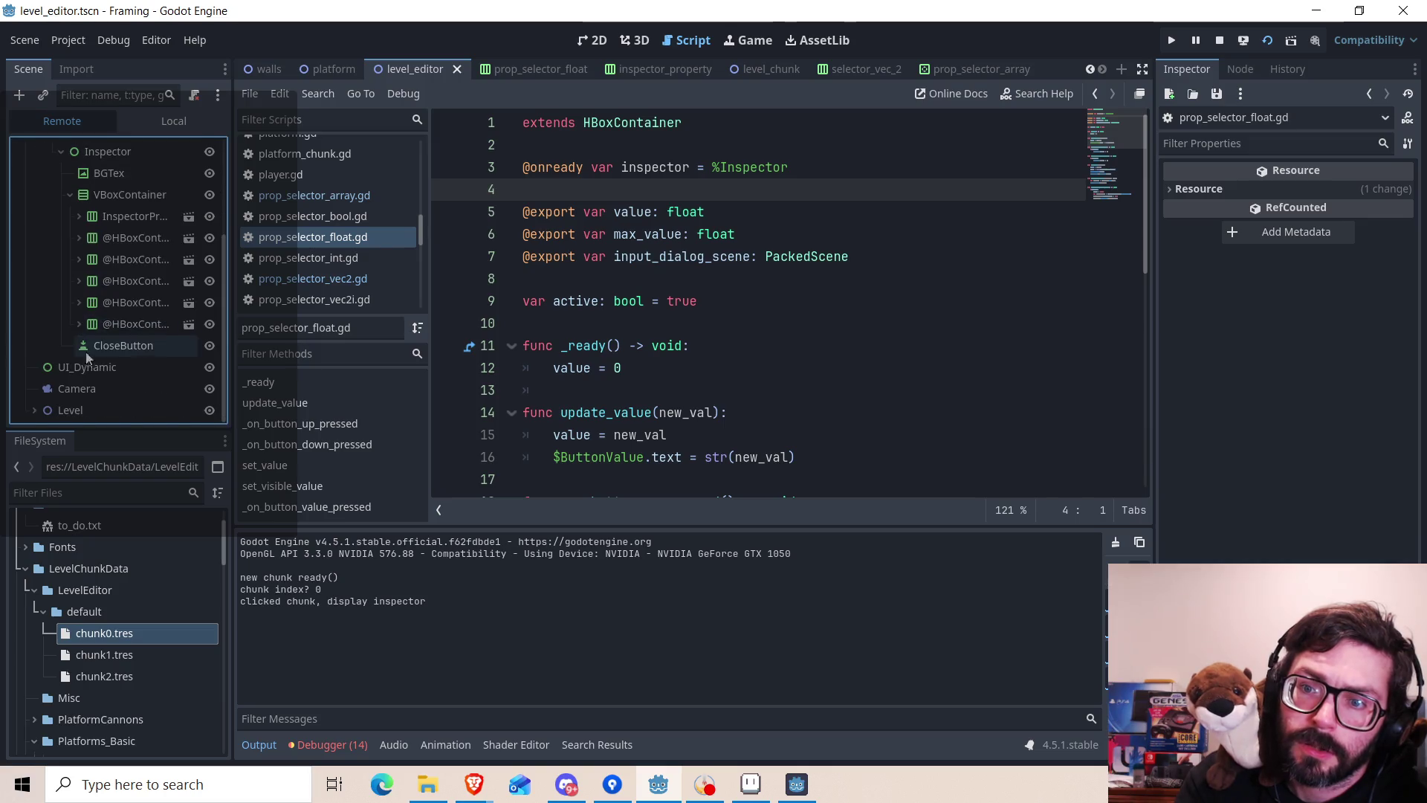
pyautogui.click(127, 310)
pyautogui.click(126, 322)
pyautogui.click(122, 300)
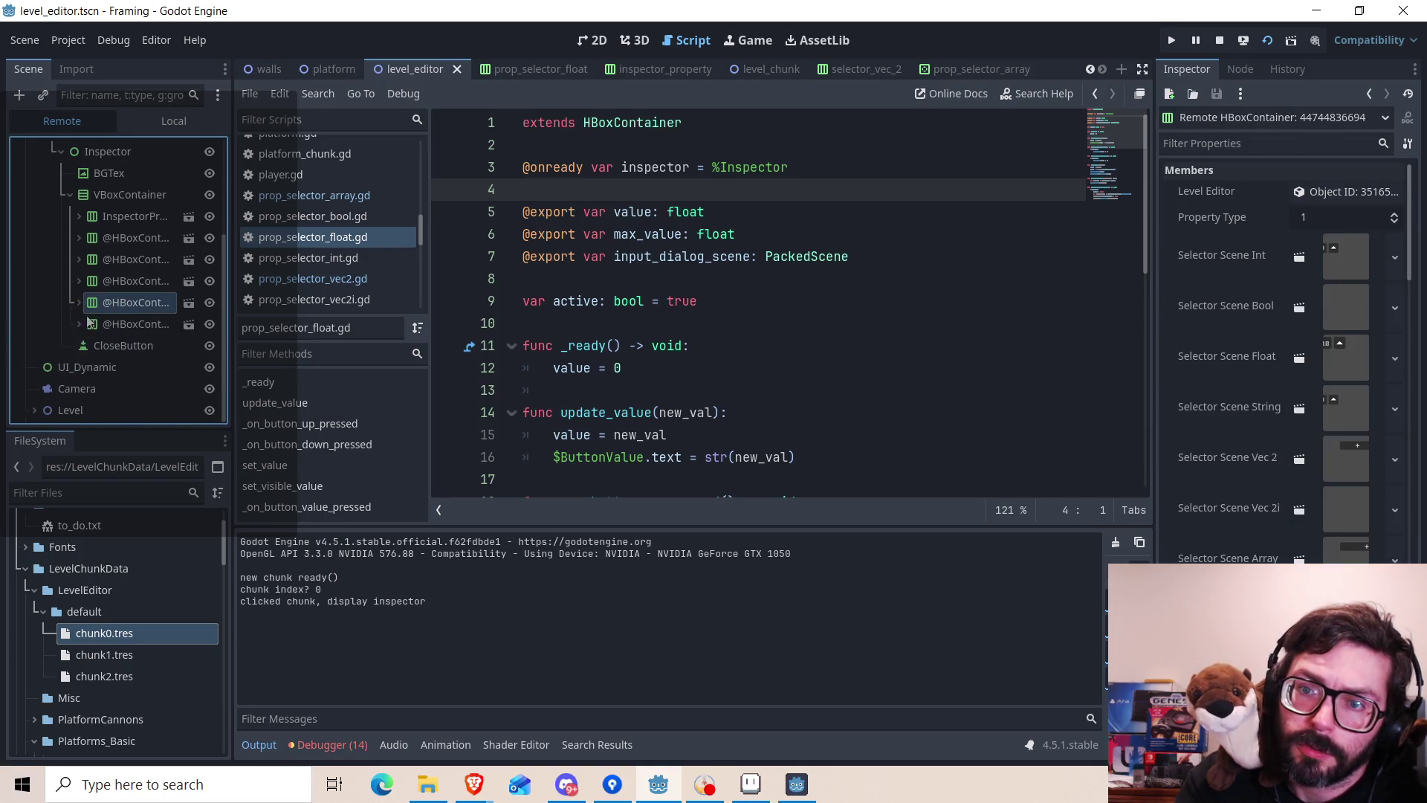
pyautogui.click(88, 324)
pyautogui.click(79, 324)
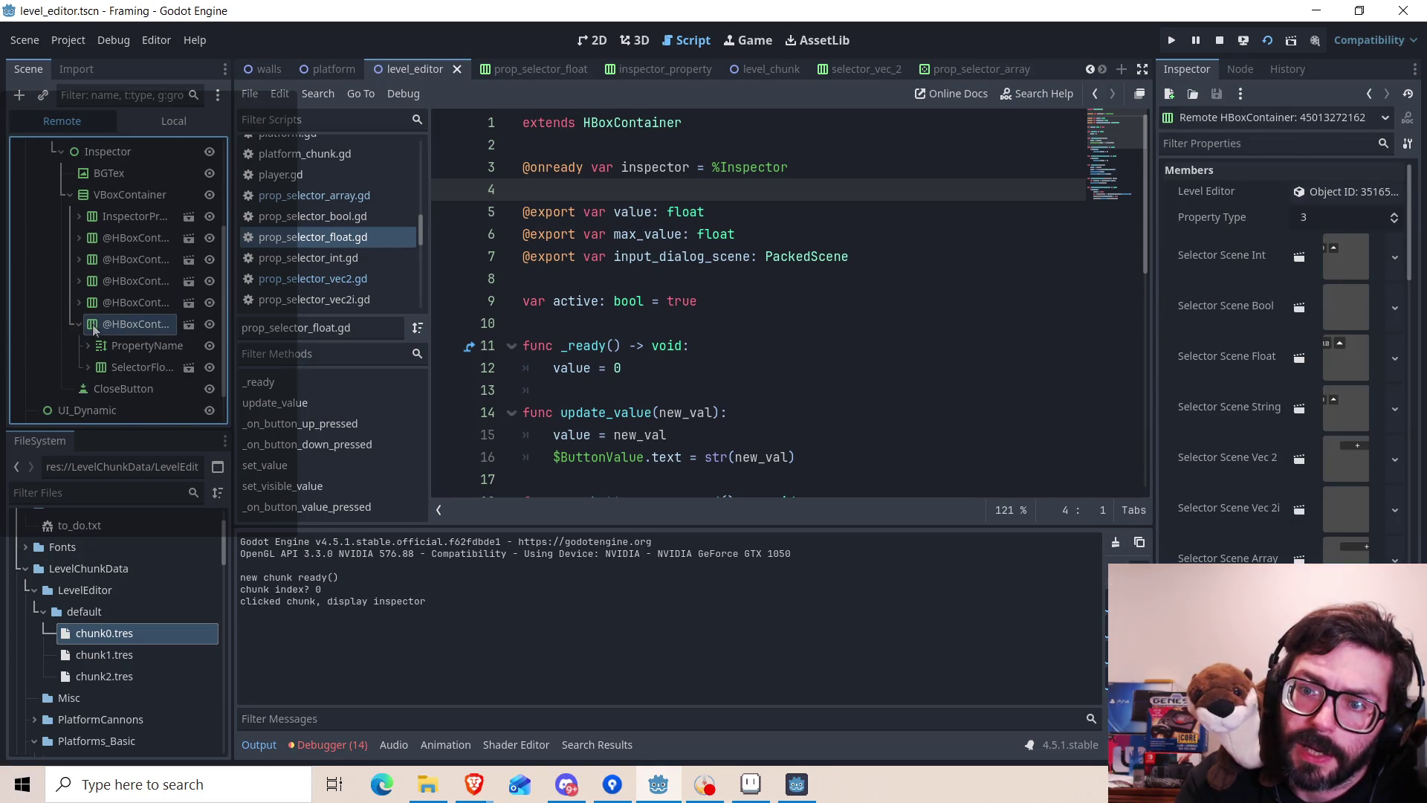
pyautogui.click(140, 369)
pyautogui.click(88, 367)
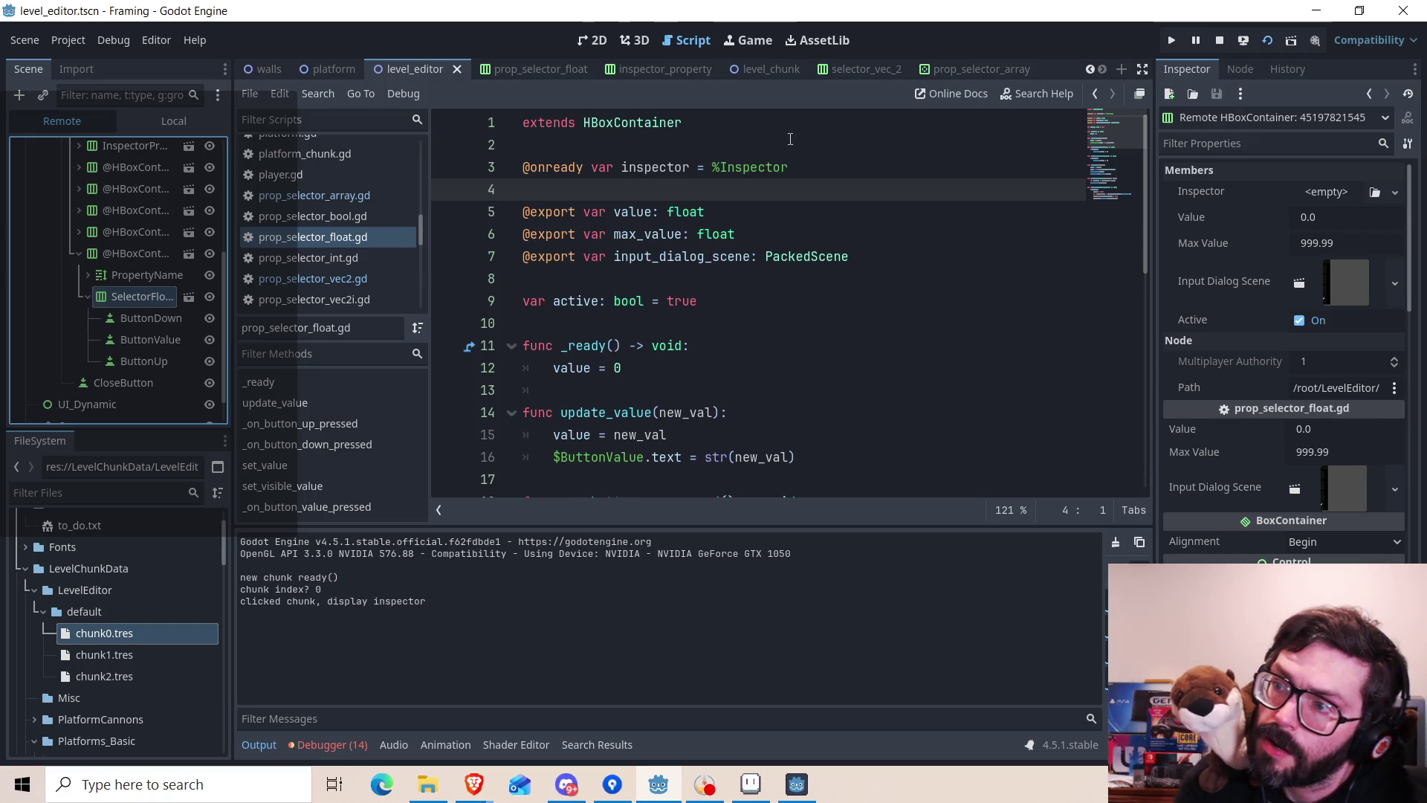
# Copy 'inspector = %Inspector' from line 3 and stop the running game
pyautogui.moveTo(789, 167); pyautogui.dragTo(623, 167)
pyautogui.rightClick(647, 160)
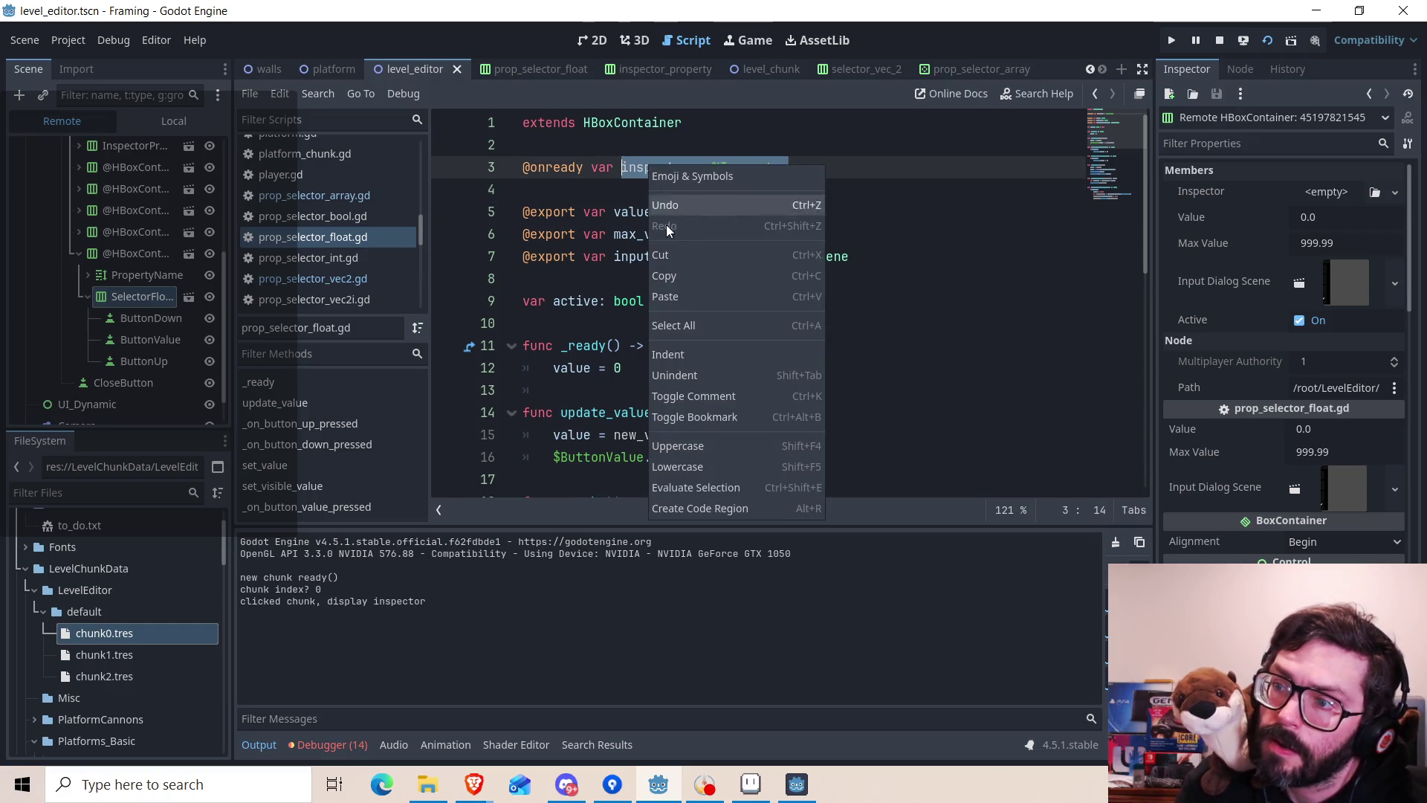
pyautogui.click(675, 276)
pyautogui.click(1220, 35)
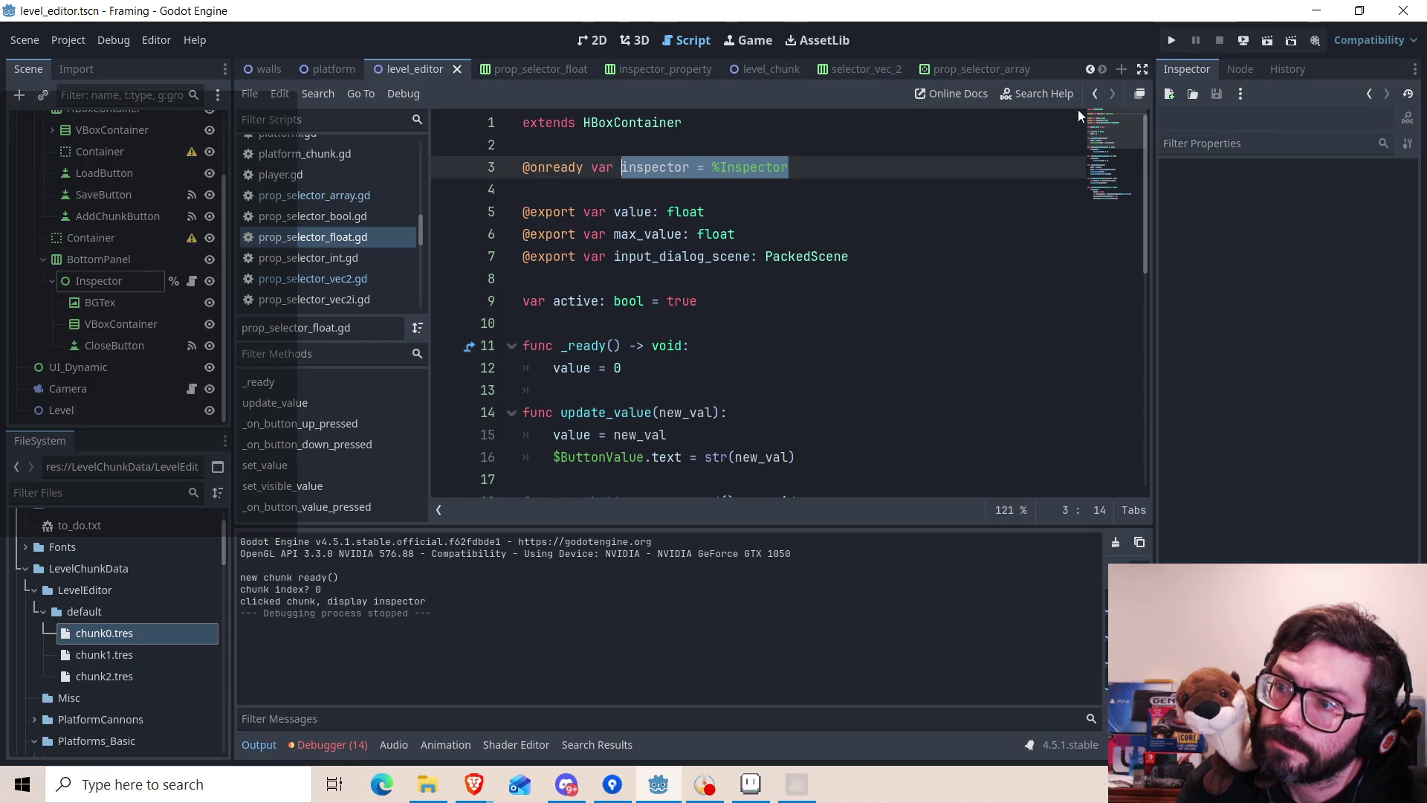
# Paste the inspector assignment into _ready after value = 0 and relaunch the level editor scene
pyautogui.click(644, 360)
pyautogui.press('Return')
pyautogui.hotkey('ctrl', 'v')
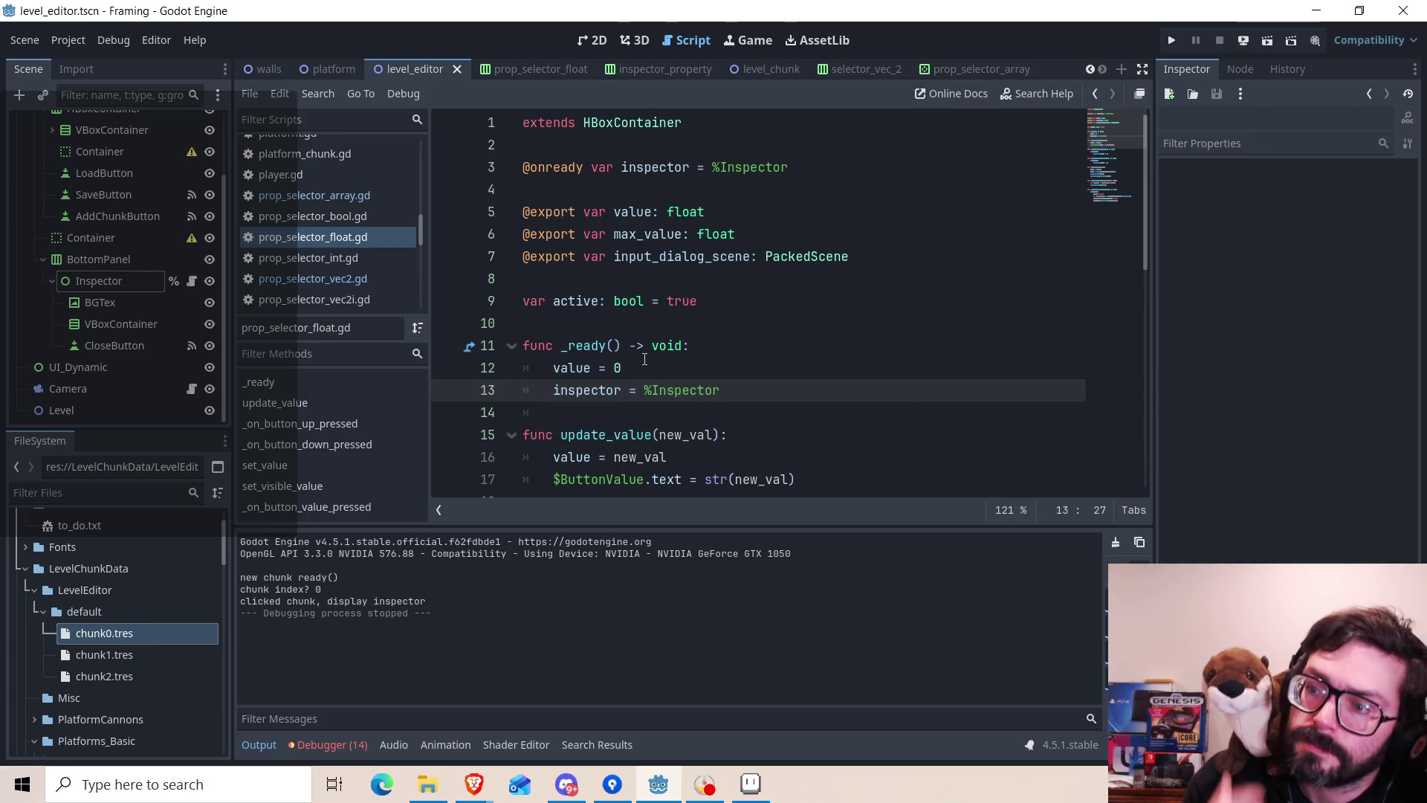
pyautogui.scroll(-9, 606, 255)
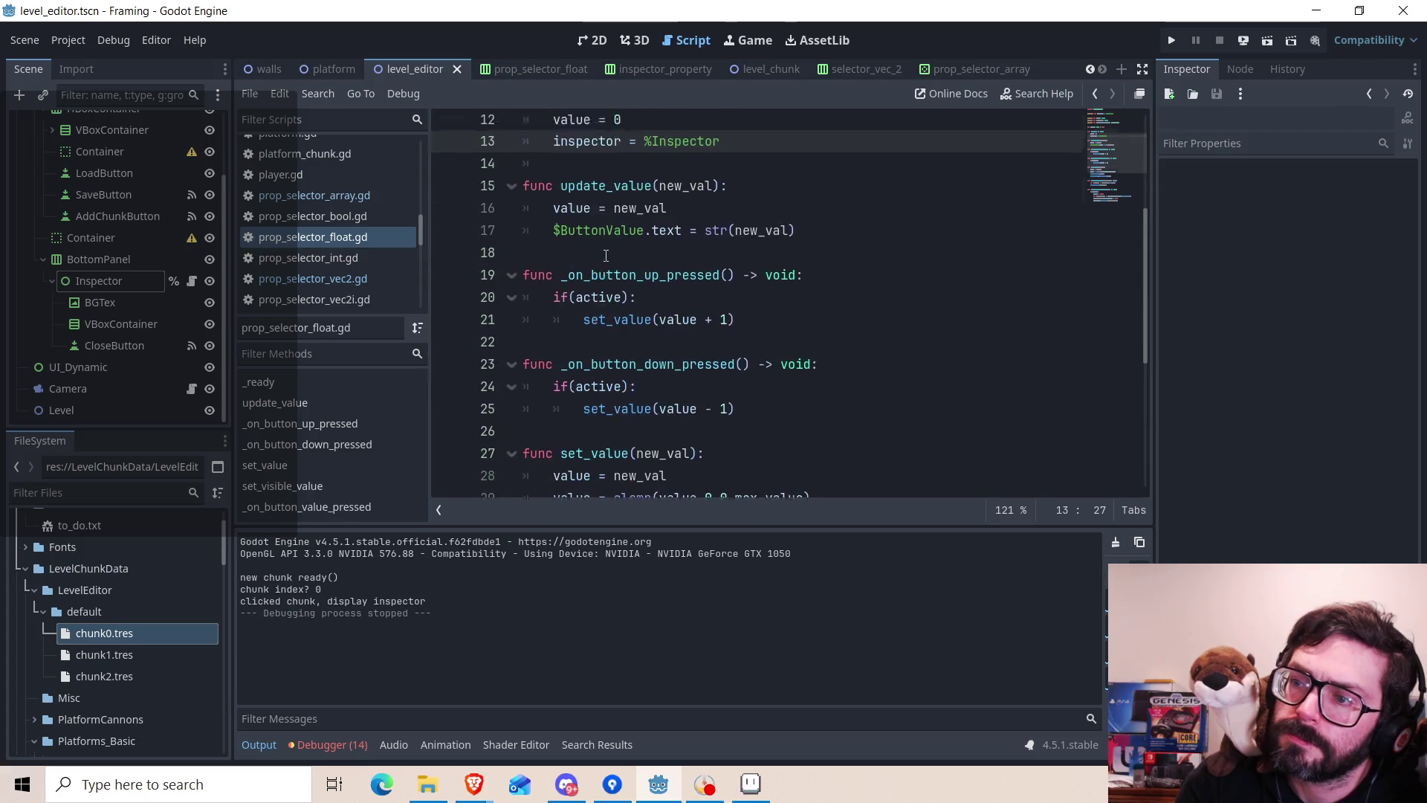
pyautogui.scroll(9, 880, 276)
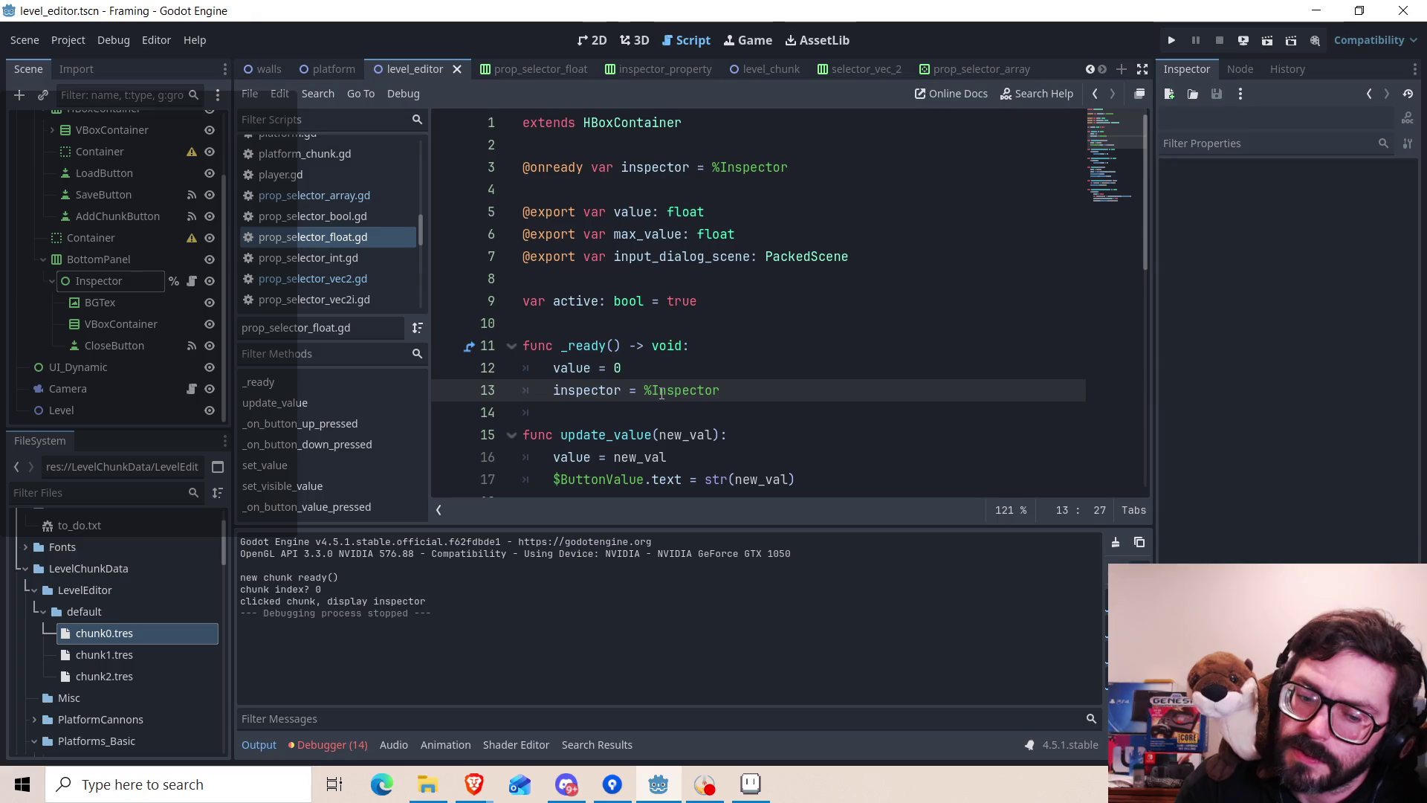
pyautogui.click(1275, 41)
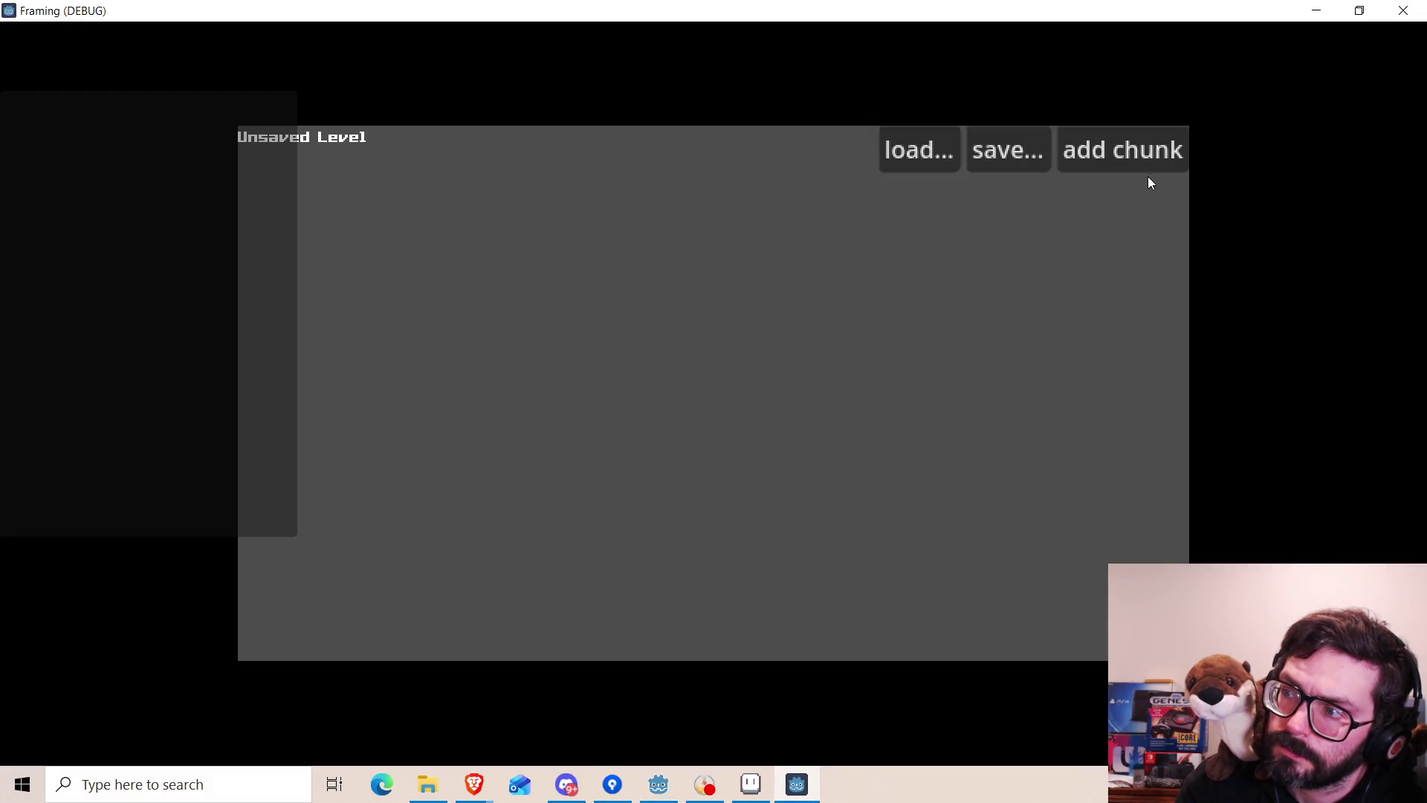
# Add a chunk in the running game, open its properties, and return to the editor
pyautogui.click(1101, 168)
pyautogui.click(771, 368)
pyautogui.hotkey('alt', 'Tab')
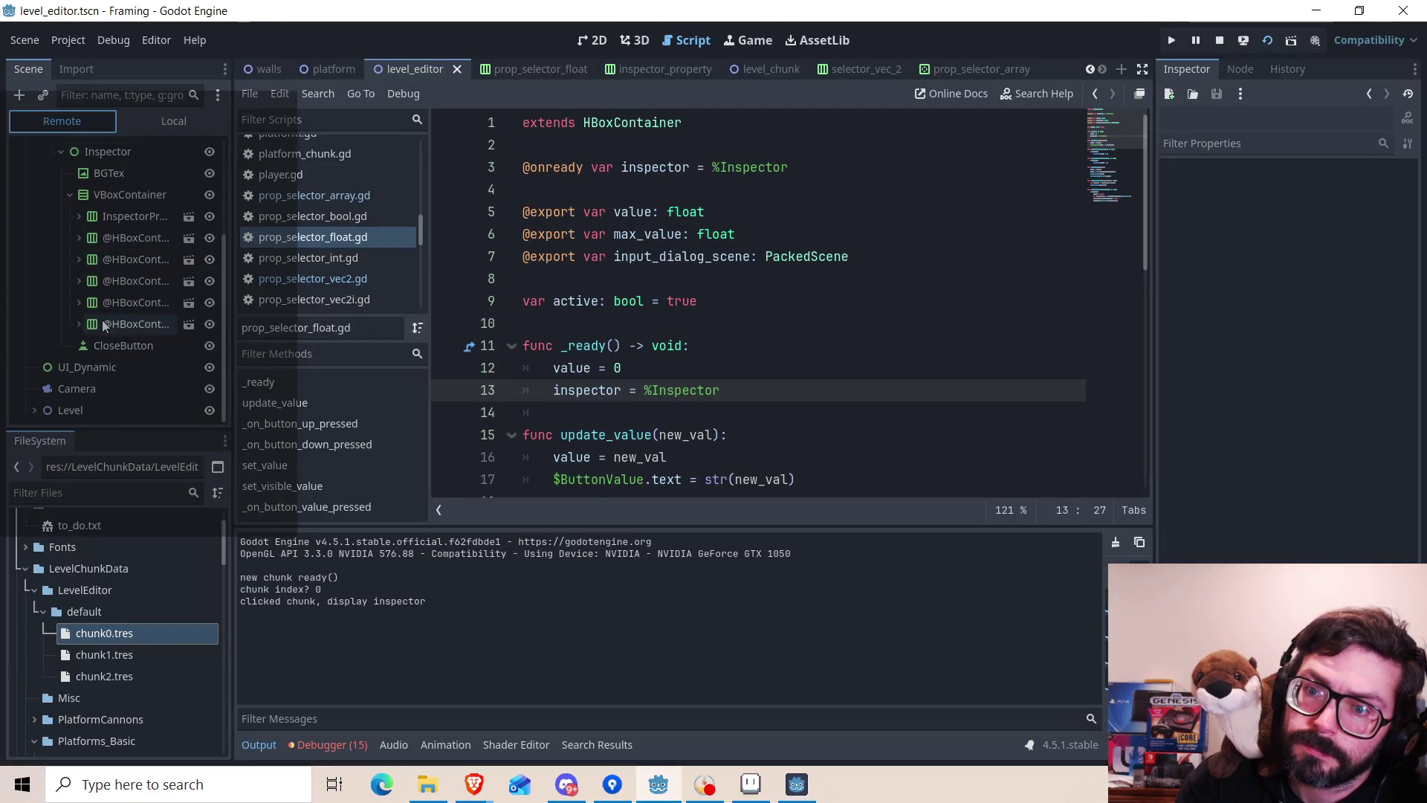
# Check SelectorFloat's live Value 0.0 and Max Value 999.99 in the Remote tree, then stop the run
pyautogui.click(104, 324)
pyautogui.click(80, 324)
pyautogui.click(88, 367)
pyautogui.click(138, 367)
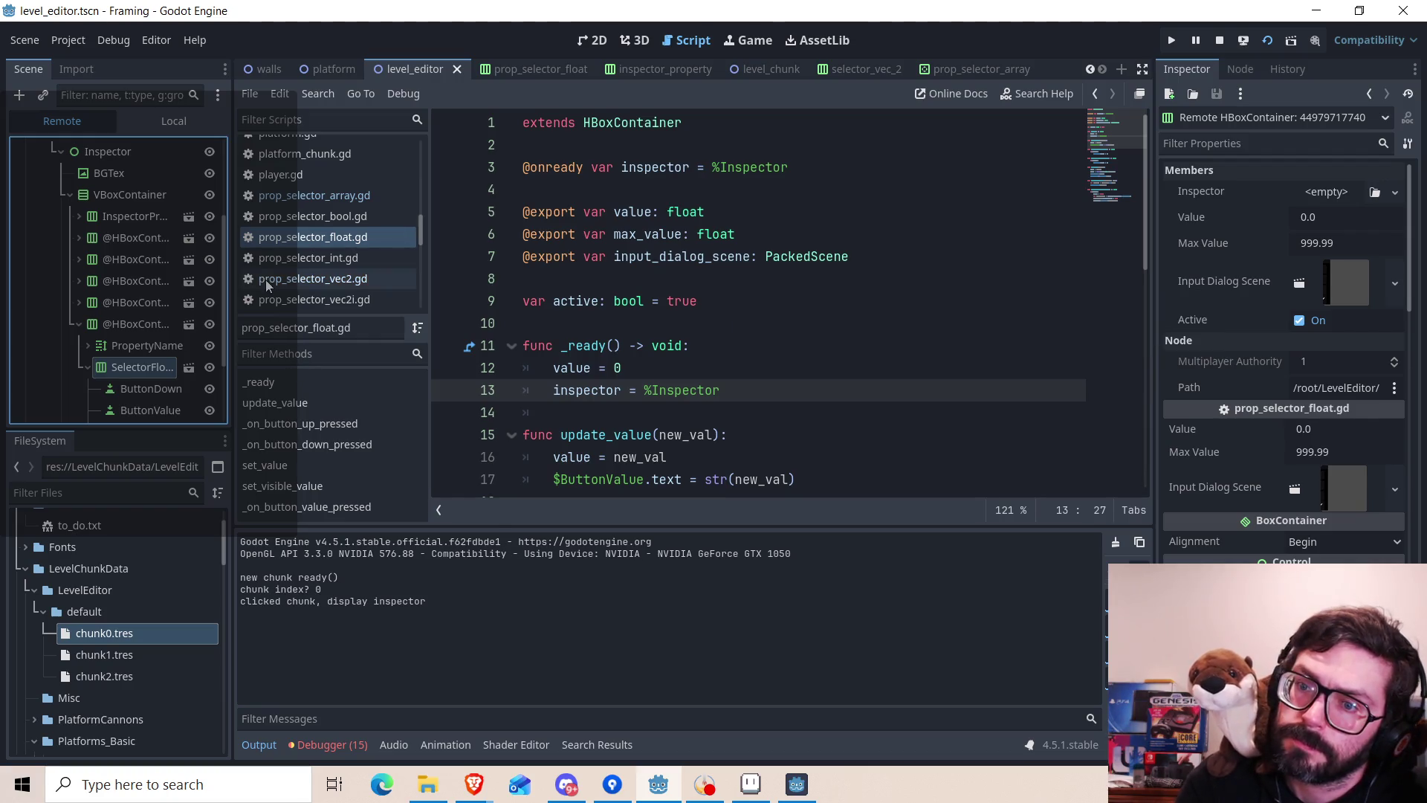
pyautogui.scroll(-3, 134, 312)
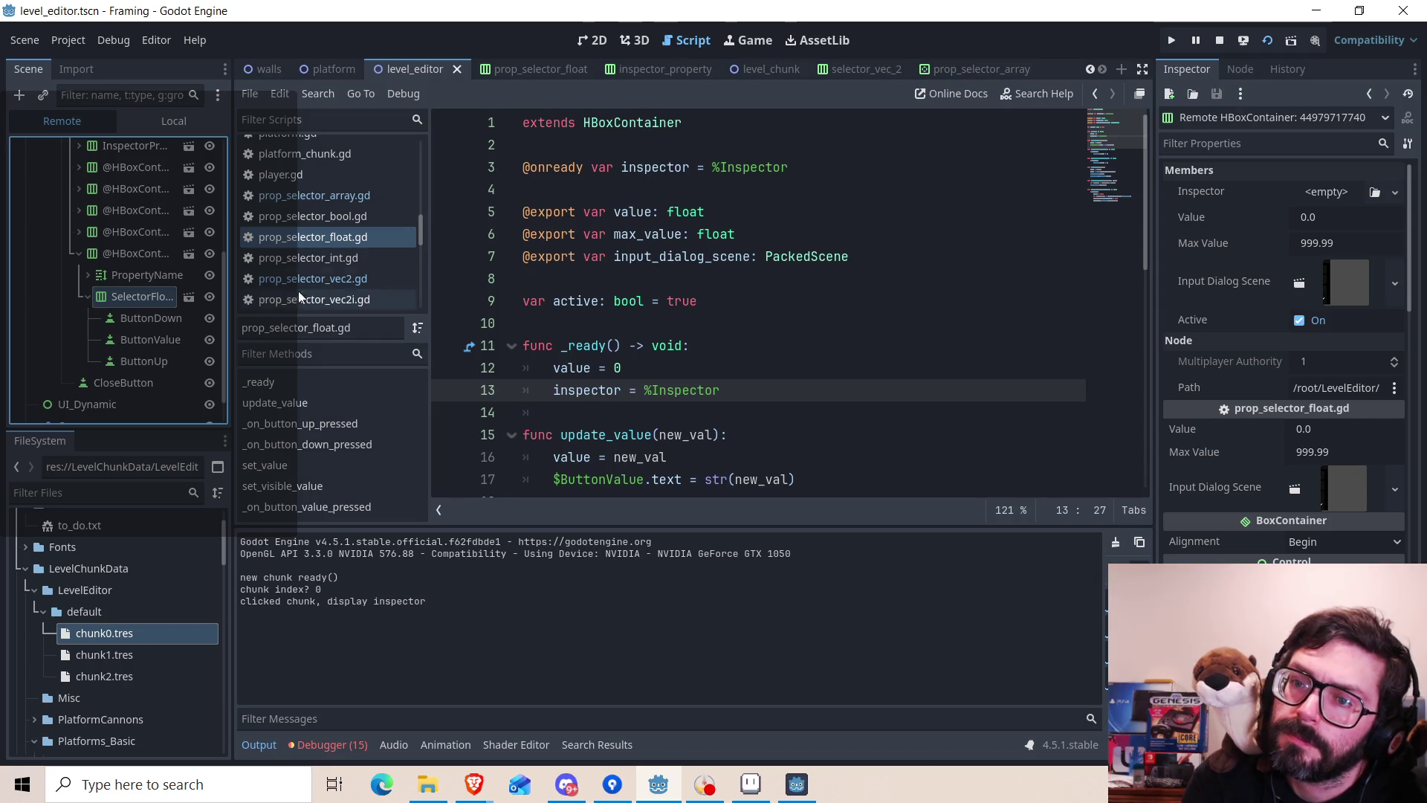
pyautogui.scroll(3, 118, 283)
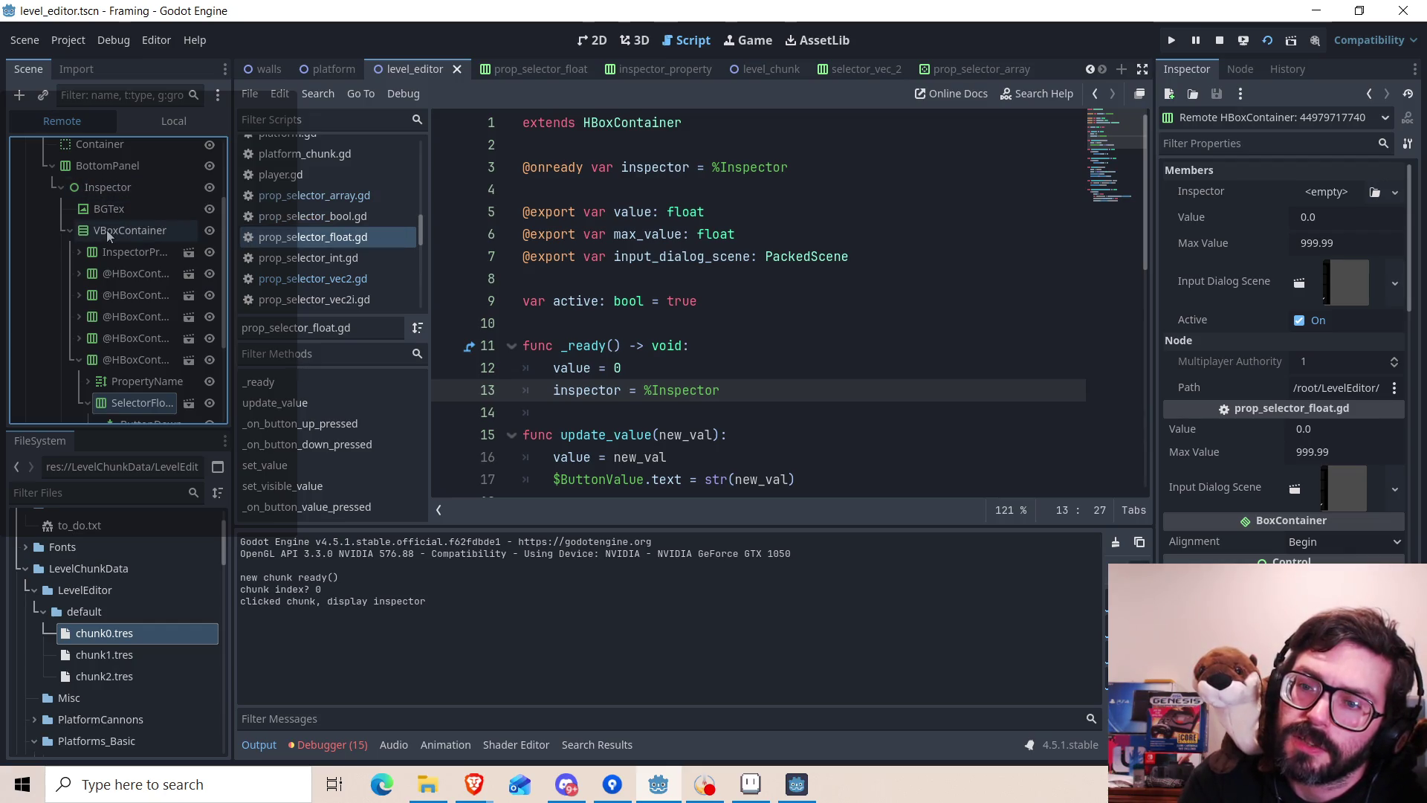
pyautogui.click(78, 361)
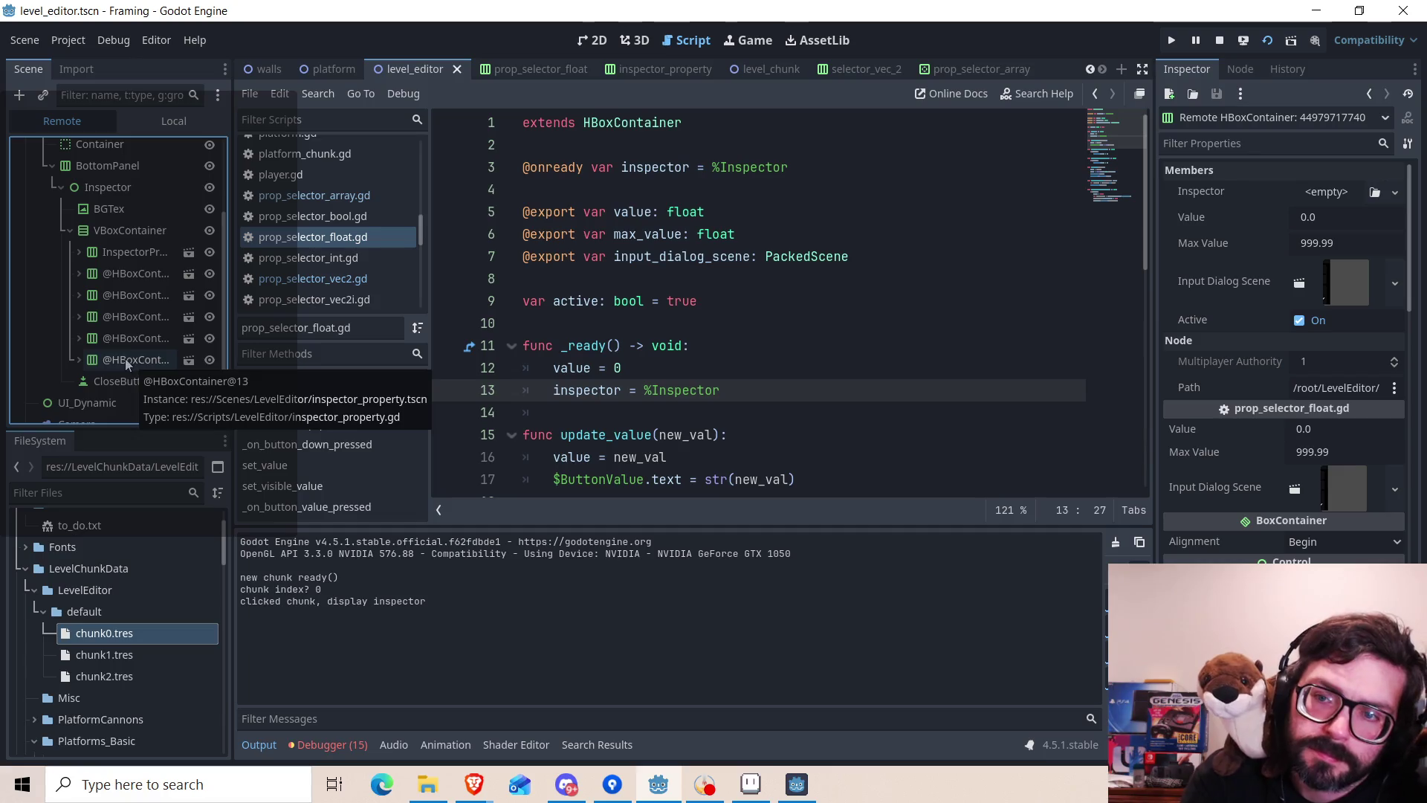
pyautogui.scroll(2, 100, 262)
pyautogui.scroll(-2, 107, 266)
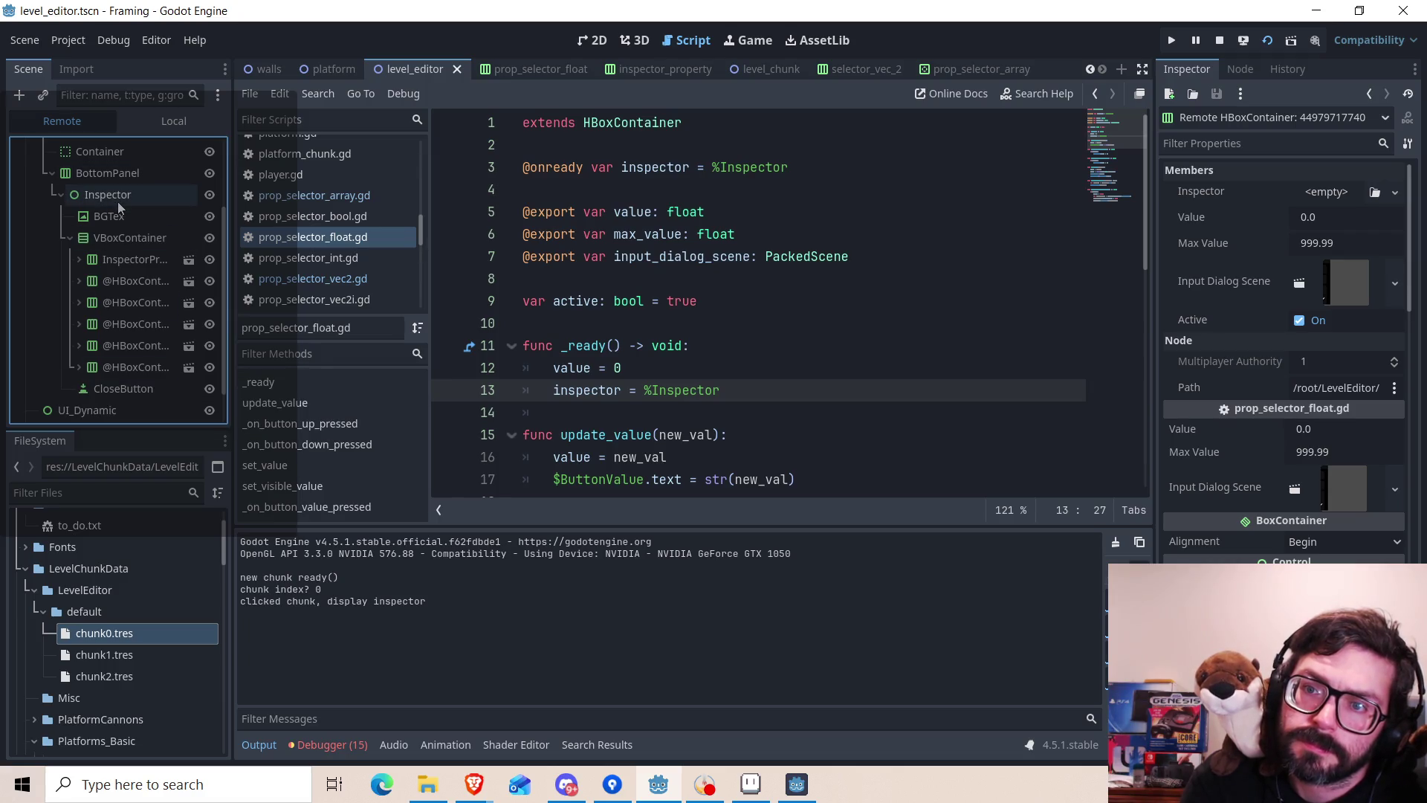
pyautogui.click(1219, 41)
# Search in Brave for 'gdscript unique node names'
pyautogui.moveTo(474, 784)
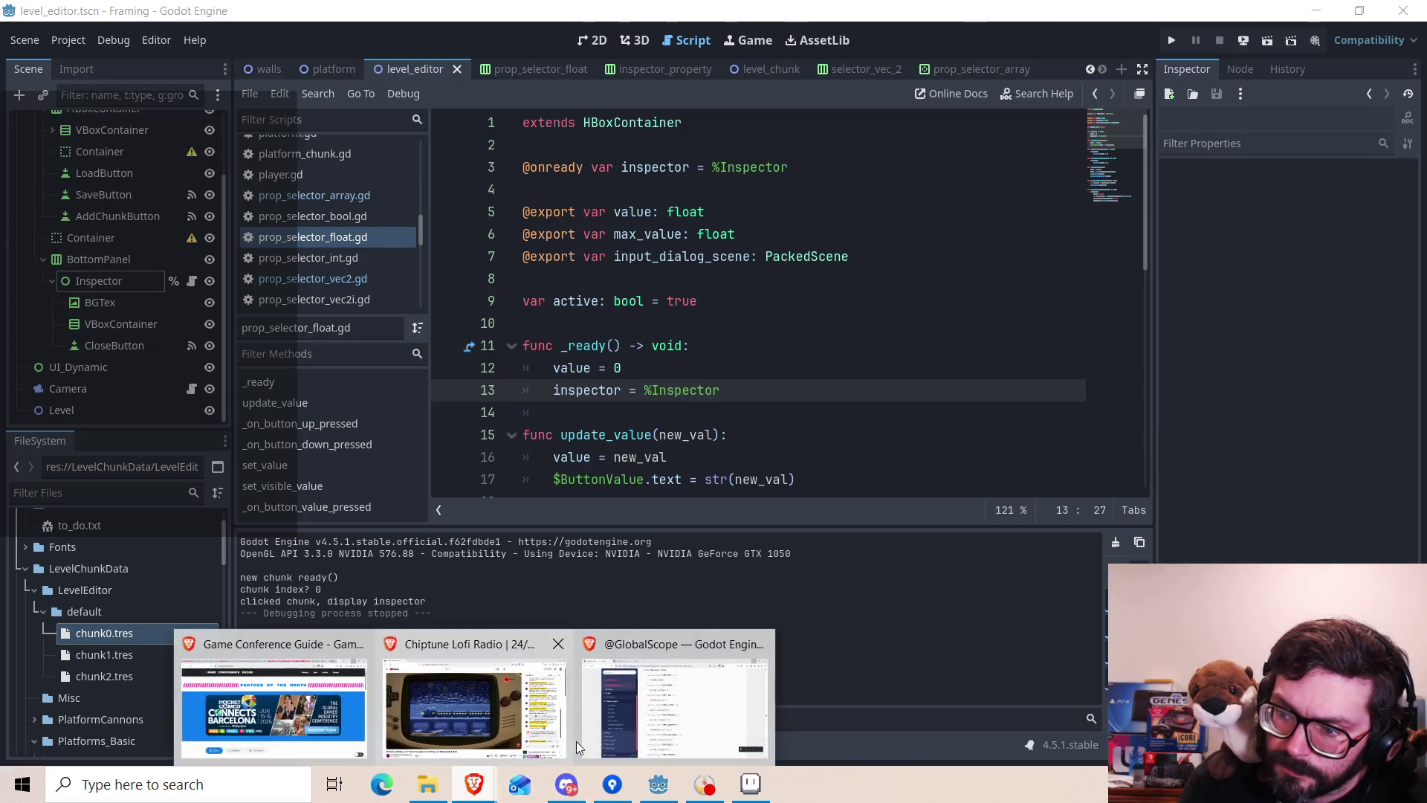
pyautogui.click(594, 736)
pyautogui.click(320, 18)
pyautogui.click(403, 58)
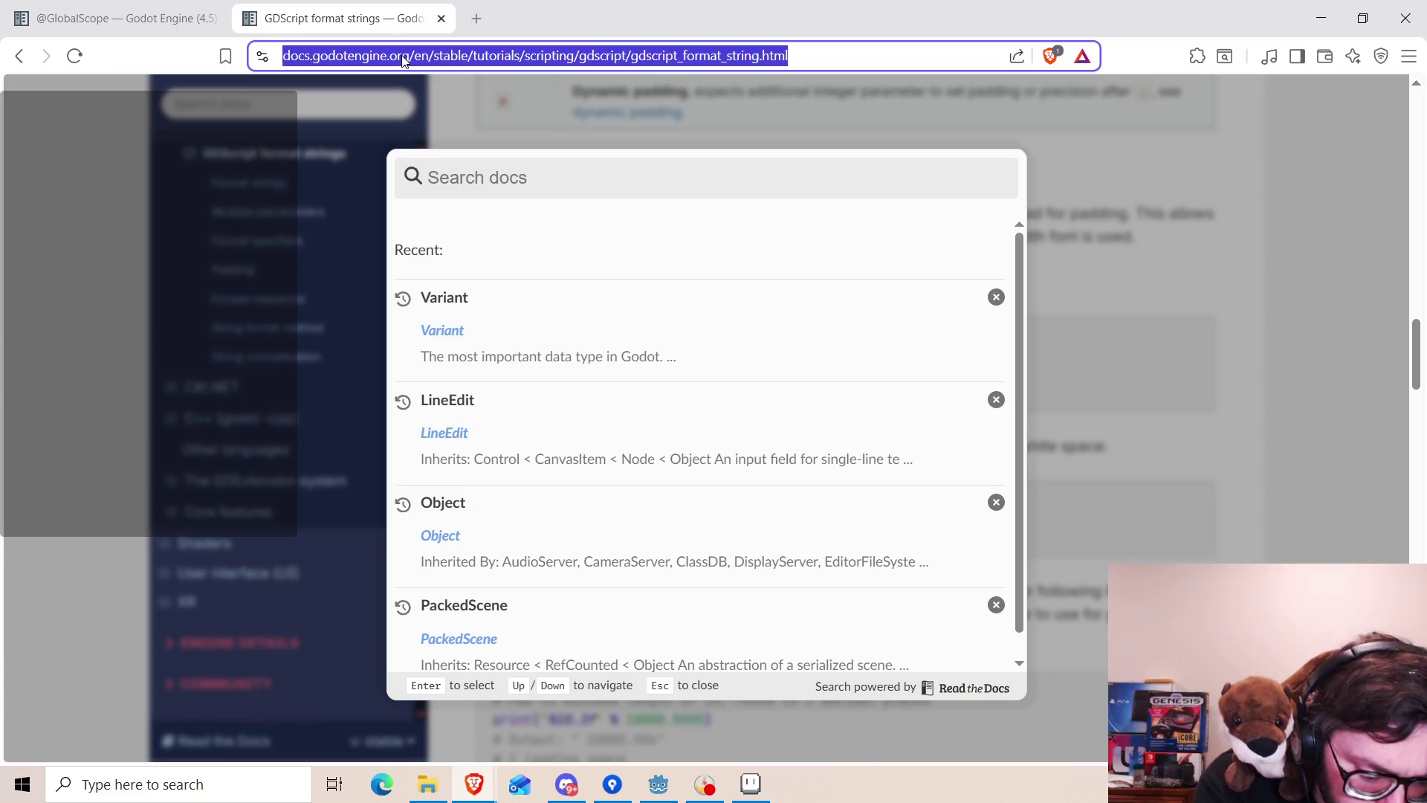
pyautogui.write('gdscript un')
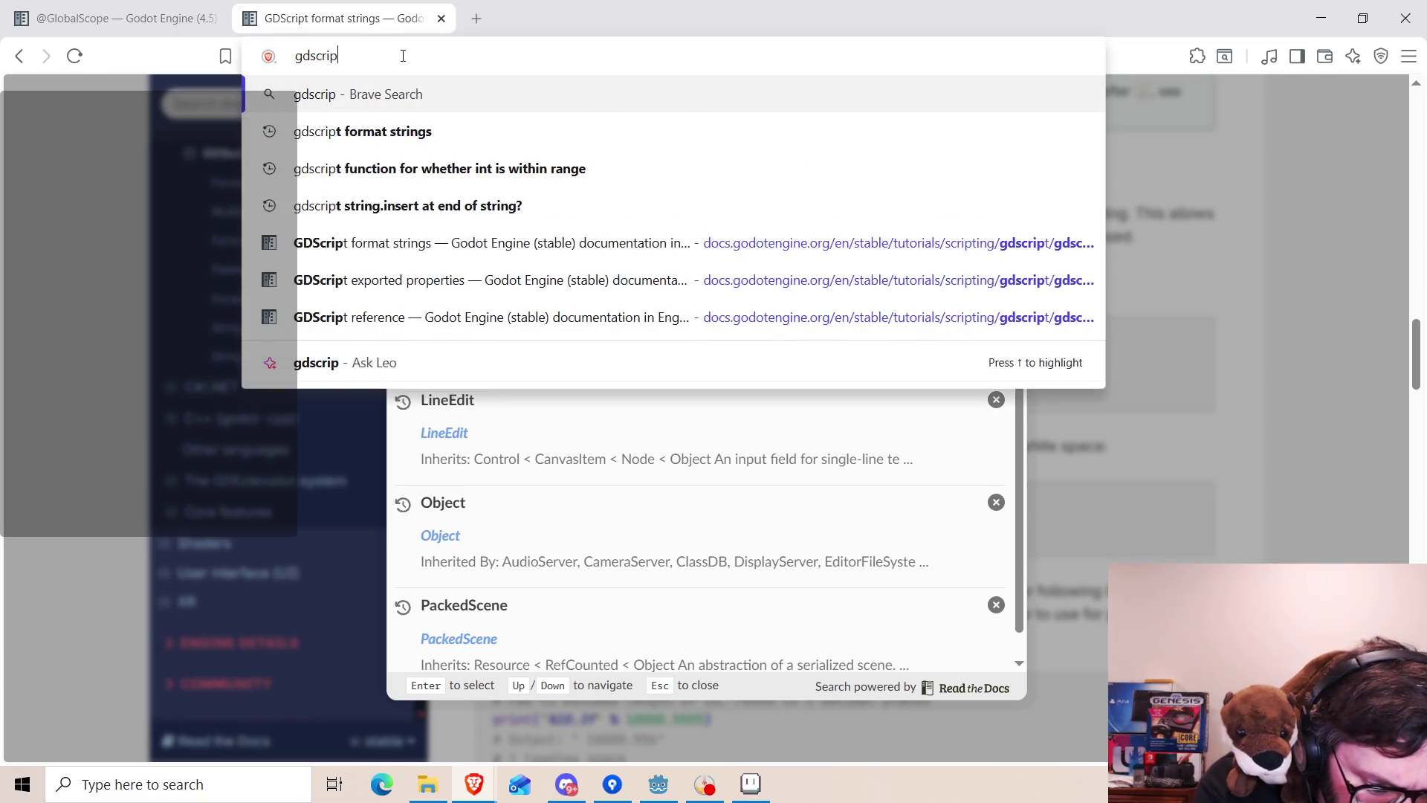
pyautogui.write('ique node ')
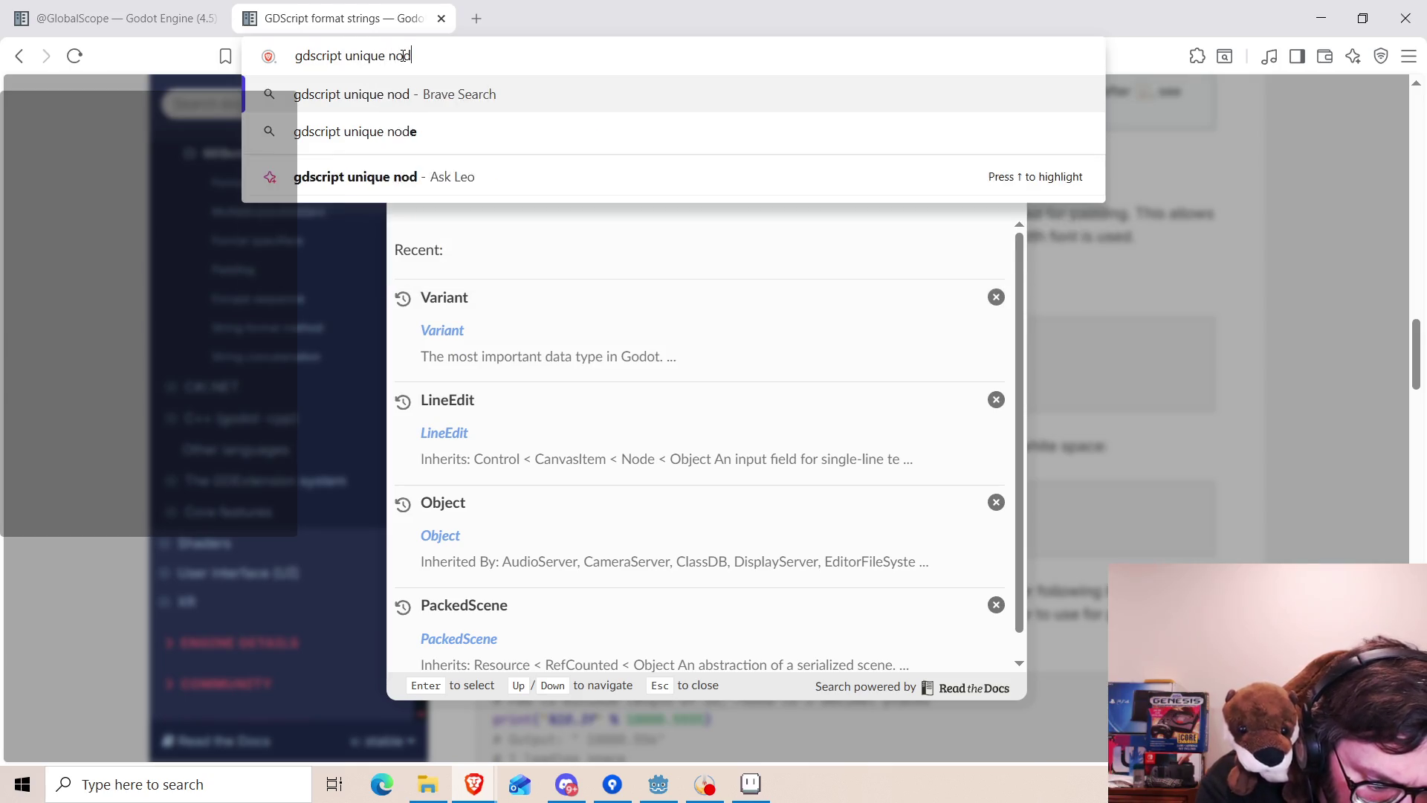
pyautogui.write('names')
pyautogui.press('Return')
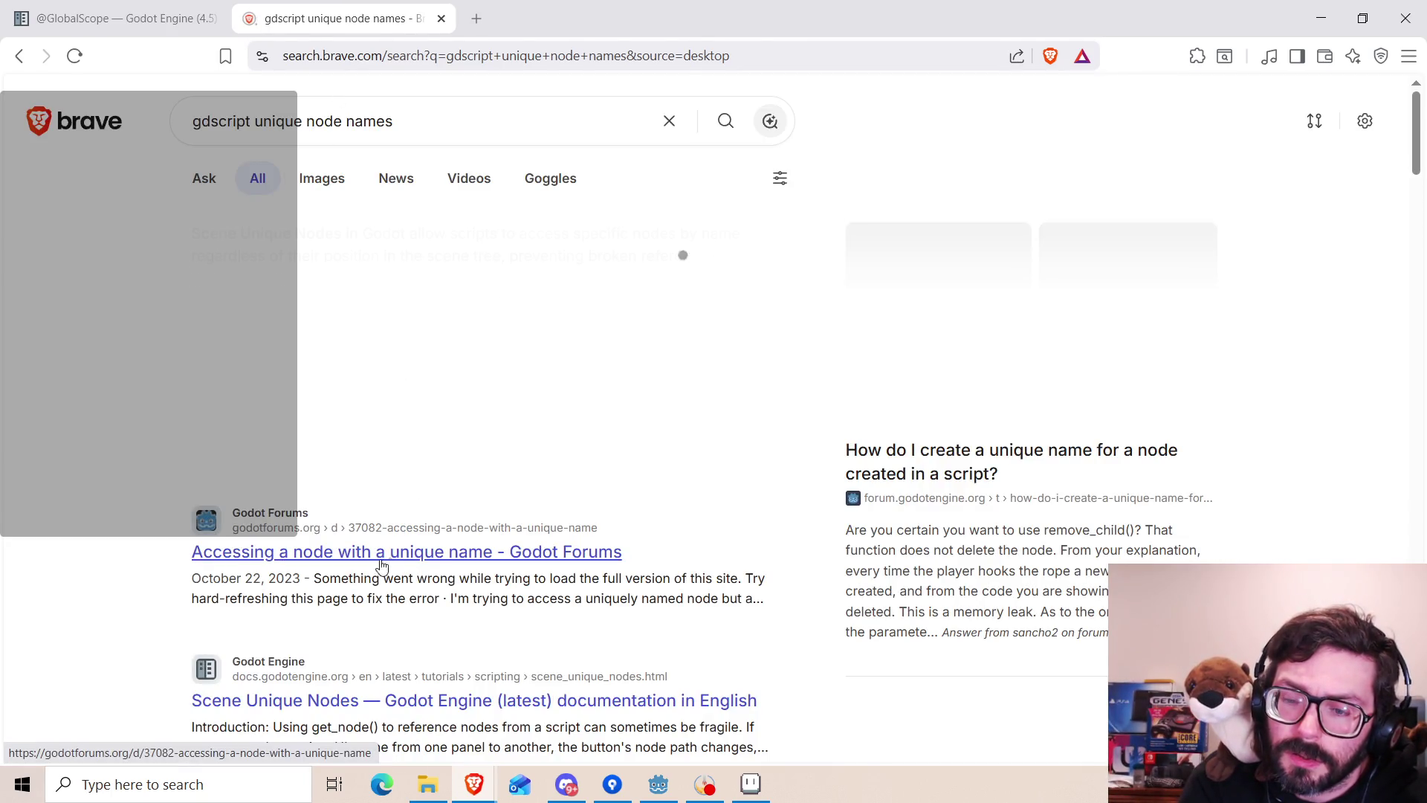
# Open the Scene Unique Nodes documentation result and read through it
pyautogui.scroll(-1, 347, 550)
pyautogui.click(346, 603)
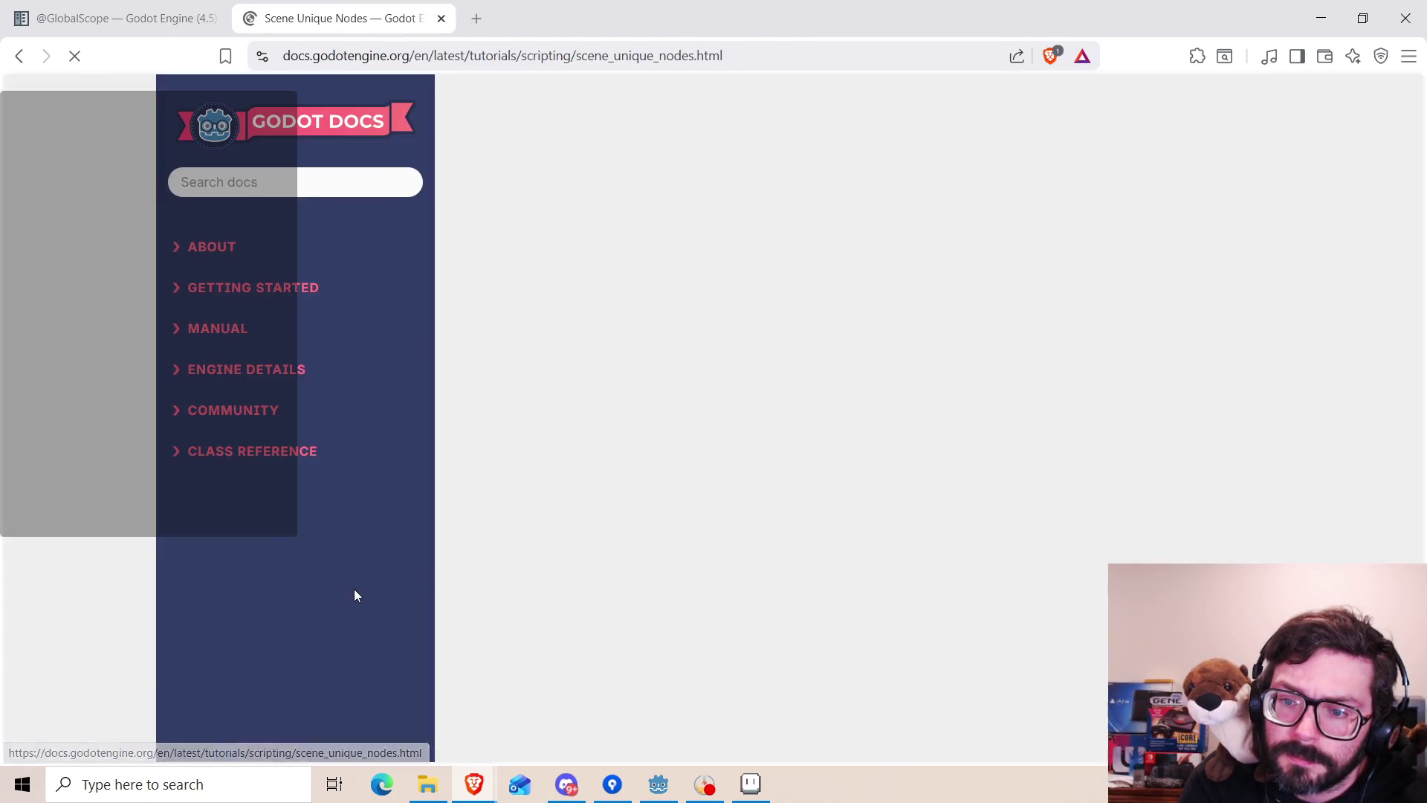
pyautogui.scroll(-3, 478, 483)
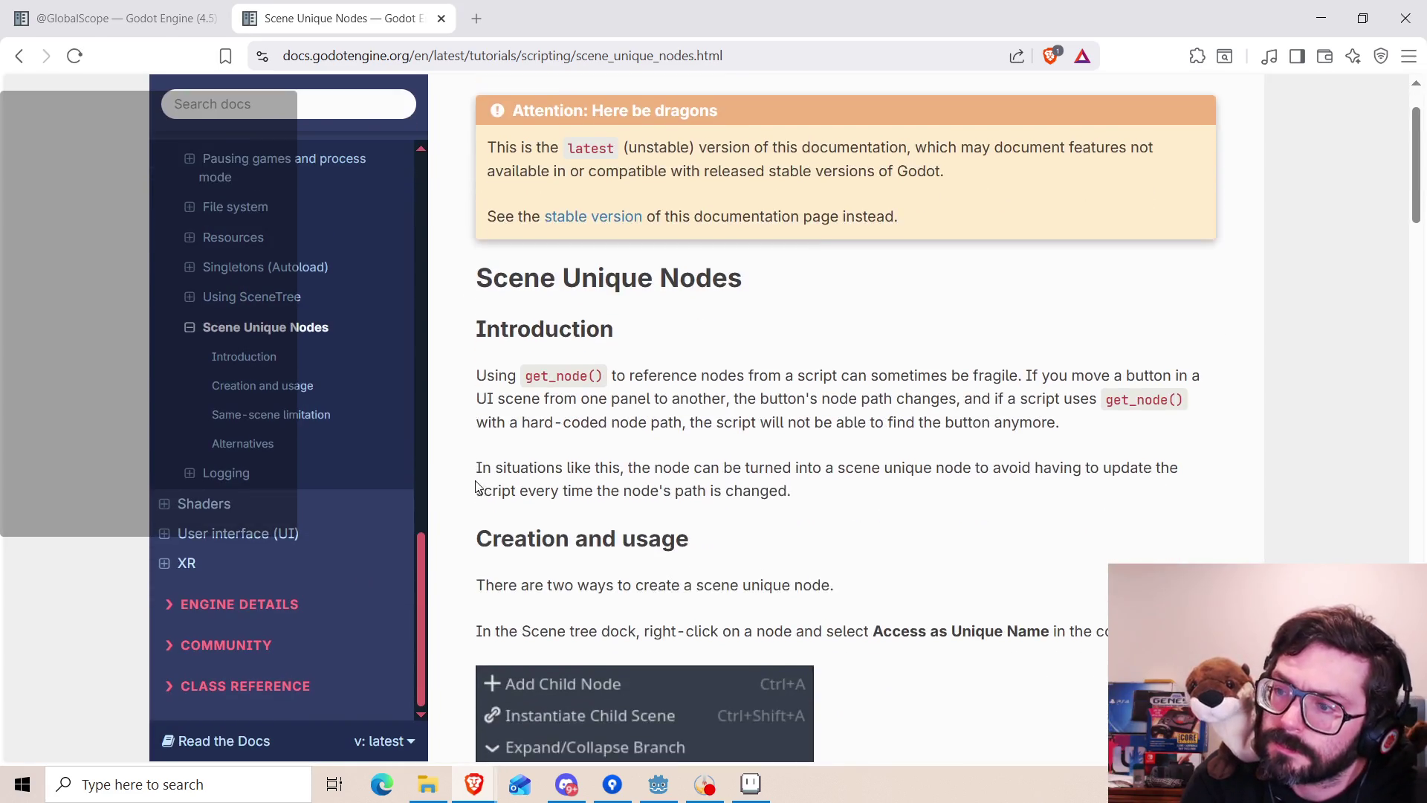
pyautogui.scroll(-6, 478, 486)
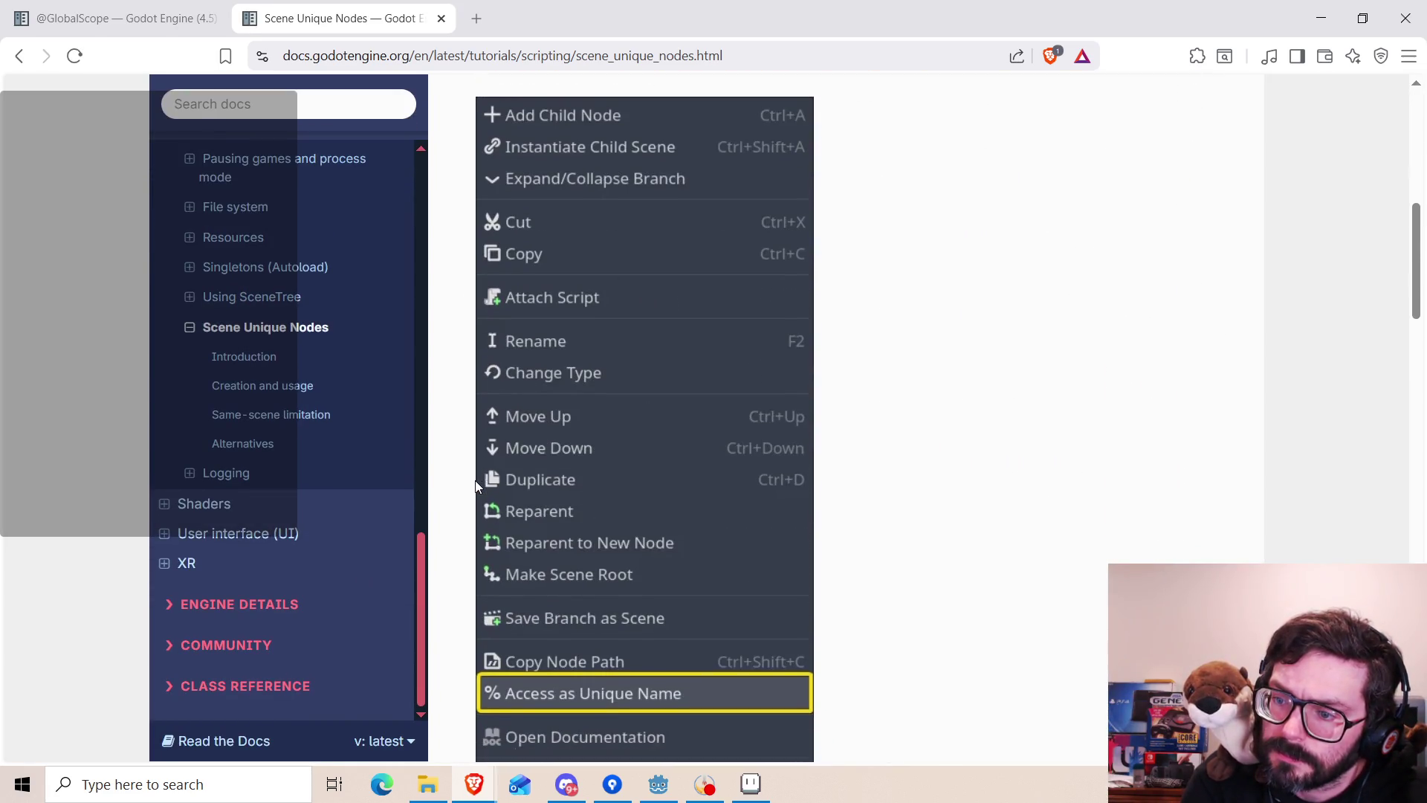
pyautogui.scroll(-5, 478, 486)
pyautogui.scroll(-4, 477, 486)
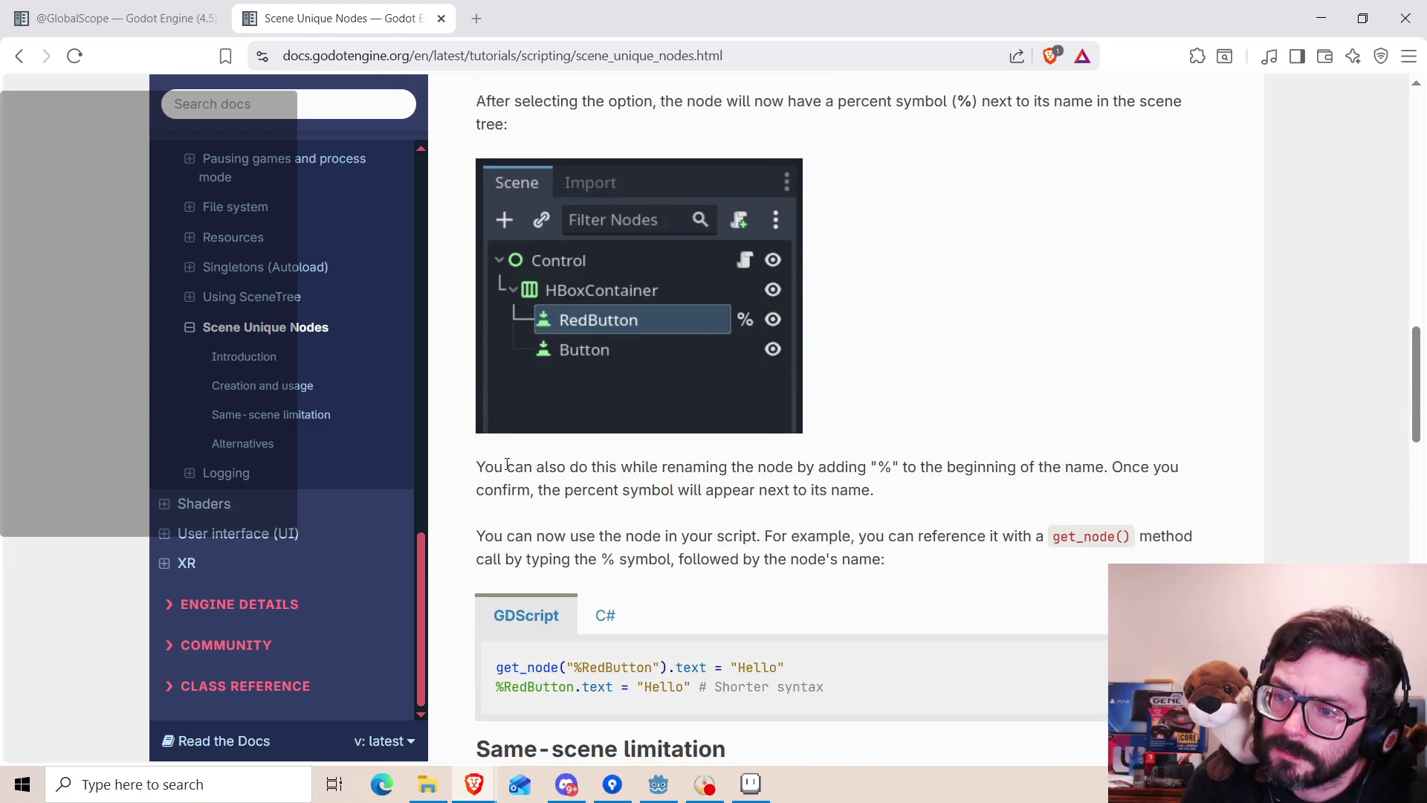
pyautogui.scroll(-1, 658, 621)
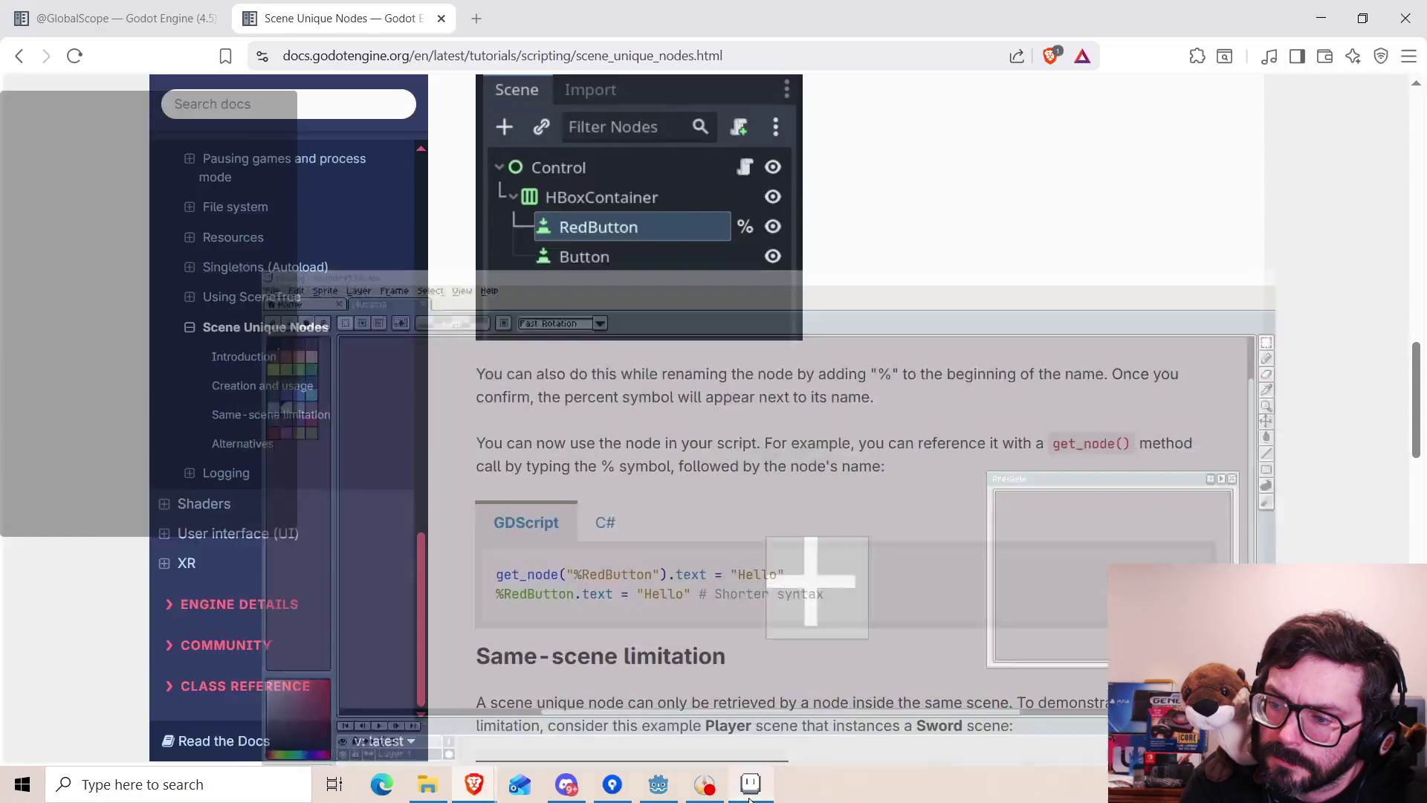
# Reread the docs' same-scene limitation for unique nodes, then return to Godot
pyautogui.click(658, 784)
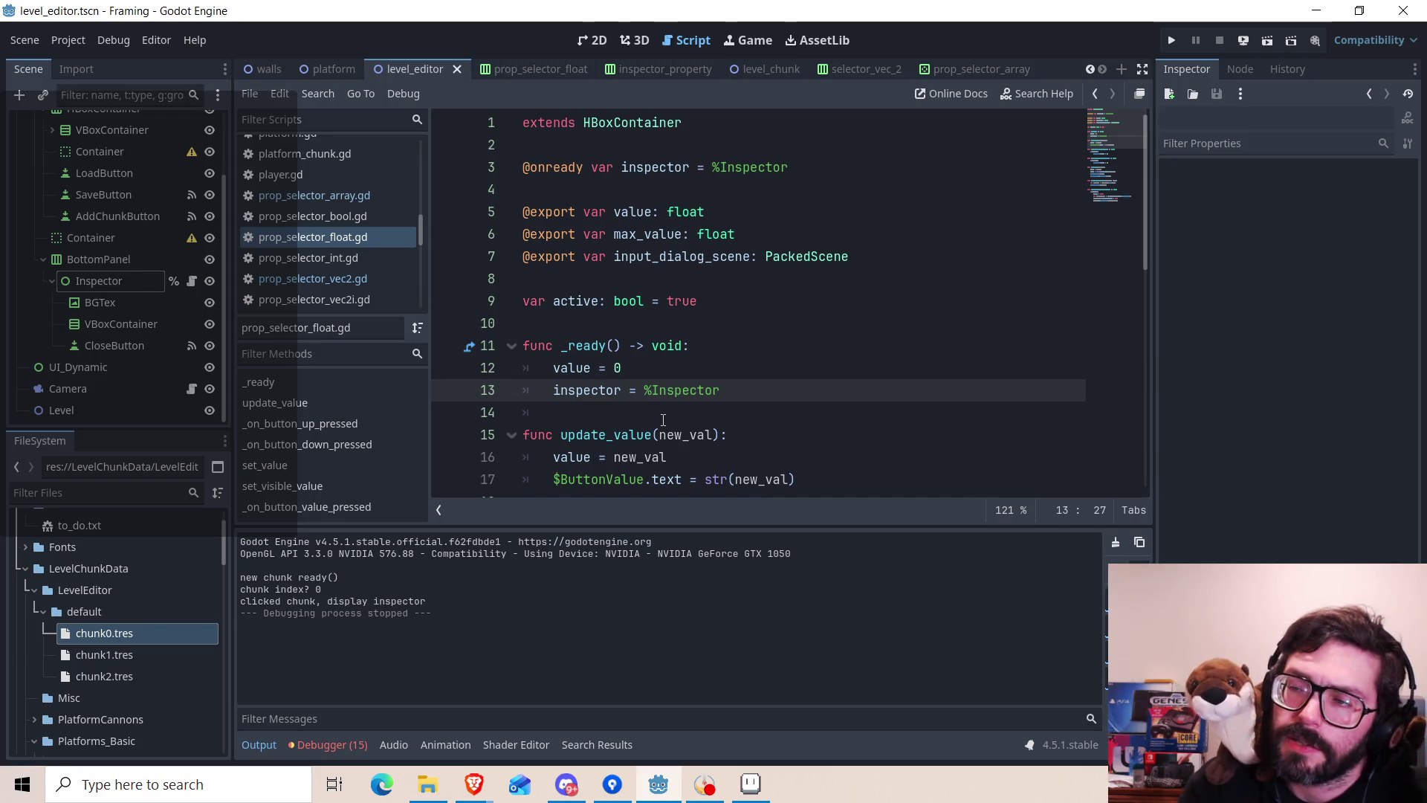
pyautogui.click(666, 786)
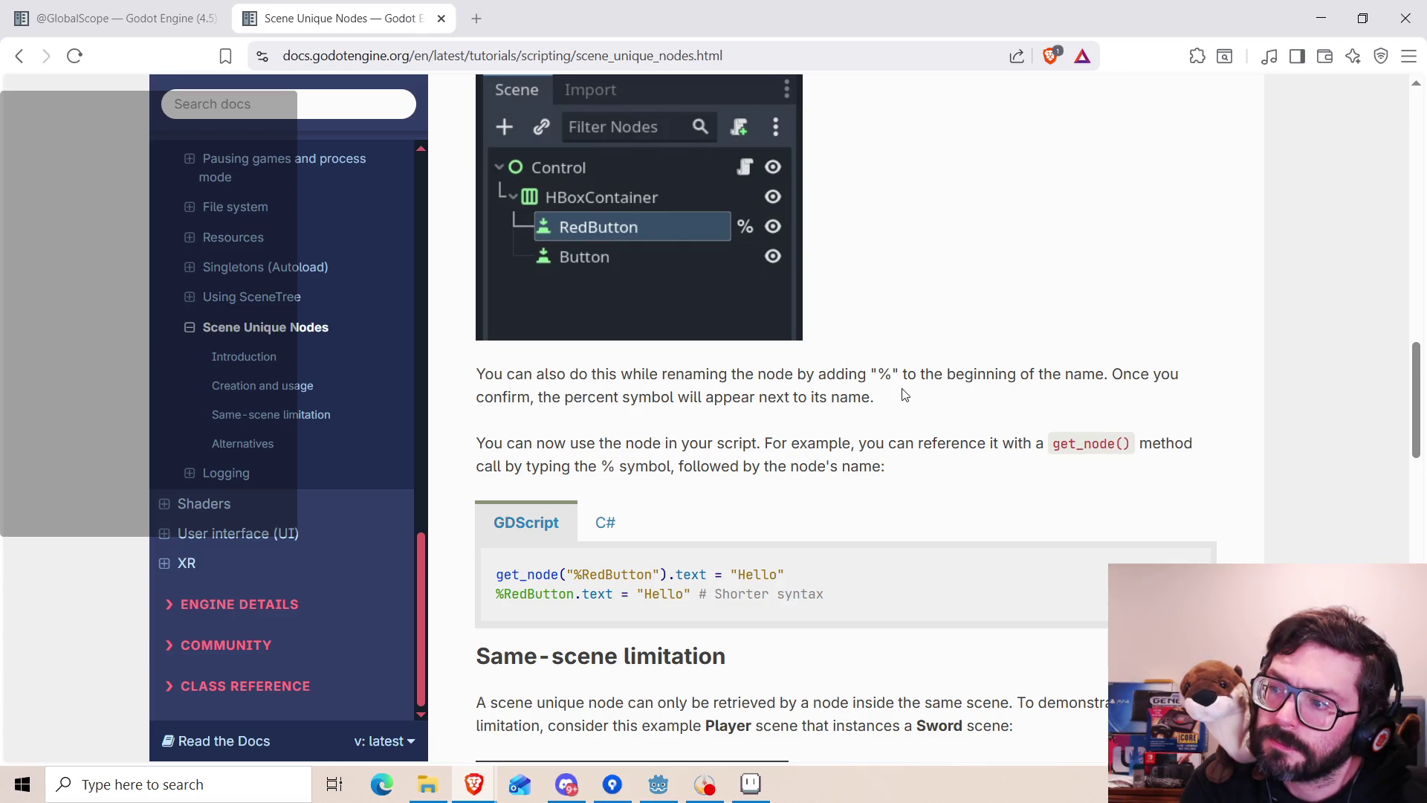
pyautogui.scroll(-2, 583, 547)
pyautogui.scroll(-4, 594, 545)
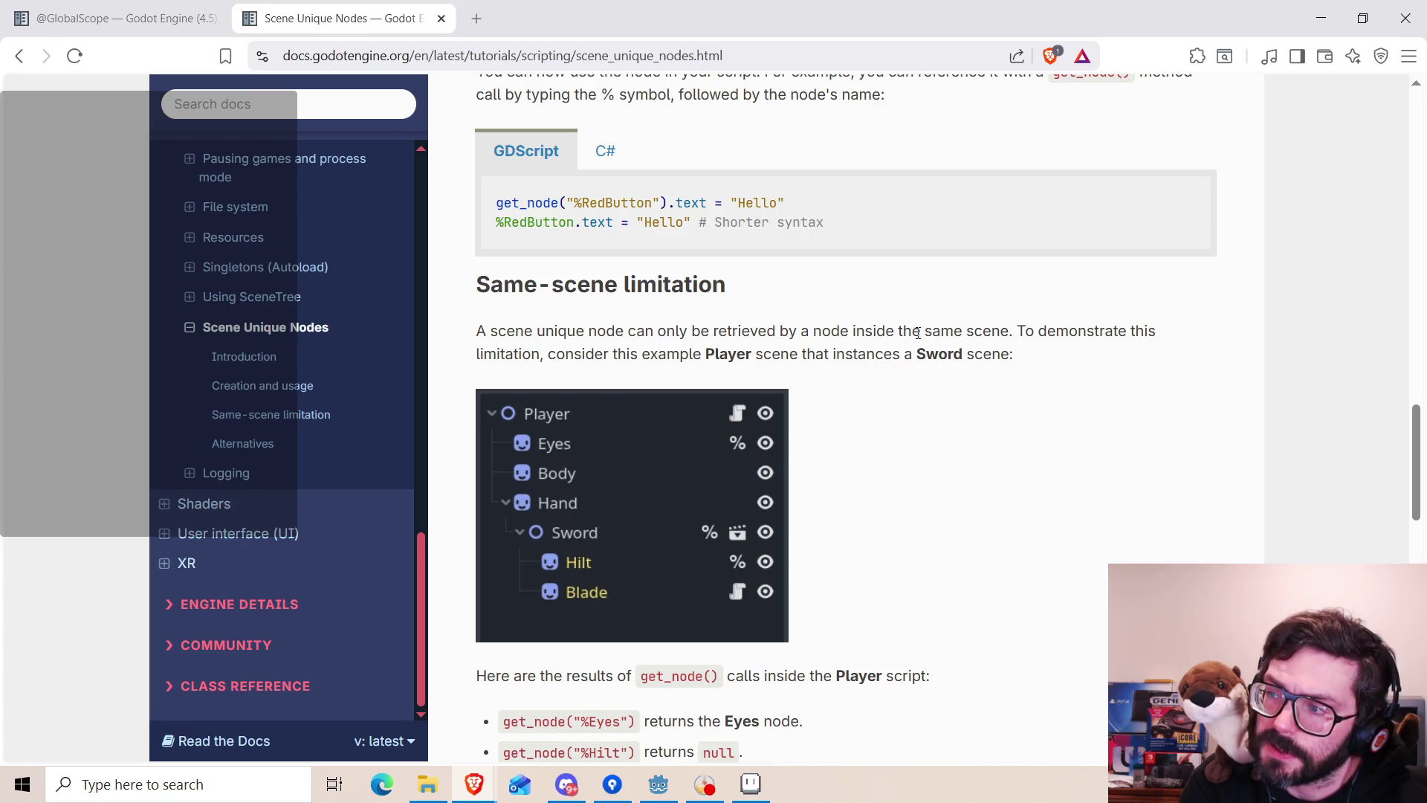
pyautogui.moveTo(586, 355); pyautogui.dragTo(667, 355)
pyautogui.click(665, 355)
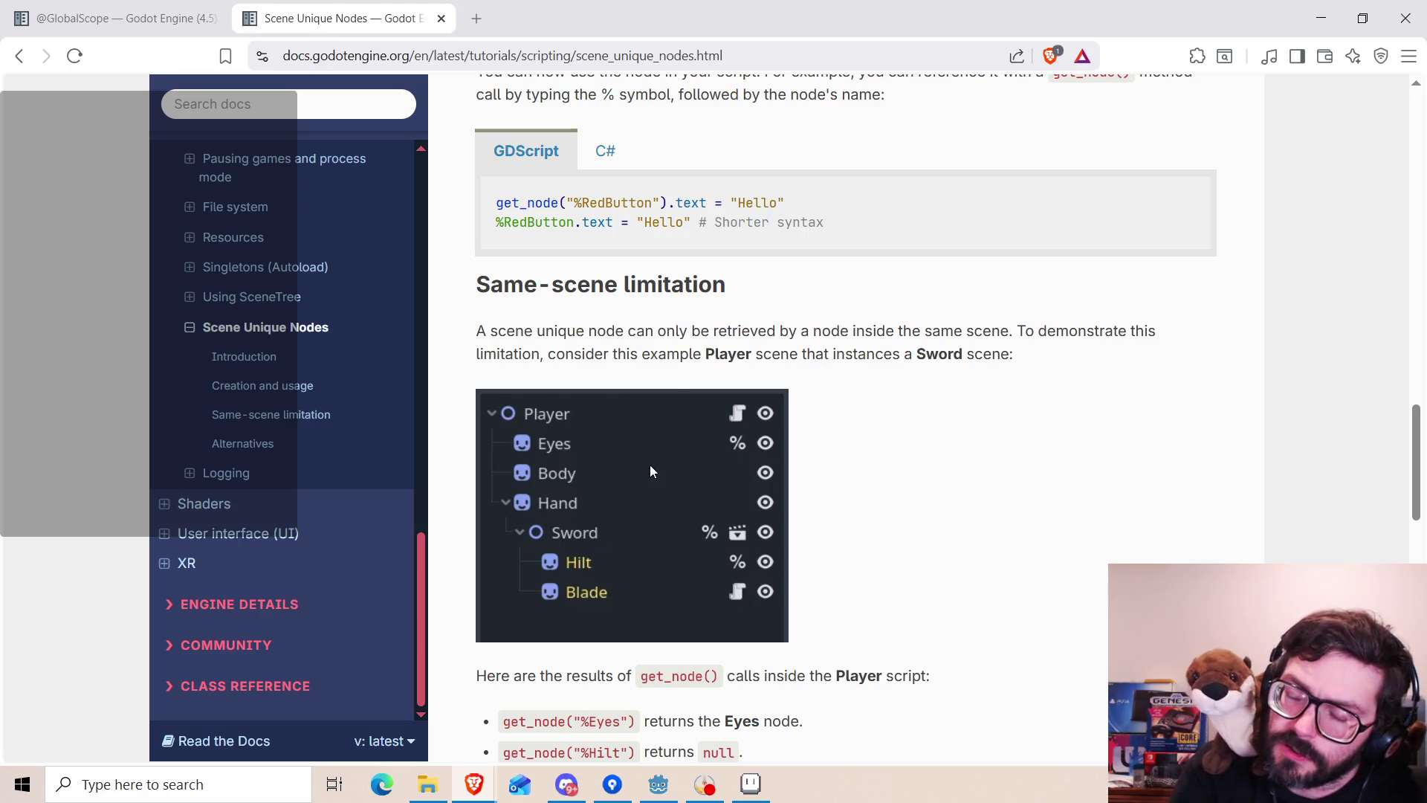
pyautogui.moveTo(658, 783)
pyautogui.click(660, 698)
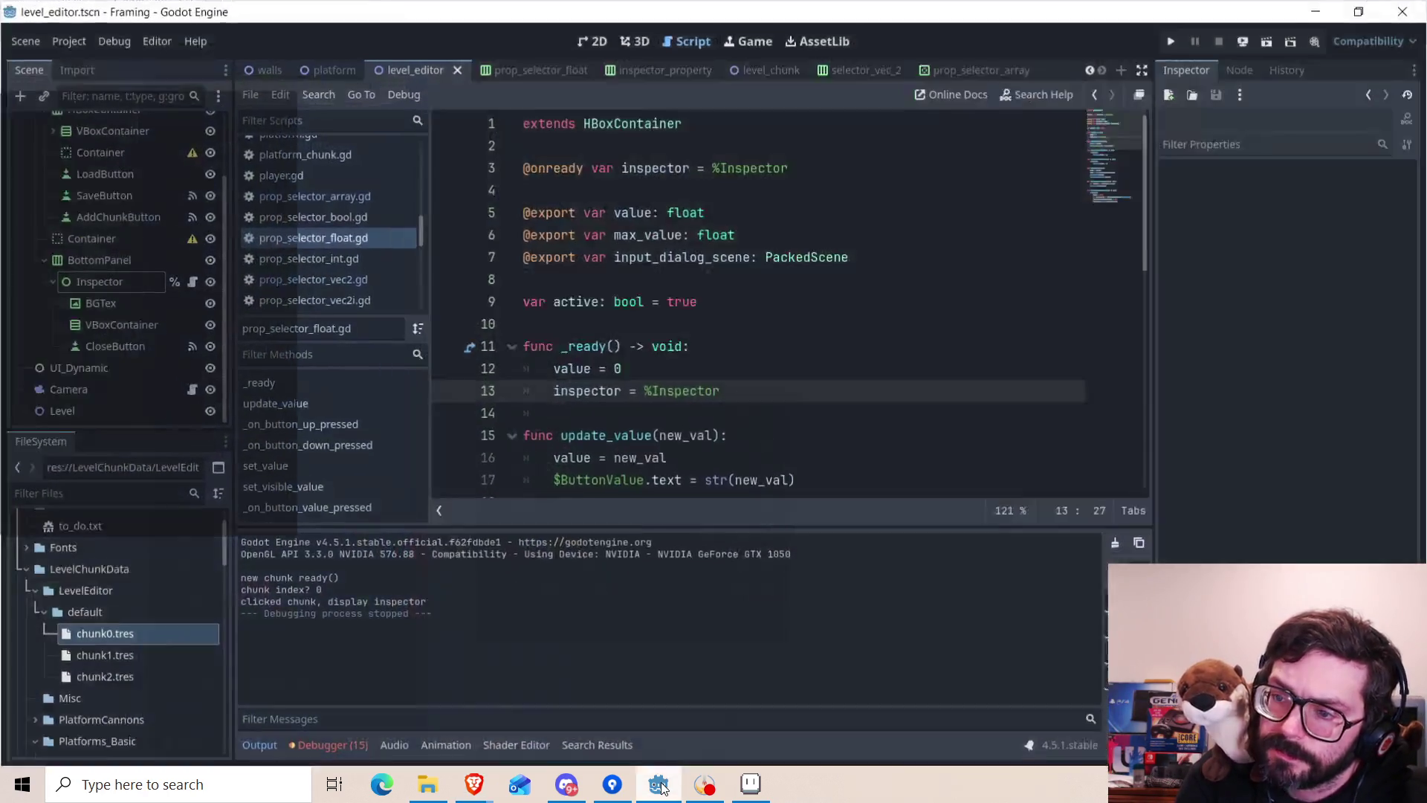
# Reduce line 3 to a plain 'var inspector', save the script, and run the level editor again
pyautogui.moveTo(799, 169); pyautogui.dragTo(690, 168)
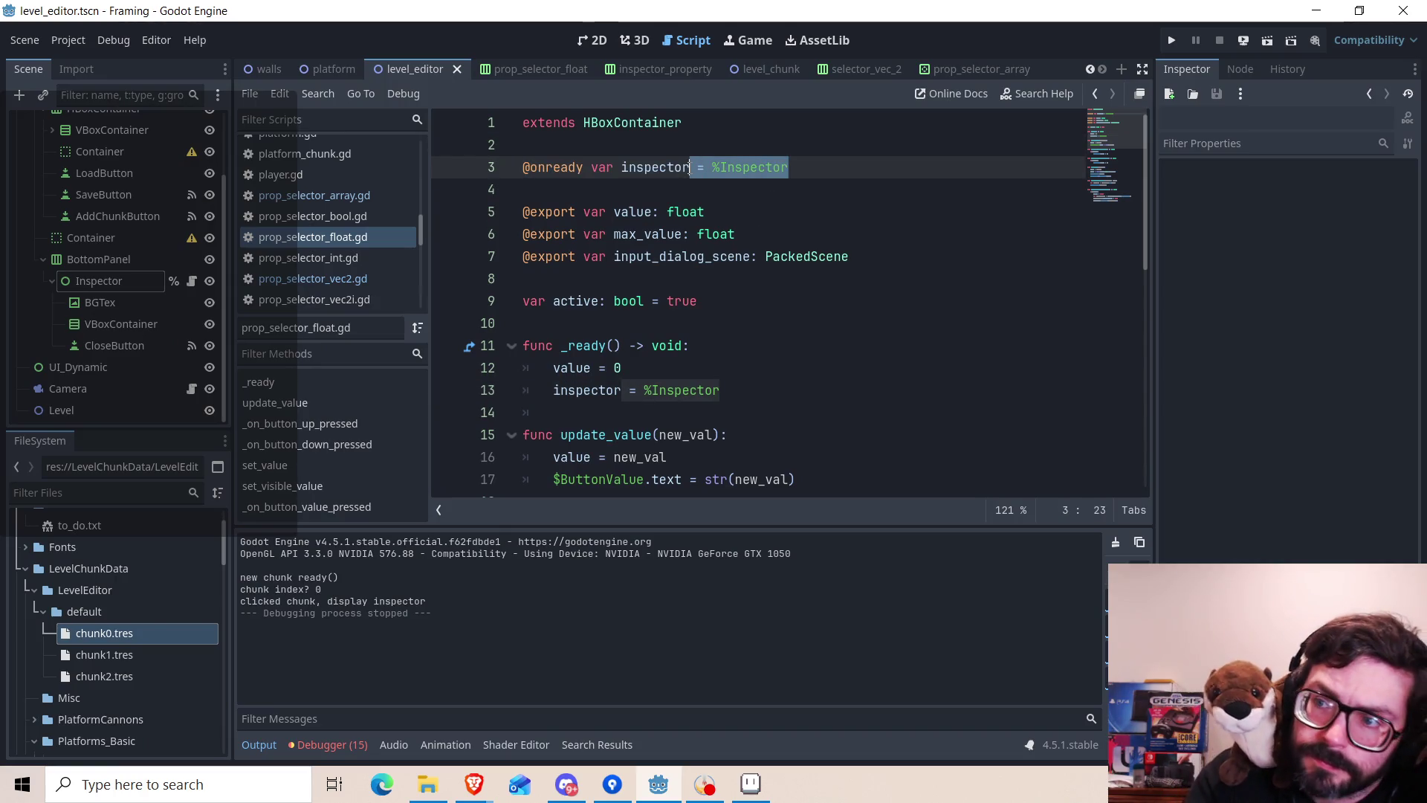
pyautogui.moveTo(589, 168); pyautogui.dragTo(520, 167)
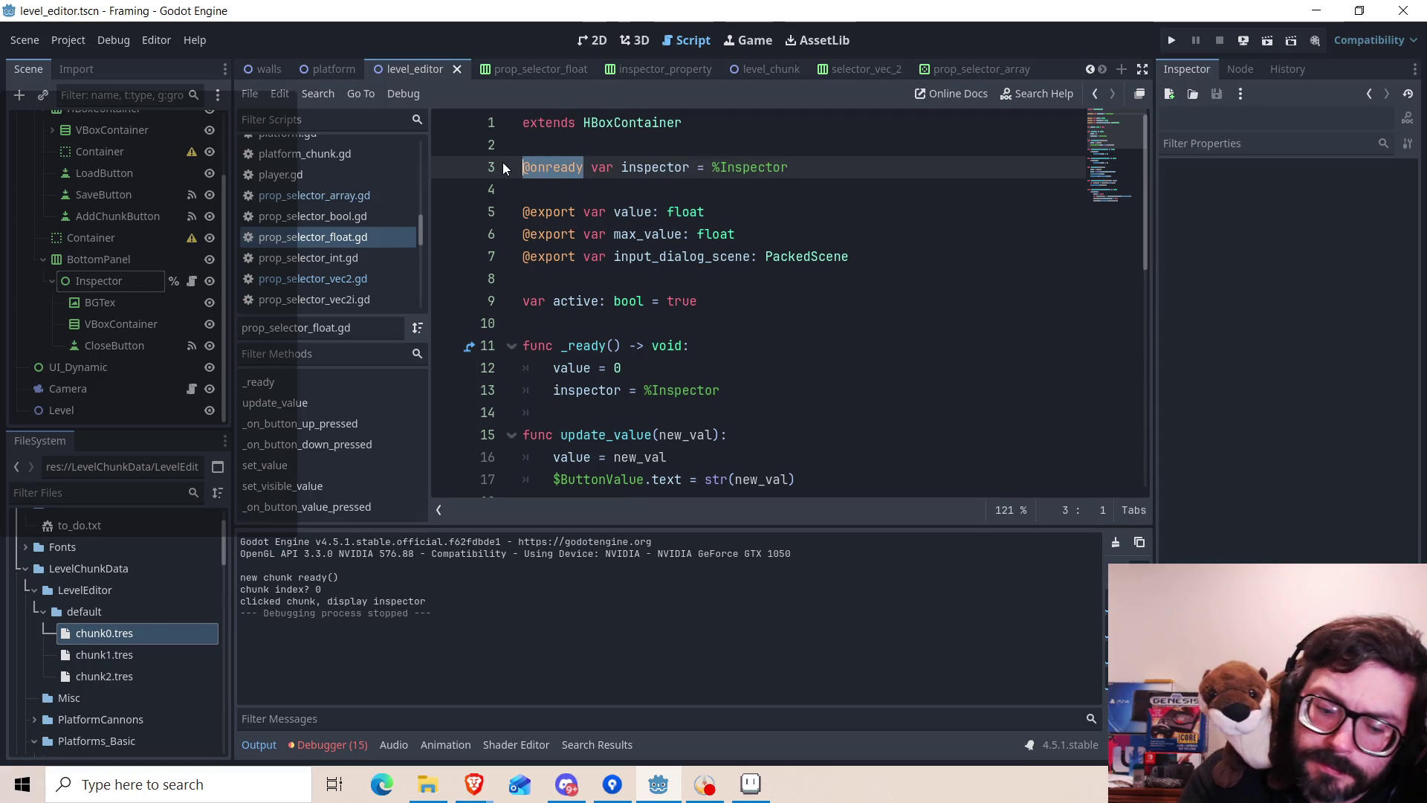
pyautogui.press('BackSpace')
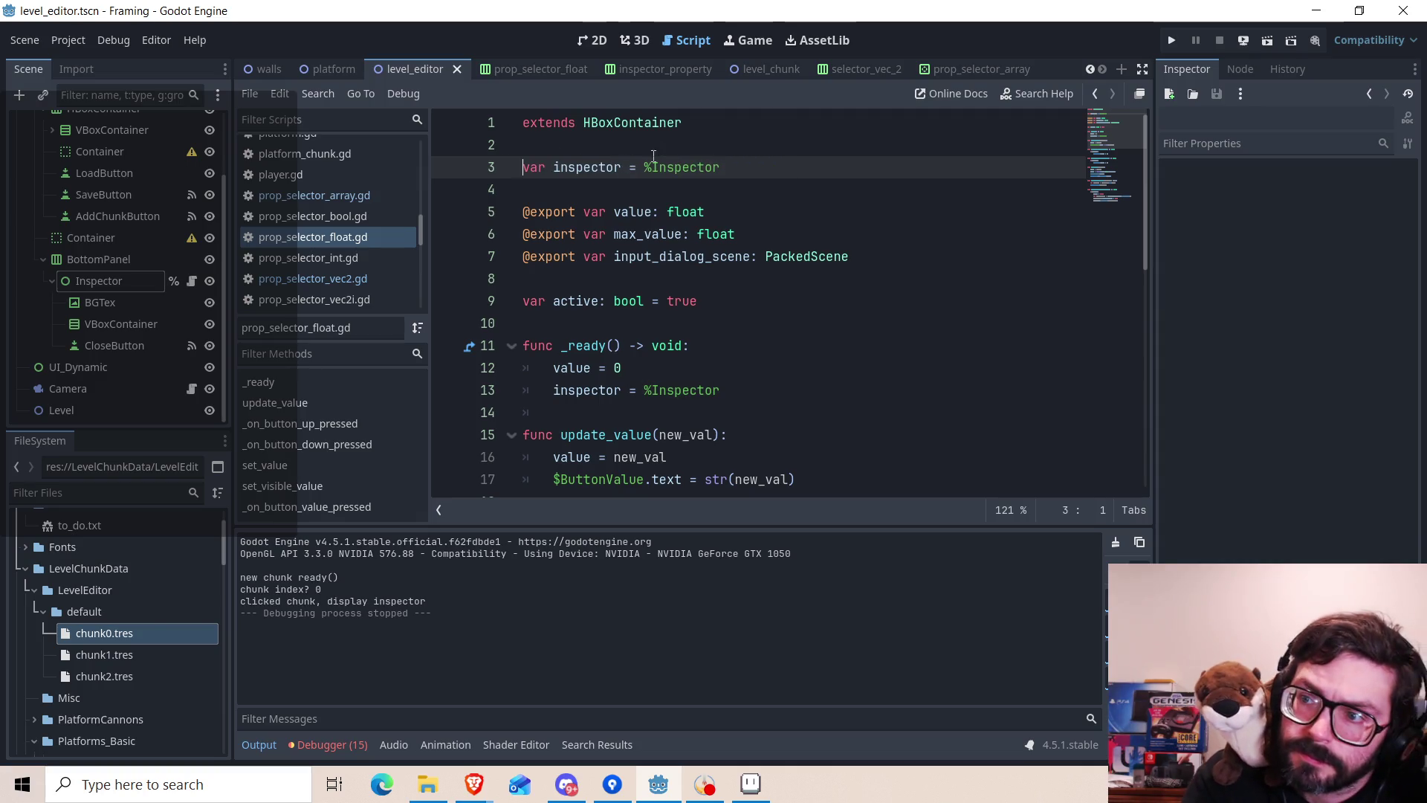
pyautogui.click(738, 171)
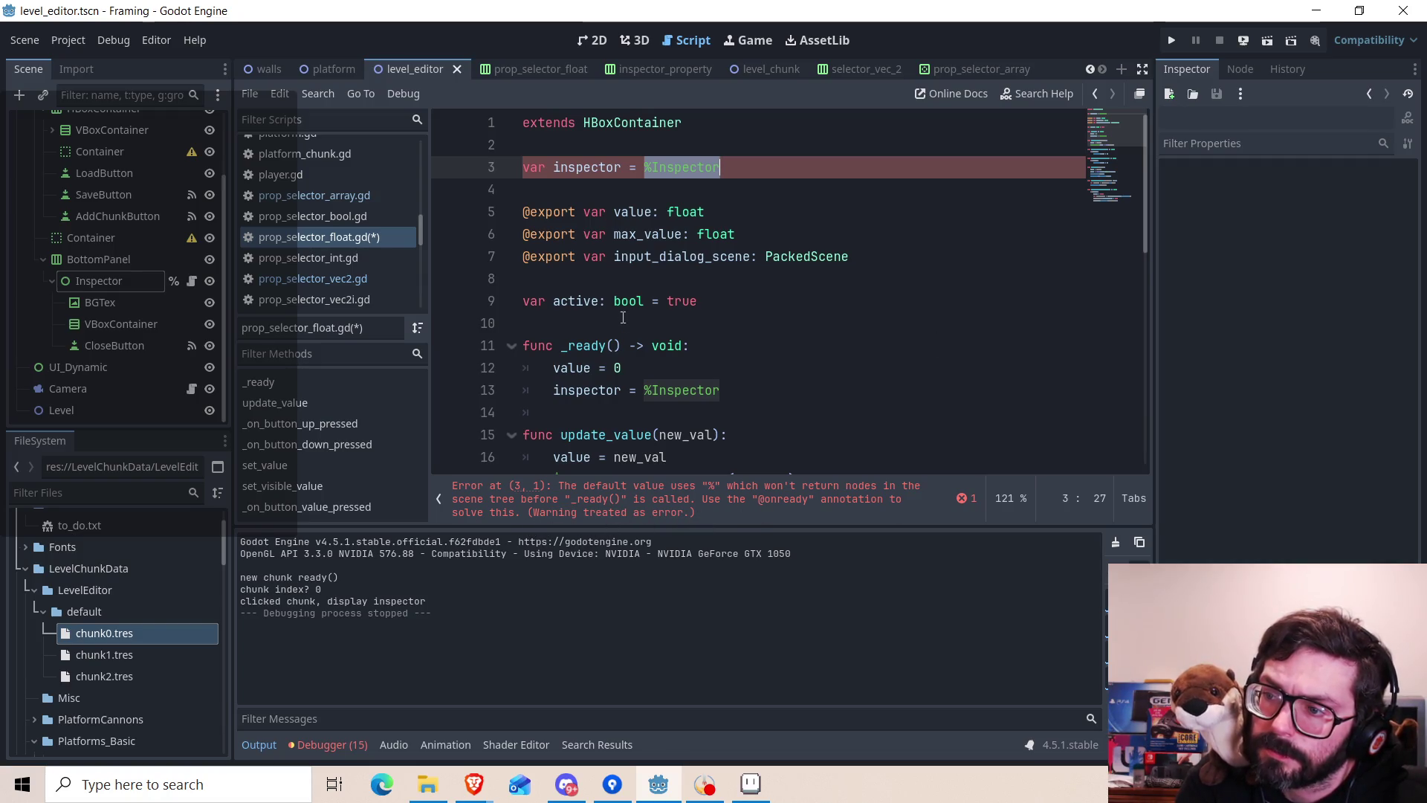
pyautogui.click(736, 169)
pyautogui.press('BackSpace')
pyautogui.press('BackSpace')
pyautogui.press('BackSpace')
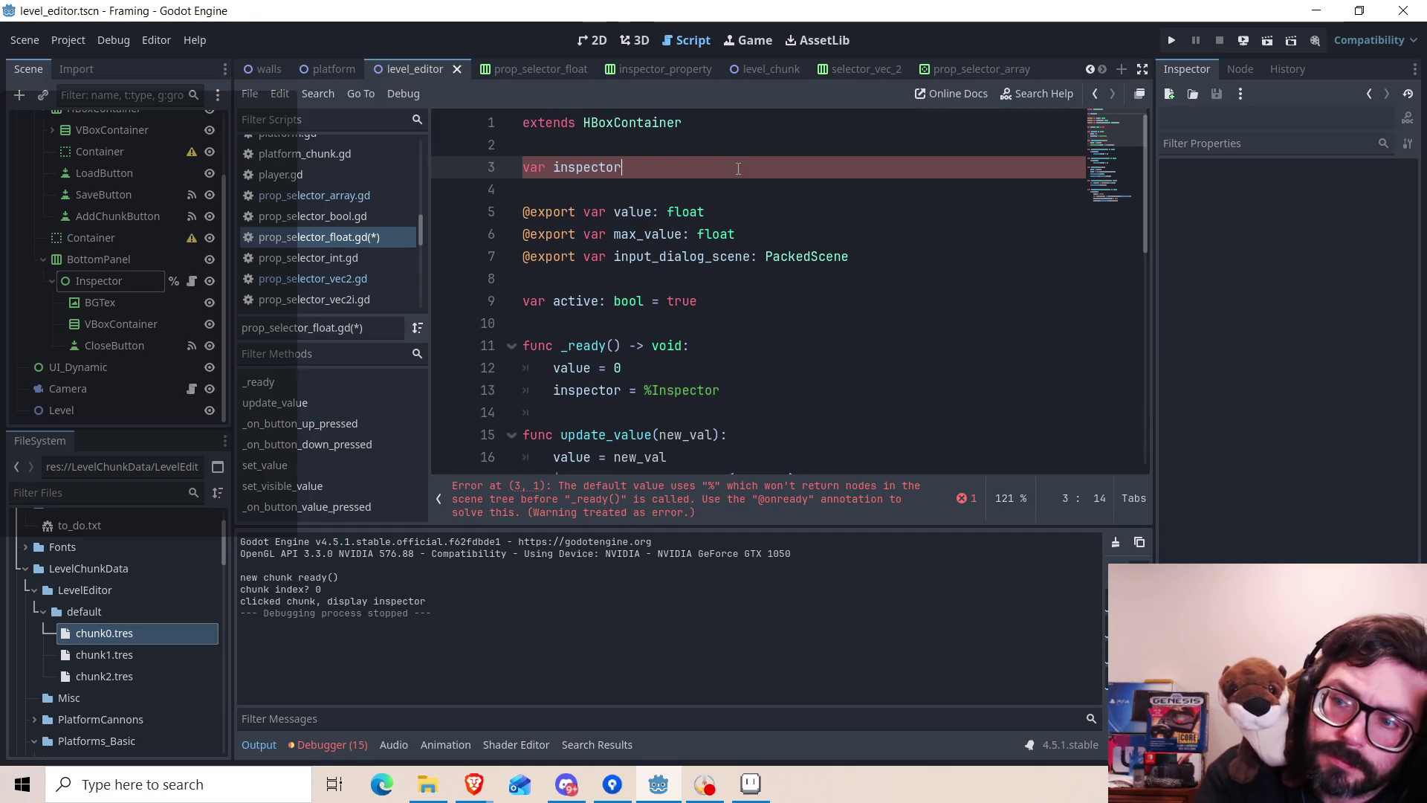
pyautogui.hotkey('ctrl', 's')
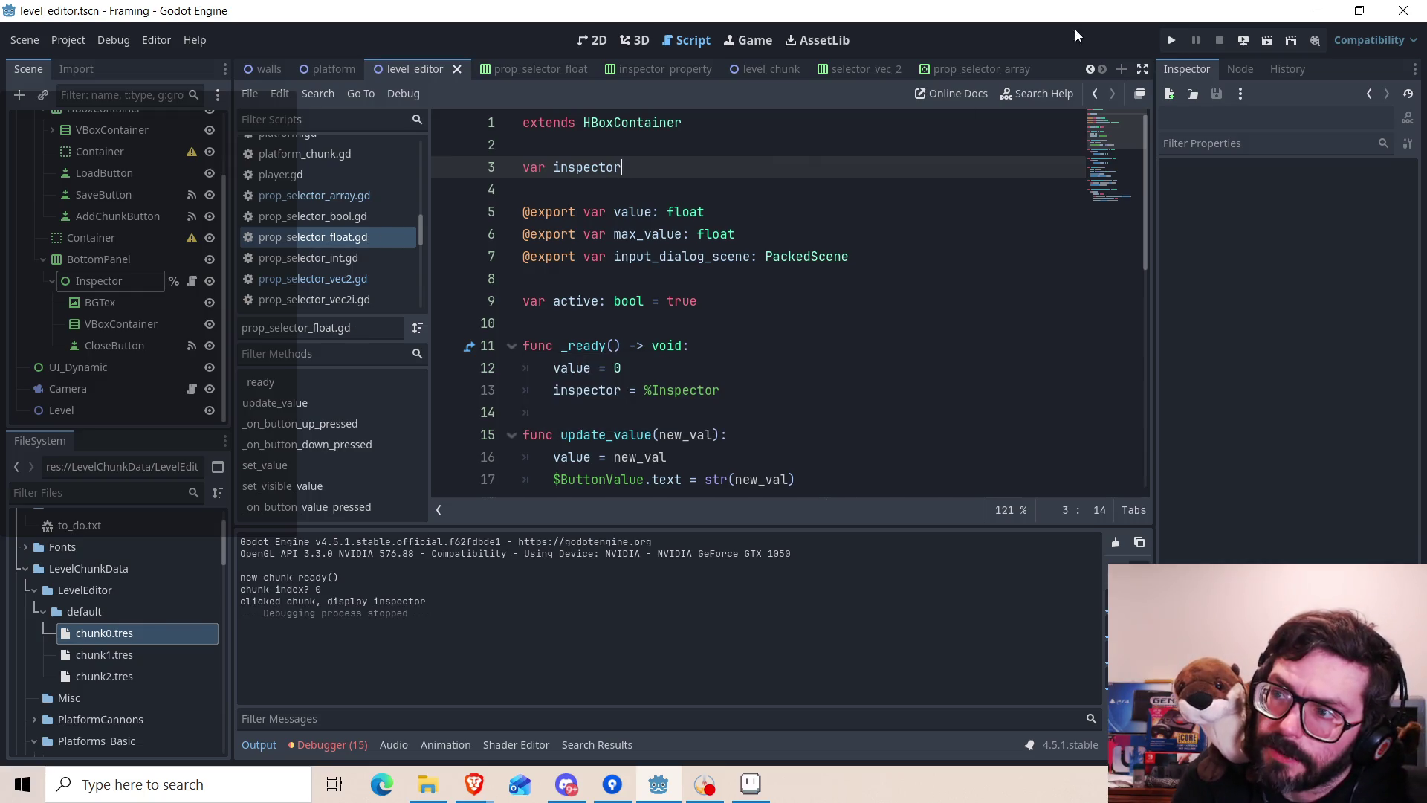
pyautogui.click(1264, 51)
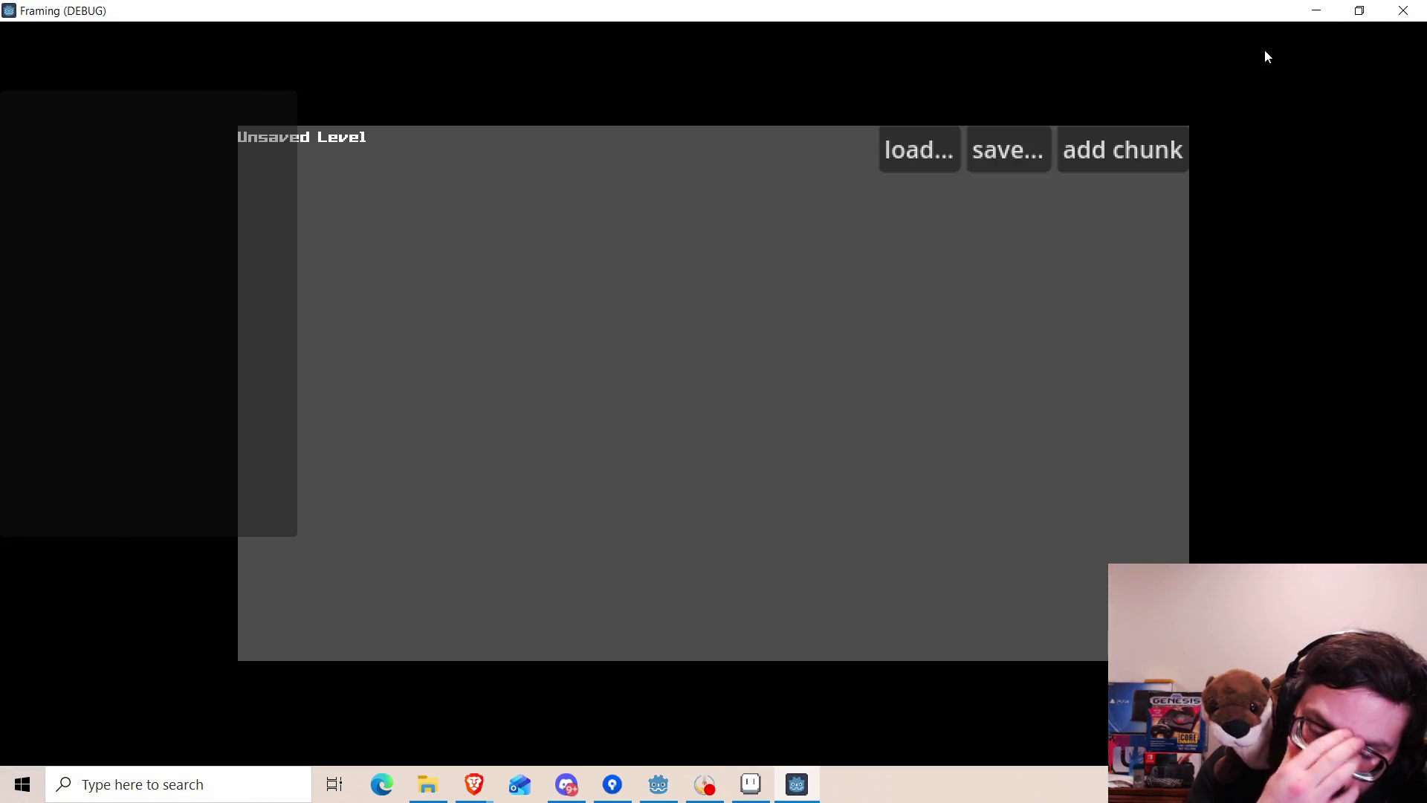
# Add a chunk in the running level editor, show its properties, and switch back to Godot
pyautogui.click(1185, 146)
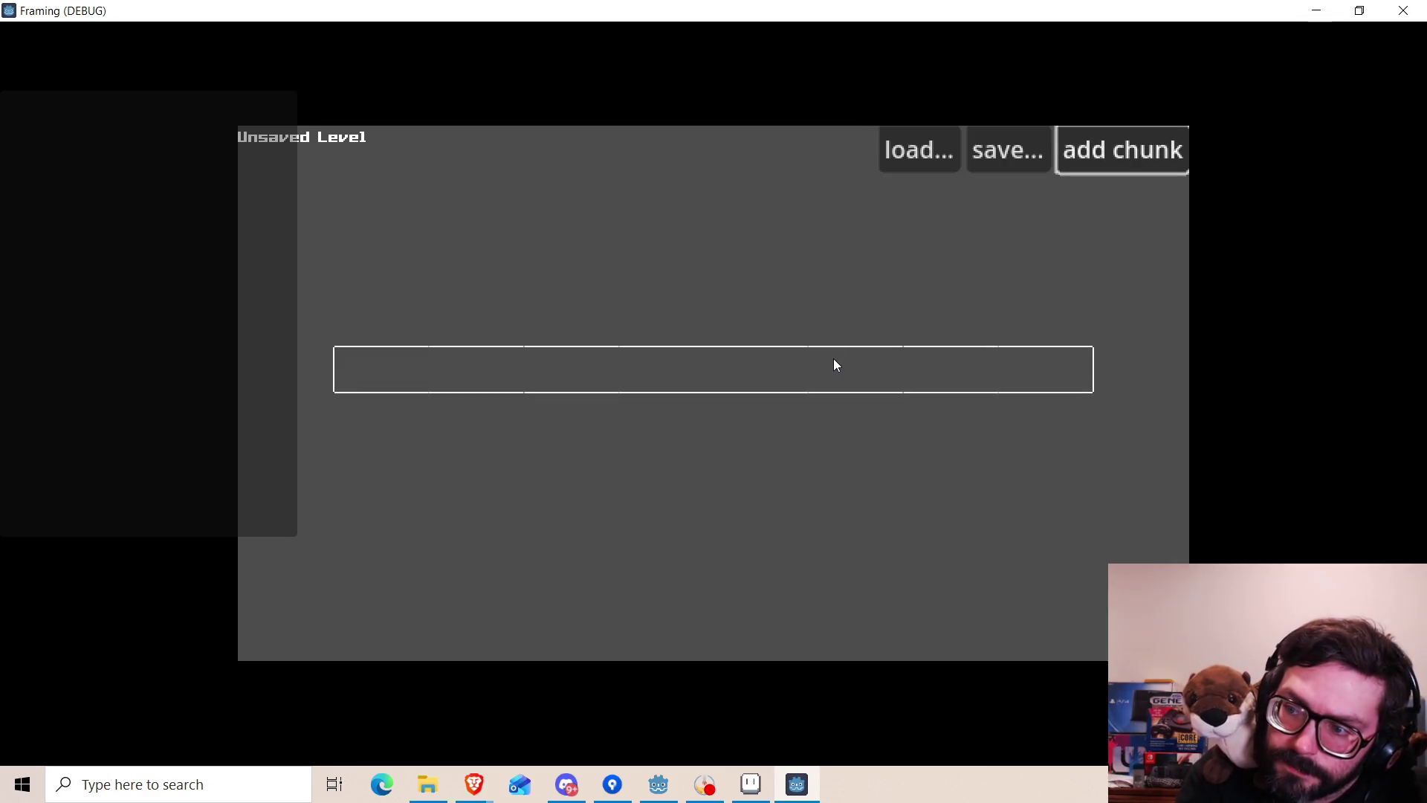
pyautogui.click(837, 369)
pyautogui.hotkey('alt', 'Tab')
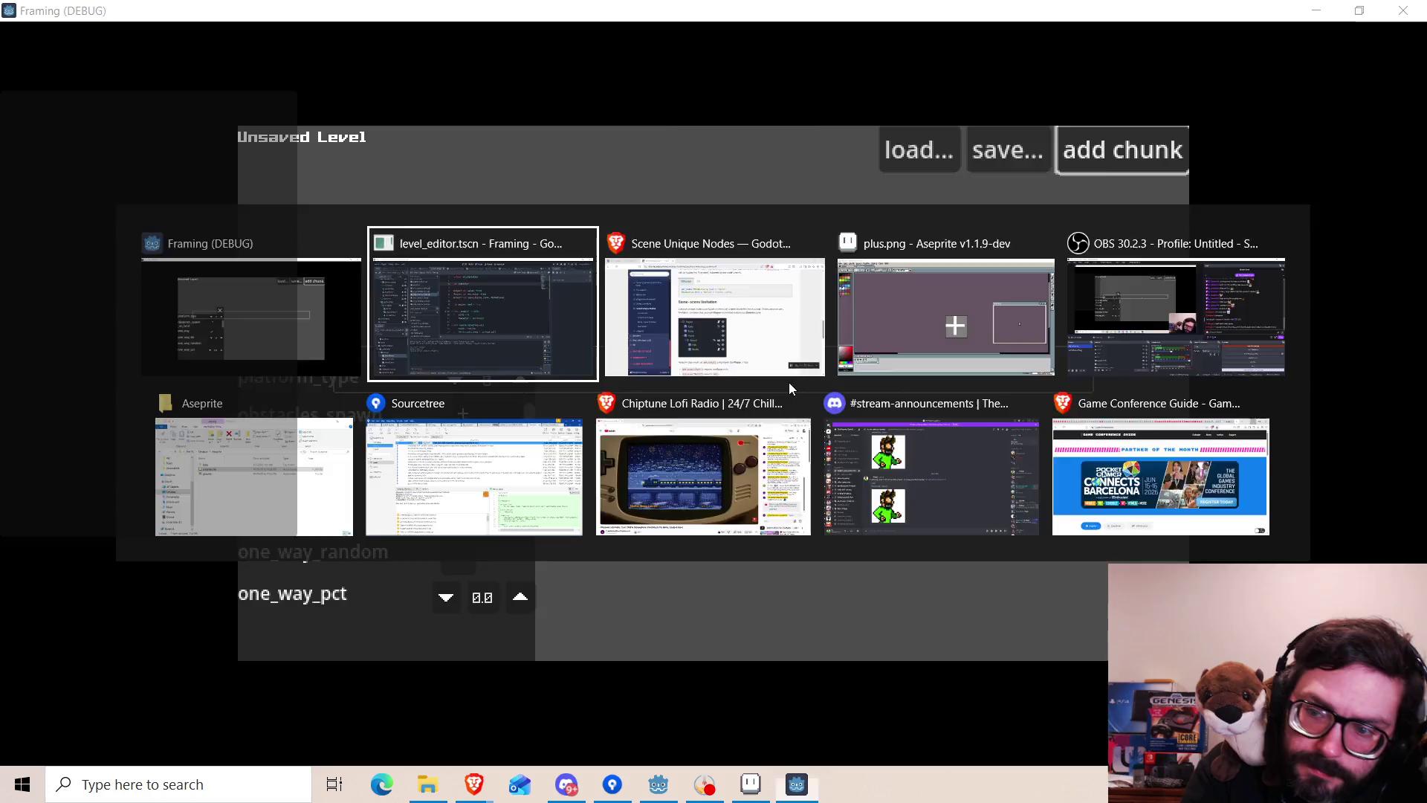
# Select SelectorFloat in the Remote scene tree and confirm its inspector property is still <empty>
pyautogui.click(61, 120)
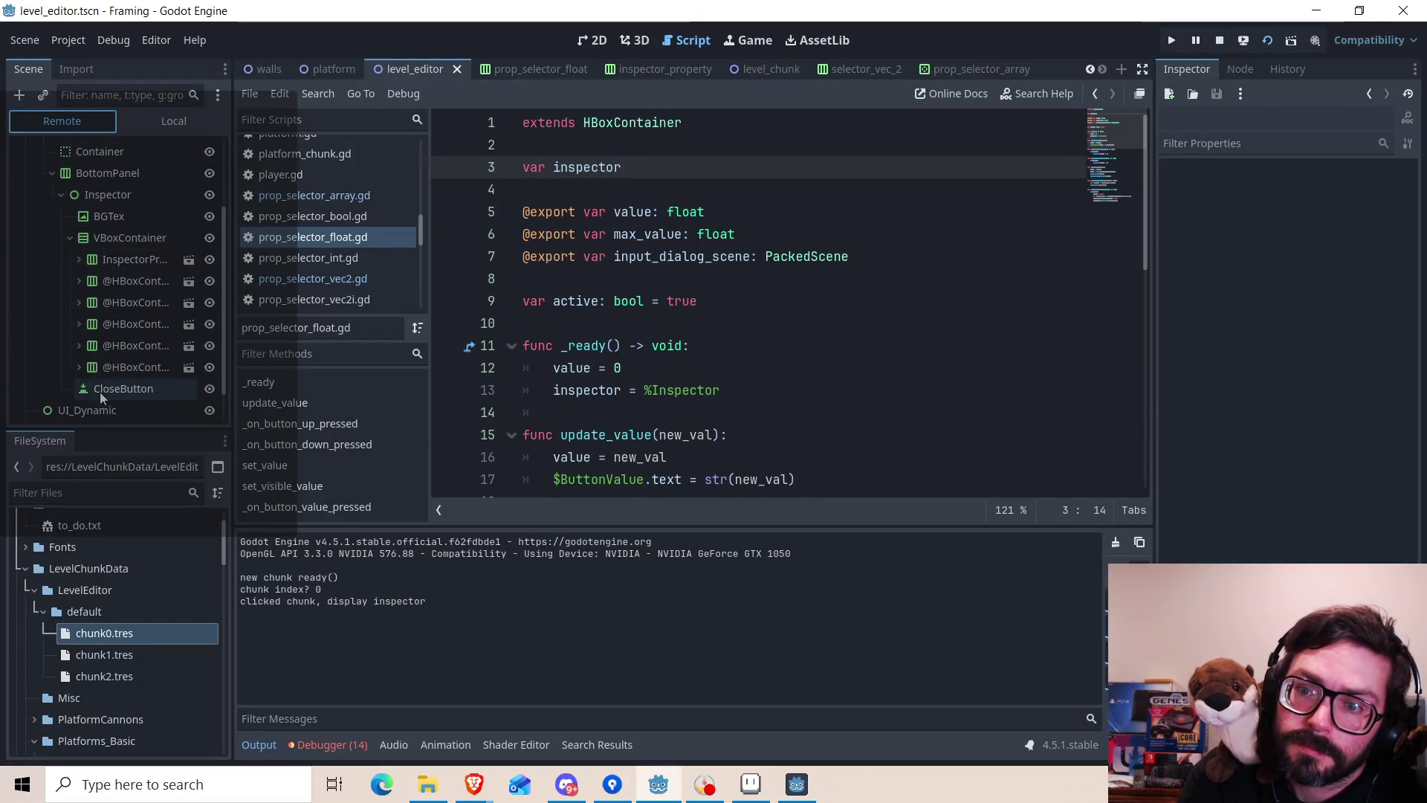
pyautogui.click(116, 369)
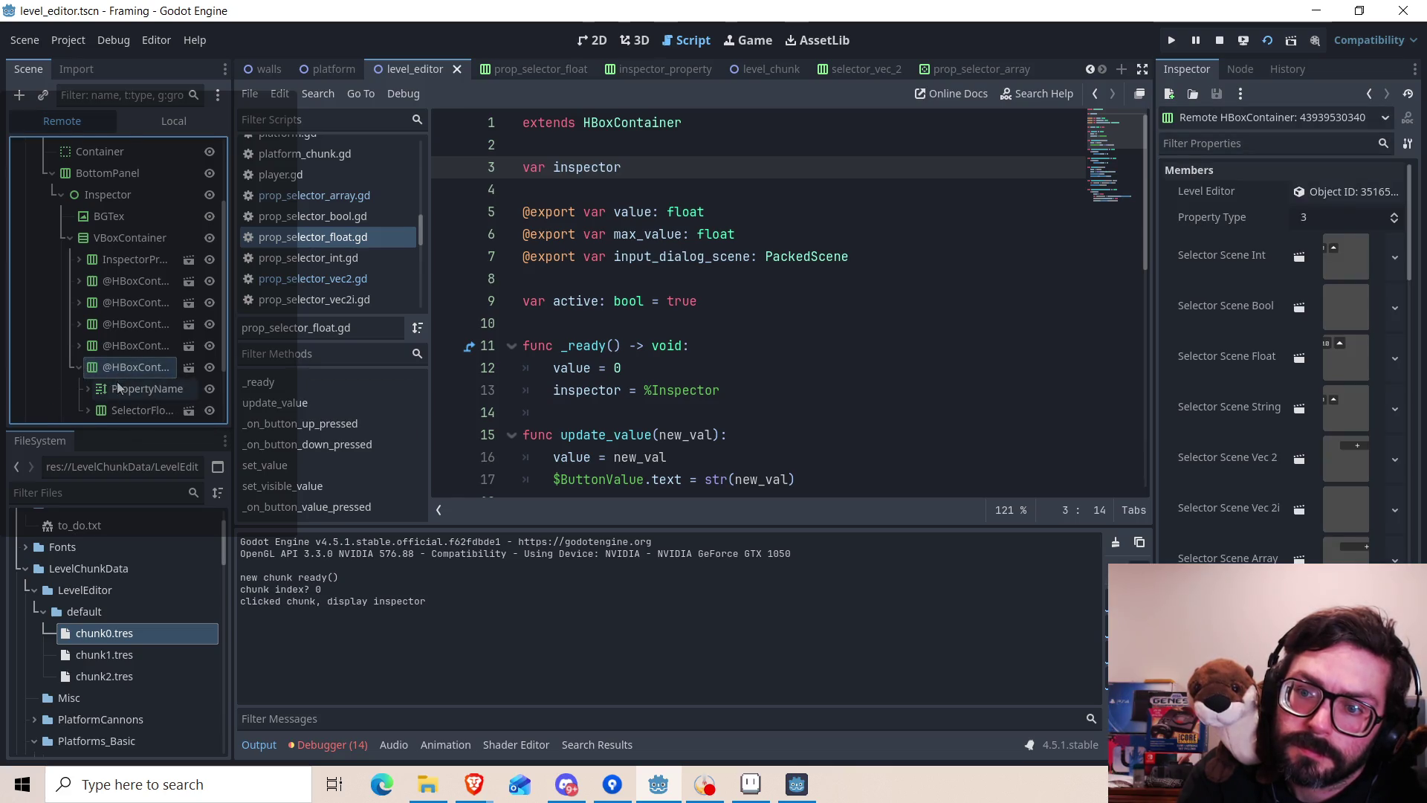
pyautogui.click(78, 367)
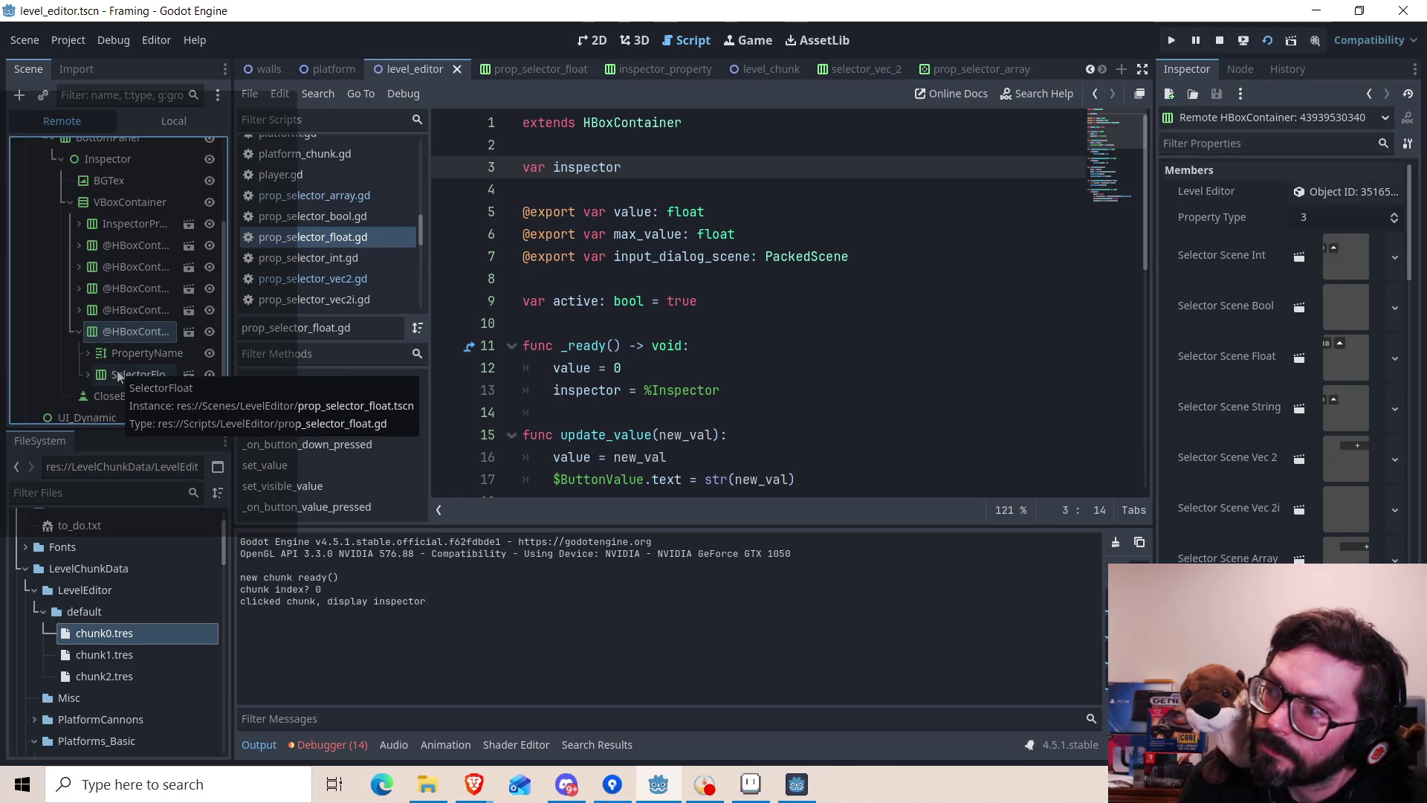
pyautogui.click(117, 370)
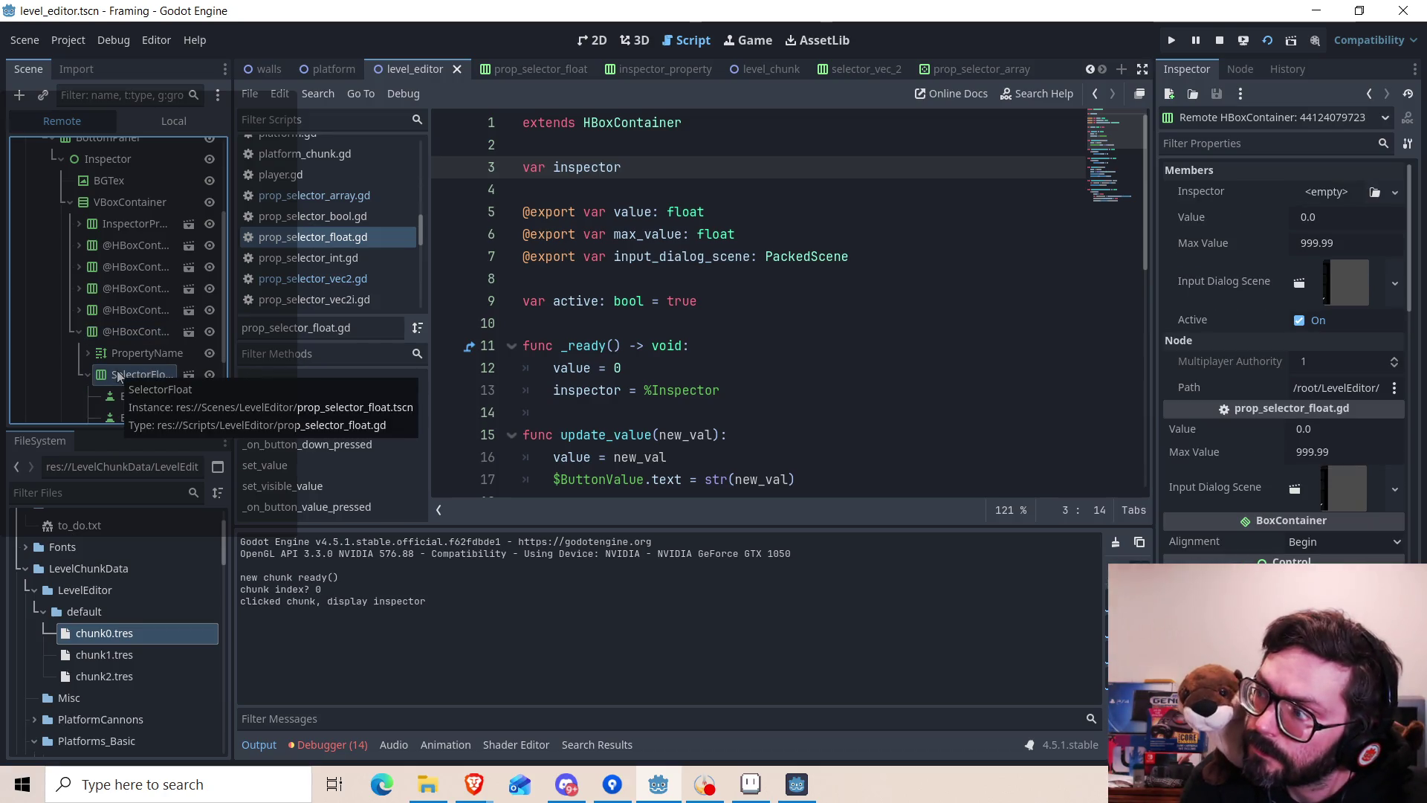
pyautogui.scroll(-1, 118, 374)
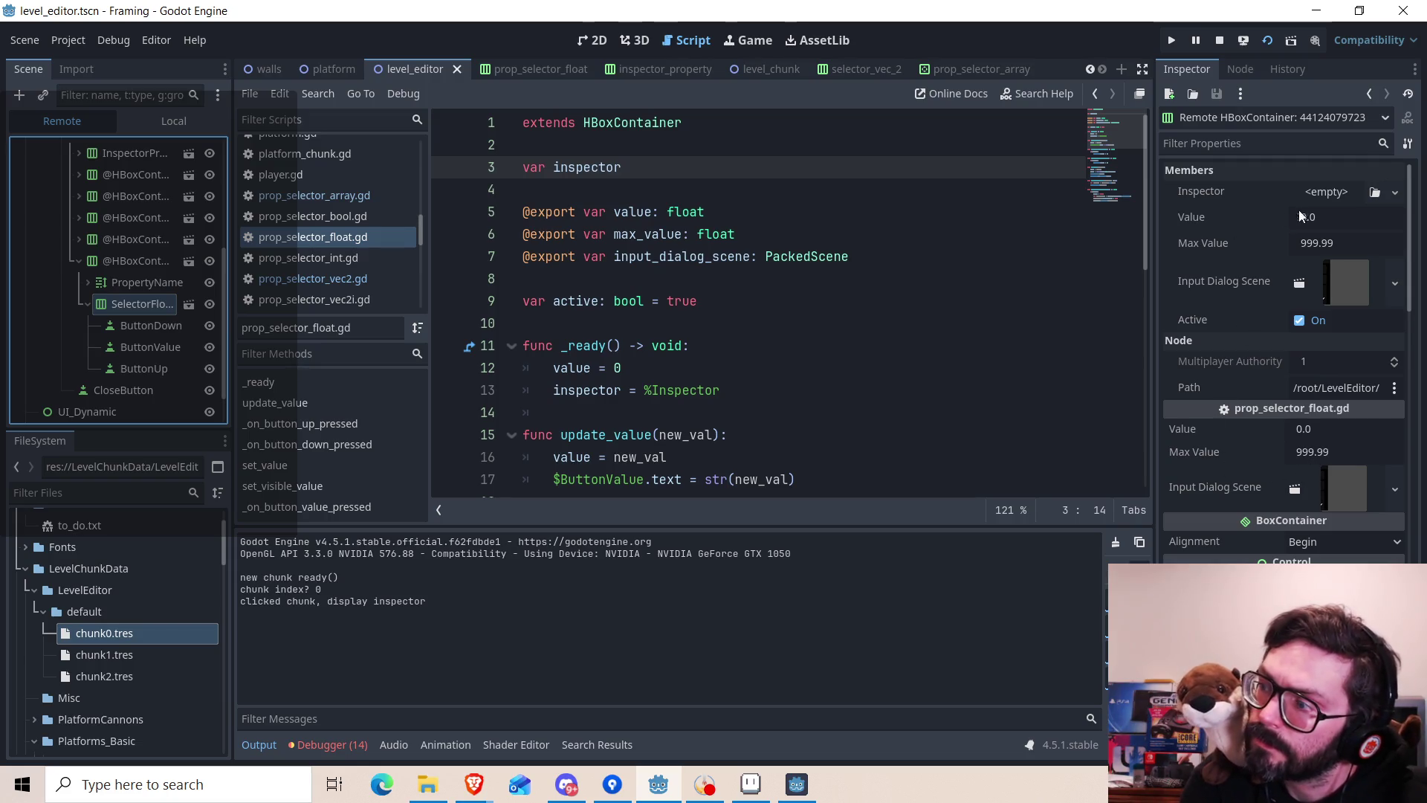
pyautogui.scroll(-10, 1201, 429)
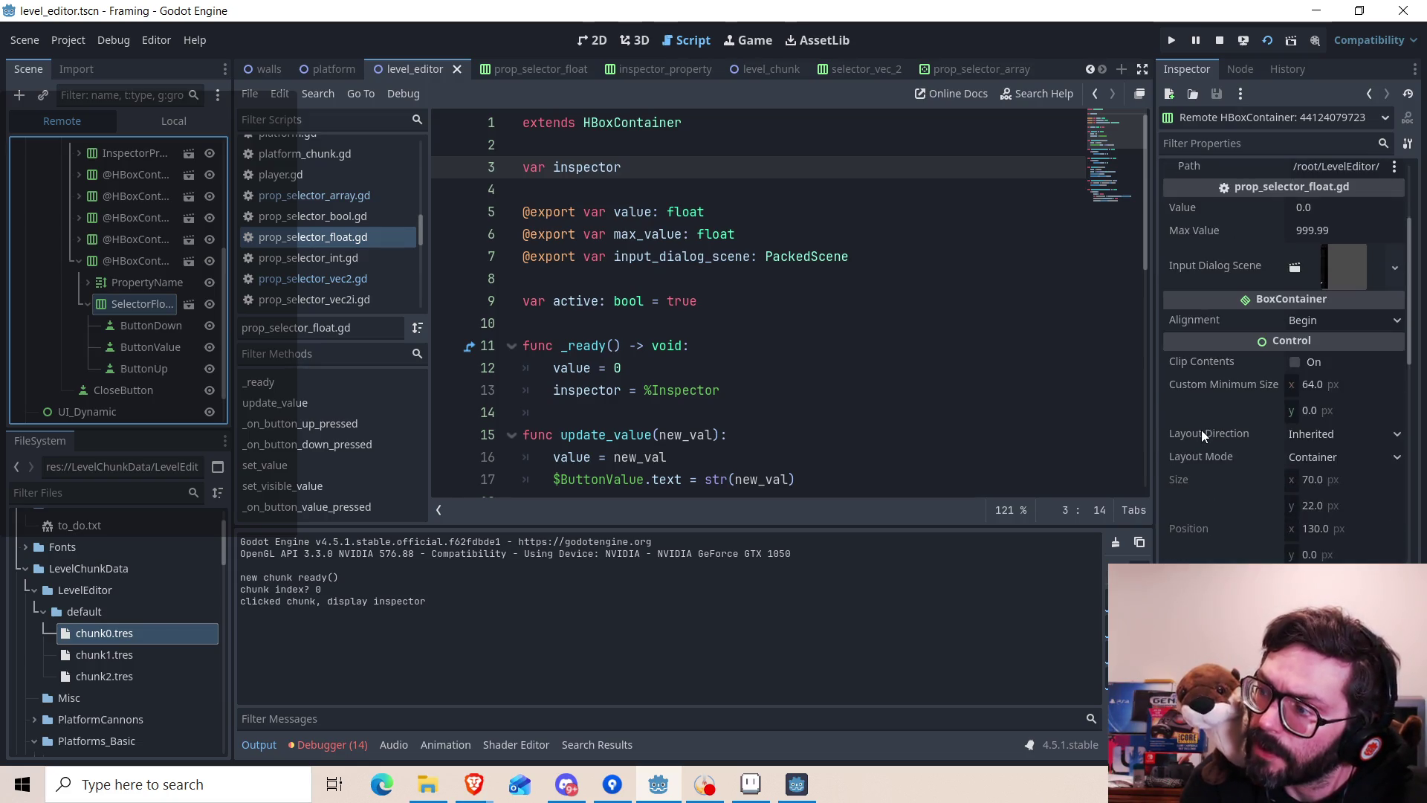
pyautogui.scroll(10, 1201, 430)
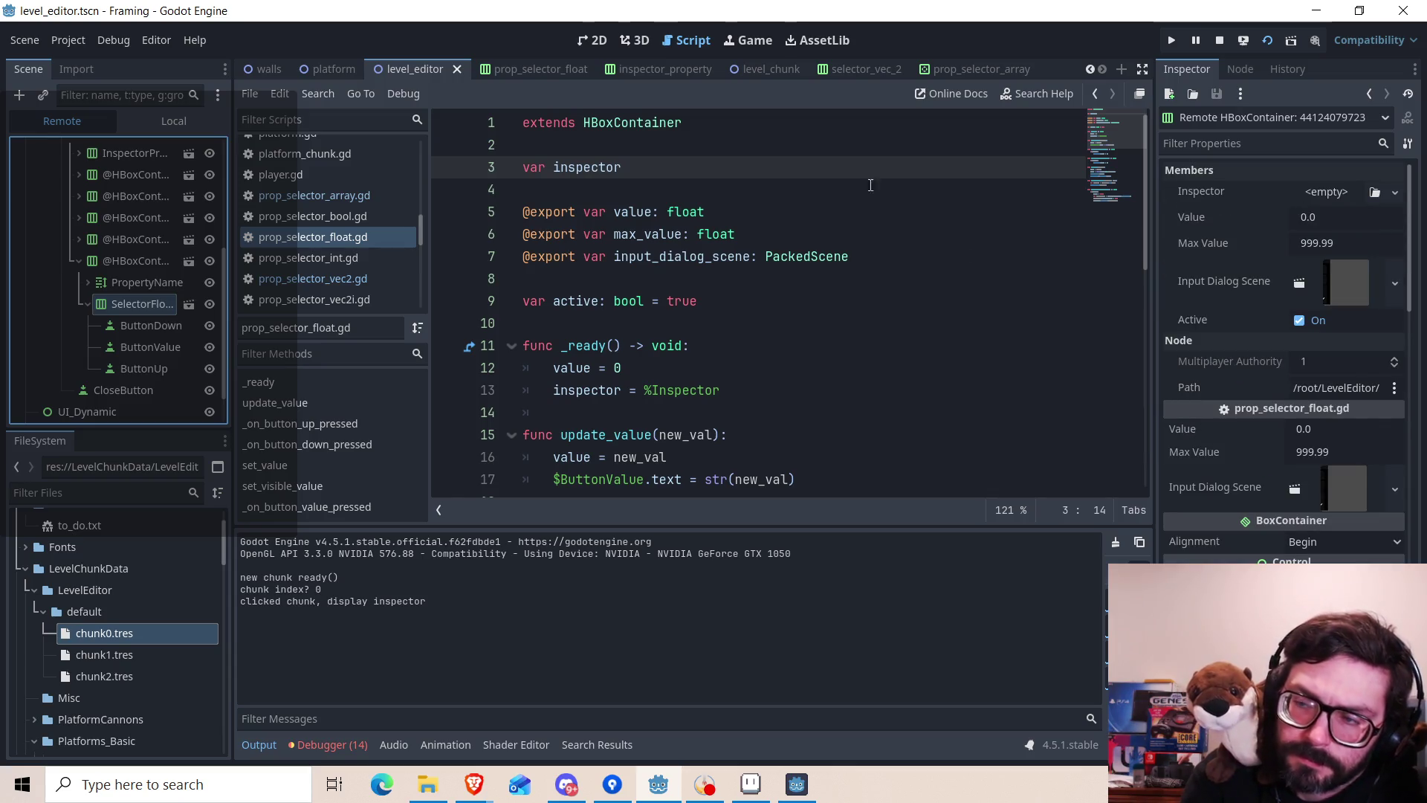
# Click the game's one_way_pct value to hit the null add_child error on line 42, then stop
pyautogui.click(592, 39)
pyautogui.click(685, 39)
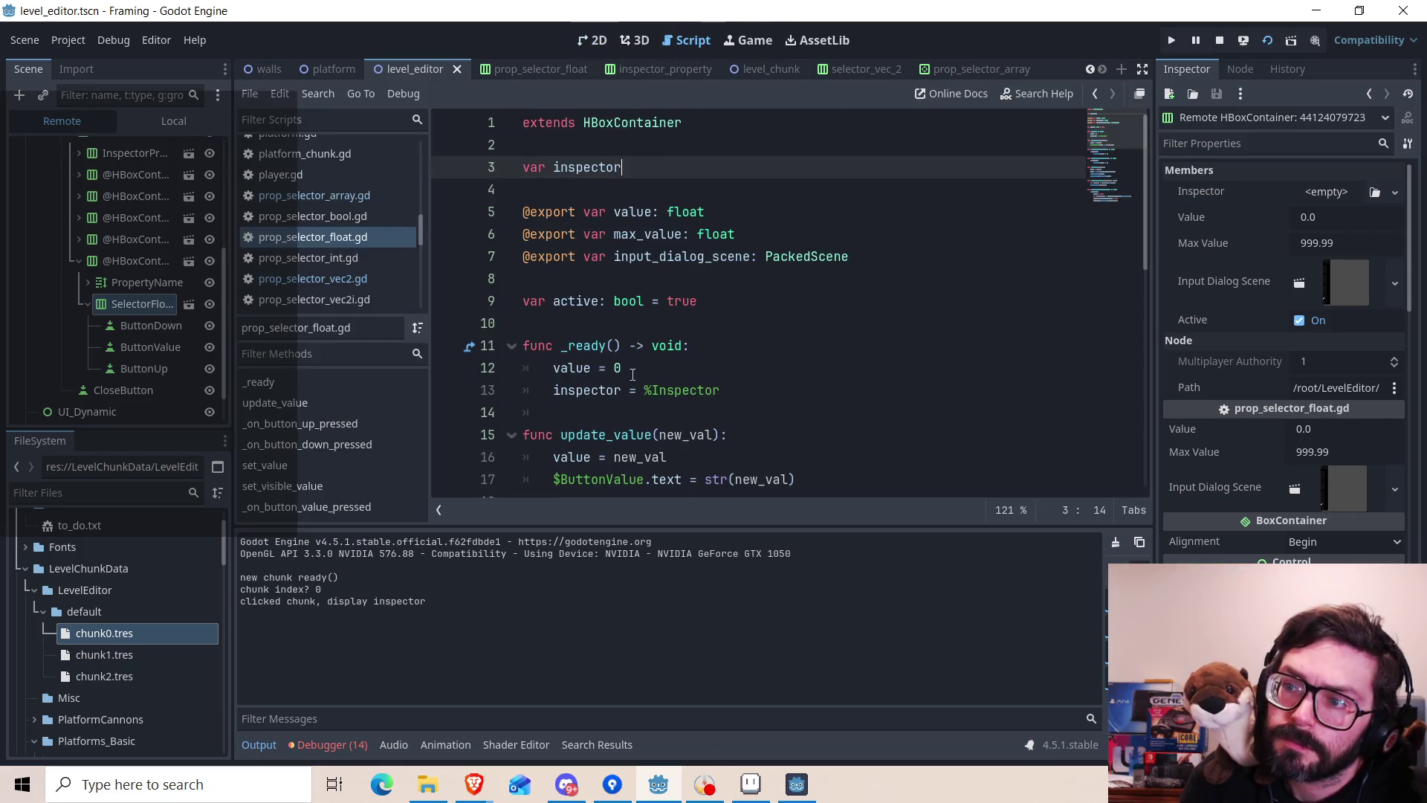
pyautogui.scroll(-8, 731, 480)
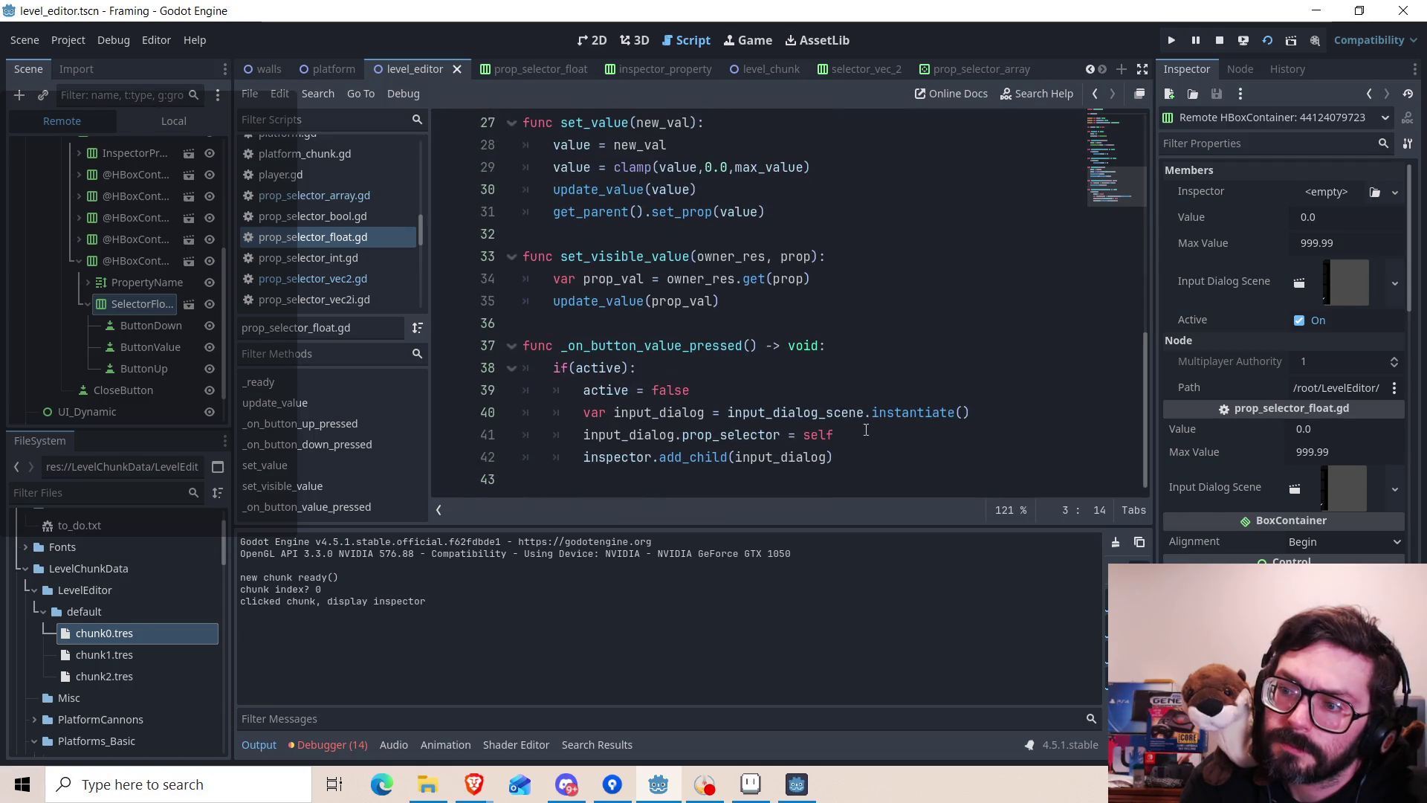
pyautogui.scroll(5, 730, 479)
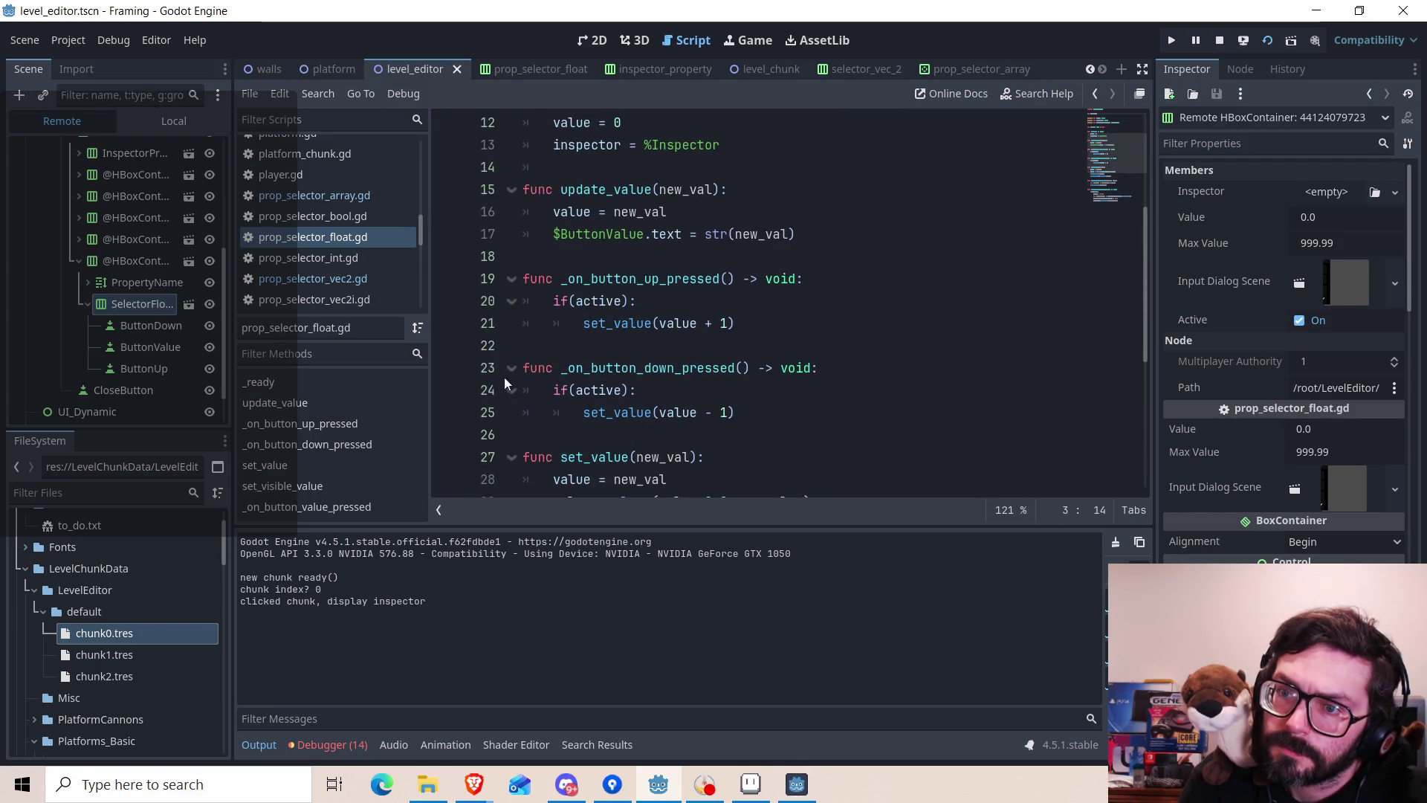
pyautogui.click(796, 784)
pyautogui.click(483, 597)
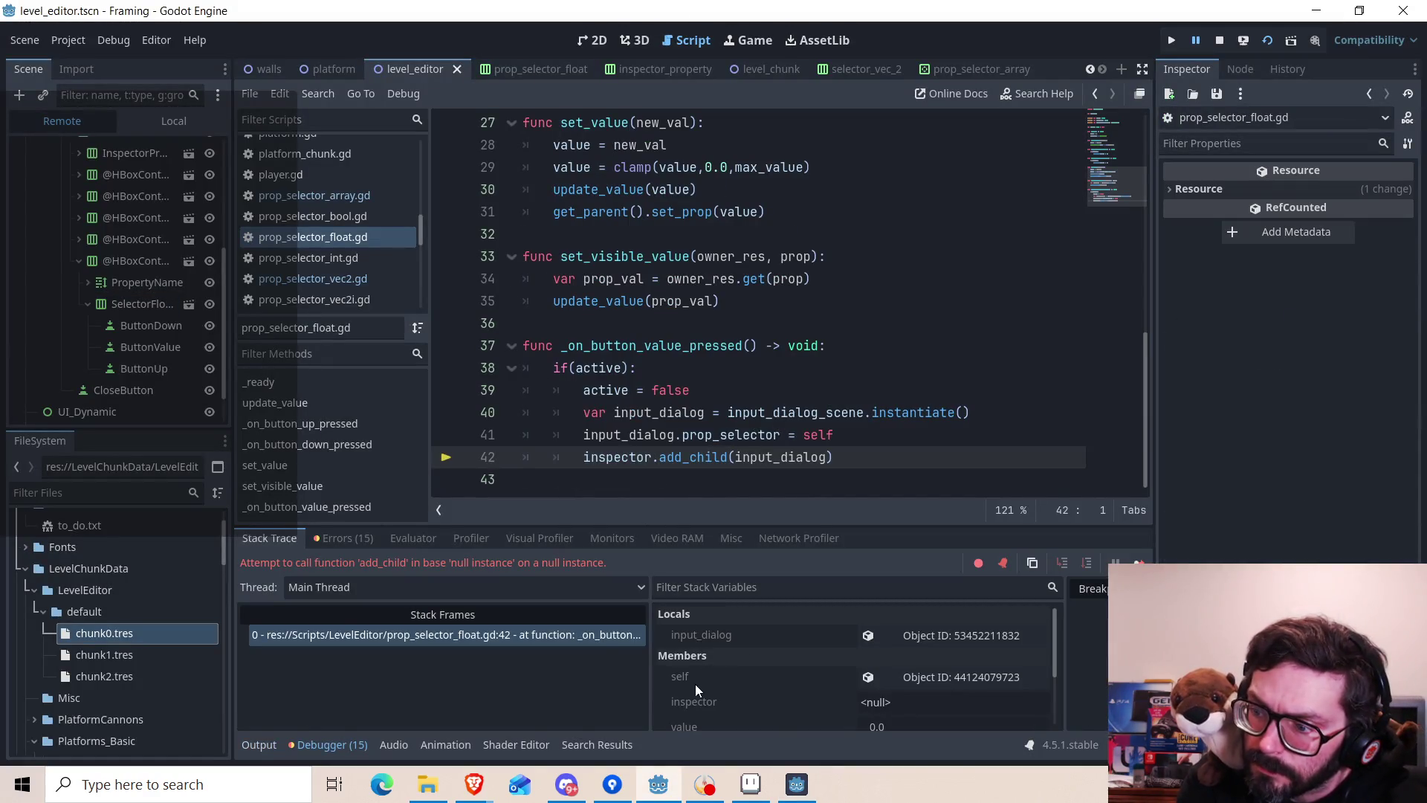
pyautogui.scroll(-1, 810, 673)
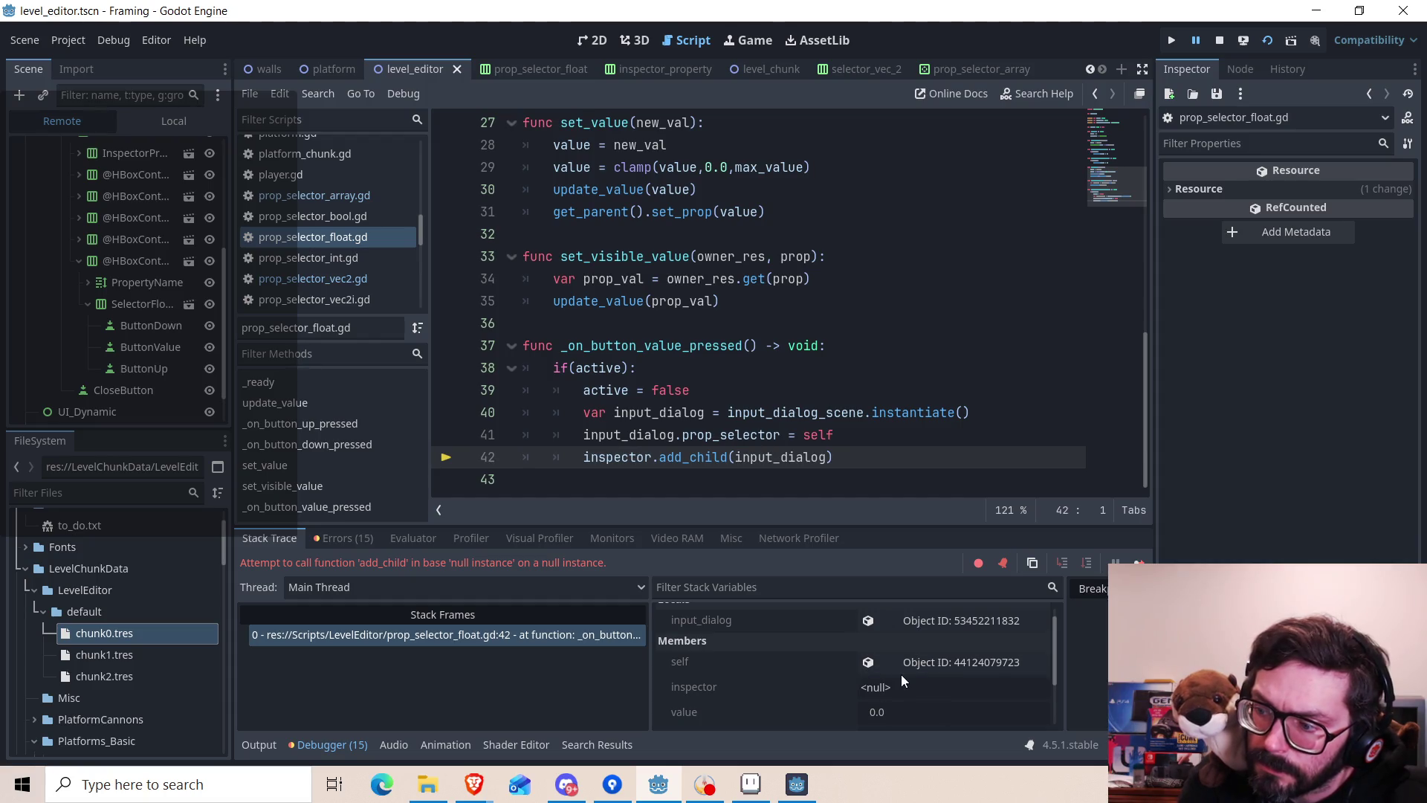
pyautogui.click(1219, 40)
pyautogui.scroll(3, 123, 352)
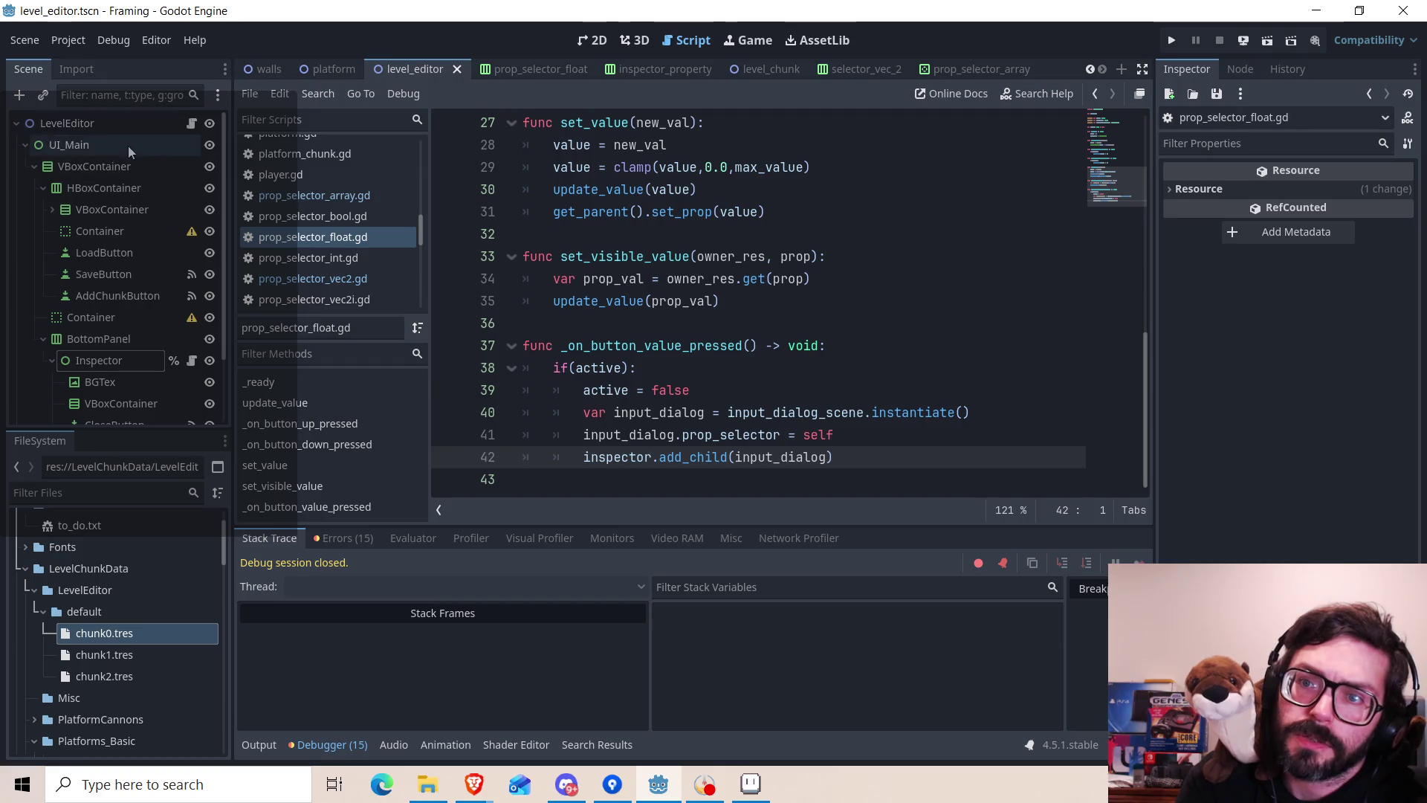
# Expand and collapse the second VBoxContainer in the Scene dock, then bring up the Scene Unique Nodes docs in Brave
pyautogui.scroll(-2, 84, 252)
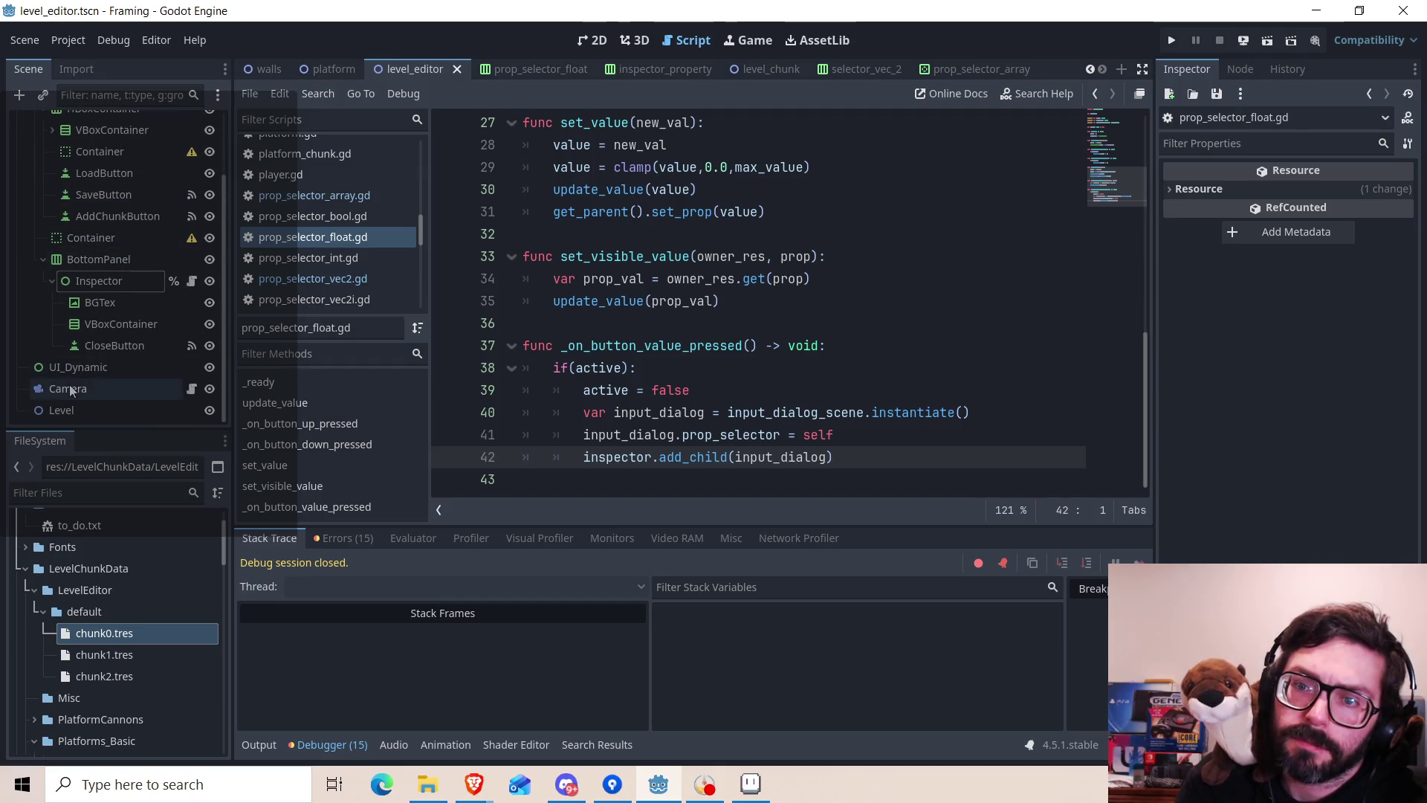
pyautogui.scroll(1, 61, 266)
pyautogui.scroll(1, 61, 266)
pyautogui.click(51, 210)
pyautogui.click(51, 212)
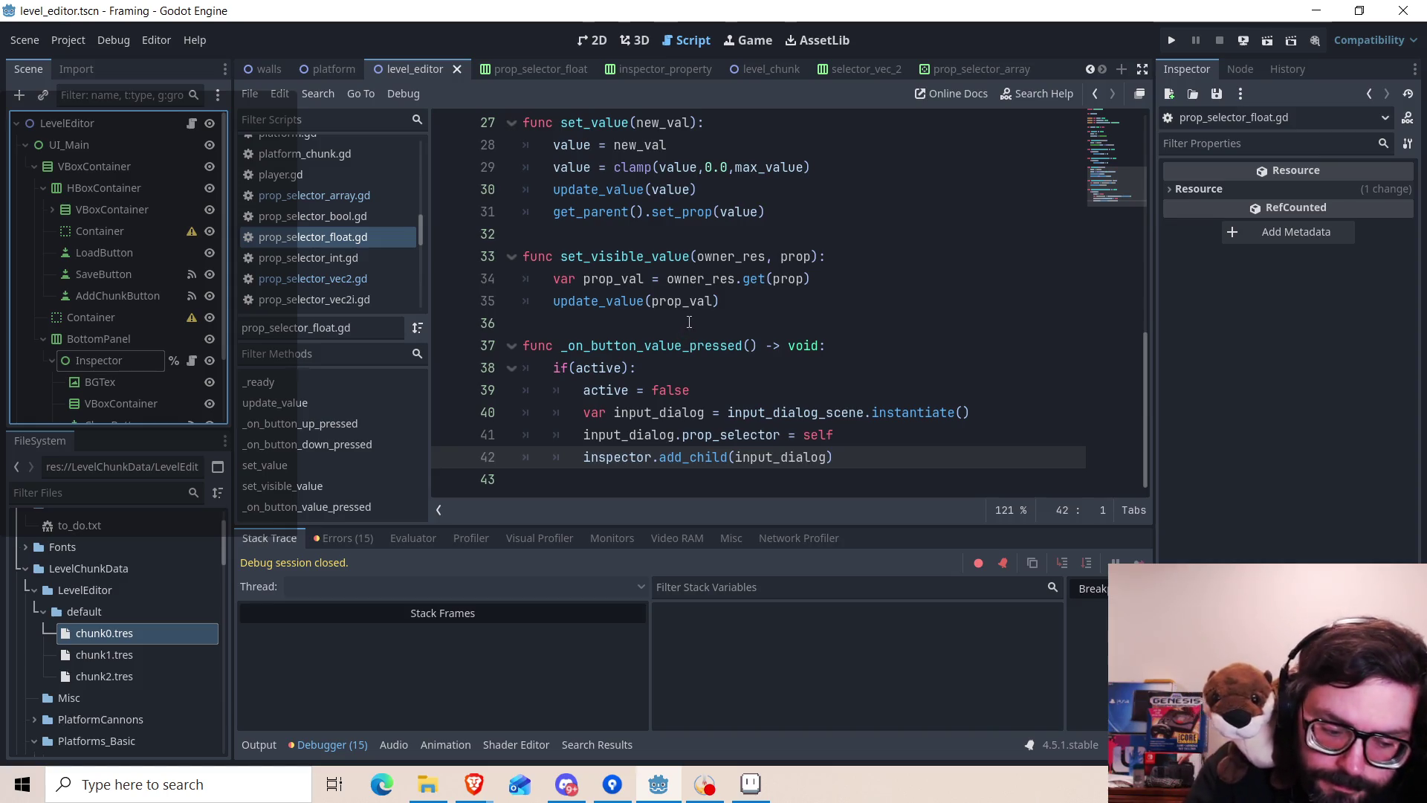
pyautogui.click(476, 786)
pyautogui.scroll(-5, 790, 644)
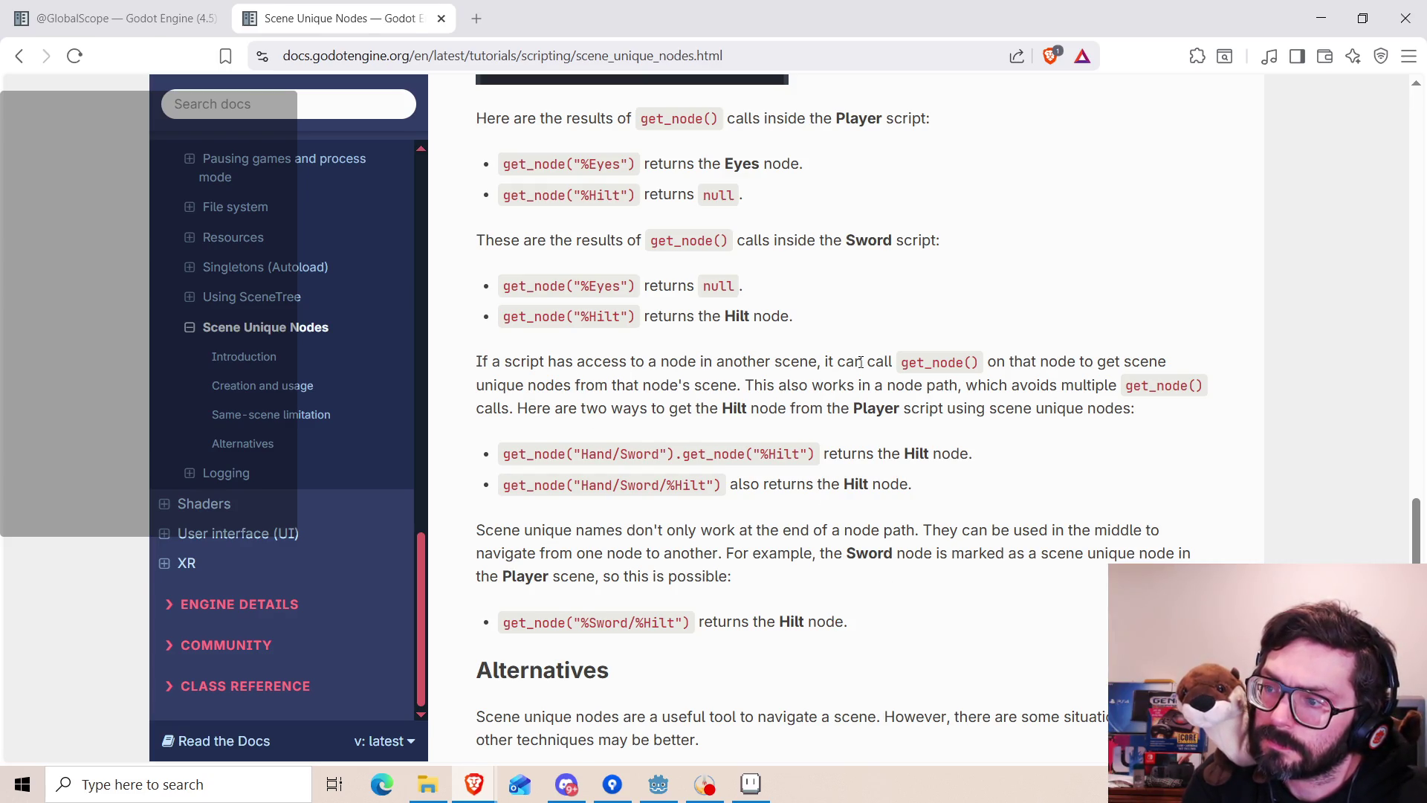
pyautogui.moveTo(524, 389); pyautogui.dragTo(957, 385)
pyautogui.click(875, 384)
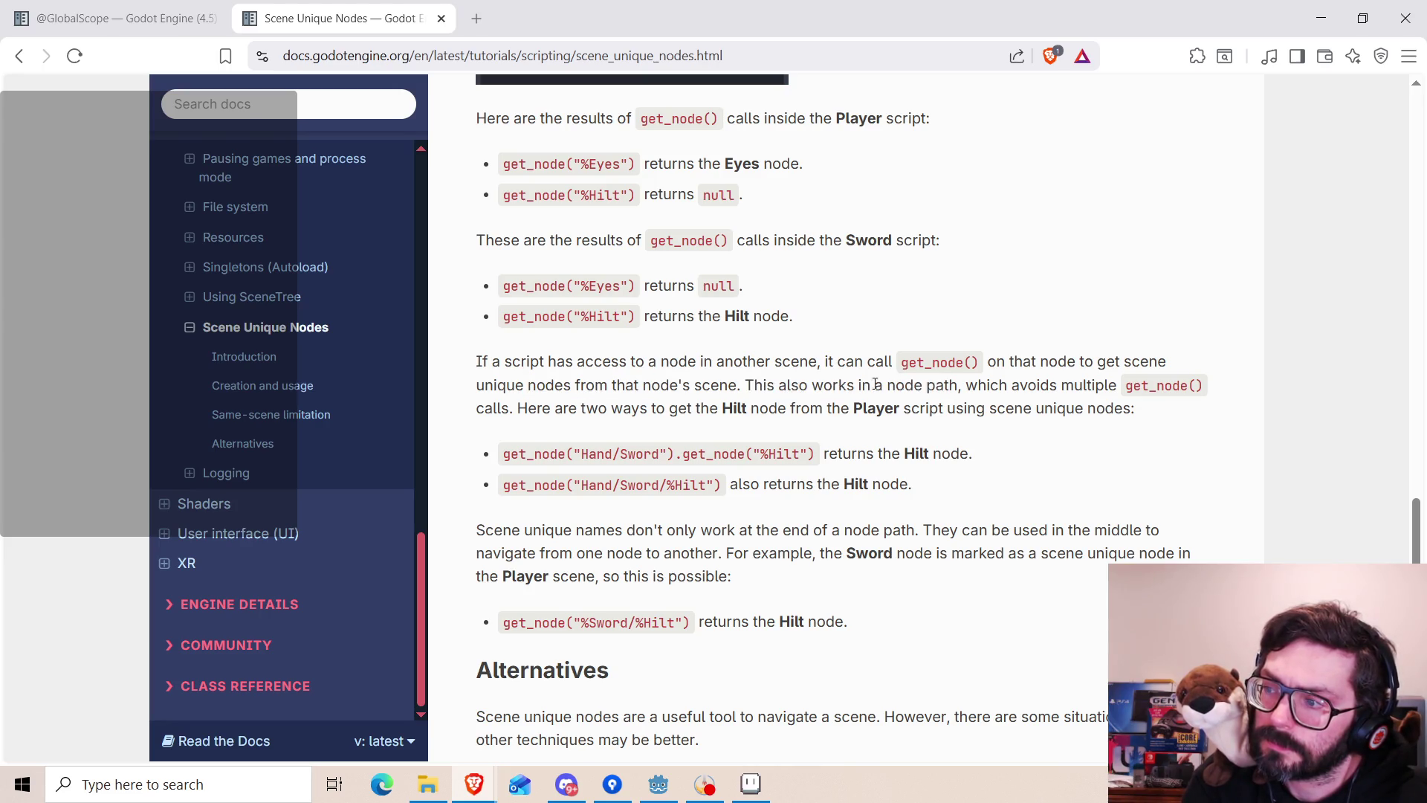
pyautogui.moveTo(498, 408); pyautogui.dragTo(660, 408)
pyautogui.click(660, 401)
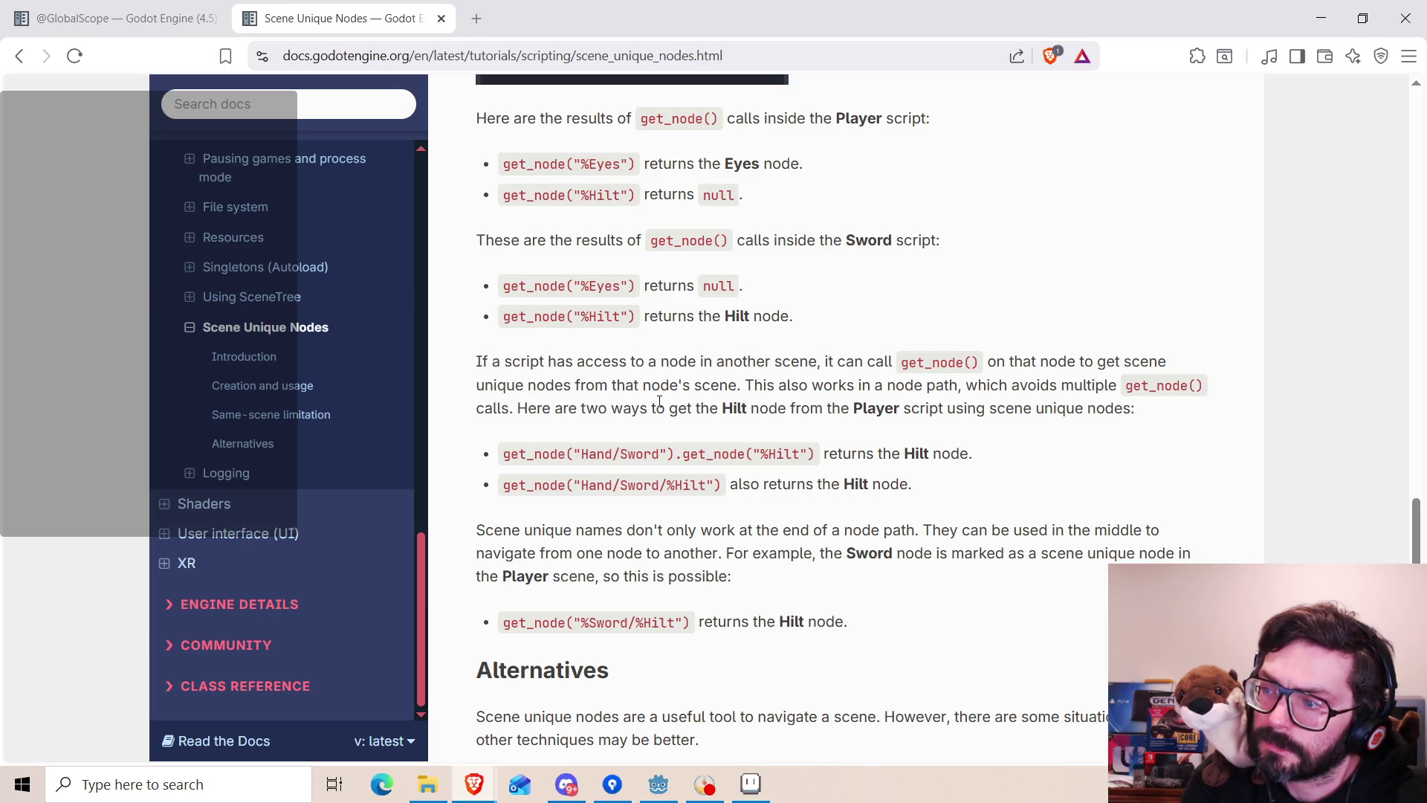
pyautogui.moveTo(635, 530); pyautogui.dragTo(784, 530)
pyautogui.click(786, 522)
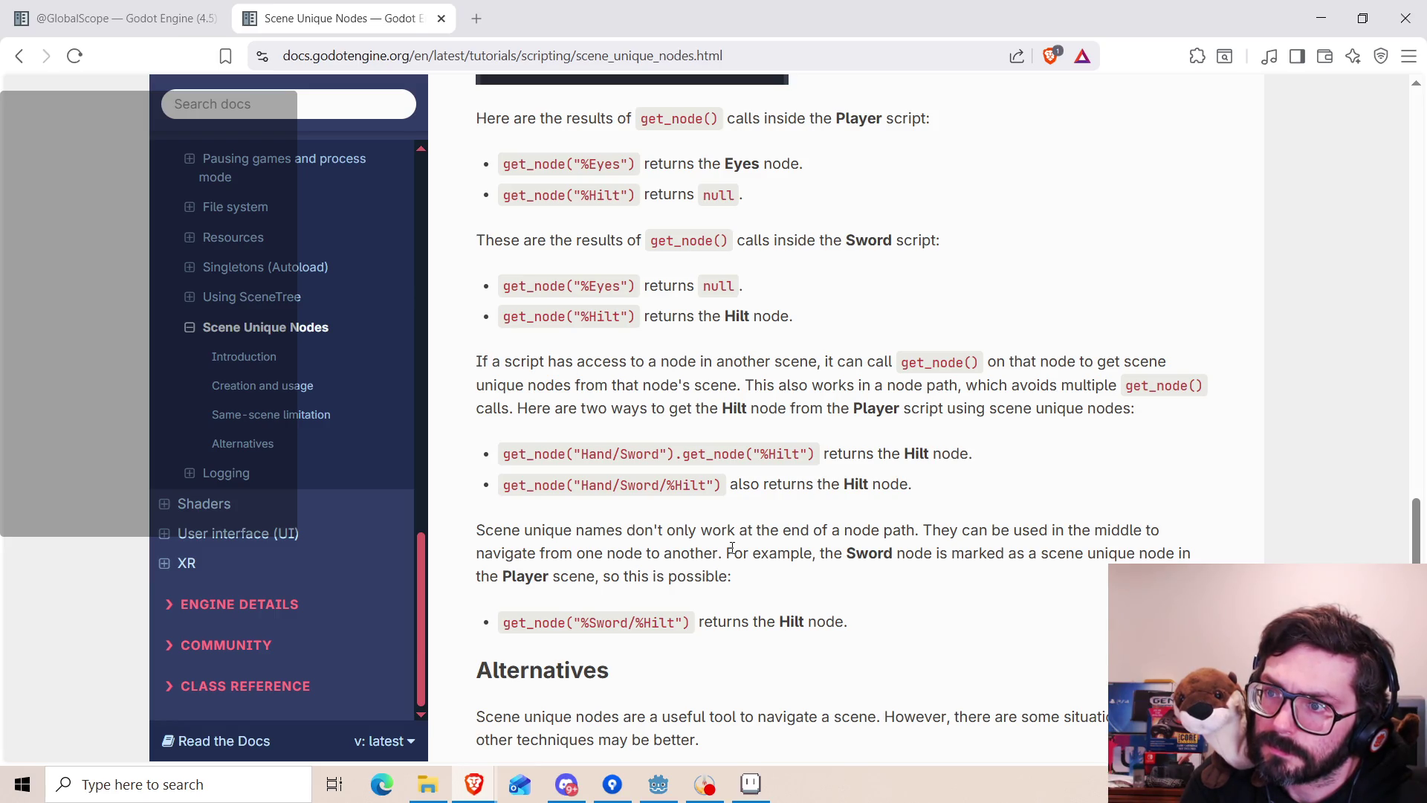
pyautogui.scroll(5, 732, 548)
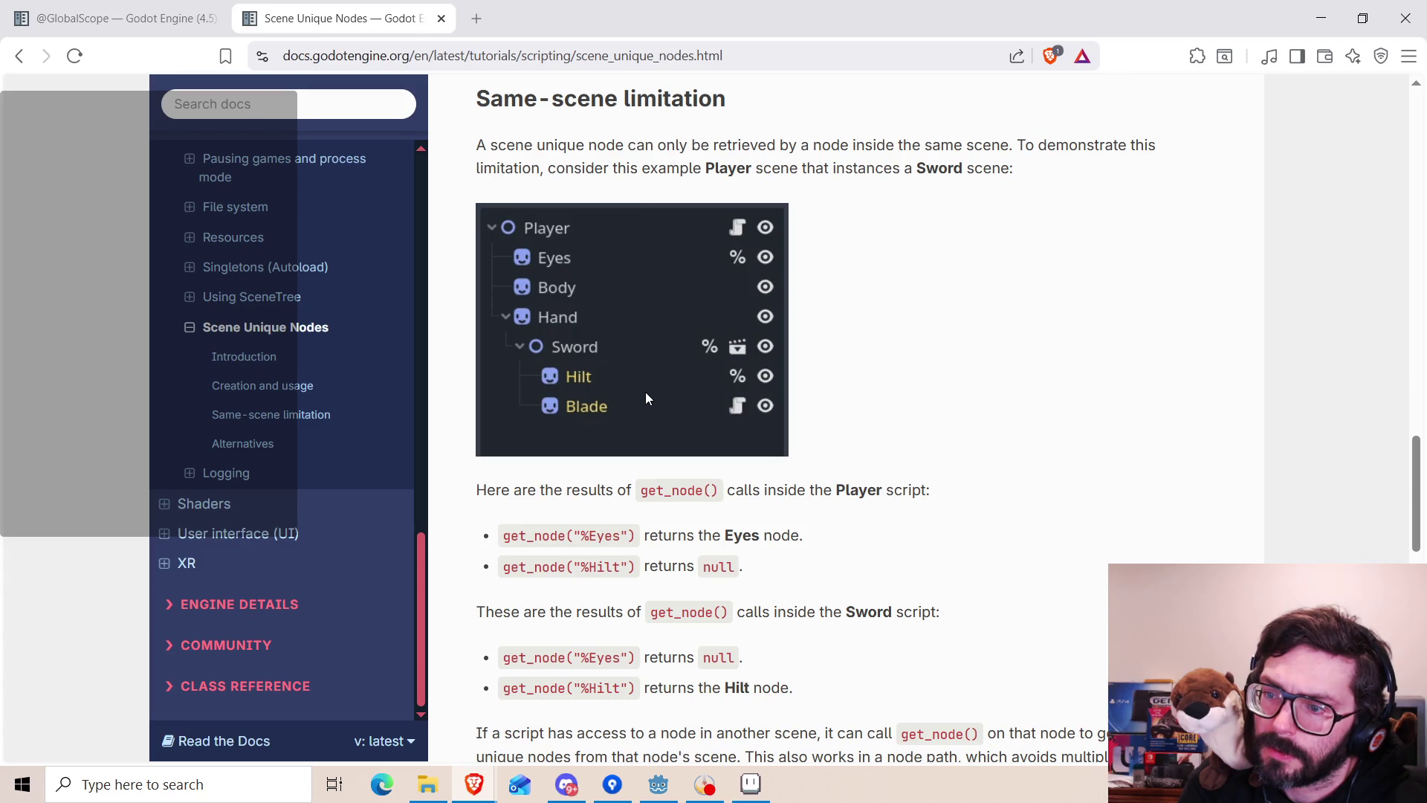
# Read through the Scene Unique Nodes documentation page in Brave
pyautogui.scroll(-1, 648, 394)
pyautogui.scroll(1, 713, 589)
pyautogui.scroll(-1, 723, 593)
pyautogui.scroll(-1, 723, 592)
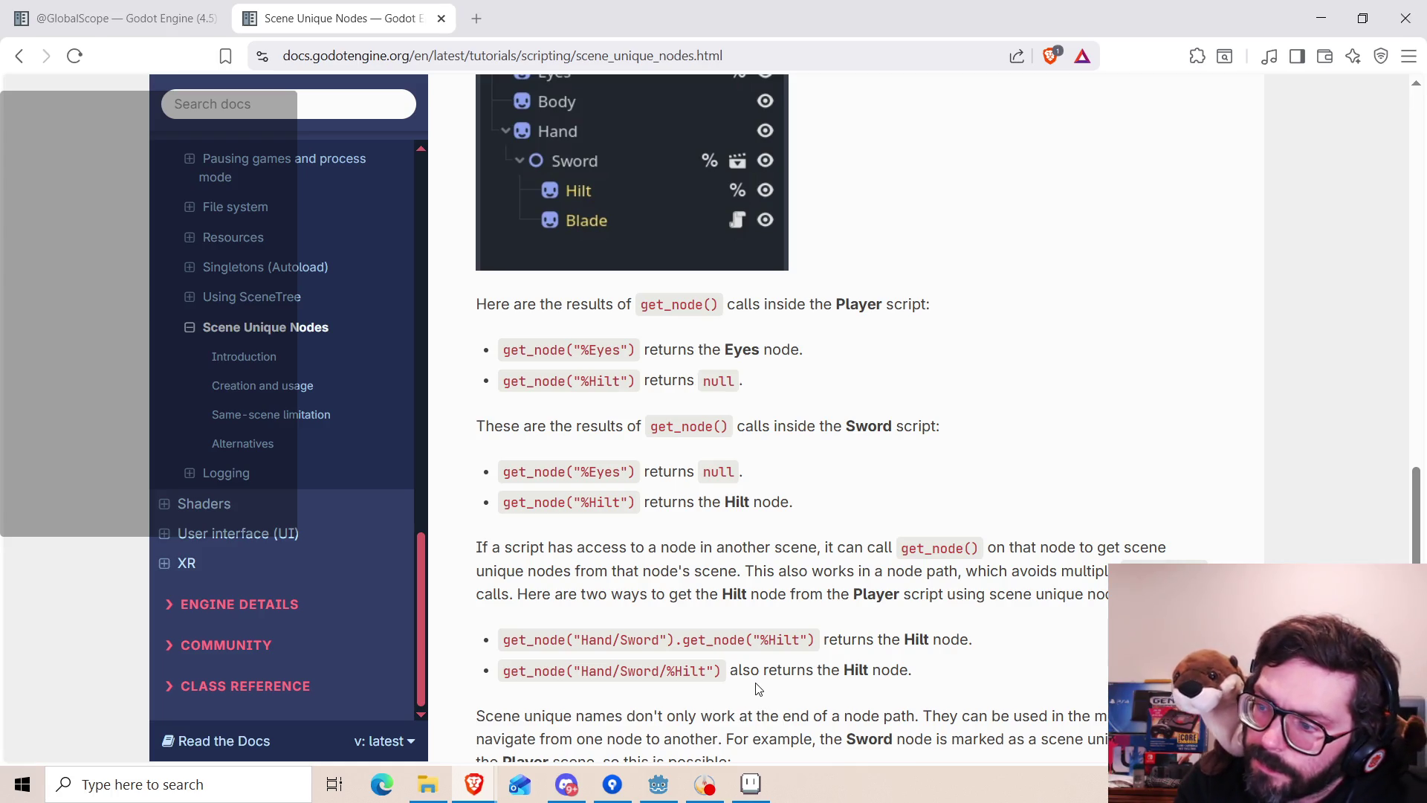
pyautogui.scroll(1, 861, 632)
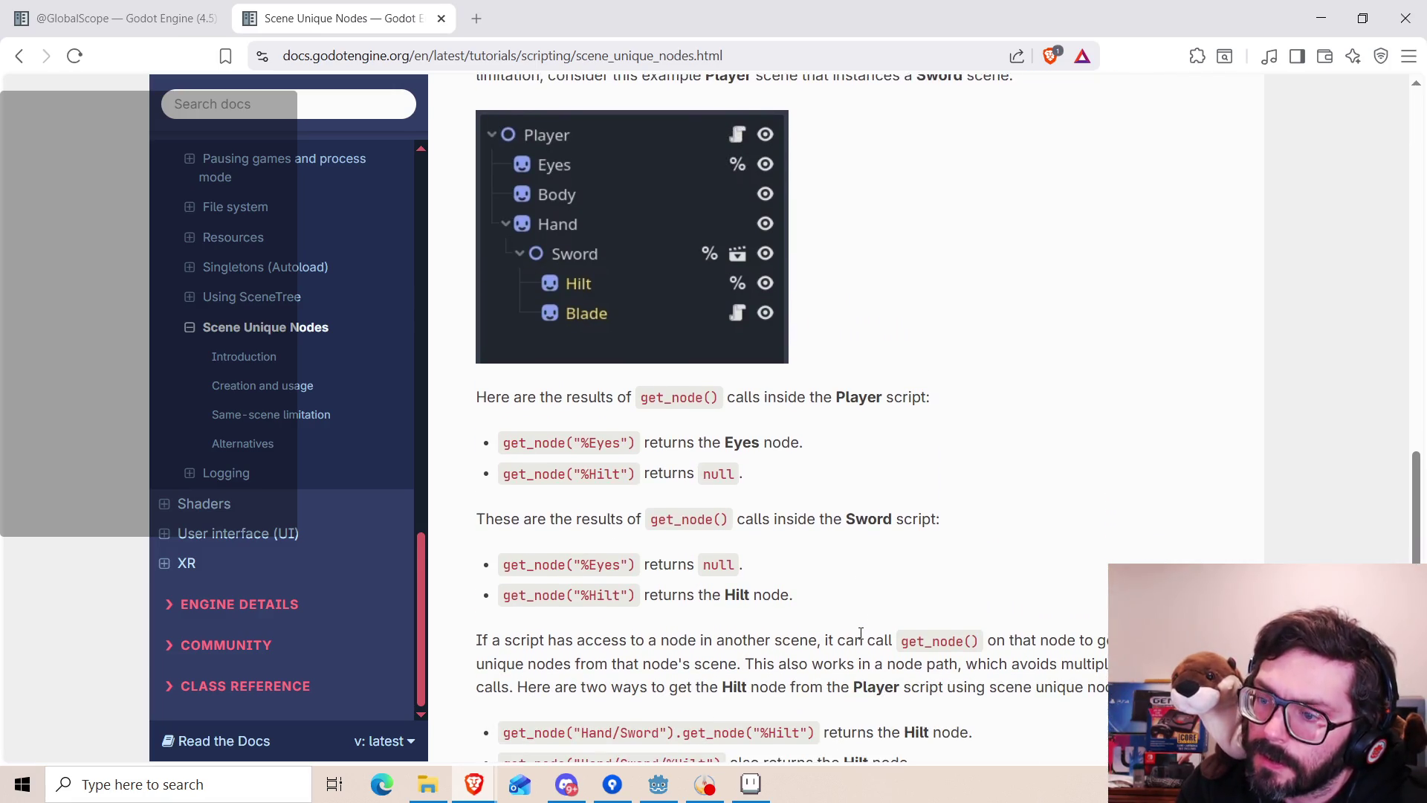
pyautogui.scroll(-1, 861, 632)
pyautogui.moveTo(568, 595); pyautogui.dragTo(796, 595)
pyautogui.click(796, 594)
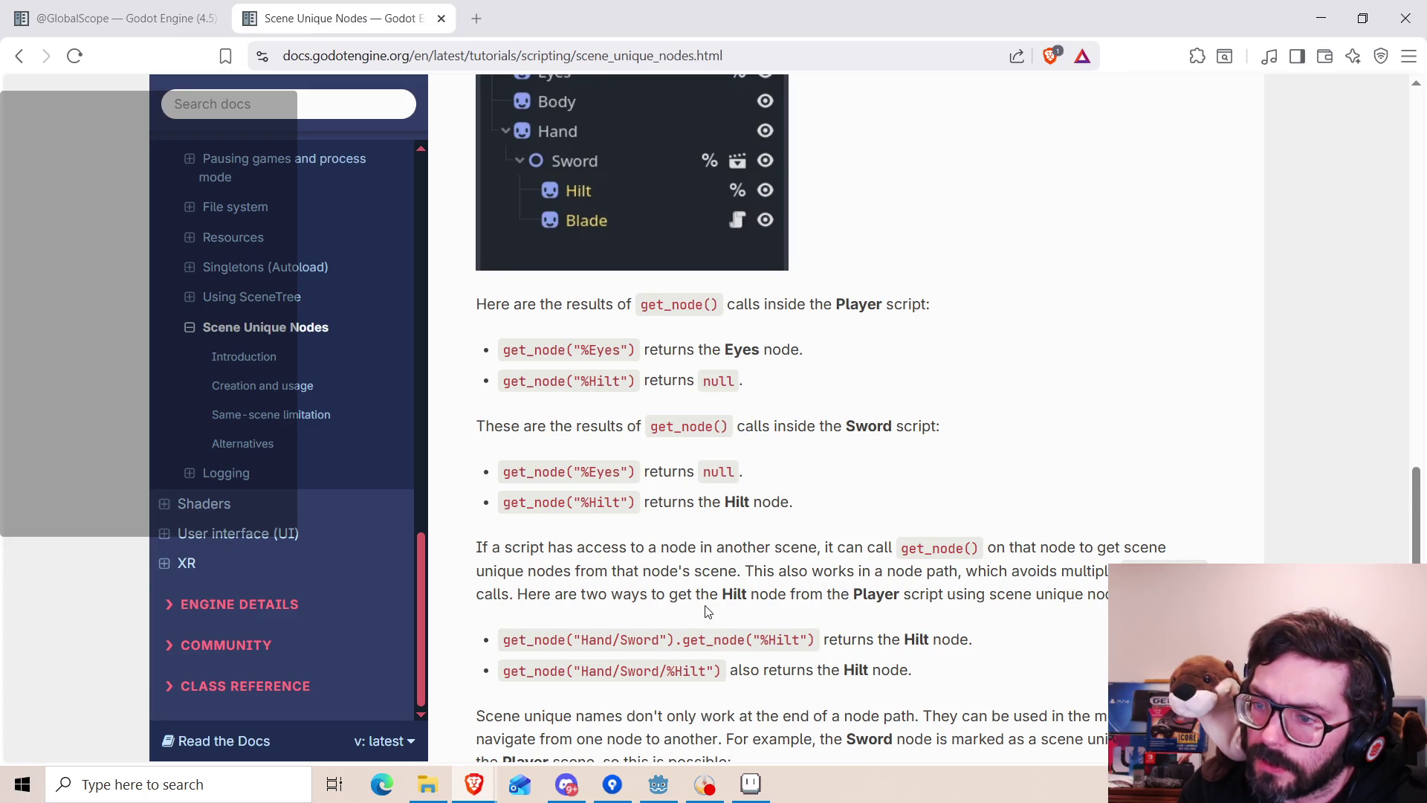
pyautogui.scroll(1, 701, 616)
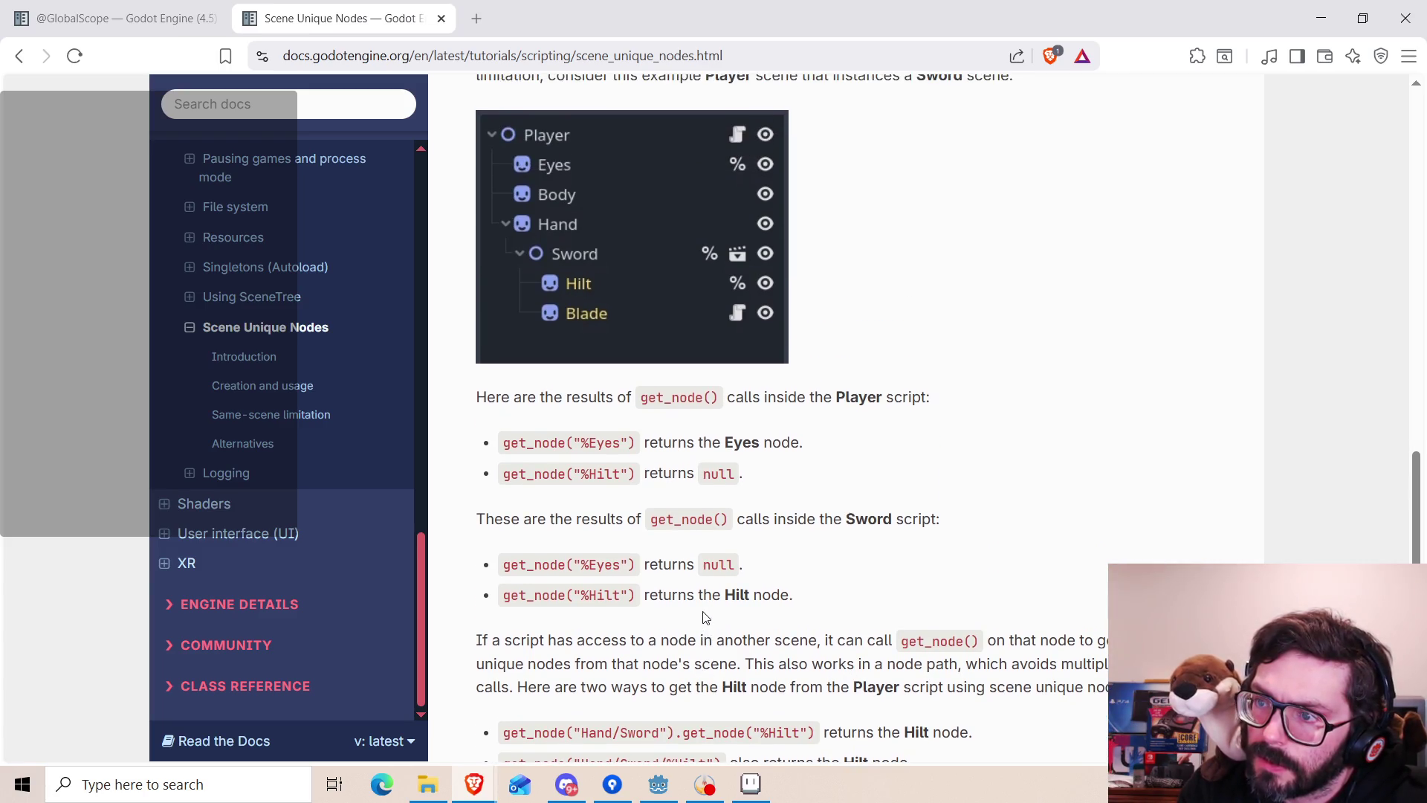
pyautogui.scroll(-1, 705, 617)
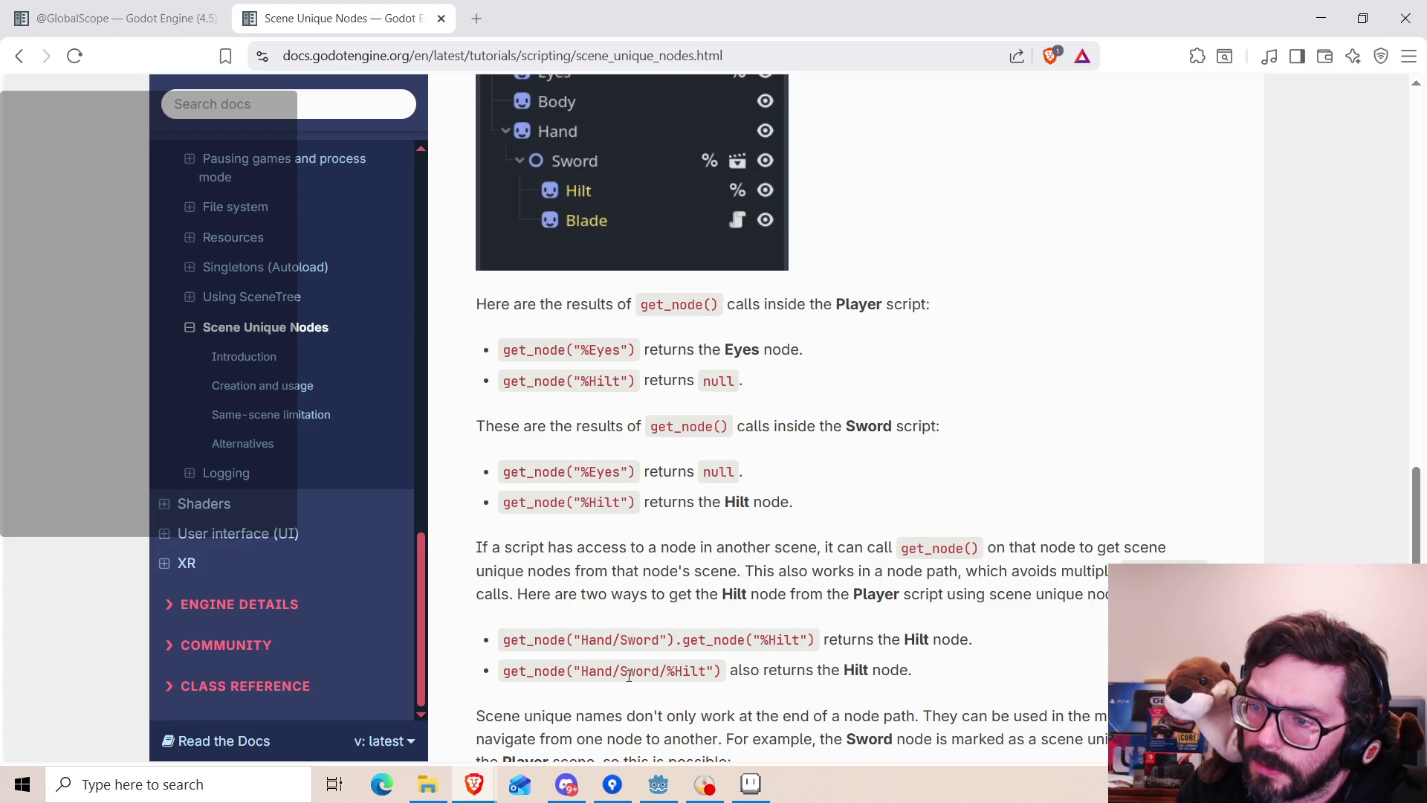
pyautogui.scroll(3, 654, 672)
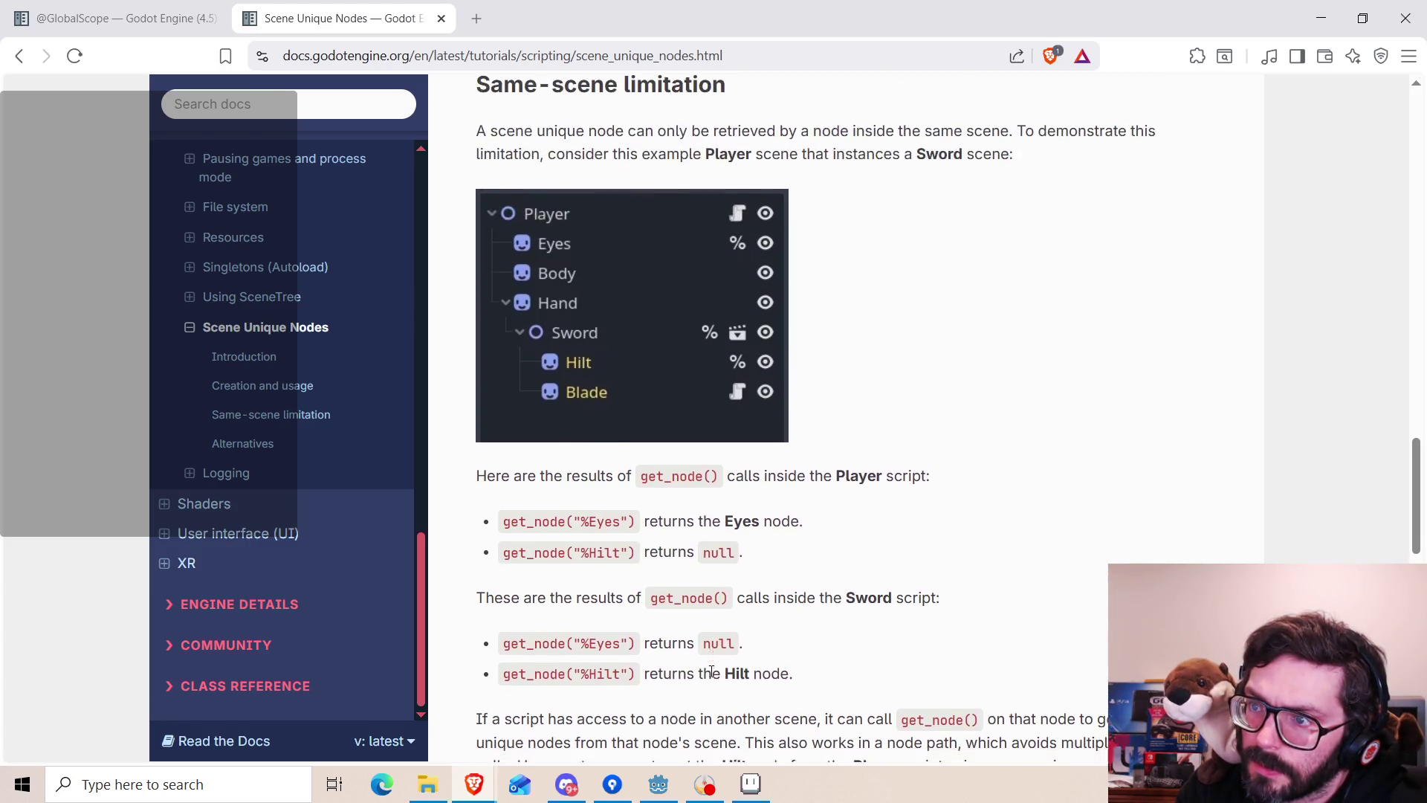
pyautogui.scroll(-4, 711, 671)
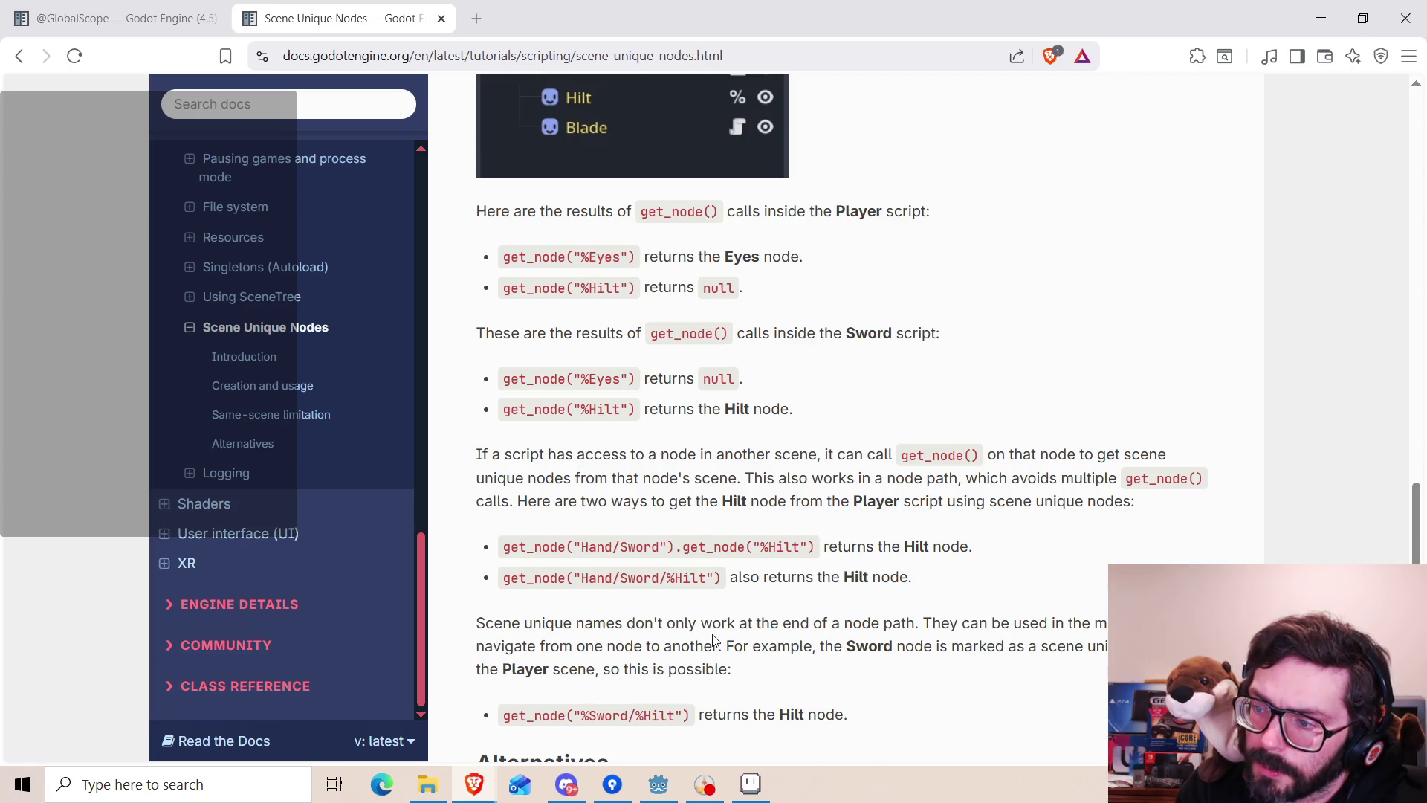
pyautogui.scroll(-2, 806, 618)
pyautogui.scroll(5, 788, 621)
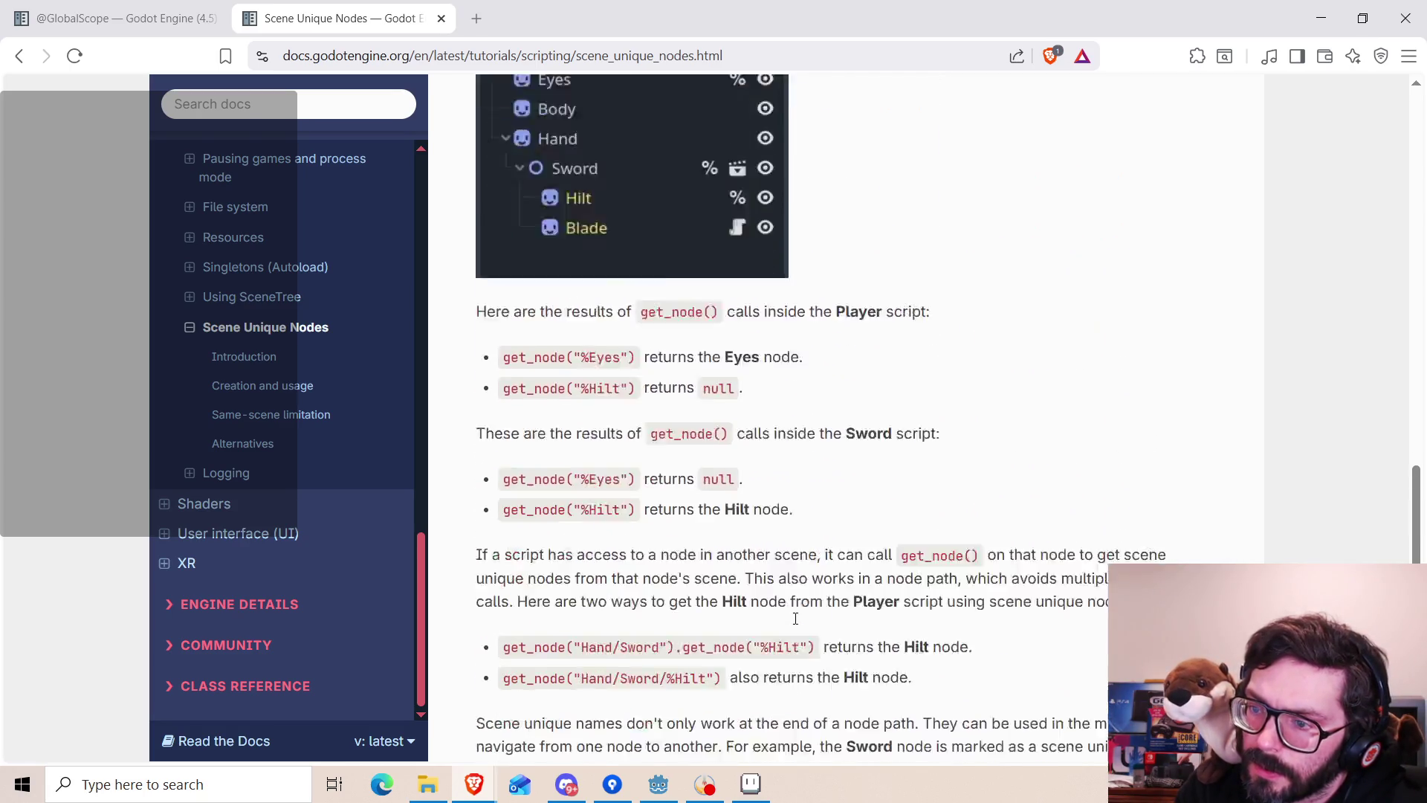
pyautogui.scroll(-1, 763, 626)
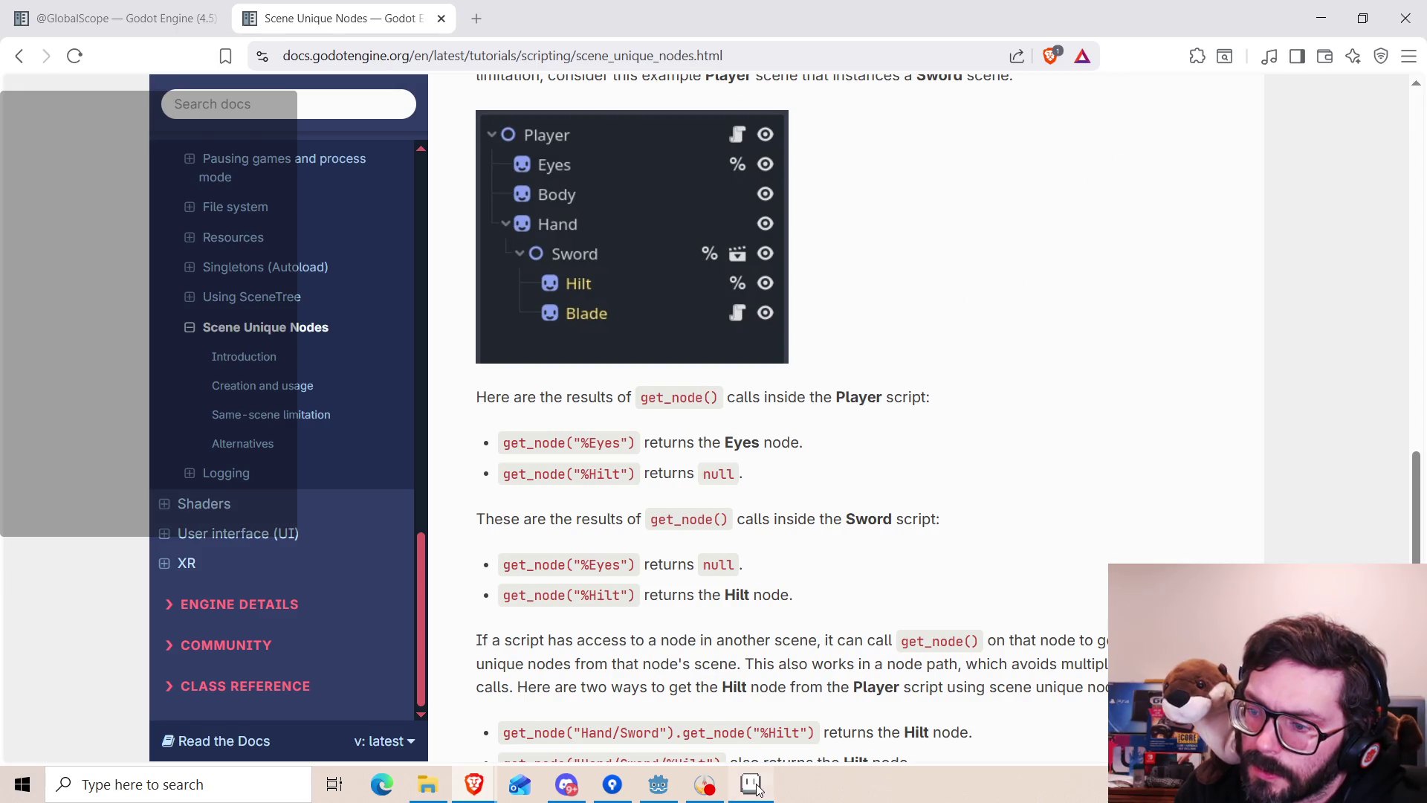
# Return to the Godot editor showing prop_selector_float.gd
pyautogui.click(752, 784)
pyautogui.click(752, 784)
pyautogui.click(658, 784)
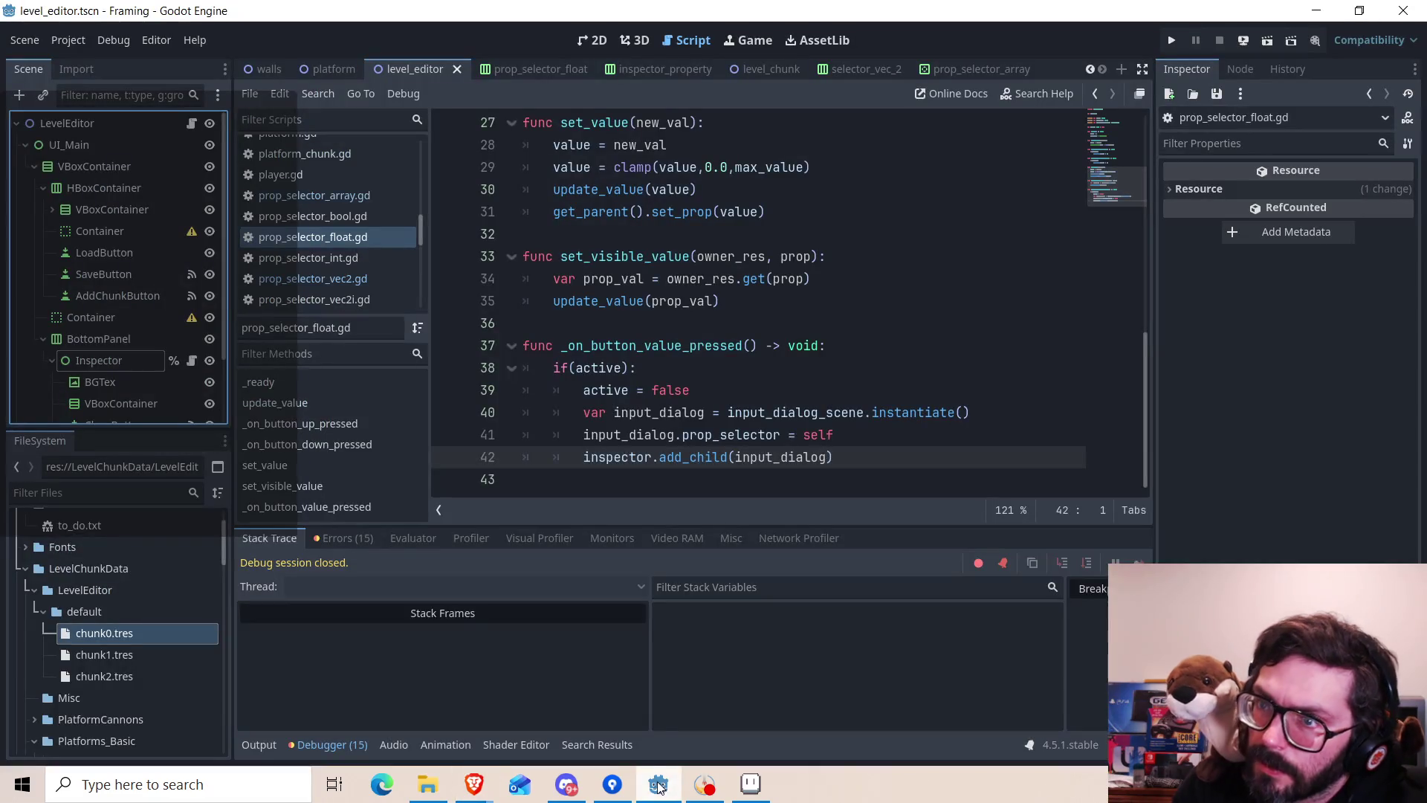
# Delete the 'inspector = %Inspector' assignment from _ready
pyautogui.scroll(8, 736, 462)
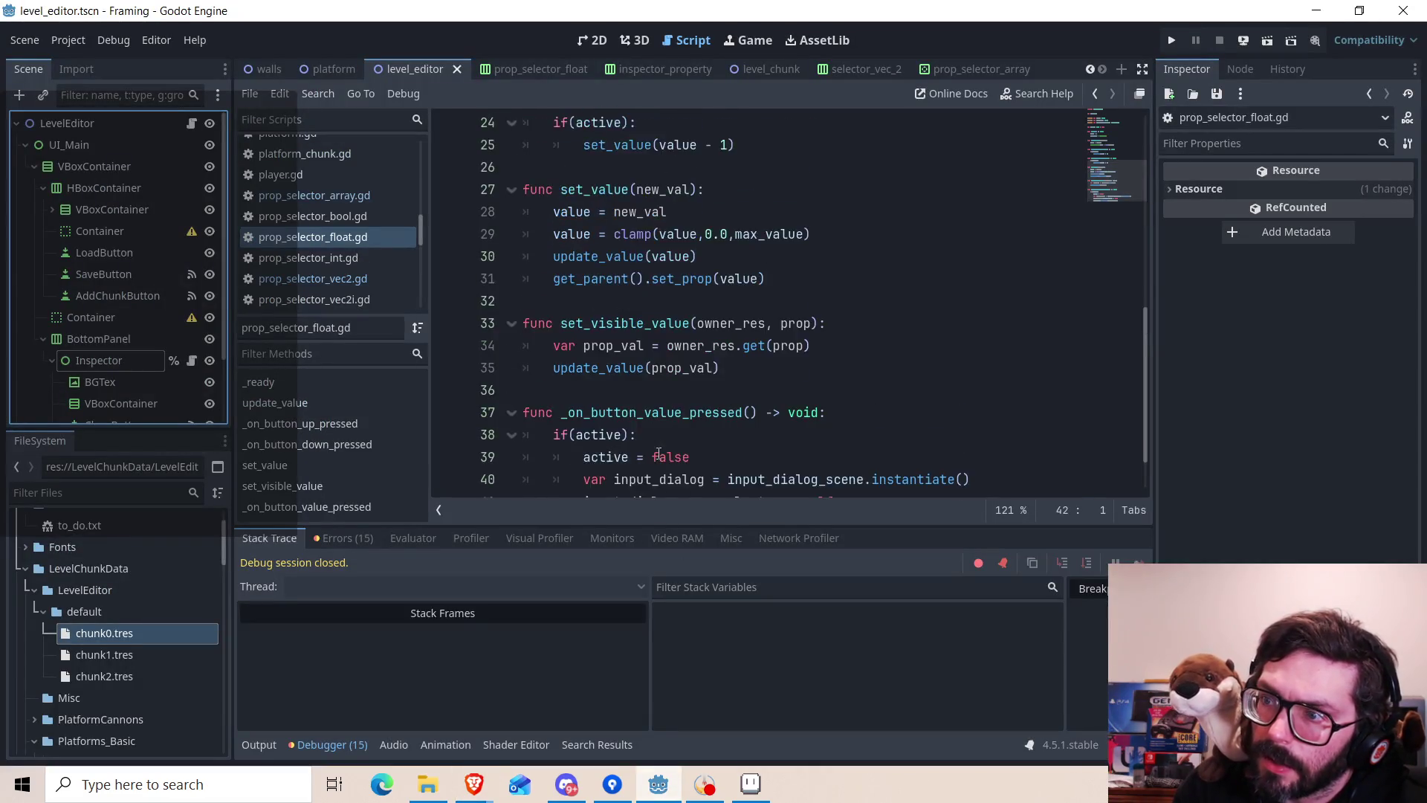
pyautogui.moveTo(721, 346); pyautogui.dragTo(553, 346)
pyautogui.press('BackSpace')
pyautogui.press('BackSpace')
pyautogui.press('BackSpace')
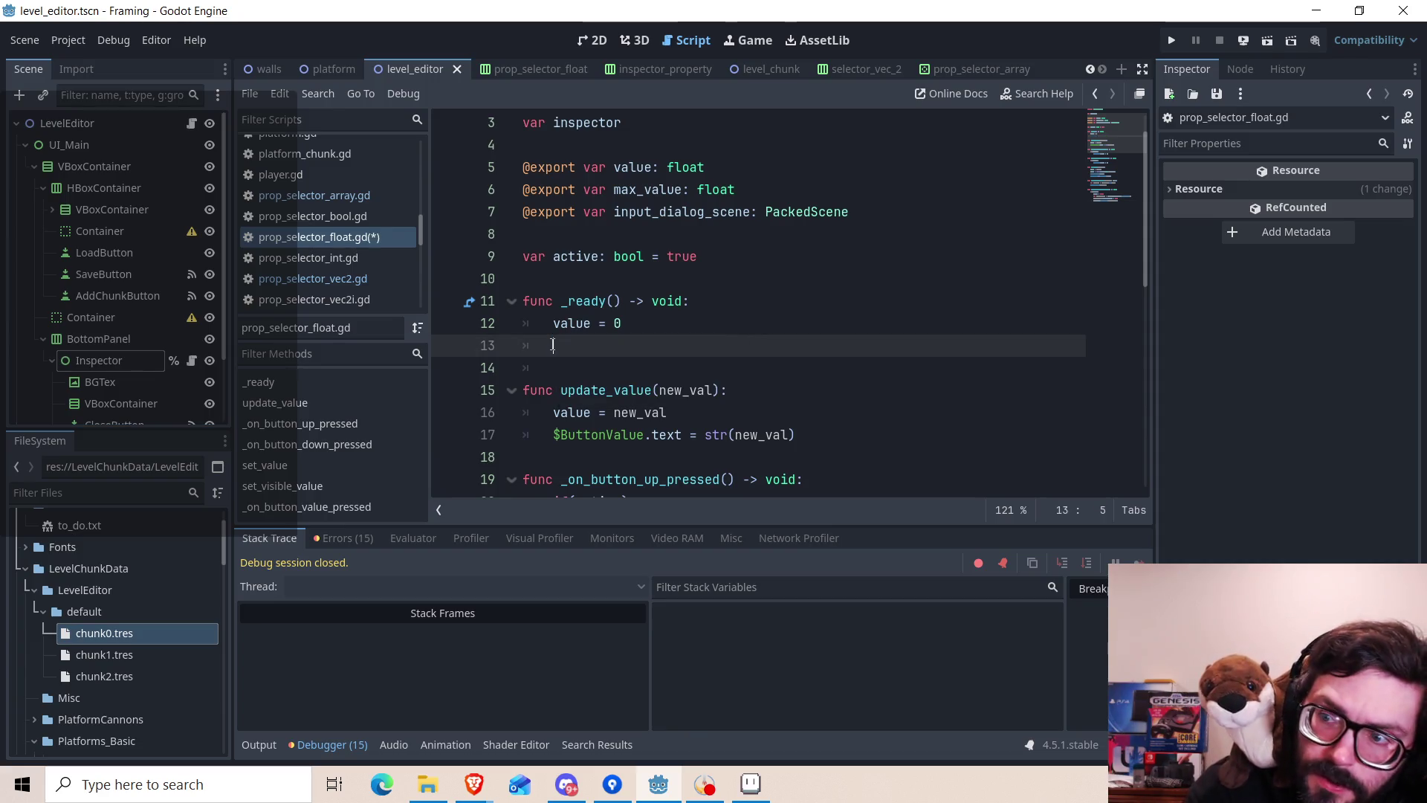
pyautogui.scroll(1, 552, 344)
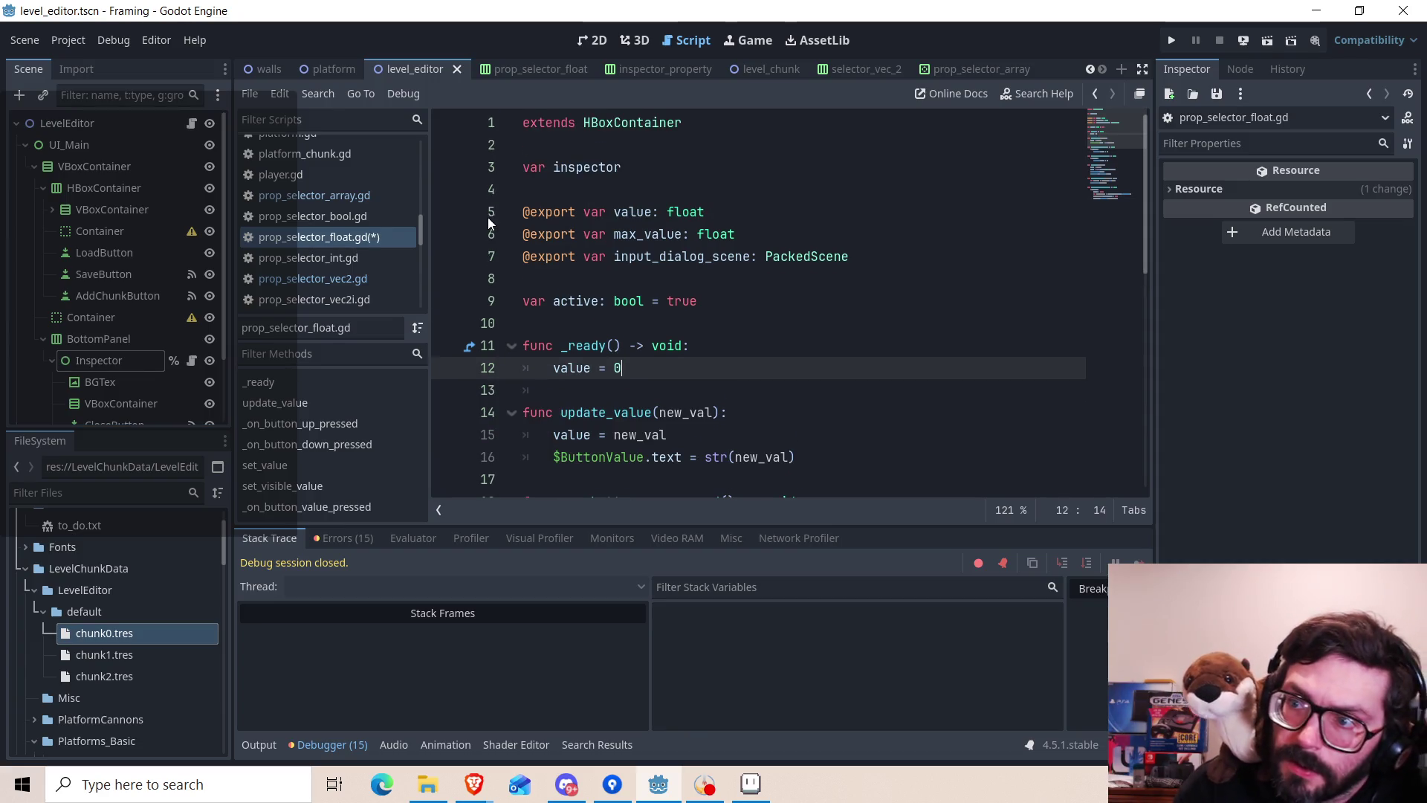
pyautogui.click(524, 166)
pyautogui.write('@onready var inspector = ')
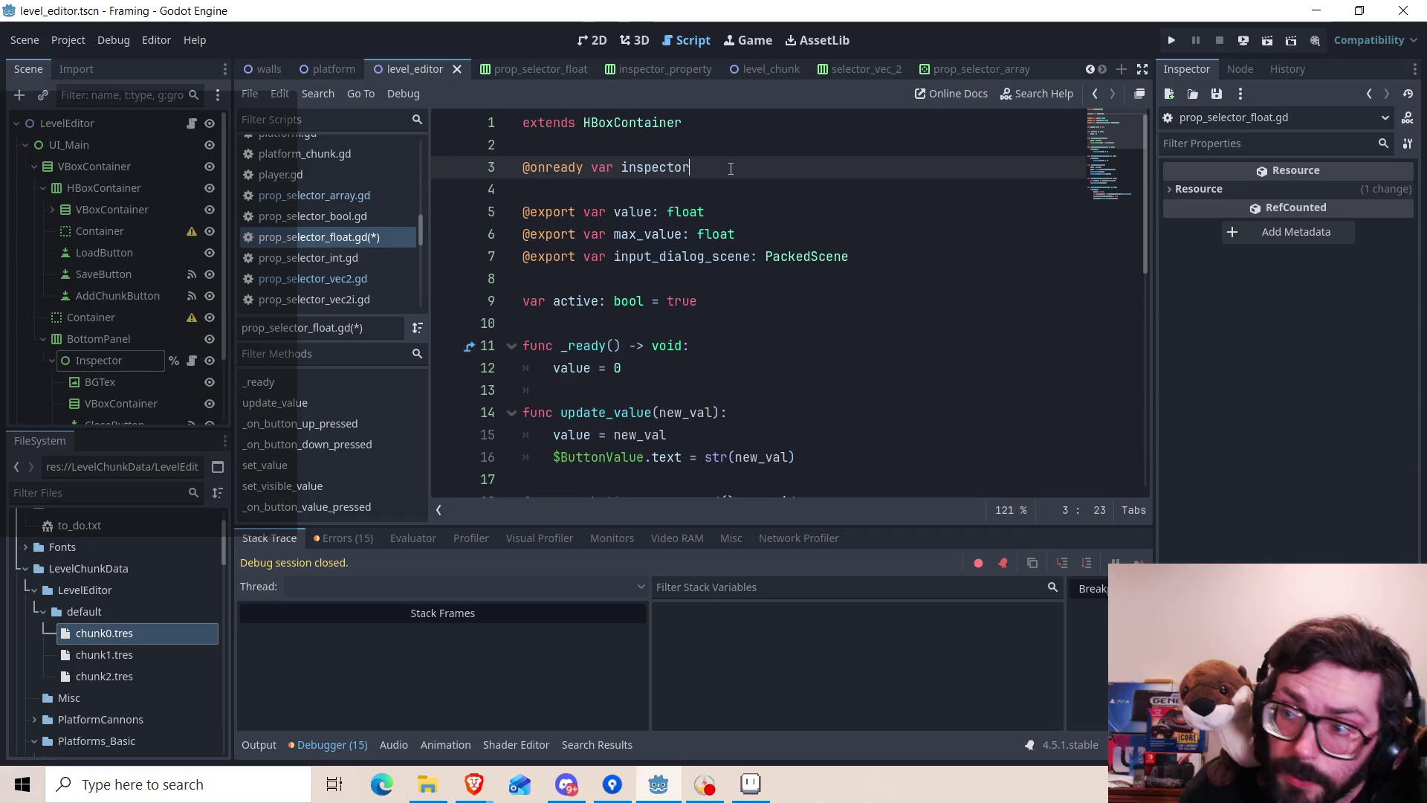
pyautogui.write('get_node')
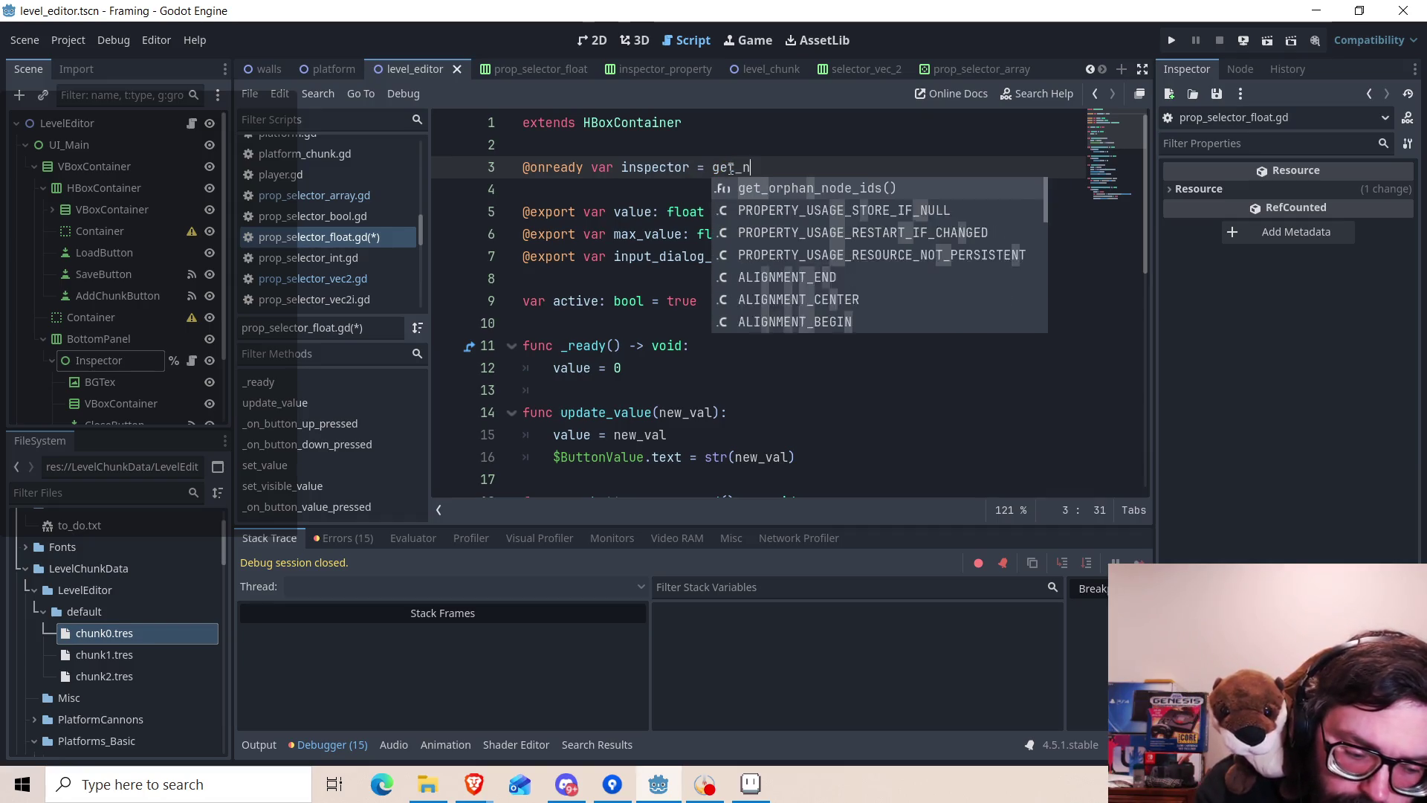
pyautogui.press('Return')
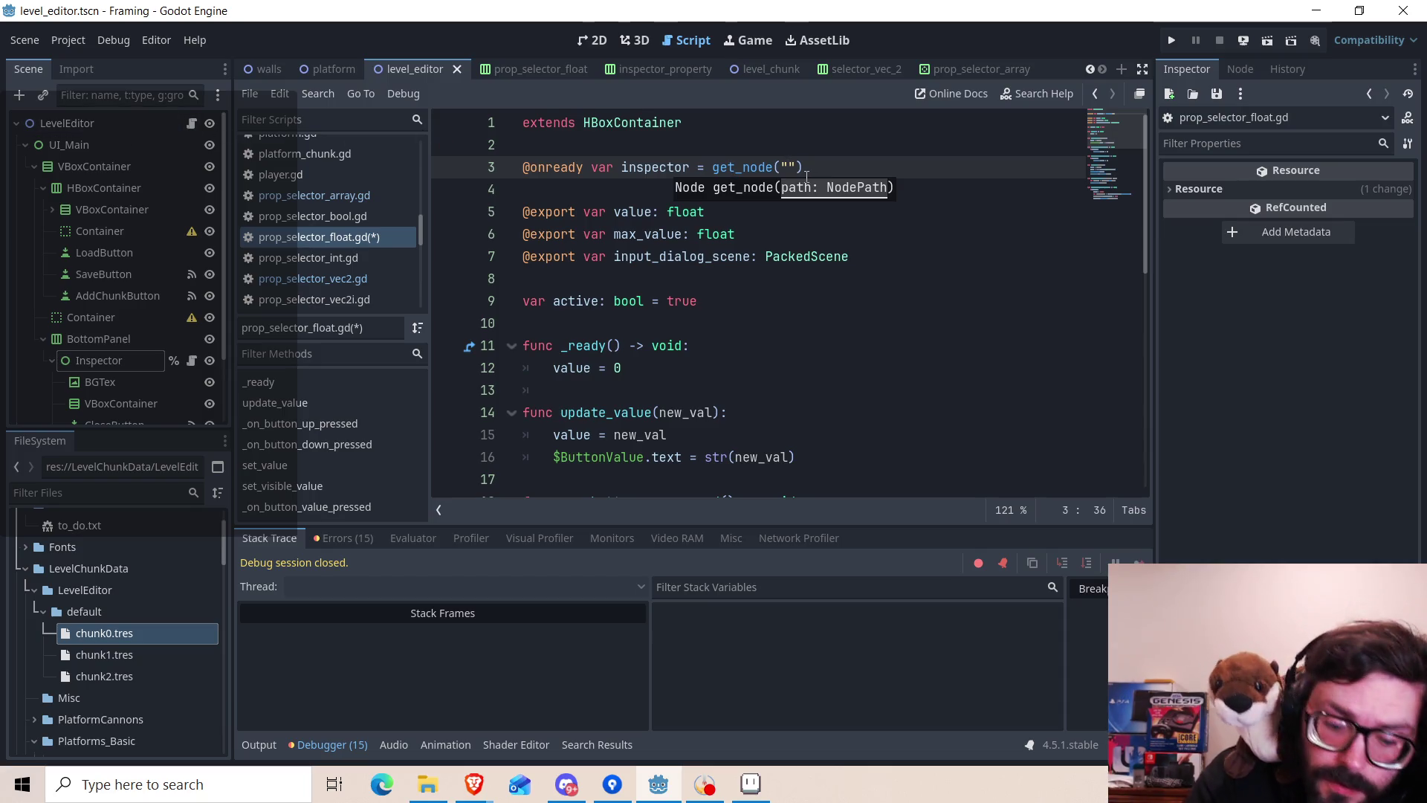
pyautogui.write('/root/L')
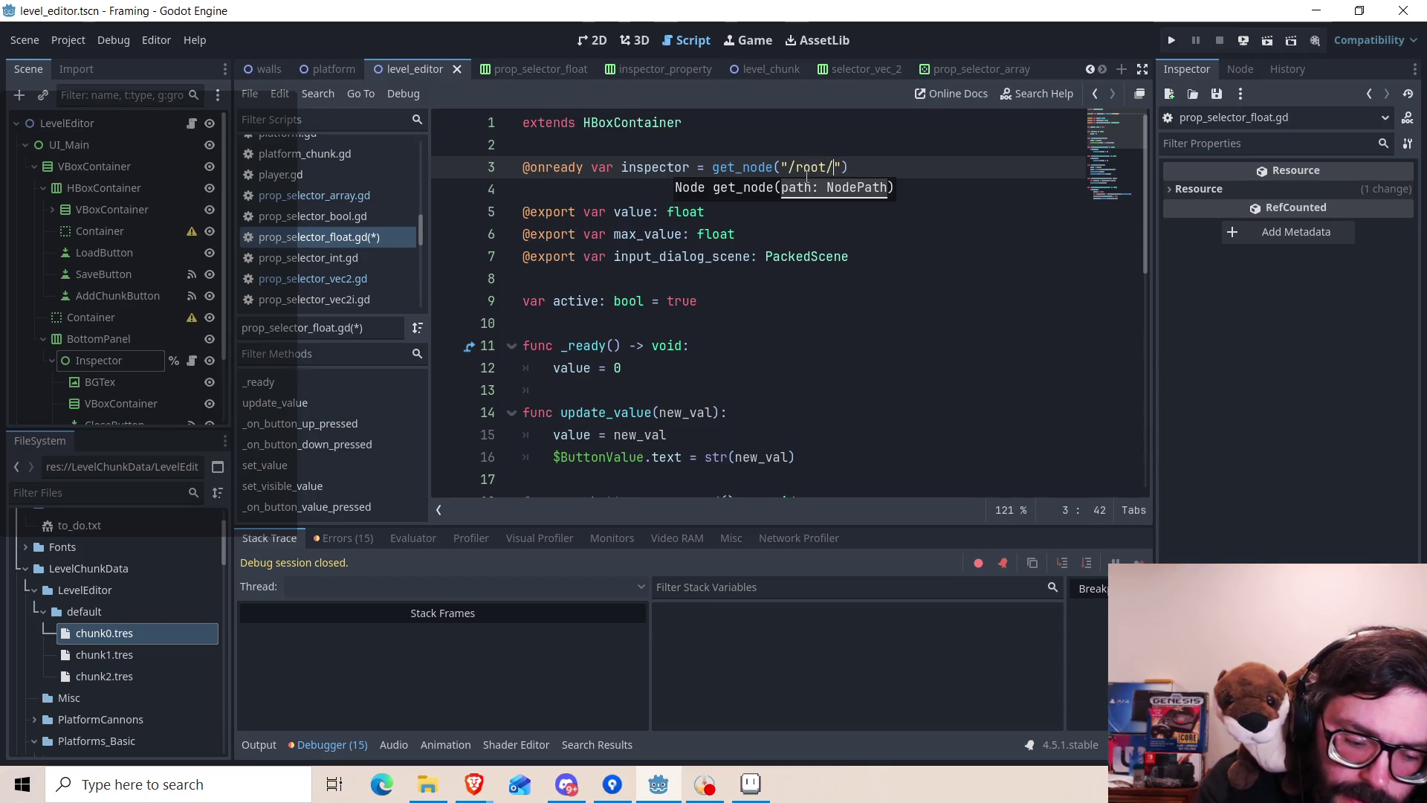
pyautogui.write('evlEditor')
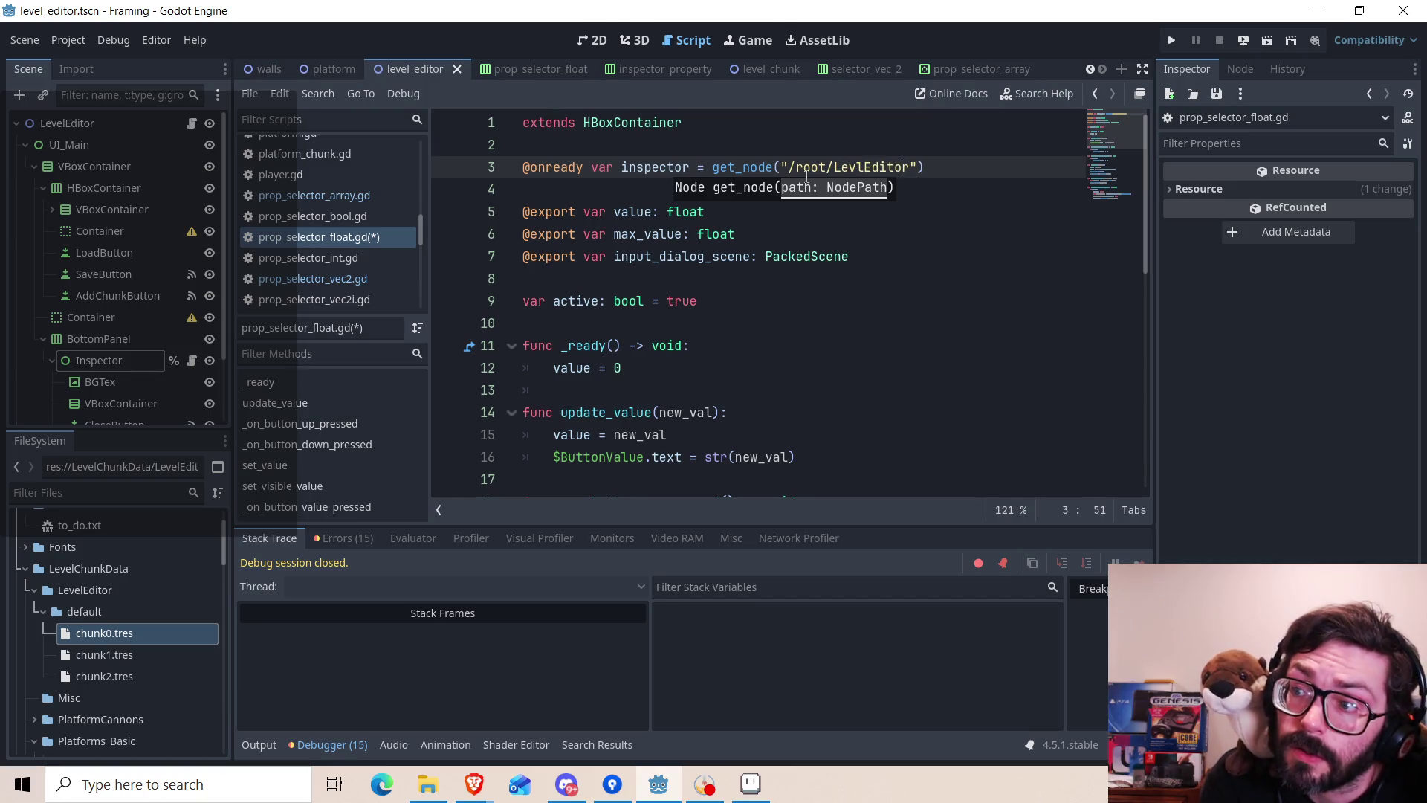
pyautogui.press('Left')
pyautogui.press('Left')
pyautogui.press('Left')
pyautogui.write('e')
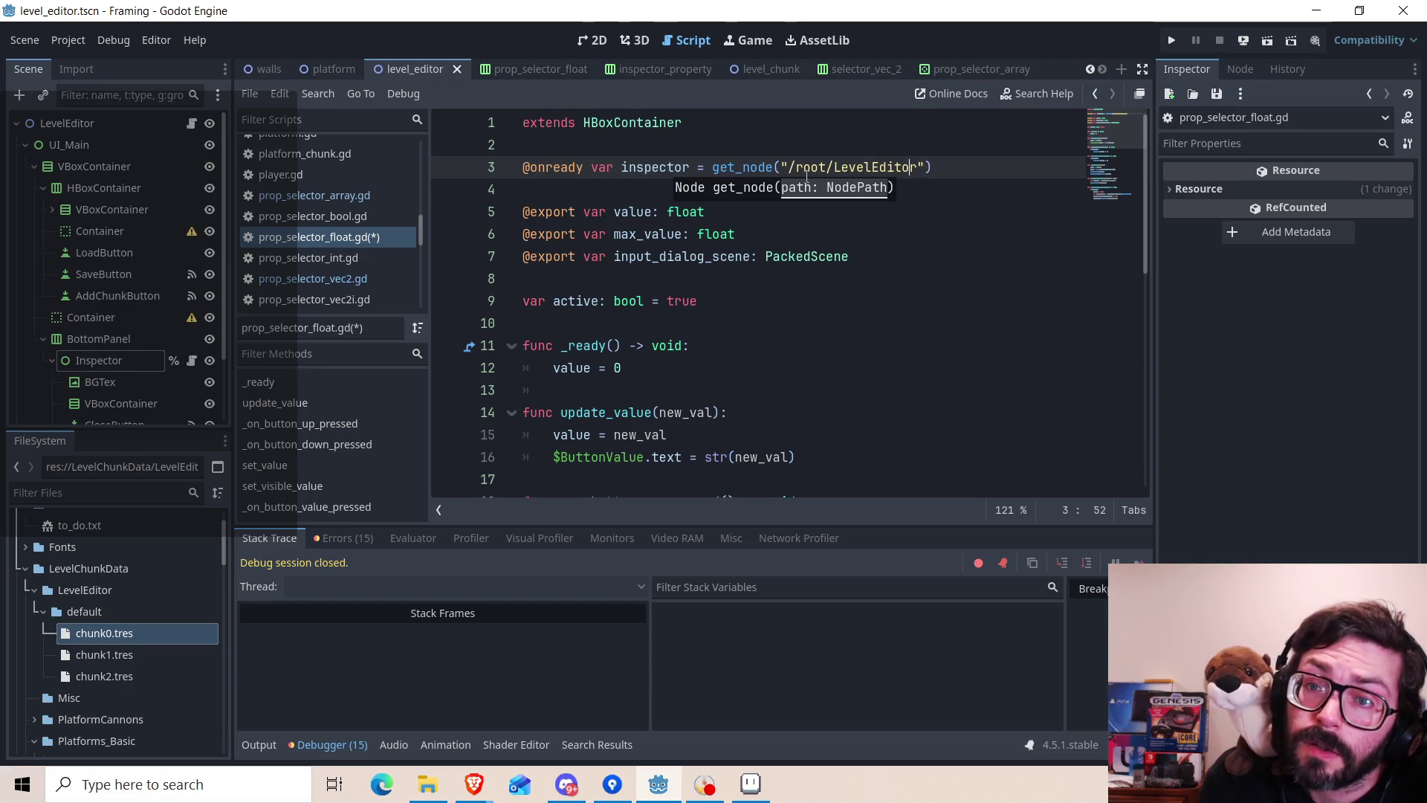
pyautogui.write('/')
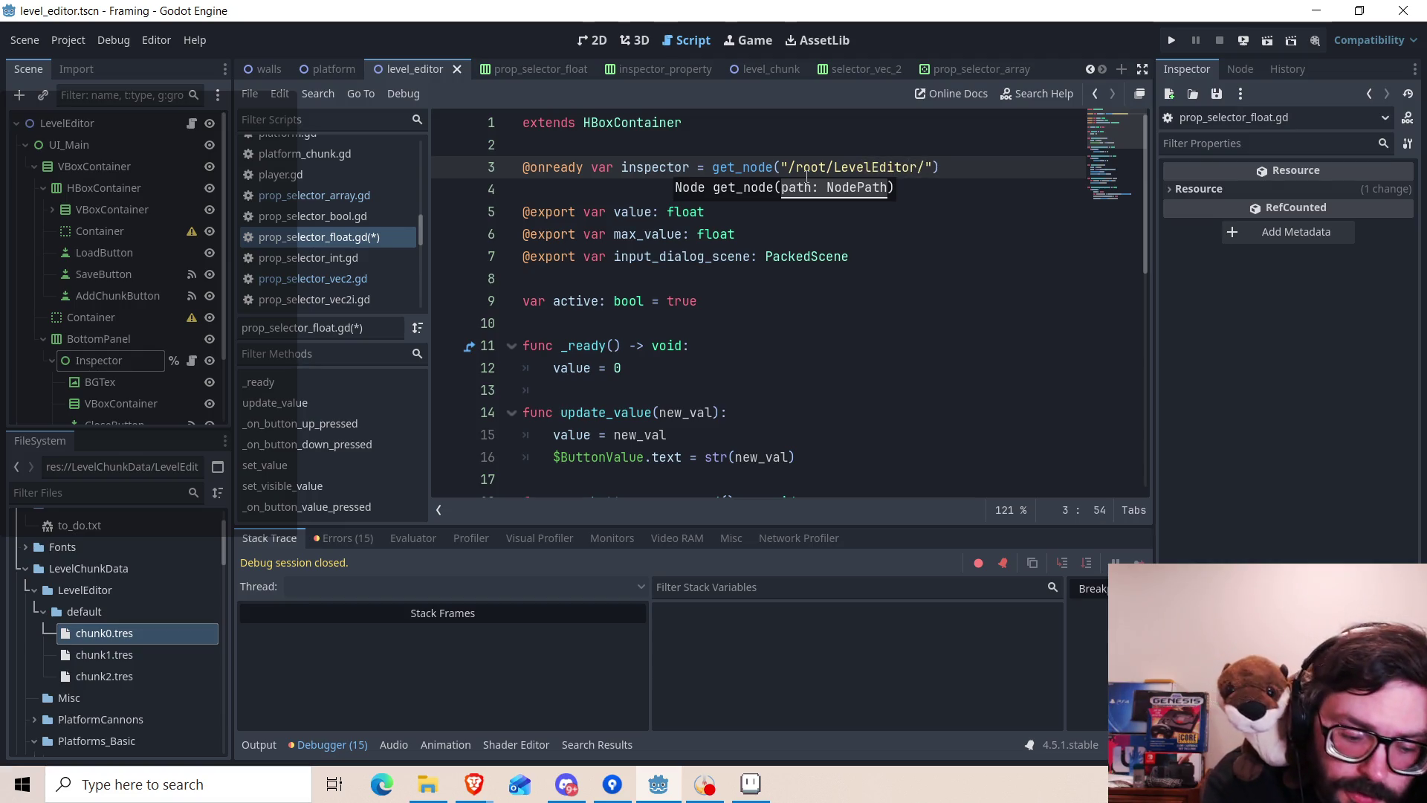
pyautogui.write('_Main')
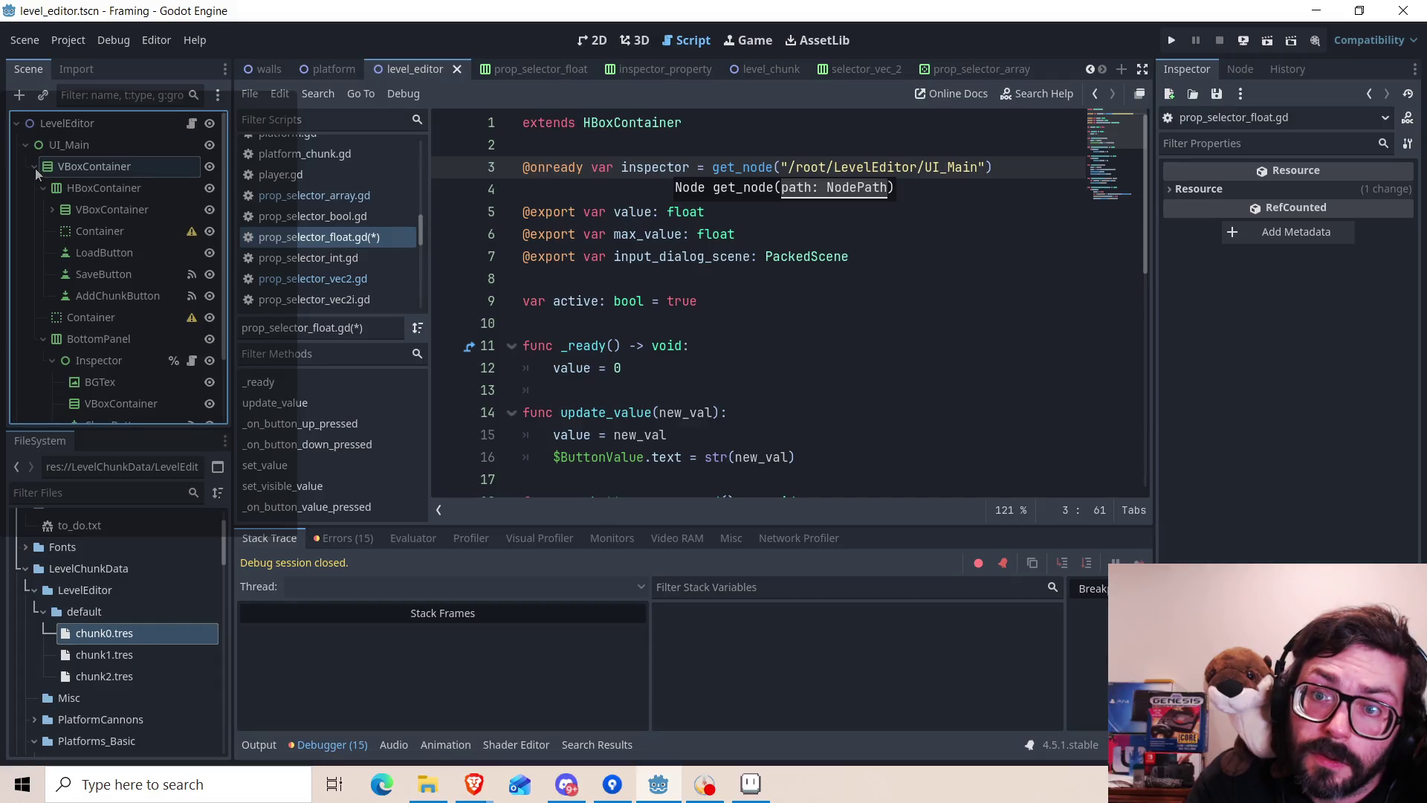
# Extend the get_node path to end /UI_Main/VBoxContainer/BottomPanel/Inspector and save the script
pyautogui.click(84, 358)
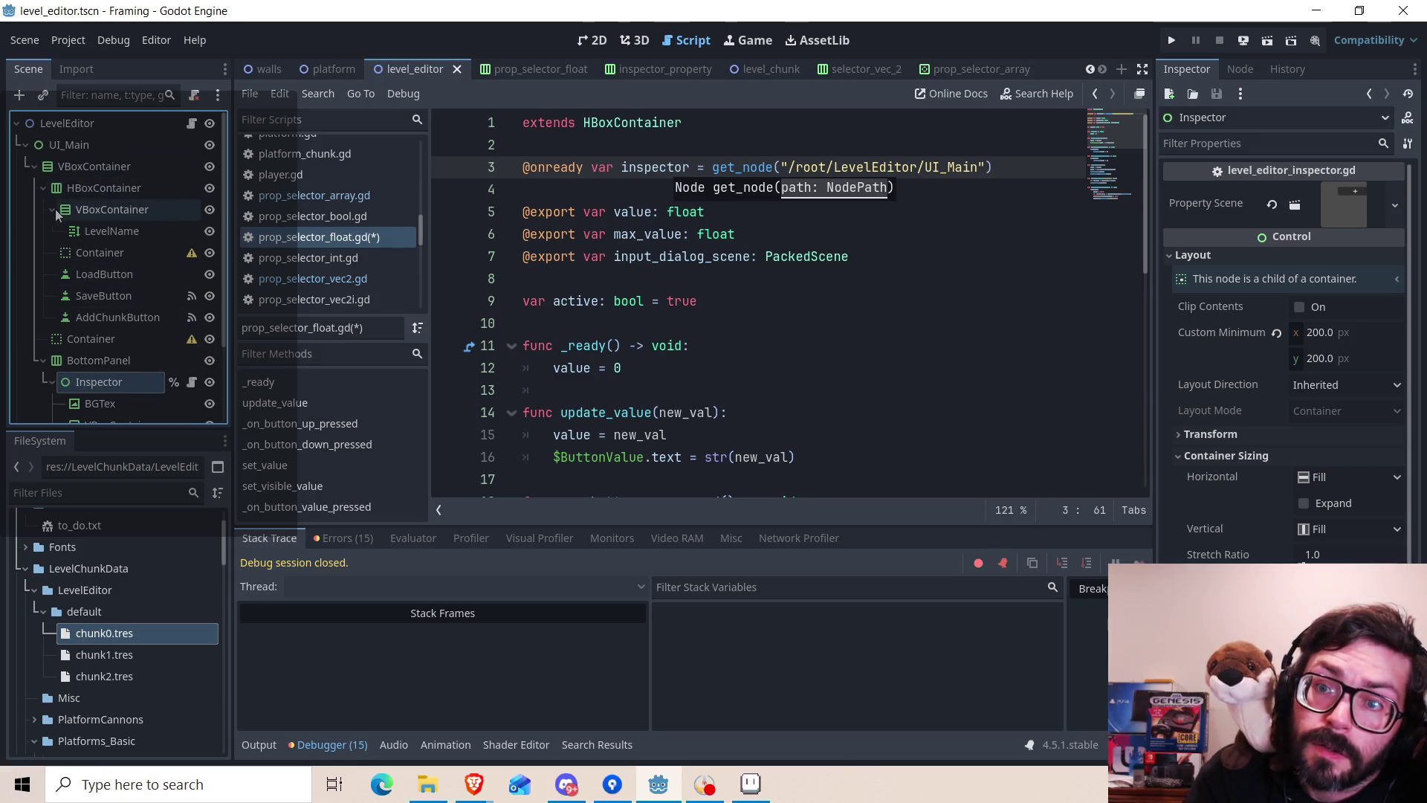
pyautogui.click(40, 193)
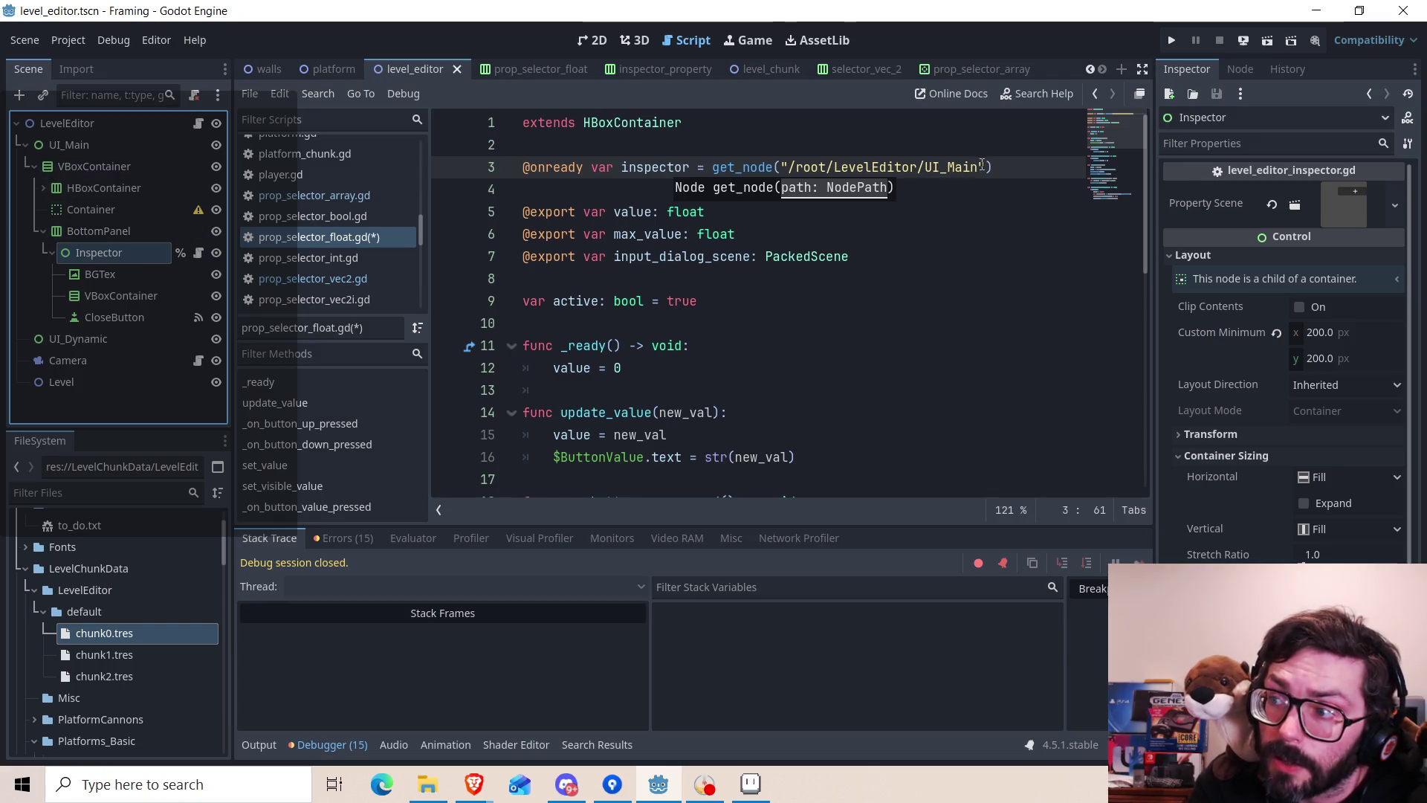
pyautogui.press('Escape')
pyautogui.write('/V')
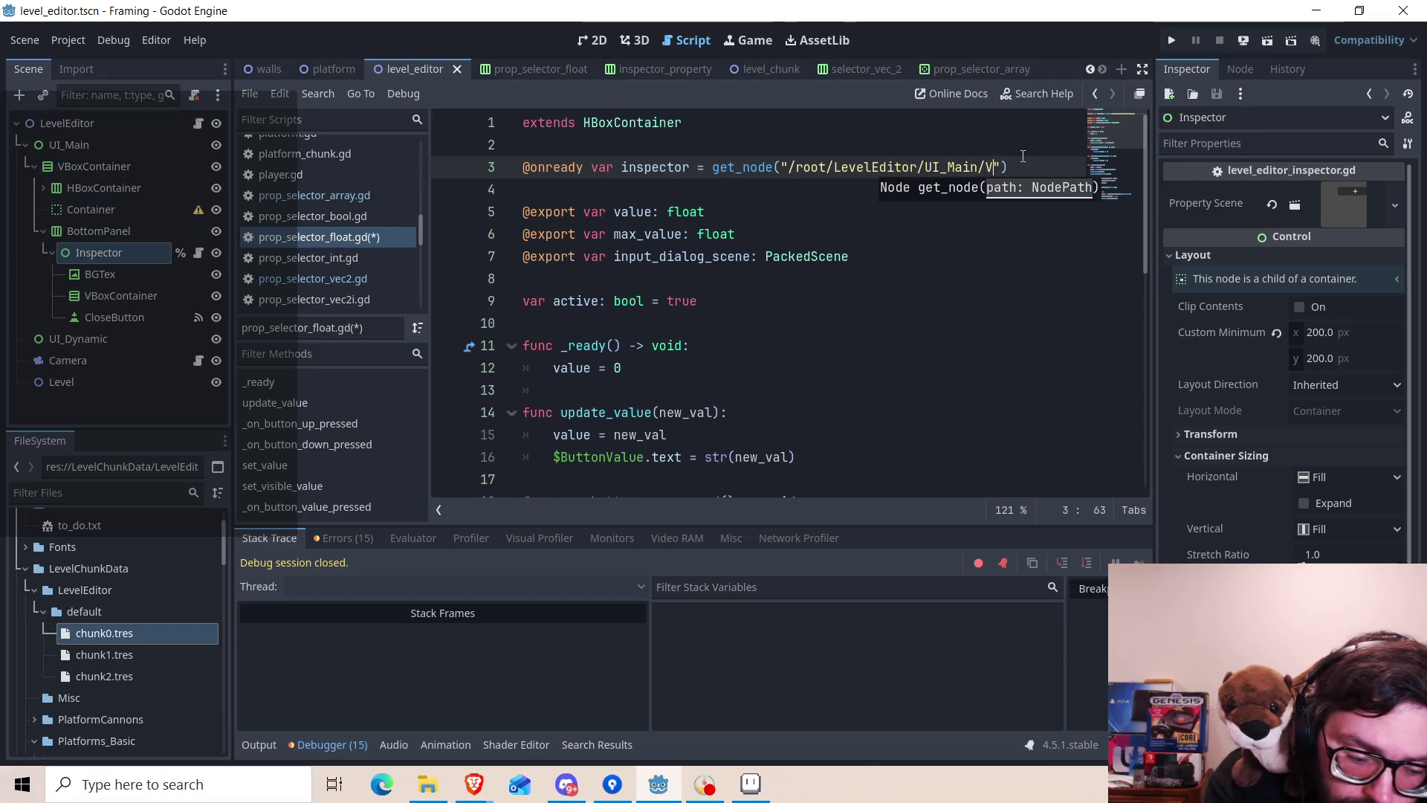
pyautogui.write('Box')
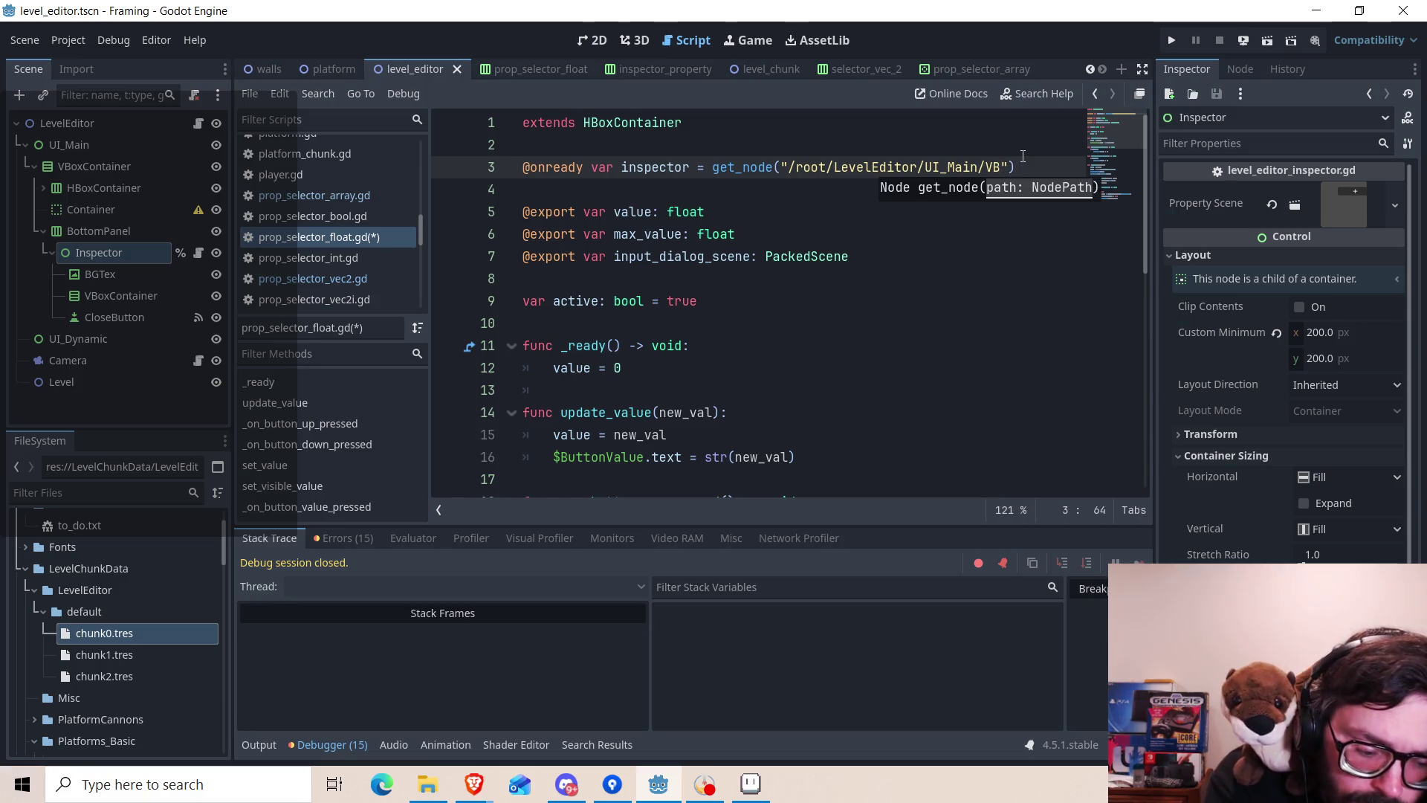
pyautogui.write('Container/')
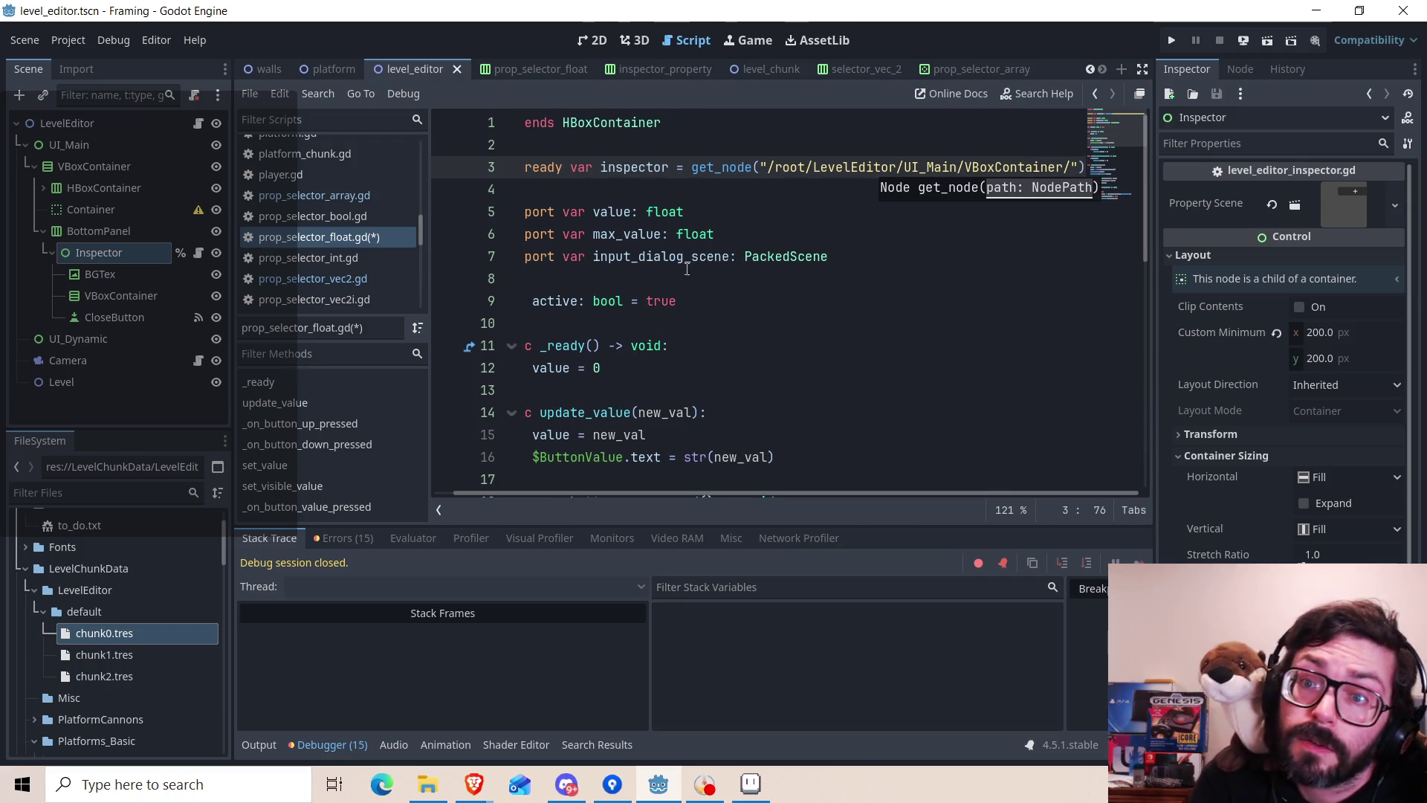
pyautogui.write('BottomPna')
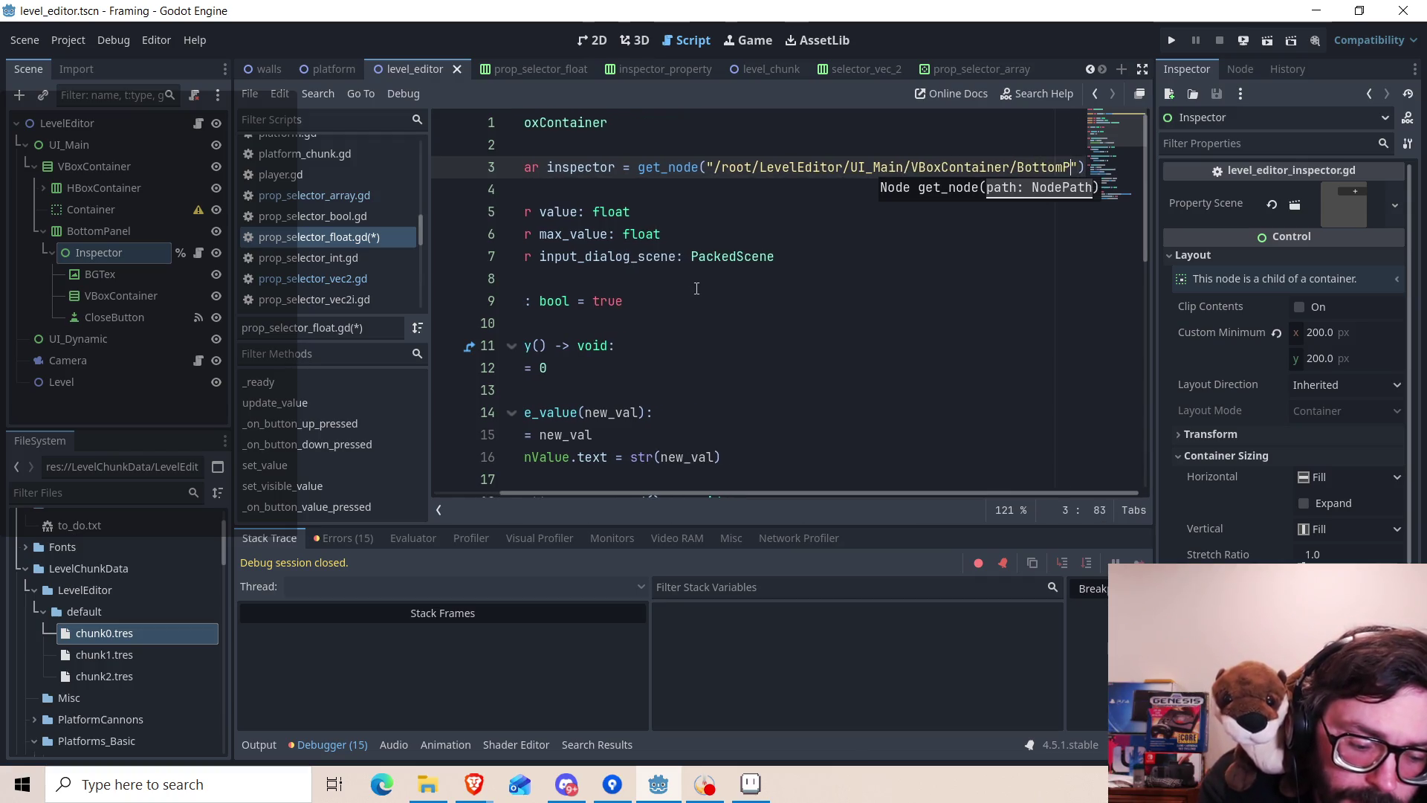
pyautogui.write('el/')
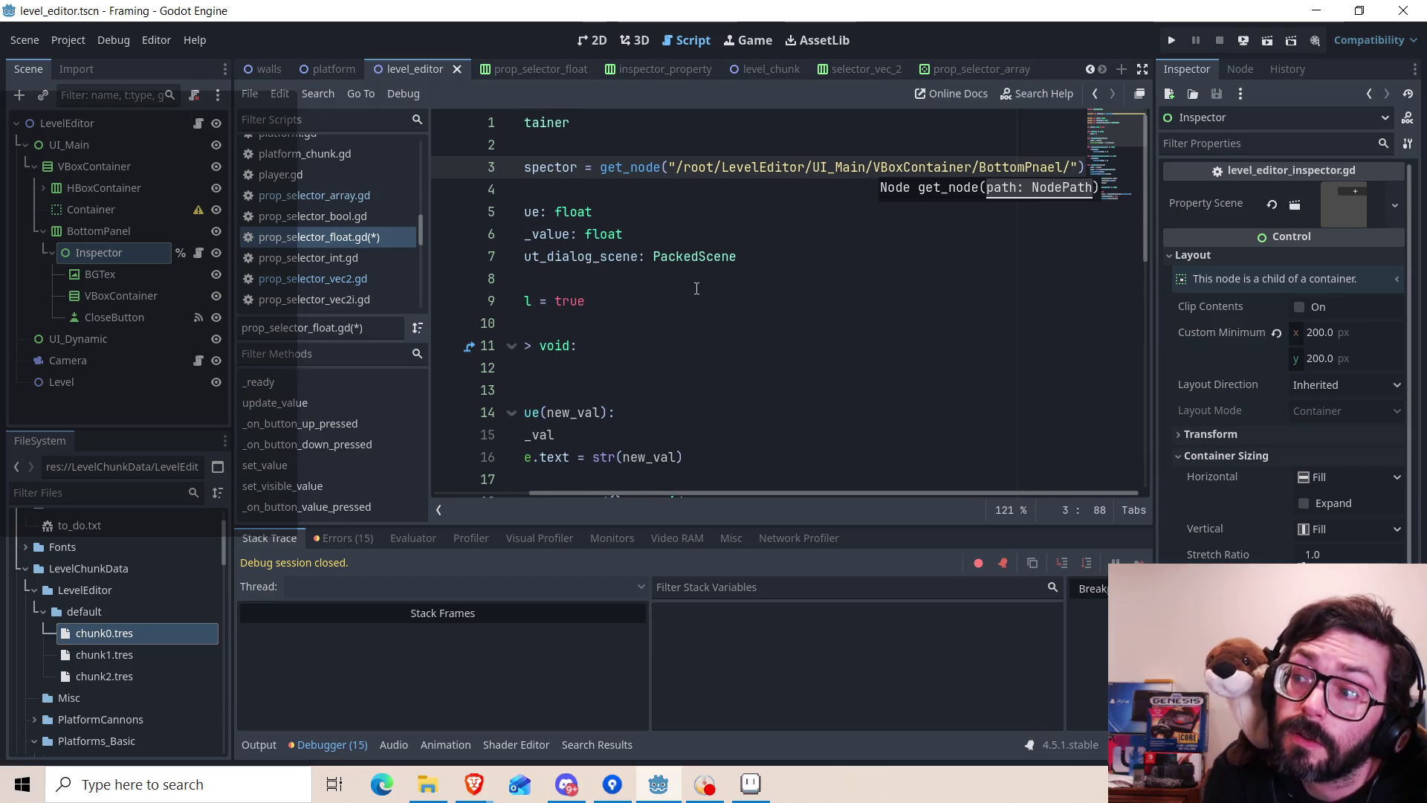
pyautogui.press('Down')
pyautogui.press('Down')
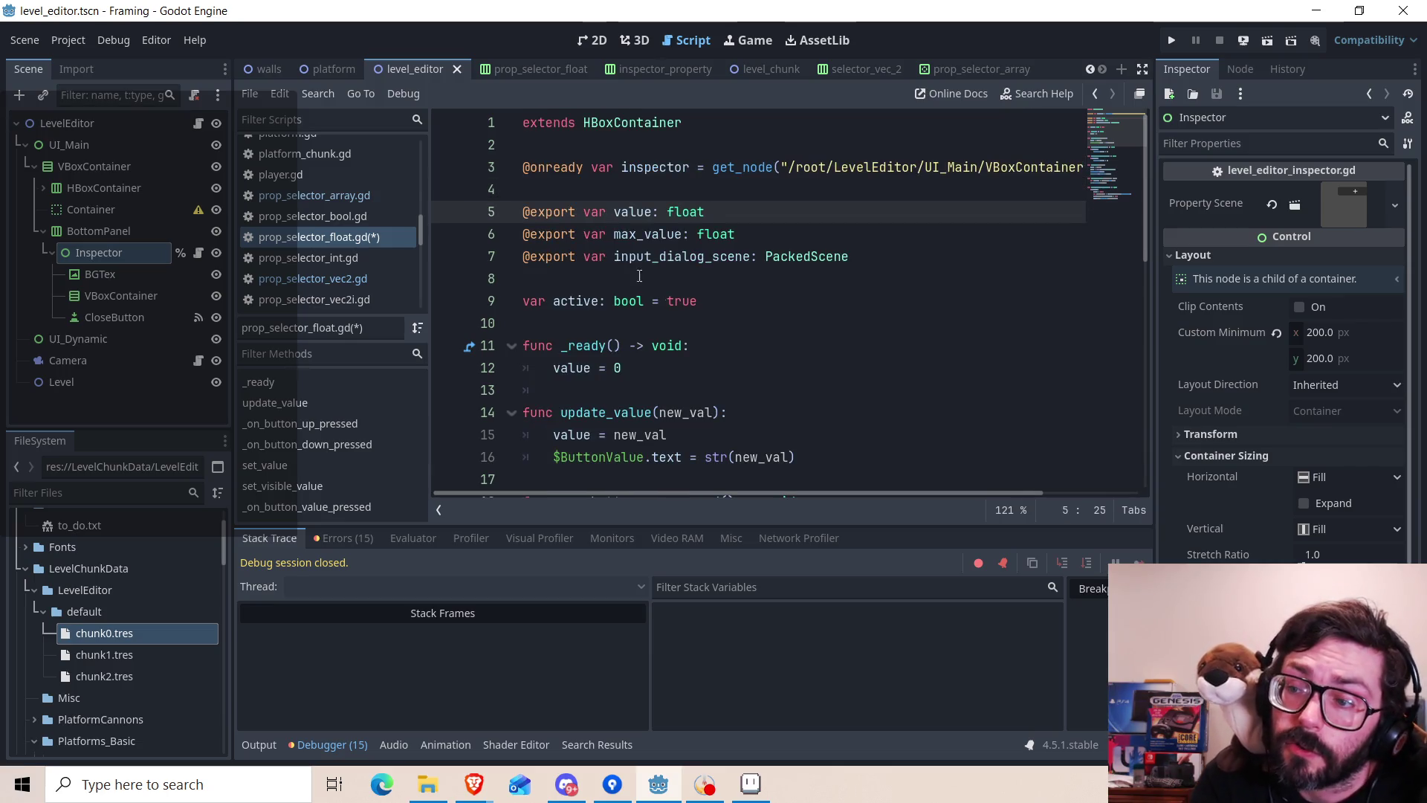
pyautogui.hscroll(3, 819, 492)
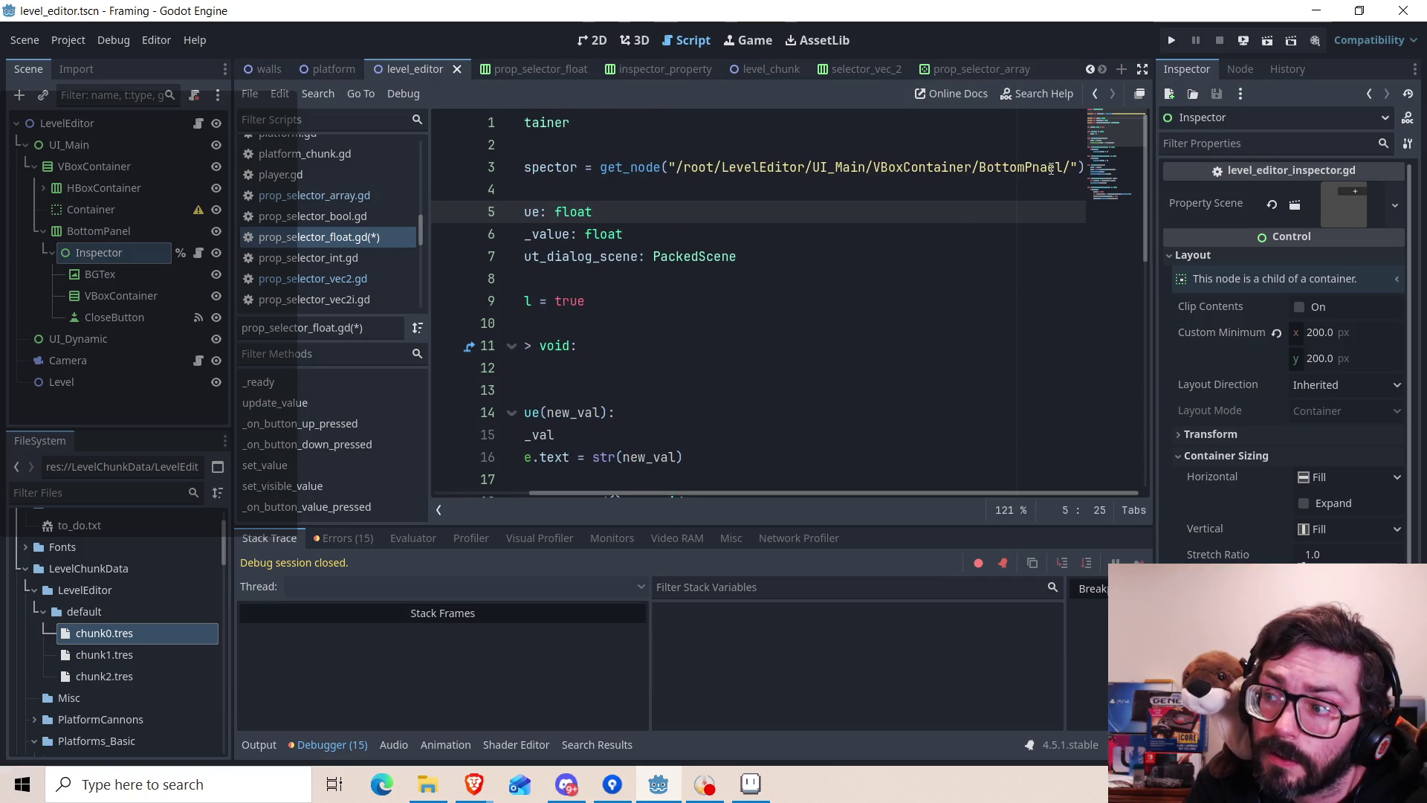
pyautogui.click(1051, 169)
pyautogui.write('anel/')
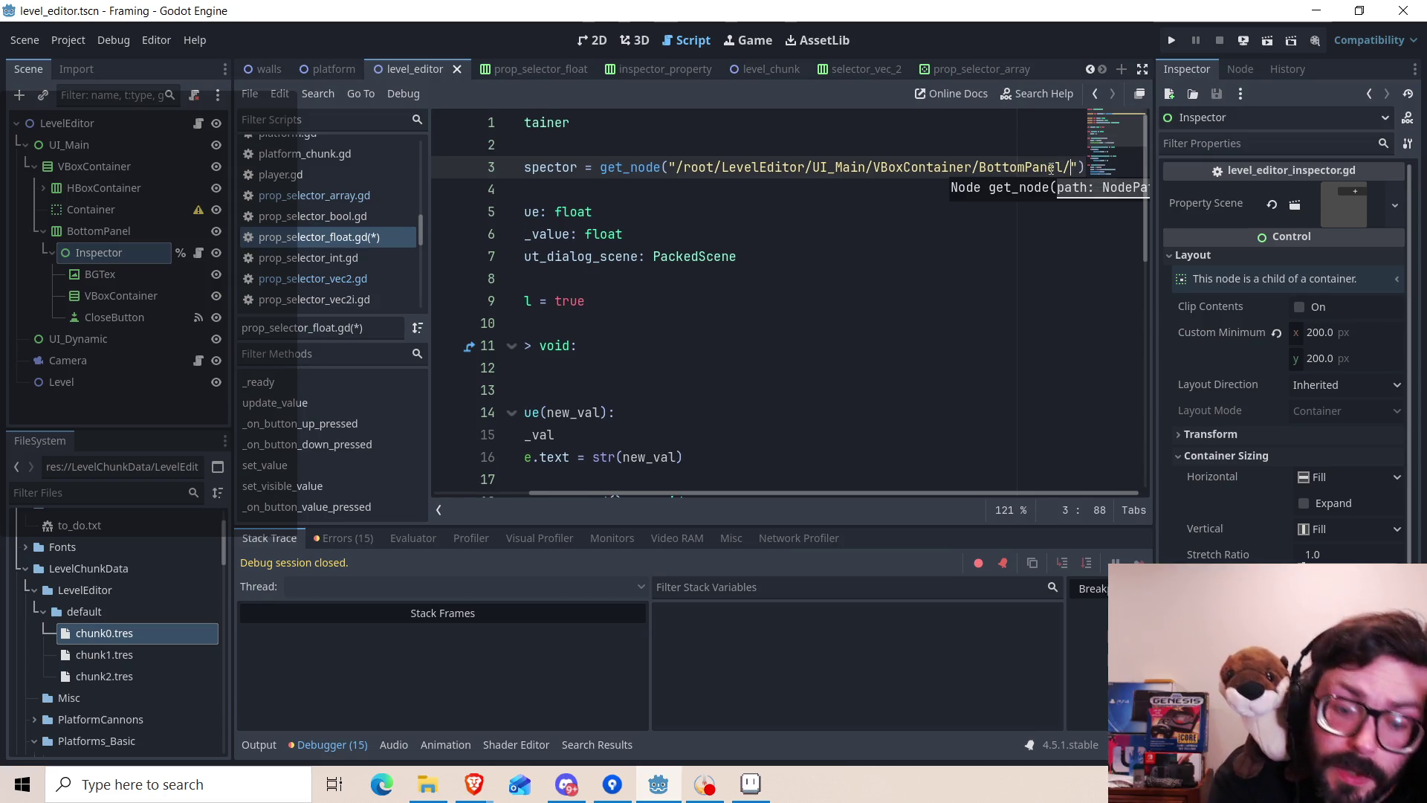
pyautogui.write('Insp')
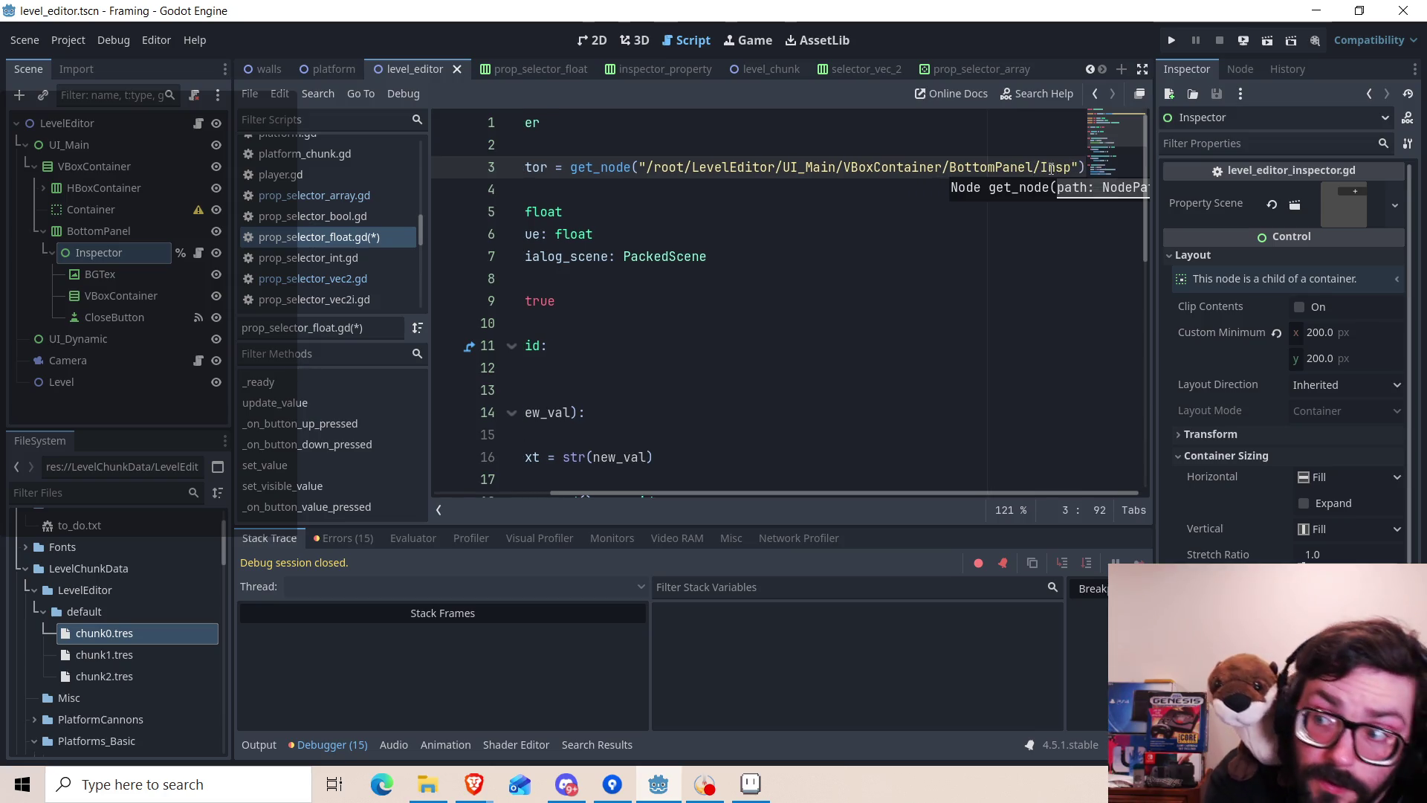
pyautogui.write('ector')
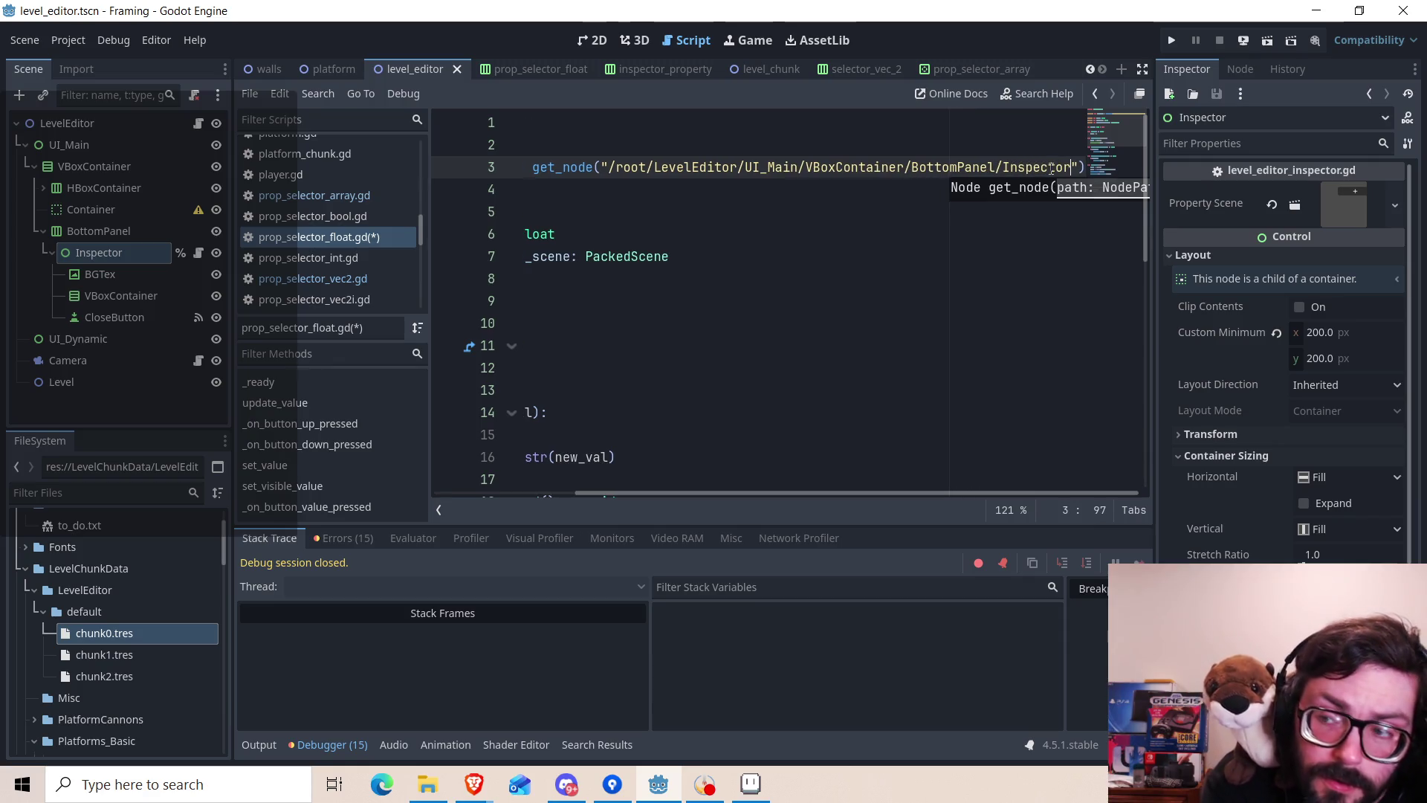
pyautogui.click(941, 167)
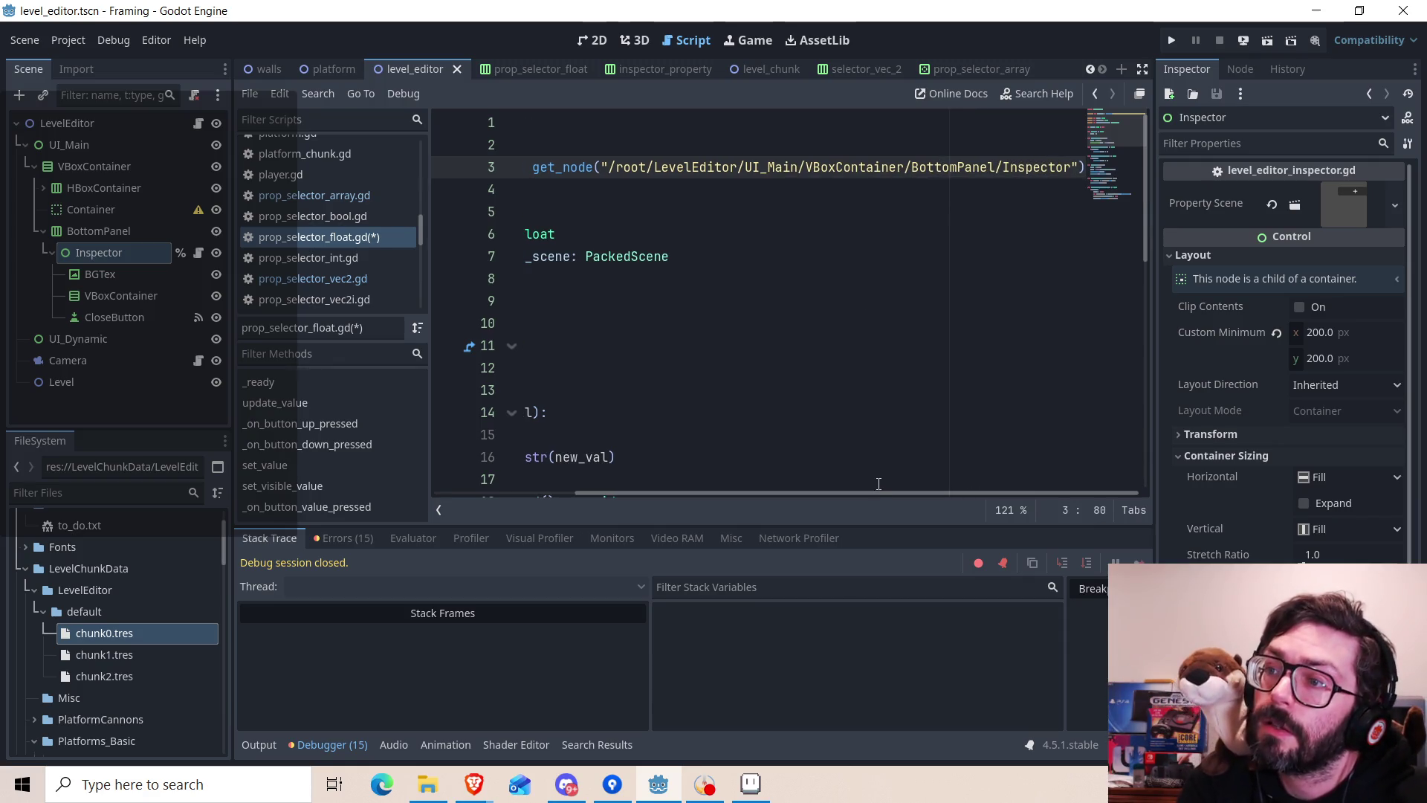
pyautogui.hotkey('ctrl', 's')
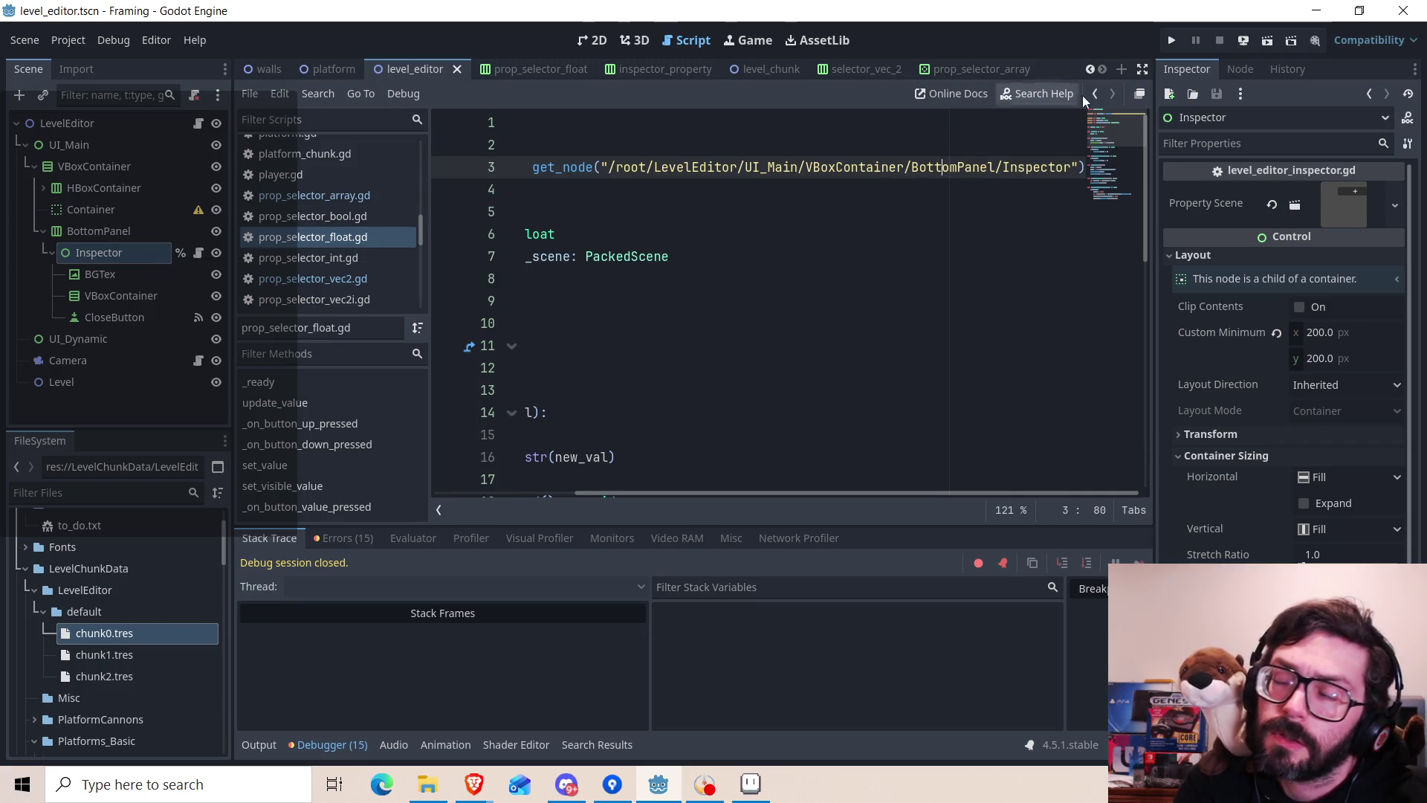
# Run the level editor scene and add a new chunk
pyautogui.click(1266, 41)
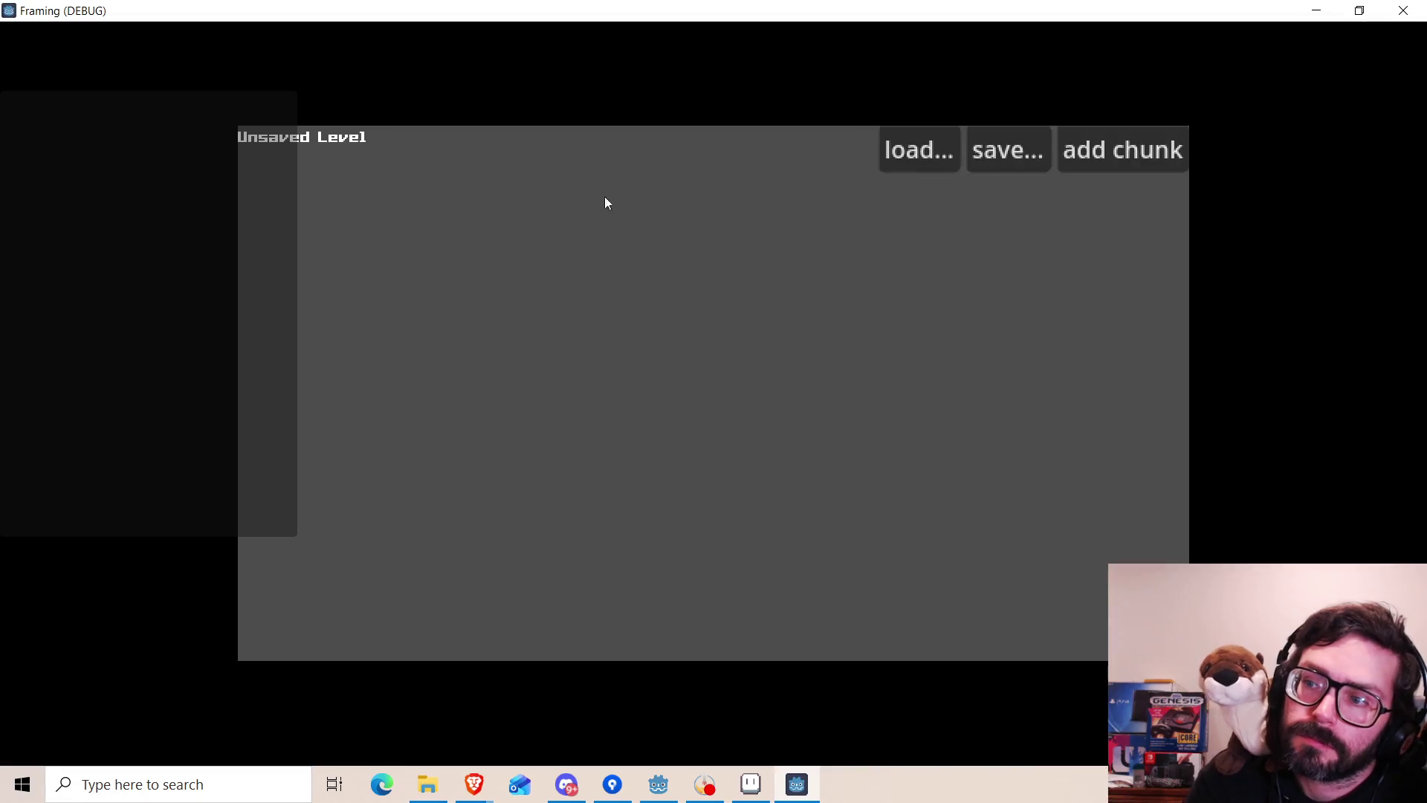
pyautogui.click(1126, 151)
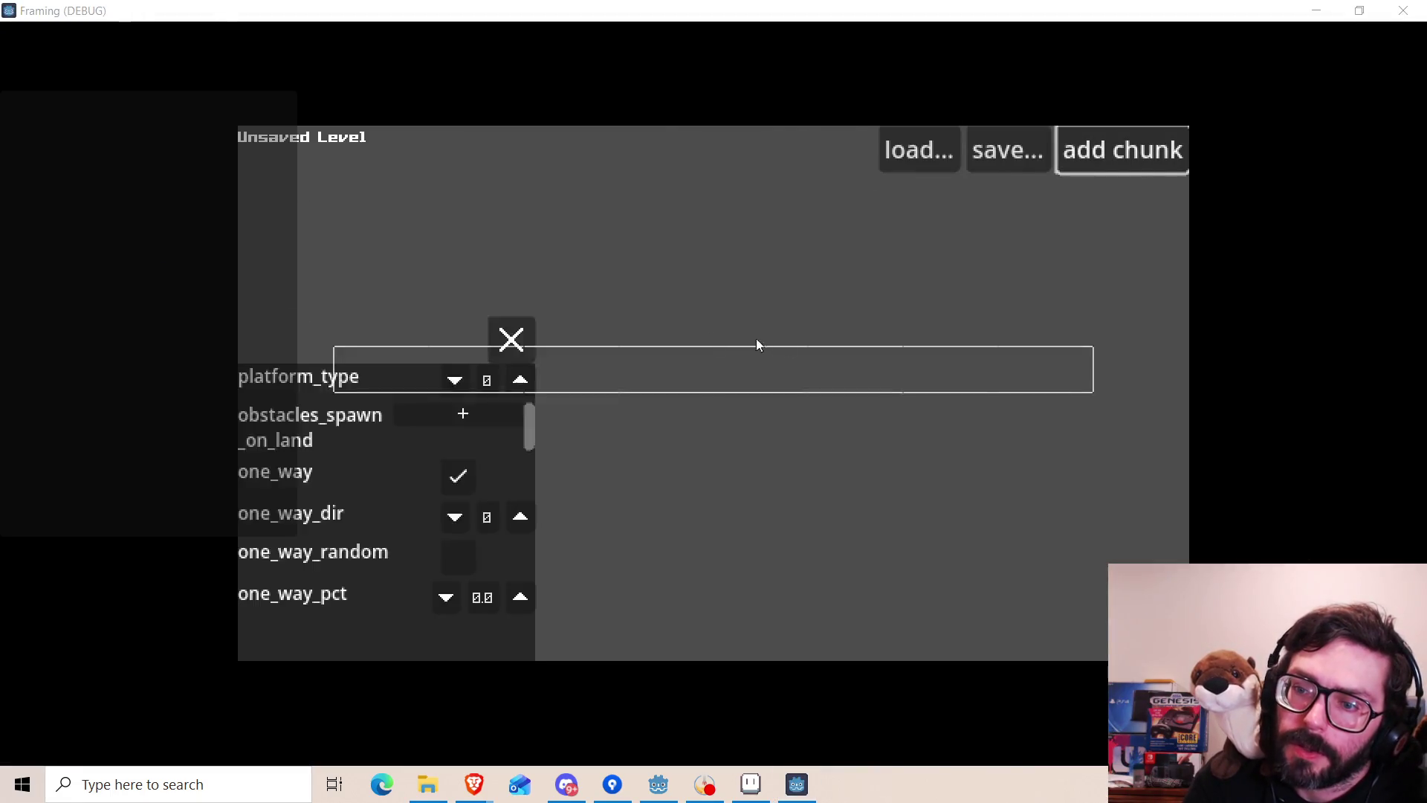
# Check the float selector's inspector member in the Remote tree, then view the 2D canvas
pyautogui.hotkey('alt', 'Tab')
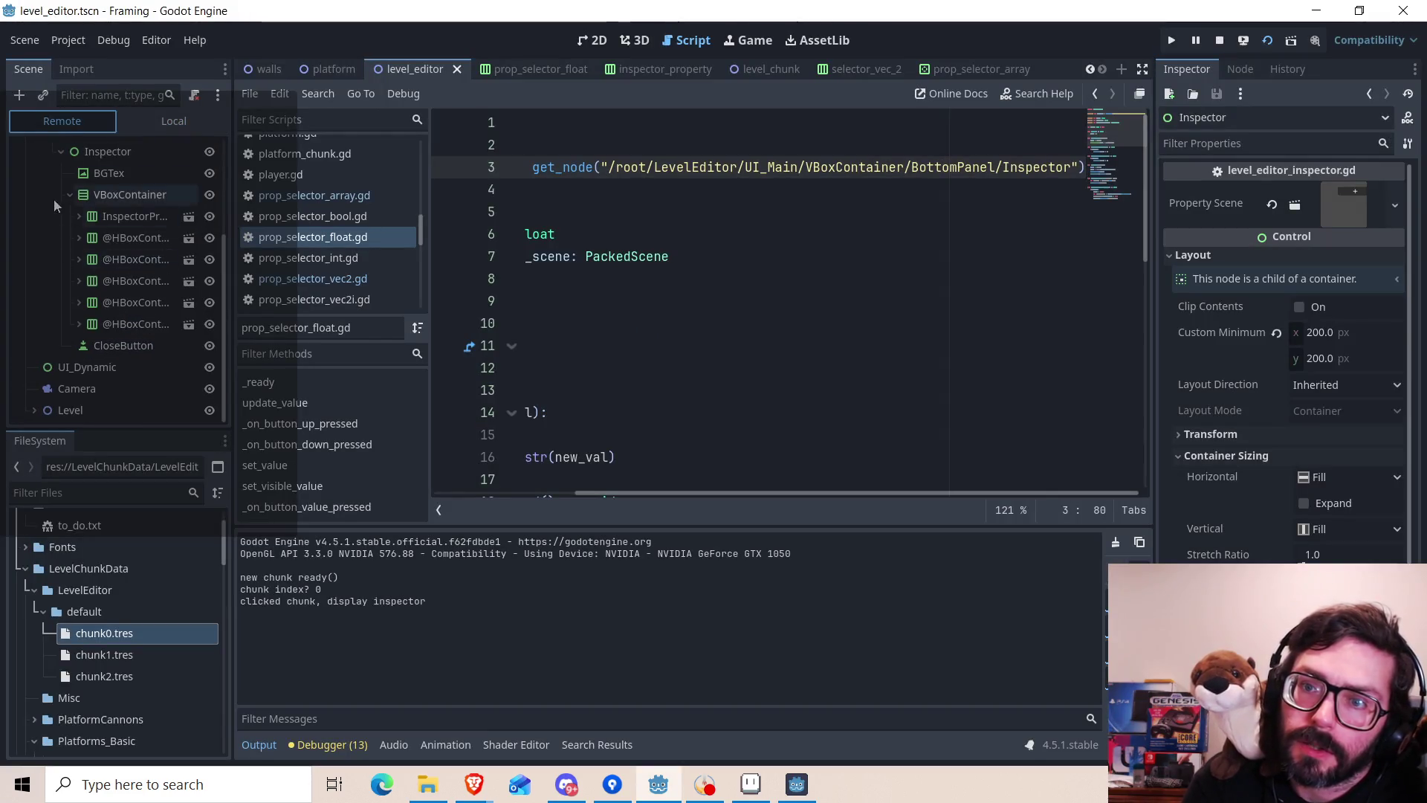
pyautogui.scroll(4, 53, 199)
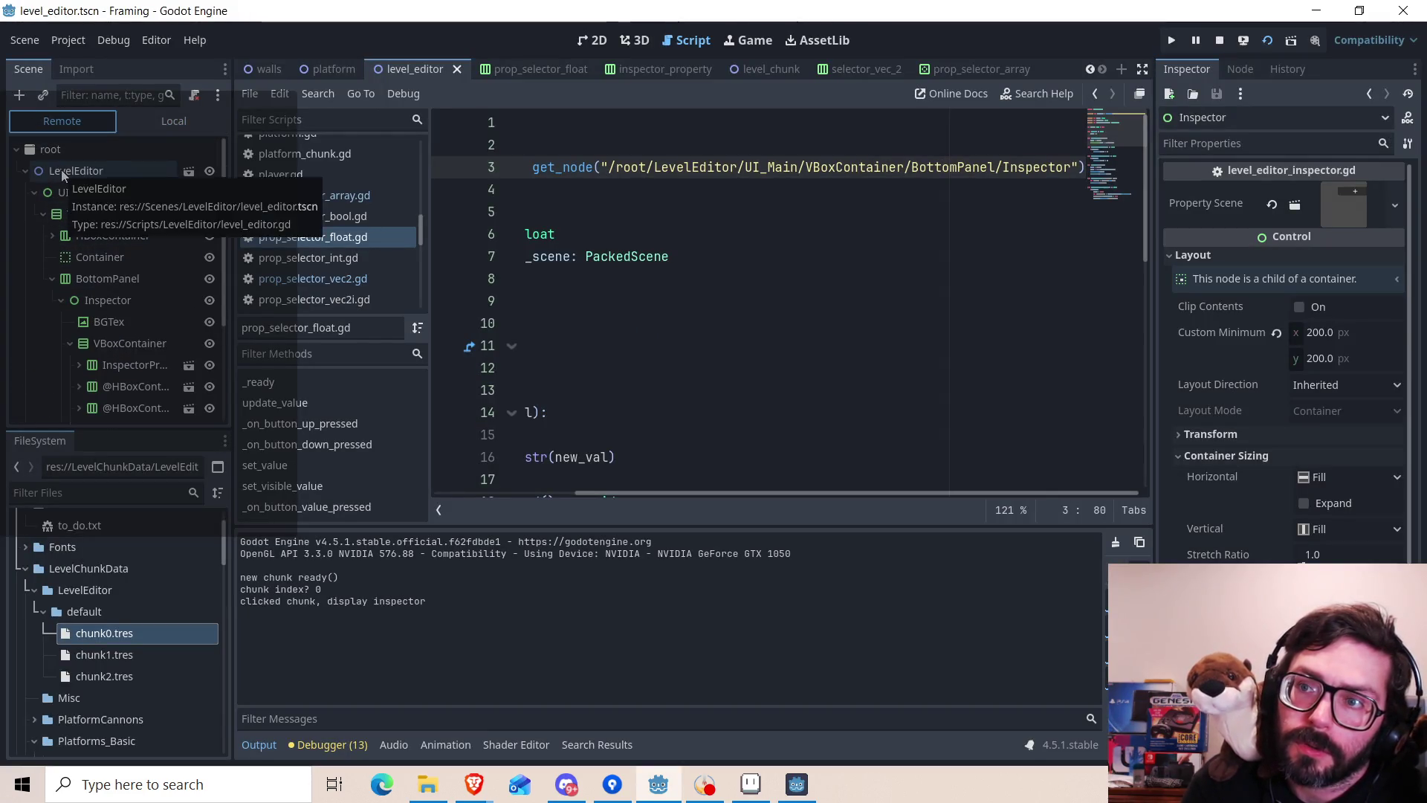
pyautogui.scroll(-3, 60, 312)
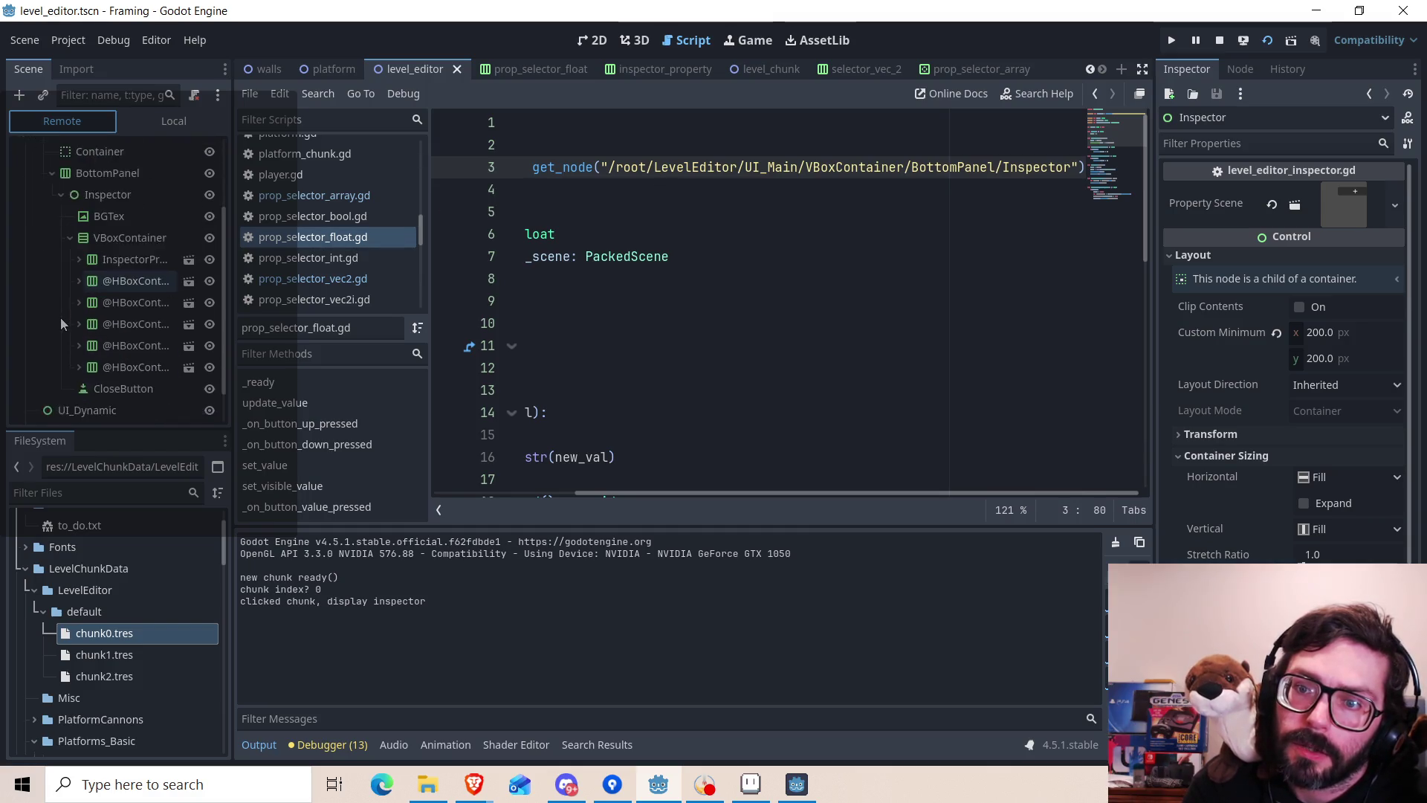
pyautogui.click(96, 331)
pyautogui.click(128, 380)
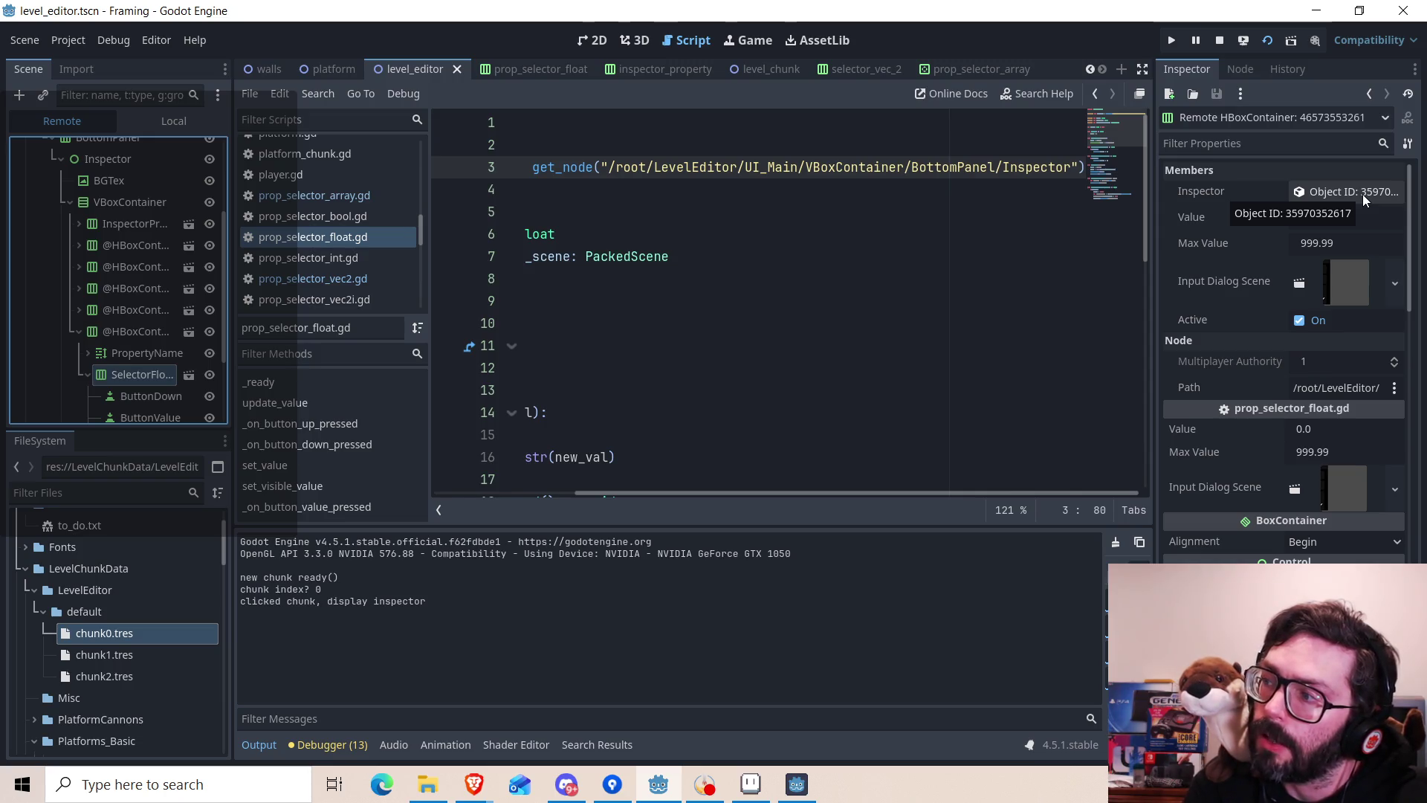
pyautogui.scroll(3, 112, 267)
pyautogui.click(112, 265)
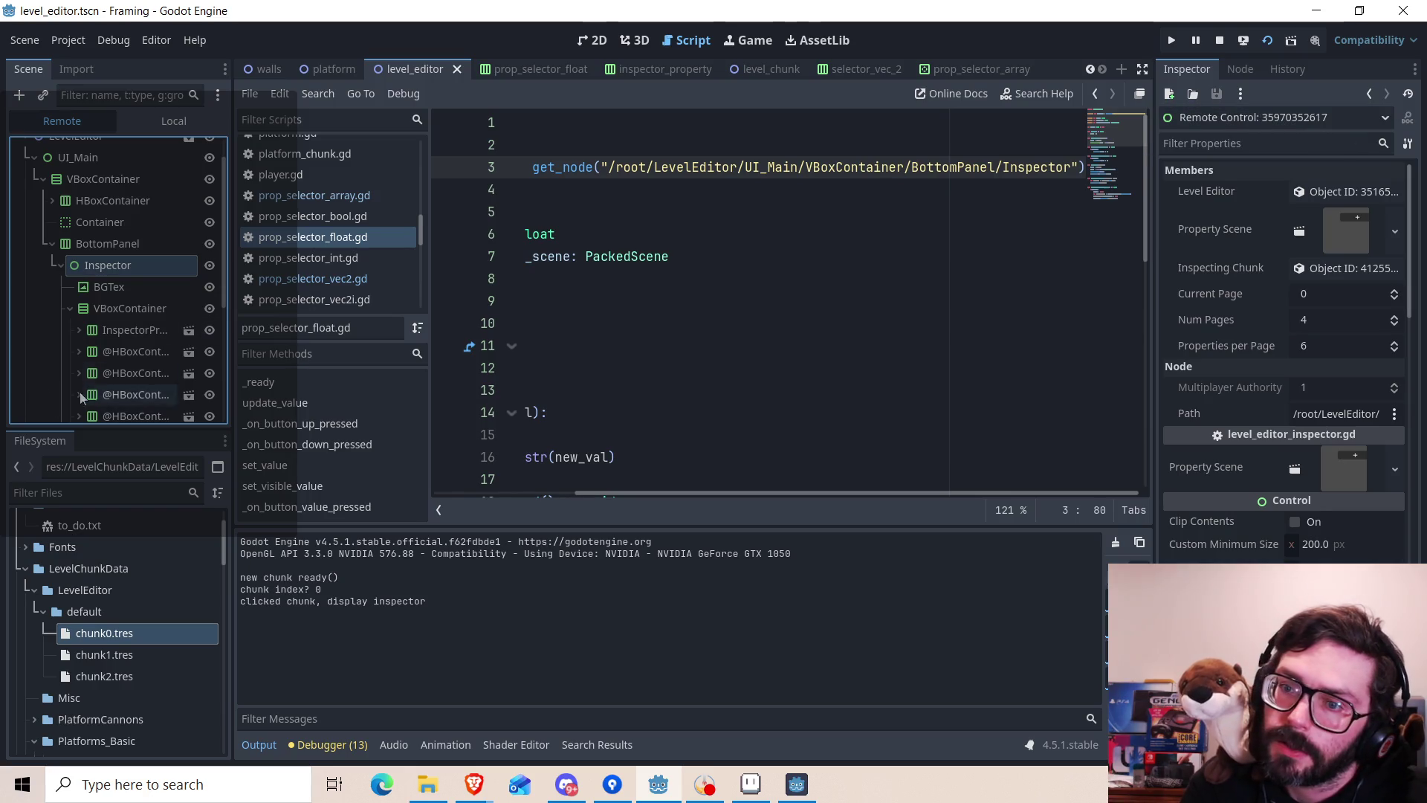
pyautogui.scroll(-4, 143, 354)
pyautogui.click(592, 41)
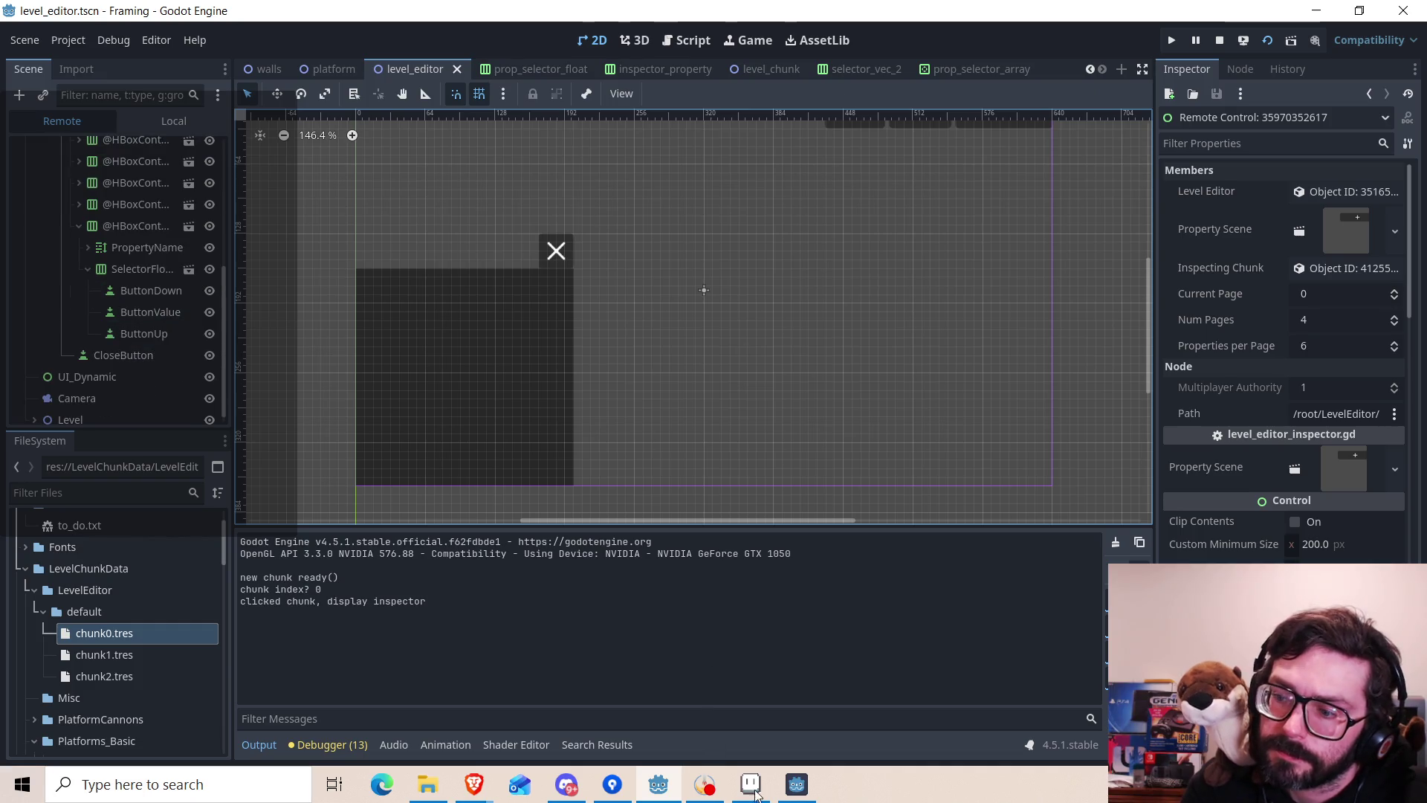
# Set one_way_pct to 8.2 using the in-game number pad
pyautogui.click(802, 794)
pyautogui.click(483, 597)
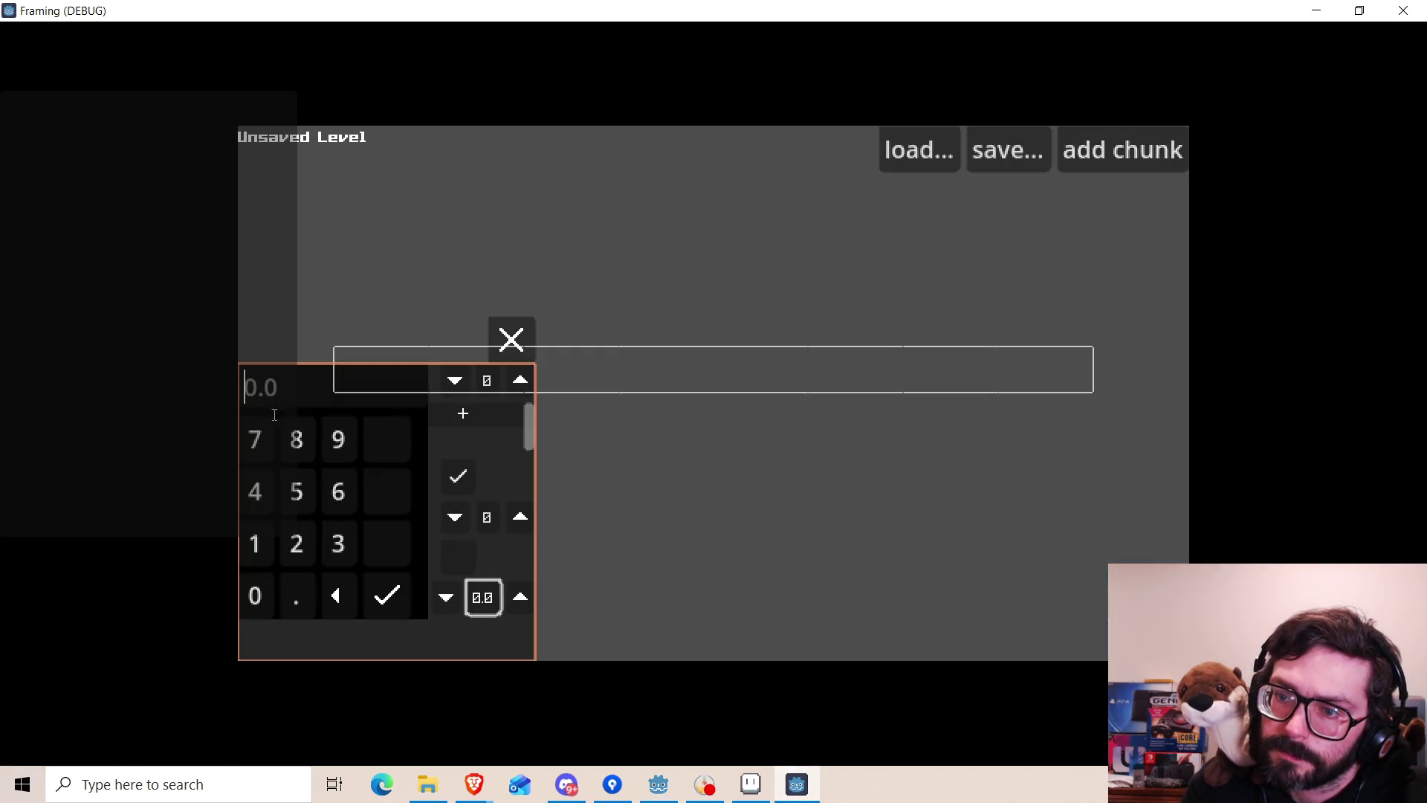
pyautogui.click(309, 450)
pyautogui.click(296, 596)
pyautogui.click(297, 543)
pyautogui.click(387, 594)
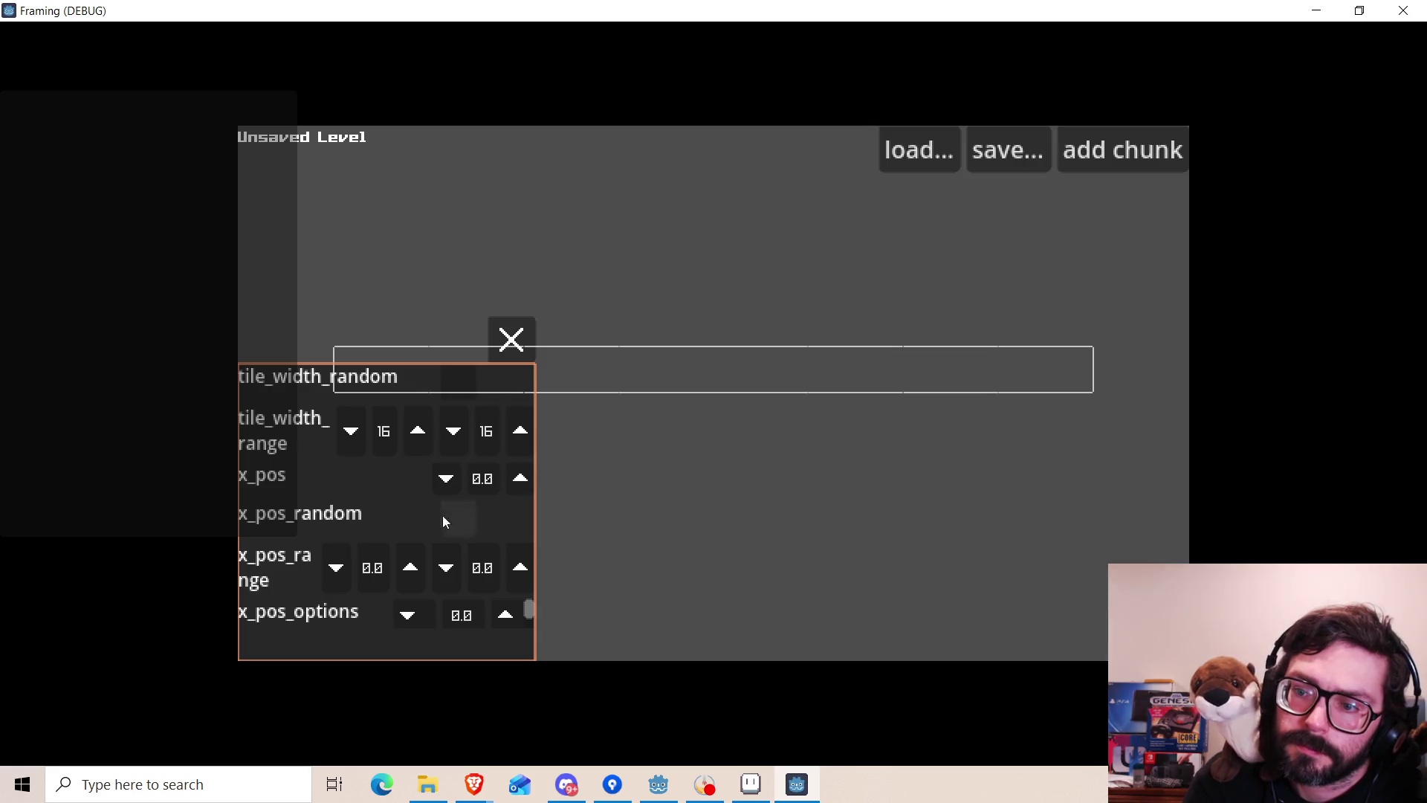
# Enter 5.3 for x_pos_options on the number pad
pyautogui.click(457, 615)
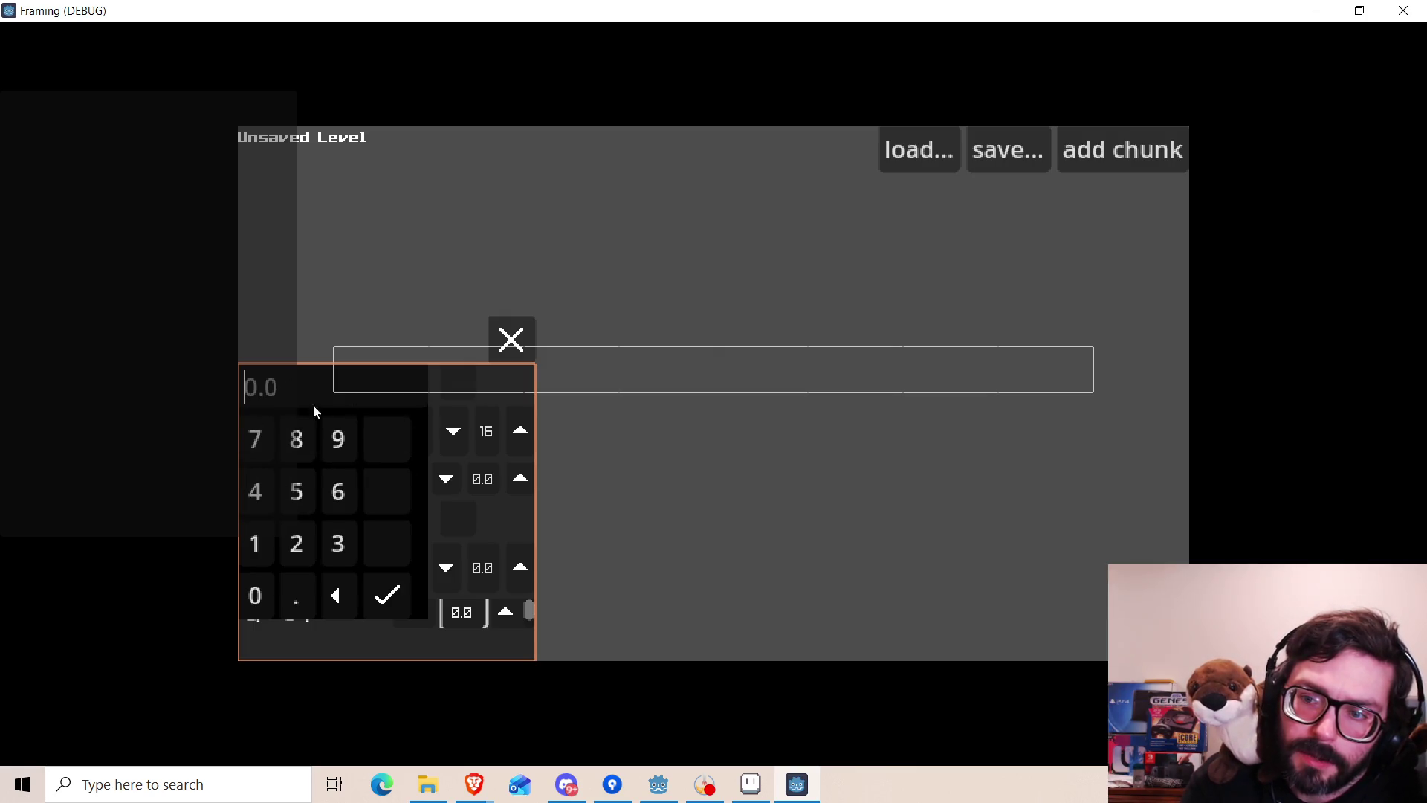
pyautogui.click(292, 494)
pyautogui.click(299, 587)
pyautogui.click(340, 548)
pyautogui.click(382, 600)
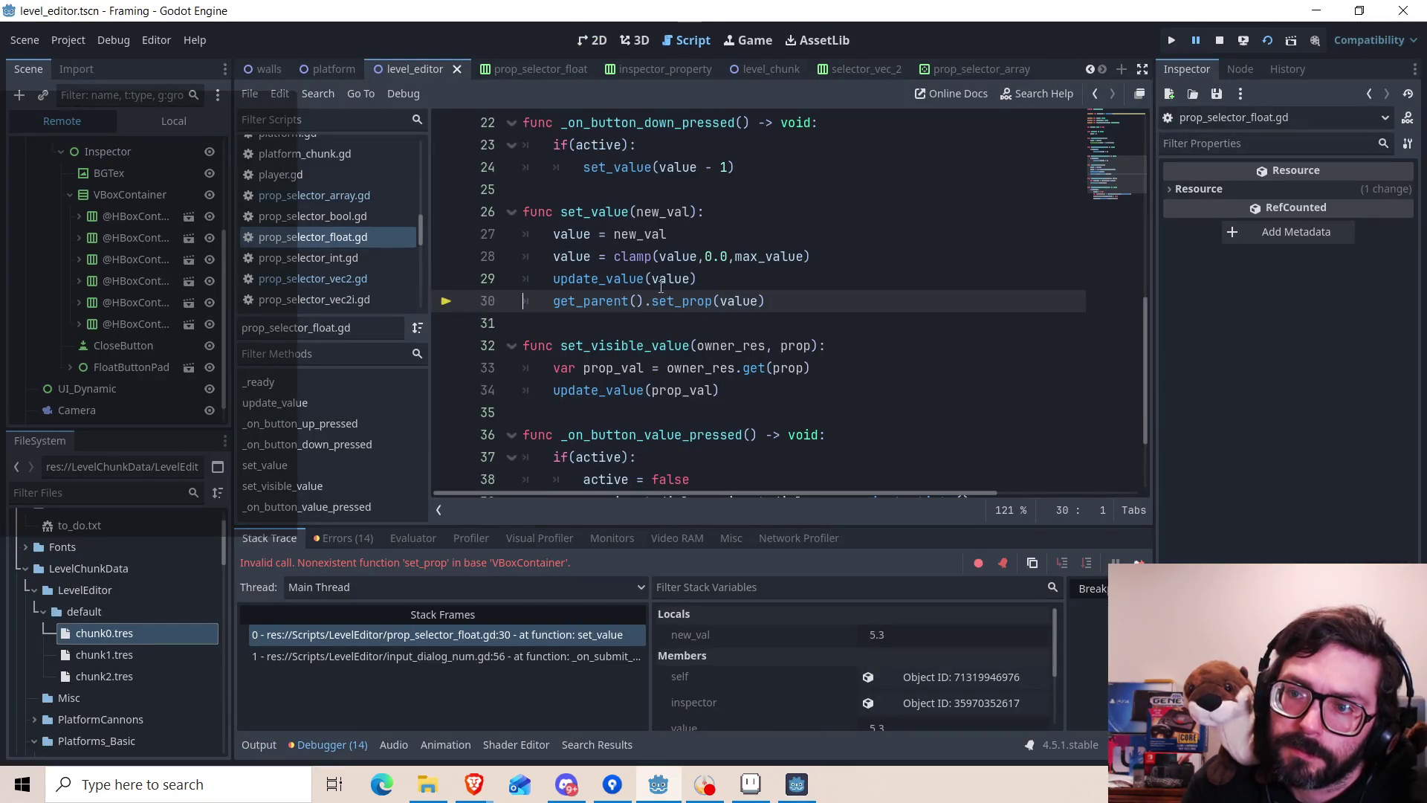
# Examine the set_prop call on line 30 and stop the running game
pyautogui.click(592, 298)
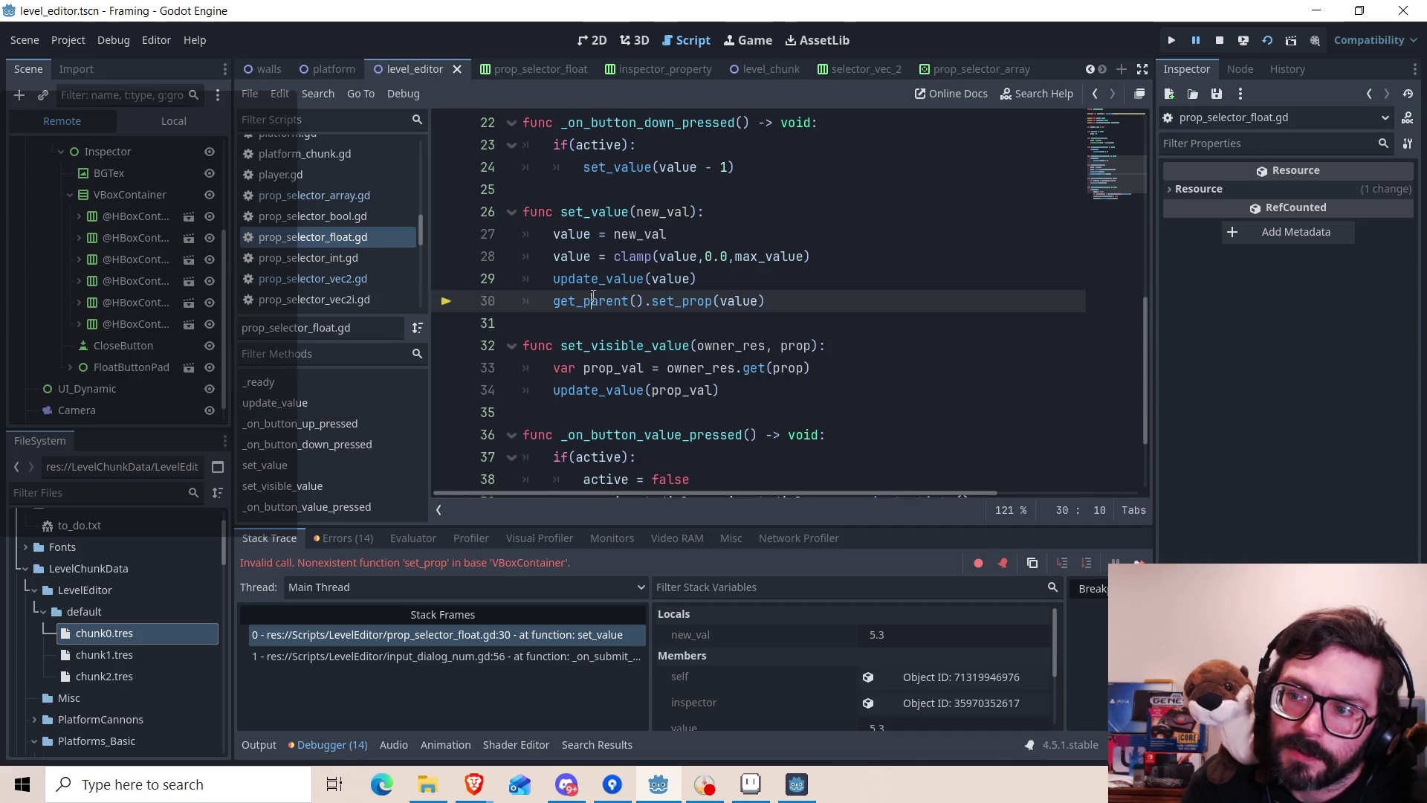
pyautogui.moveTo(766, 301); pyautogui.dragTo(551, 302)
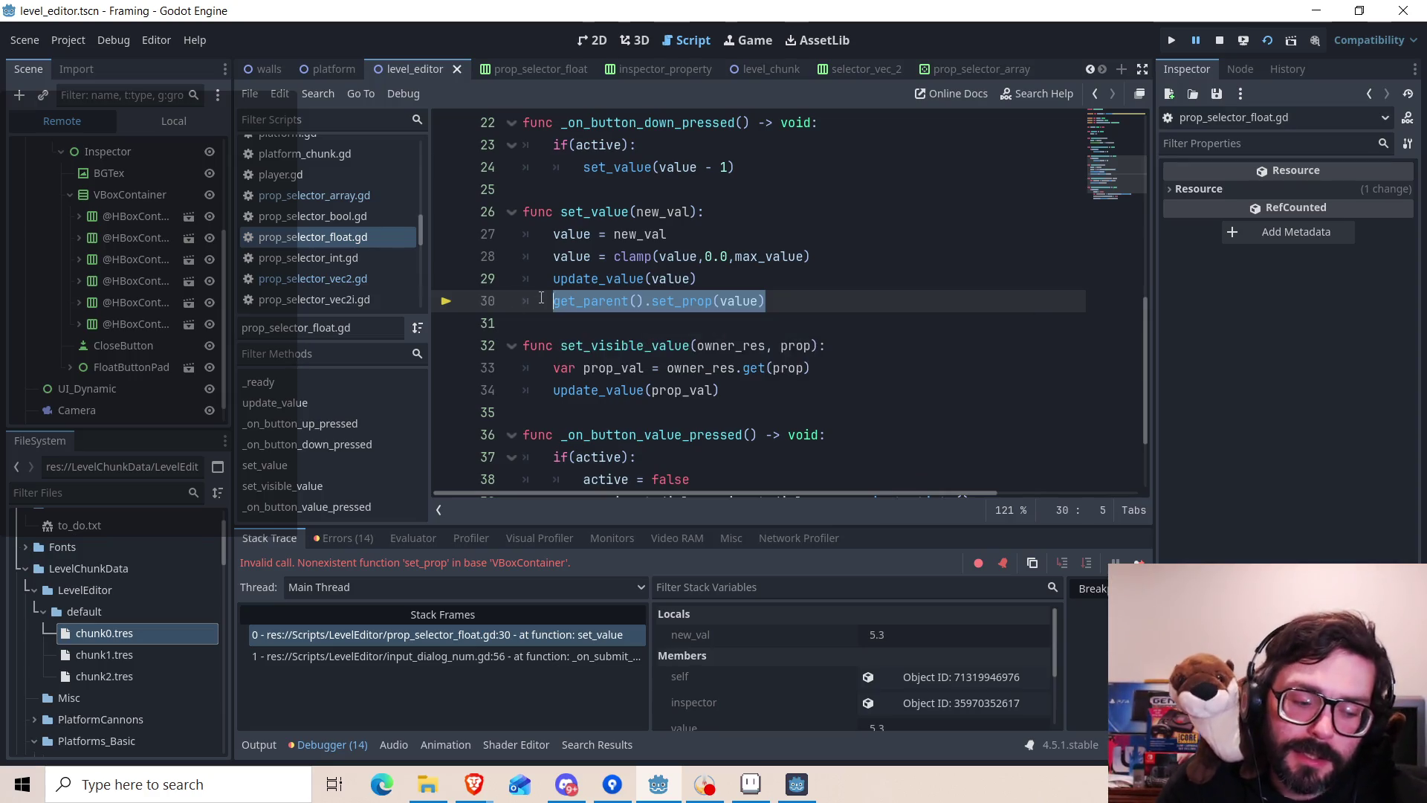
pyautogui.click(805, 302)
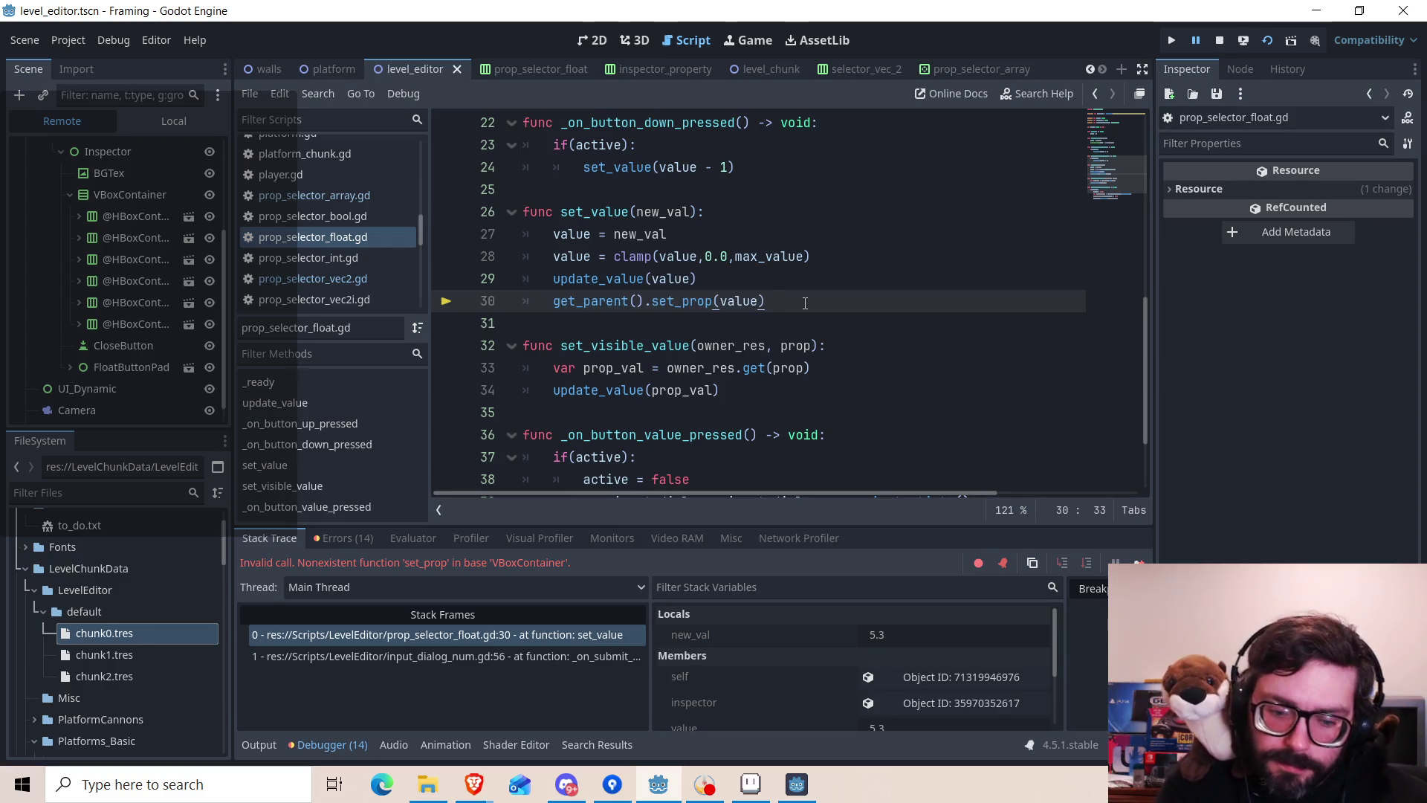
pyautogui.press('Up')
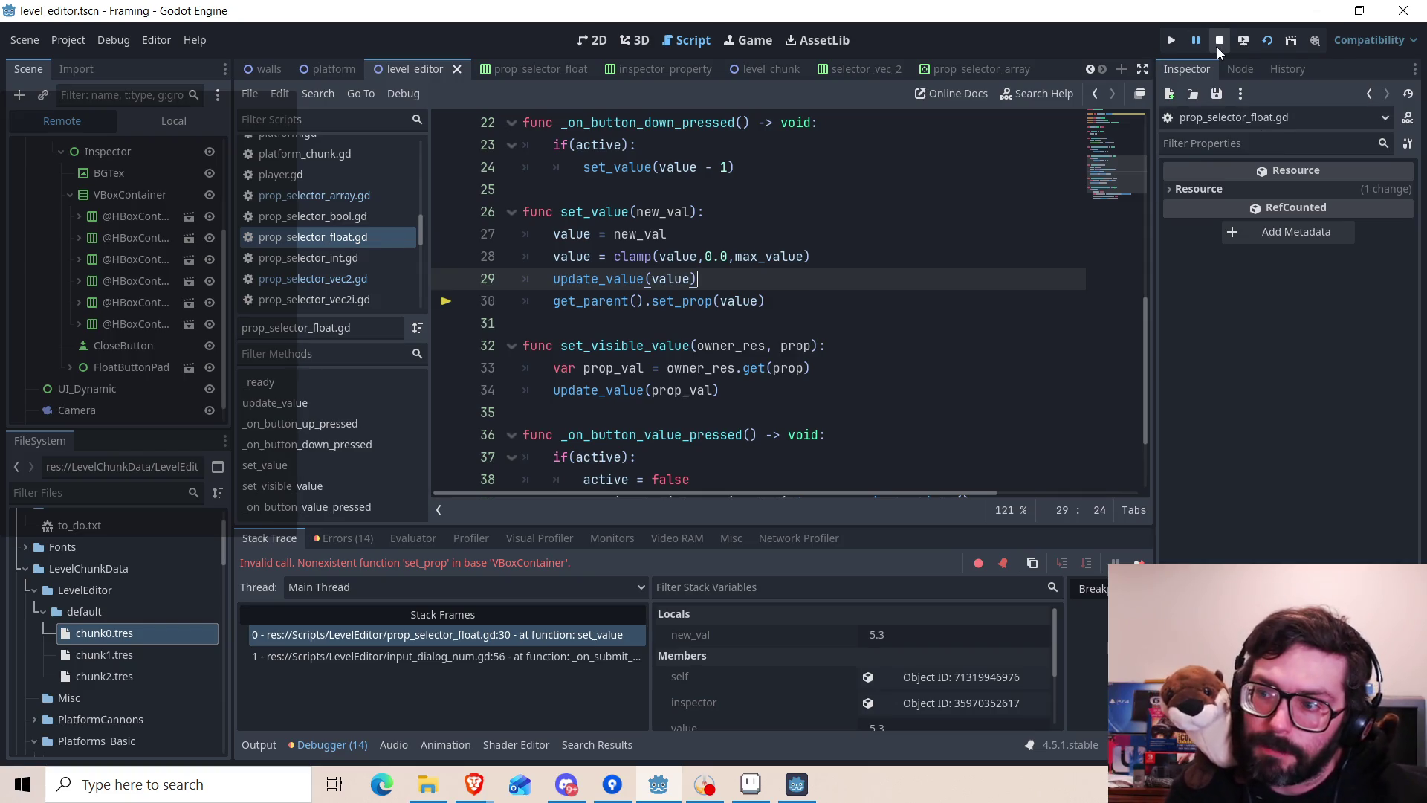
pyautogui.click(1218, 47)
pyautogui.click(796, 301)
pyautogui.click(696, 300)
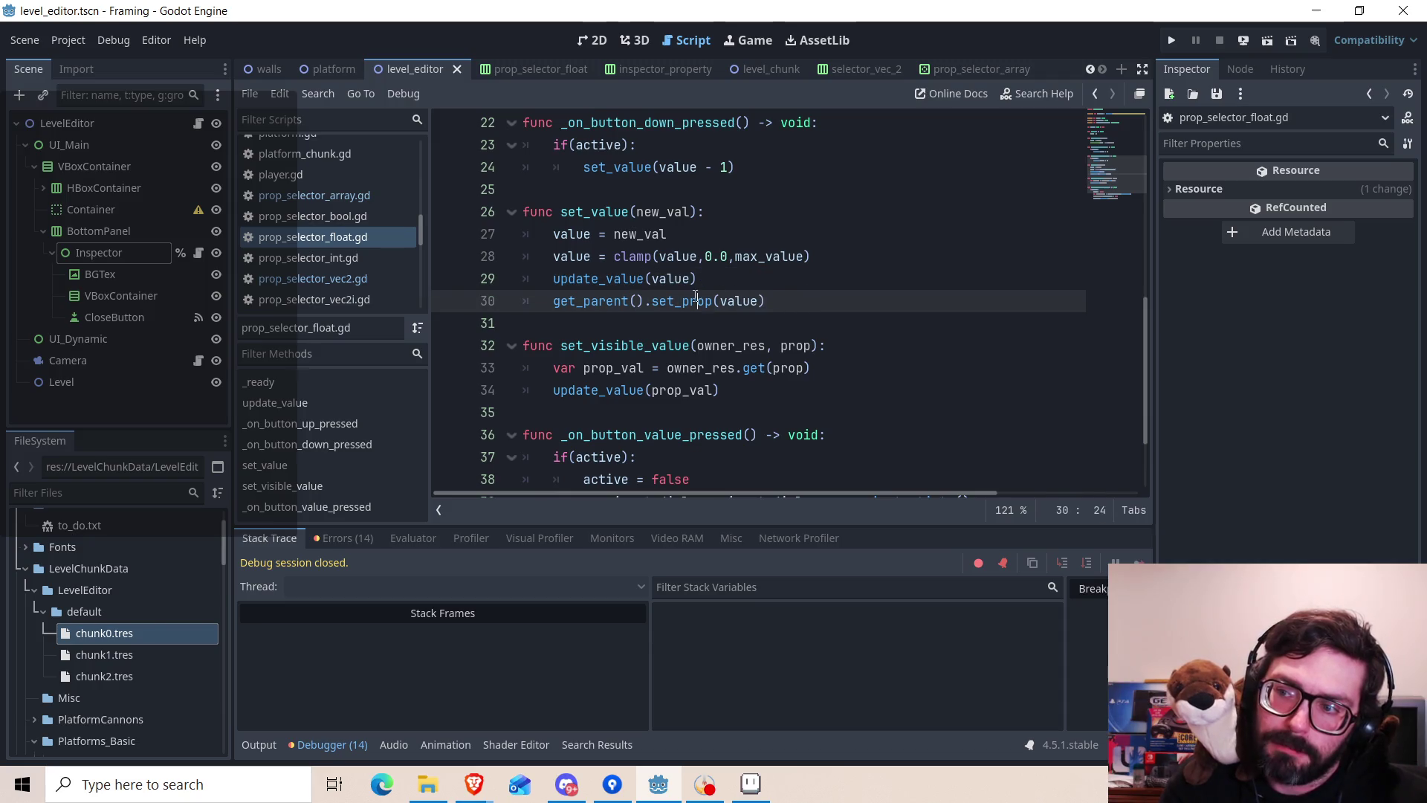
# Examine the get_parent().set_prop(value) line by selecting parts of it
pyautogui.moveTo(555, 301); pyautogui.dragTo(815, 309)
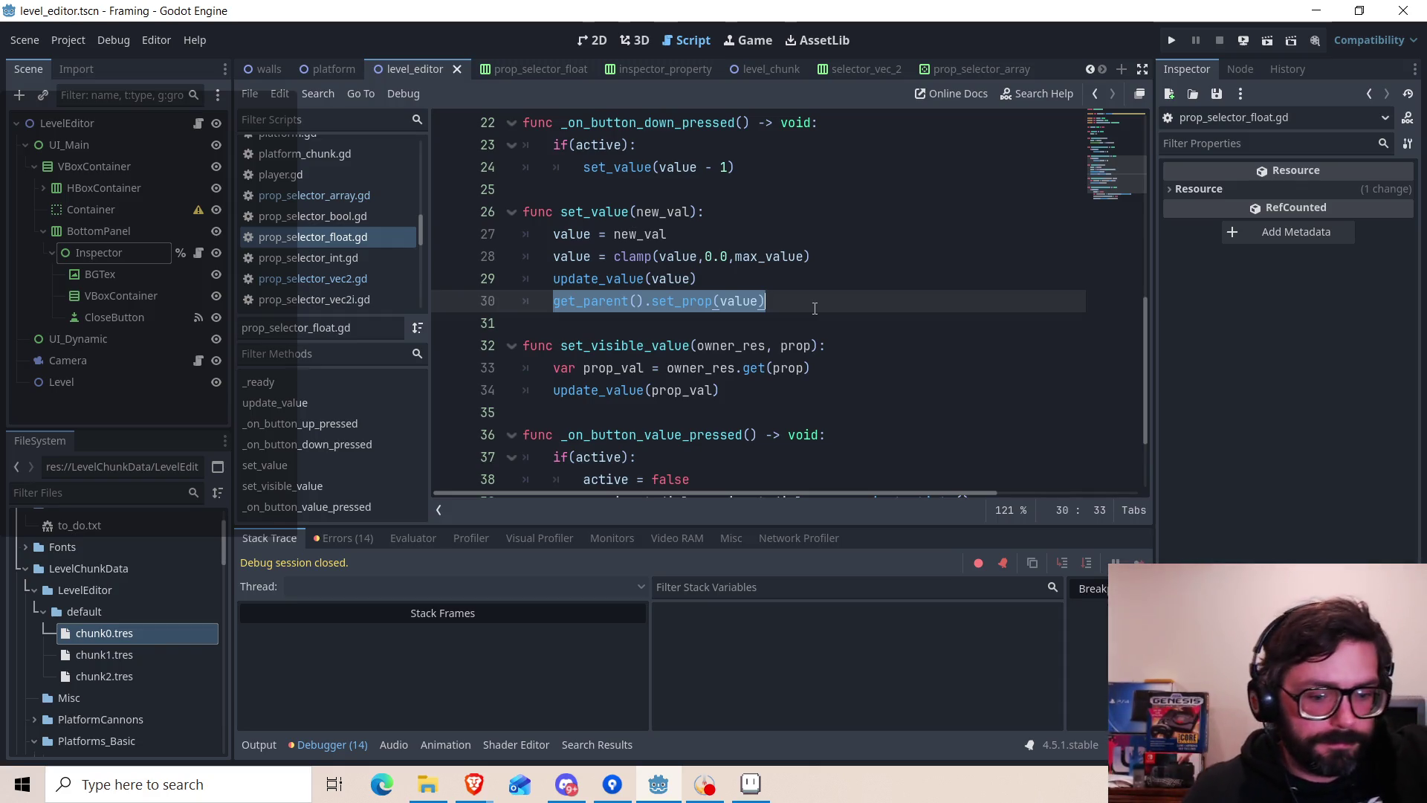
pyautogui.click(716, 286)
pyautogui.click(711, 301)
pyautogui.moveTo(556, 305); pyautogui.dragTo(644, 296)
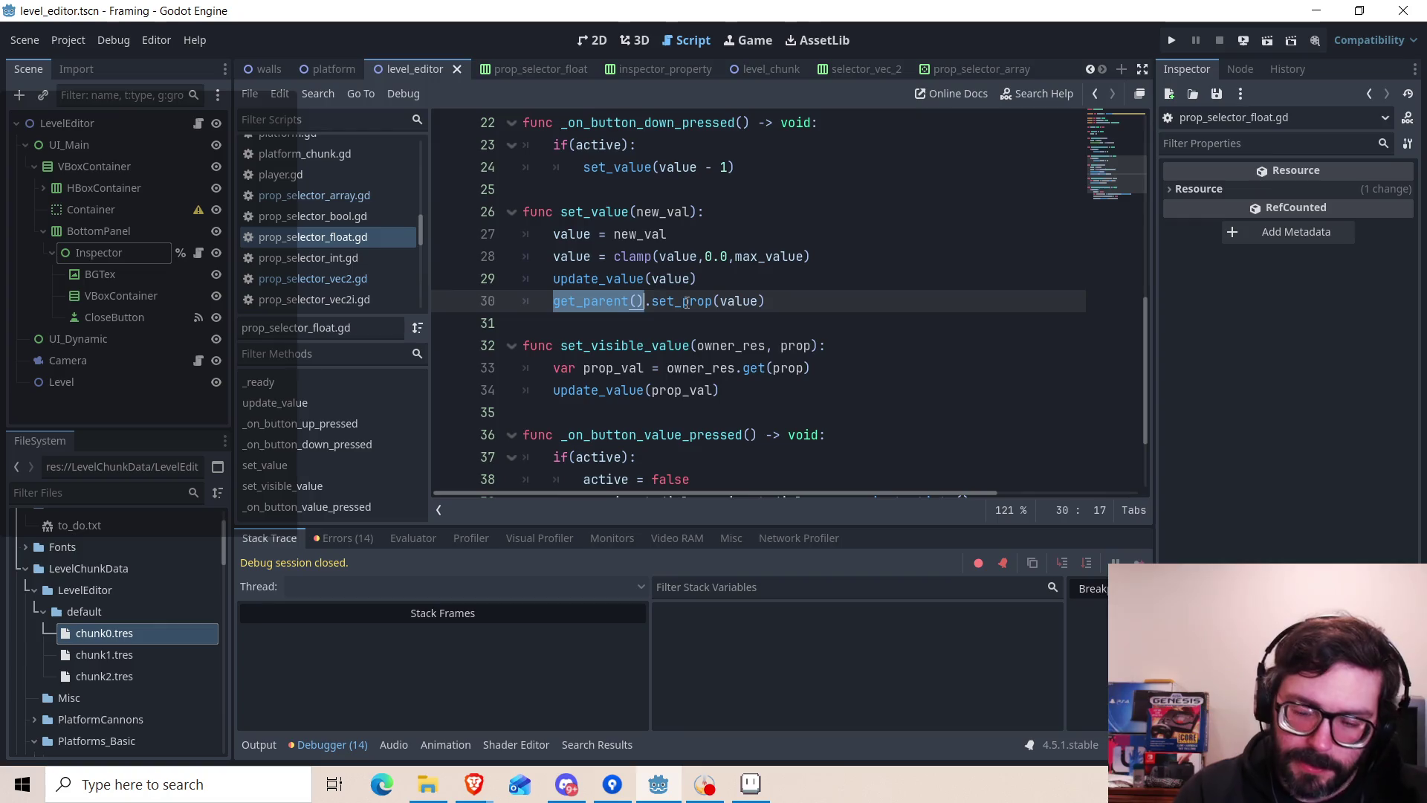
pyautogui.click(706, 300)
# Add '#TODO: this doesn't work for arrays!' above the set_prop call and save
pyautogui.click(735, 278)
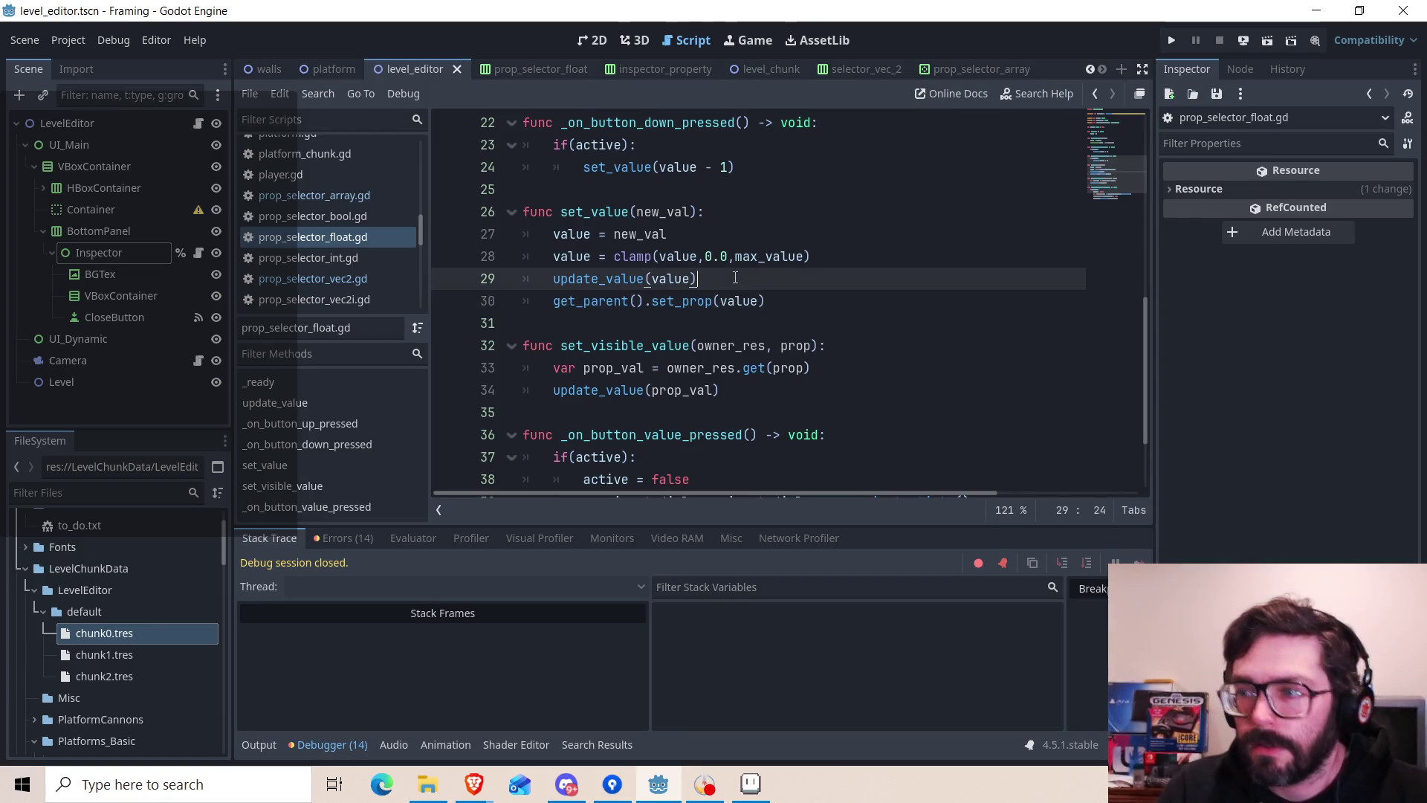
pyautogui.press('Return')
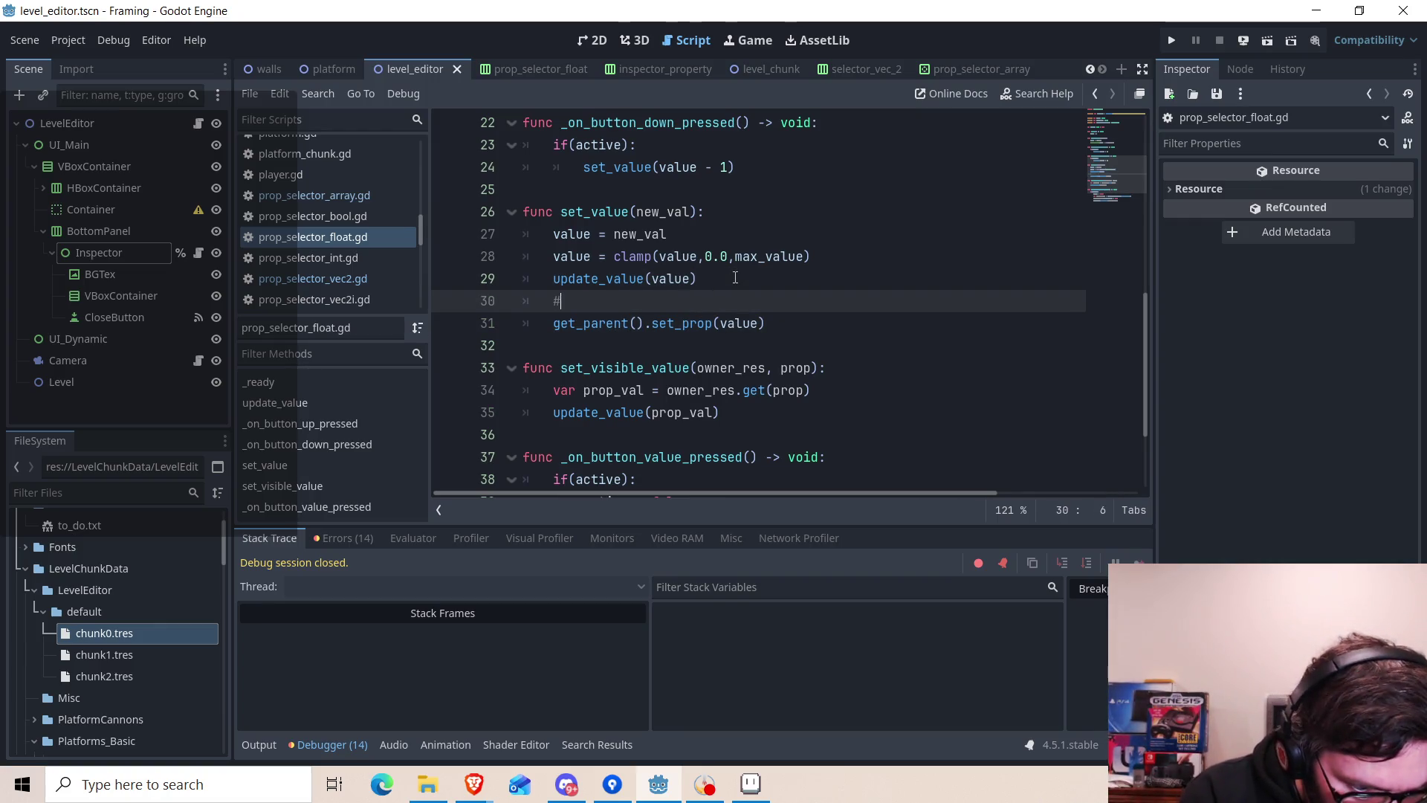
pyautogui.write('ODO')
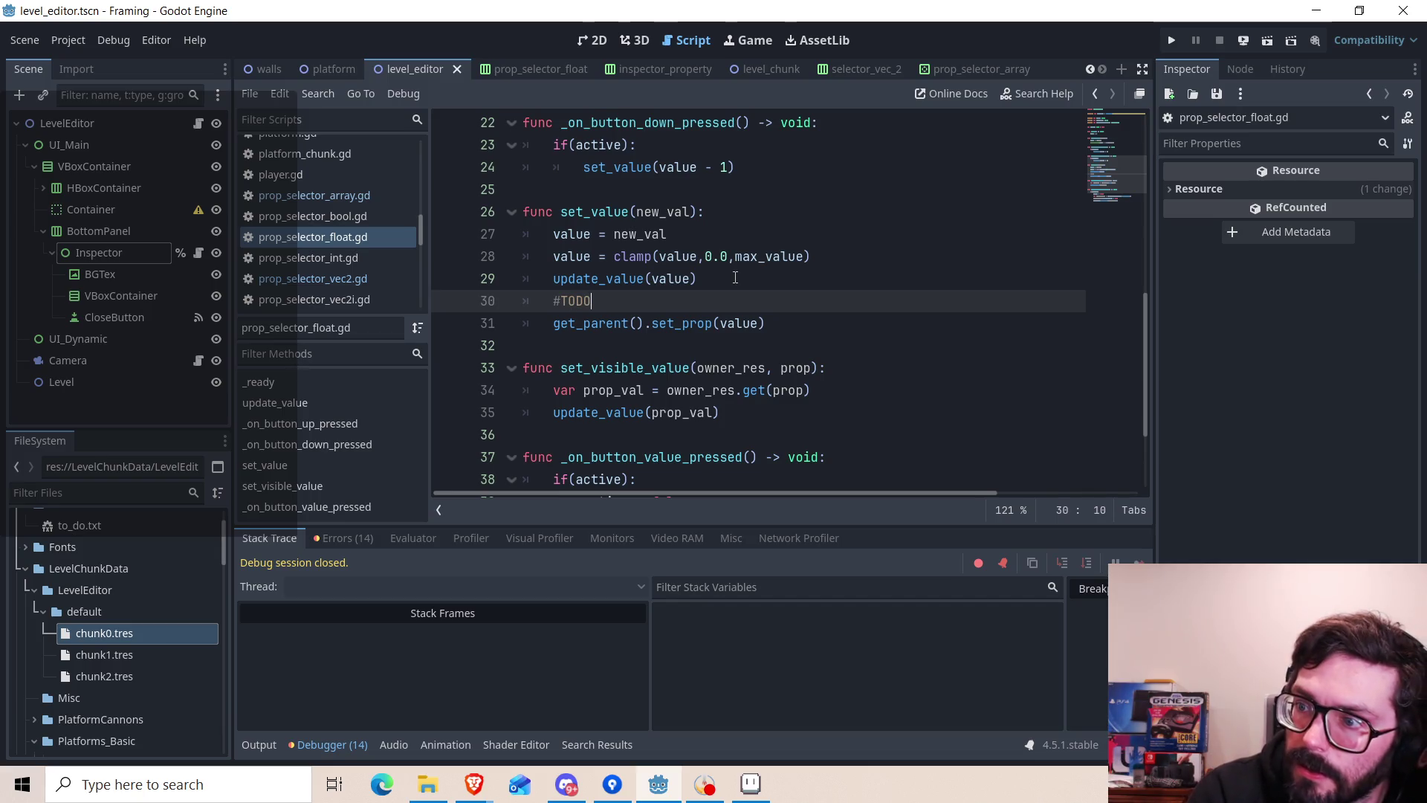
pyautogui.write("this doesn't w")
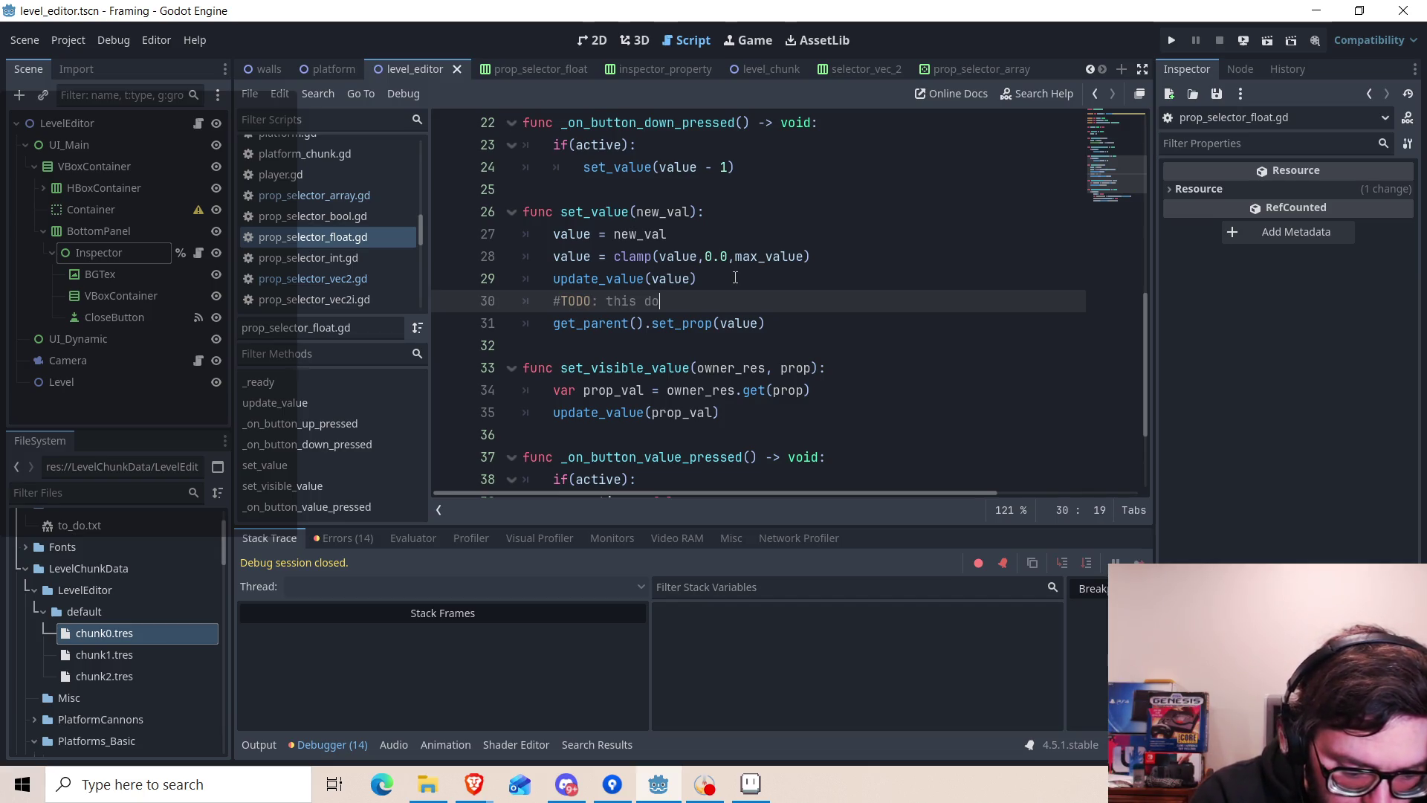
pyautogui.write('ork for array')
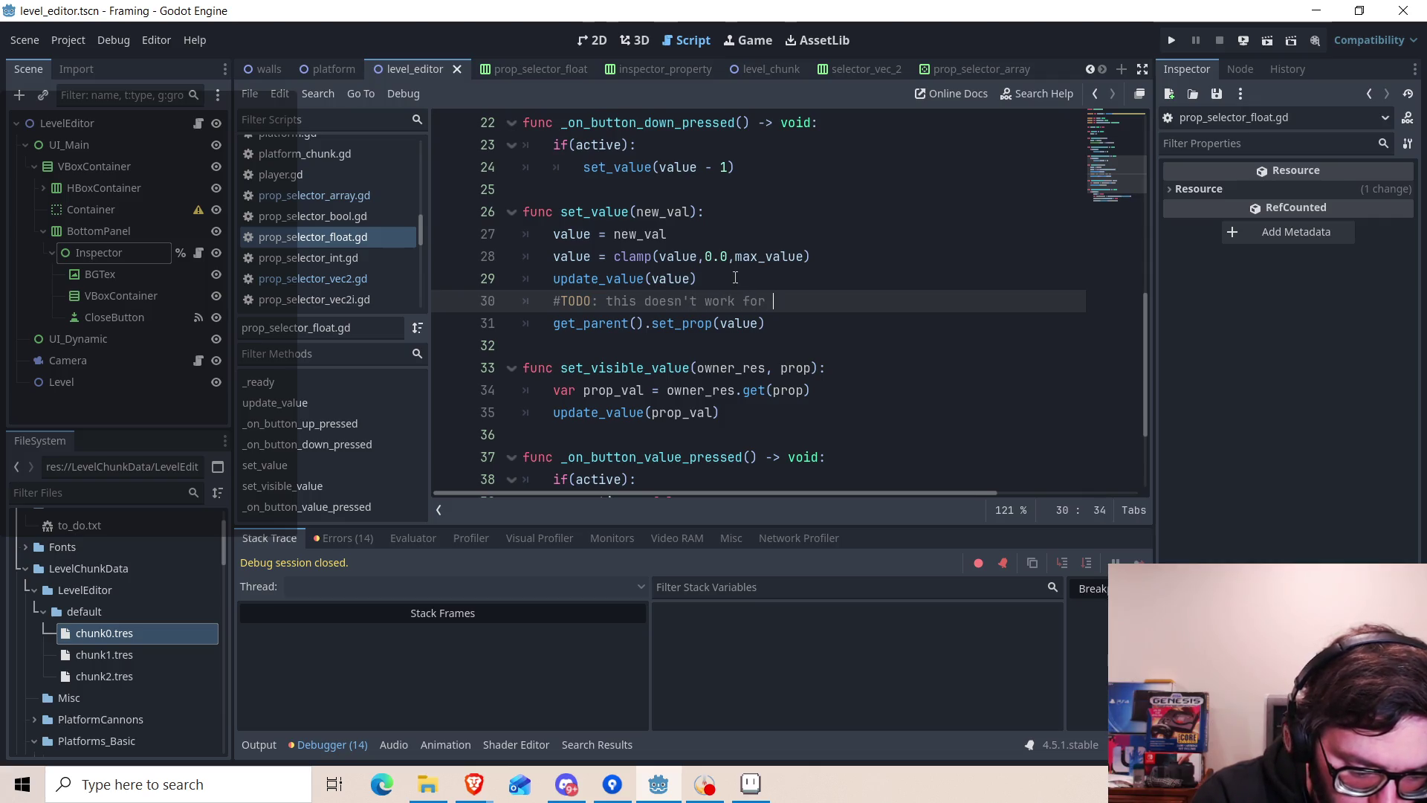
pyautogui.write('s!')
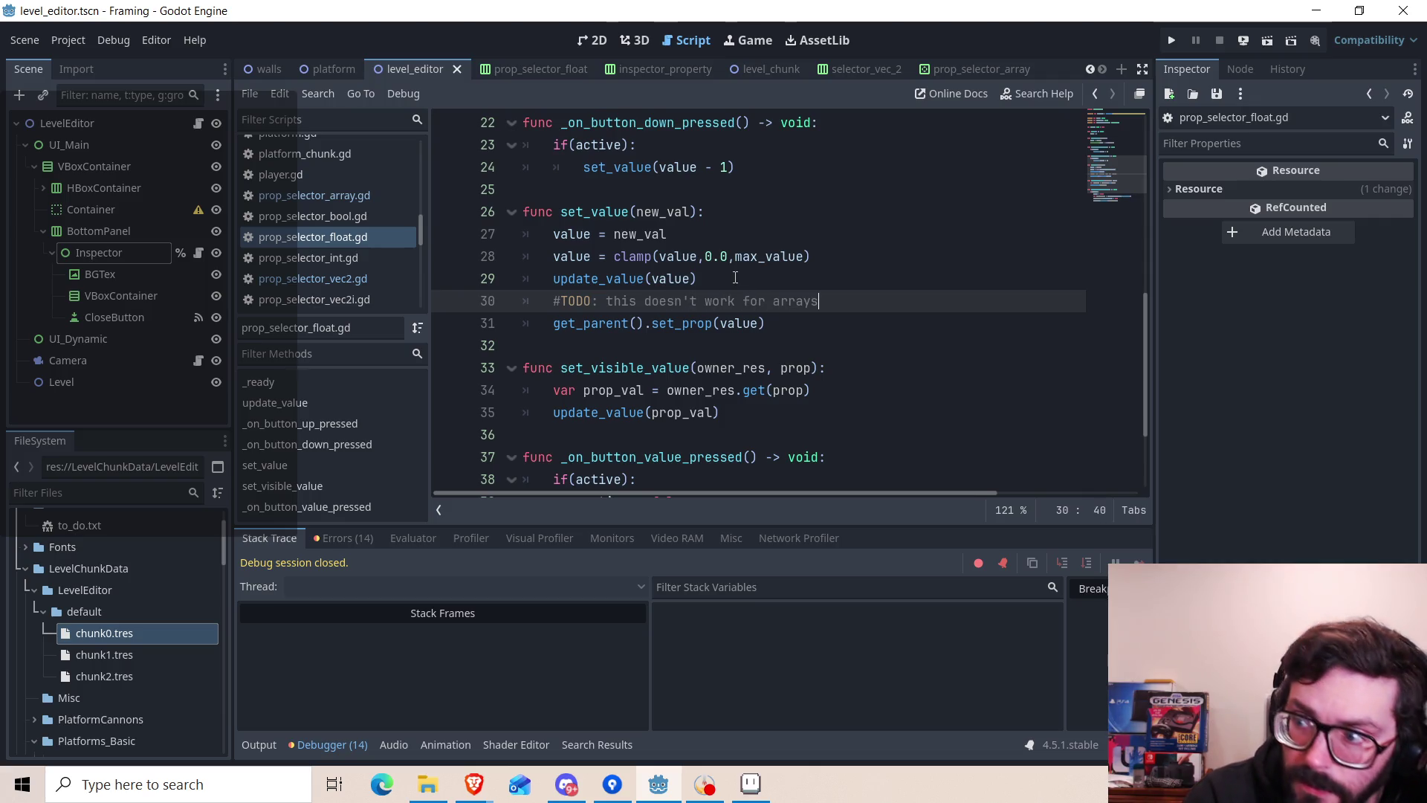
pyautogui.hotkey('ctrl', 's')
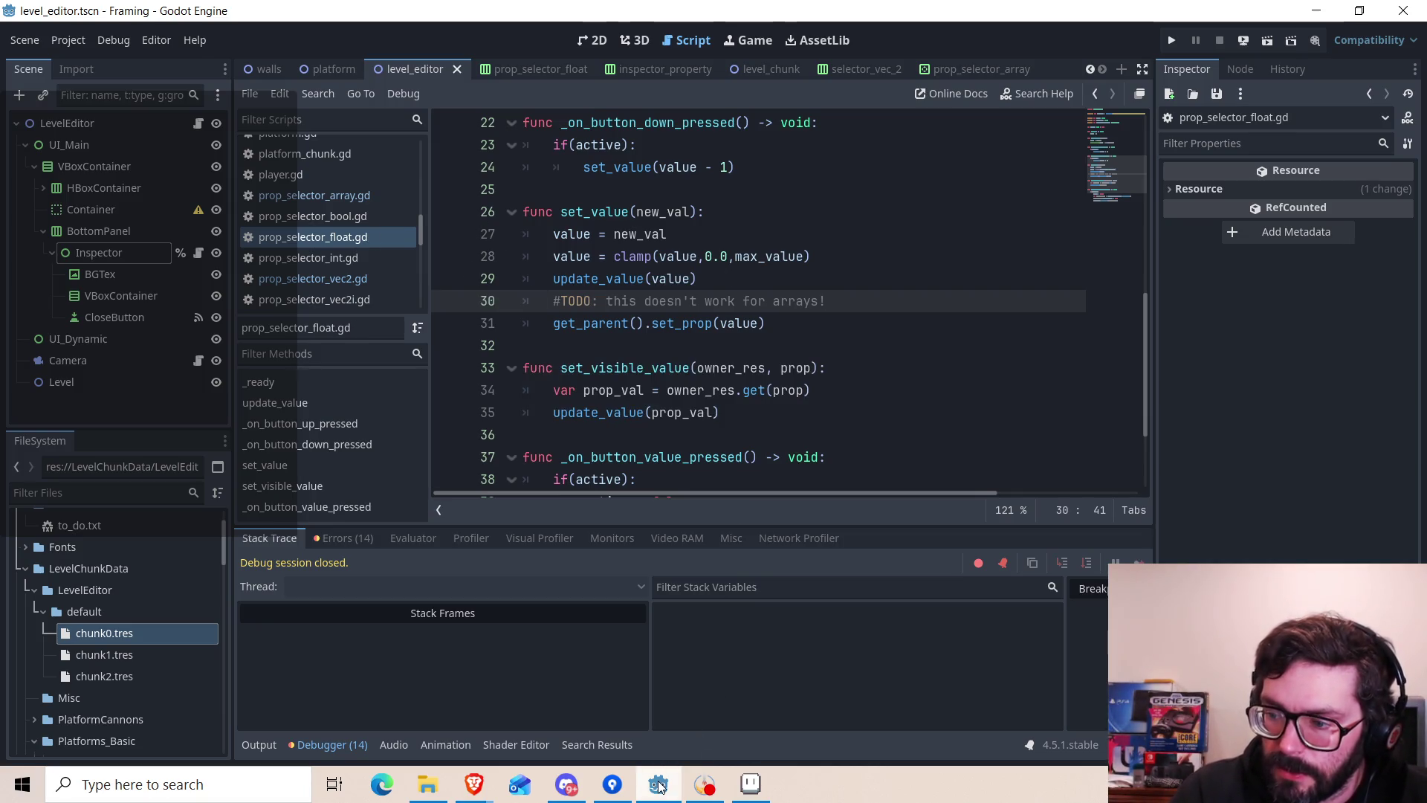
pyautogui.scroll(-5, 310, 223)
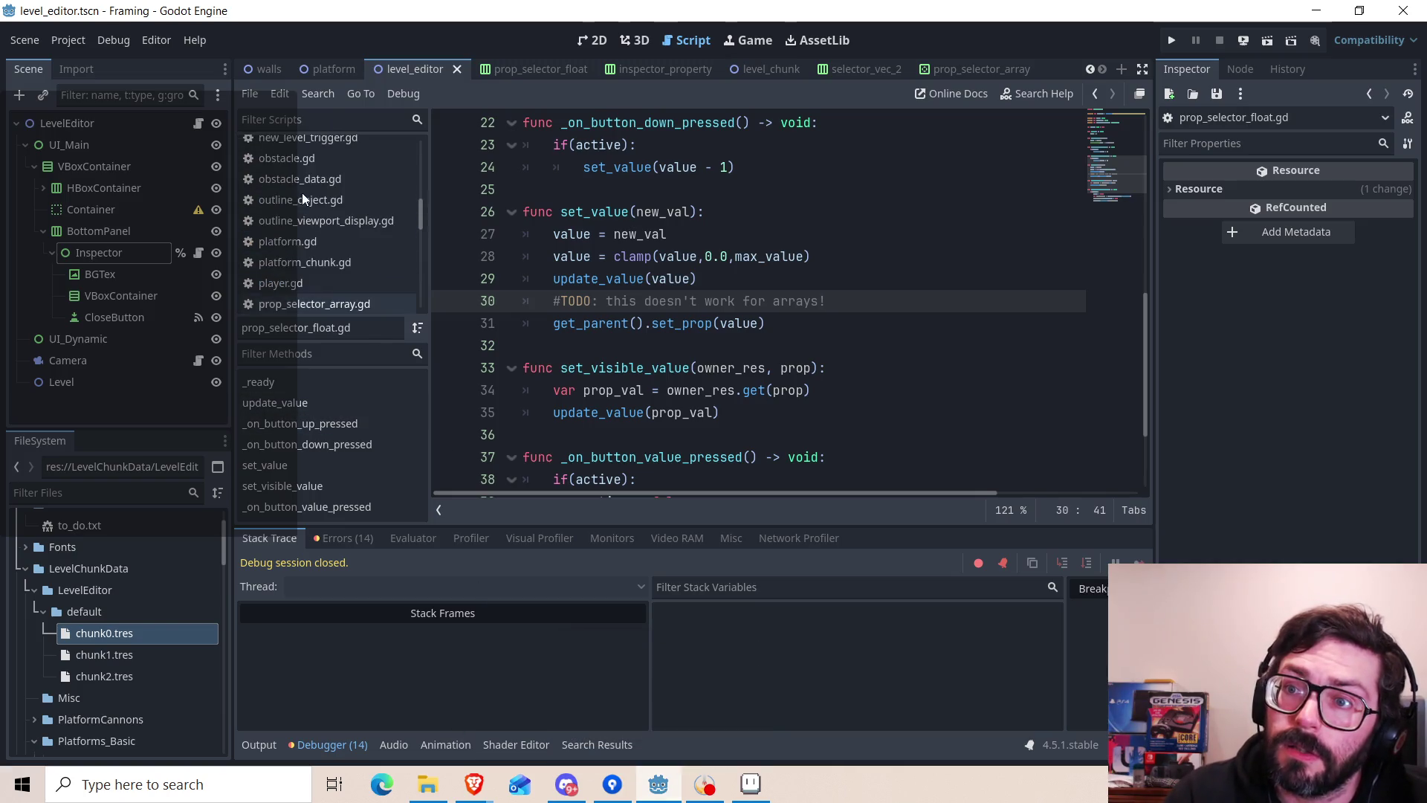
pyautogui.scroll(5, 314, 242)
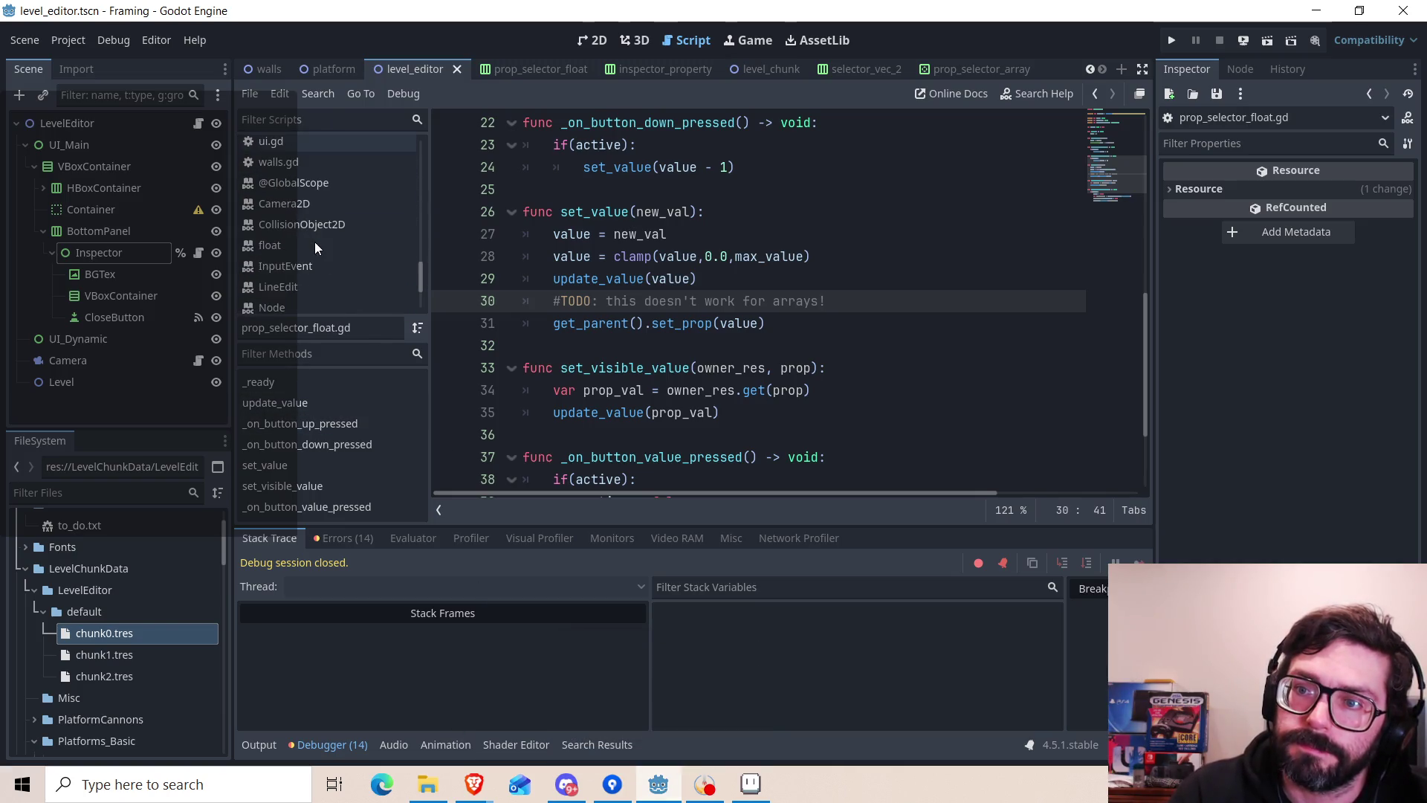
pyautogui.scroll(6, 280, 247)
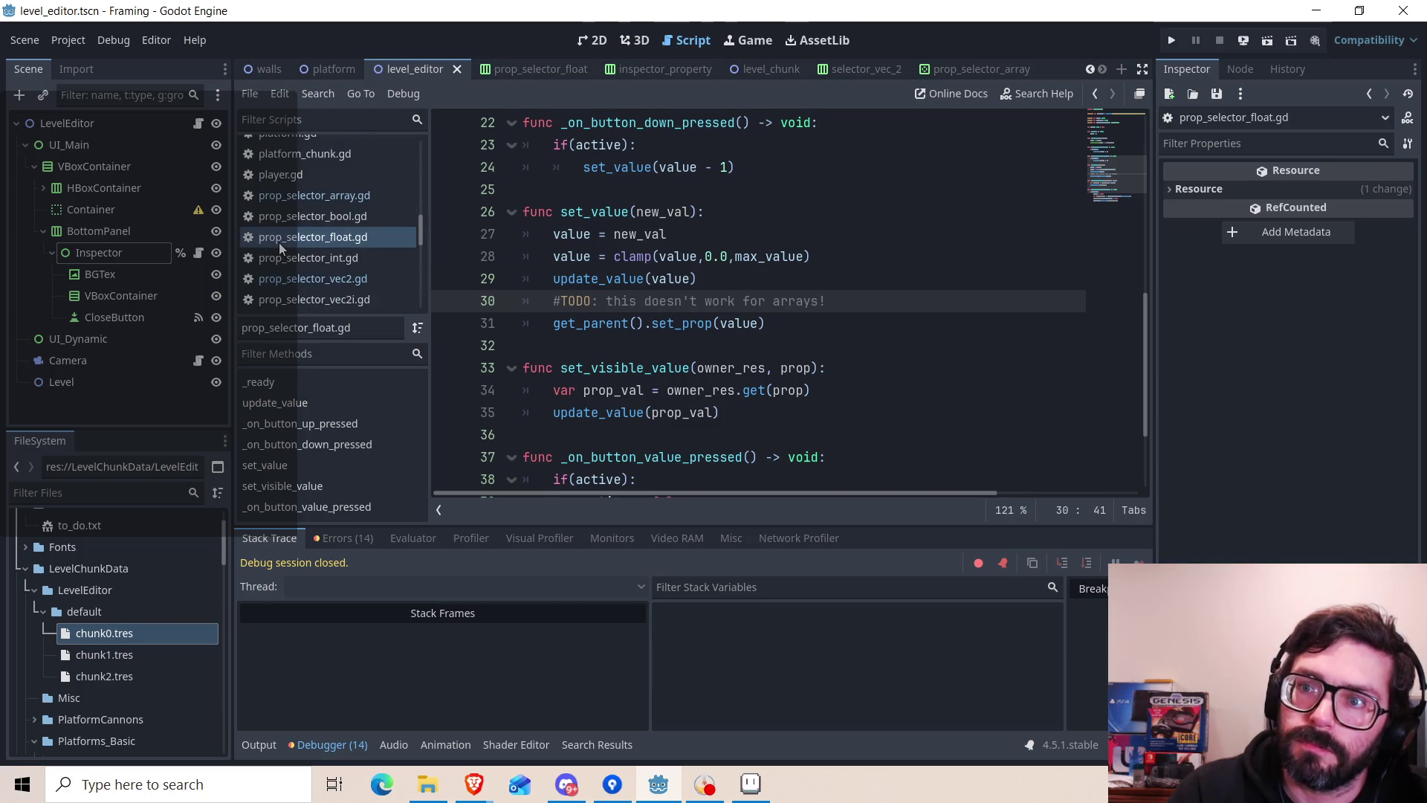
pyautogui.scroll(4, 278, 245)
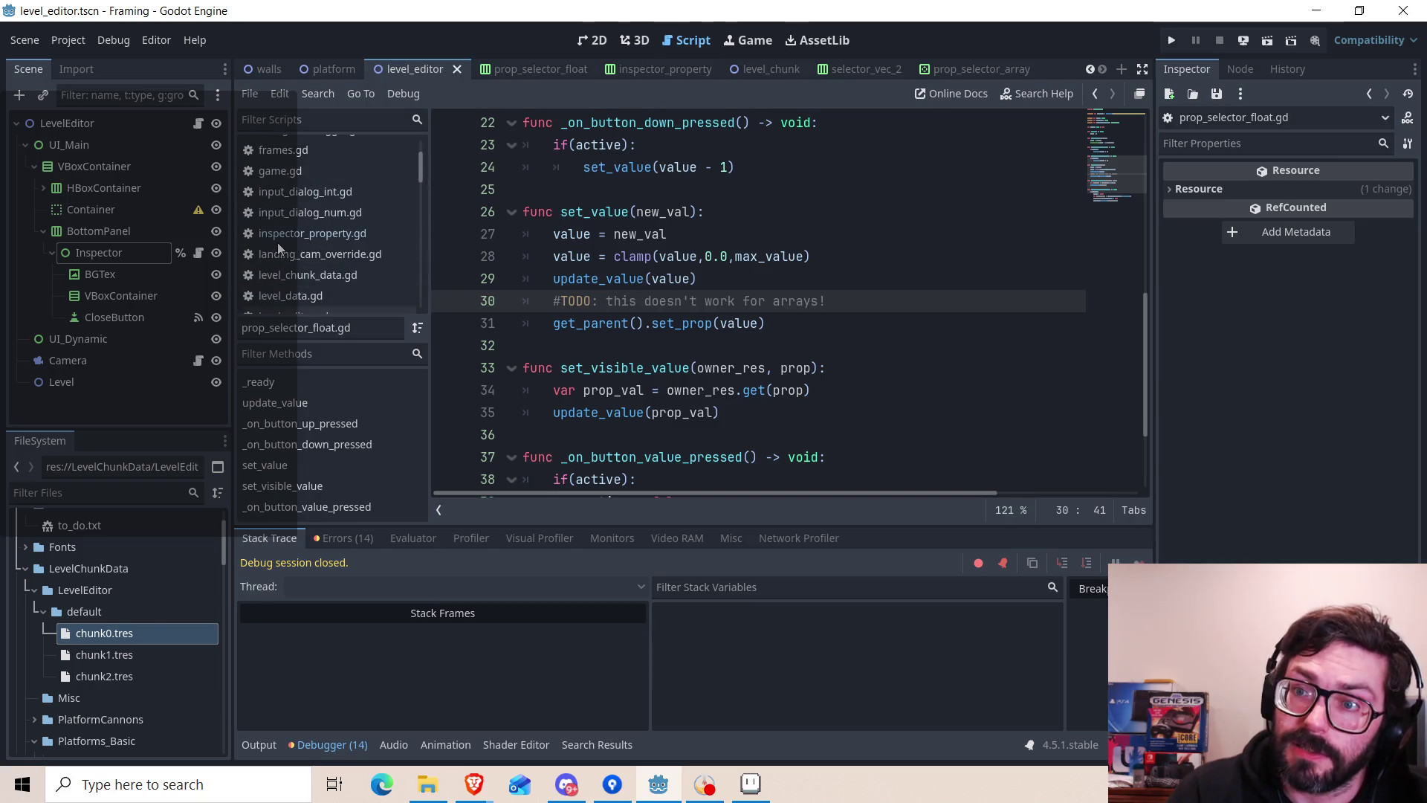
pyautogui.scroll(-15, 277, 248)
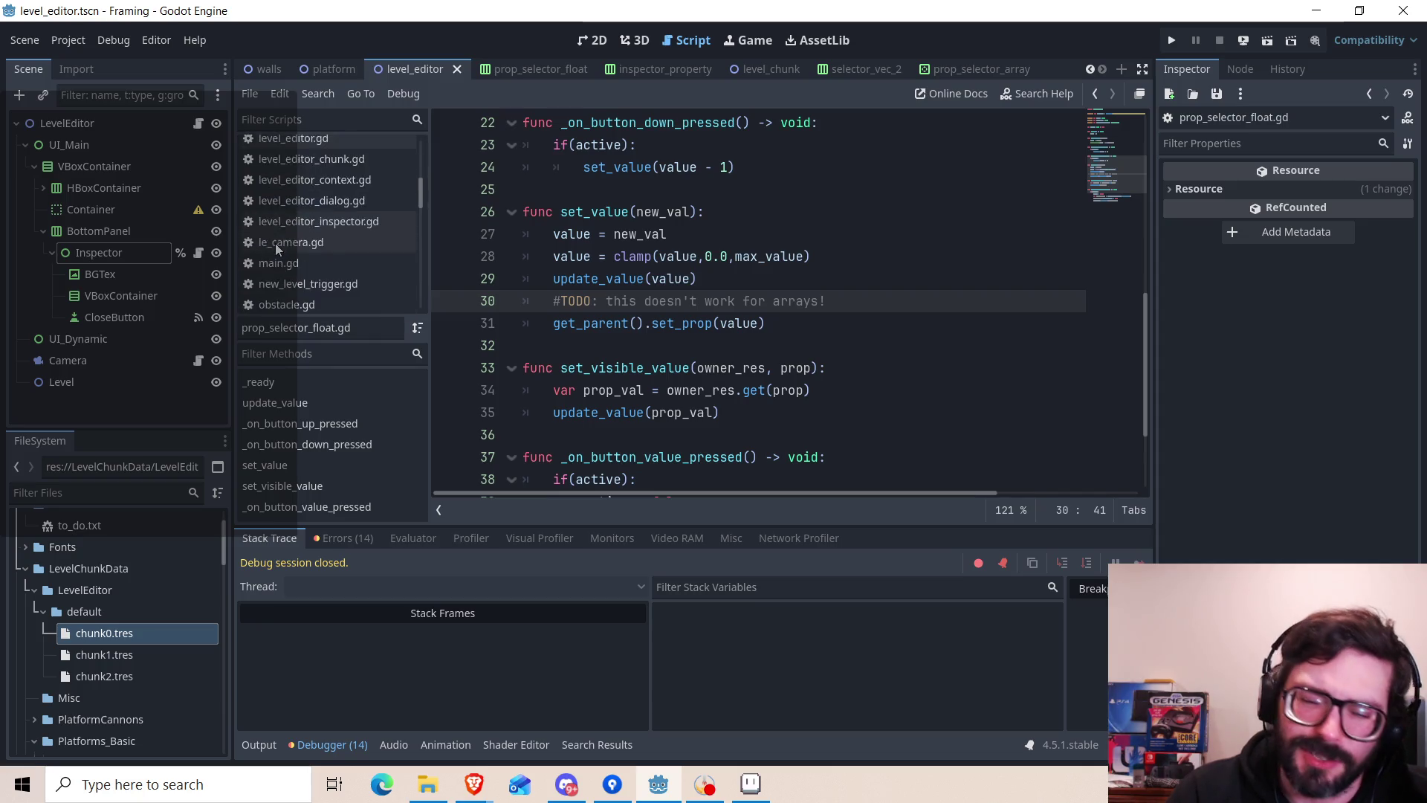
pyautogui.scroll(4, 276, 245)
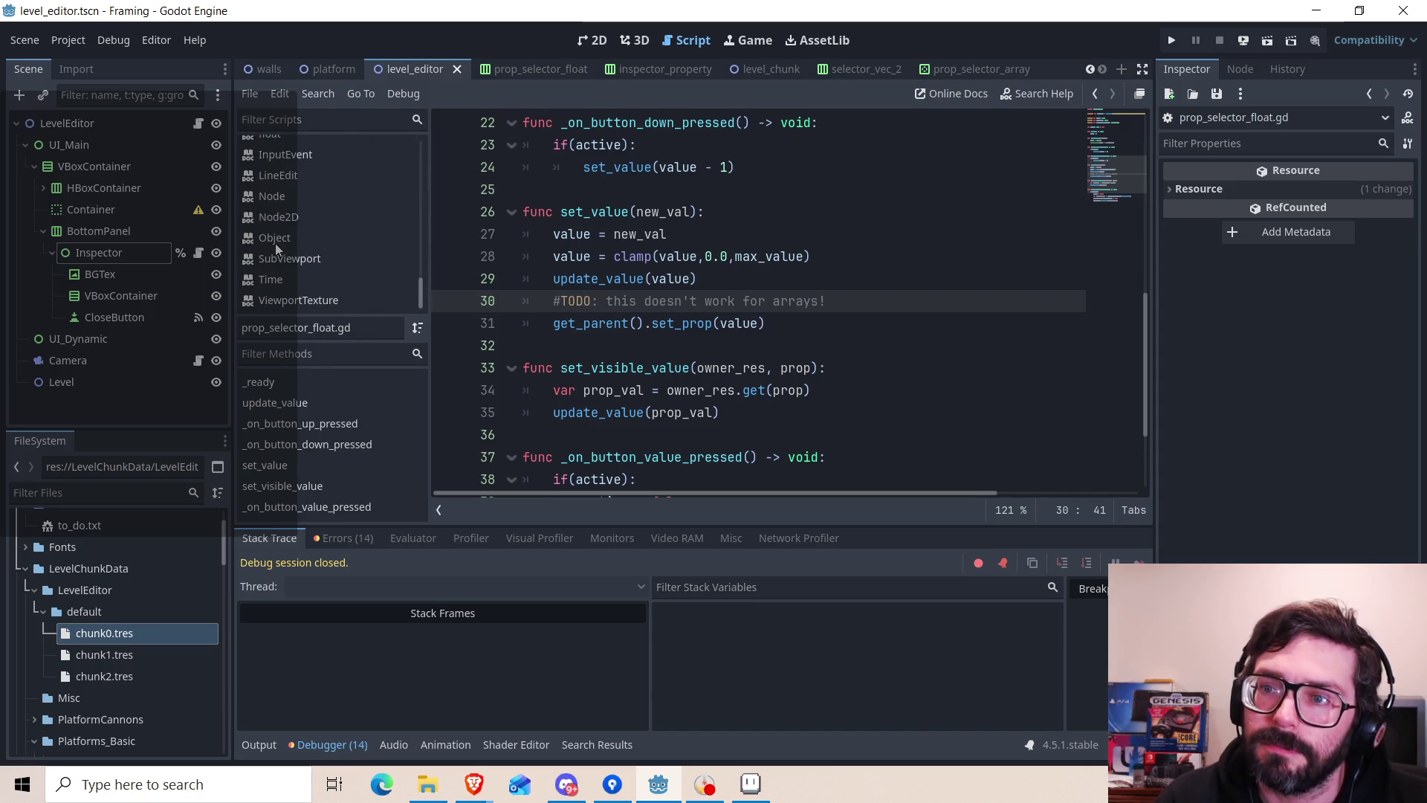
pyautogui.scroll(3, 281, 245)
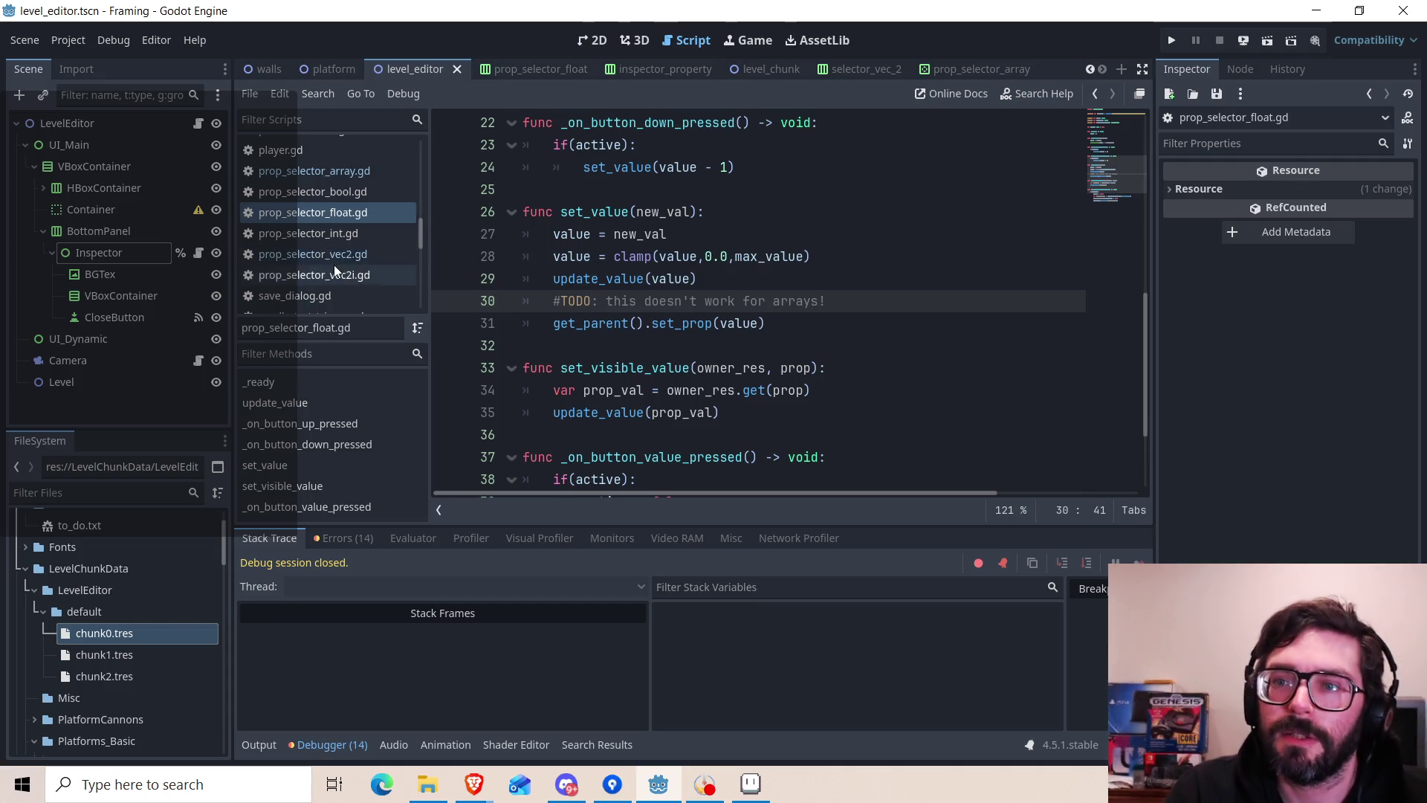
pyautogui.scroll(5, 333, 265)
pyautogui.scroll(5, 334, 269)
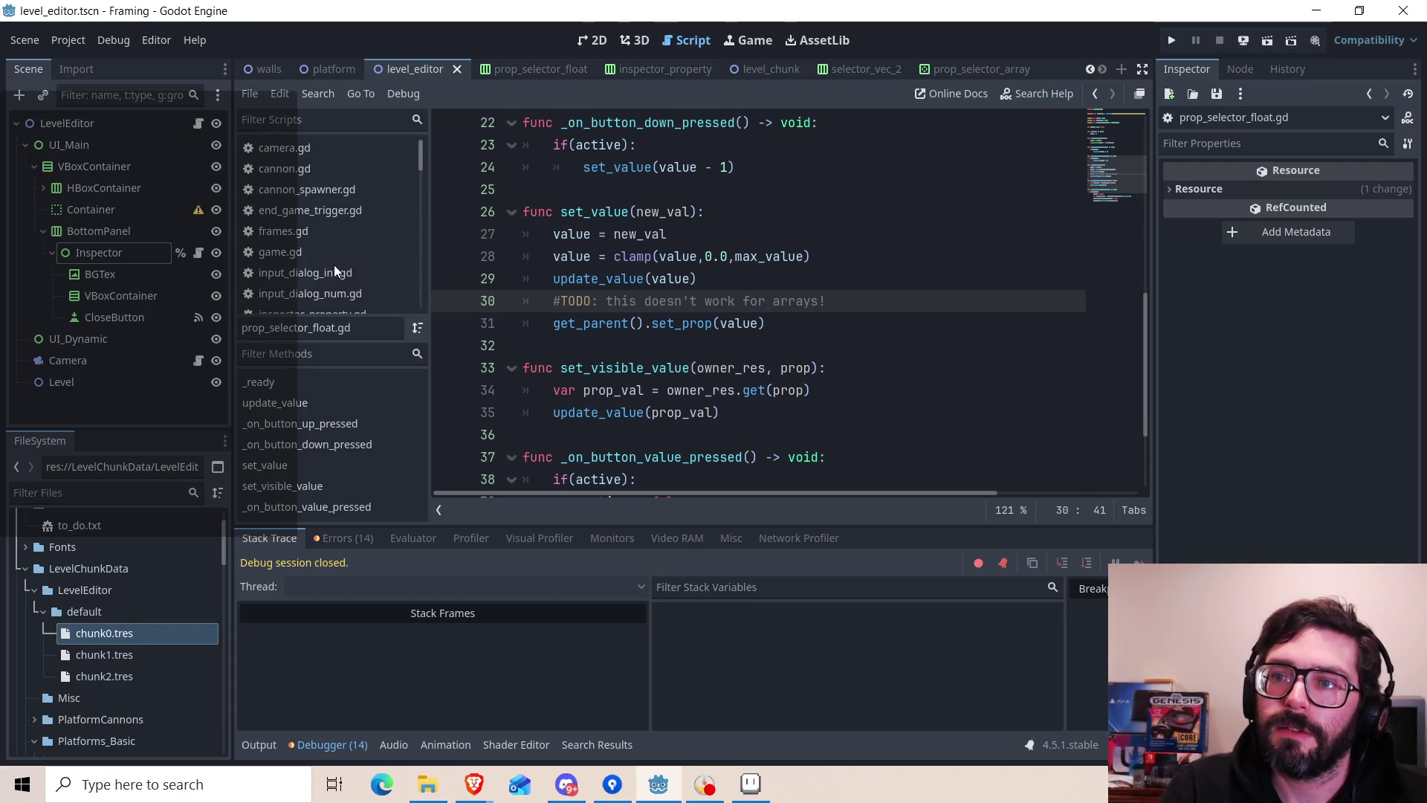
pyautogui.scroll(-5, 334, 269)
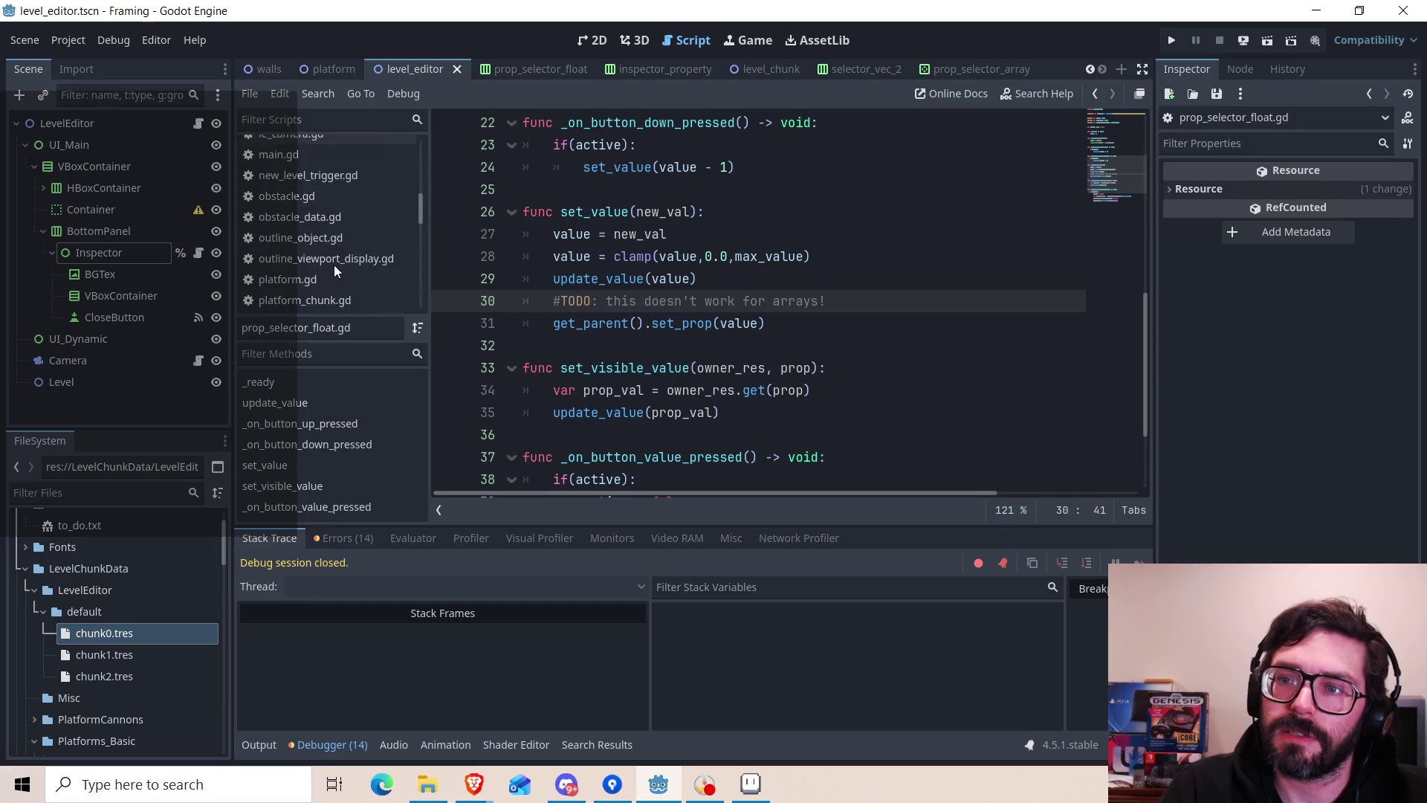
pyautogui.scroll(-5, 335, 269)
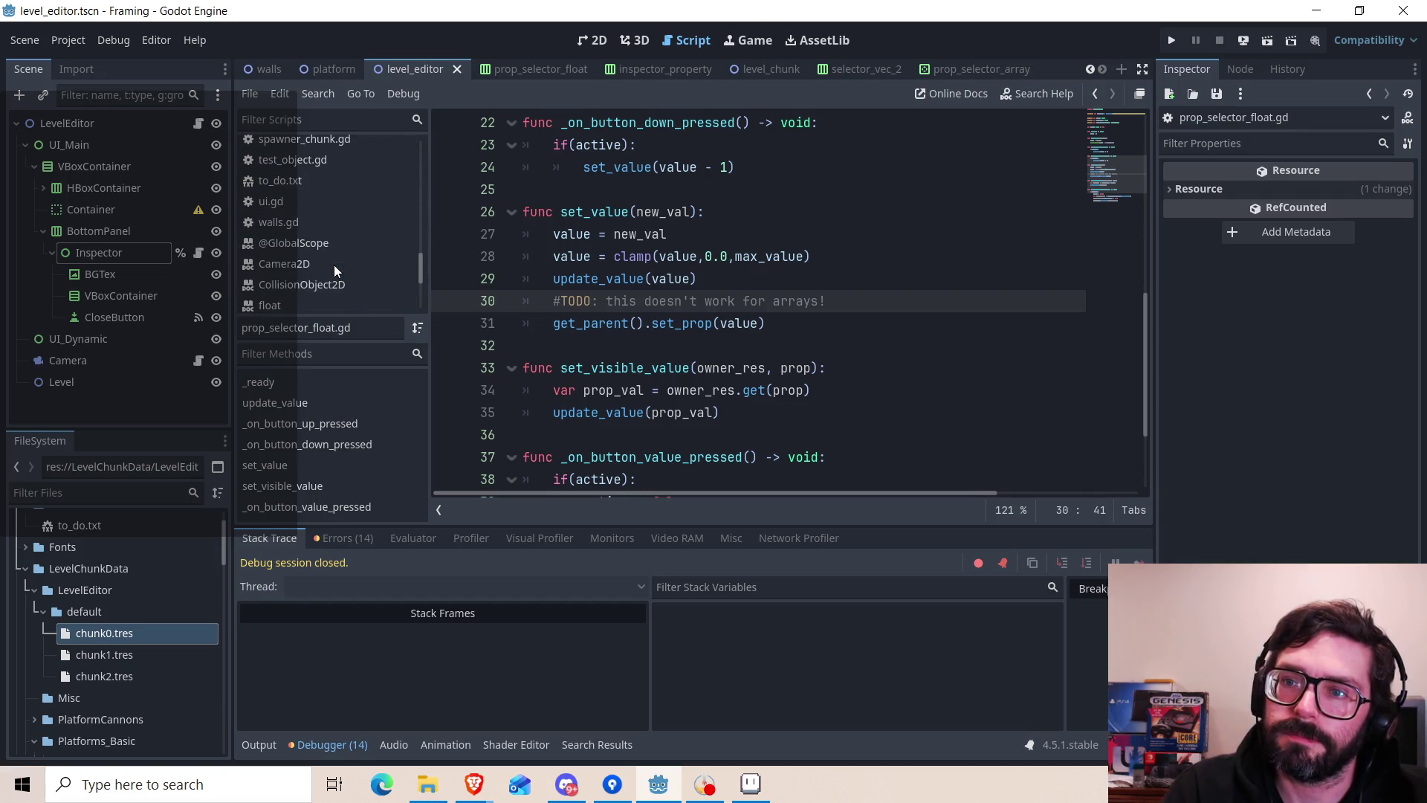
pyautogui.click(297, 180)
# Delete Vector2 from the selectors line in to_do.txt
pyautogui.scroll(1, 561, 285)
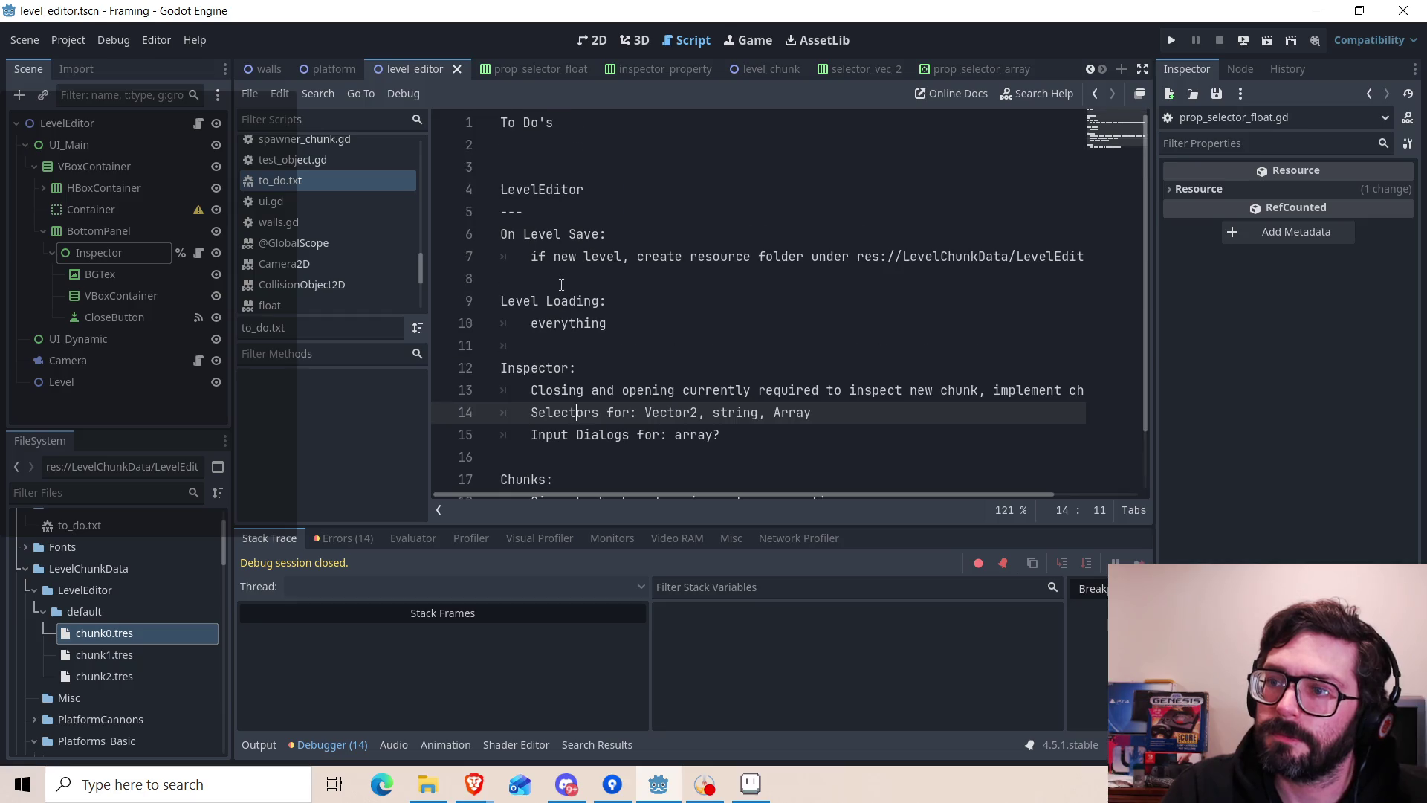
pyautogui.scroll(-1, 519, 271)
pyautogui.click(631, 189)
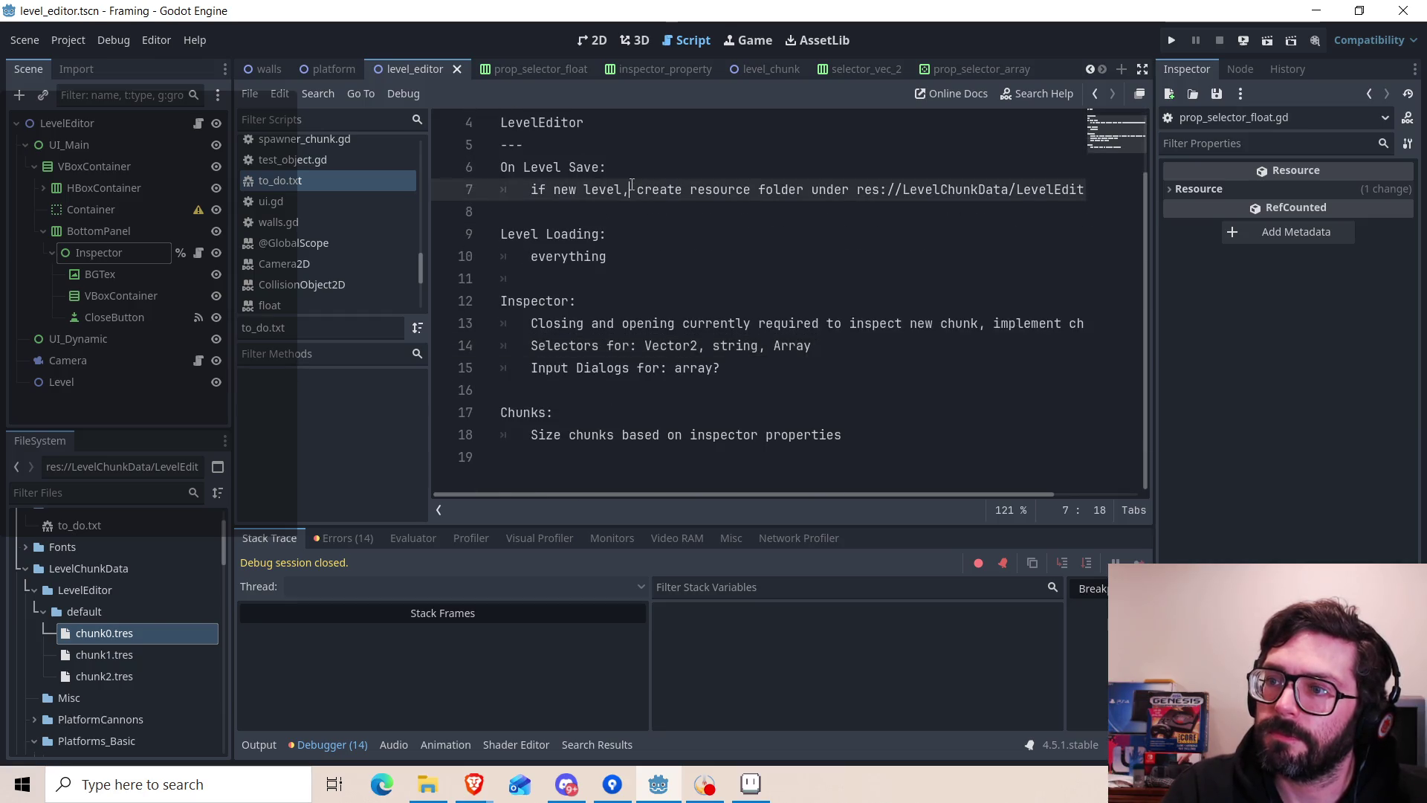
pyautogui.click(598, 274)
pyautogui.click(599, 323)
pyautogui.moveTo(879, 497)
pyautogui.mouseDown()
pyautogui.moveTo(1011, 498)
pyautogui.moveTo(819, 492)
pyautogui.mouseUp()
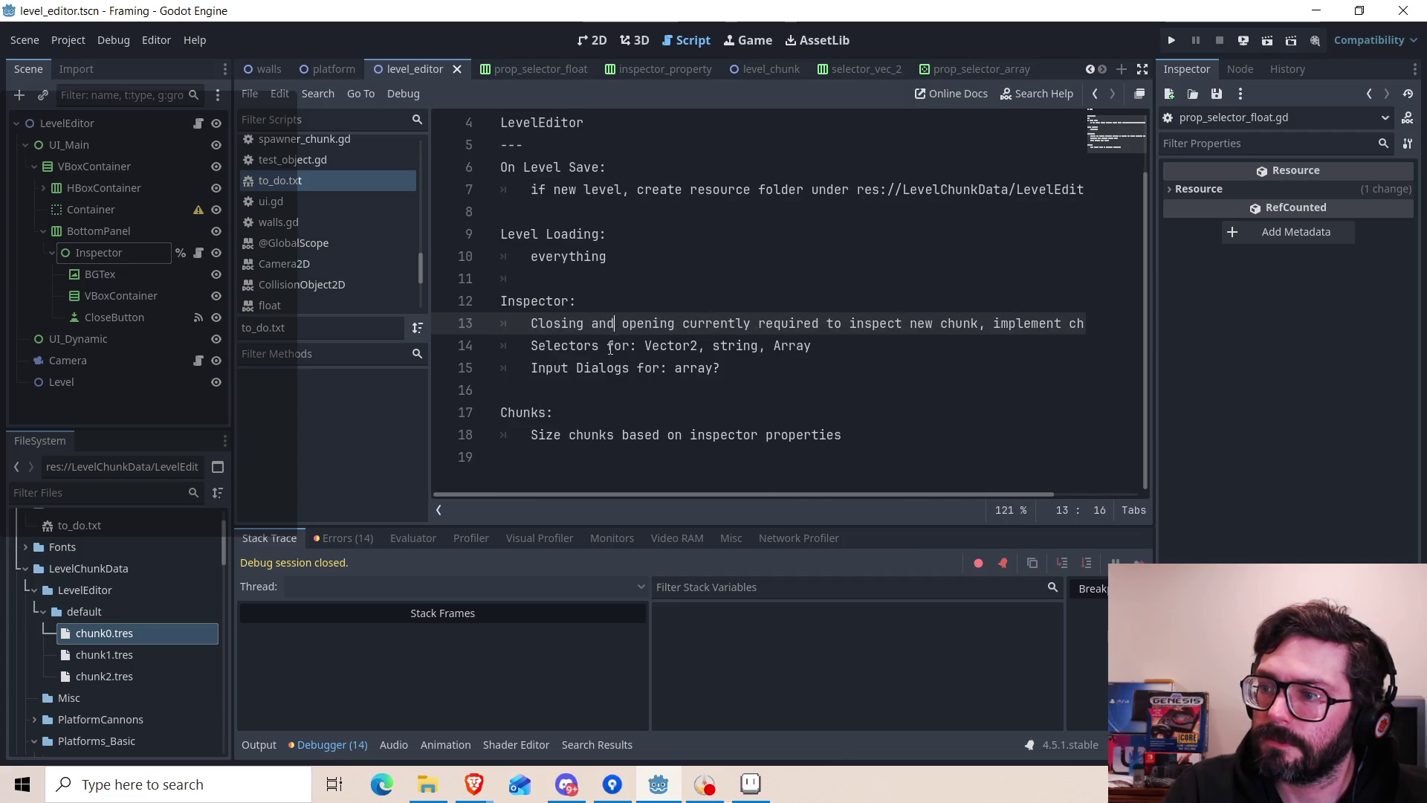
pyautogui.click(774, 346)
pyautogui.moveTo(704, 347); pyautogui.dragTo(638, 346)
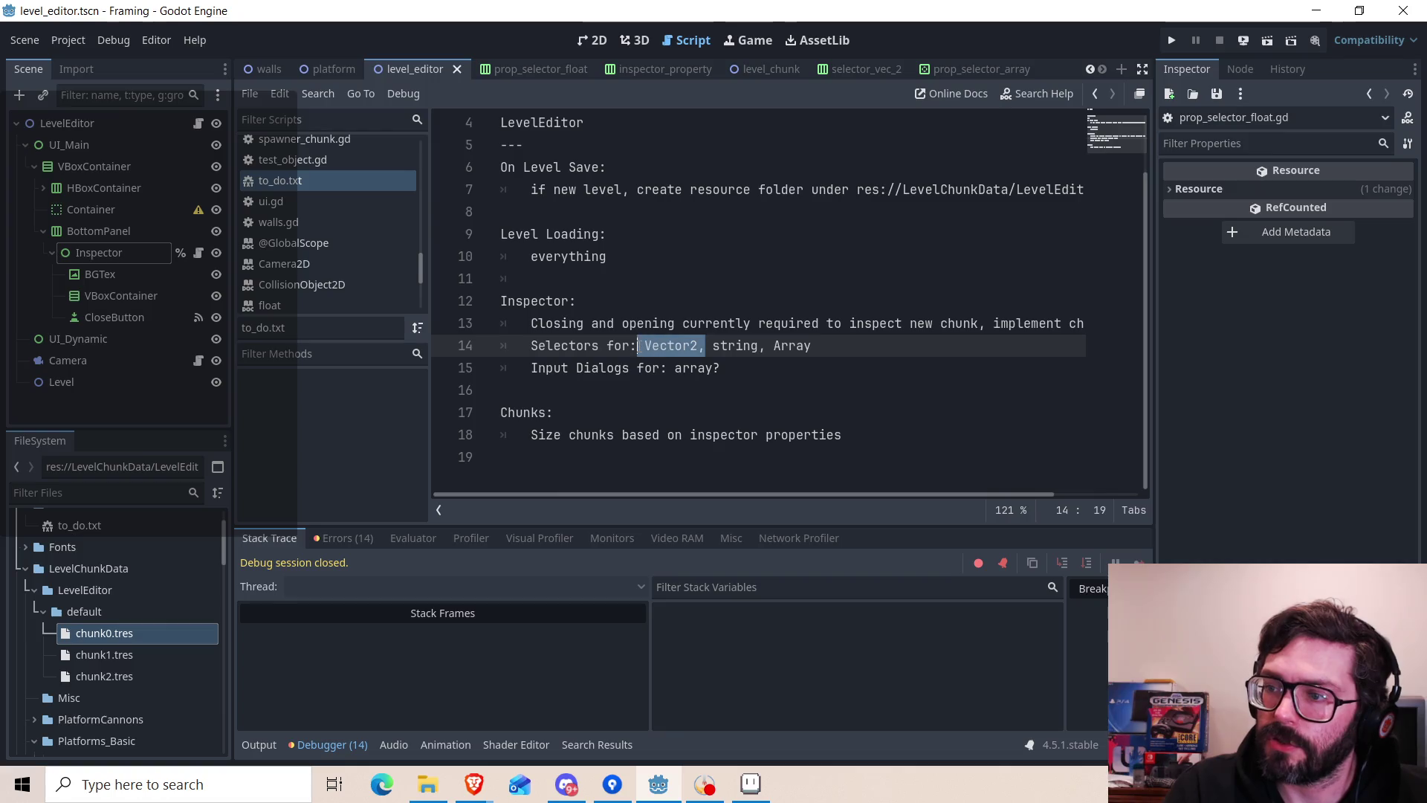
pyautogui.press('BackSpace')
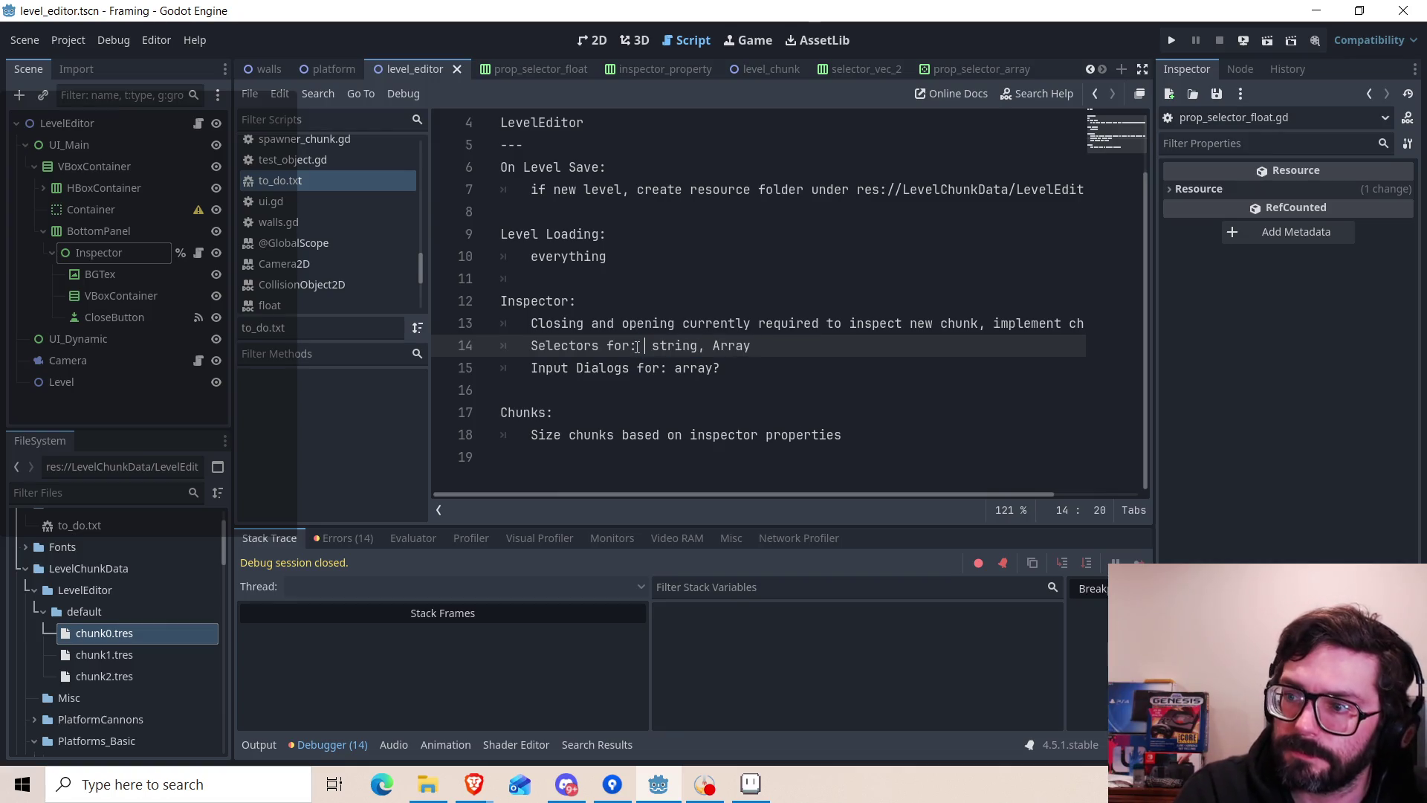
# Remove the question mark after 'array' on the input dialogs line
pyautogui.click(711, 347)
pyautogui.click(676, 364)
pyautogui.click(697, 367)
pyautogui.press('Right')
pyautogui.press('Right')
pyautogui.press('Right')
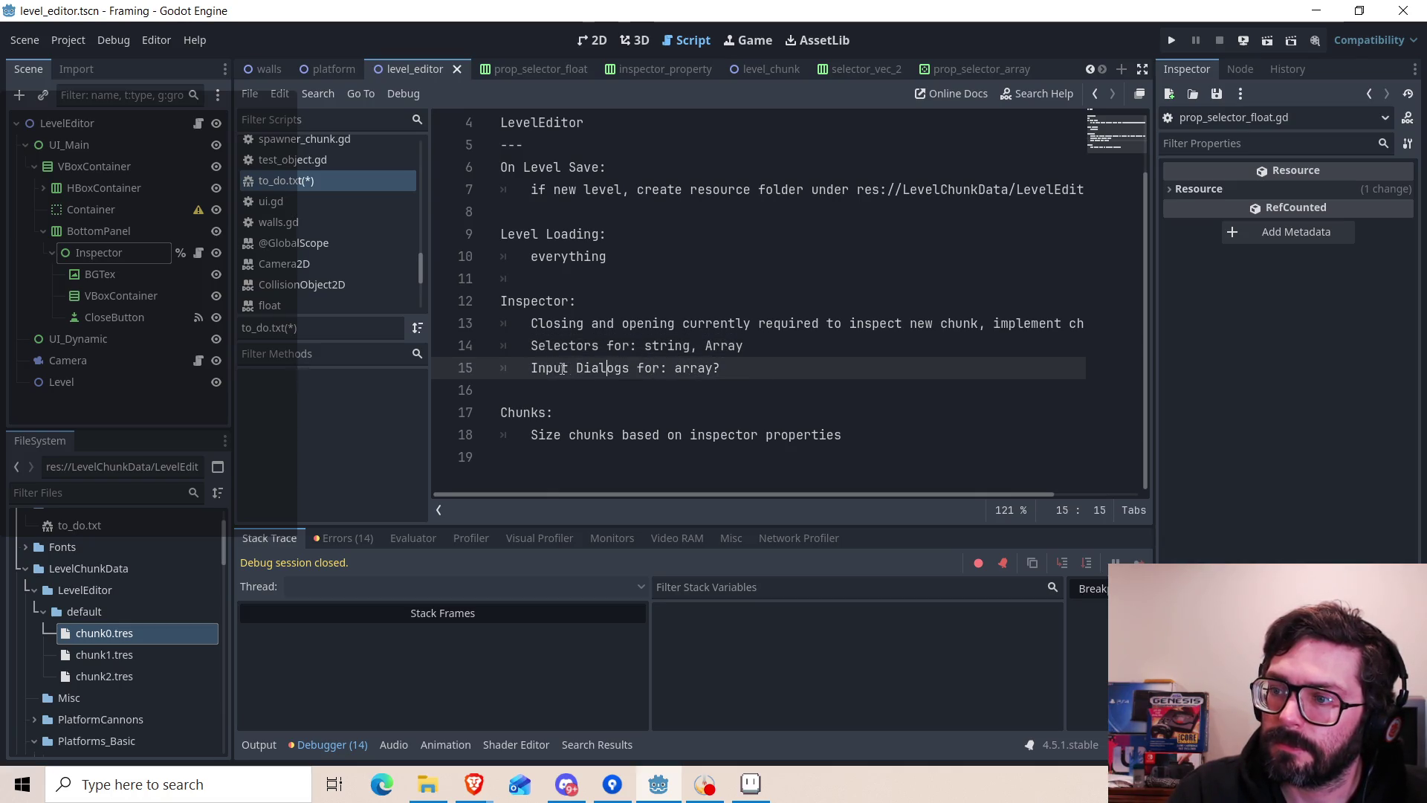
pyautogui.press('Left')
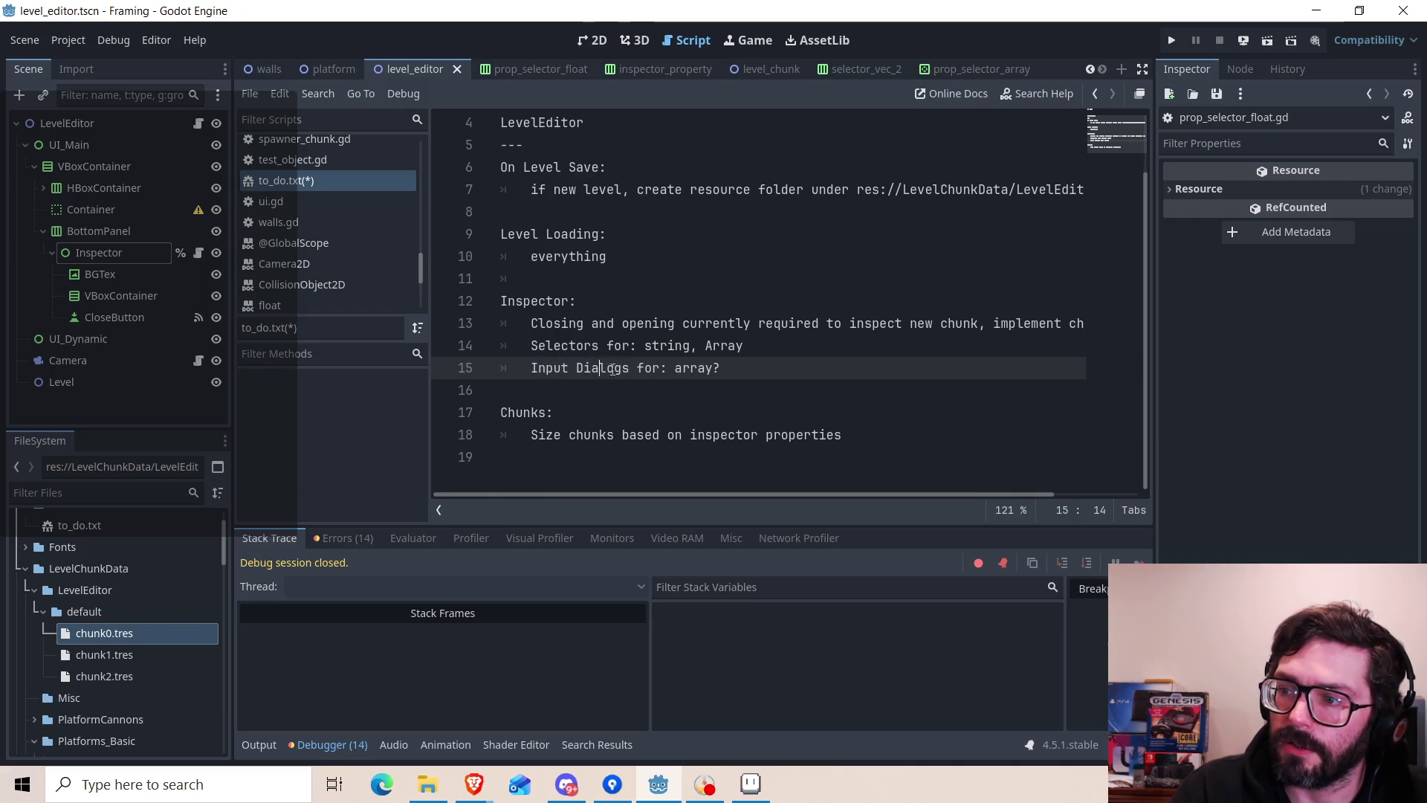
pyautogui.press('BackSpace')
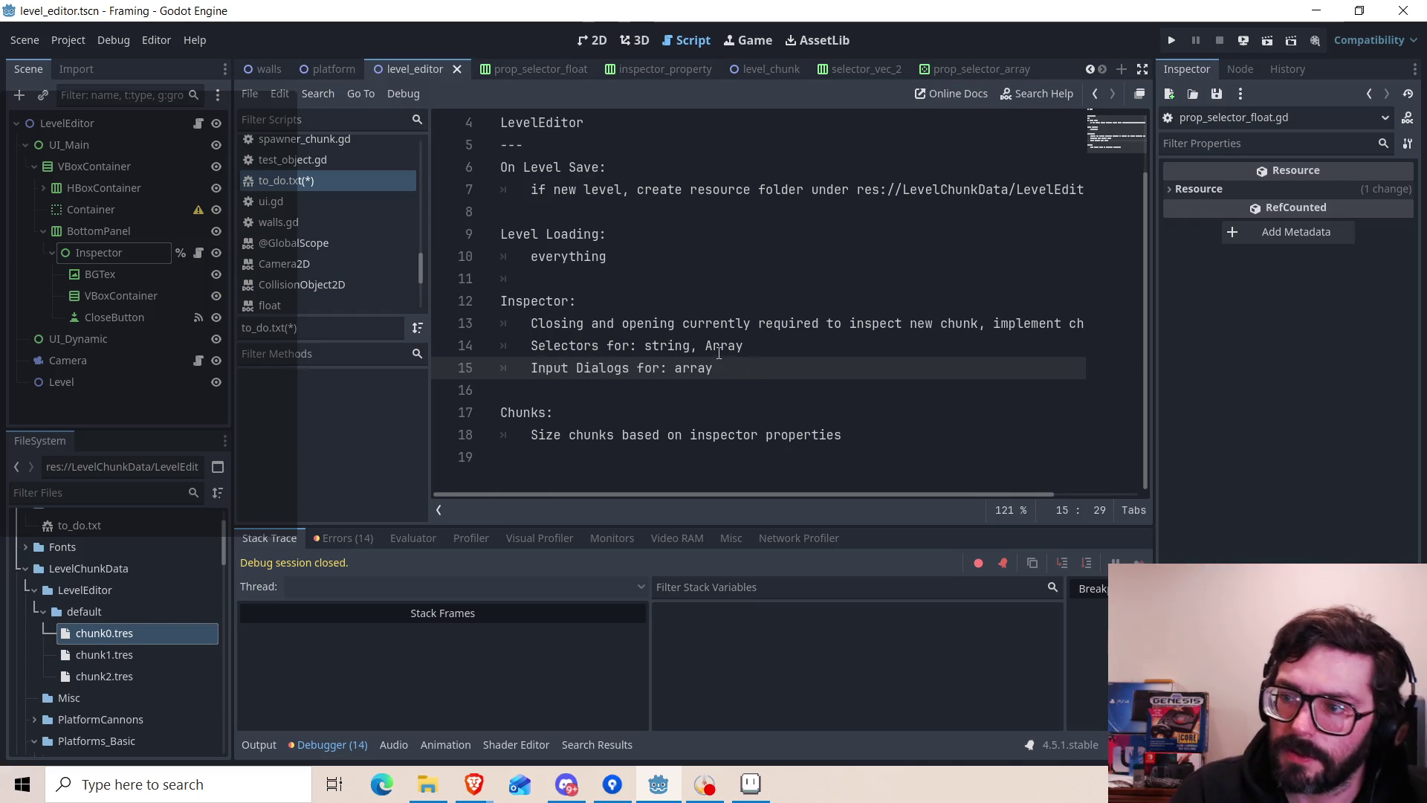
pyautogui.moveTo(719, 369); pyautogui.dragTo(653, 370)
pyautogui.click(643, 370)
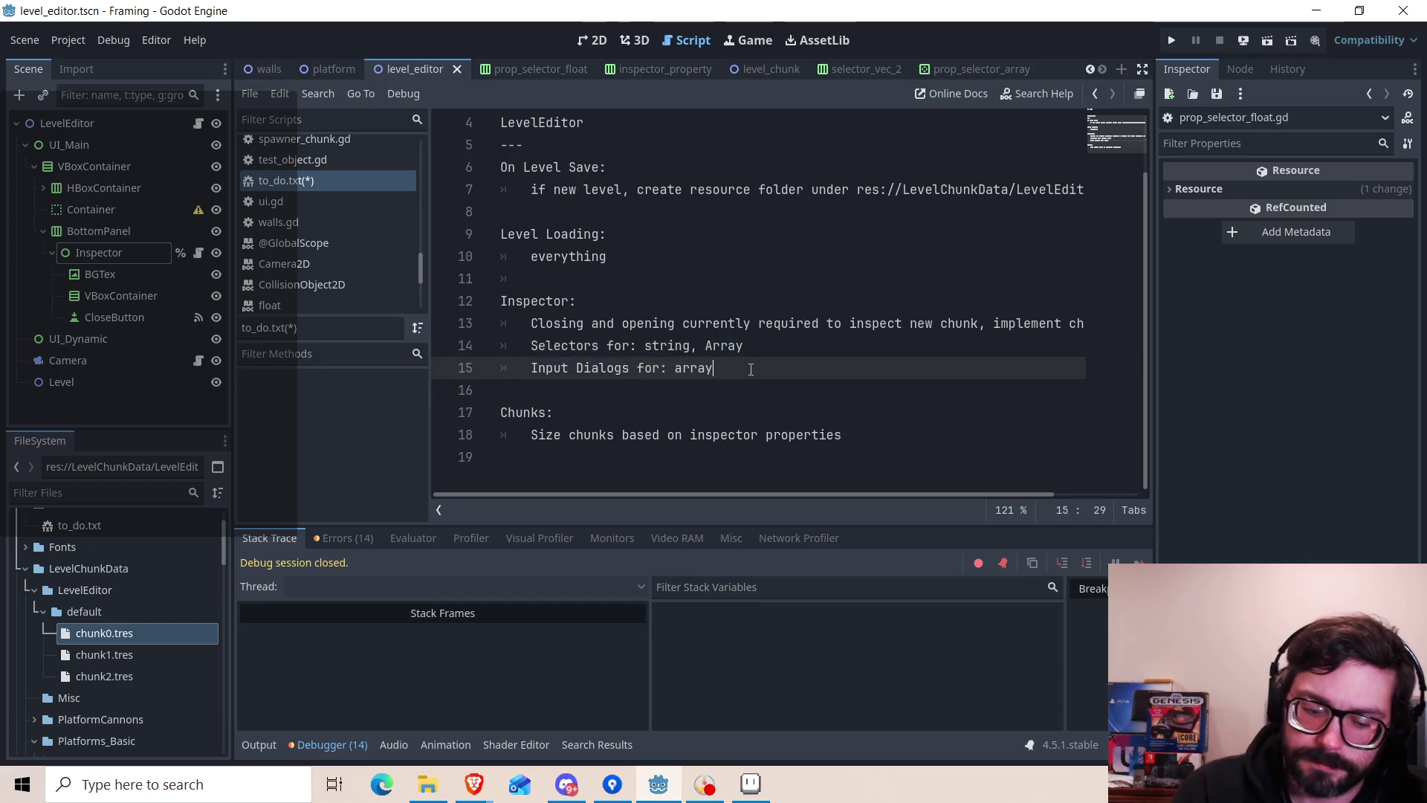
pyautogui.moveTo(751, 370); pyautogui.dragTo(707, 346)
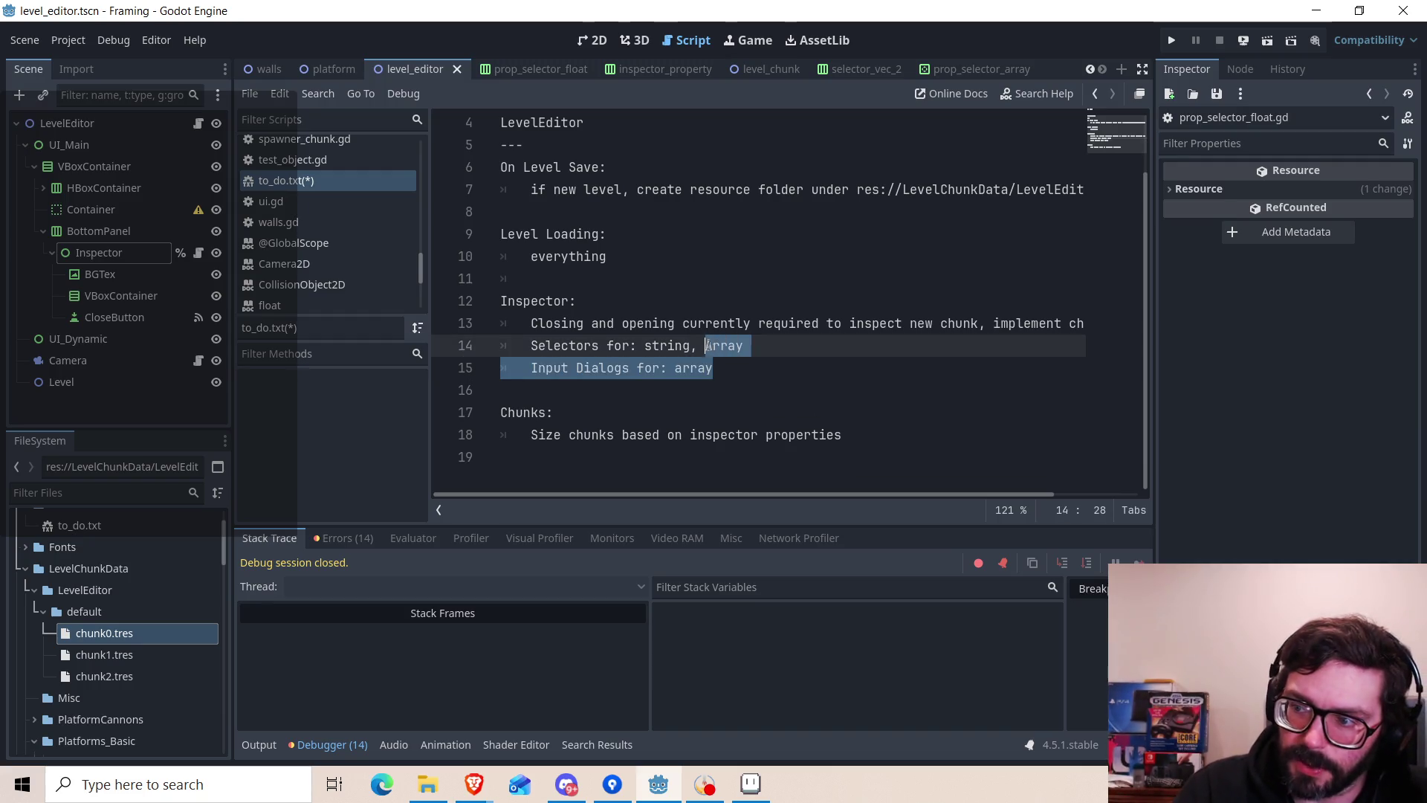
pyautogui.click(815, 380)
pyautogui.keyDown('shift'); pyautogui.click(709, 351); pyautogui.keyUp('shift')
pyautogui.click(708, 354)
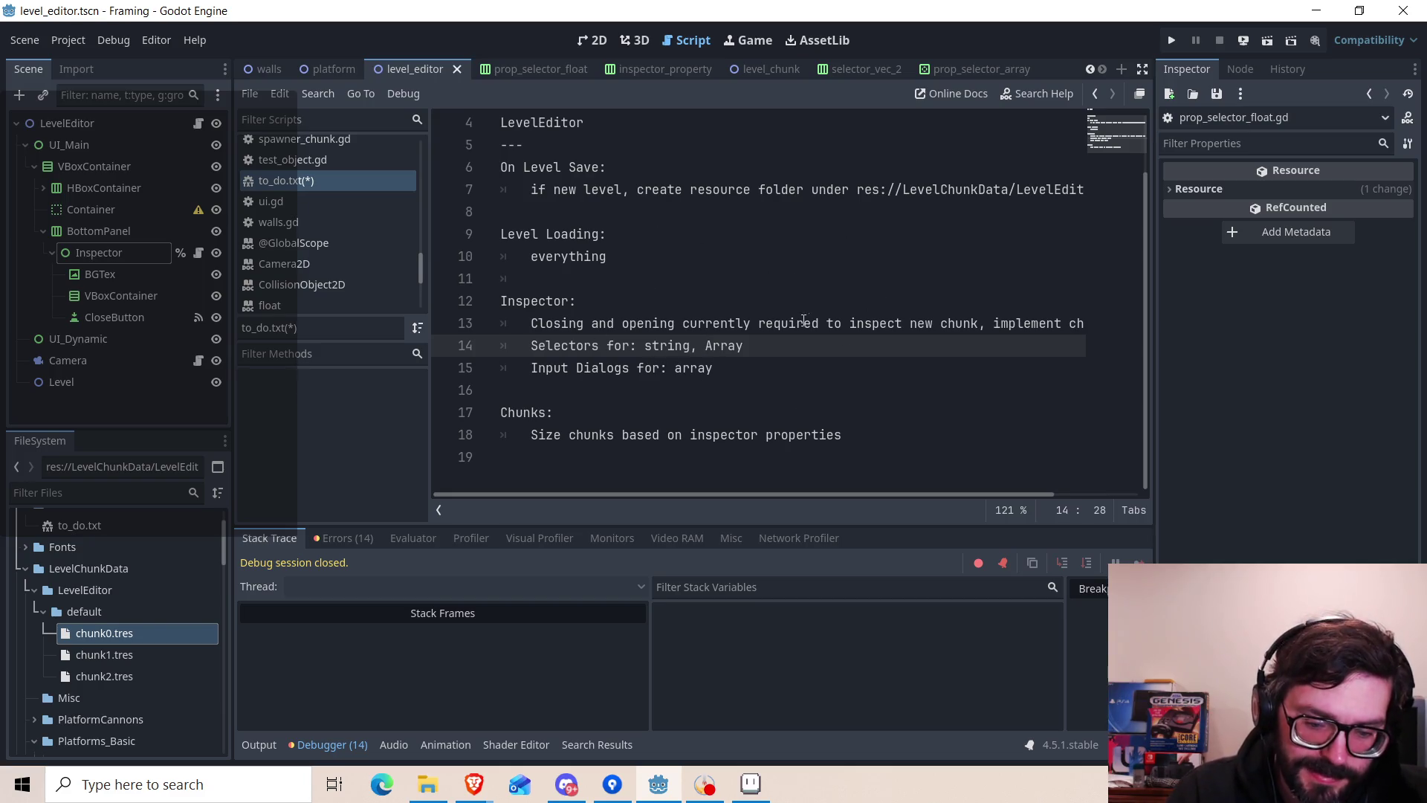
# Review the remaining notes and save to_do.txt
pyautogui.click(897, 212)
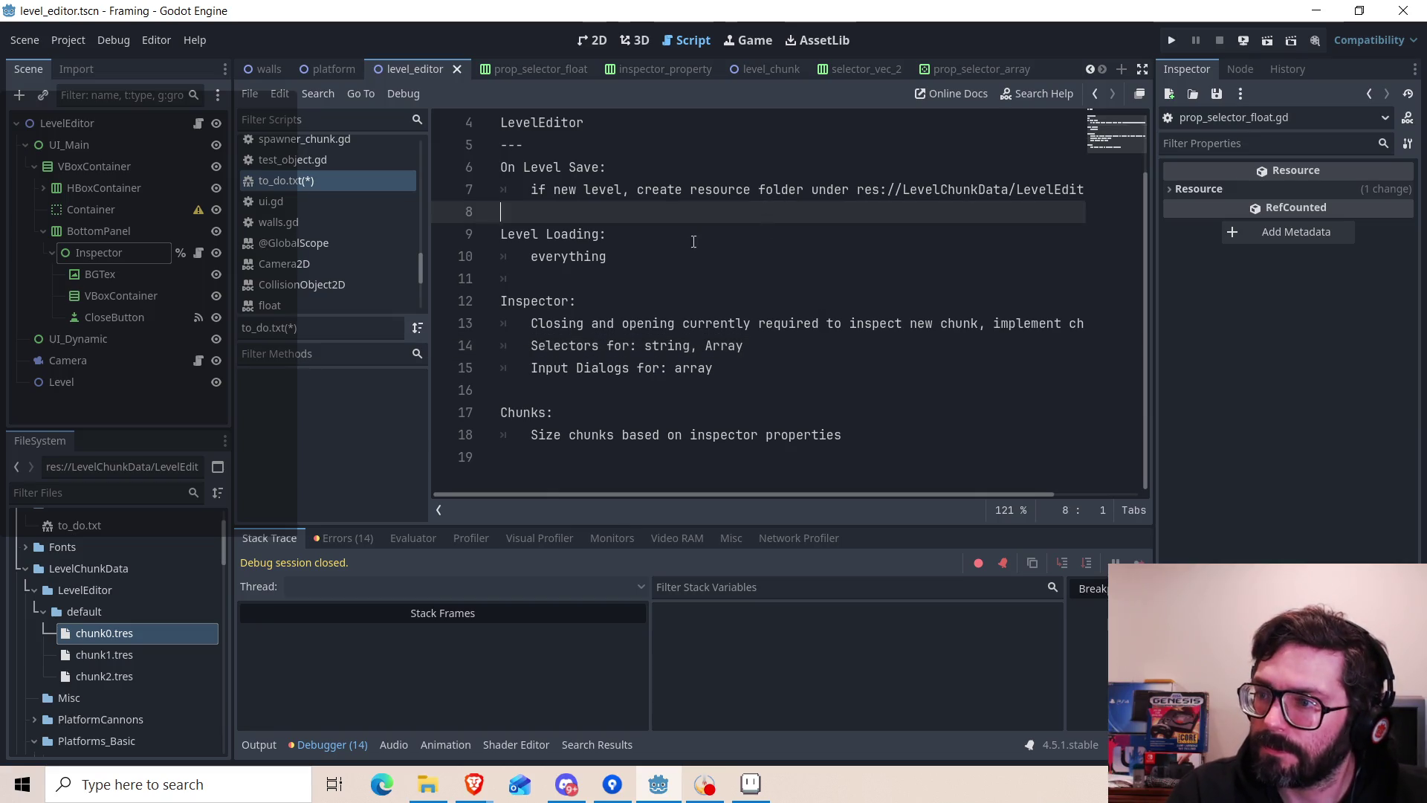
pyautogui.click(630, 261)
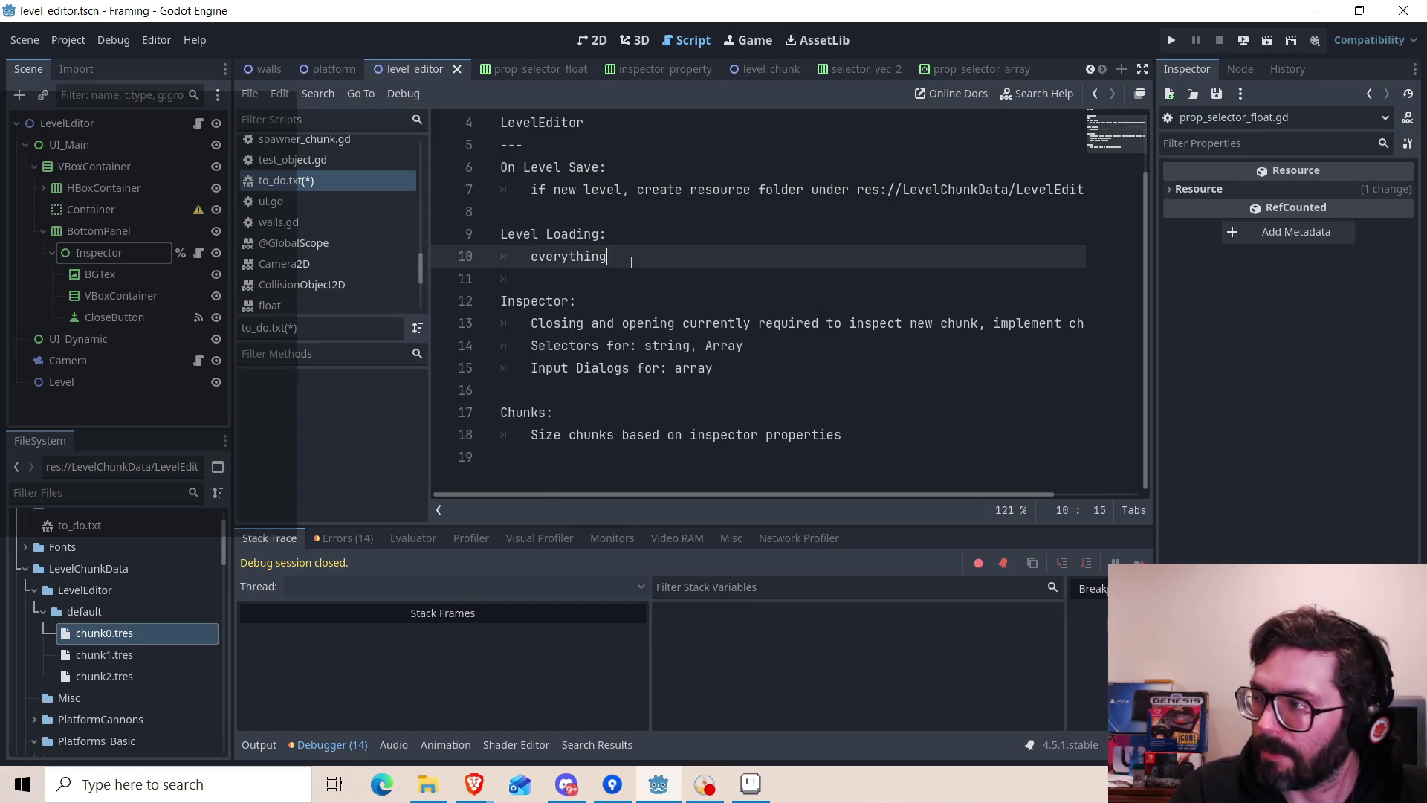
pyautogui.click(752, 383)
pyautogui.click(751, 374)
pyautogui.moveTo(877, 437); pyautogui.dragTo(607, 436)
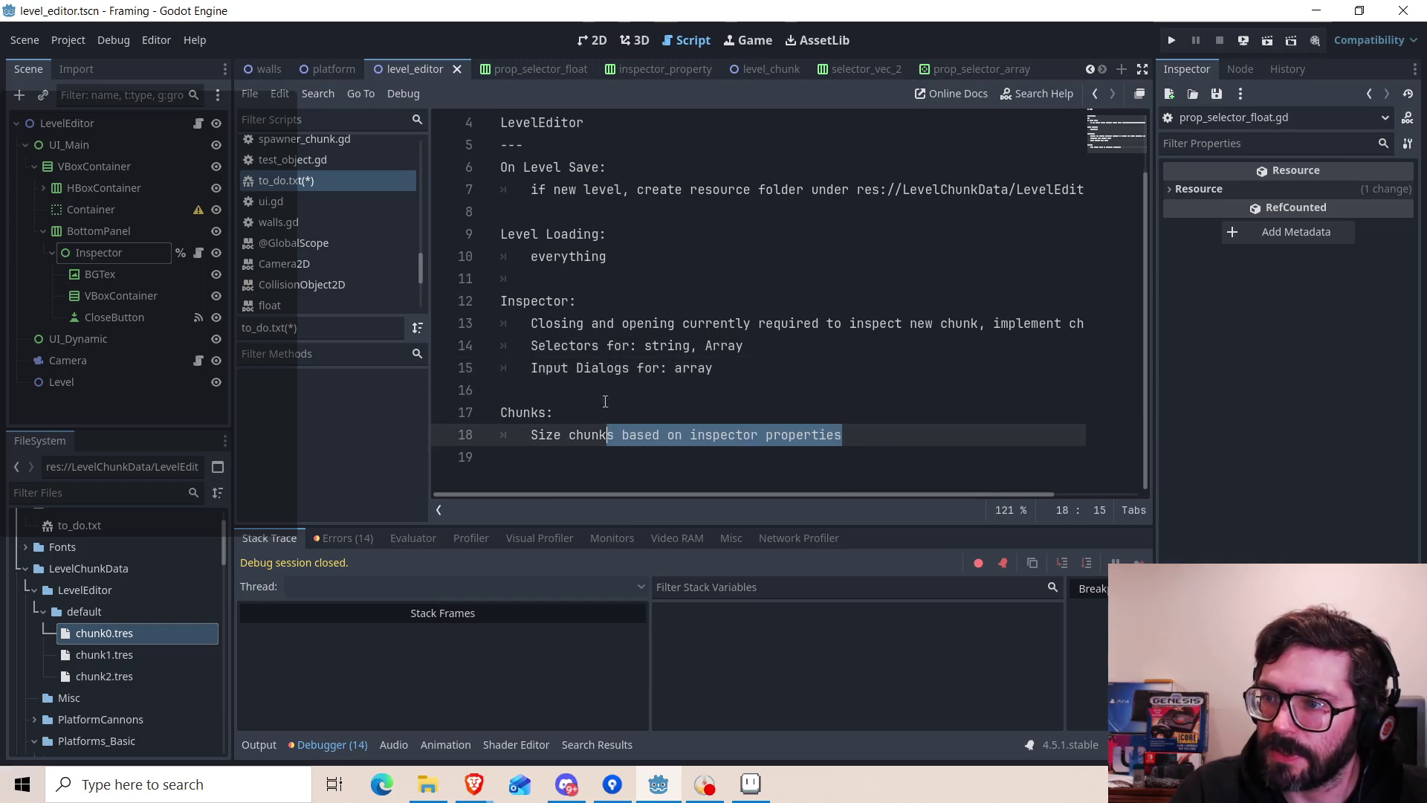
pyautogui.moveTo(573, 167); pyautogui.dragTo(513, 190)
pyautogui.click(608, 256)
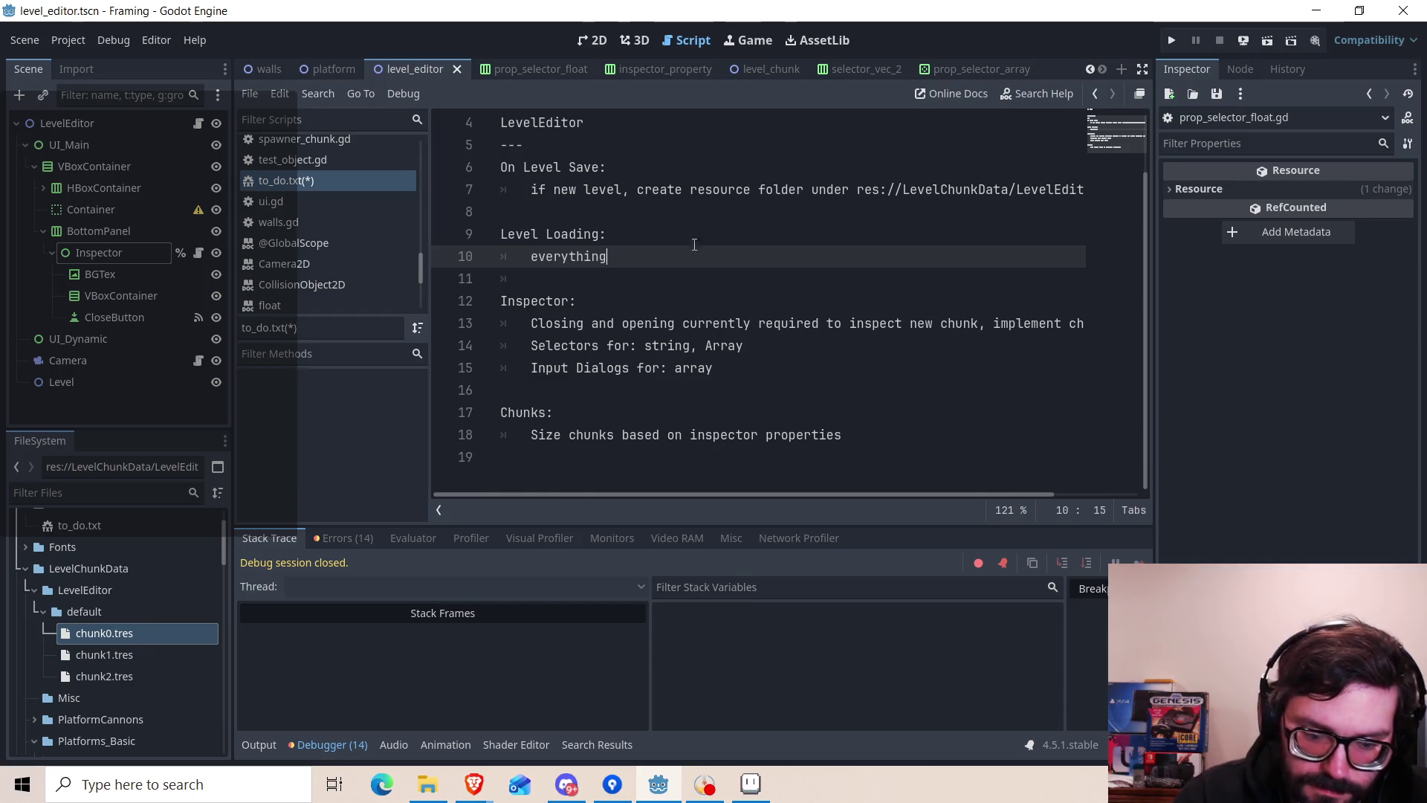
pyautogui.scroll(1, 773, 232)
pyautogui.hotkey('ctrl', 's')
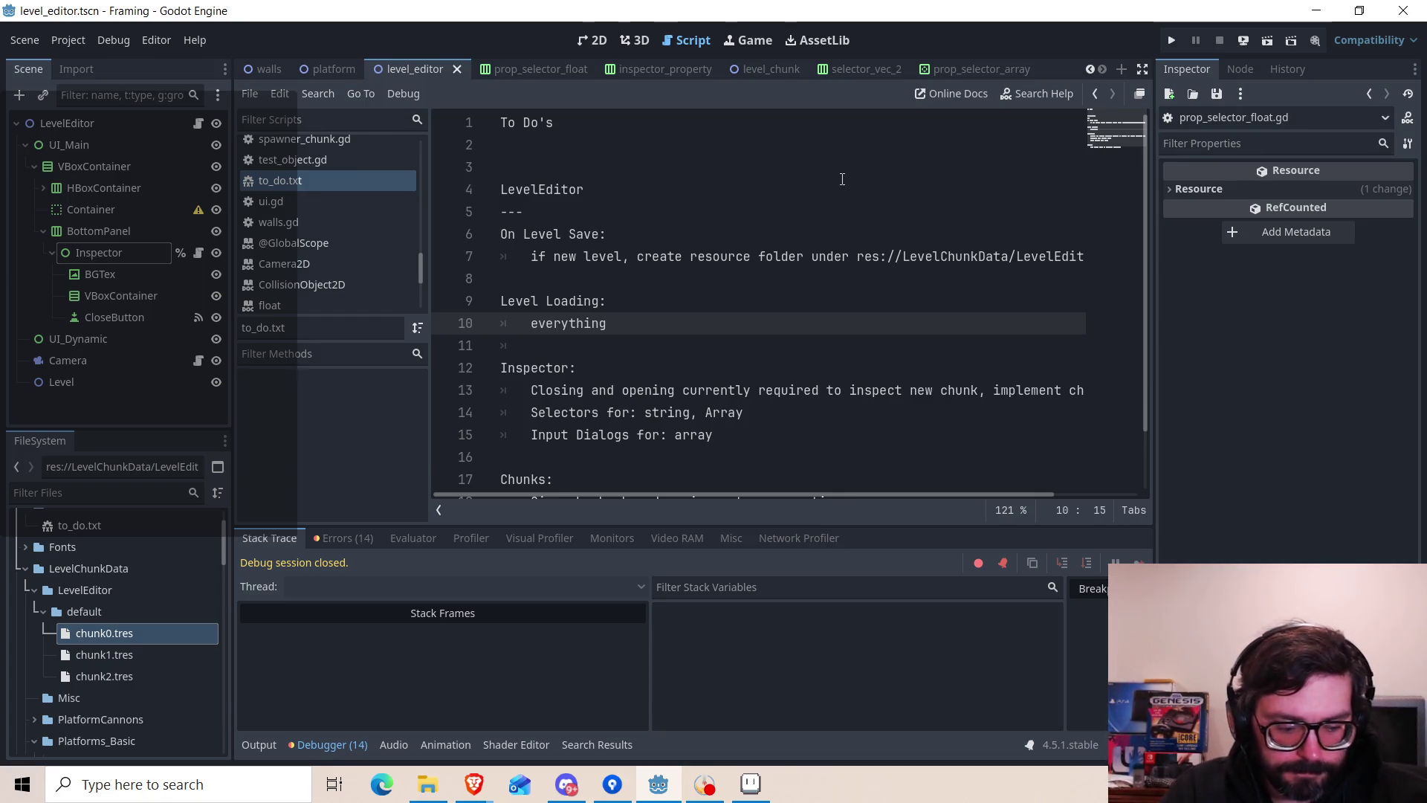
# Select the whole chunk sizing note on line 18
pyautogui.click(627, 300)
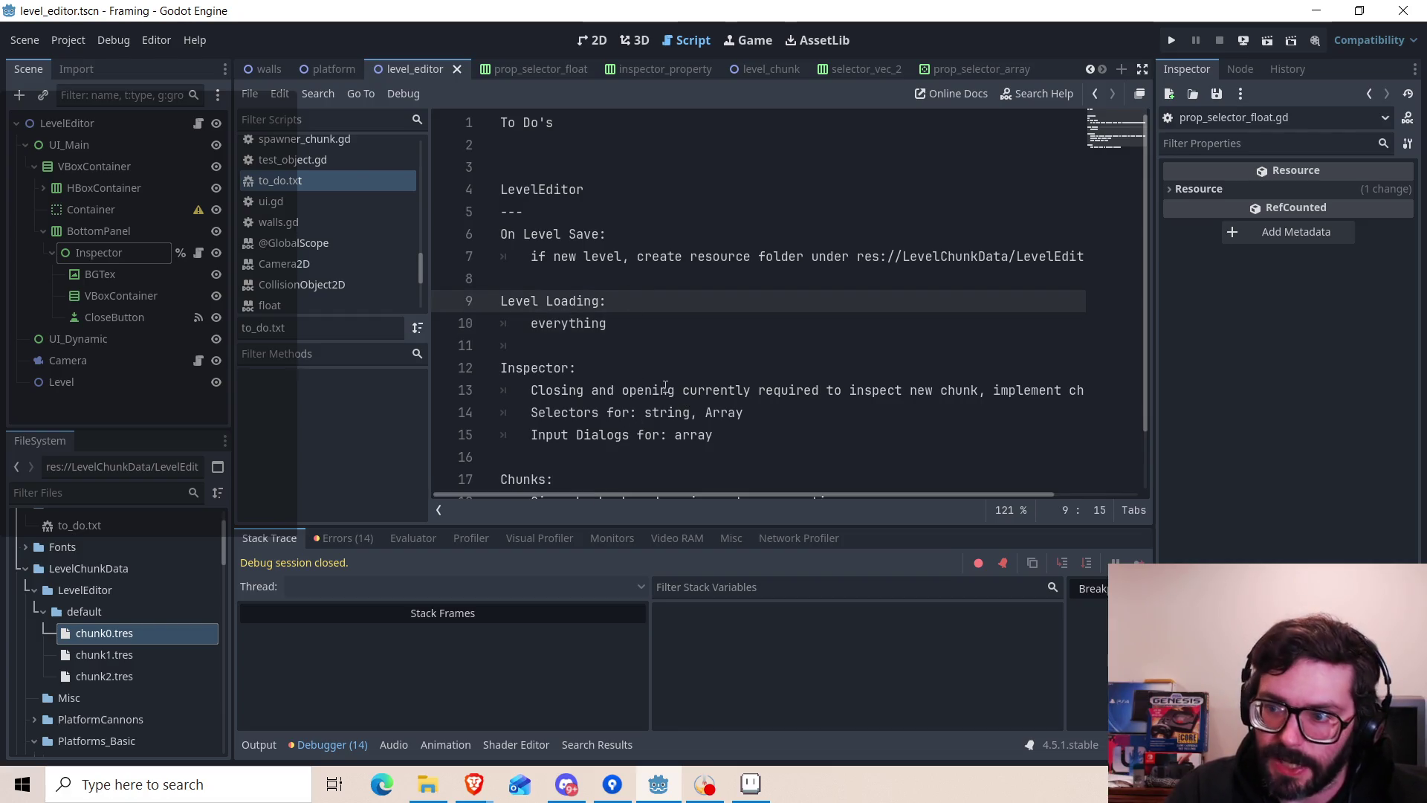
pyautogui.scroll(-1, 665, 387)
pyautogui.click(610, 435)
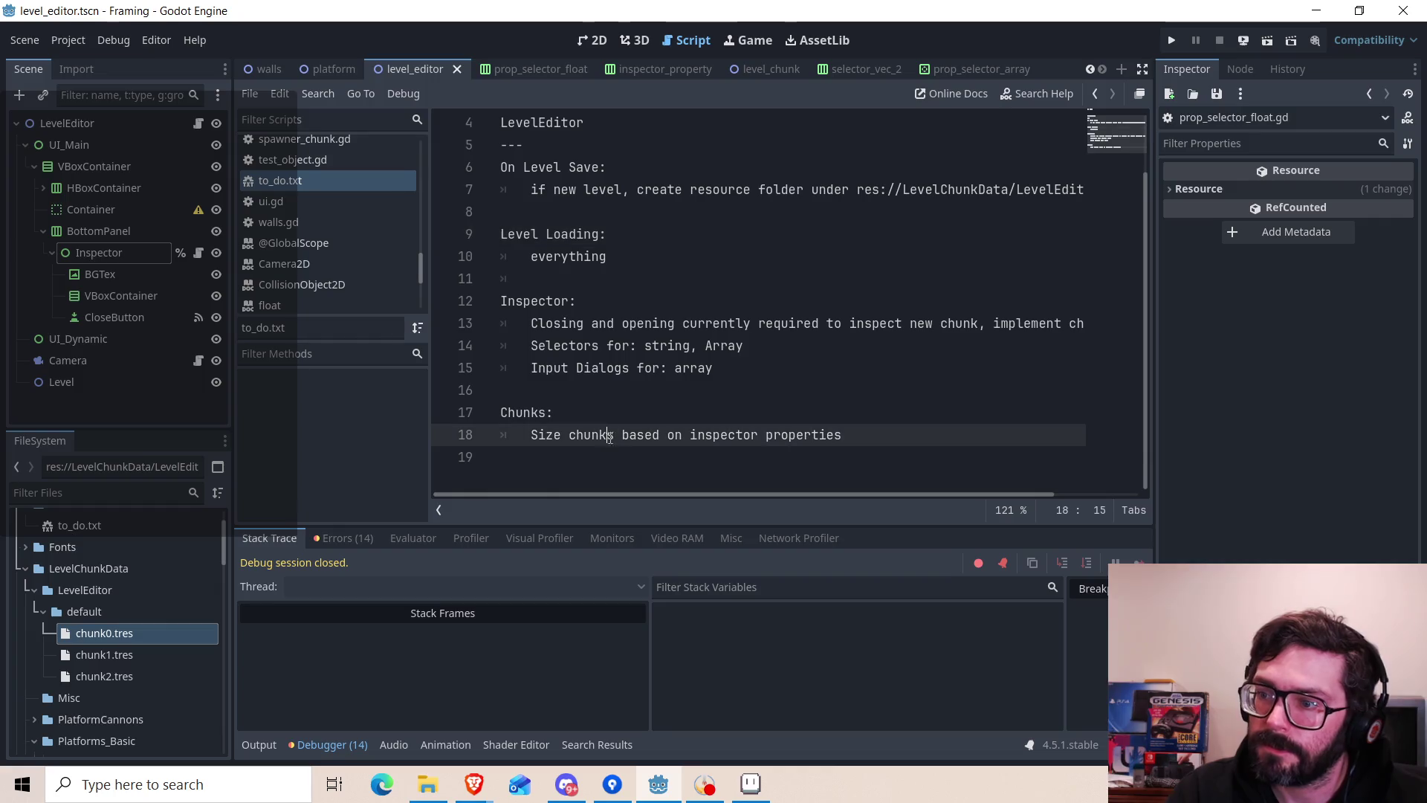
pyautogui.moveTo(852, 435); pyautogui.dragTo(531, 434)
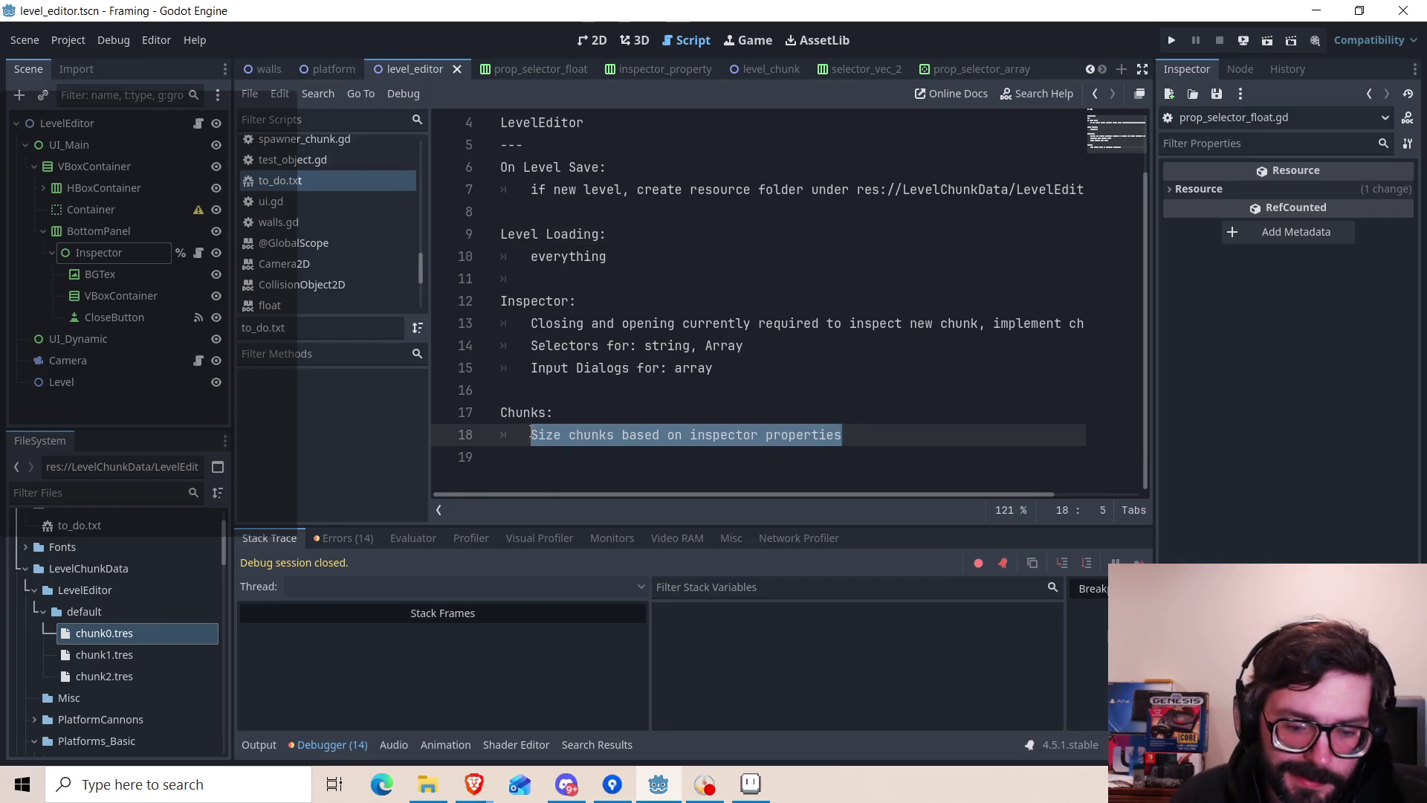